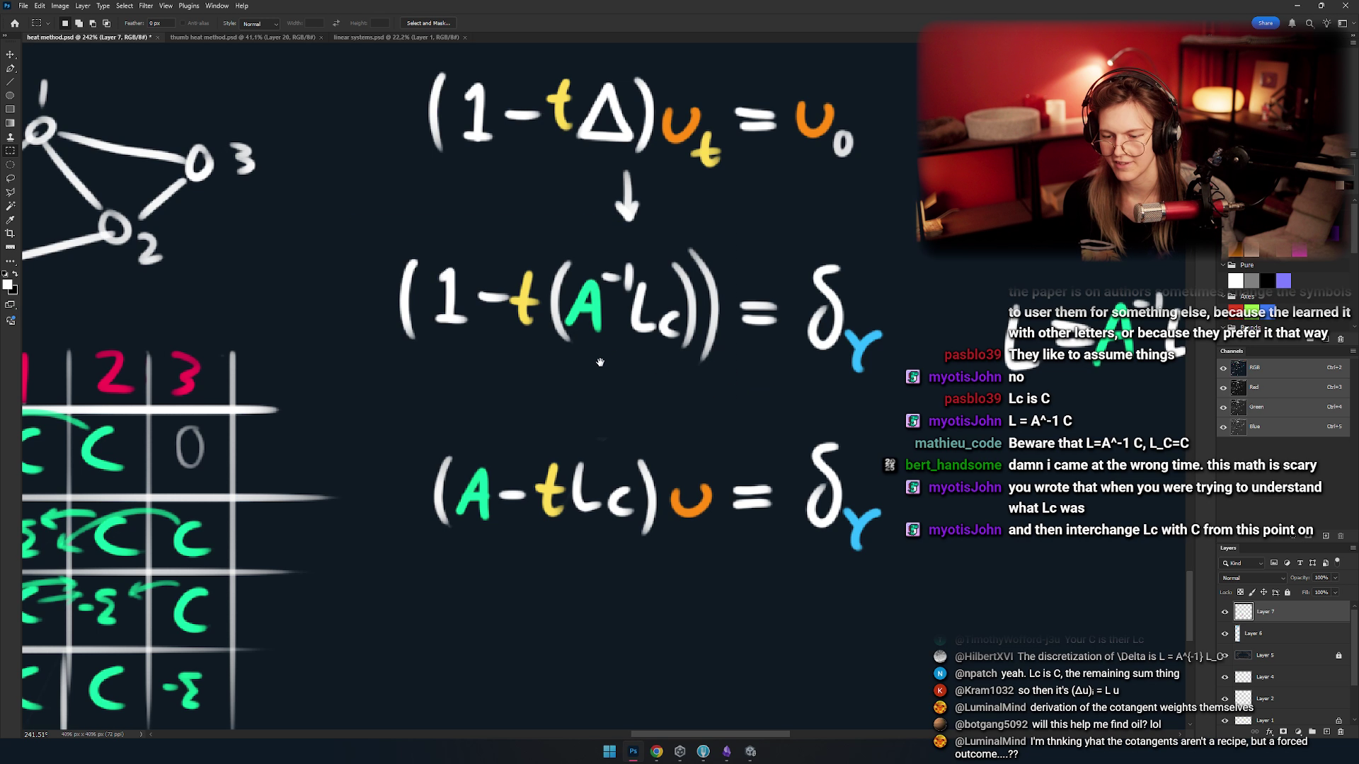
- Draw a downward arrow from the (1 − t(A⁻¹Lc)) line to (A − tLc)u = δγ
left_click_drag(600, 362, 596, 312)
left_click_drag(588, 387, 548, 378)
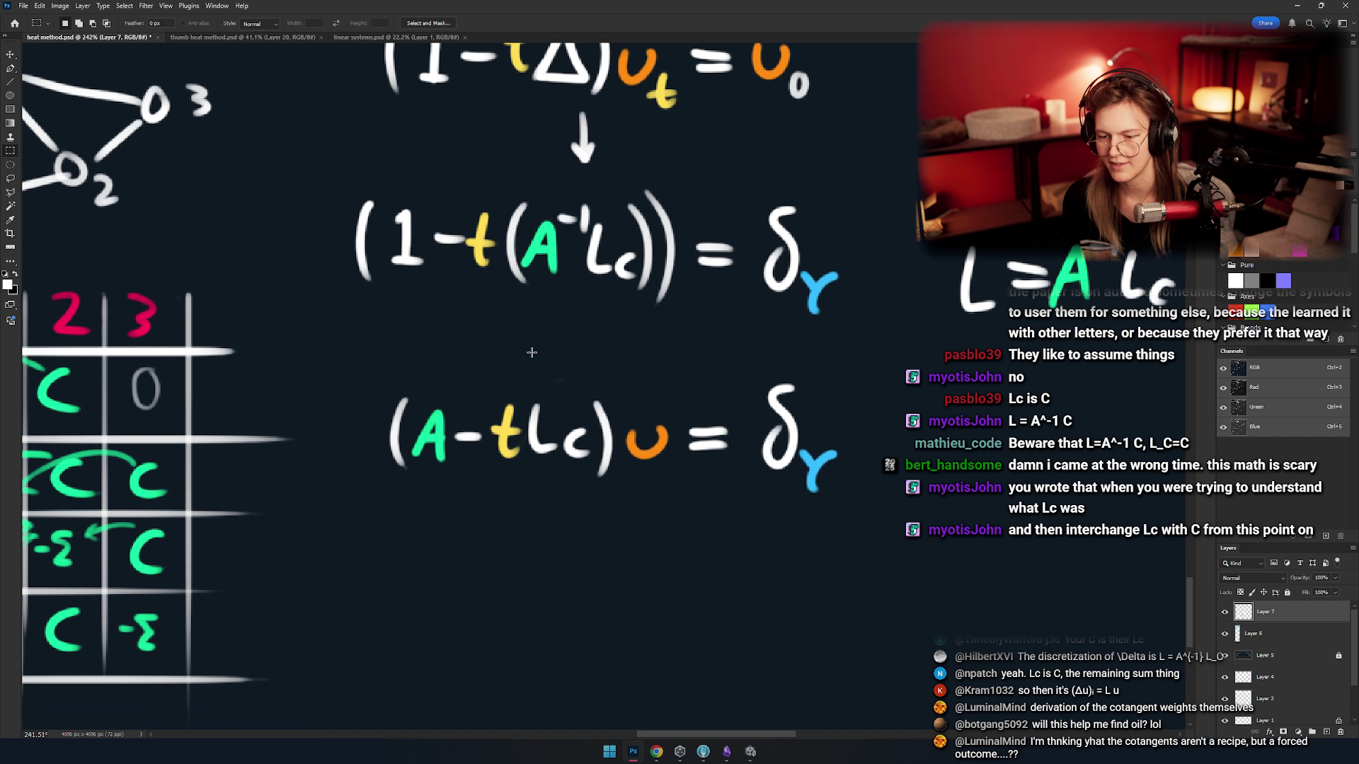
left_click_drag(358, 375, 880, 576)
left_click(619, 448)
mouse_move(608, 320)
left_mouse_down()
mouse_move(597, 388)
mouse_move(545, 365)
mouse_move(529, 409)
mouse_move(548, 380)
left_mouse_up()
key("b")
left_click_drag(505, 380, 527, 408)
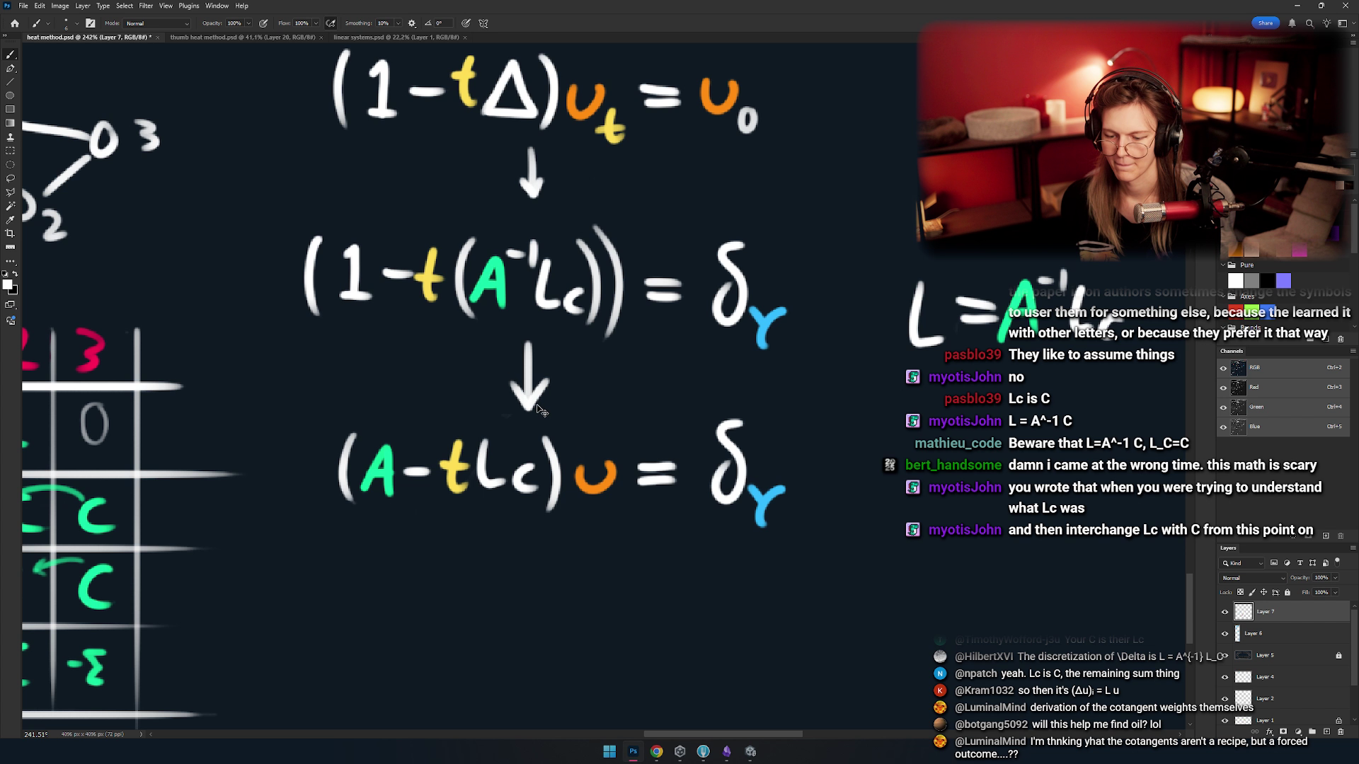
- Zoom and pan until the heat equation, the brace and its Lc label are in view
scroll(549, 413, "down", 5)
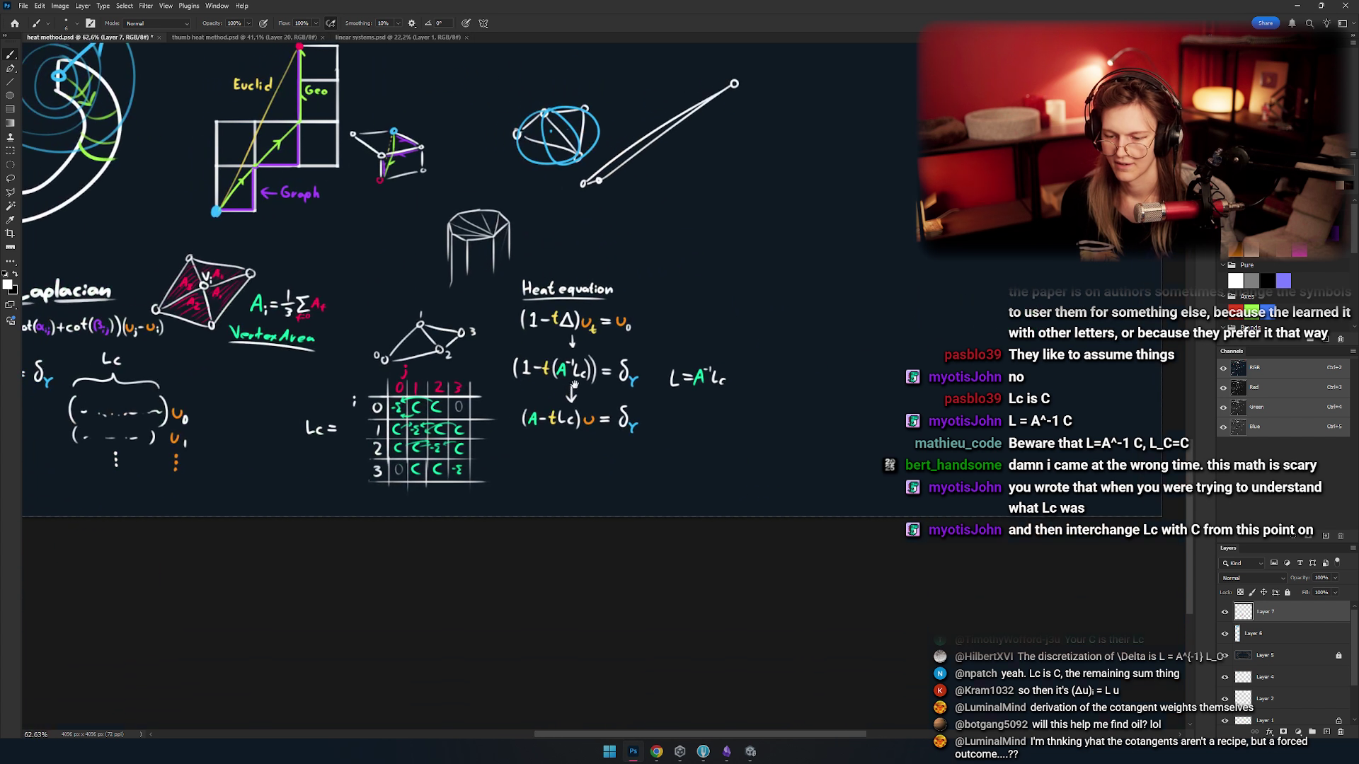
scroll(623, 380, "up", 4)
left_click_drag(651, 399, 628, 373)
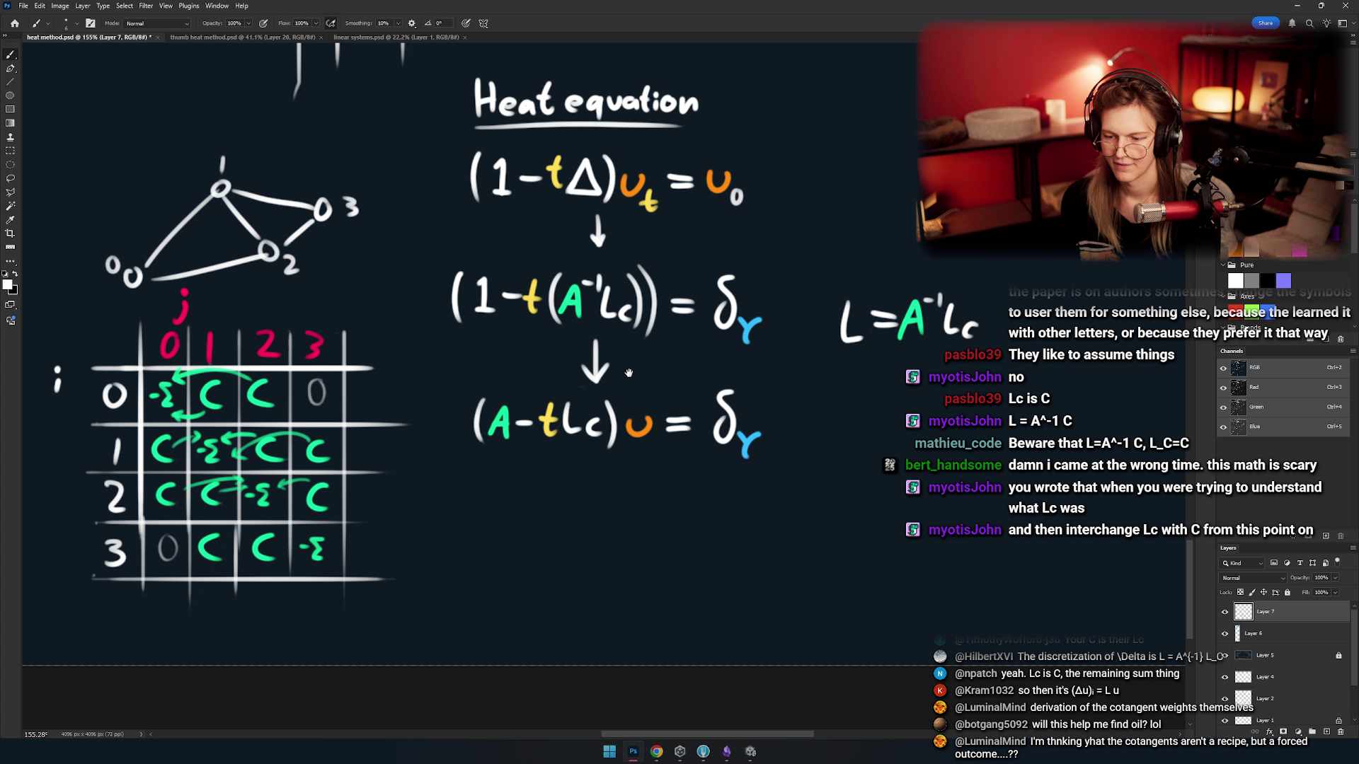
scroll(628, 373, "down", 5)
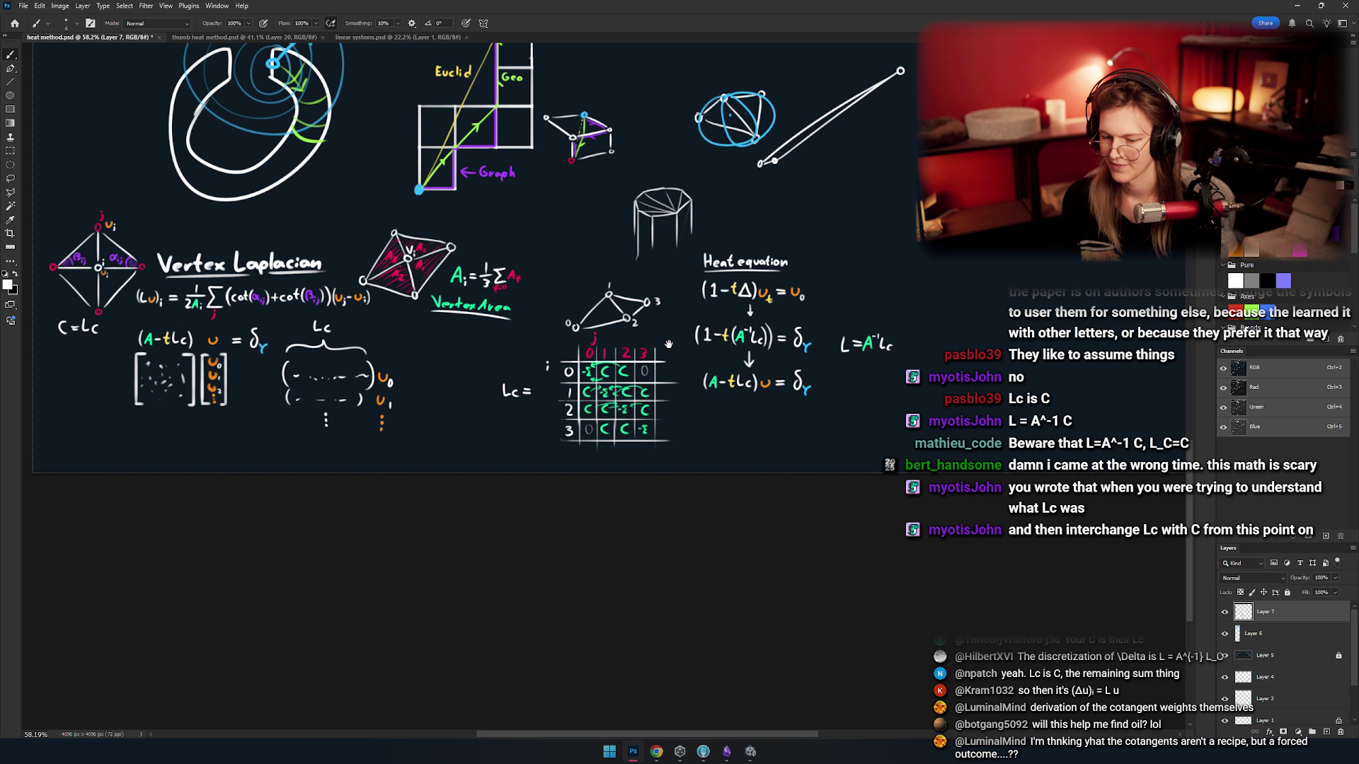
scroll(669, 344, "up", 3)
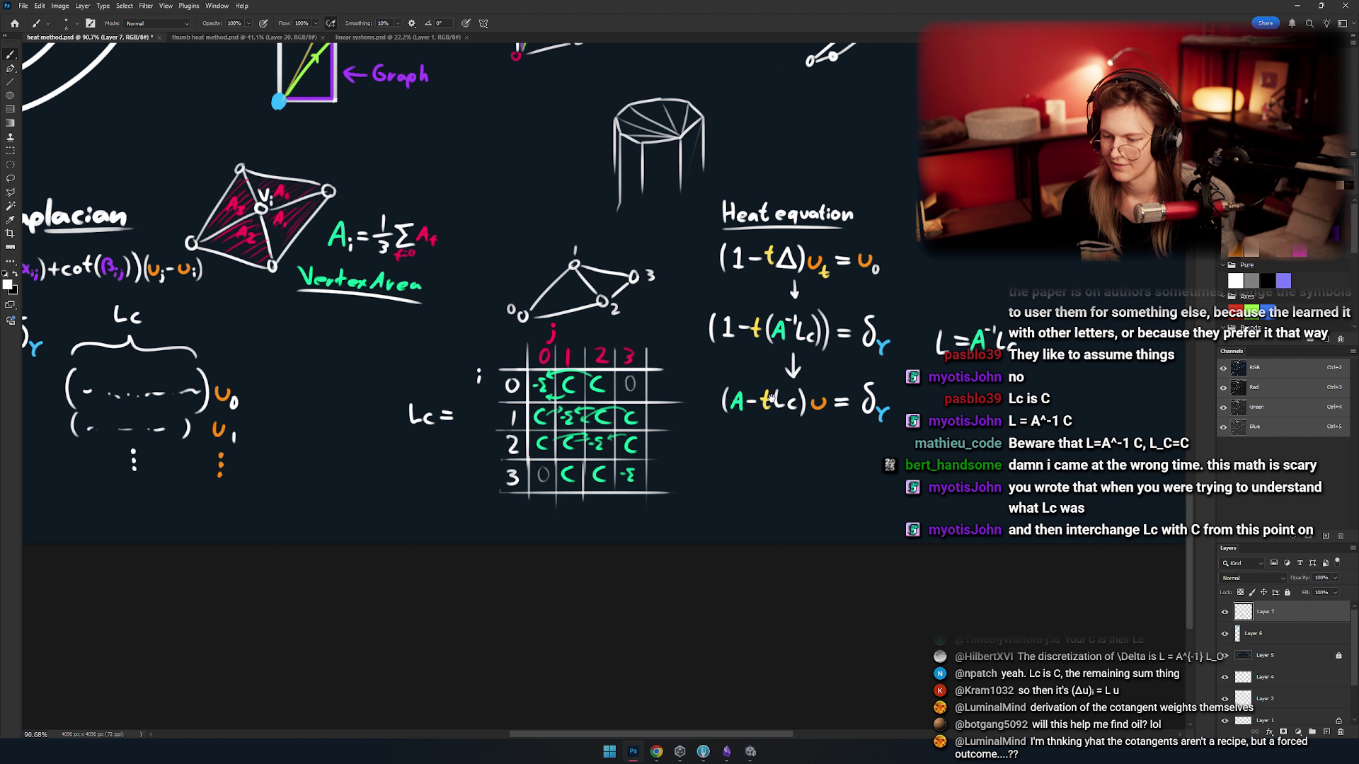
scroll(758, 375, "left", 10)
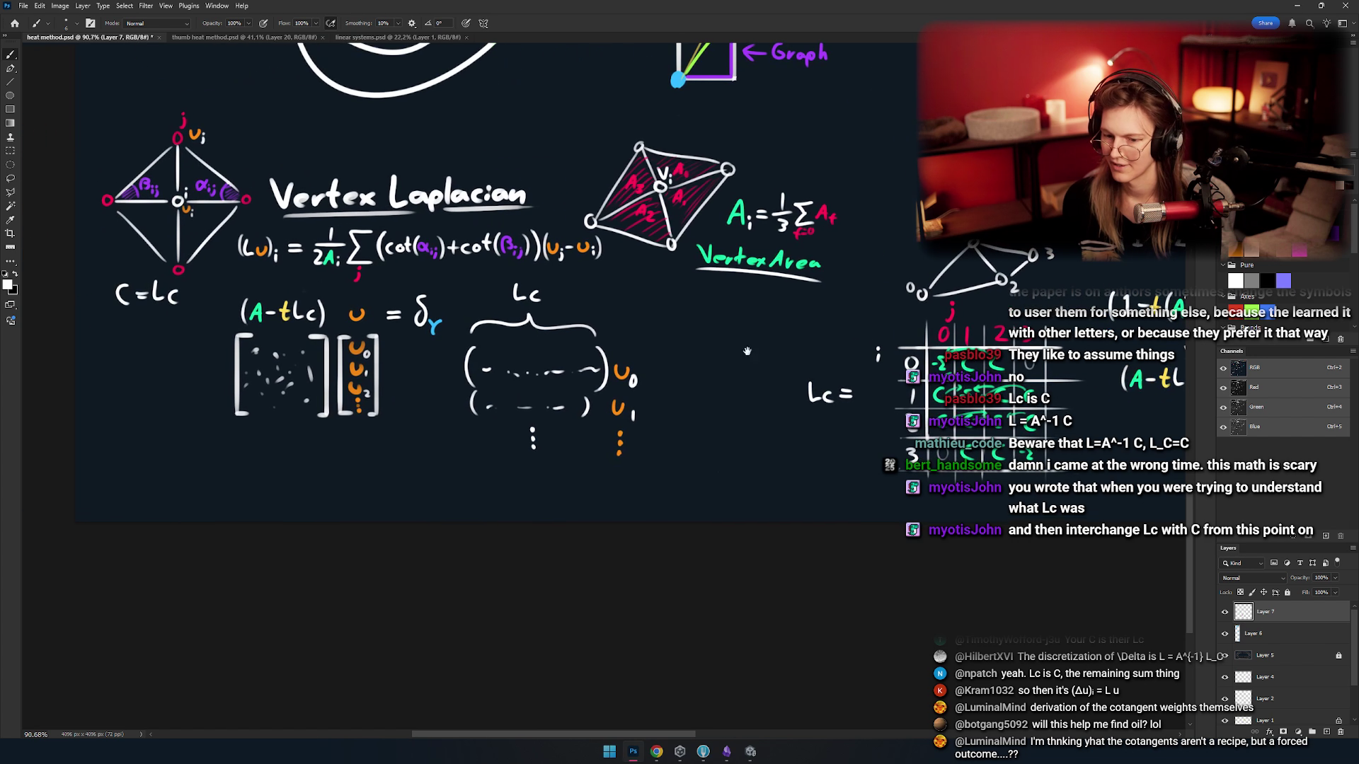
scroll(746, 351, "left", 3)
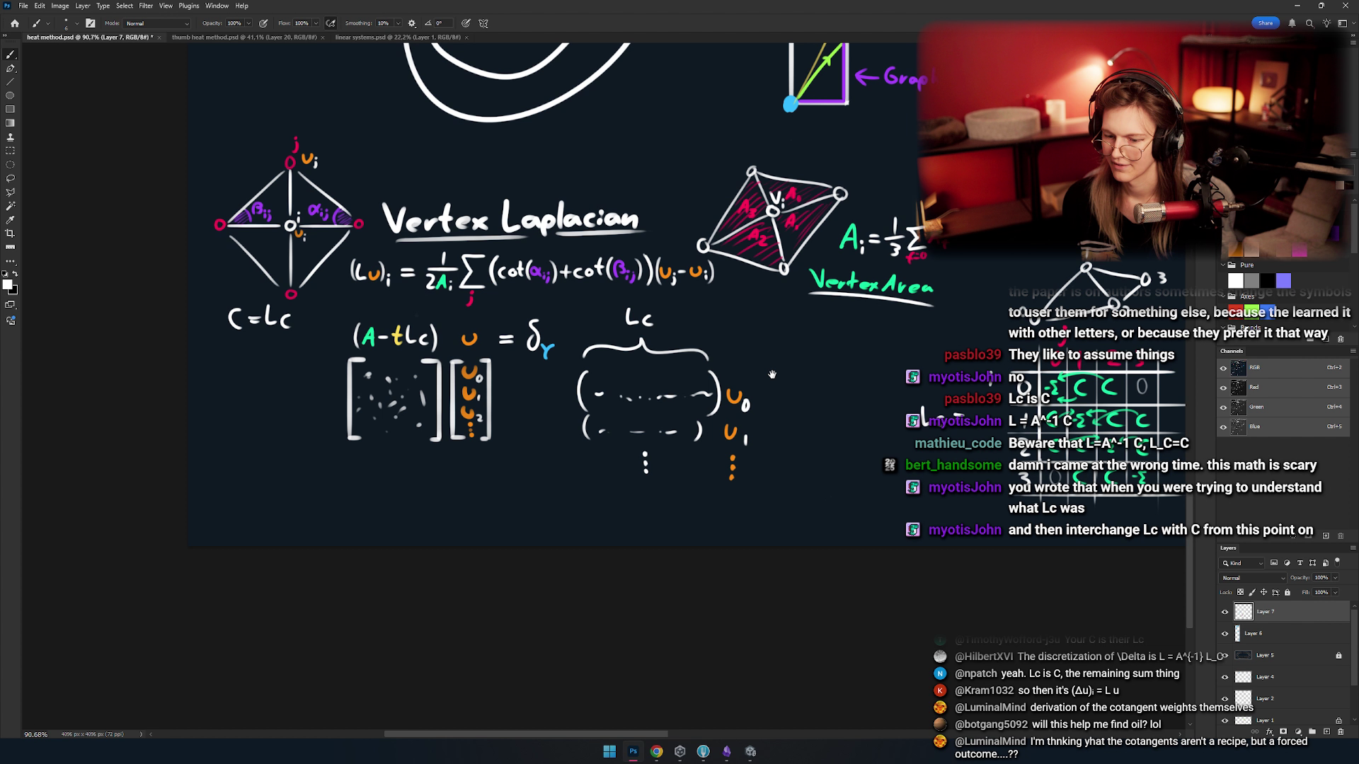
scroll(772, 373, "right", 5)
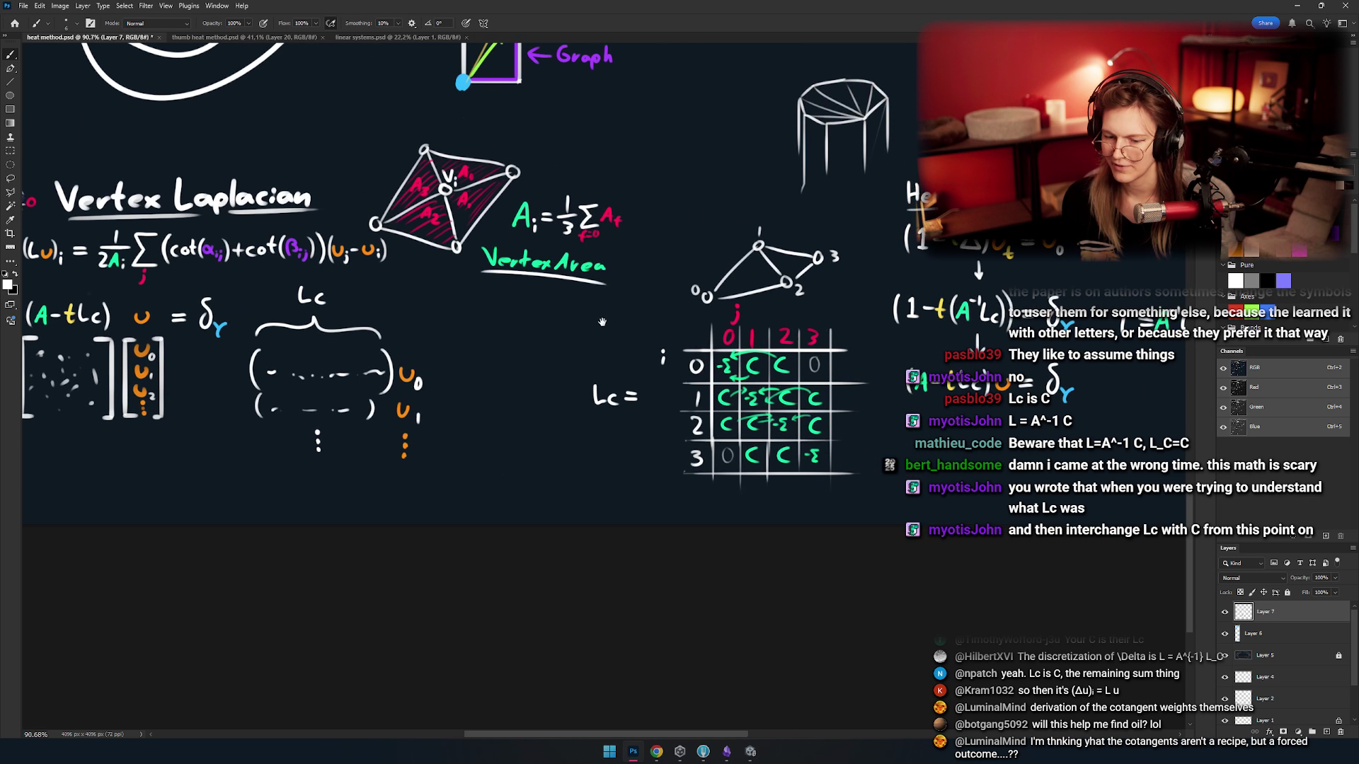
scroll(625, 359, "left", 4)
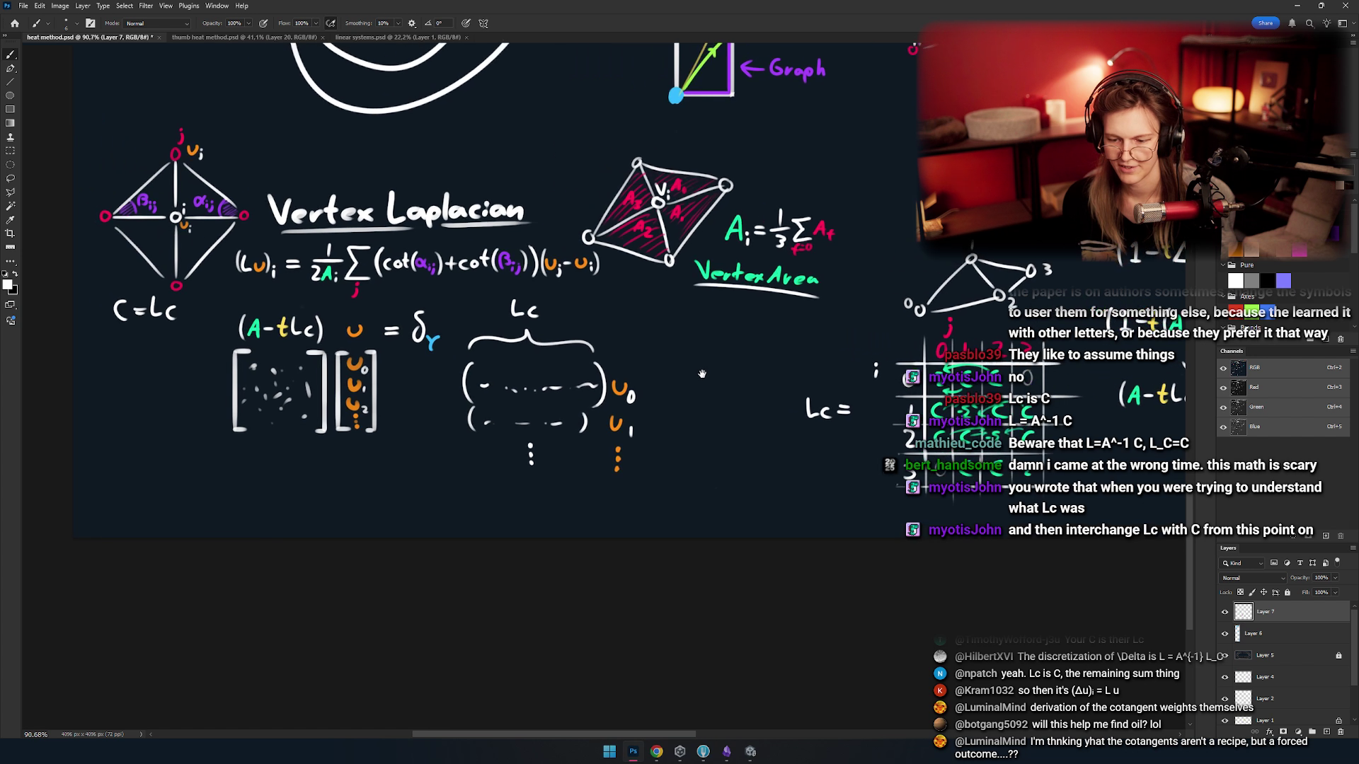
scroll(652, 314, "up", 4)
- Erase the Lc label and stray marks around the brace, then return to the Brush
key("e")
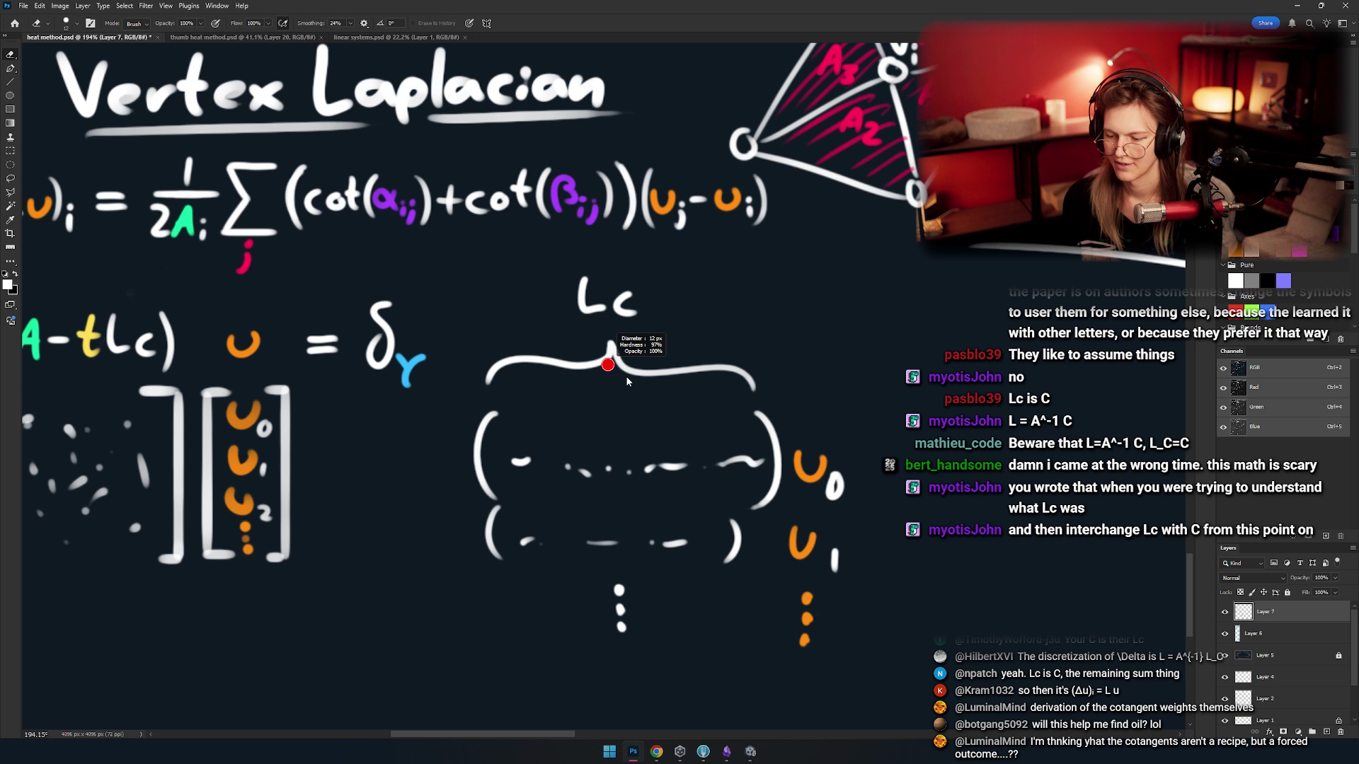
mouse_move(640, 303)
left_mouse_down()
mouse_move(549, 300)
mouse_move(522, 540)
mouse_move(861, 455)
mouse_move(685, 556)
mouse_move(448, 549)
mouse_move(798, 485)
mouse_move(625, 254)
mouse_move(562, 611)
mouse_move(794, 484)
mouse_move(719, 473)
left_mouse_up()
left_click_drag(594, 411, 675, 407)
key("b")
scroll(525, 407, "down", 5)
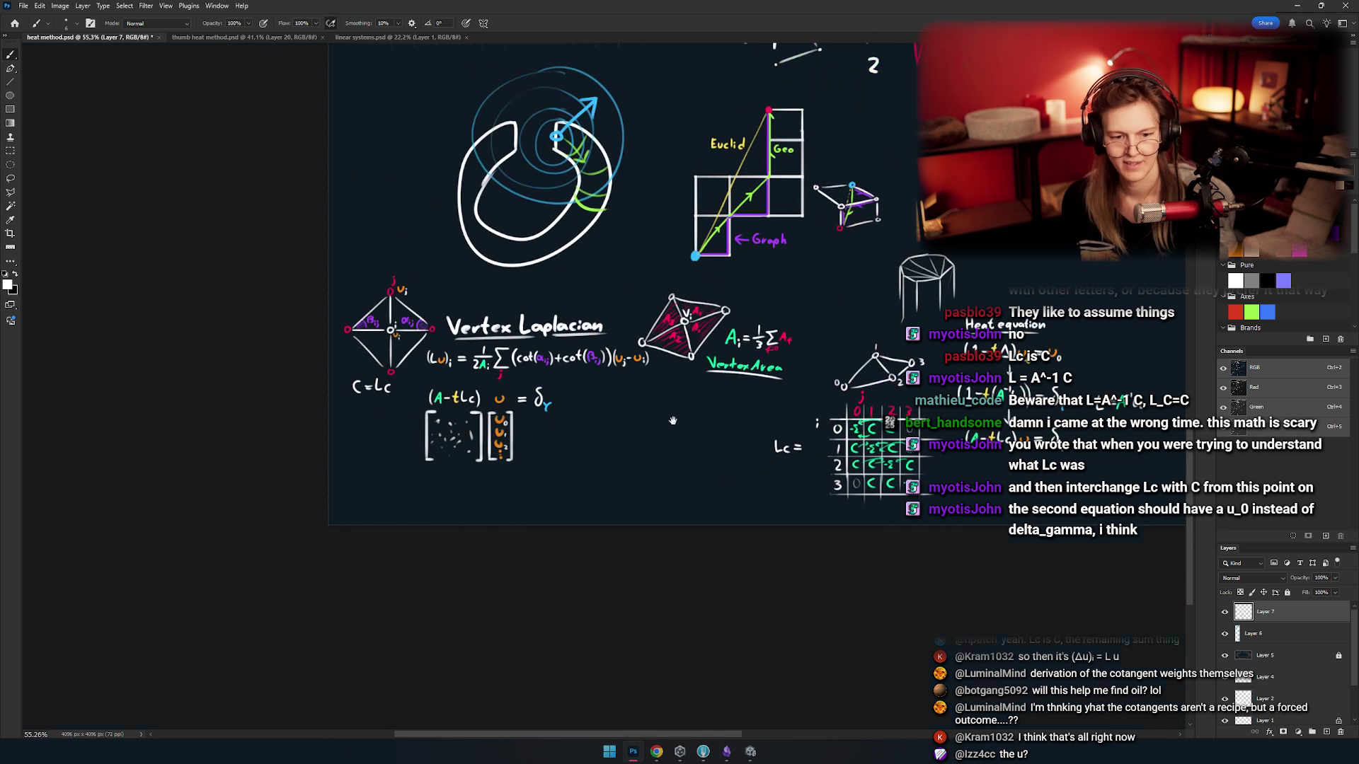
scroll(608, 418, "up", 5)
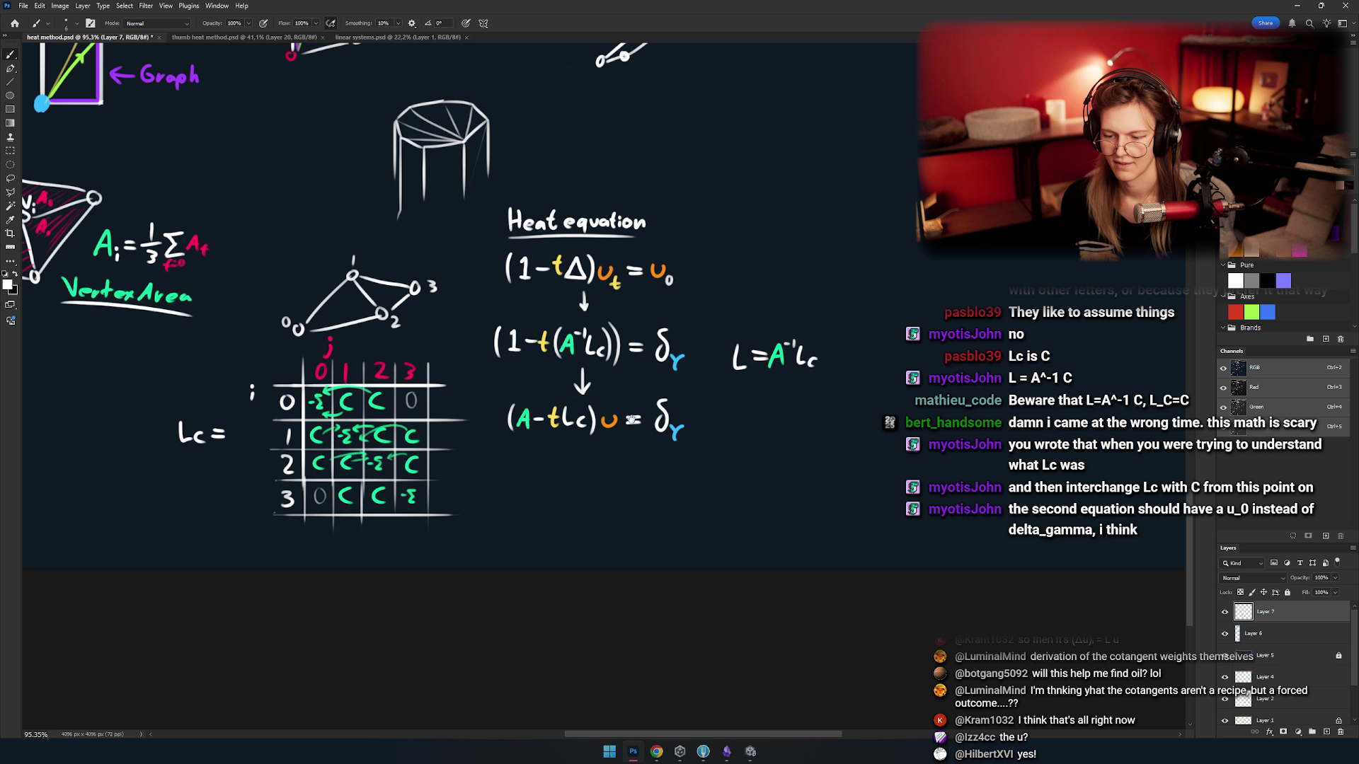
scroll(635, 404, "up", 3)
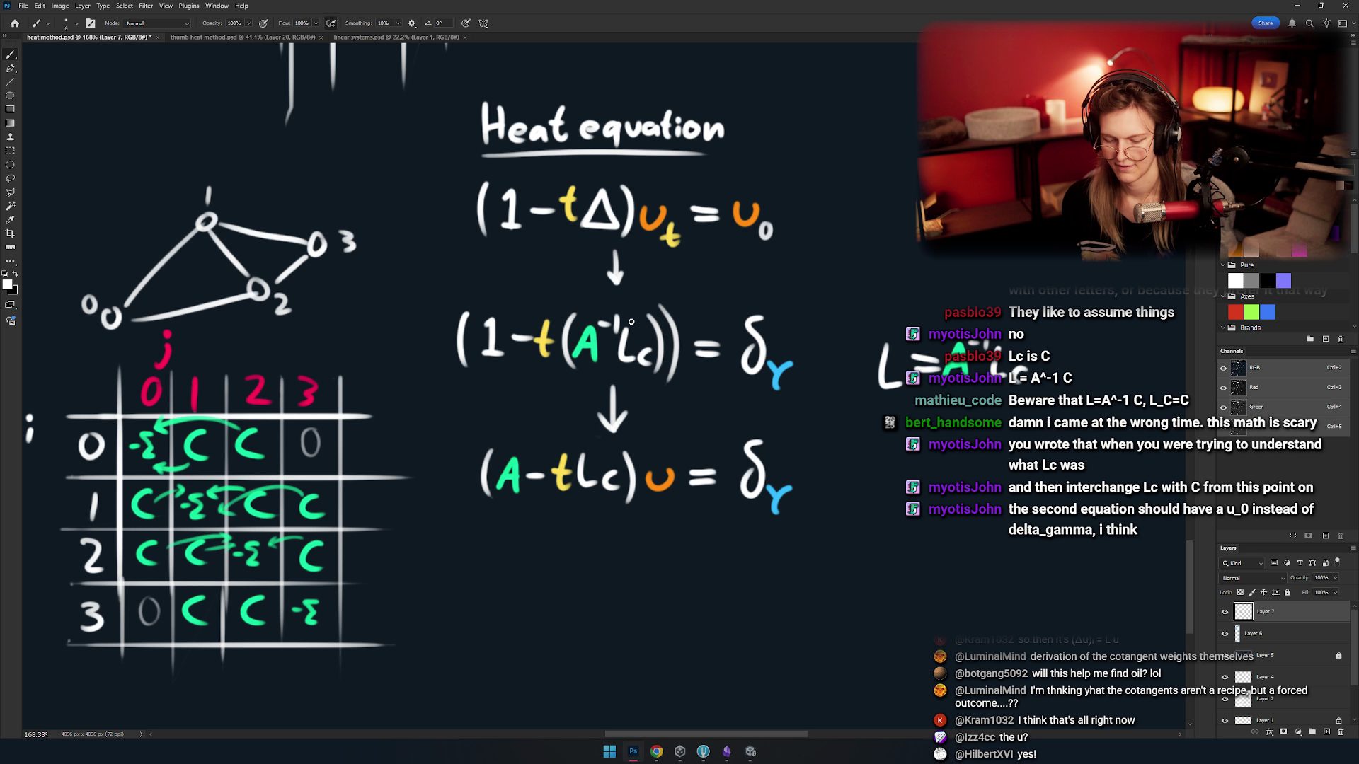
- Move the Lc)) part of the middle heat equation left to make room, then deselect
key("m")
scroll(645, 356, "up", 3)
left_click_drag(727, 268, 230, 404)
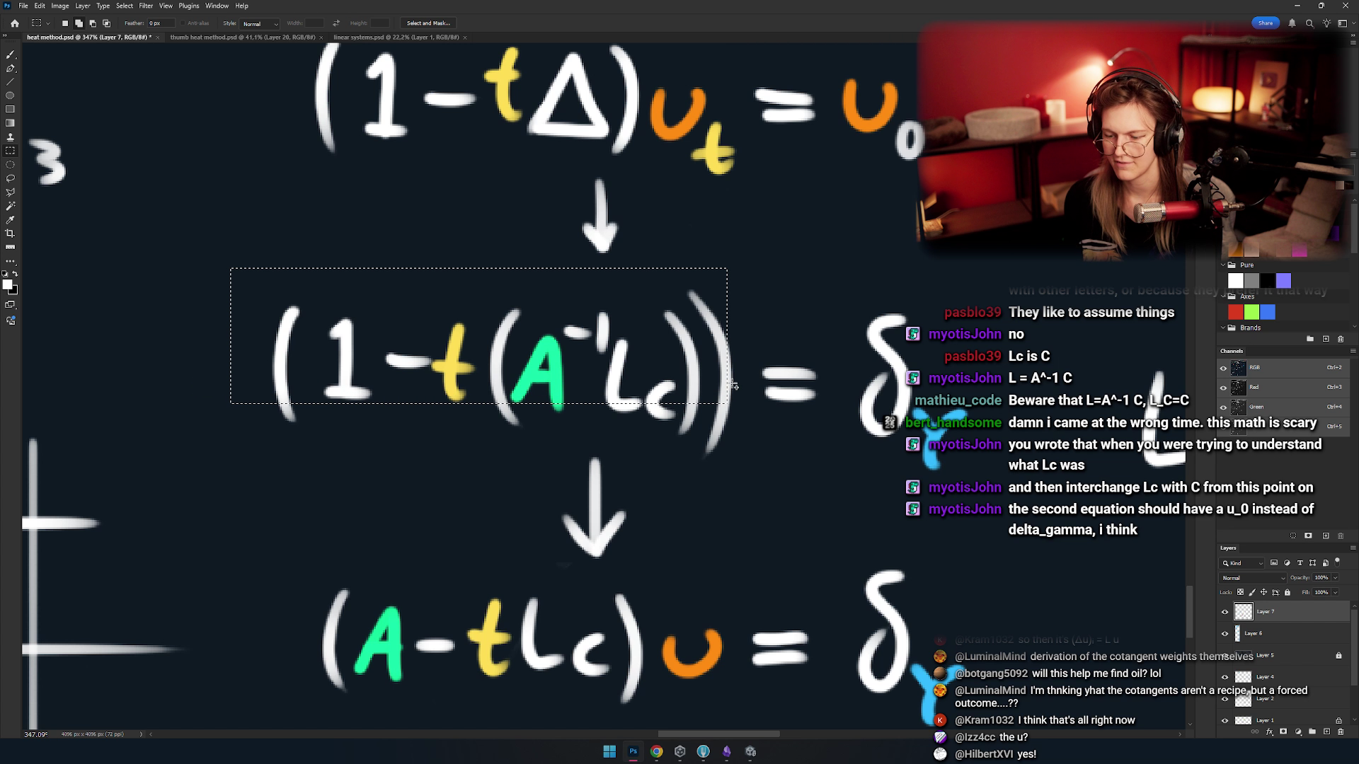
left_click_drag(746, 386, 655, 474)
key("v")
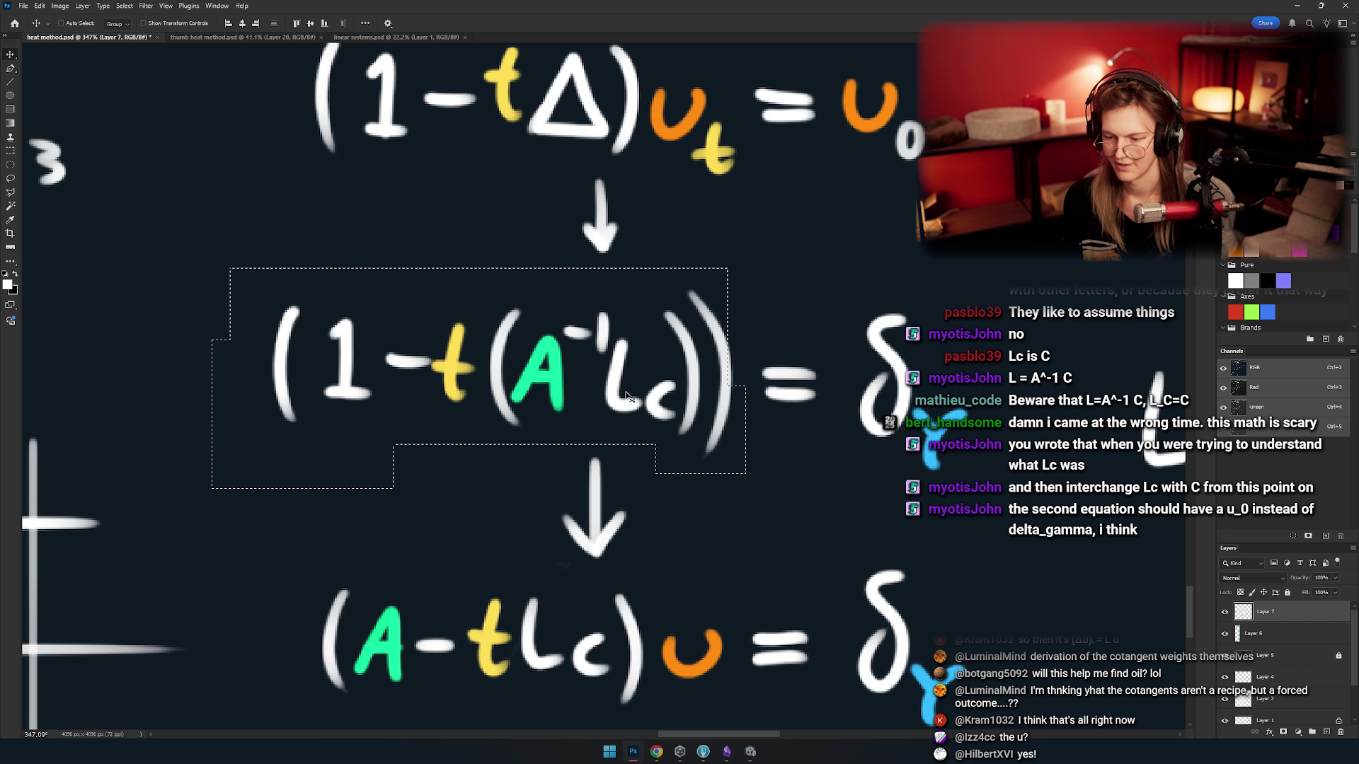
left_click_drag(628, 389, 540, 395)
key("ctrl+z")
key("m")
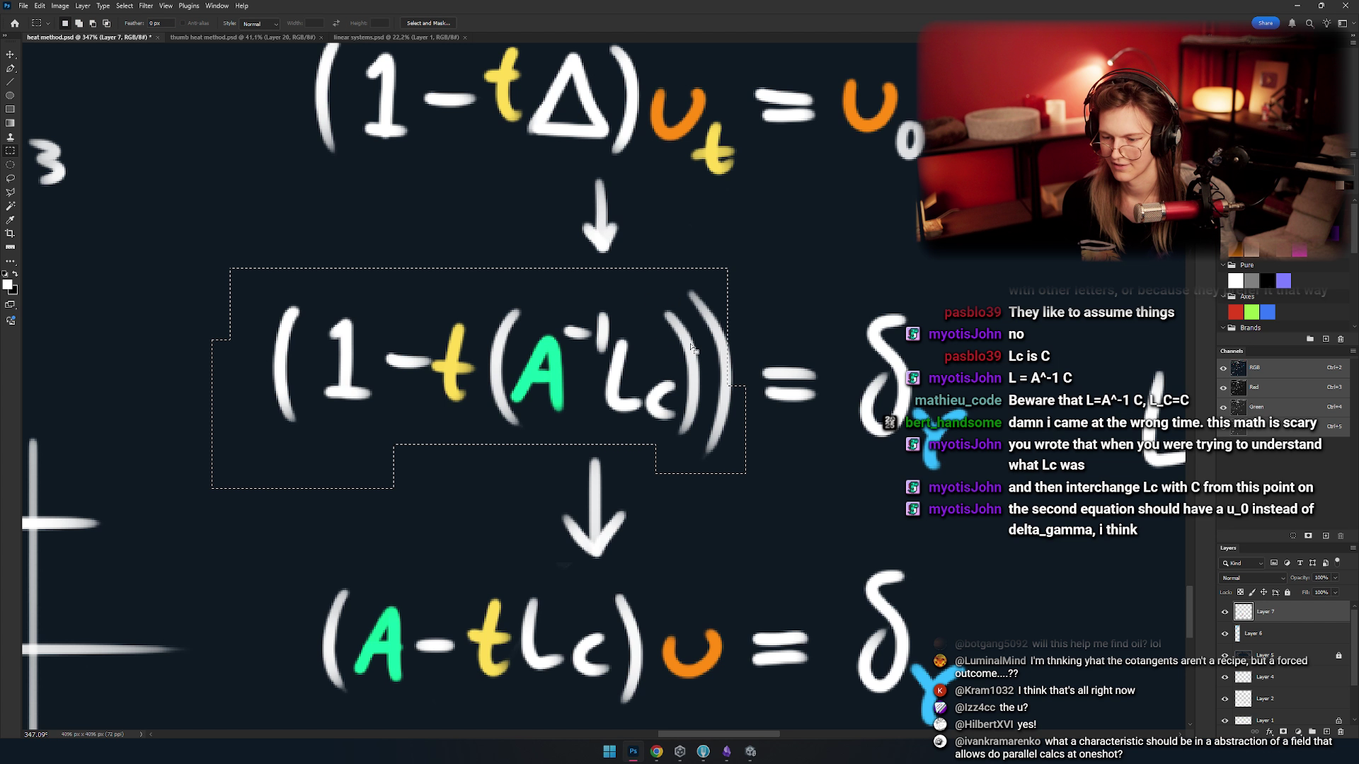
key("v")
left_click_drag(627, 383, 572, 377)
key("ctrl+d")
- Write an orange u after the equation's closing brackets, redoing the first attempt
key("b")
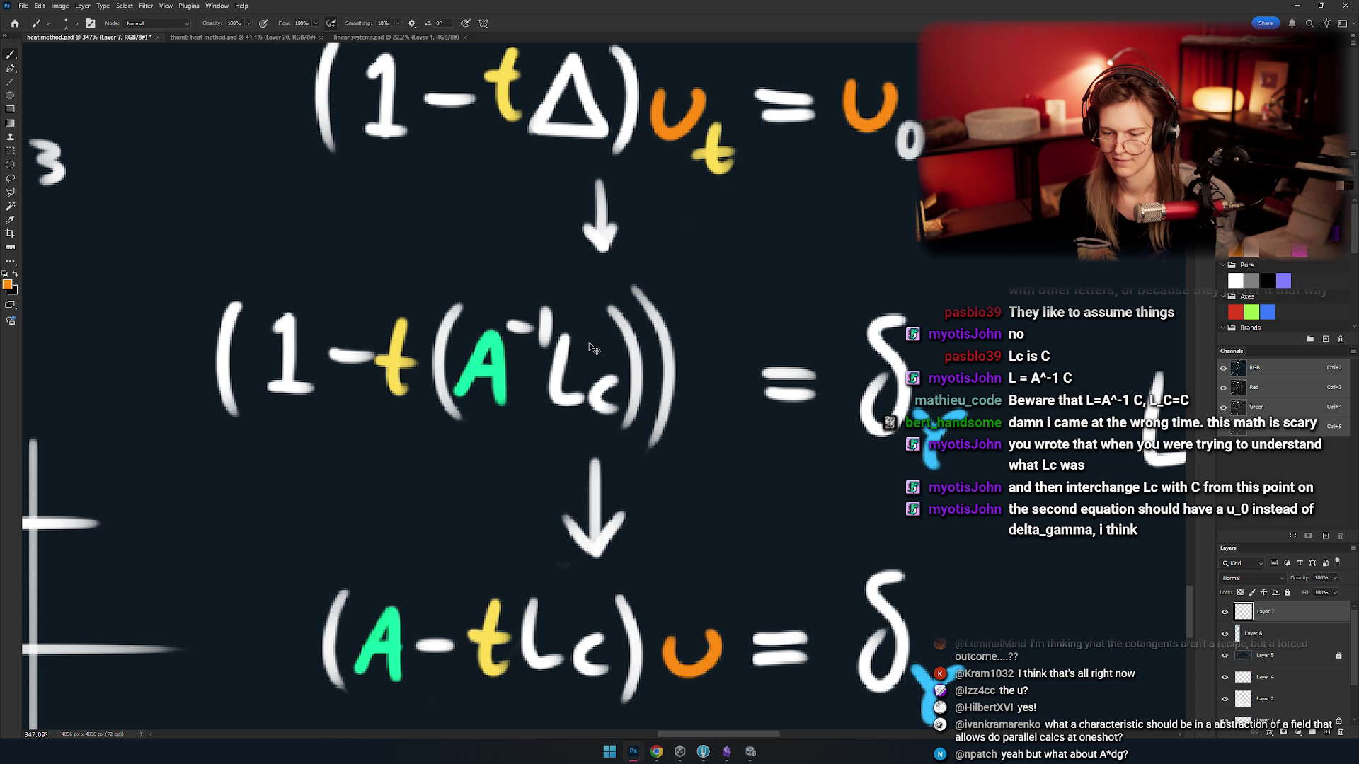
left_click_drag(685, 362, 710, 391)
key("ctrl+z")
key("ctrl+z")
scroll(710, 391, "down", 3)
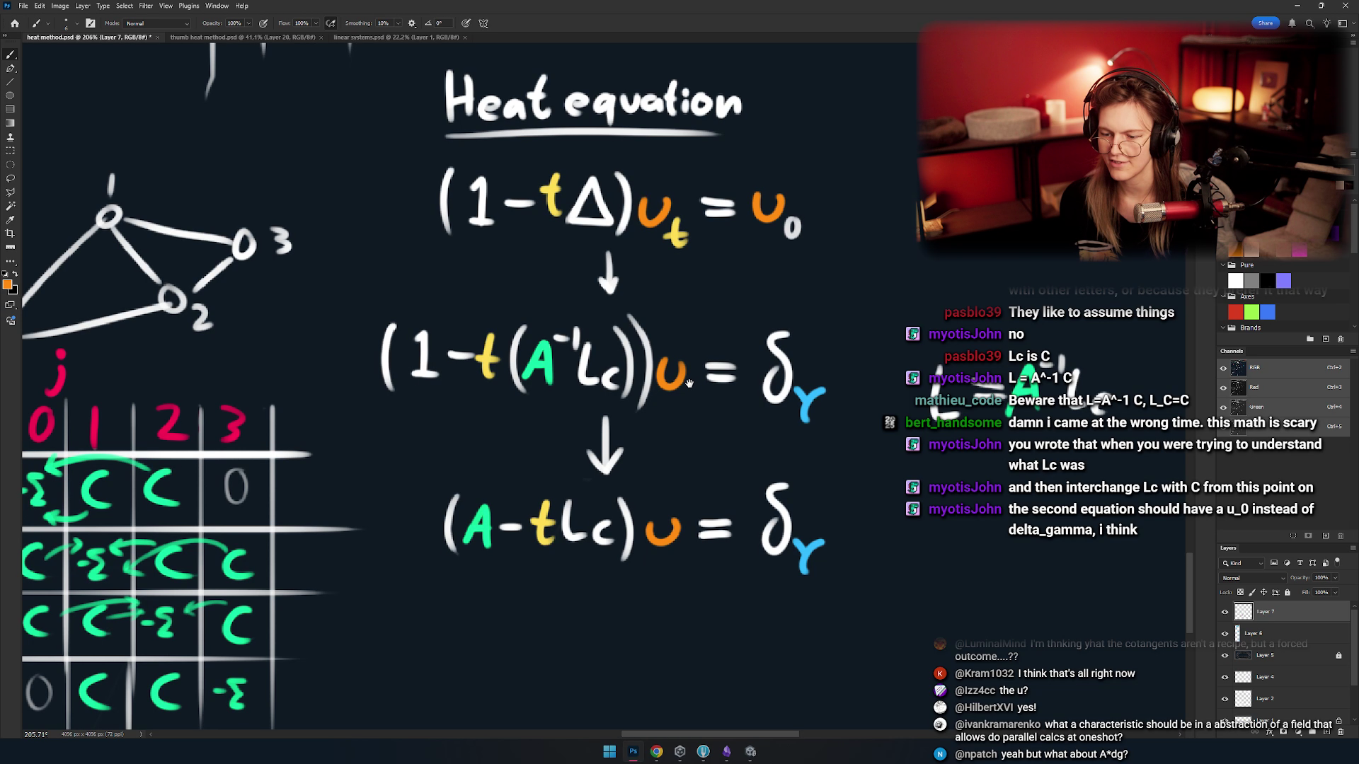
scroll(634, 431, "down", 1)
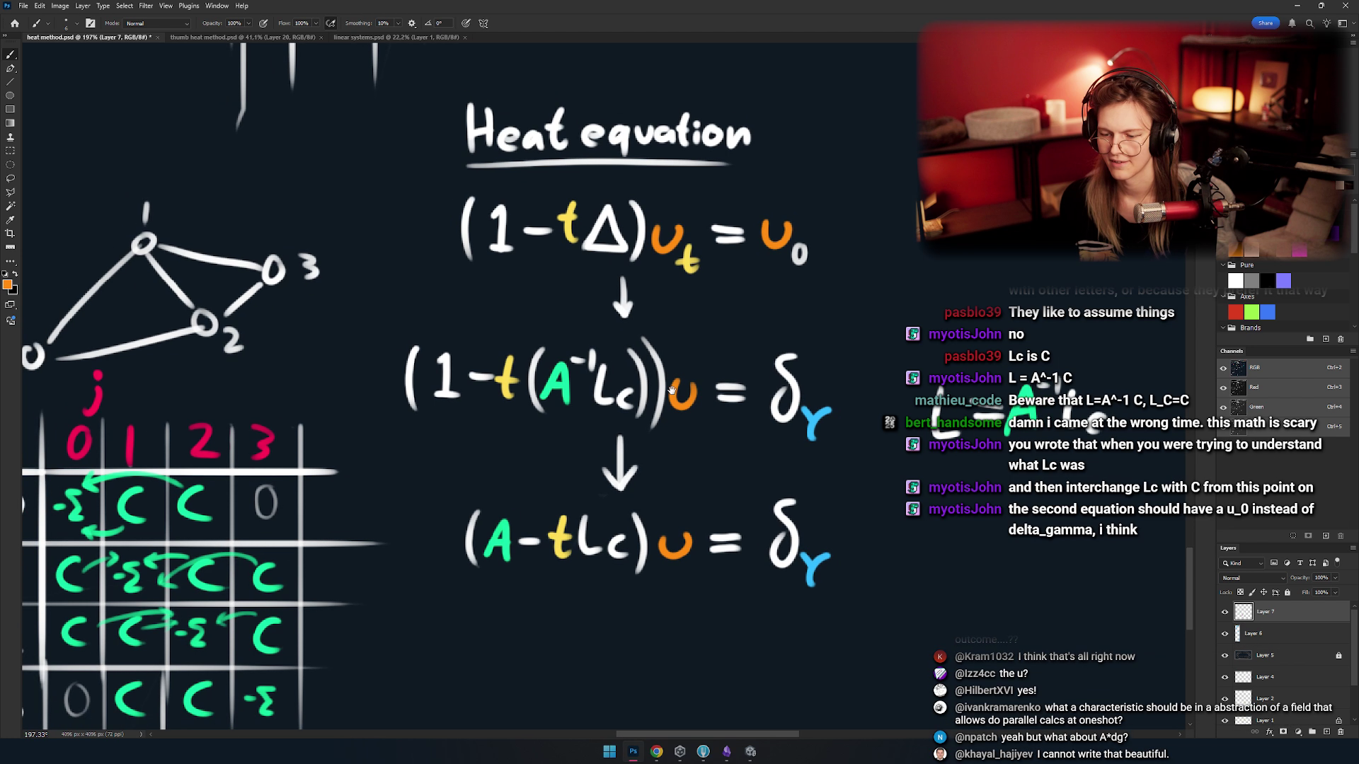
scroll(627, 367, "down", 1)
scroll(627, 367, "up", 3)
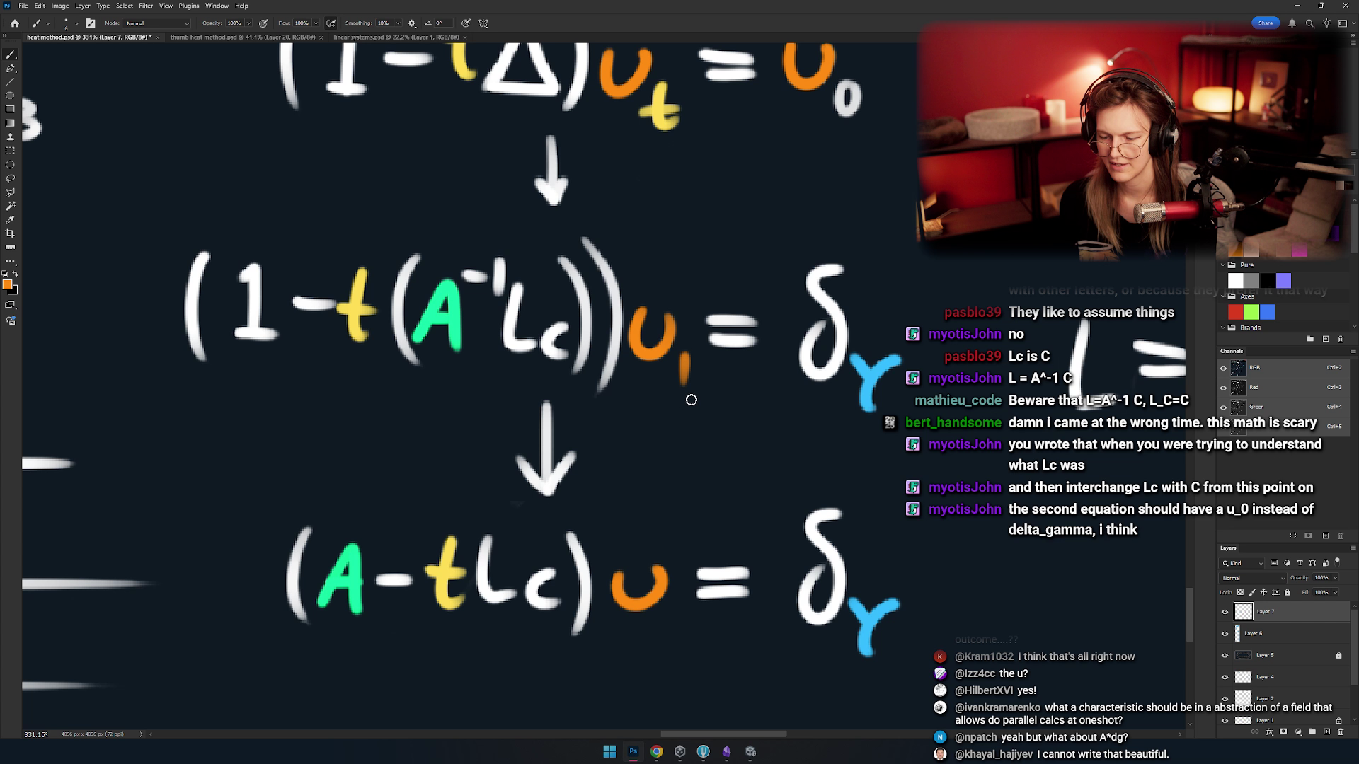
scroll(687, 361, "down", 1)
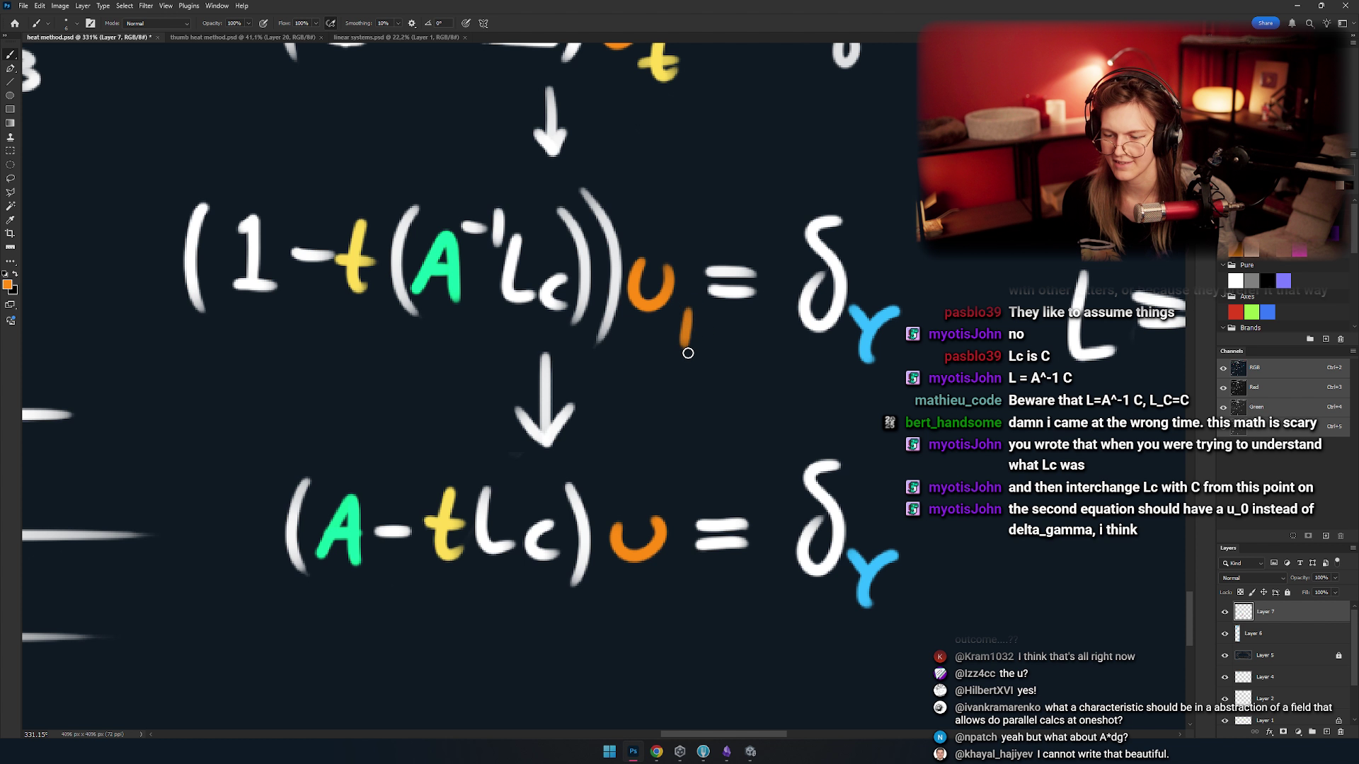
scroll(654, 364, "up", 1)
scroll(655, 364, "down", 4)
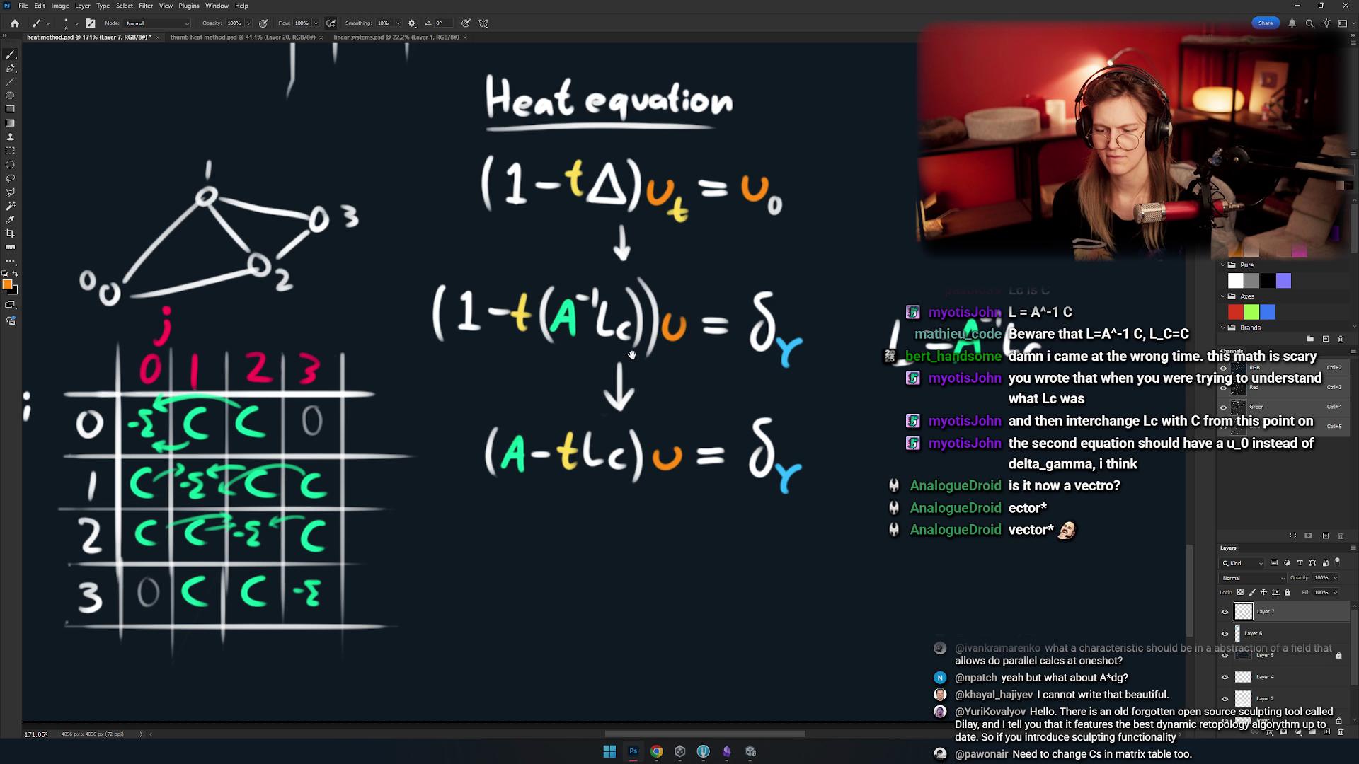
scroll(594, 219, "up", 5)
left_click_drag(598, 379, 668, 512)
left_click_drag(789, 117, 648, 115)
scroll(567, 259, "down", 5)
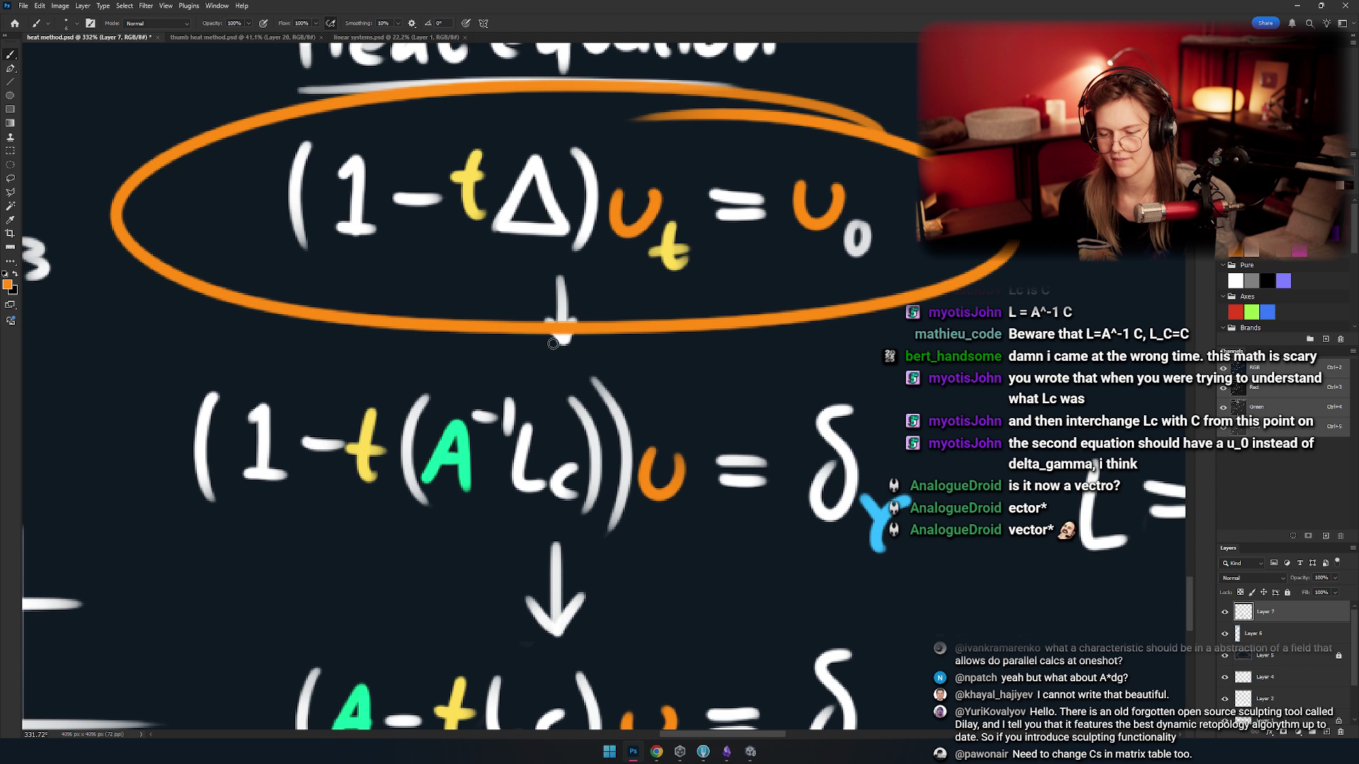
key("ctrl+z")
scroll(625, 327, "up", 1)
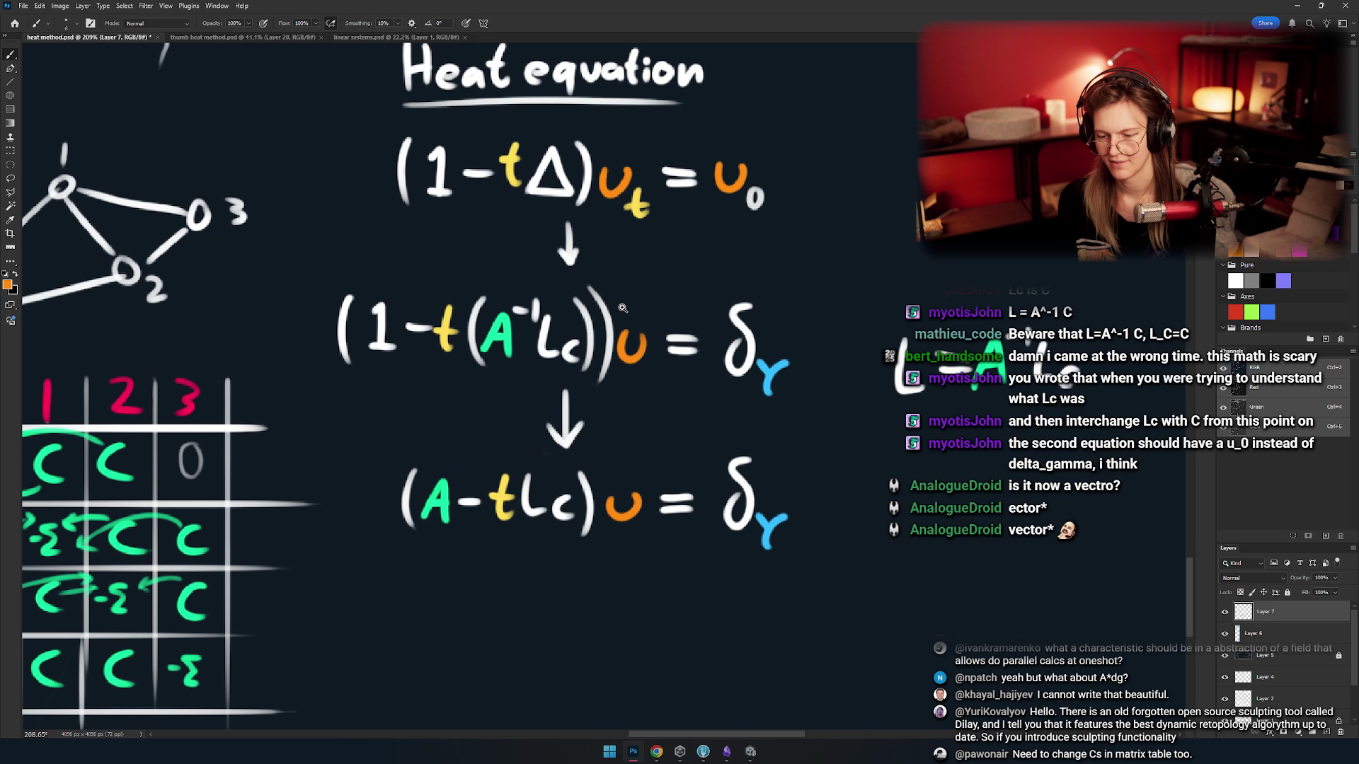
left_click_drag(259, 257, 1005, 259)
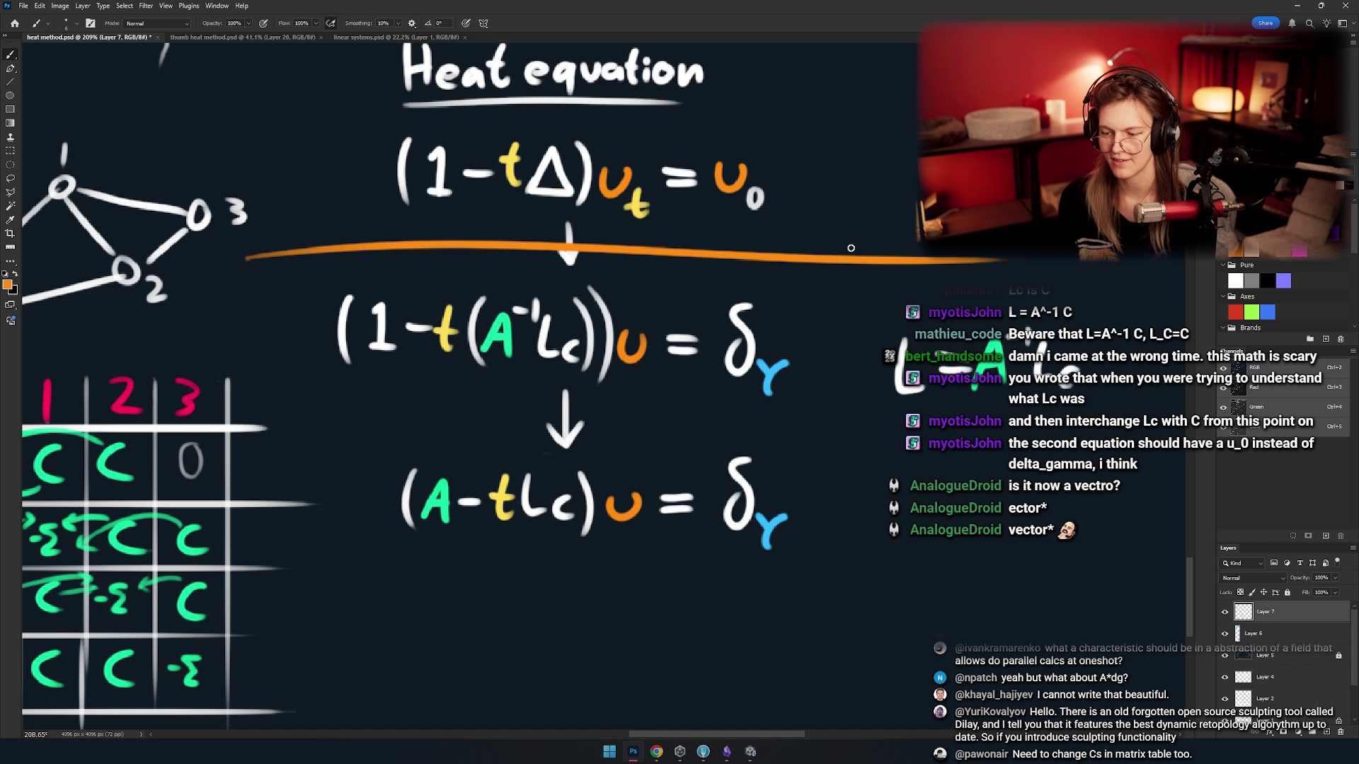
left_click_drag(783, 203, 796, 305)
mouse_move(805, 290)
left_mouse_down()
mouse_move(796, 306)
mouse_move(884, 354)
left_mouse_up()
key("ctrl+z")
key("ctrl+z")
key("ctrl+z")
mouse_move(882, 283)
left_mouse_down()
mouse_move(366, 343)
mouse_move(912, 290)
left_mouse_up()
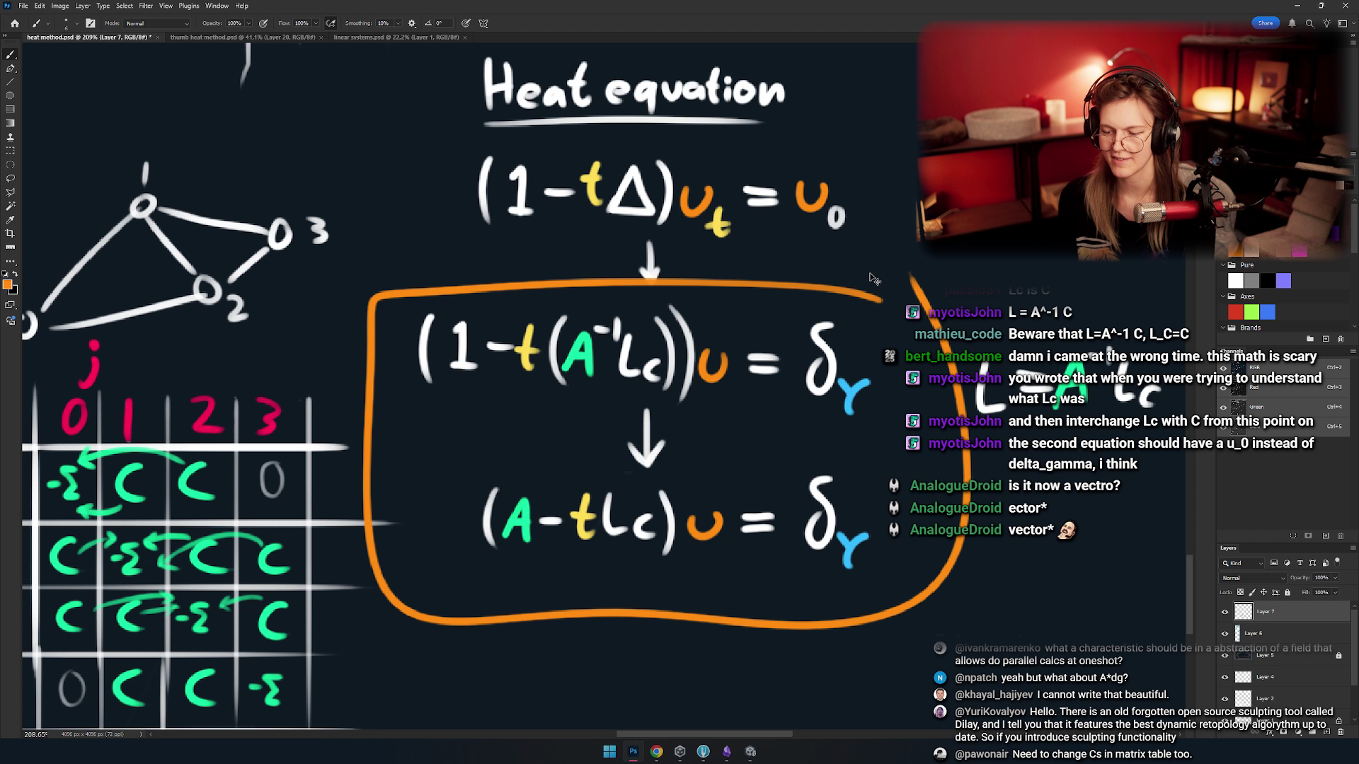
key("ctrl+z")
left_click_drag(828, 336, 793, 302)
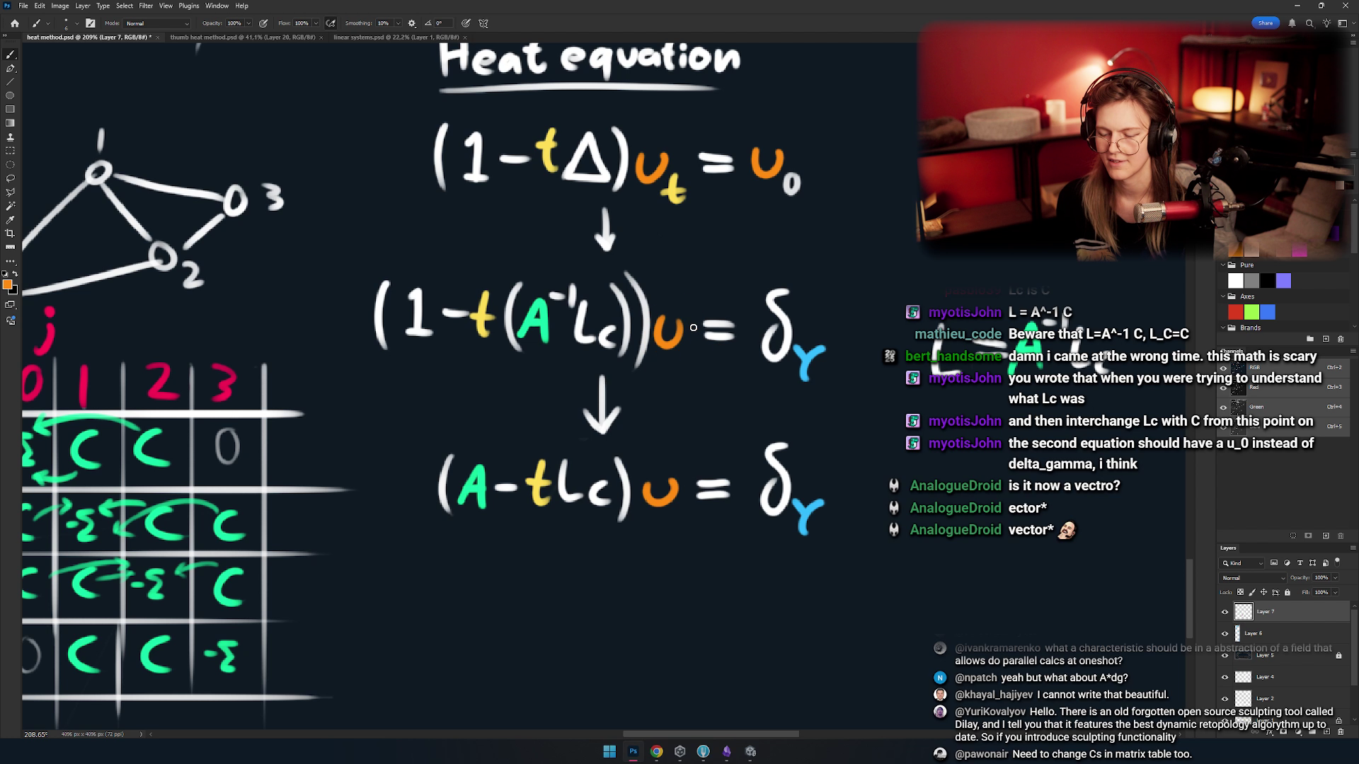
mouse_move(690, 316)
left_mouse_down()
mouse_move(699, 339)
mouse_move(672, 330)
mouse_move(718, 297)
left_mouse_up()
key("ctrl+z")
left_click_drag(833, 289, 824, 279)
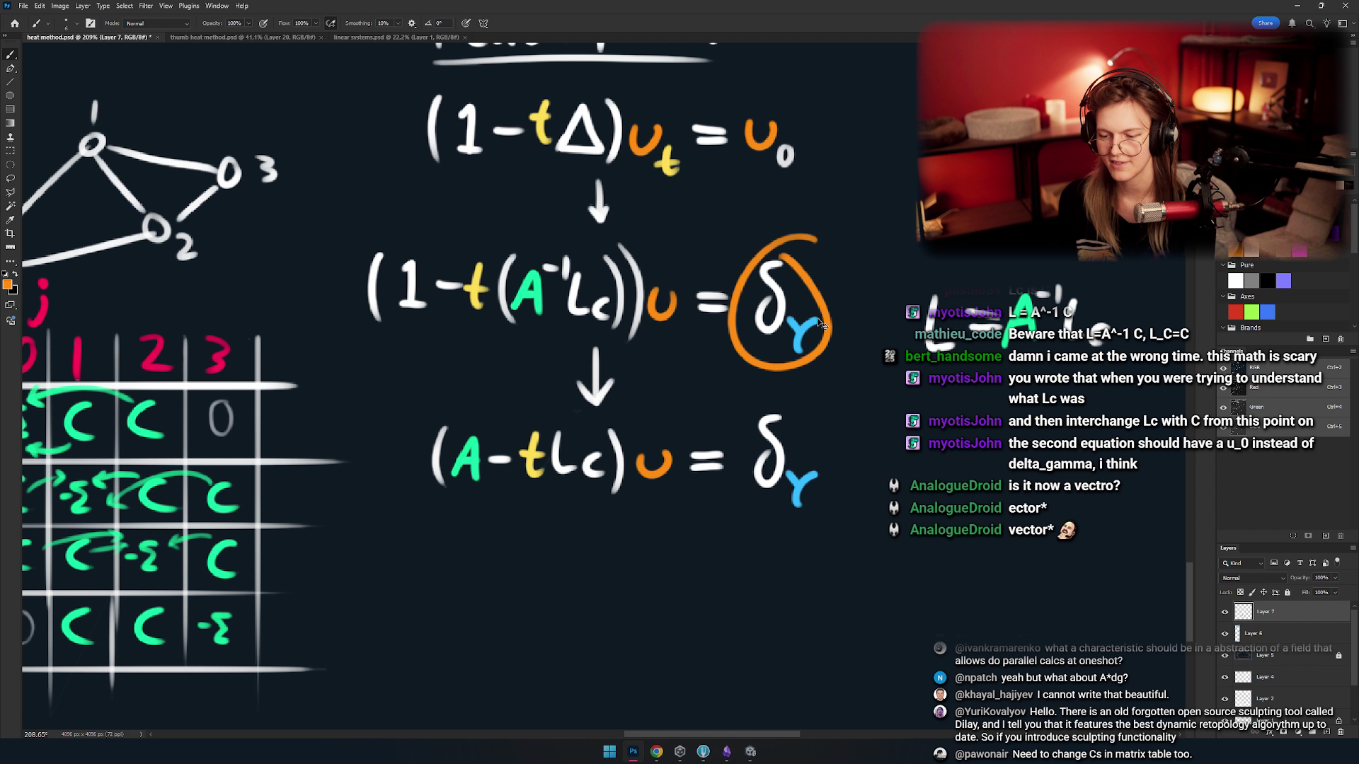
key("ctrl+z")
mouse_move(641, 227)
left_mouse_down()
mouse_move(639, 329)
mouse_move(467, 250)
mouse_move(637, 238)
left_mouse_up()
key("ctrl+z")
mouse_move(559, 394)
left_mouse_down()
mouse_move(527, 323)
mouse_move(601, 337)
mouse_move(492, 319)
mouse_move(562, 336)
left_mouse_up()
key("ctrl+z")
key("ctrl+z")
- Pan to the Lc = label, marquee a rectangle around δγ, then deselect it
scroll(574, 349, "down", 5)
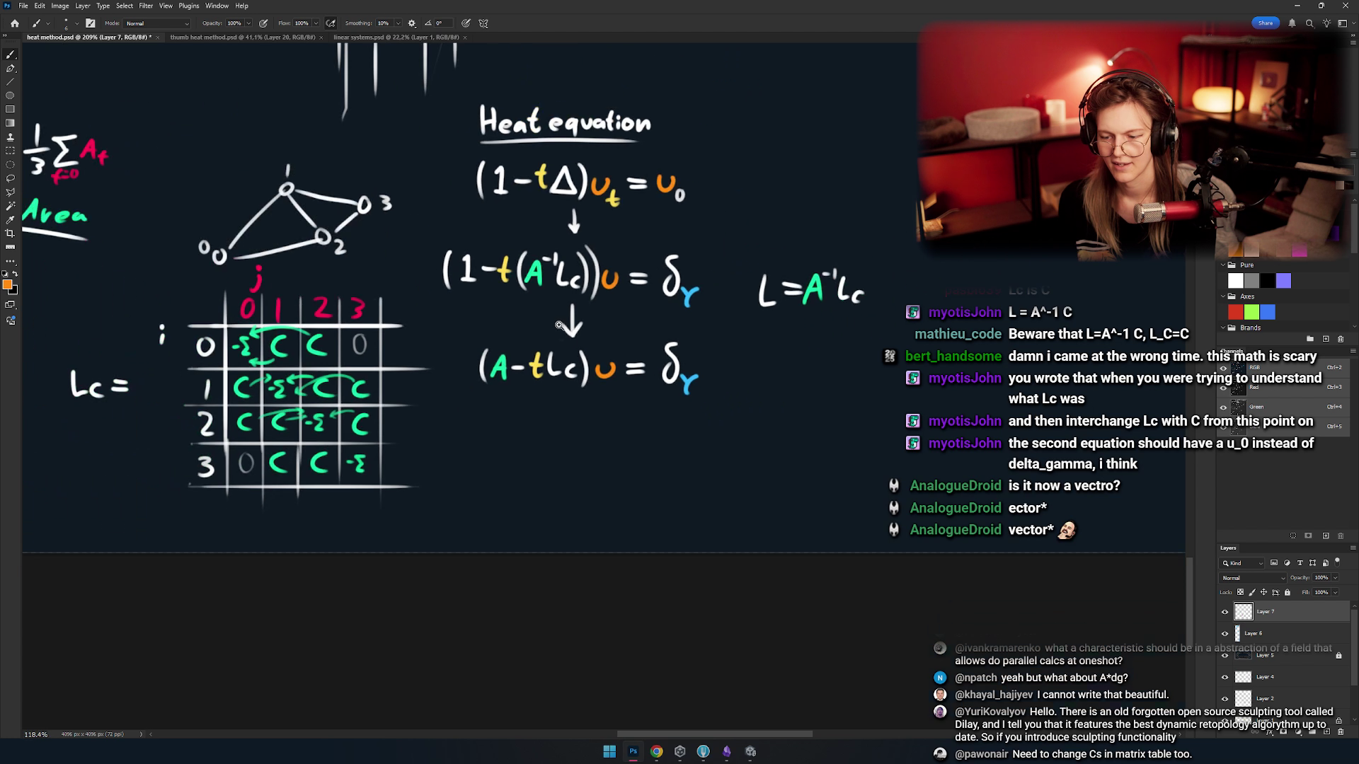
scroll(595, 264, "up", 3)
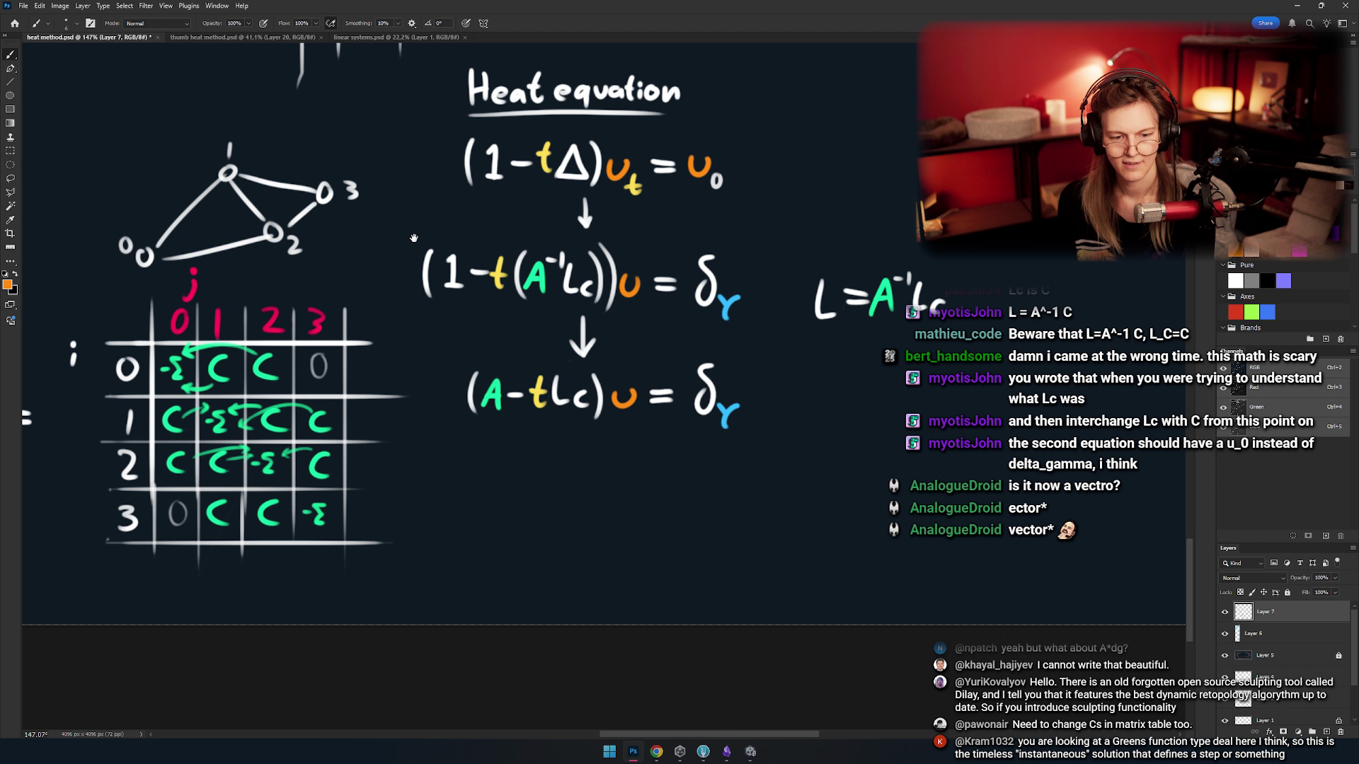
left_click_drag(414, 238, 580, 256)
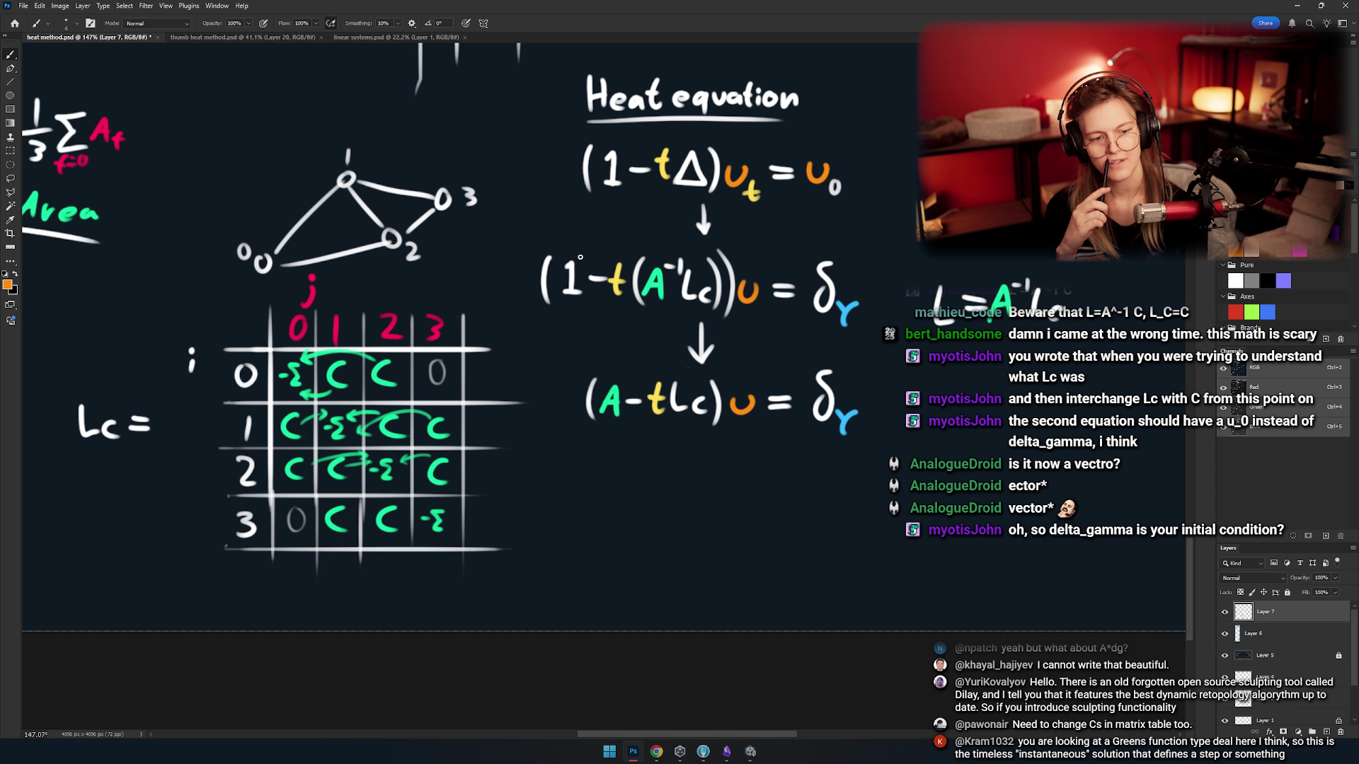
key("m")
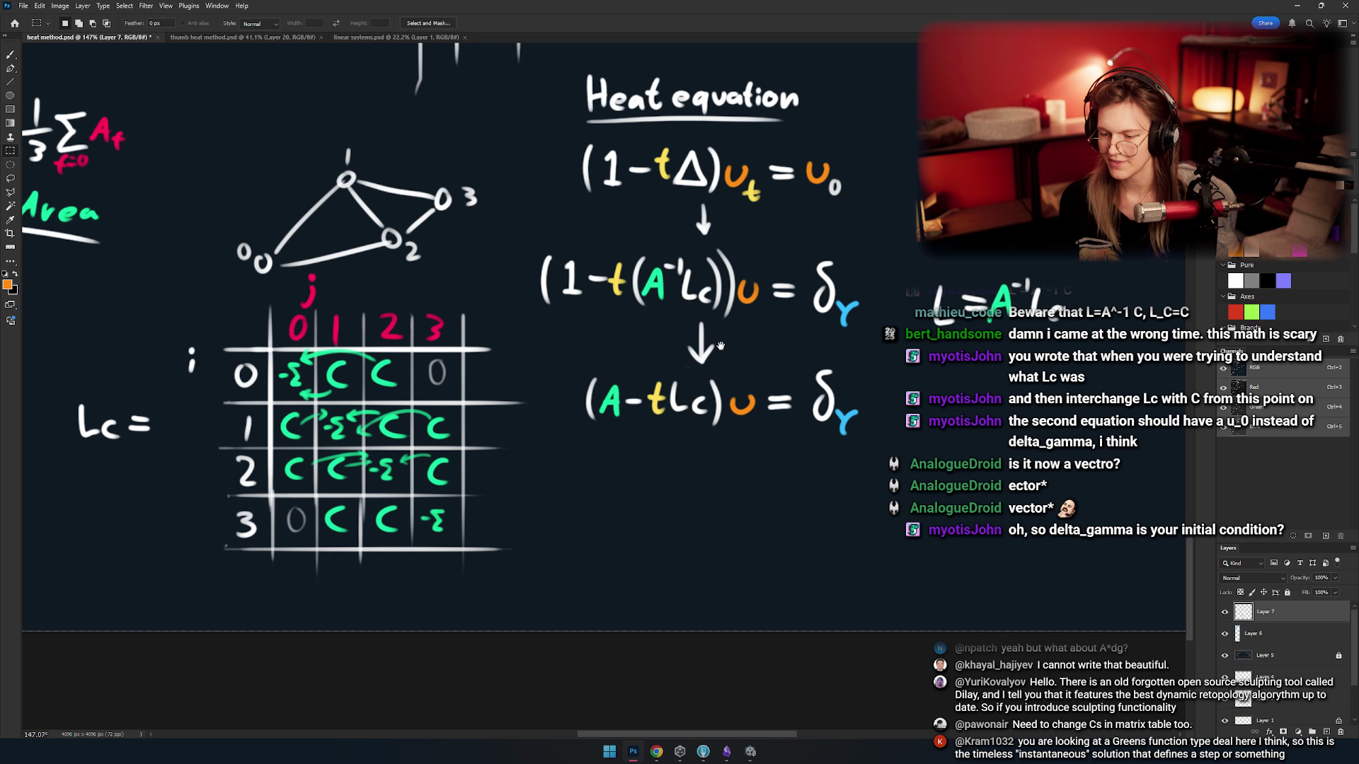
scroll(656, 269, "up", 5)
left_click_drag(624, 208, 753, 486)
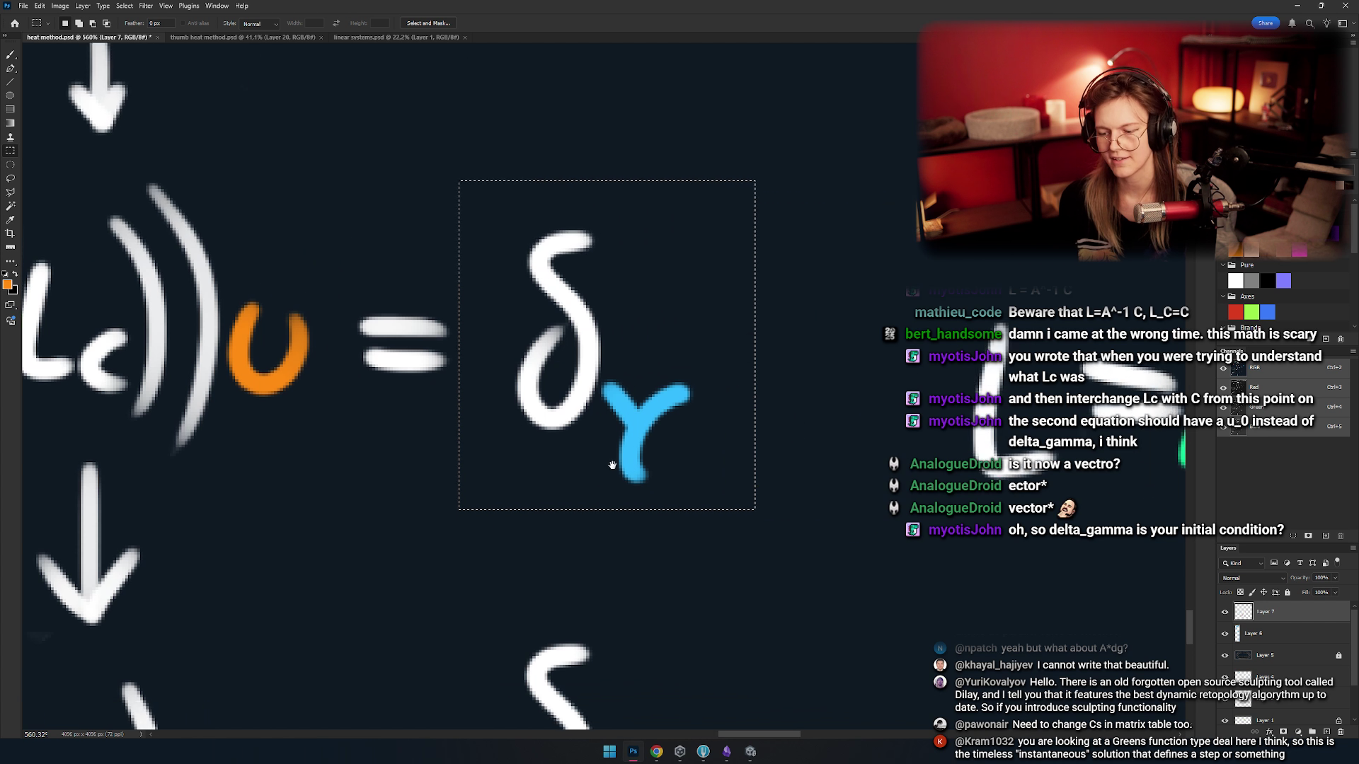
left_click(601, 299)
mouse_move(461, 150)
left_mouse_down()
mouse_move(736, 512)
mouse_move(737, 487)
left_mouse_up()
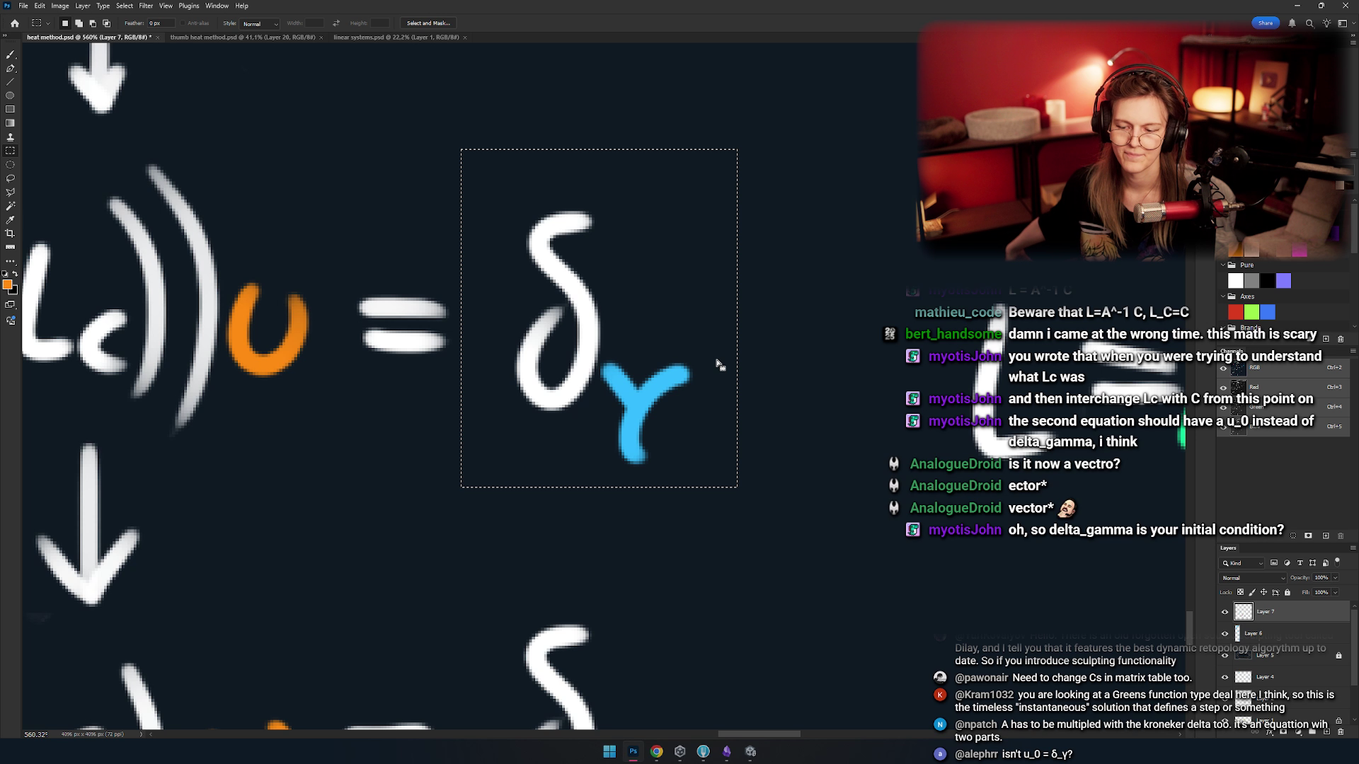
key("ctrl+d")
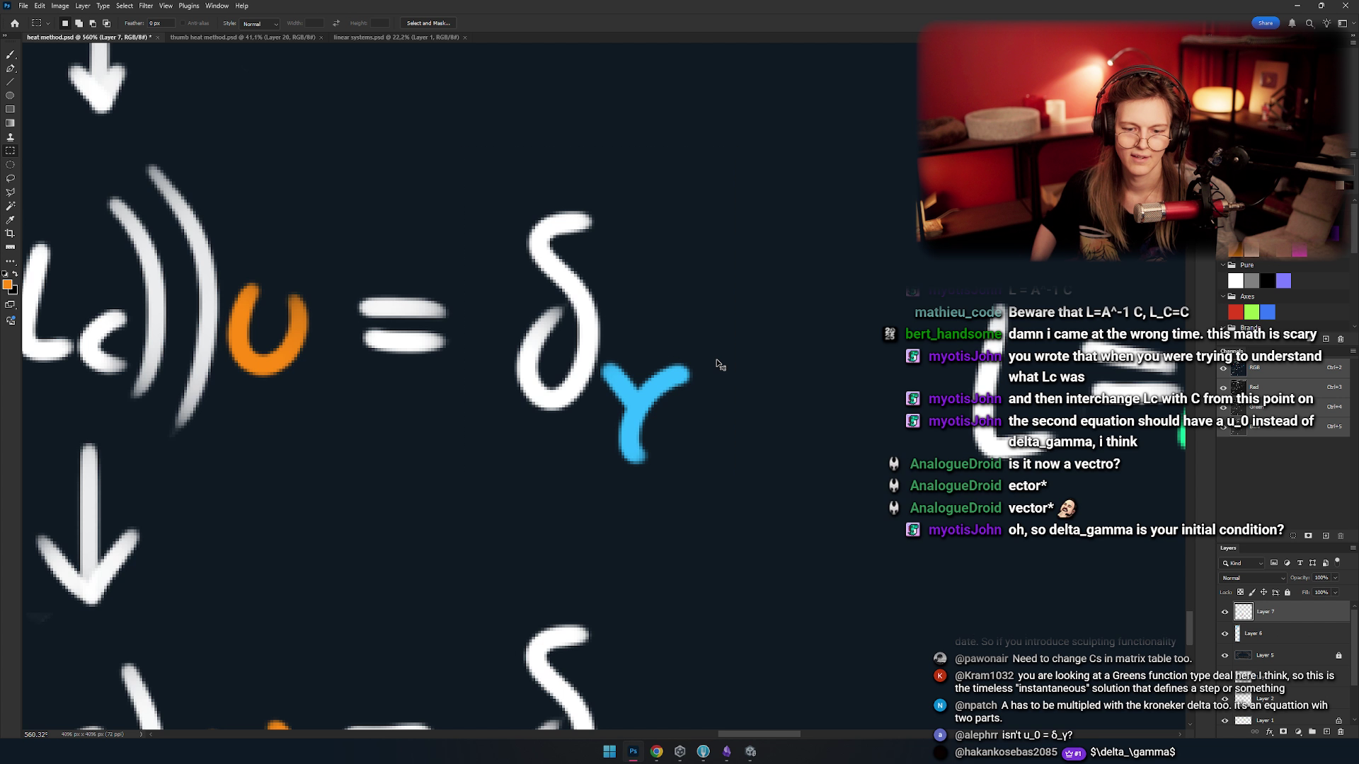
- Zoom out, pan to the Vertex Laplacian section and zoom back in to 187%
scroll(561, 434, "down", 5)
scroll(428, 253, "down", 8)
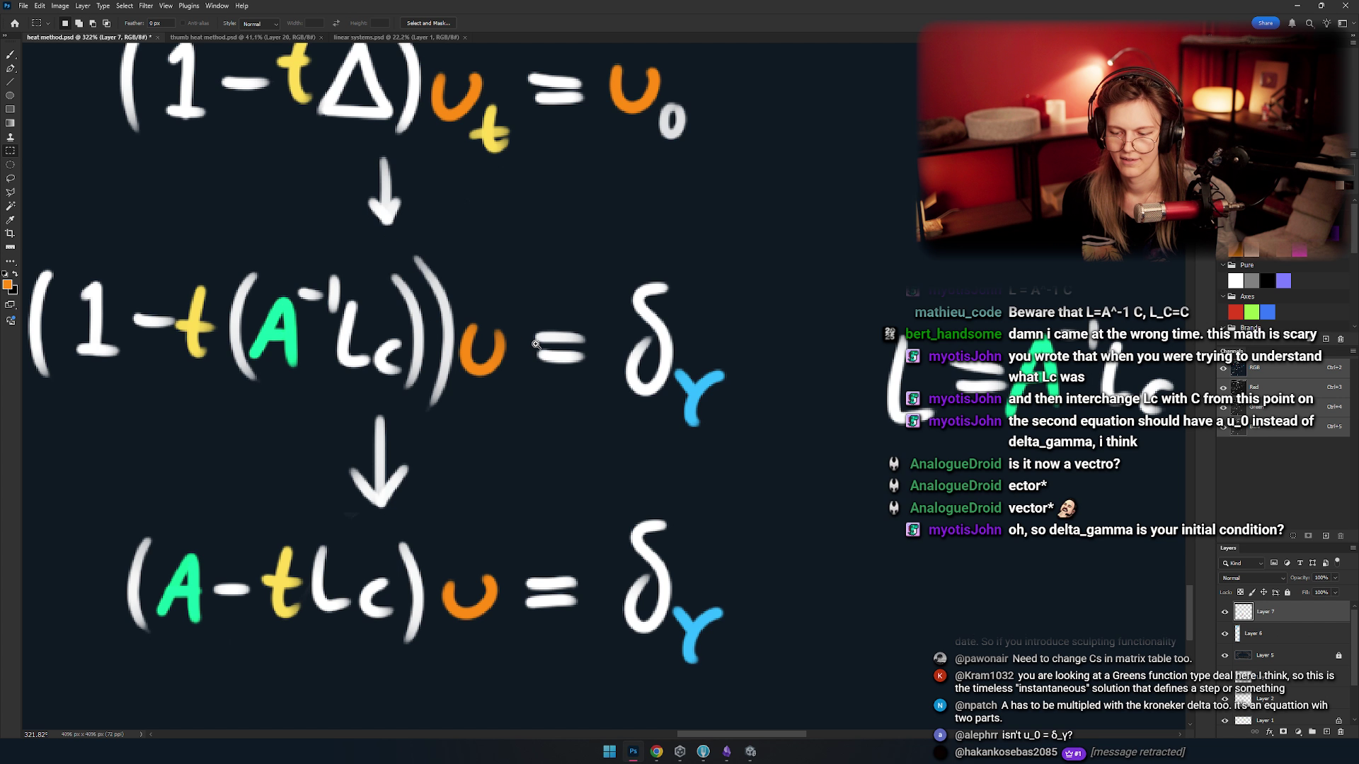
left_click_drag(589, 314, 674, 382)
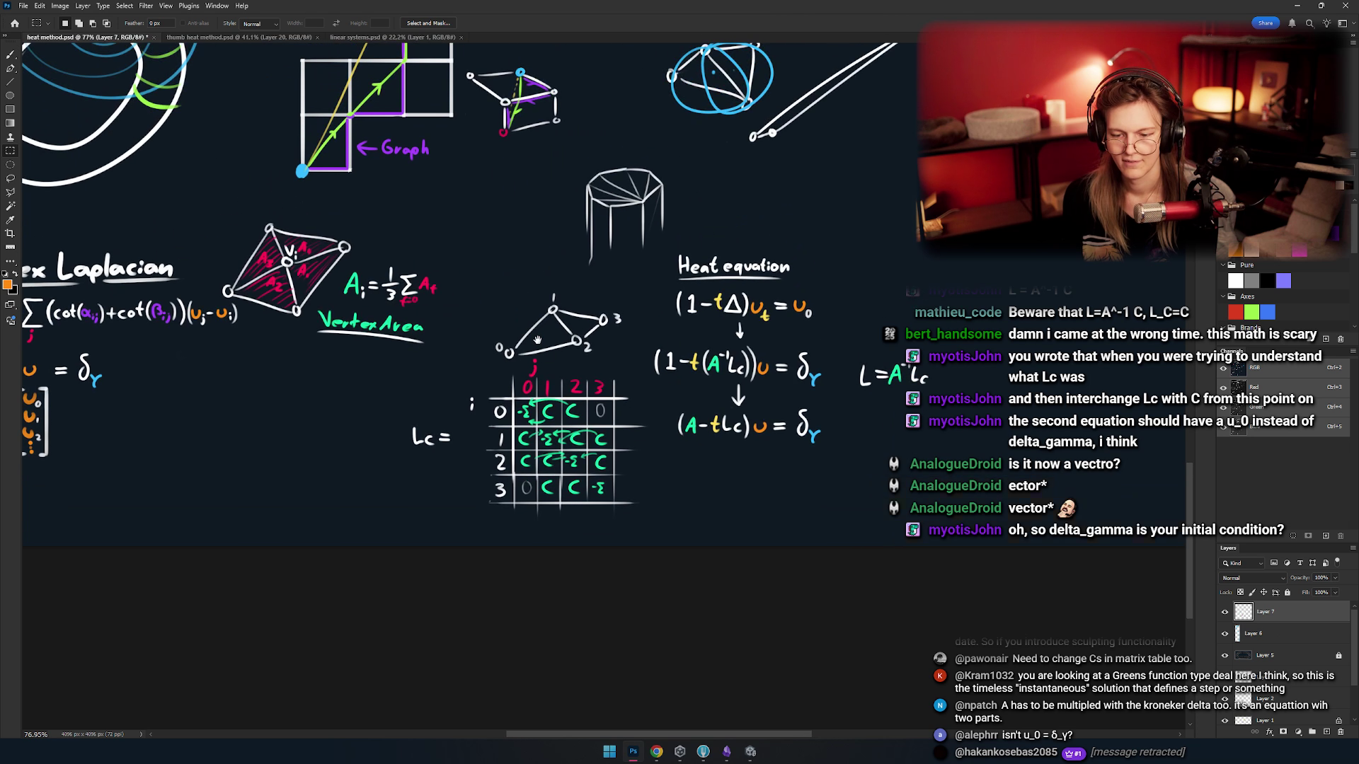
left_click_drag(576, 376, 906, 366)
left_click_drag(396, 368, 578, 344)
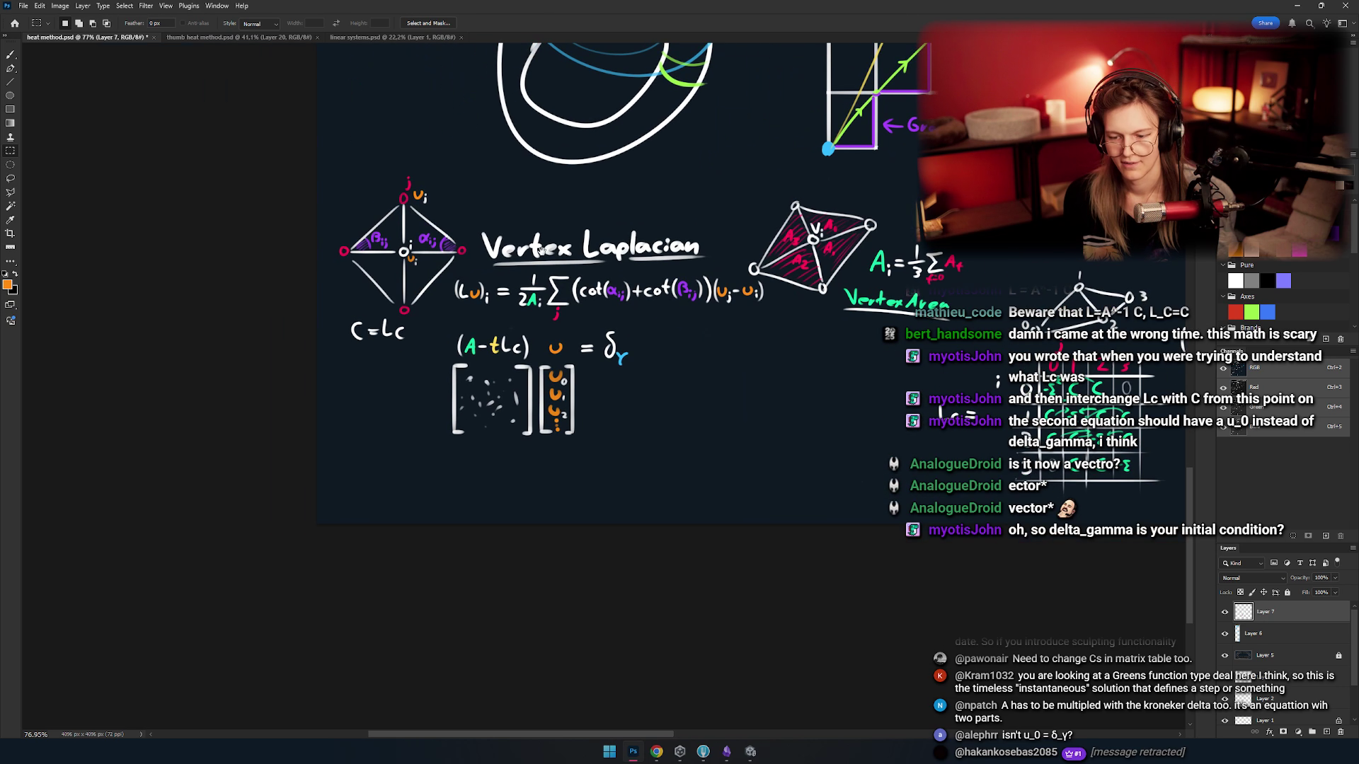
left_click_drag(532, 284, 540, 338)
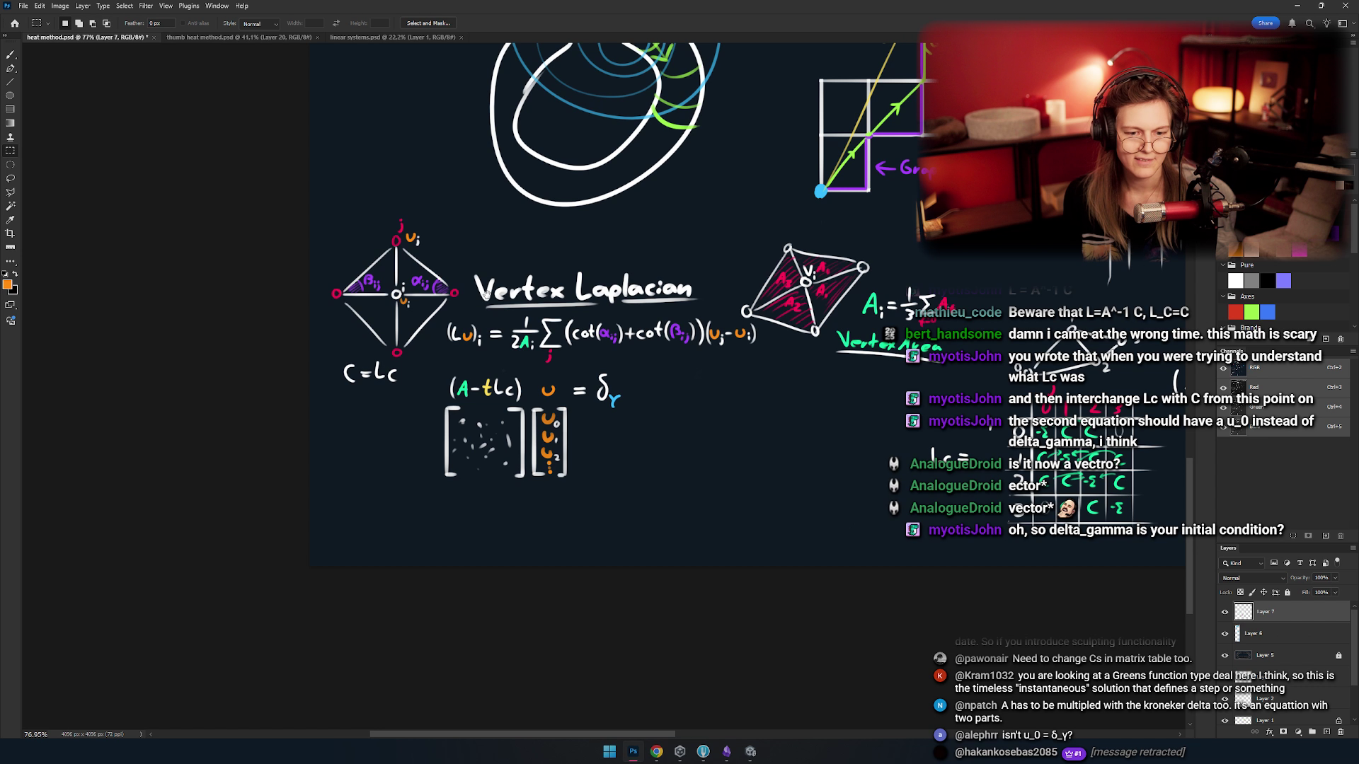
scroll(604, 375, "up", 4)
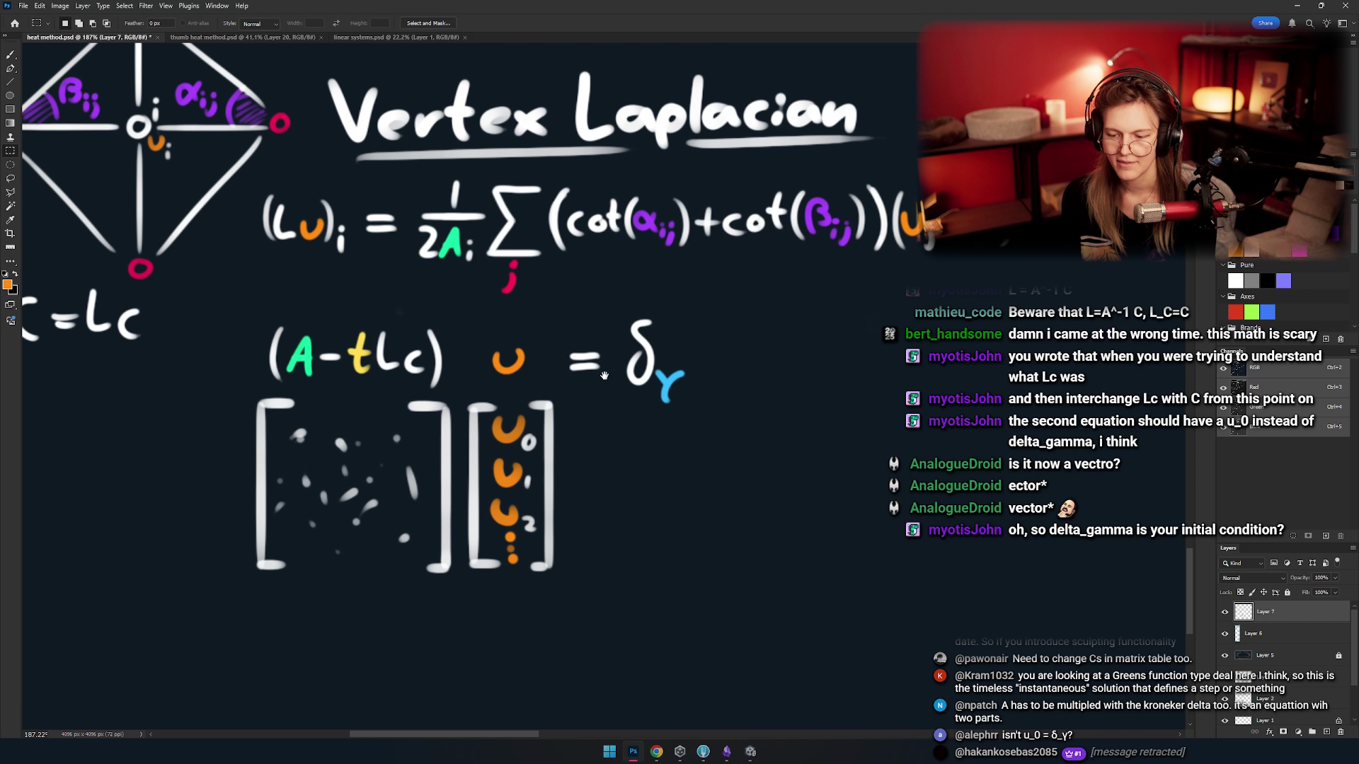
left_click_drag(603, 375, 618, 336)
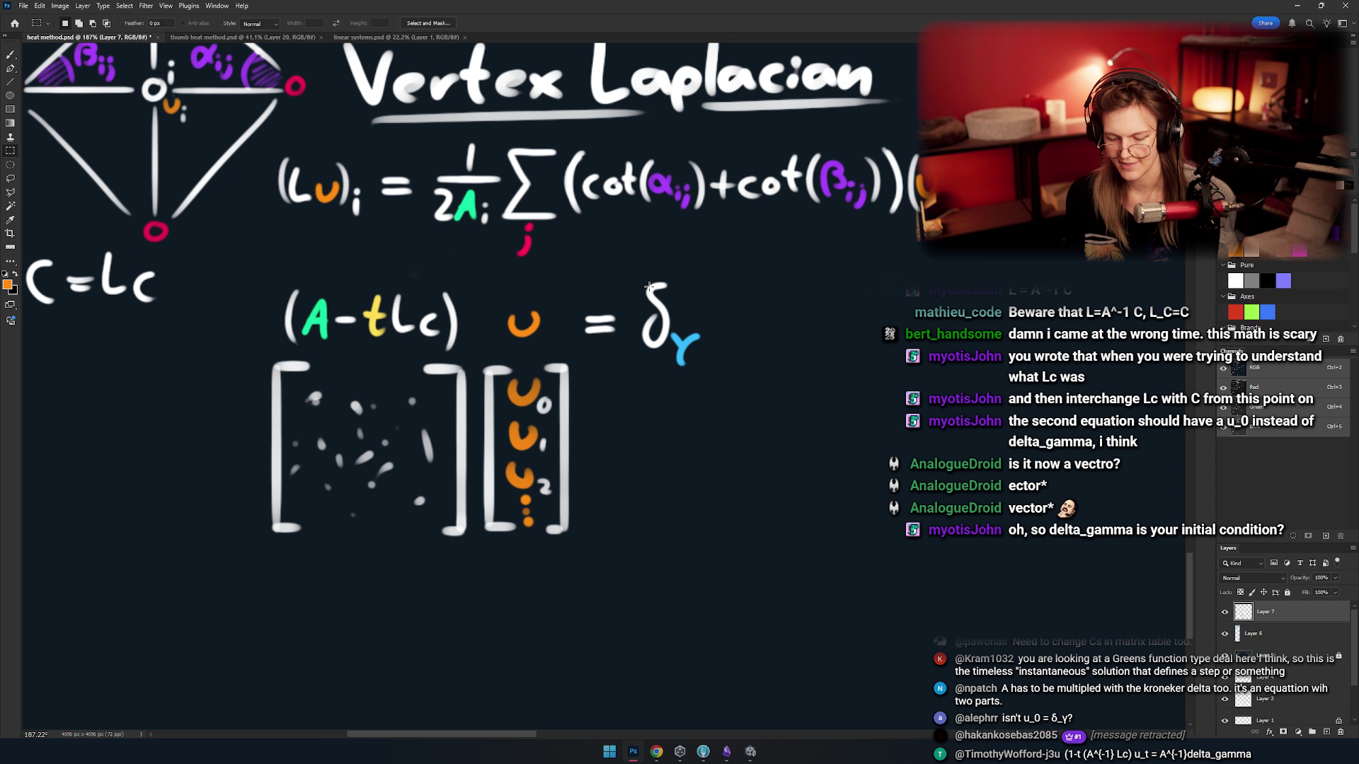
mouse_move(767, 256)
left_mouse_down()
mouse_move(182, 545)
mouse_move(184, 598)
left_mouse_up()
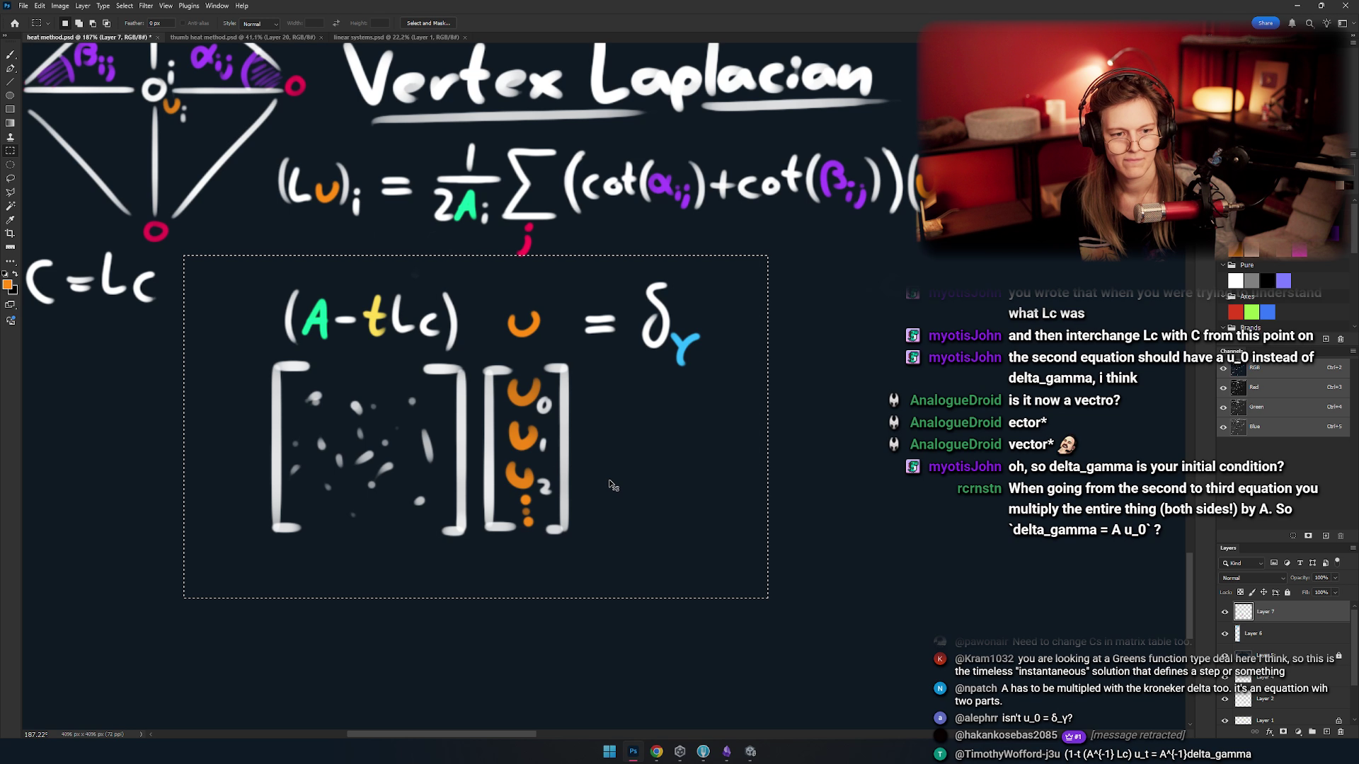
key("ctrl+d")
left_click_drag(532, 377, 515, 384)
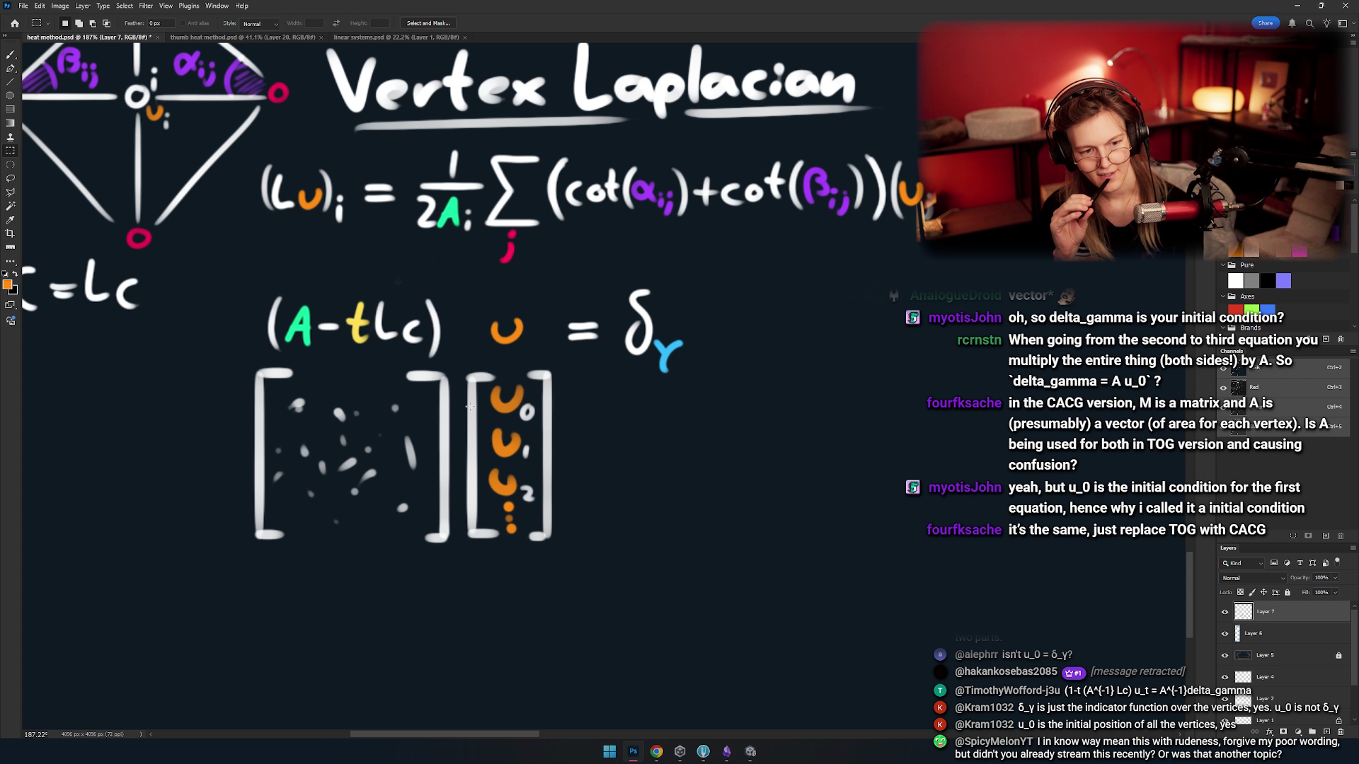
- In Chrome, change the PDF address from paperTOG.pdf to paperCACG.pdf and load it
key("alt+Tab")
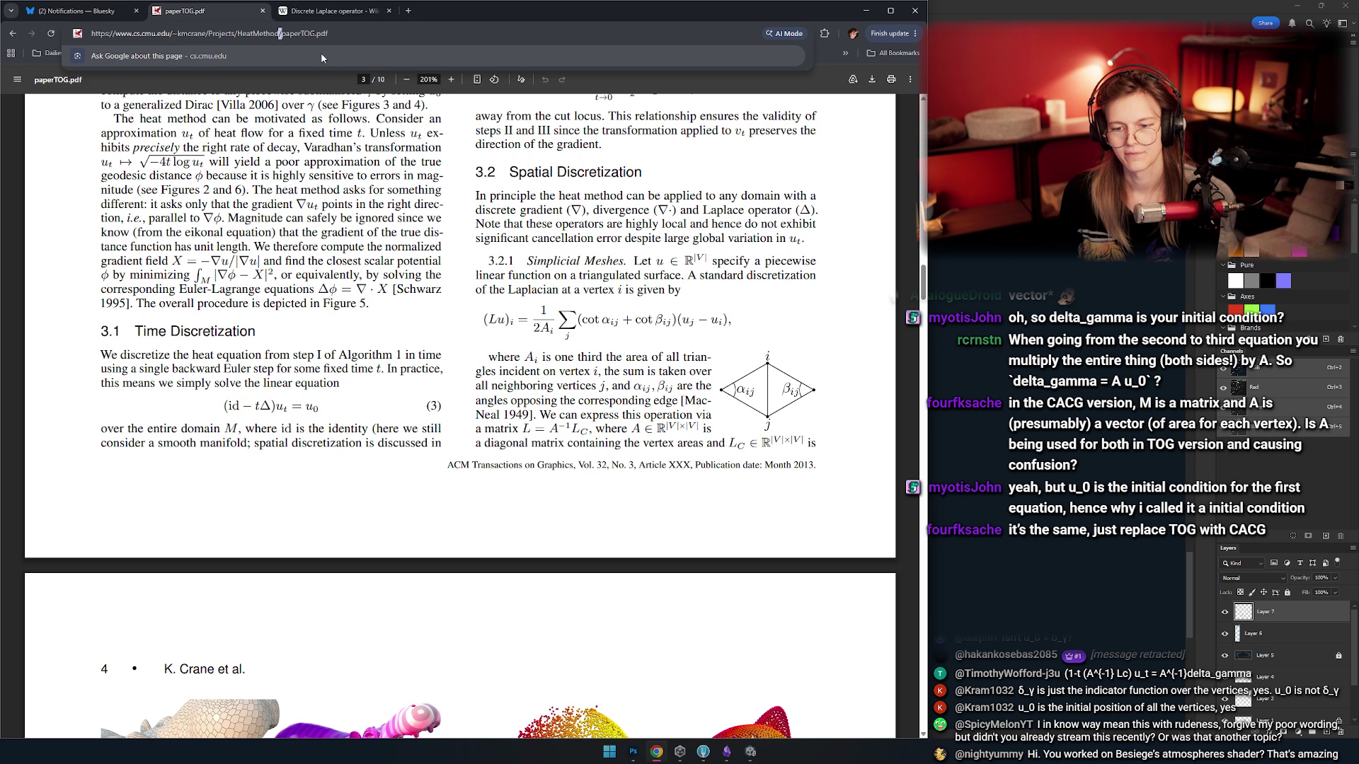
left_click(317, 34)
key("BackSpace")
key("BackSpace")
key("BackSpace")
type("CACG")
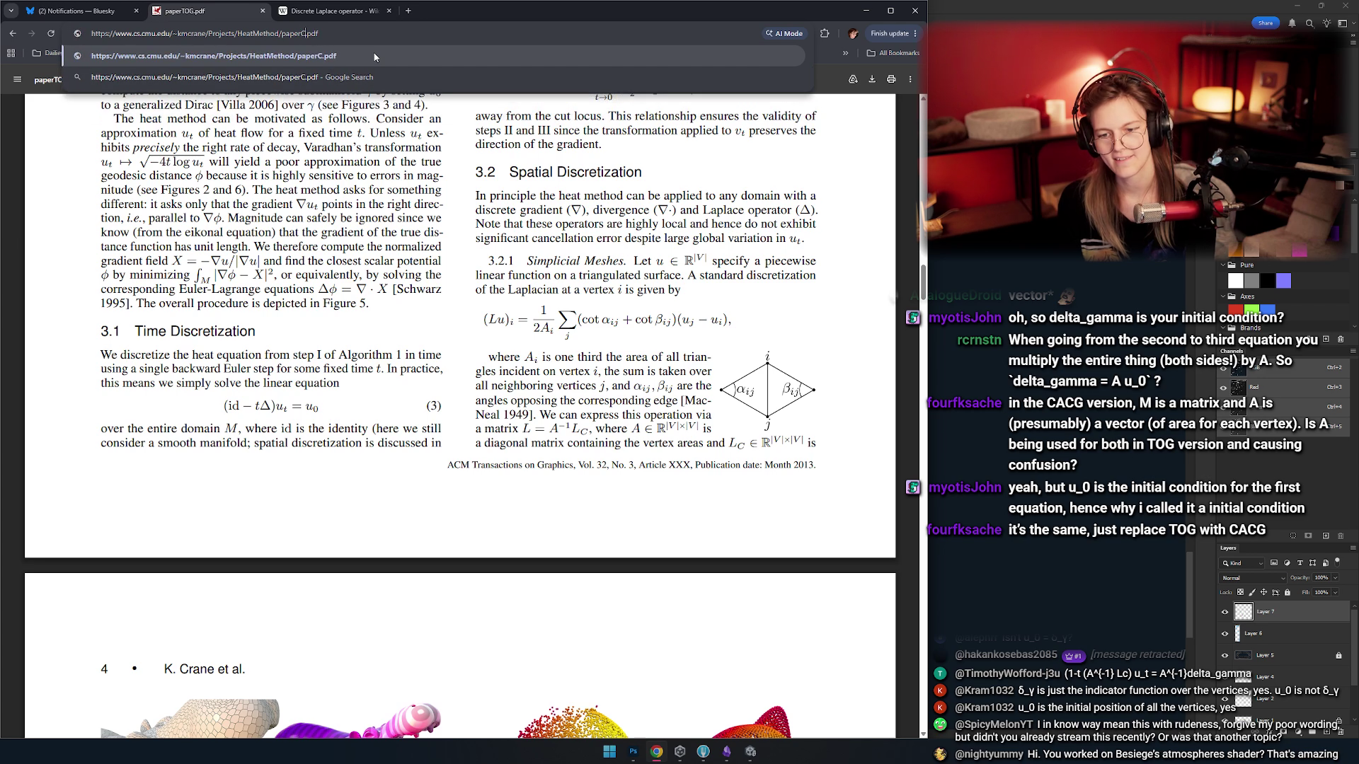
key("Return")
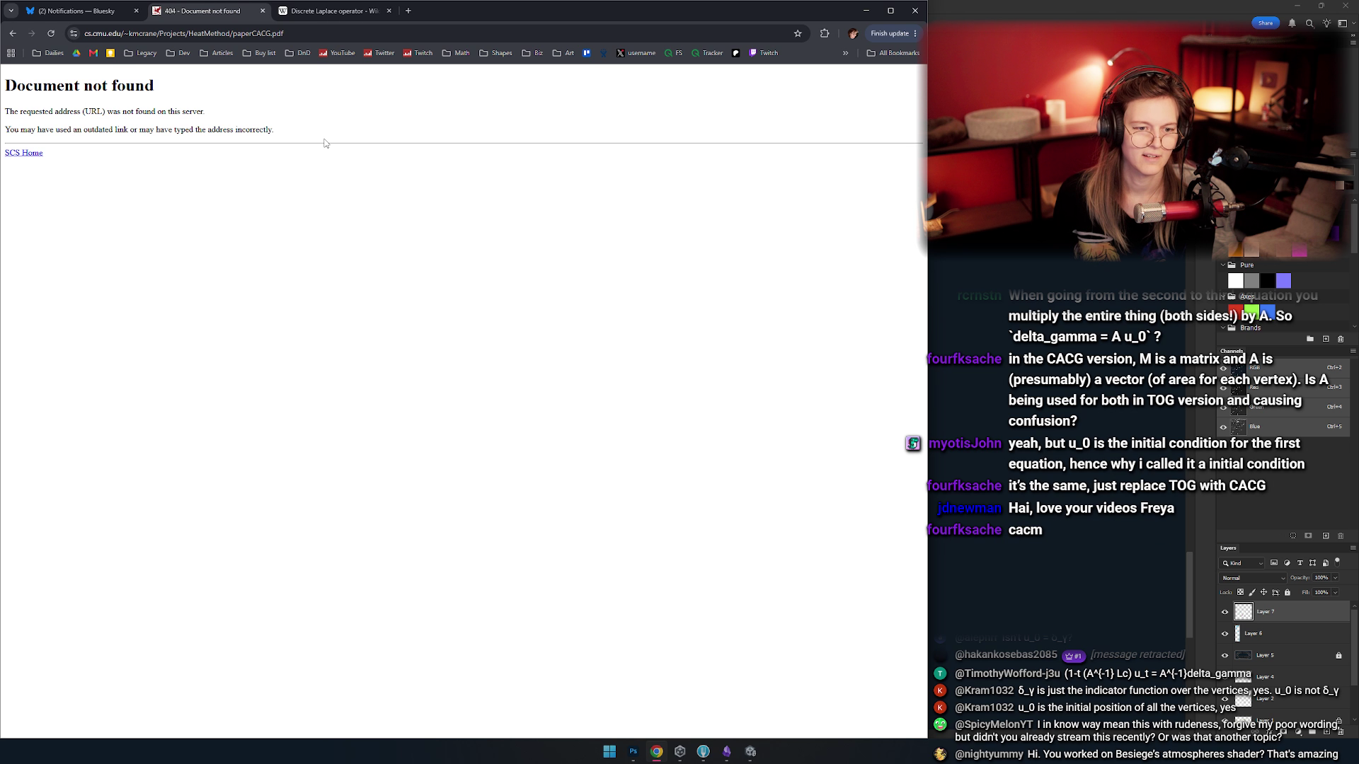
- Correct the address to paperCACM.pdf and load the CACM heat method paper
left_click(276, 34)
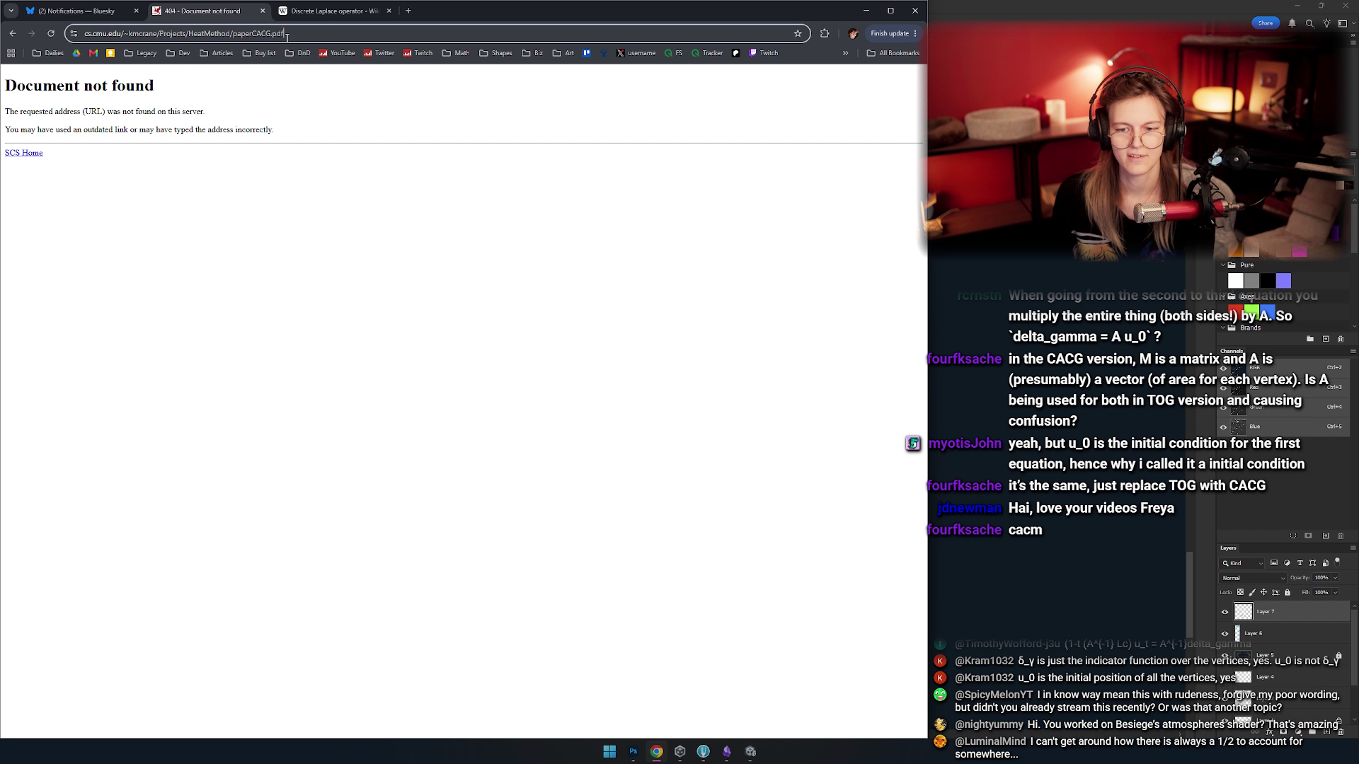
left_click(276, 34)
key("BackSpace")
type("M")
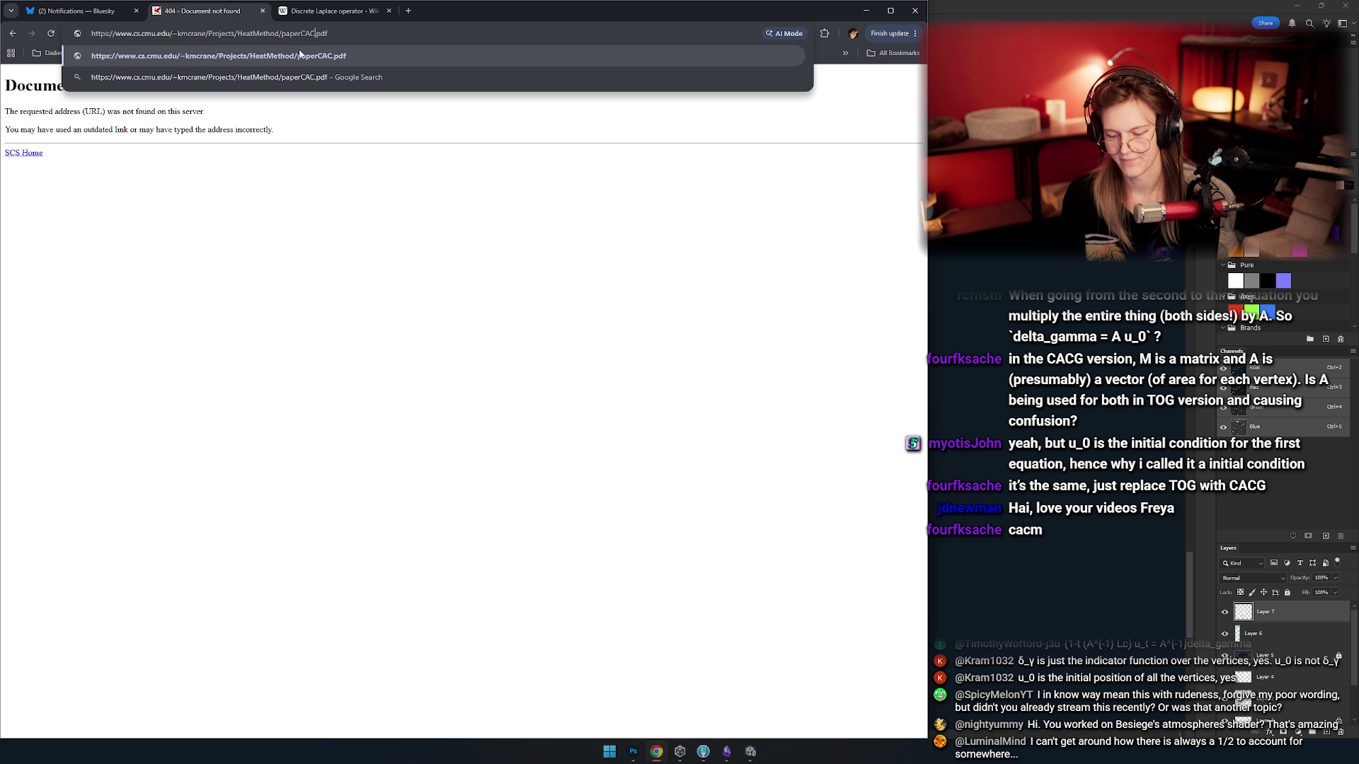
key("Return")
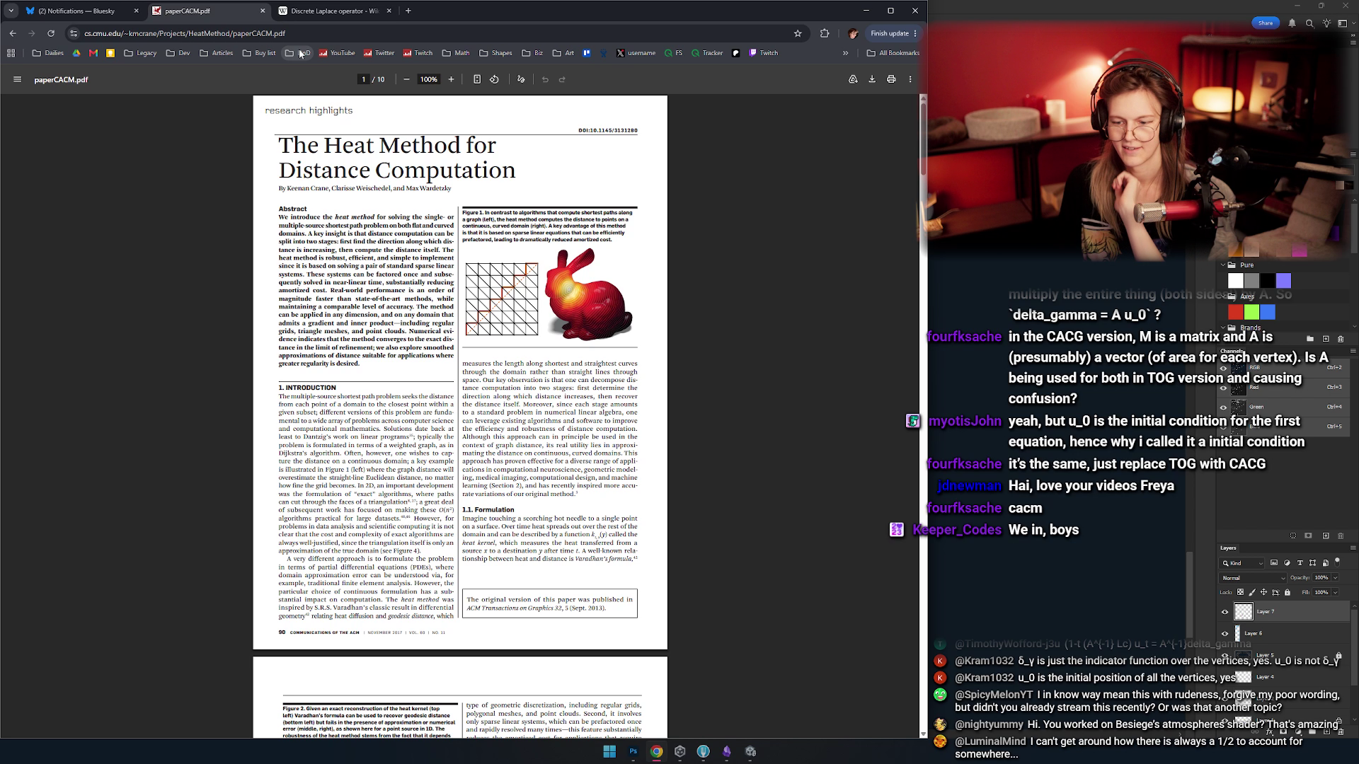
- Zoom the PDF to 156%, scroll to page 4's sections 3.1–3.2, then zoom to 195%
scroll(401, 283, "up", 3, "ctrl")
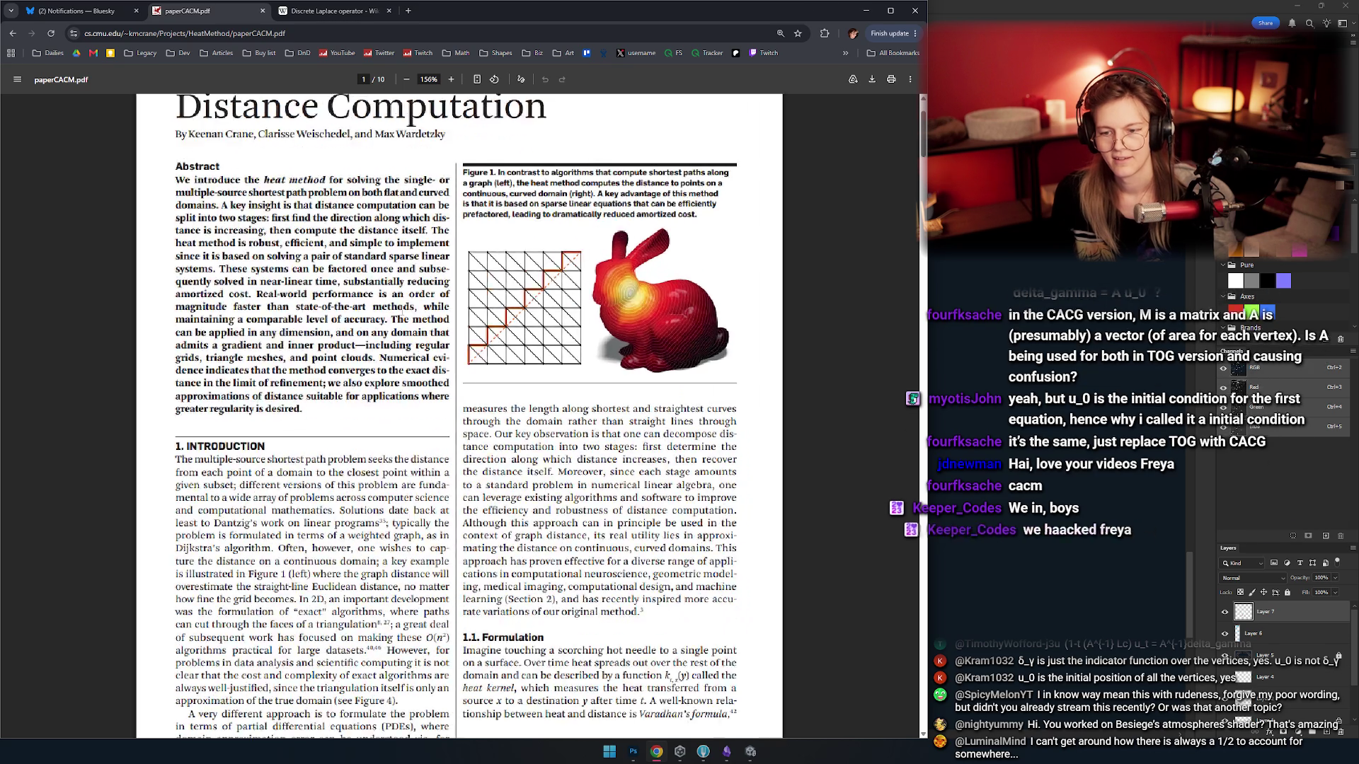
scroll(380, 324, "down", 20)
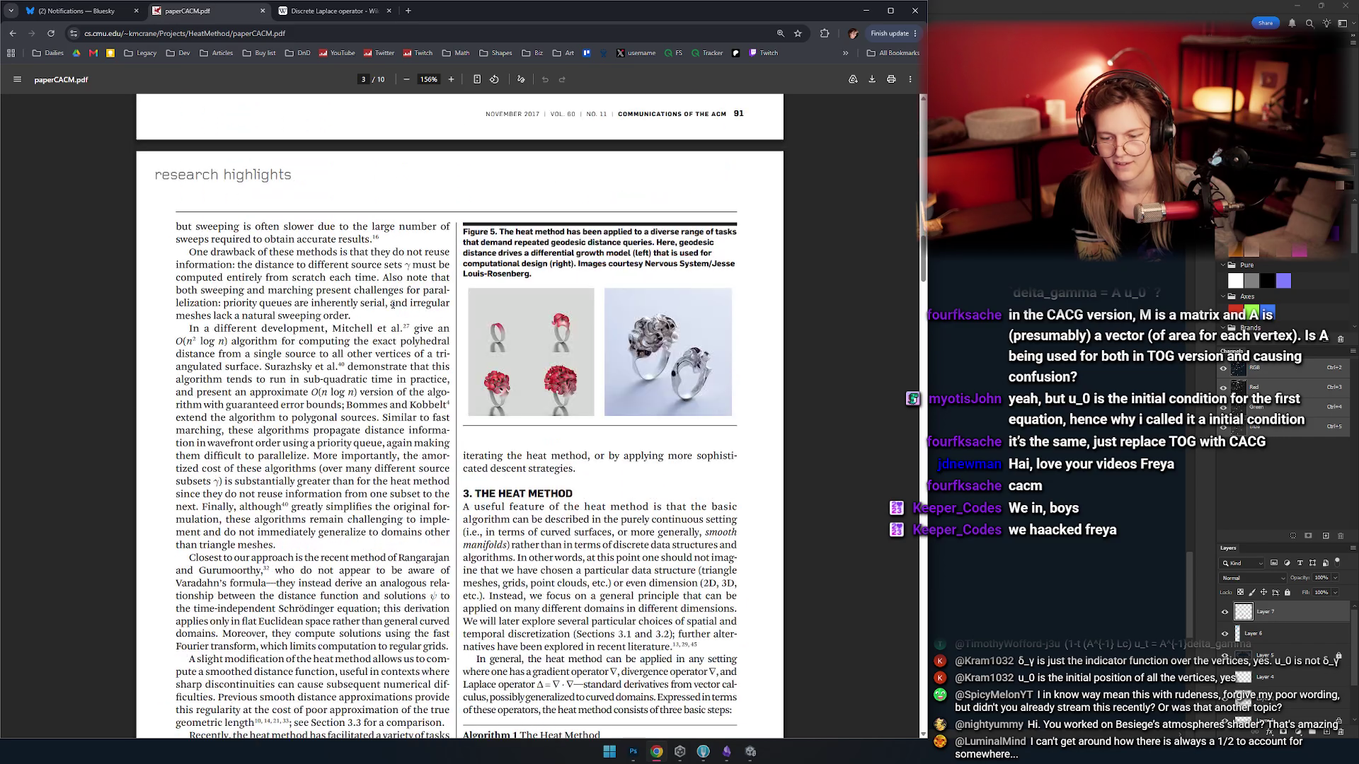
scroll(393, 304, "down", 20)
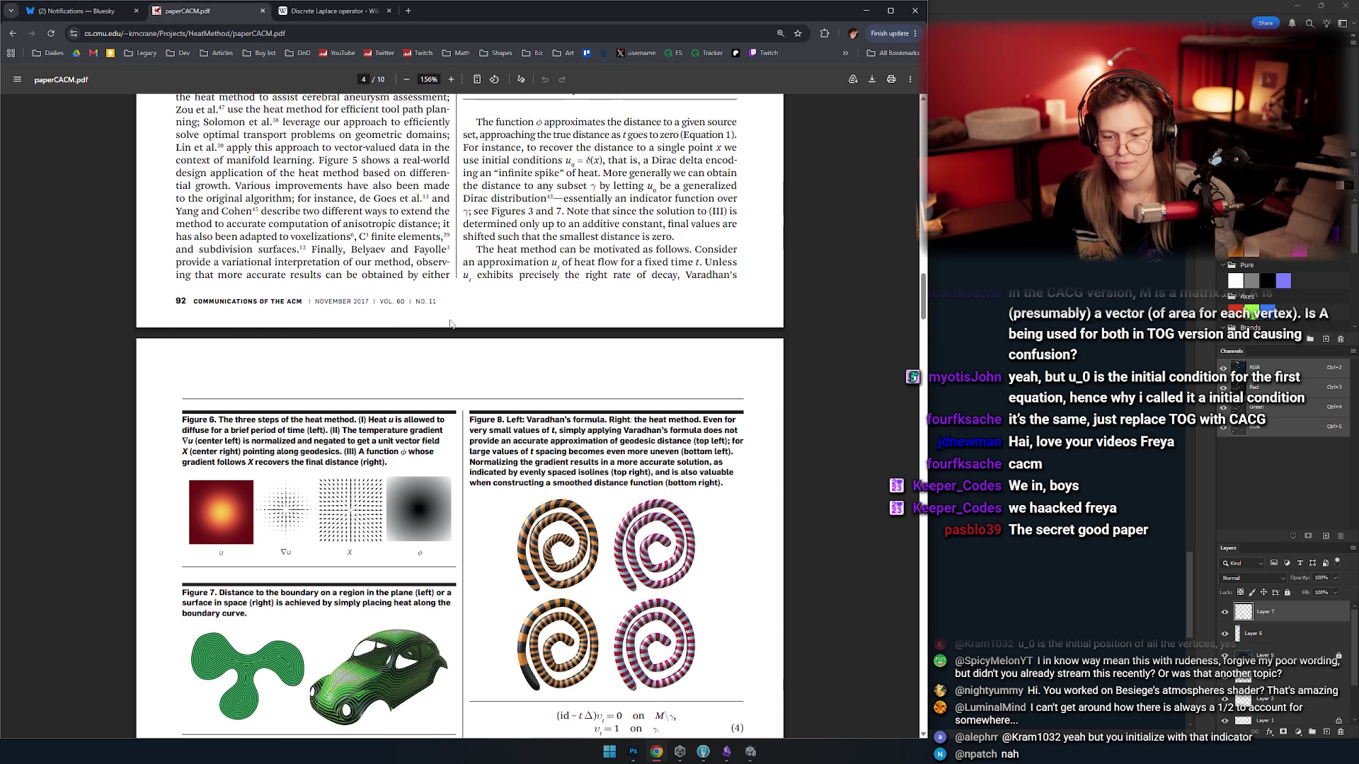
scroll(453, 319, "down", 7)
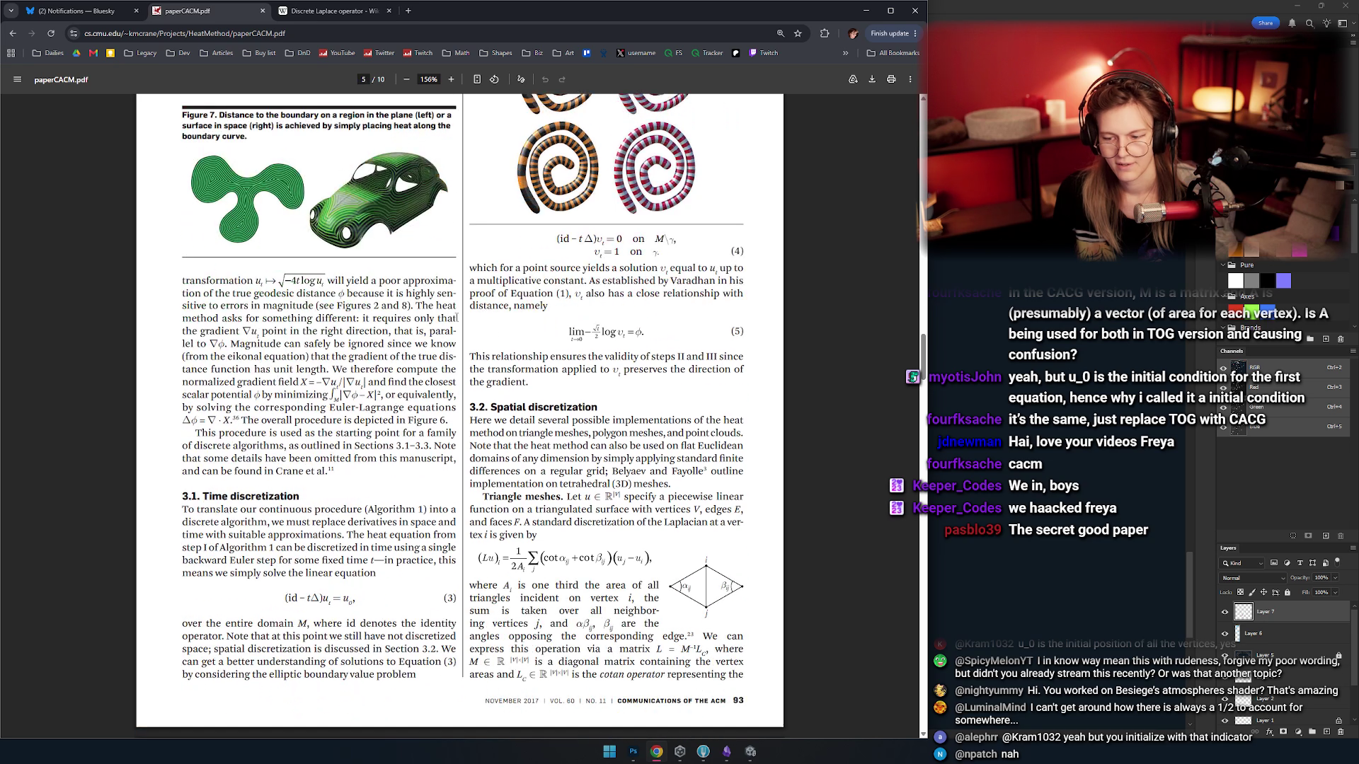
scroll(457, 318, "down", 6)
scroll(457, 319, "up", 5)
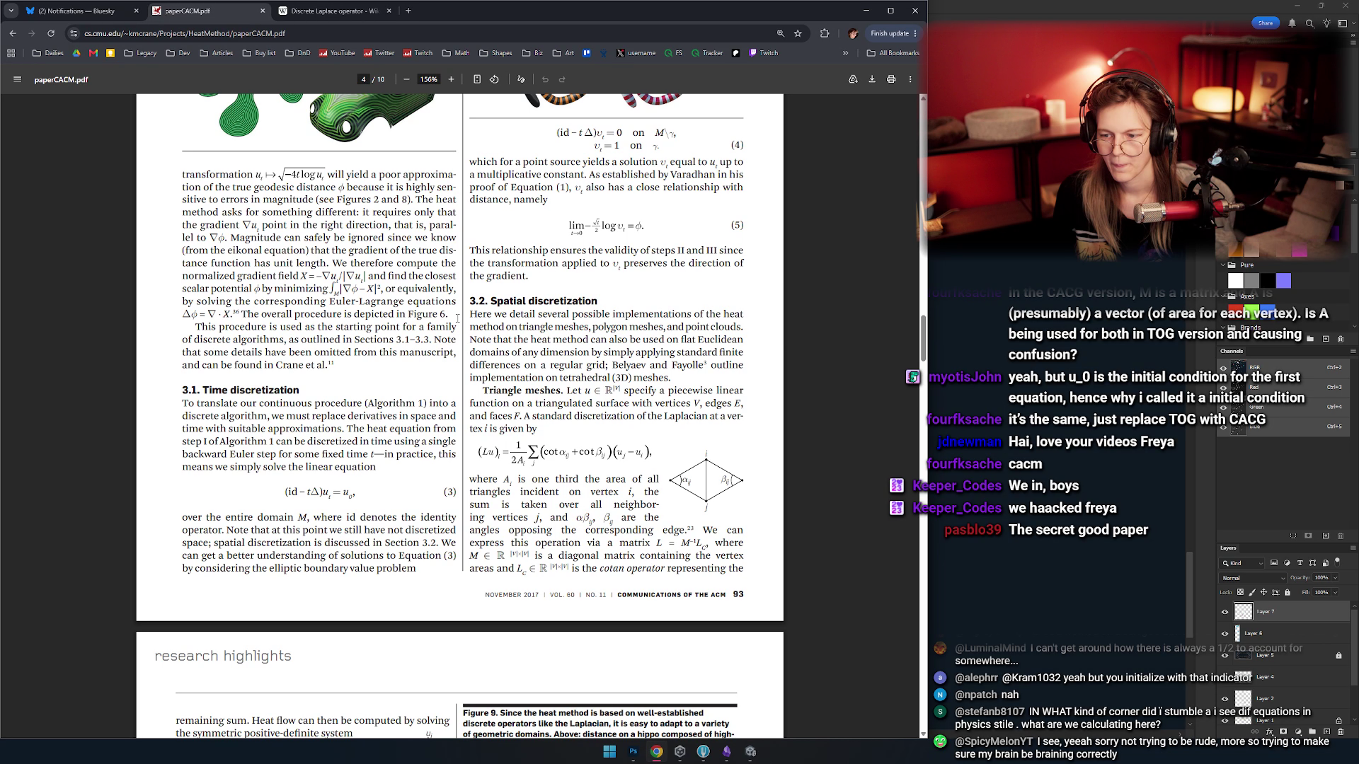
scroll(488, 303, "down", 5)
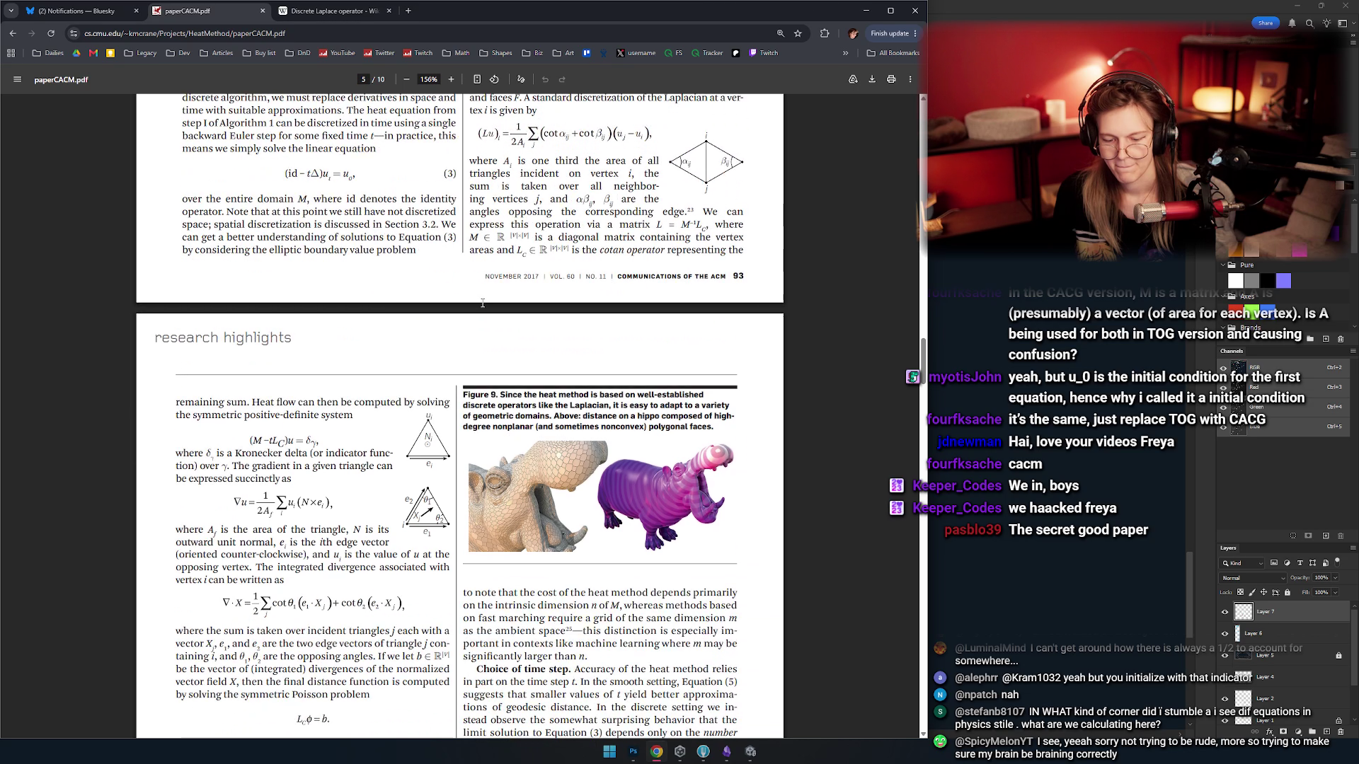
scroll(507, 291, "up", 3)
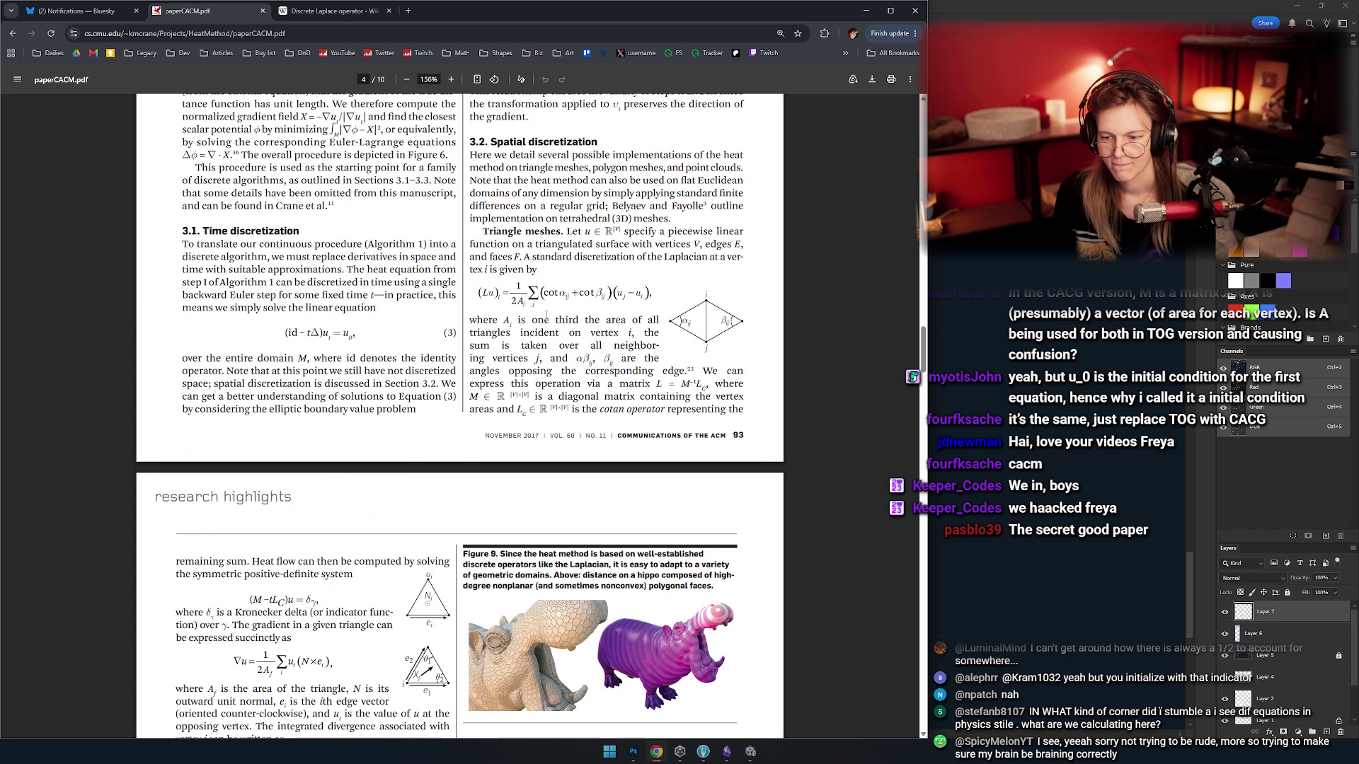
scroll(545, 253, "up", 2, "ctrl")
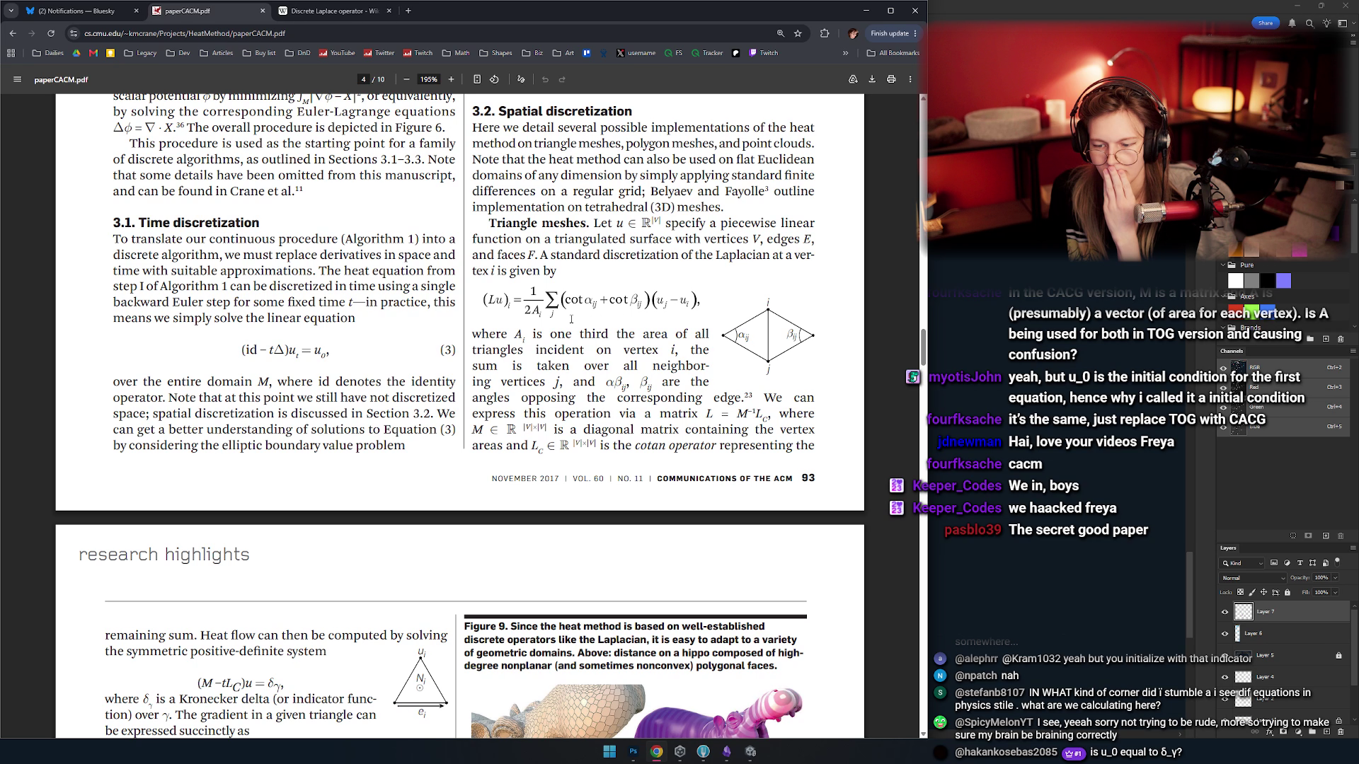
- Scroll through page 4 and briefly select, then deselect, the αβij, βij angle notation
scroll(592, 372, "up", 1)
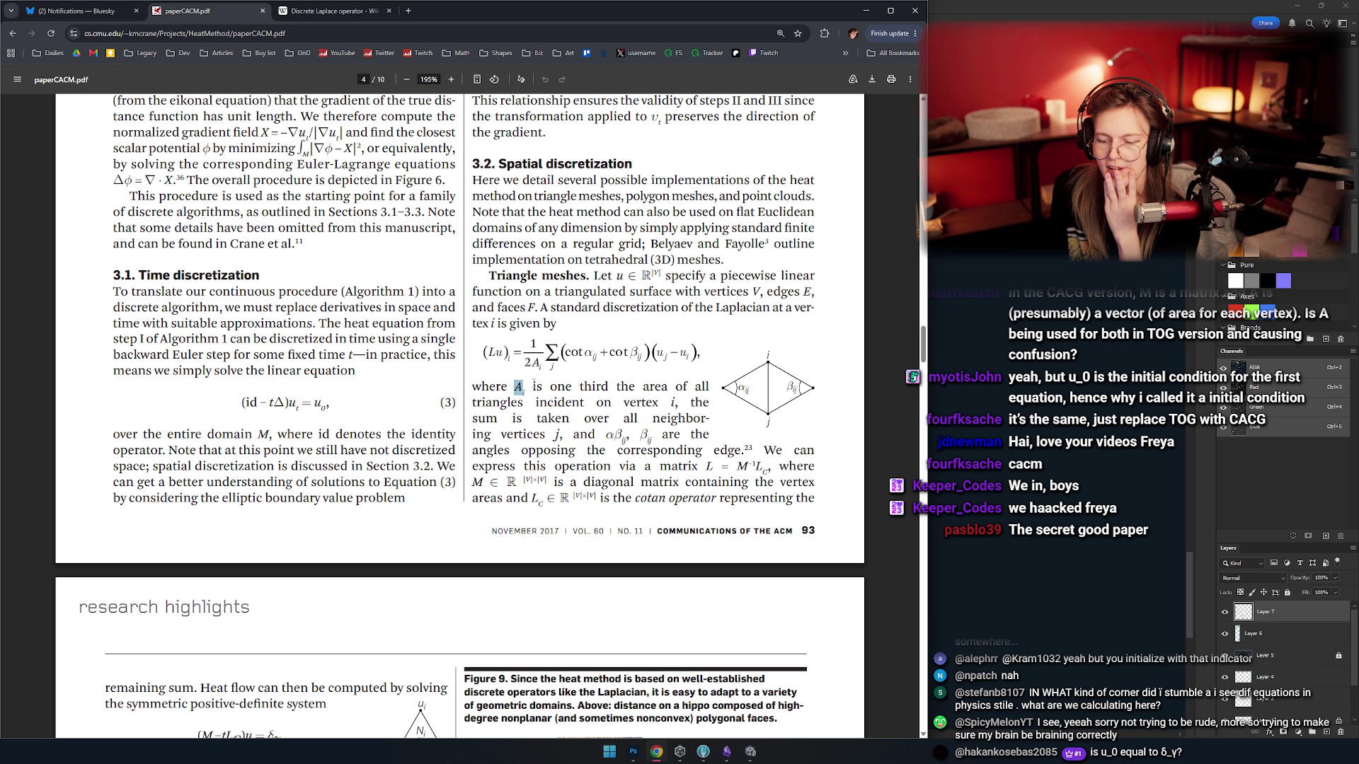
scroll(561, 389, "down", 1)
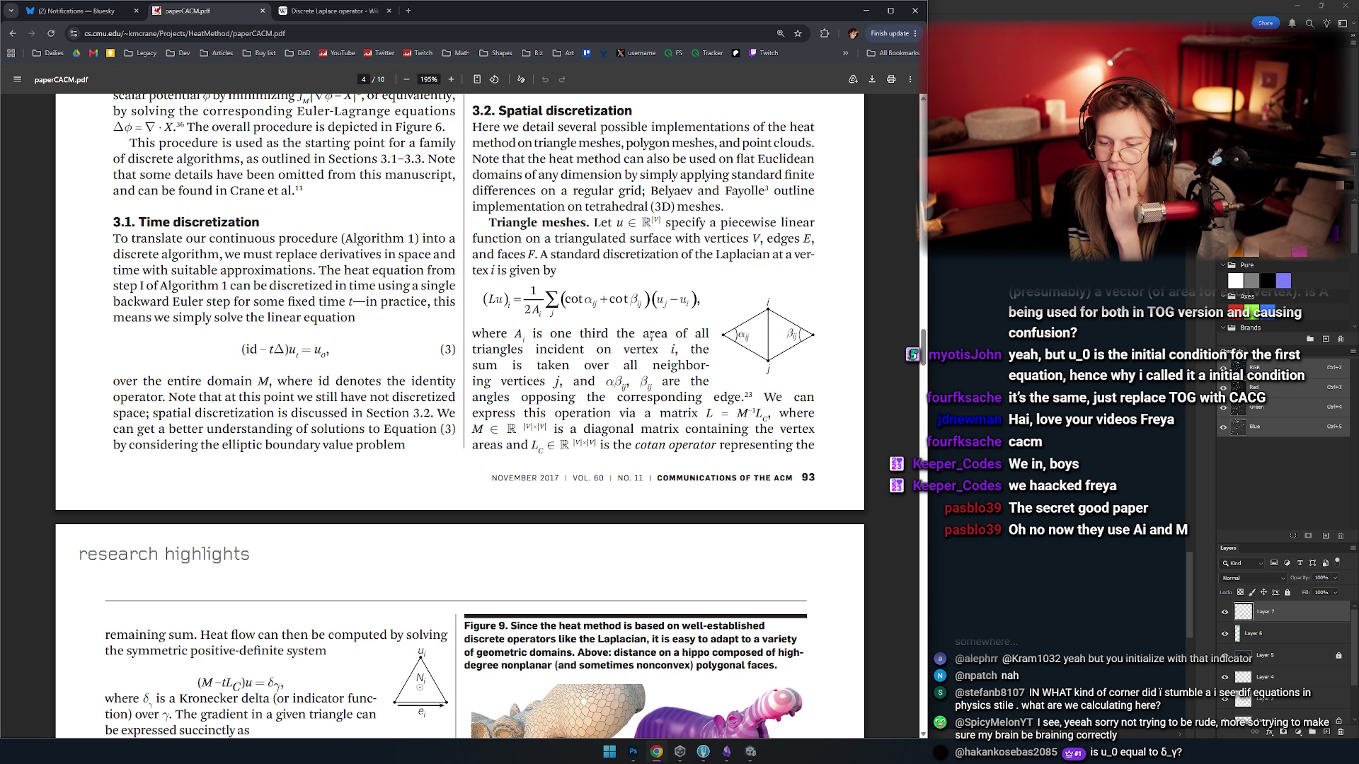
scroll(640, 338, "down", 1)
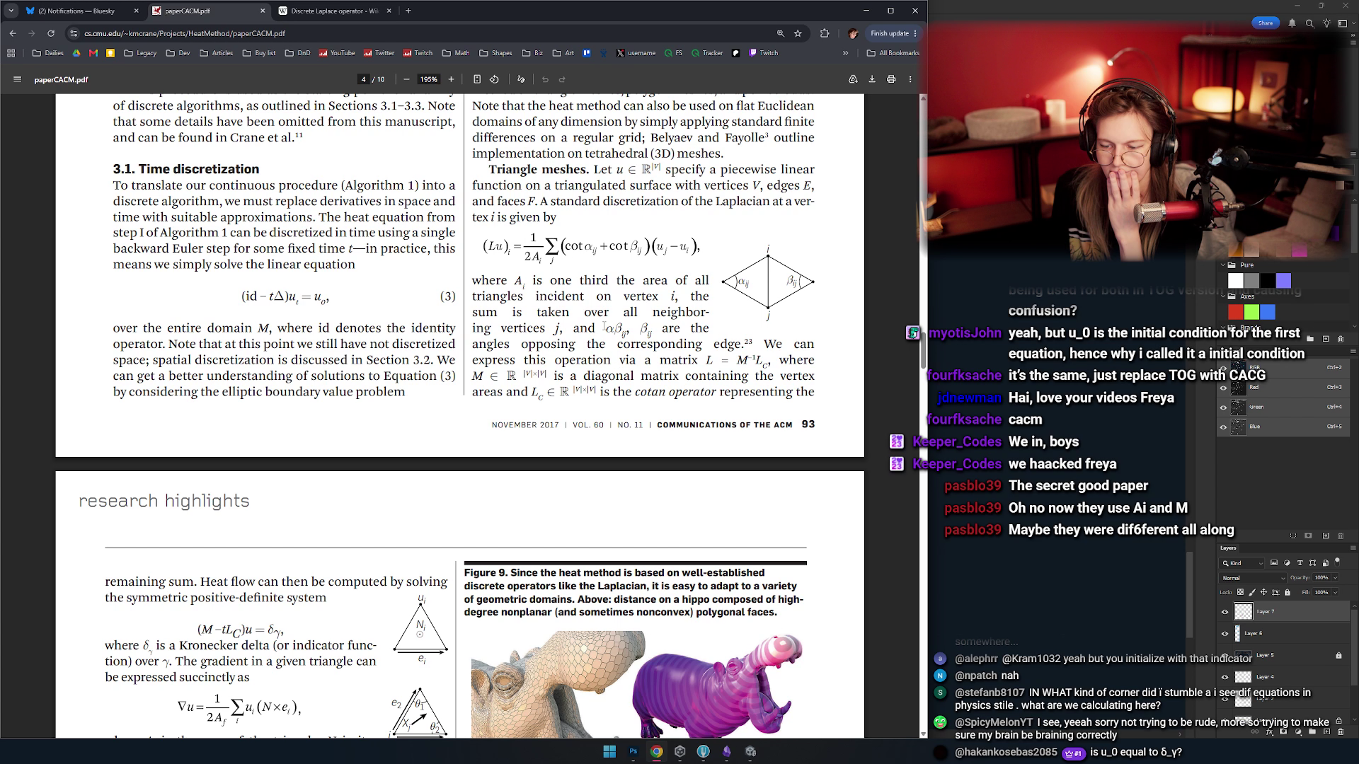
left_click_drag(606, 329, 651, 331)
left_click(652, 331)
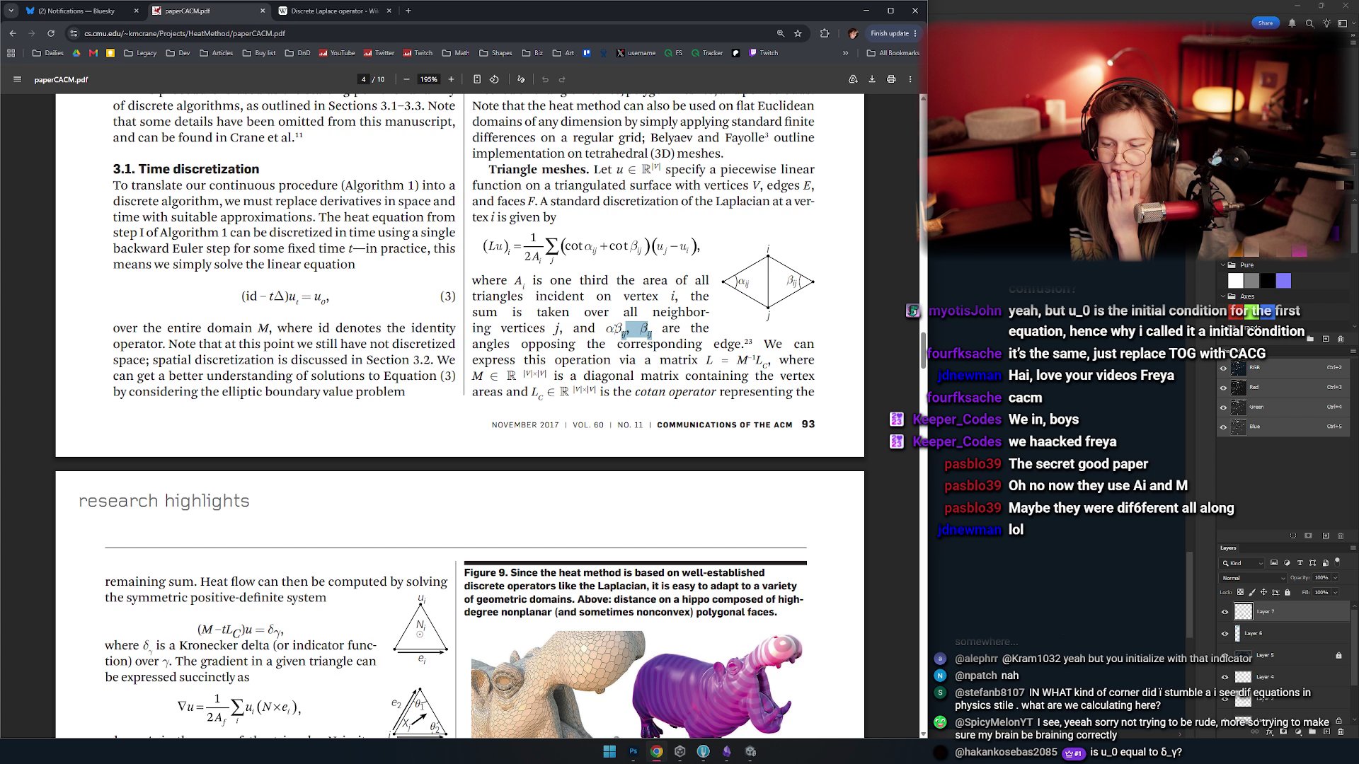
- Scroll down to page 5, showing (M − tLc)u = δγ, the ∇u formula and Figure 9
scroll(609, 326, "down", 1)
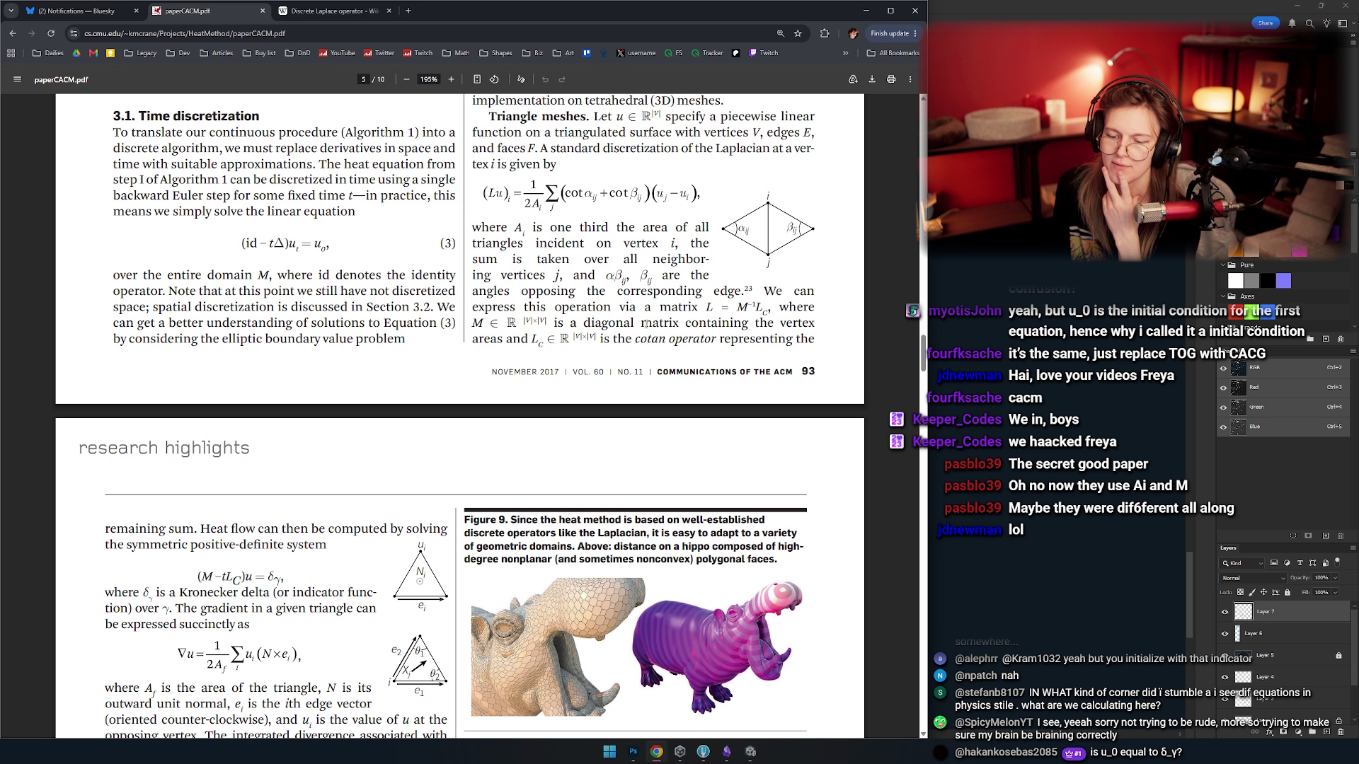
scroll(646, 324, "down", 1)
scroll(488, 320, "down", 3)
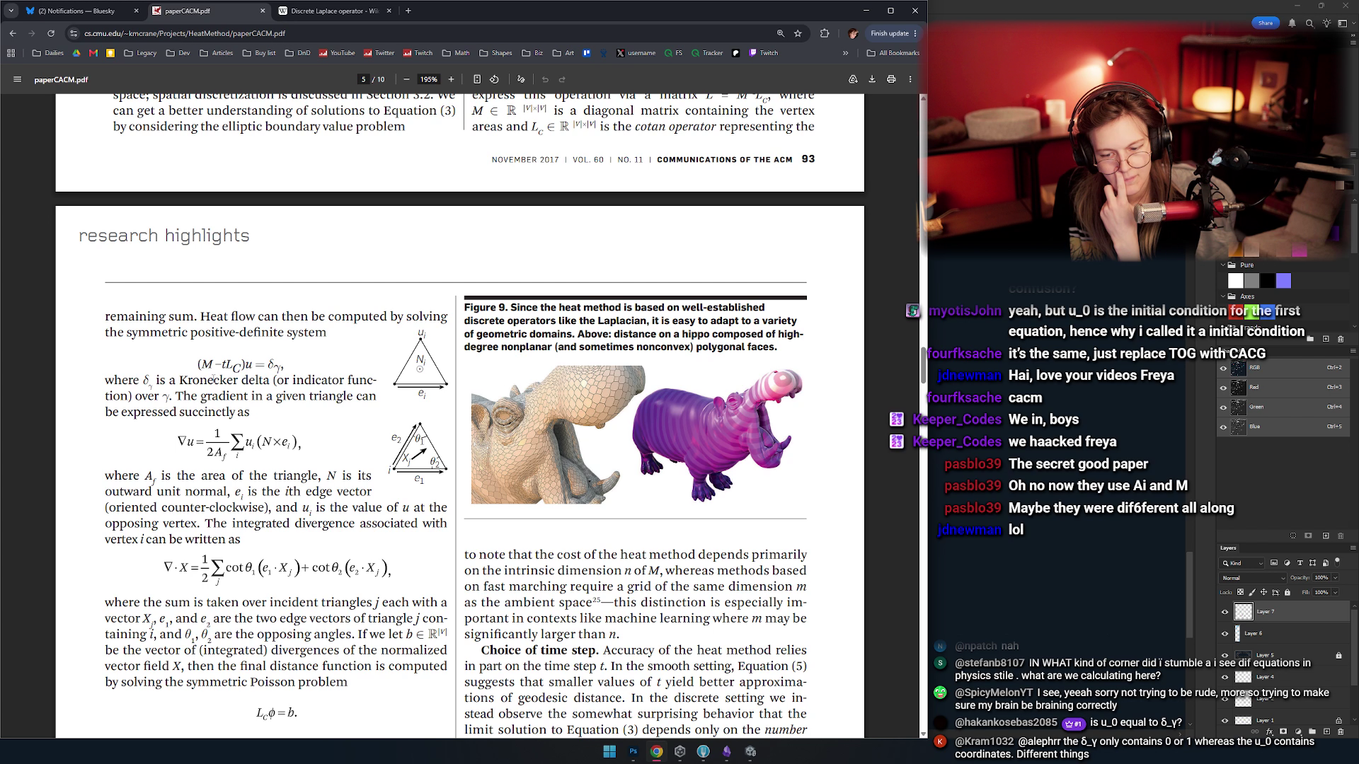
scroll(296, 406, "down", 1)
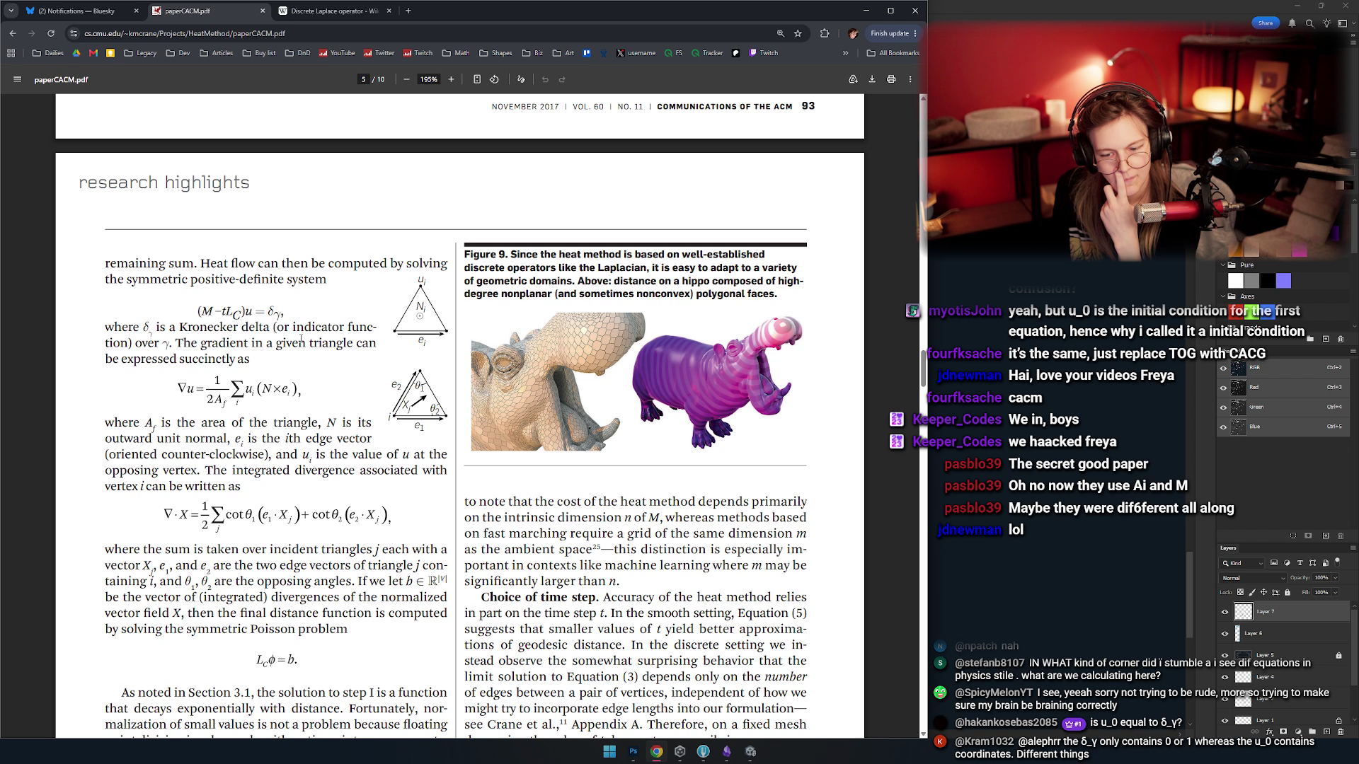
scroll(326, 340, "up", 5)
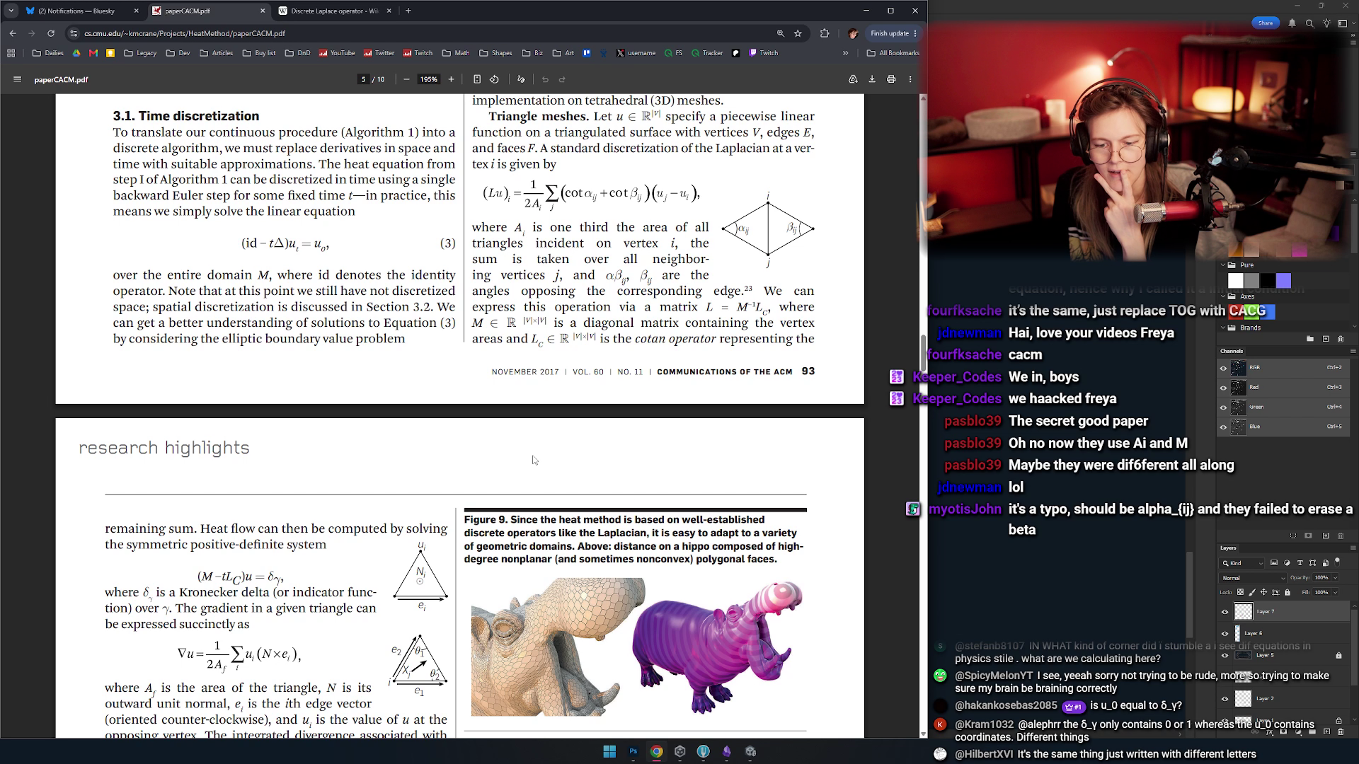
scroll(407, 325, "down", 3)
scroll(407, 325, "up", 3)
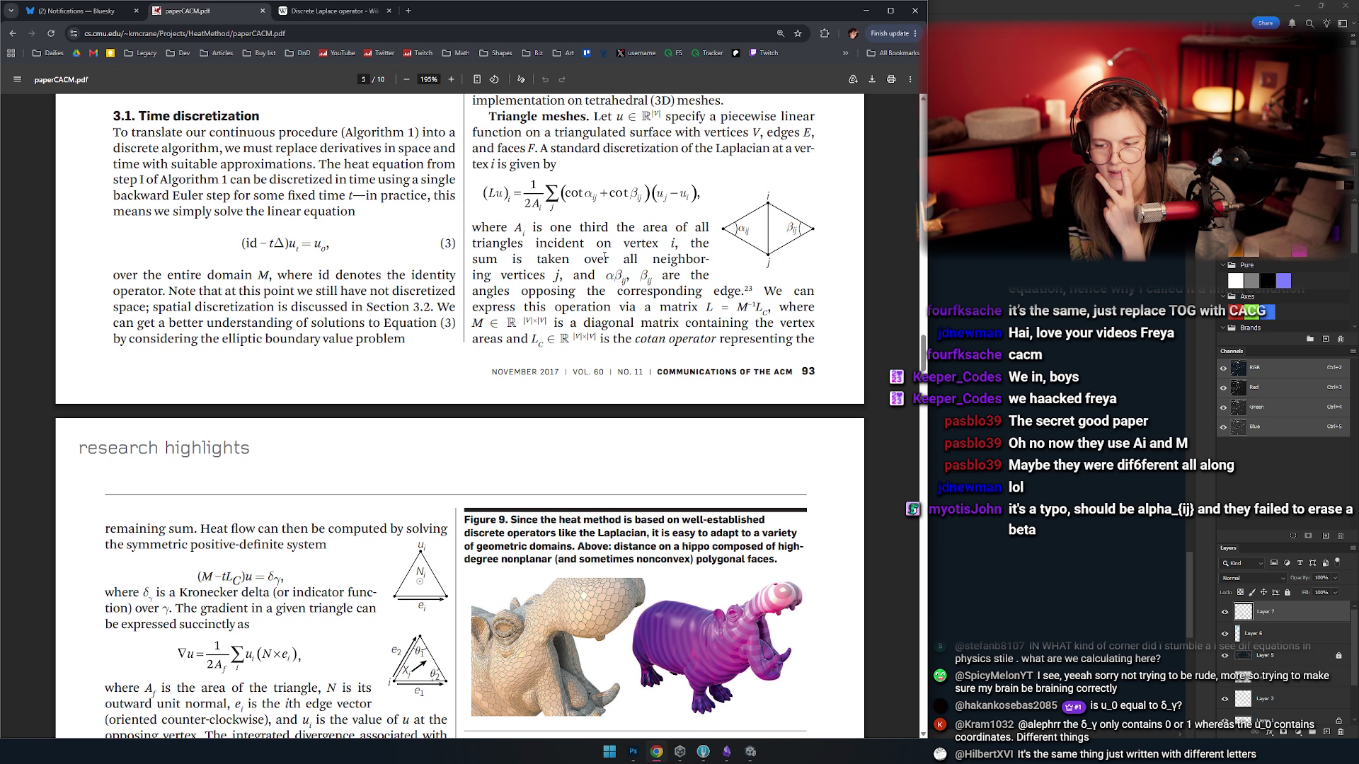
scroll(362, 347, "down", 2)
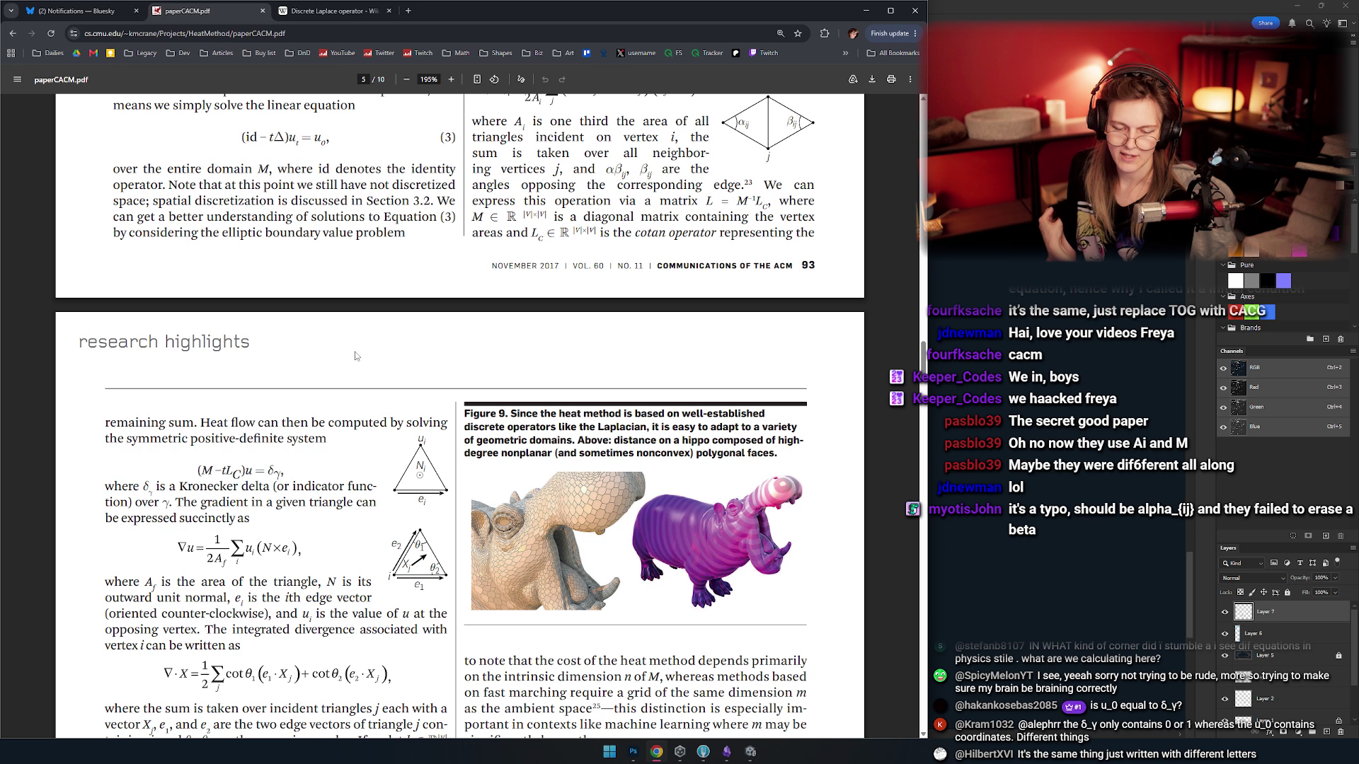
- Back in Photoshop, sample the A's green colour and erase the A in (A−tLc)
key("alt+Tab")
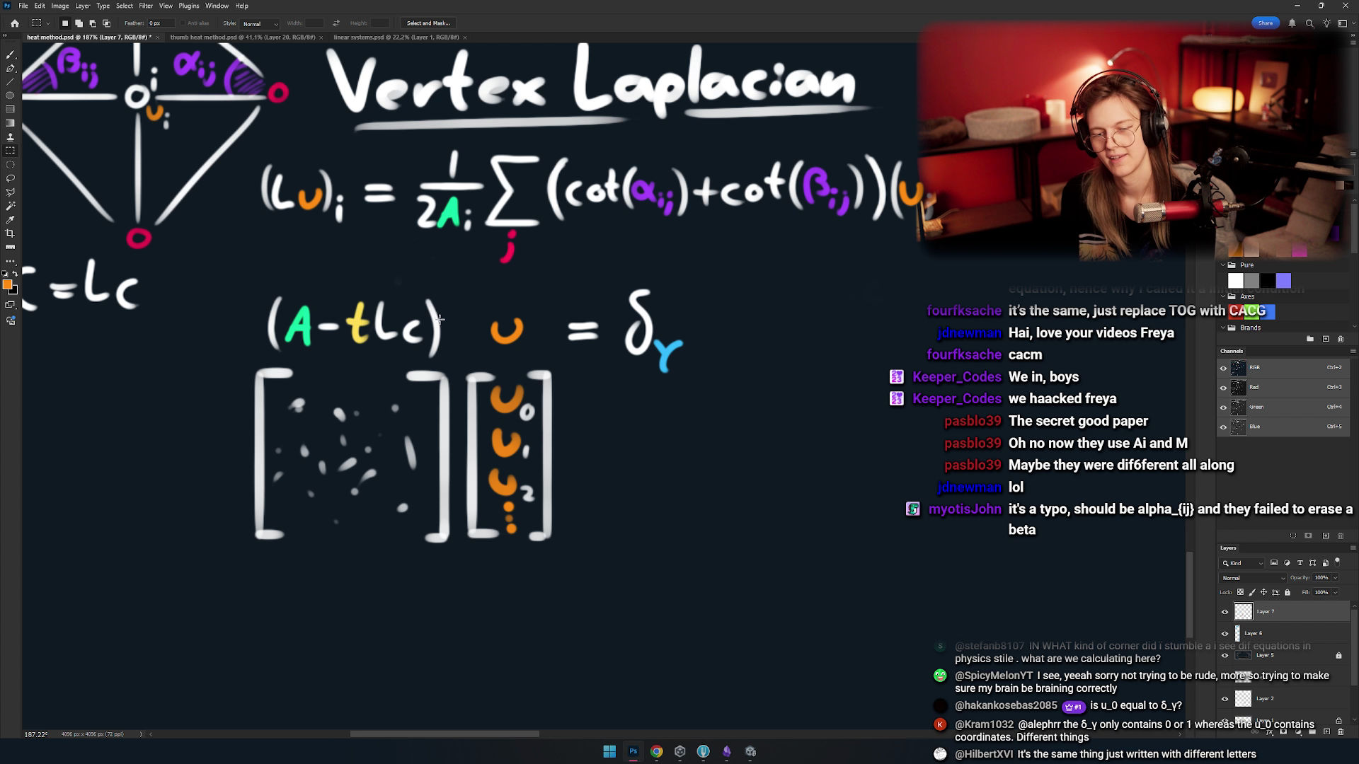
scroll(434, 379, "left", 5)
key("b")
left_click(458, 364, "alt")
scroll(475, 313, "up", 5)
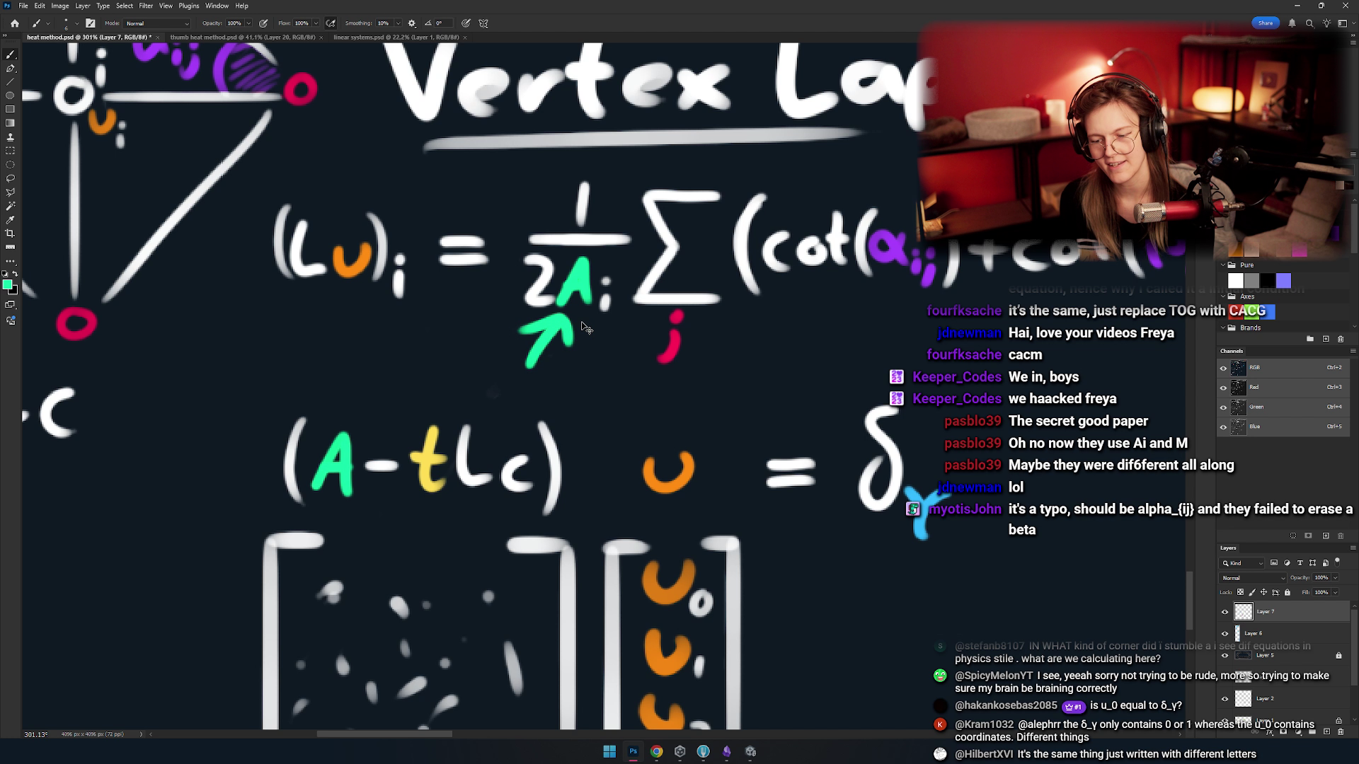
scroll(516, 333, "down", 2)
scroll(516, 333, "left", 2)
key("e")
mouse_move(367, 390)
left_mouse_down()
mouse_move(428, 377)
mouse_move(375, 379)
mouse_move(410, 392)
left_mouse_up()
- Paint a green M in the parenthesis, redrawing it after undoing misshapen strokes
key("b")
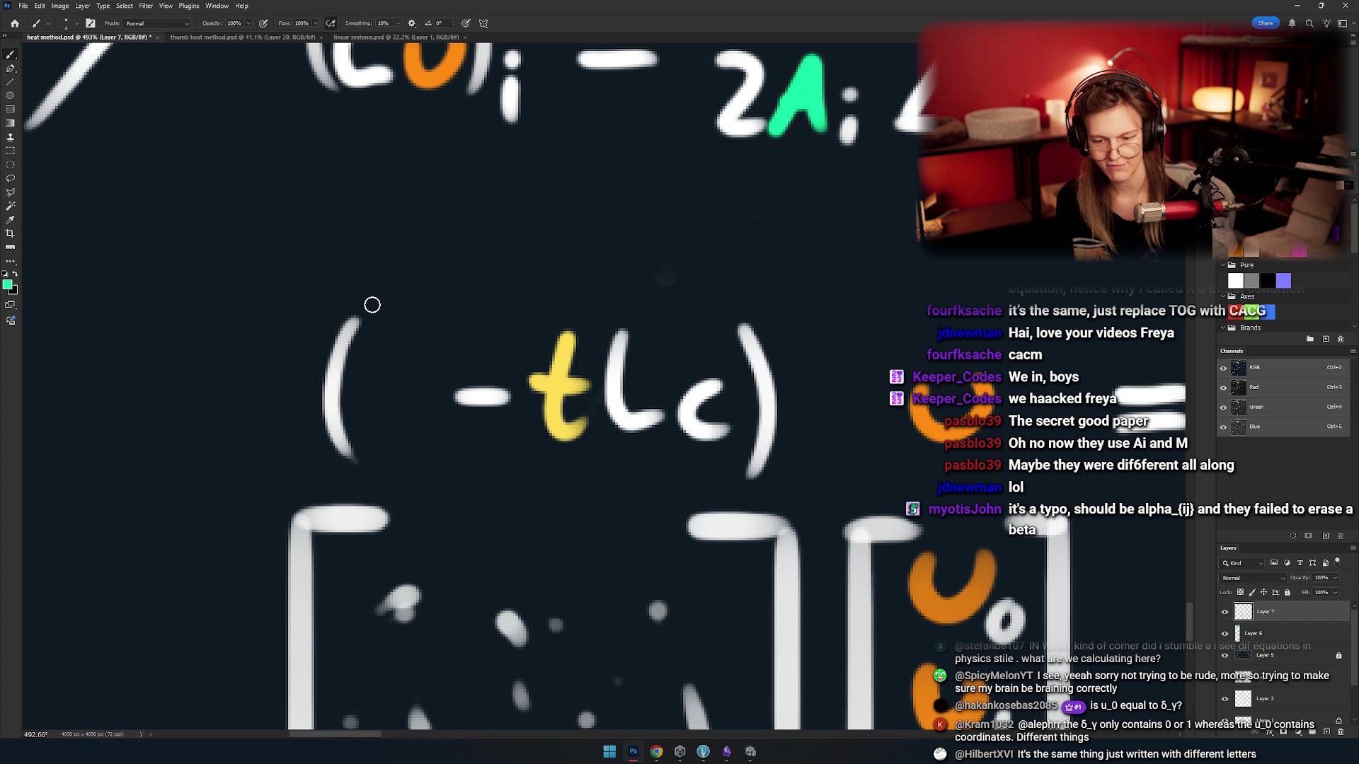
mouse_move(354, 453)
left_mouse_down()
mouse_move(395, 403)
mouse_move(442, 432)
mouse_move(431, 428)
left_mouse_up()
key("ctrl+z")
scroll(428, 428, "right", 1)
key("ctrl+z")
mouse_move(320, 435)
left_mouse_down()
mouse_move(354, 394)
mouse_move(394, 435)
left_mouse_up()
scroll(470, 430, "down", 5)
- Pan to the Heat equation section and erase the green A's in both equation lines
scroll(496, 389, "down", 4)
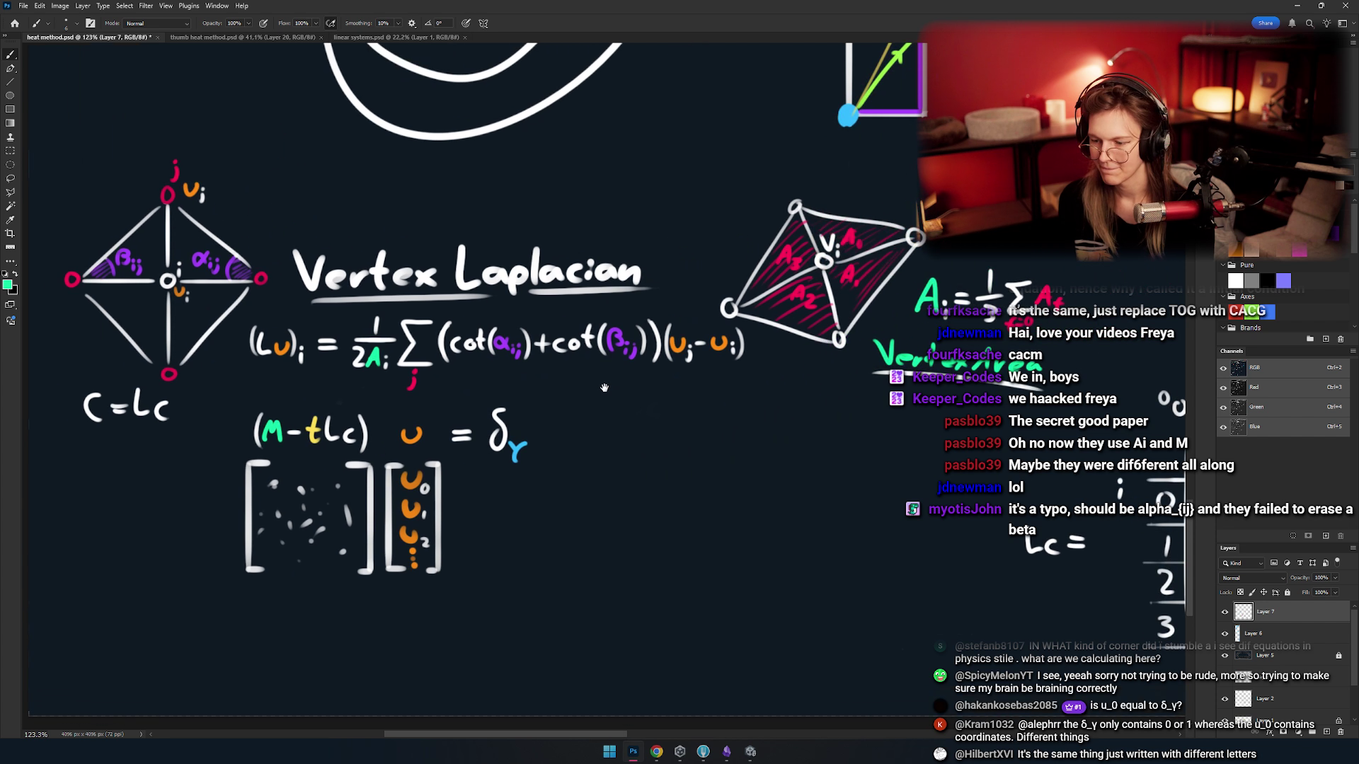
left_click_drag(490, 388, 433, 388)
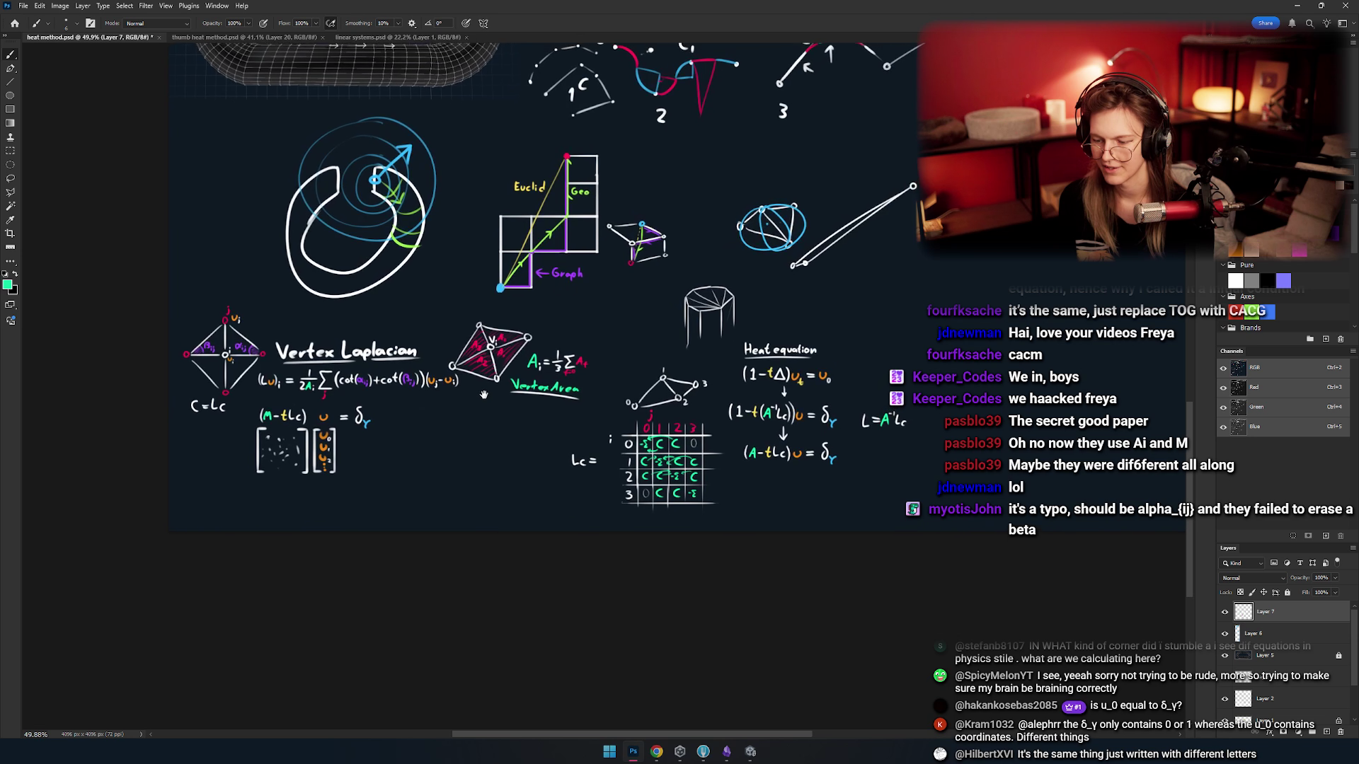
scroll(532, 365, "up", 4)
scroll(532, 366, "up", 3)
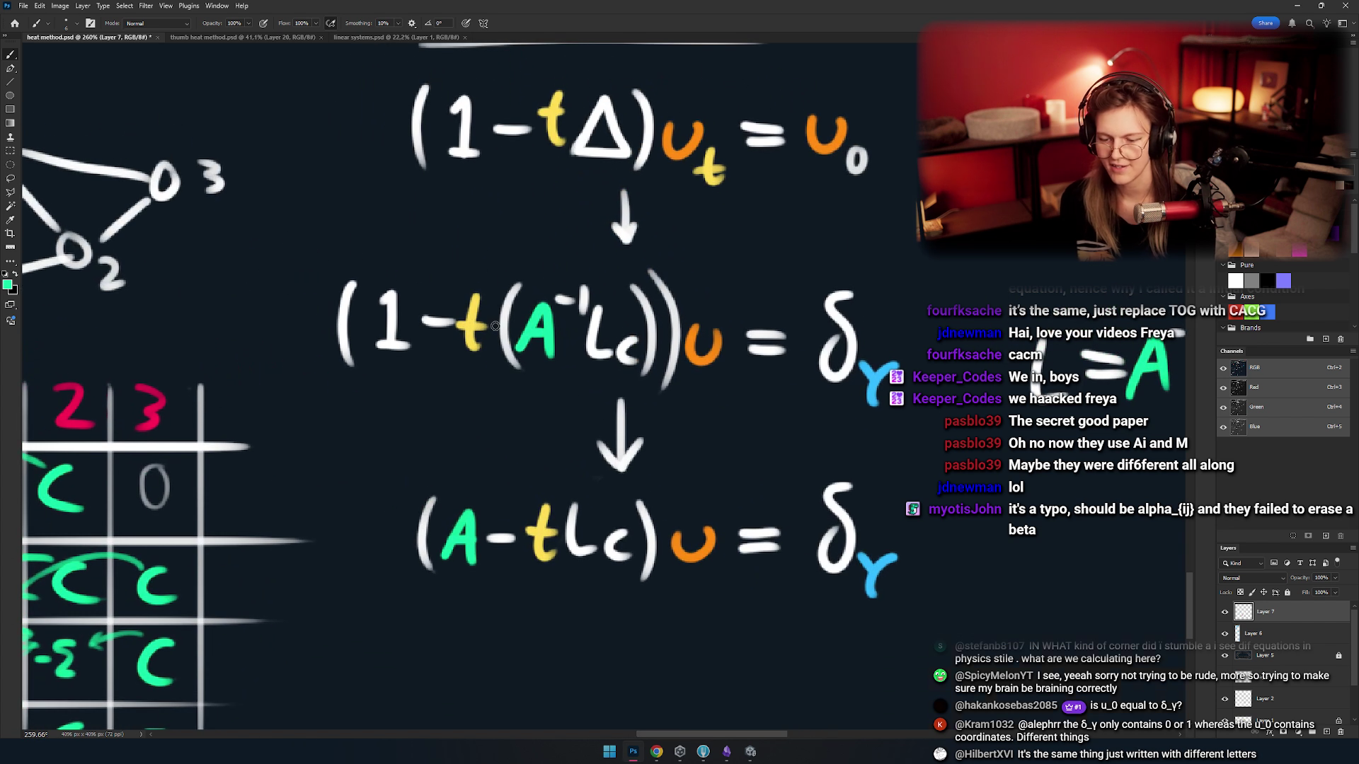
key("e")
scroll(534, 333, "up", 3)
mouse_move(523, 332)
left_mouse_down()
mouse_move(537, 282)
mouse_move(500, 337)
mouse_move(522, 281)
left_mouse_up()
mouse_move(495, 533)
left_mouse_down()
mouse_move(445, 621)
mouse_move(416, 630)
mouse_move(443, 615)
left_mouse_up()
- Paint green M's in place of the erased A's, undoing imperfect strokes
key("m")
key("b")
mouse_move(400, 574)
left_mouse_down()
mouse_move(414, 538)
mouse_move(463, 569)
left_mouse_up()
key("ctrl+z")
mouse_move(550, 241)
left_mouse_down()
mouse_move(493, 396)
mouse_move(481, 389)
mouse_move(509, 445)
mouse_move(379, 389)
mouse_move(400, 358)
mouse_move(407, 389)
left_mouse_up()
key("ctrl+z")
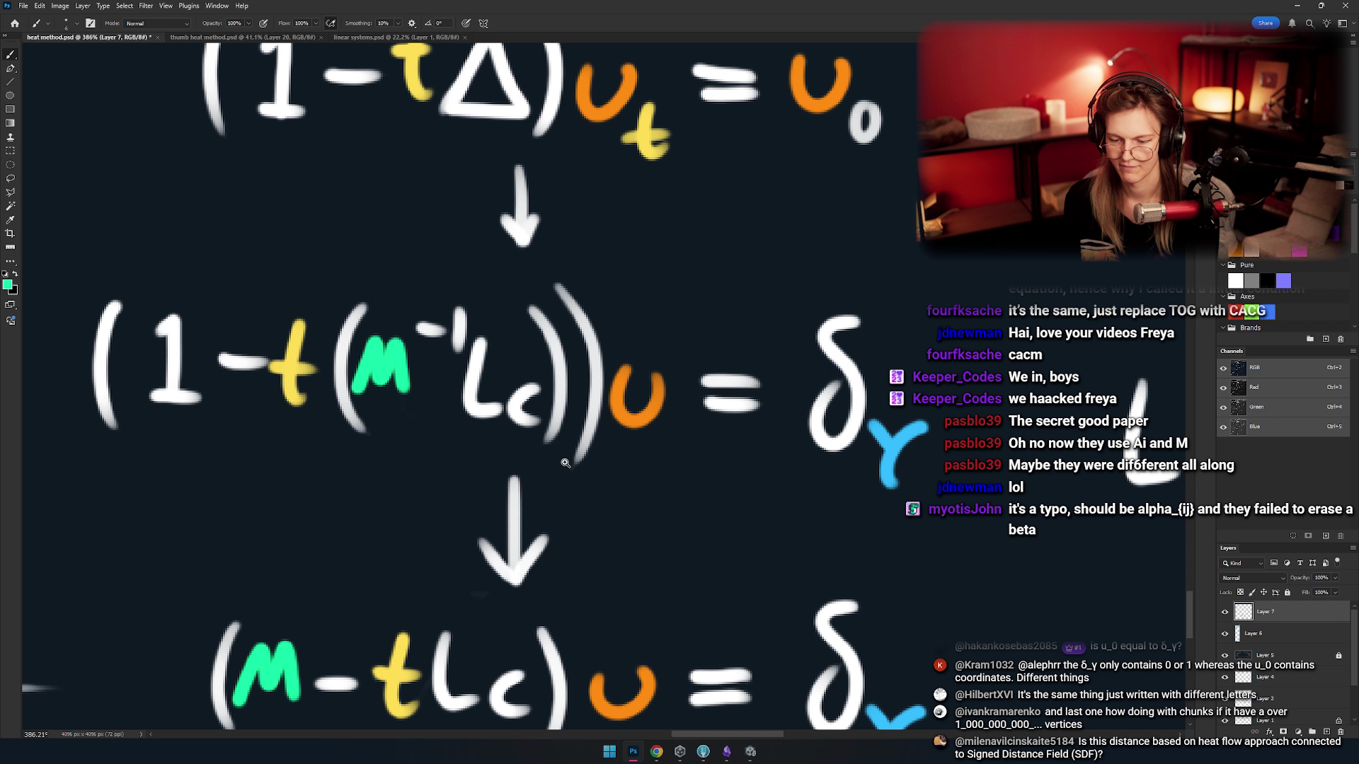
- Replace the green A in L=A⁻¹Lc with a green M, making it L=M⁻¹Lc
scroll(425, 389, "right", 10)
key("e")
mouse_move(506, 485)
left_mouse_down()
mouse_move(554, 436)
mouse_move(540, 385)
mouse_move(525, 409)
mouse_move(561, 388)
left_mouse_up()
key("m")
key("b")
key("ctrl+z")
mouse_move(507, 451)
left_mouse_down()
mouse_move(569, 386)
mouse_move(577, 450)
left_mouse_up()
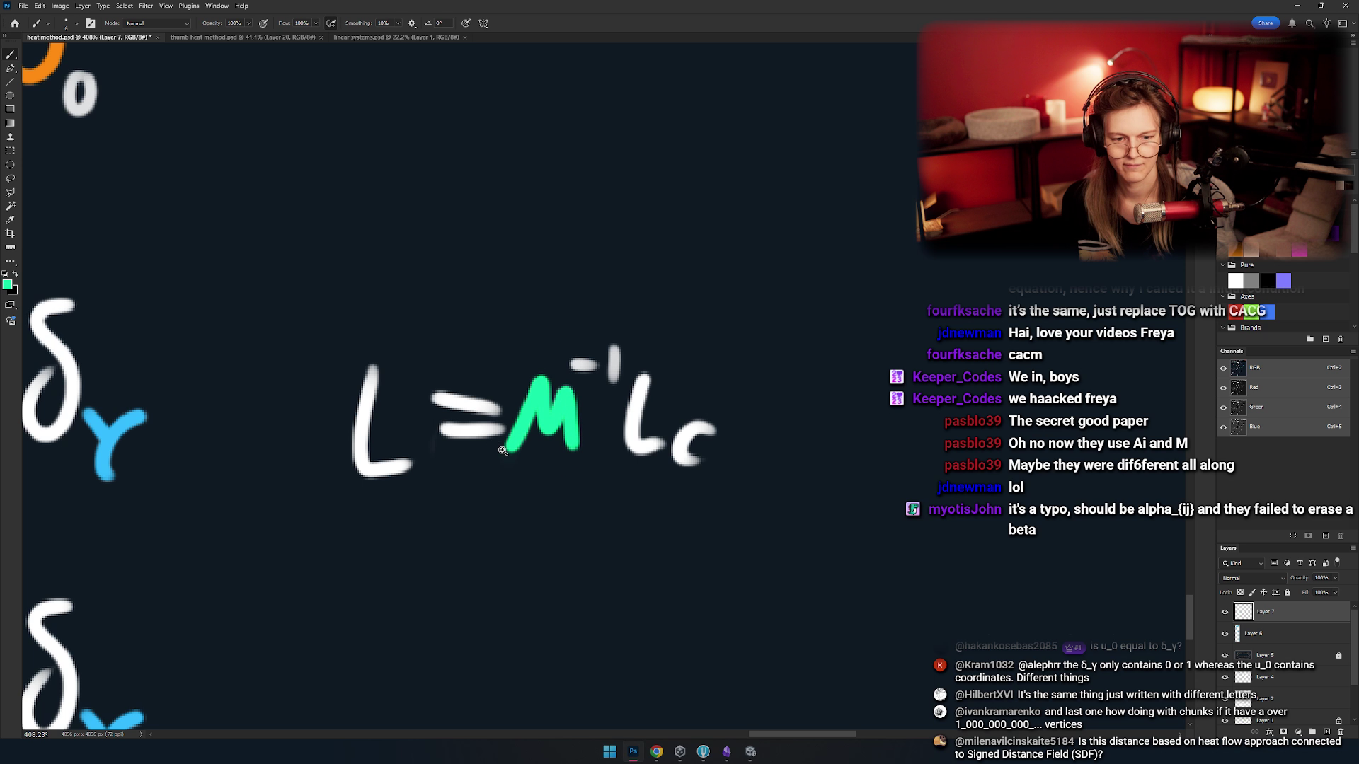
- Zoom out and pan over the Vertex Laplacian formulas and diamond diagram, then return to Chrome
scroll(559, 396, "down", 6)
scroll(546, 363, "down", 4)
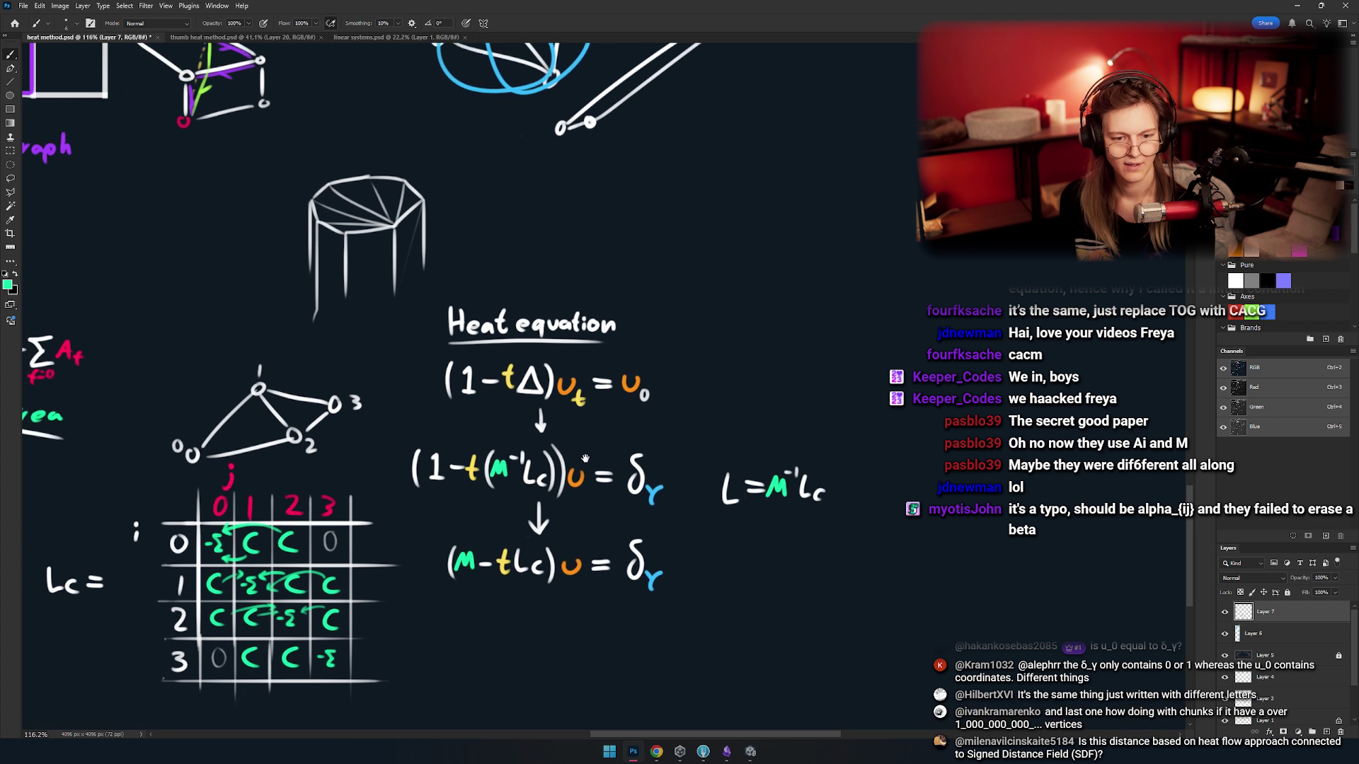
scroll(577, 402, "up", 1)
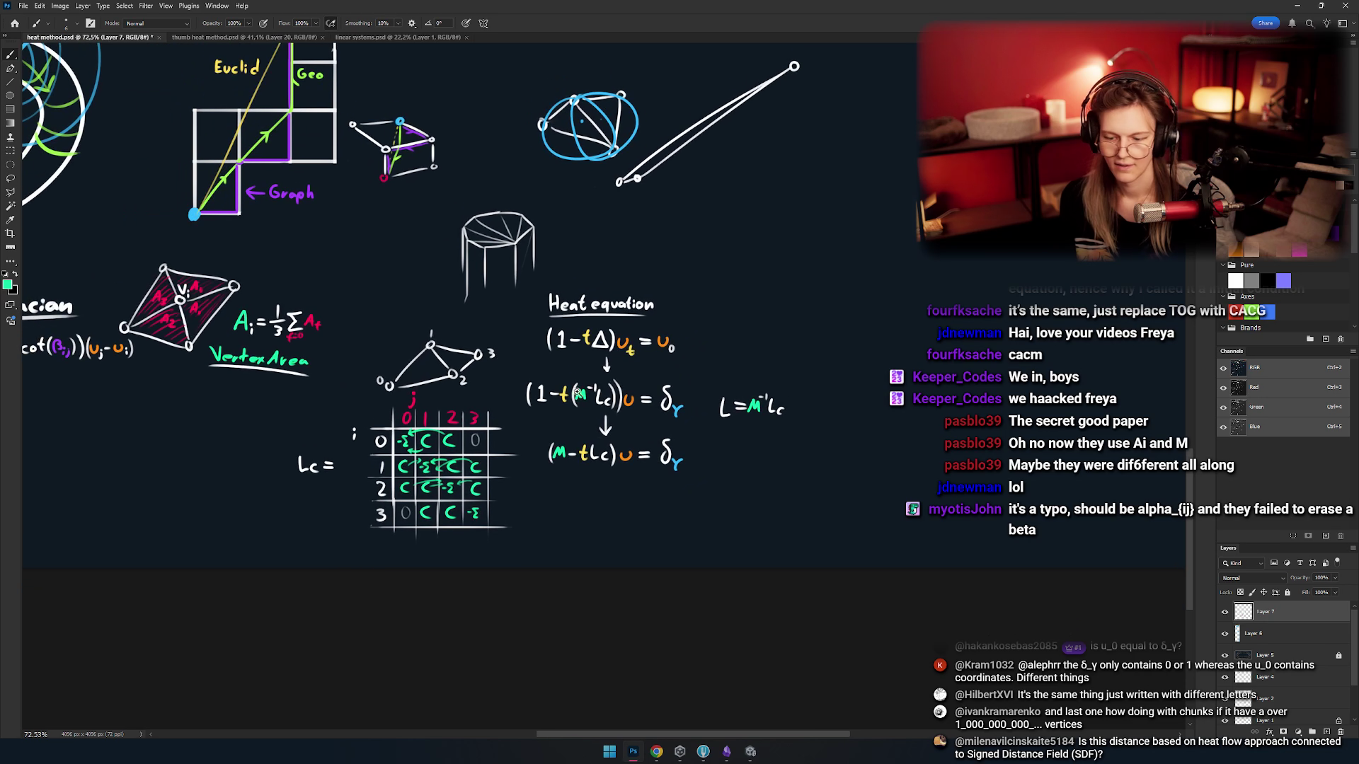
left_click_drag(425, 425, 537, 326)
left_click_drag(469, 432, 663, 414)
mouse_move(535, 420)
left_mouse_down()
mouse_move(660, 415)
mouse_move(470, 444)
left_mouse_up()
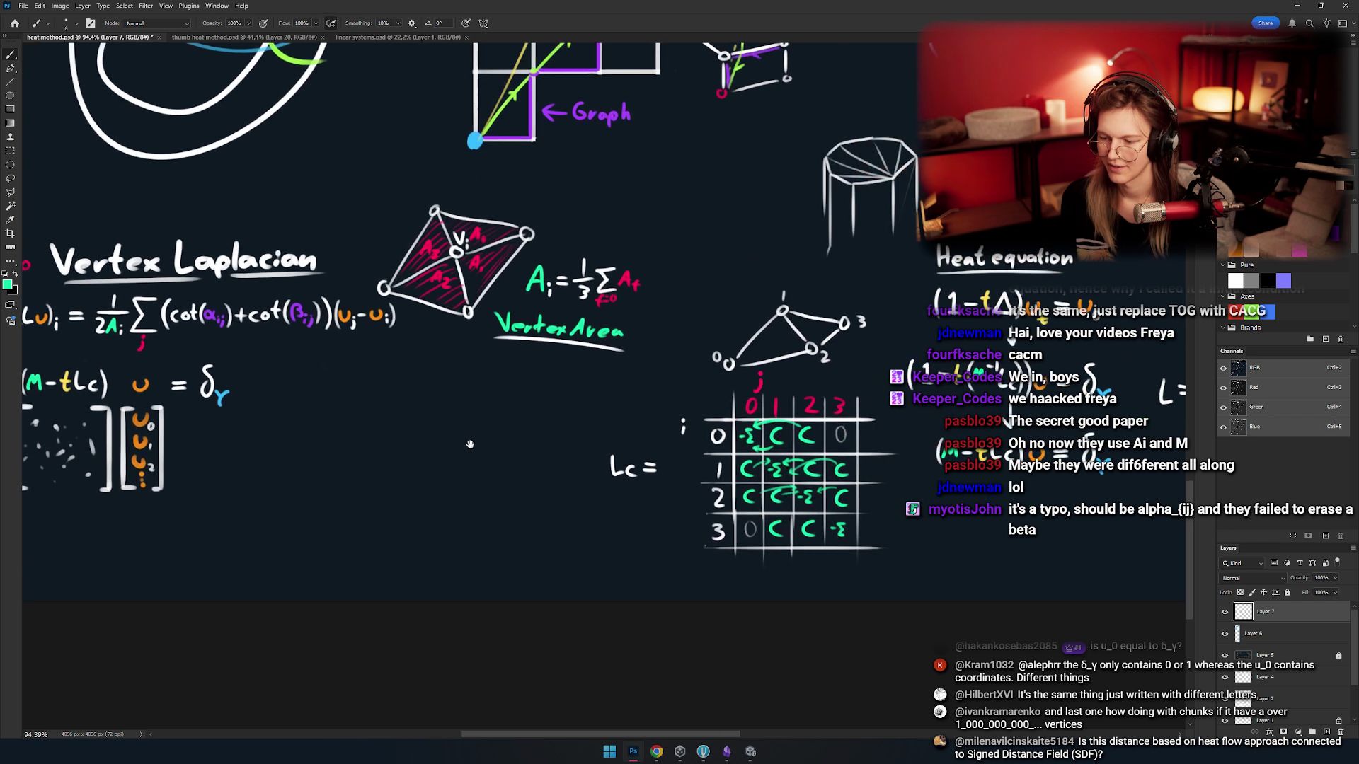
mouse_move(525, 401)
left_mouse_down()
mouse_move(712, 398)
mouse_move(504, 434)
mouse_move(731, 411)
left_mouse_up()
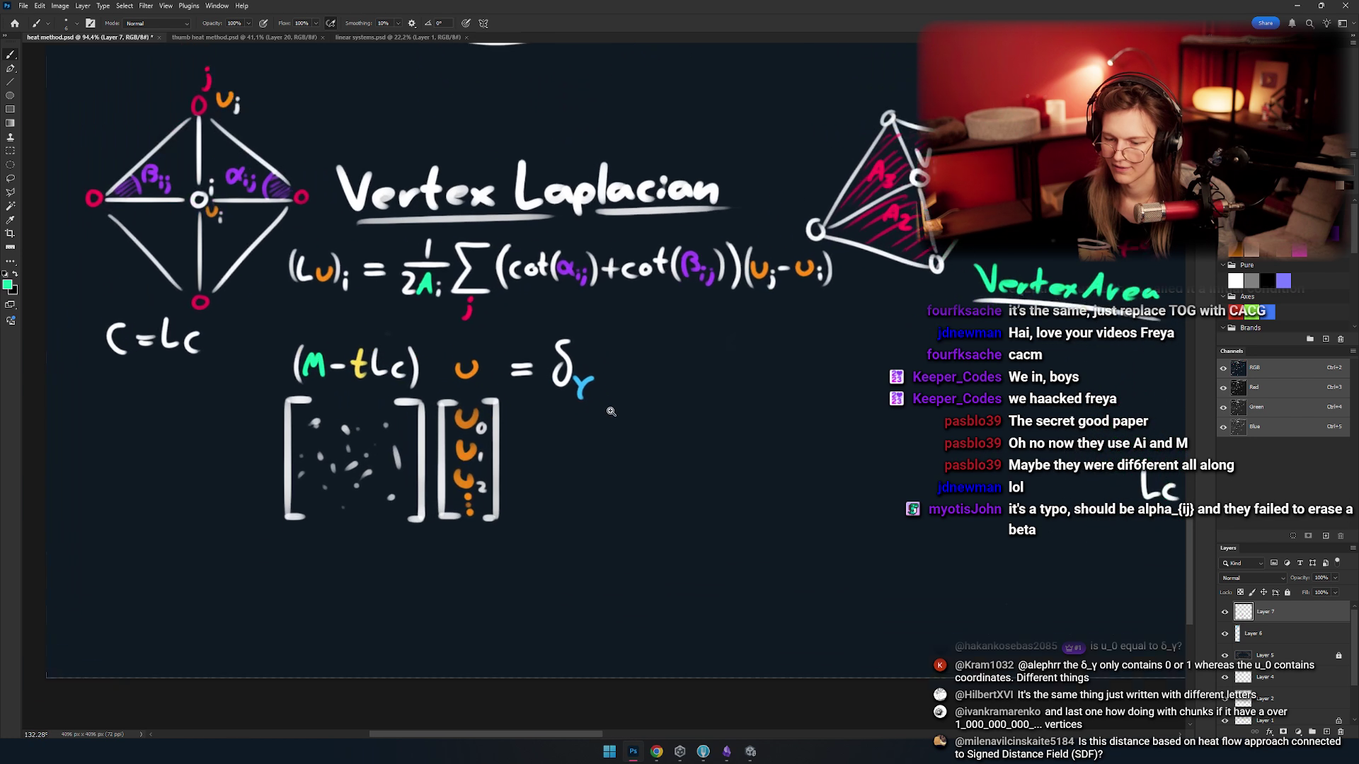
key("alt+Tab")
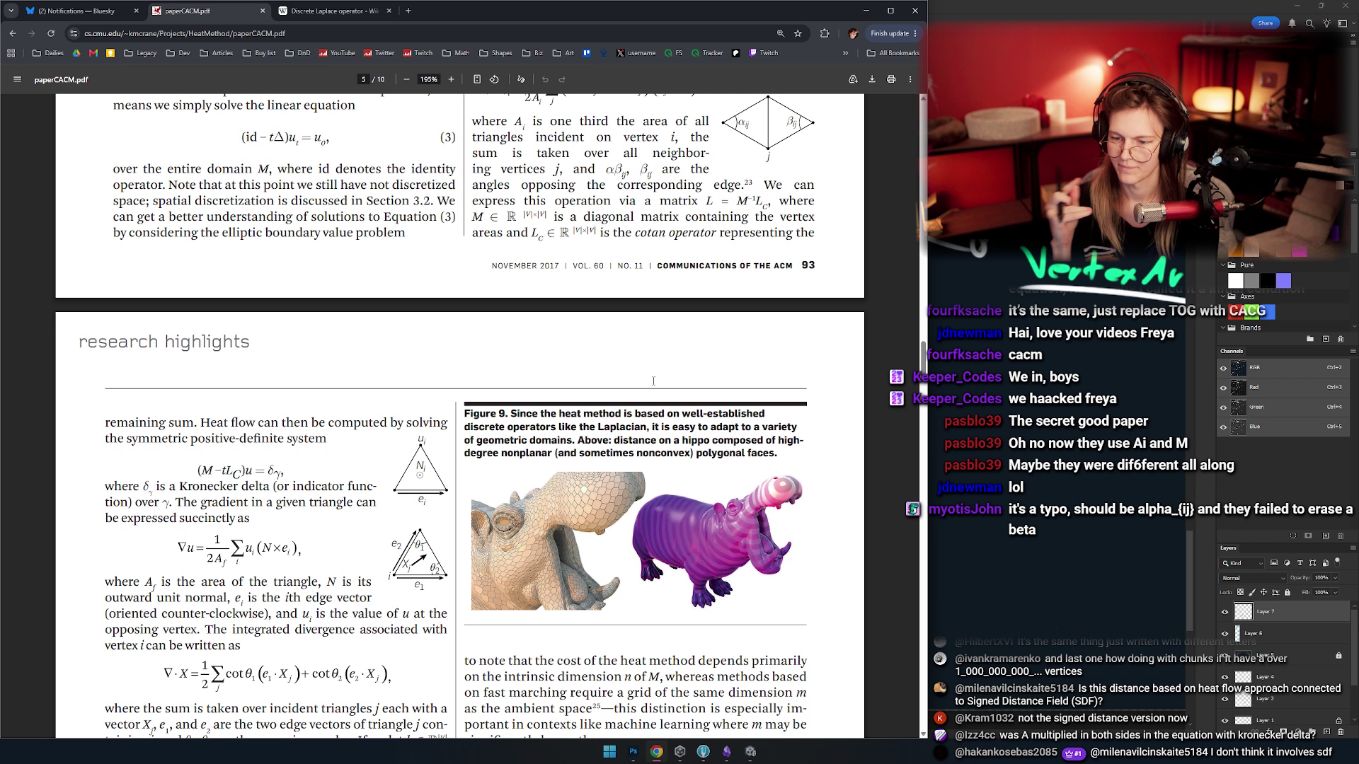
- Highlight the vertex area matrix definition on page 5 of the paper
left_click_drag(603, 234, 729, 224)
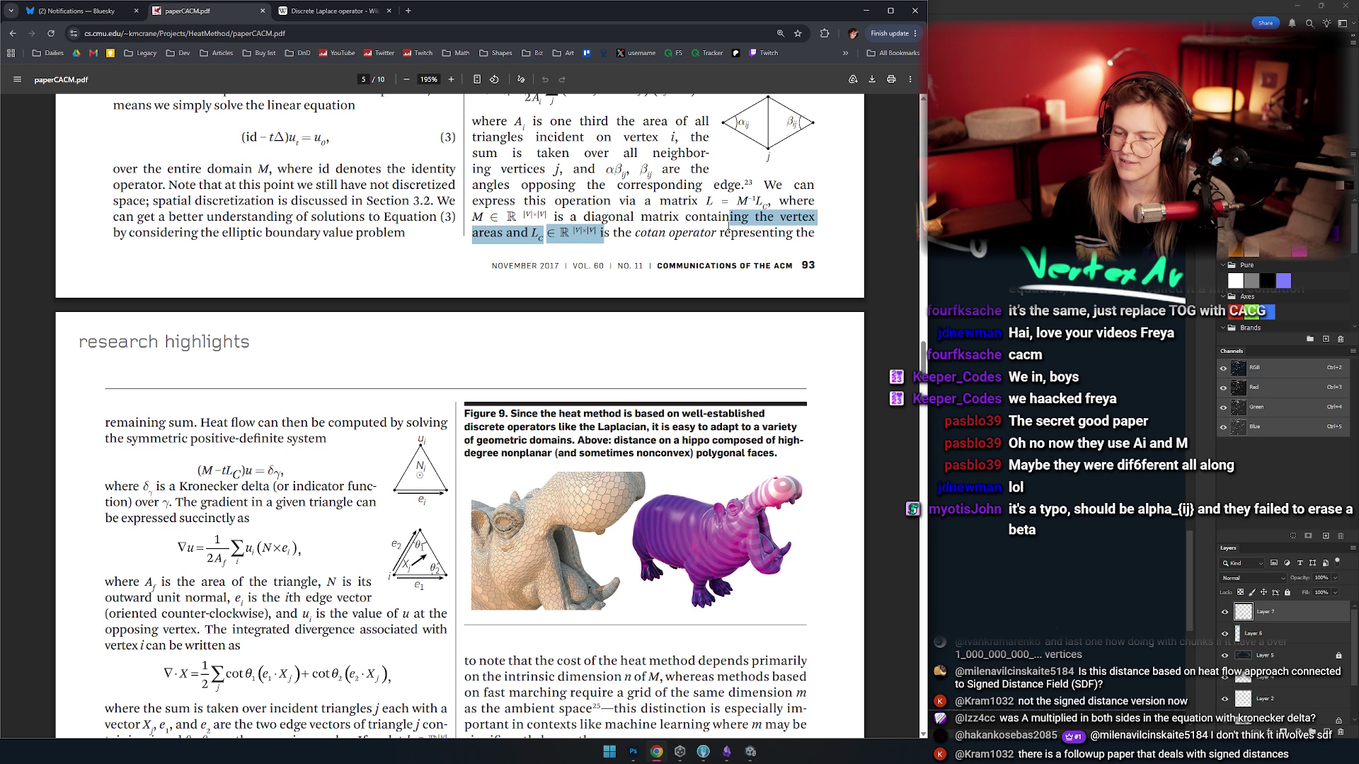
scroll(720, 228, "down", 3)
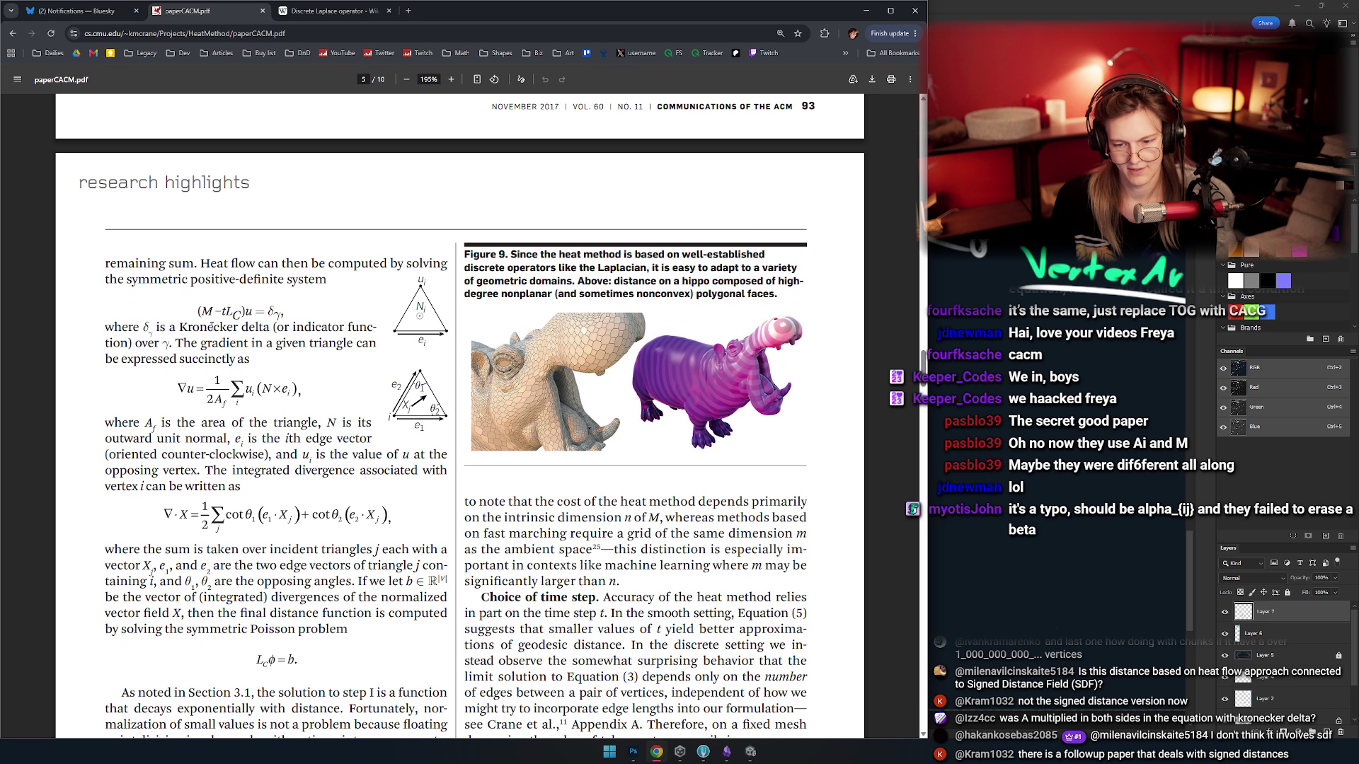
left_click_drag(200, 311, 307, 325)
left_click(307, 325)
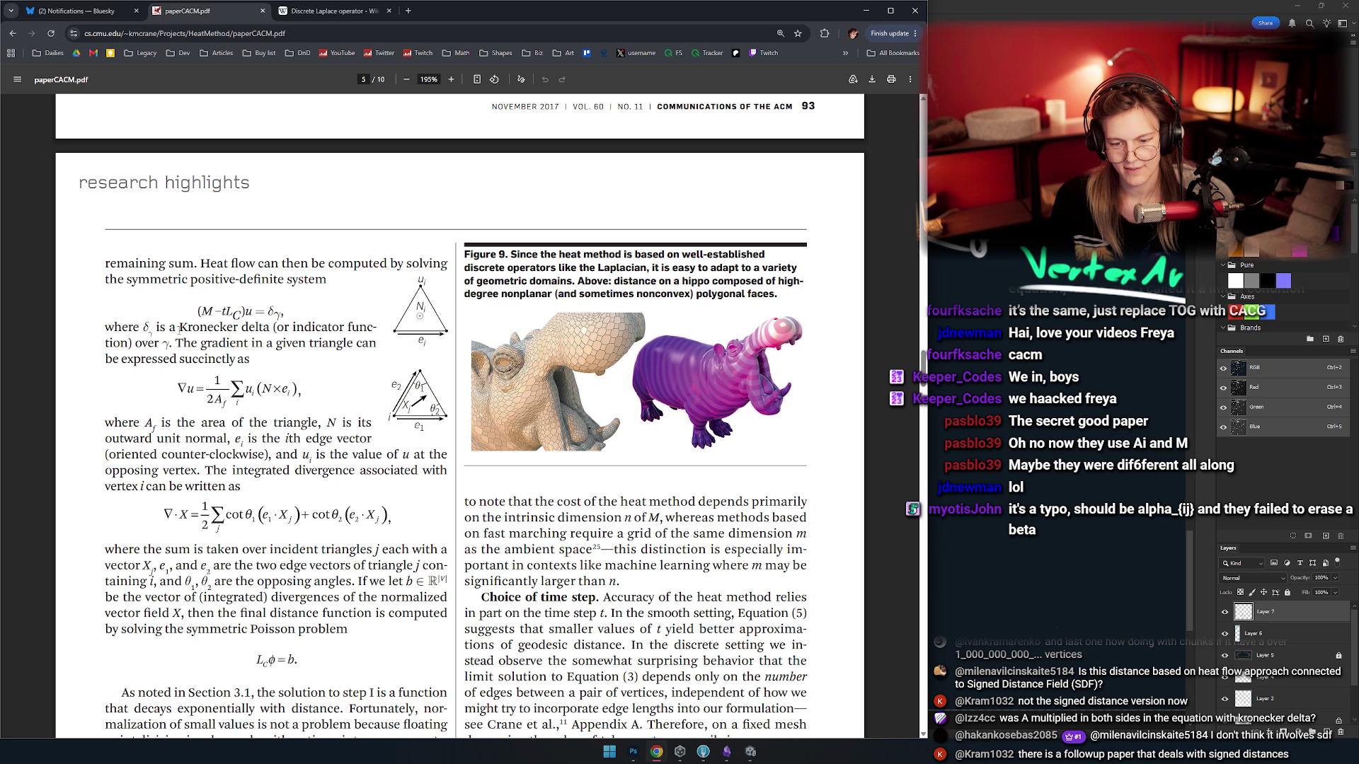
- Highlight 'Kronecker' in the delta passage, read further down, then return to Photoshop
left_click_drag(186, 327, 243, 337)
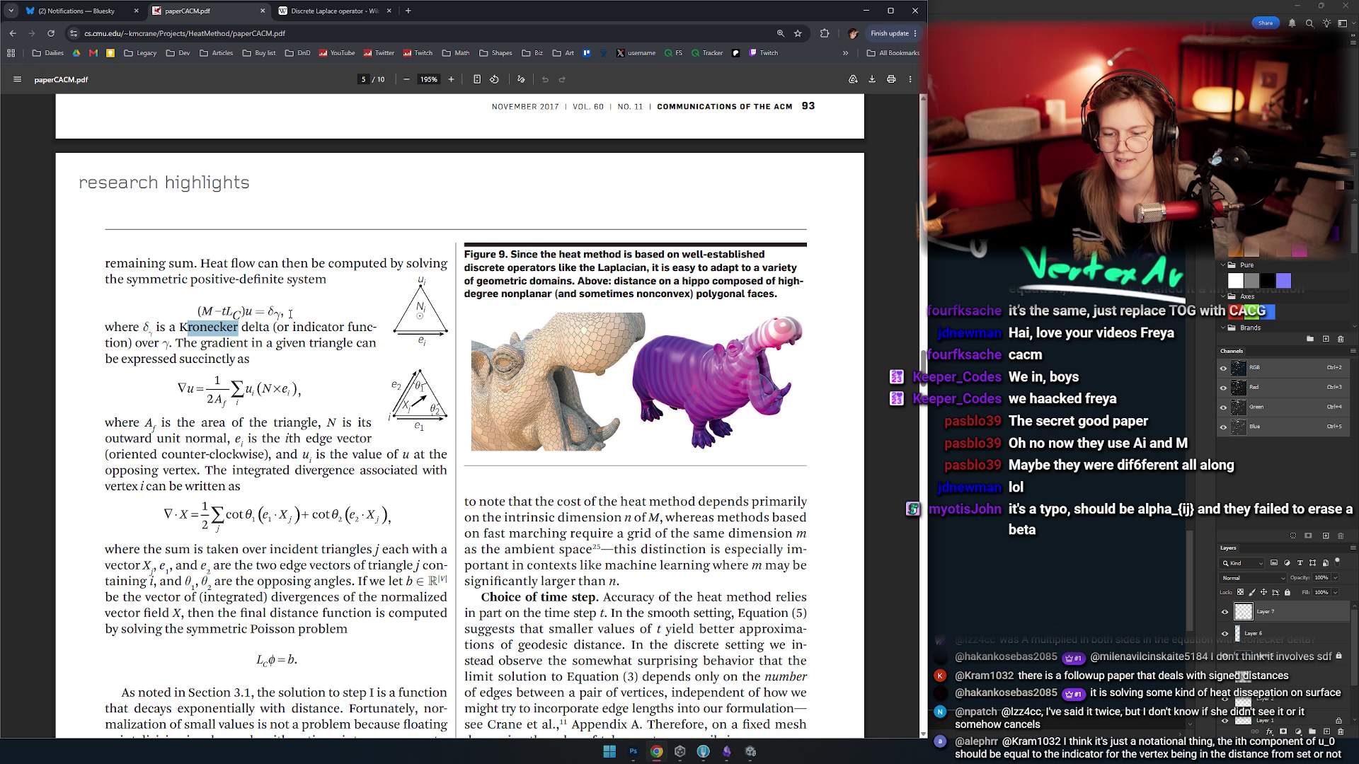
left_click(282, 252)
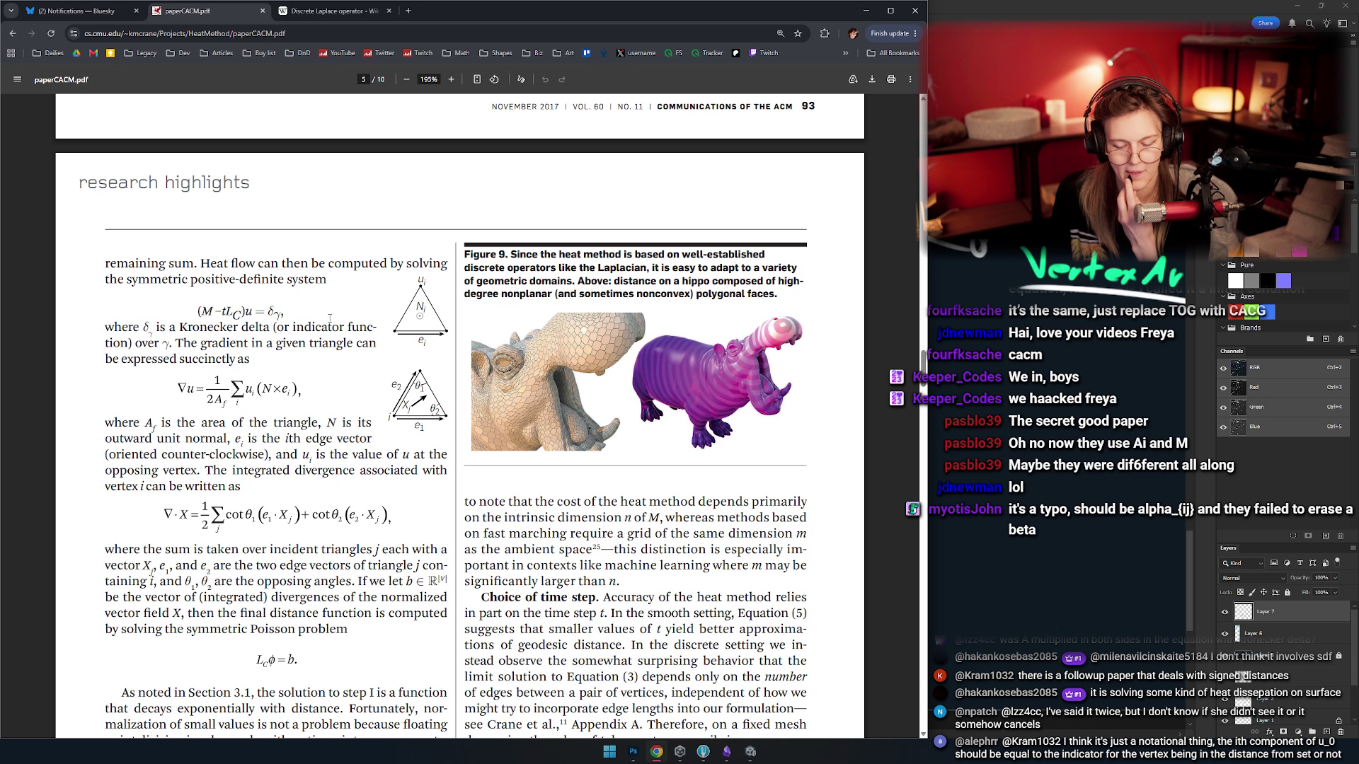
scroll(298, 331, "down", 1)
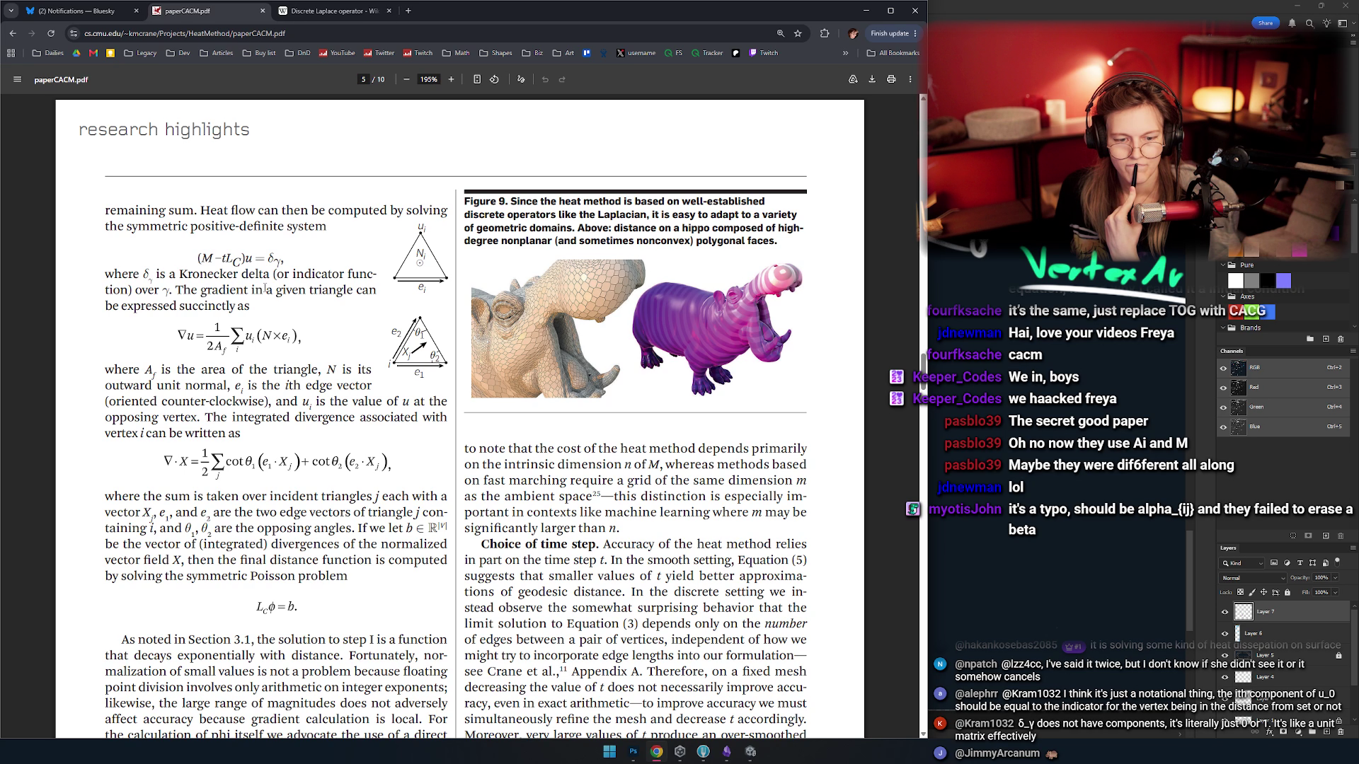
scroll(262, 284, "down", 1)
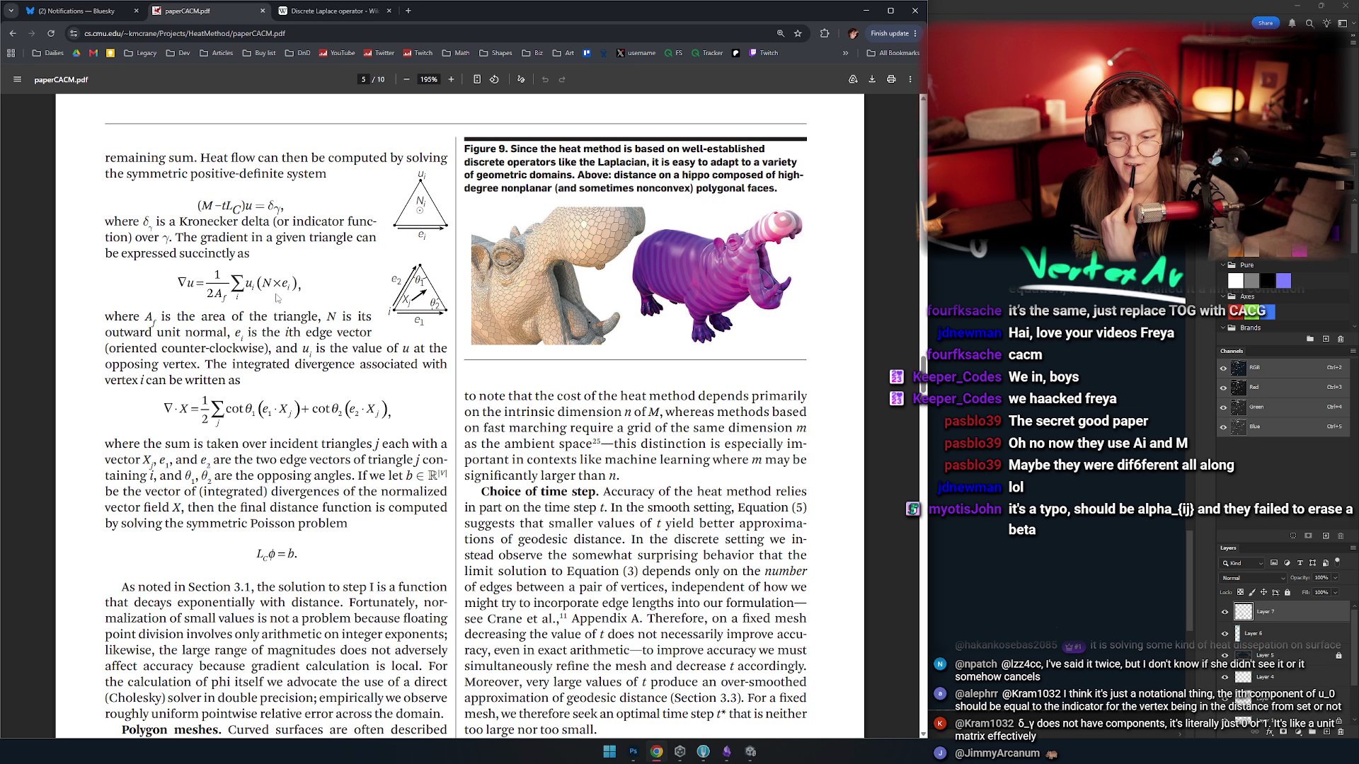
scroll(276, 298, "up", 3)
key("alt+Tab")
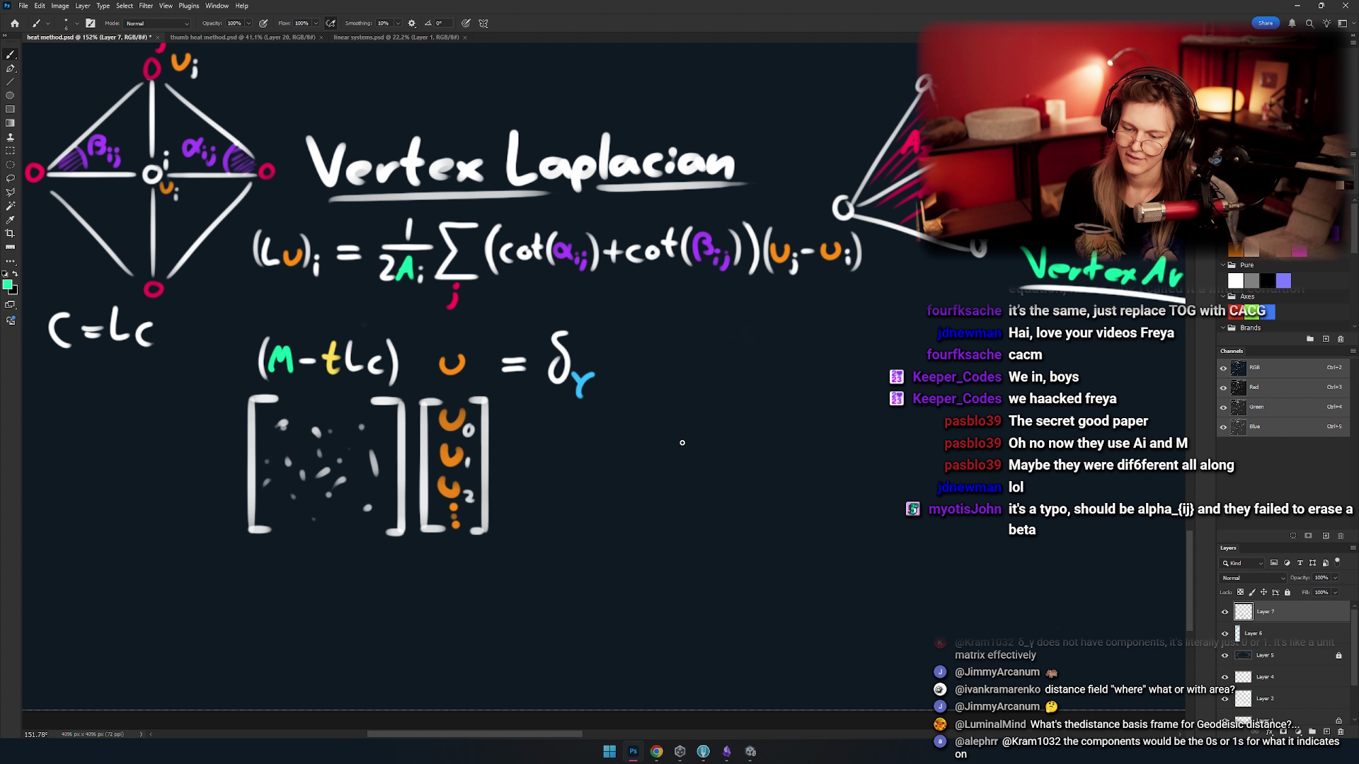
key("d")
key("x")
mouse_move(769, 383)
left_mouse_down()
mouse_move(461, 446)
mouse_move(617, 428)
mouse_move(545, 403)
mouse_move(686, 370)
left_mouse_up()
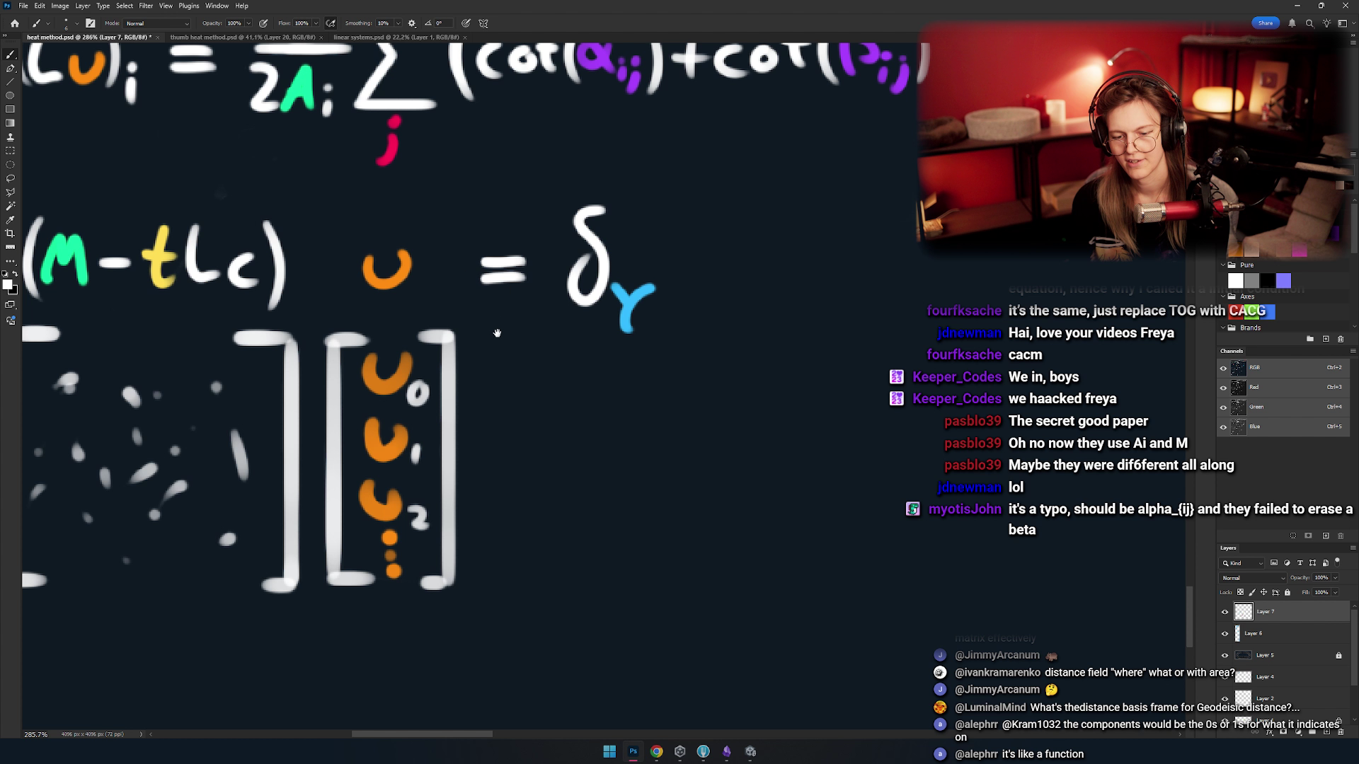
mouse_move(697, 400)
left_mouse_down()
mouse_move(492, 431)
mouse_move(630, 407)
mouse_move(531, 420)
left_mouse_up()
key("ctrl+z")
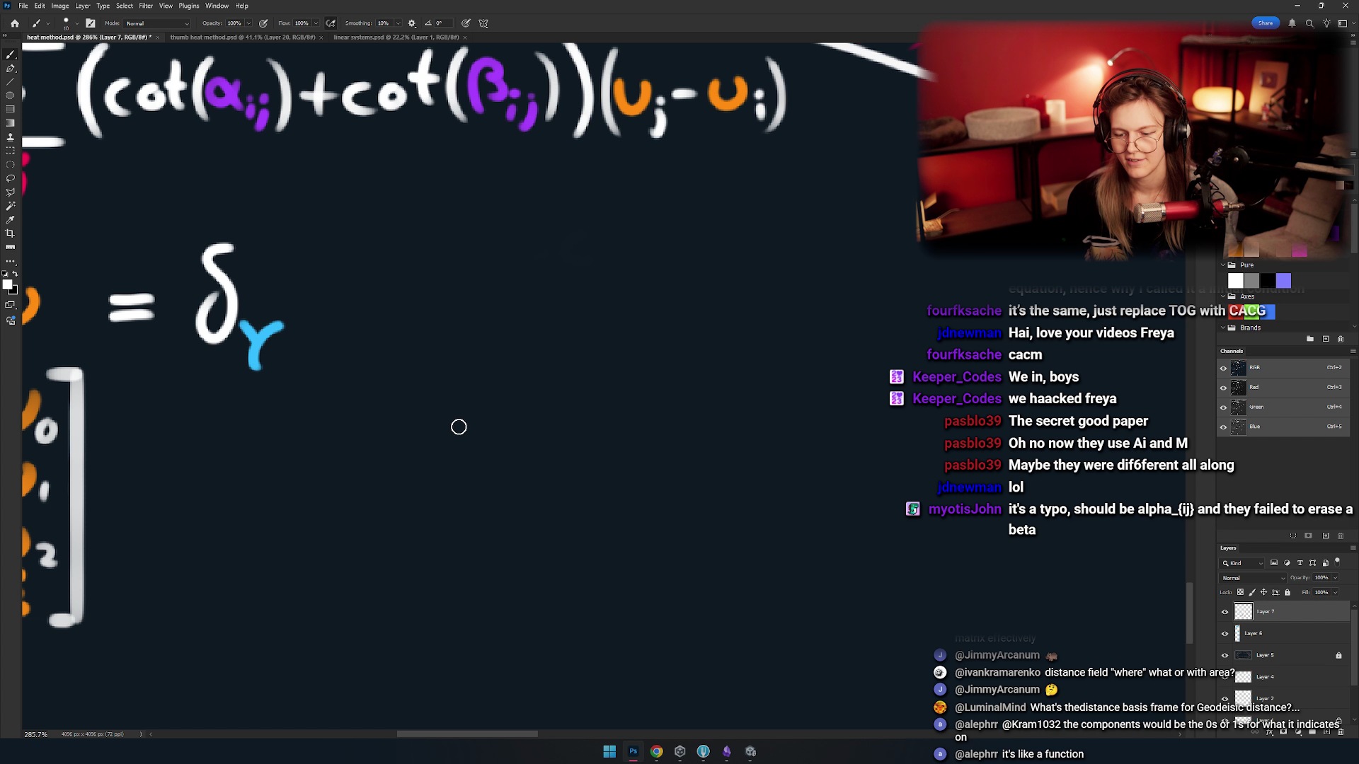
mouse_move(429, 439)
left_mouse_down()
mouse_move(542, 460)
mouse_move(508, 365)
mouse_move(429, 440)
left_mouse_up()
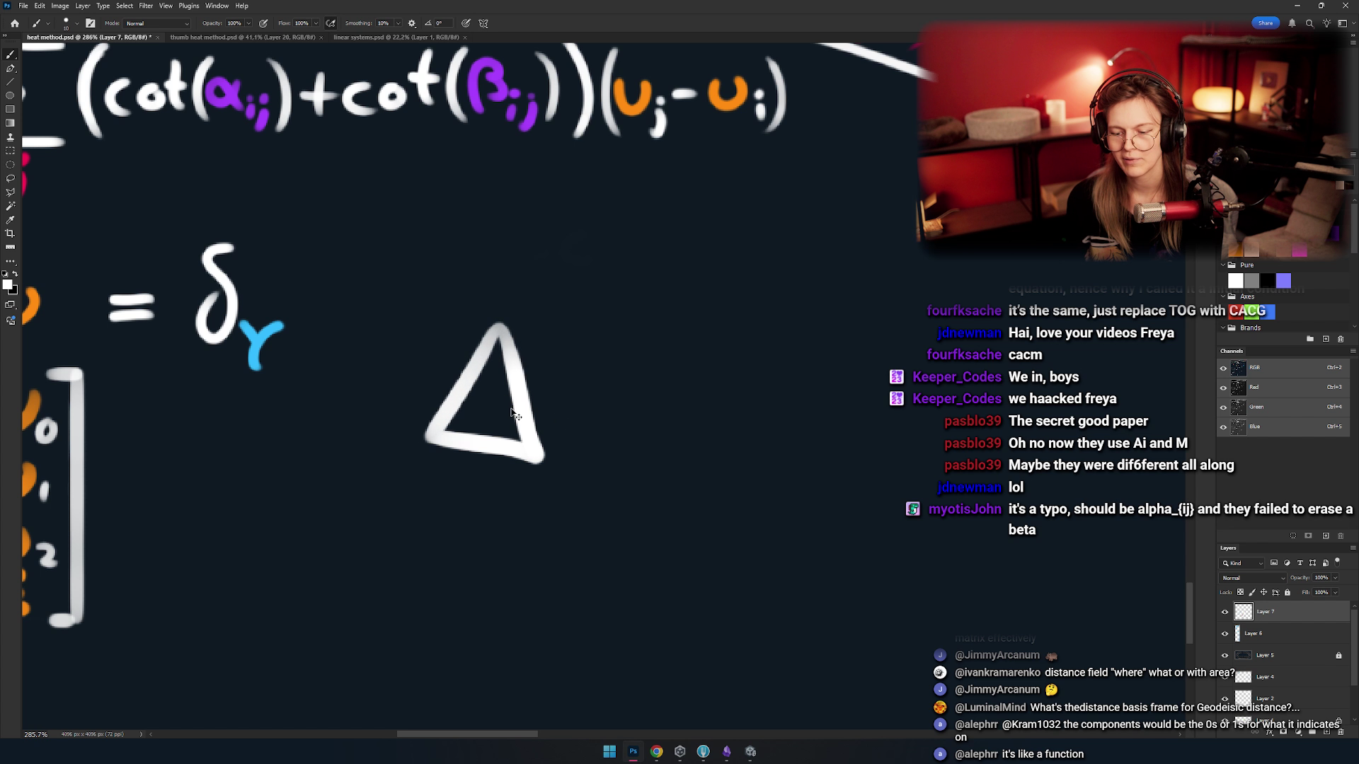
key("ctrl+z")
key("ctrl+z")
key("ctrl+z")
mouse_move(500, 322)
left_mouse_down()
mouse_move(429, 436)
mouse_move(501, 320)
left_mouse_up()
scroll(500, 320, "right", 3)
left_click_drag(521, 384, 482, 463)
mouse_move(457, 417)
left_mouse_down()
mouse_move(504, 419)
mouse_move(482, 465)
left_mouse_up()
key("ctrl+z")
key("ctrl+z")
left_click_drag(457, 418, 504, 419)
left_click(559, 383)
left_click_drag(614, 387, 627, 387)
left_click_drag(554, 409, 628, 408)
key("ctrl+z")
mouse_move(701, 354)
left_mouse_down()
mouse_move(669, 414)
mouse_move(697, 352)
left_mouse_up()
scroll(576, 426, "down", 5)
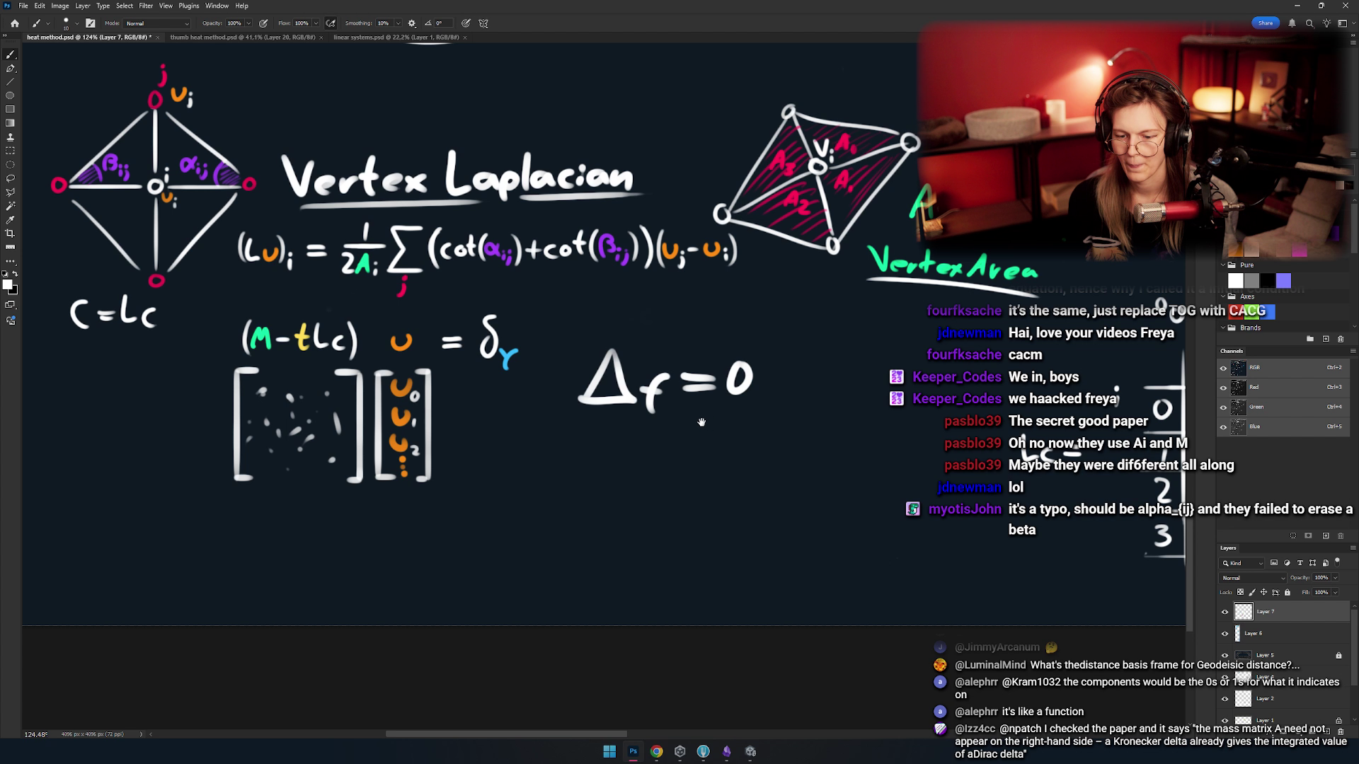
mouse_move(708, 423)
left_mouse_down()
mouse_move(772, 423)
mouse_move(617, 414)
left_mouse_up()
scroll(688, 278, "up", 3)
mouse_move(688, 278)
left_mouse_down()
mouse_move(522, 264)
mouse_move(609, 263)
left_mouse_up()
key("ctrl+z")
scroll(549, 386, "up", 3)
- Move Δf=0 up and dab three white node dots below it
left_click_drag(547, 390, 588, 312)
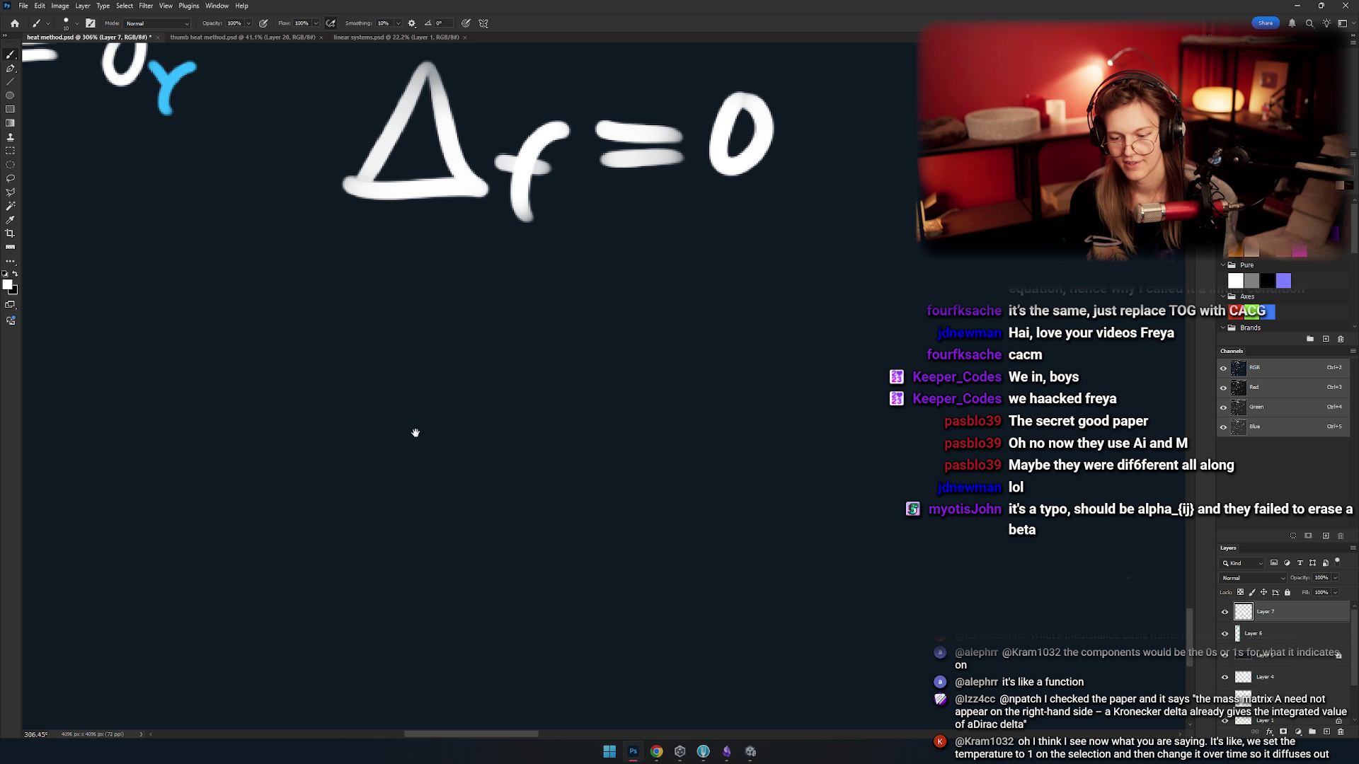
left_click(226, 583)
key("ctrl+z")
left_click(208, 610)
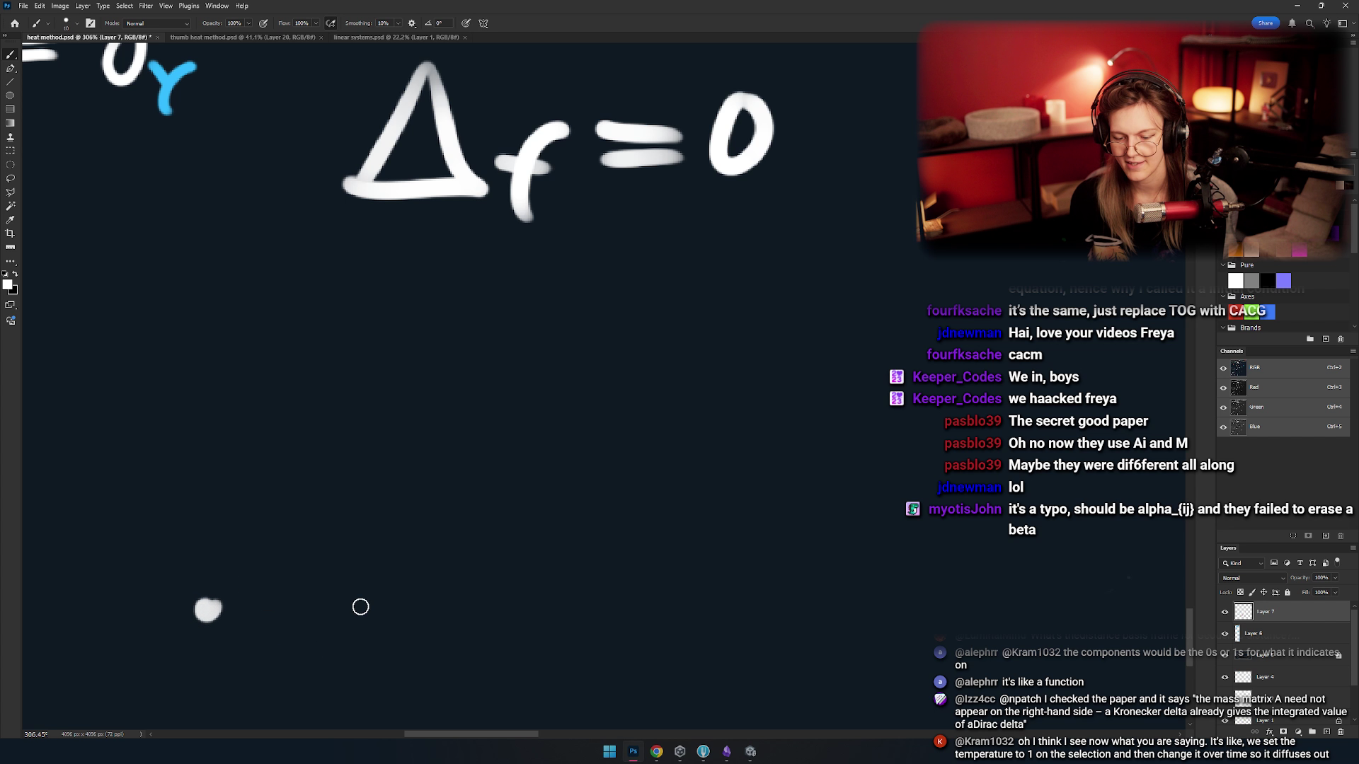
left_click(376, 452)
left_click(621, 504)
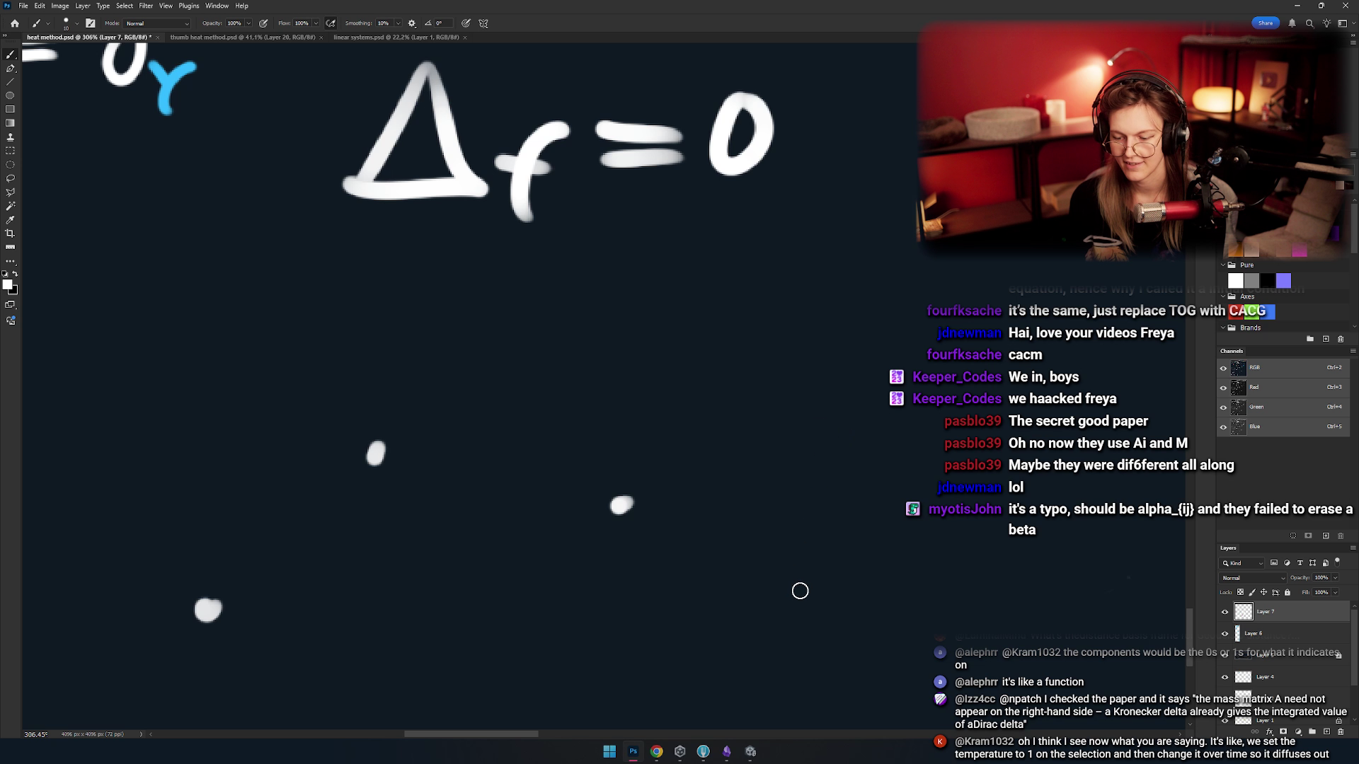
mouse_move(584, 540)
left_mouse_down()
mouse_move(804, 439)
mouse_move(725, 464)
mouse_move(707, 440)
left_mouse_up()
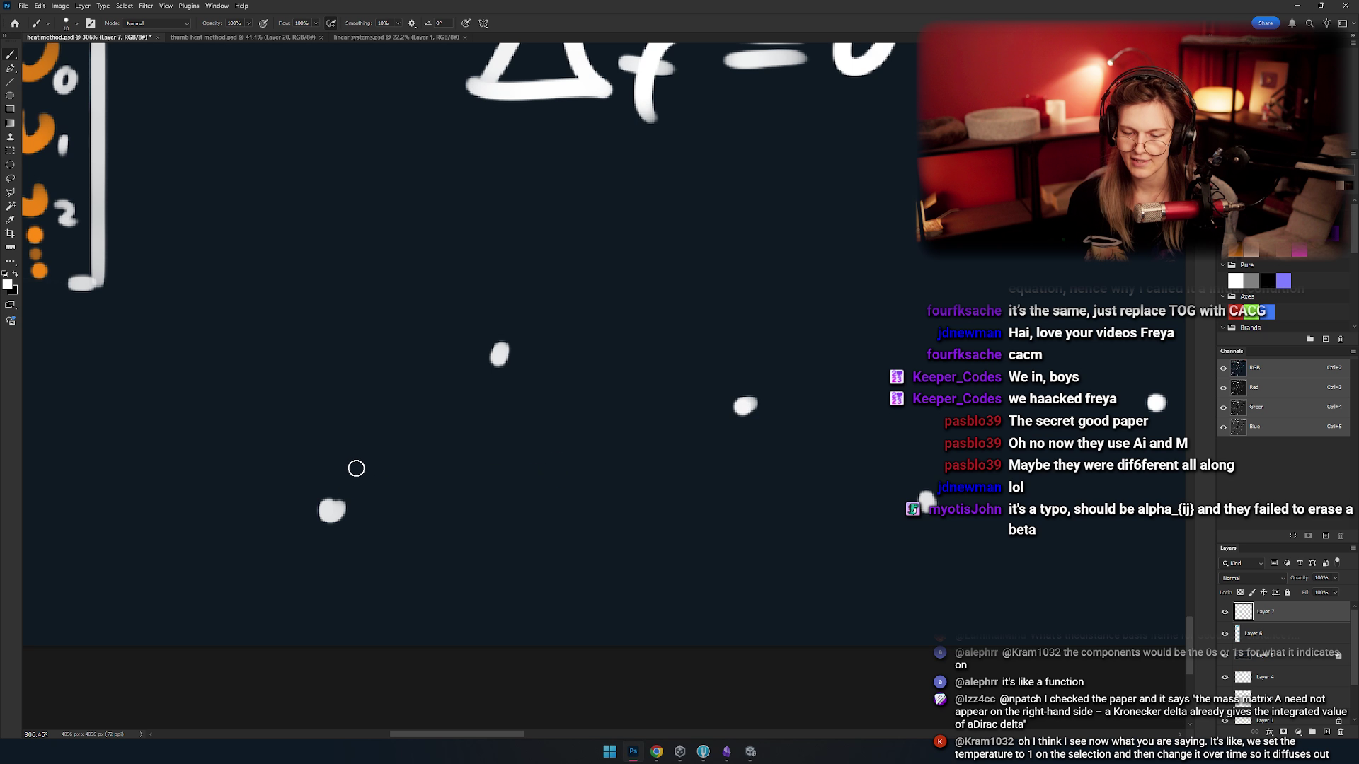
- Join the nodes with tapered white lines and add a faint lower curve with dots
mouse_move(361, 489)
left_mouse_down()
mouse_move(492, 363)
mouse_move(709, 407)
mouse_move(626, 429)
left_mouse_up()
mouse_move(640, 400)
left_mouse_down()
mouse_move(756, 467)
mouse_move(1005, 393)
left_mouse_up()
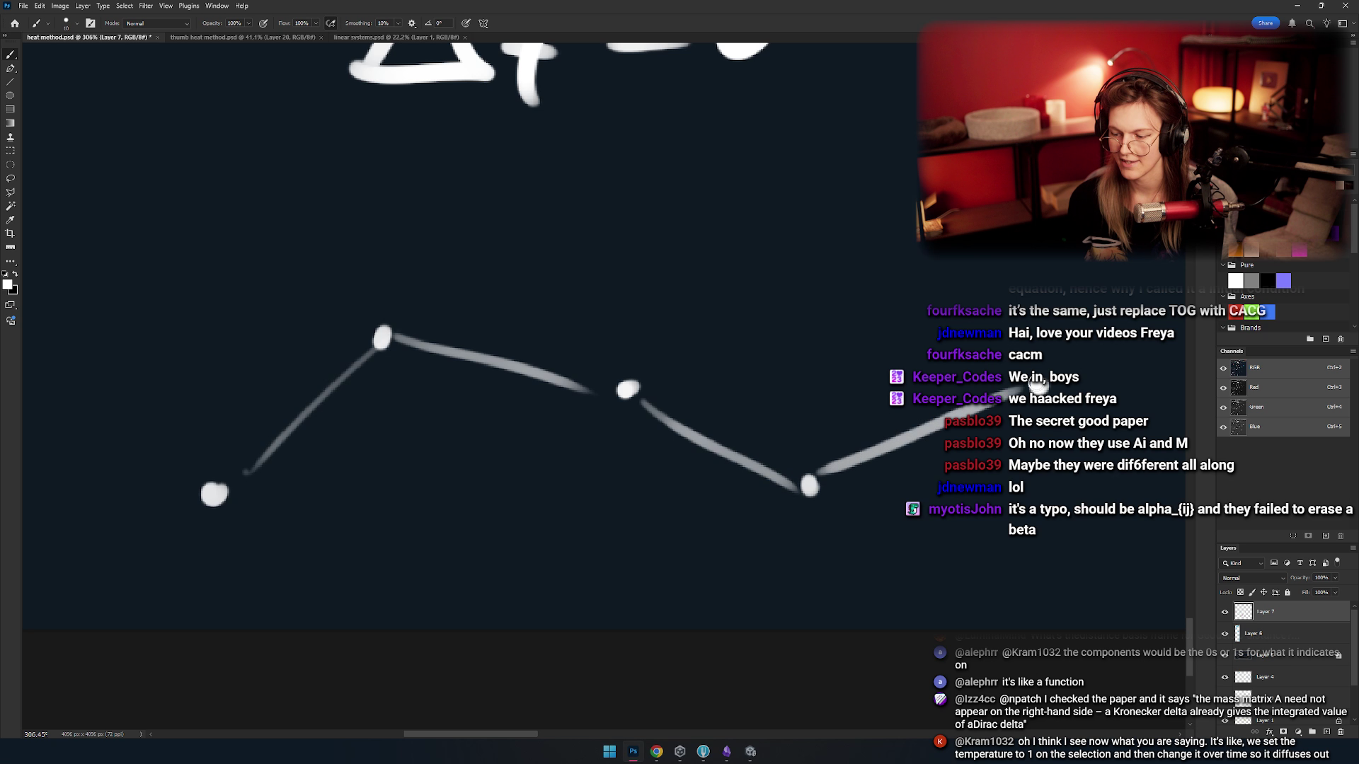
mouse_move(354, 439)
left_mouse_down()
mouse_move(546, 430)
mouse_move(574, 407)
left_mouse_up()
scroll(588, 423, "down", 3)
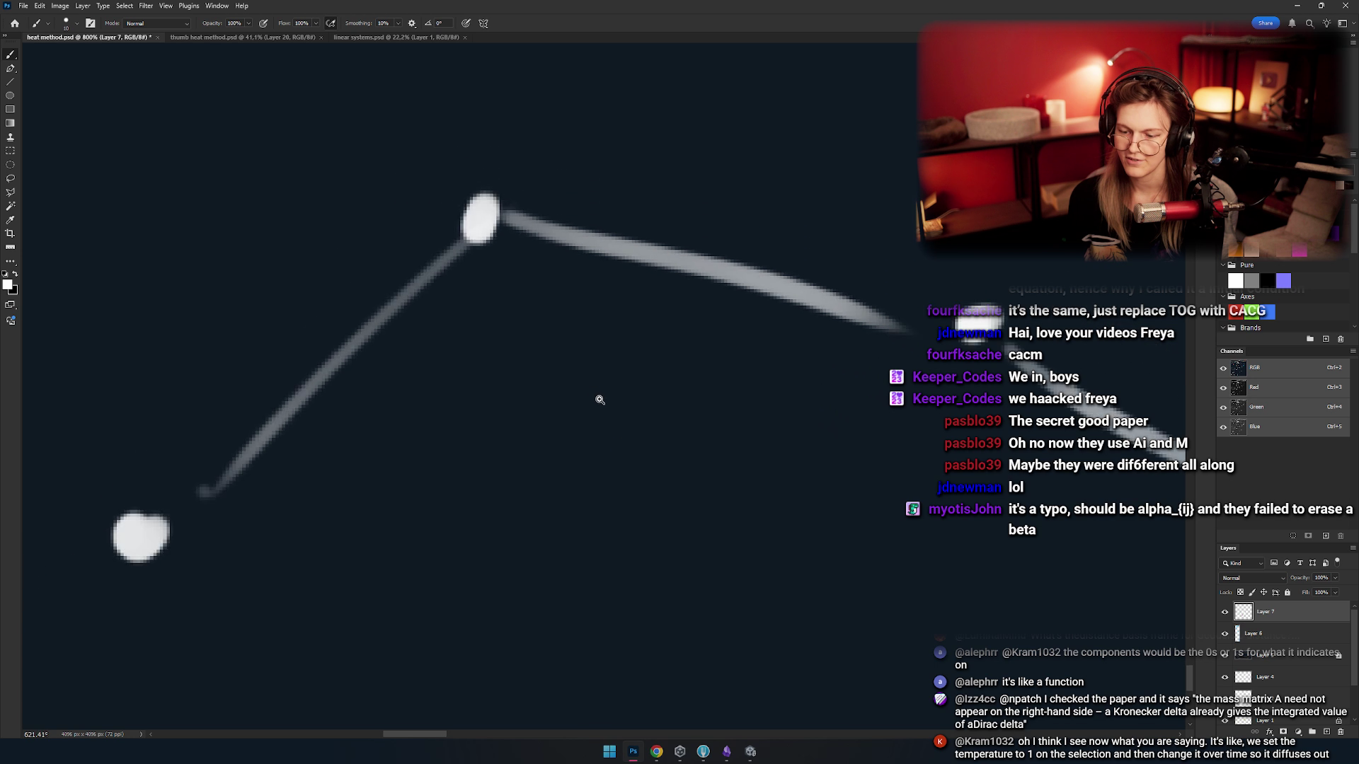
mouse_move(331, 491)
left_mouse_down()
mouse_move(750, 358)
mouse_move(455, 461)
mouse_move(762, 395)
mouse_move(686, 394)
mouse_move(615, 417)
left_mouse_up()
key("ctrl+z")
key("ctrl+z")
left_click(796, 372)
left_click_drag(488, 444, 407, 467)
left_click(536, 430)
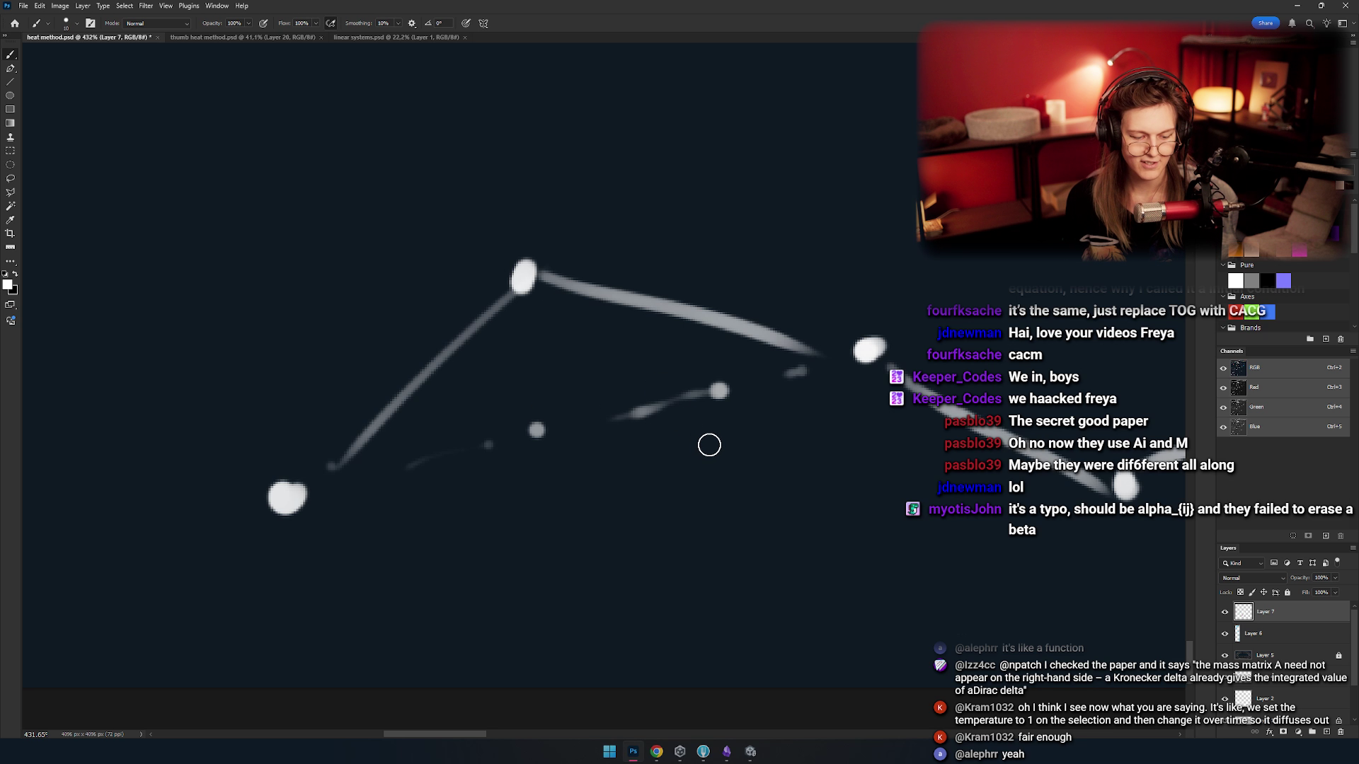
- Paint red down and up arrows at the peak and valley nodes, then circle the graph
mouse_move(527, 300)
left_mouse_down()
mouse_move(537, 370)
mouse_move(533, 385)
mouse_move(497, 359)
mouse_move(509, 379)
mouse_move(652, 418)
mouse_move(598, 434)
mouse_move(525, 385)
mouse_move(619, 435)
left_mouse_up()
key("ctrl+z")
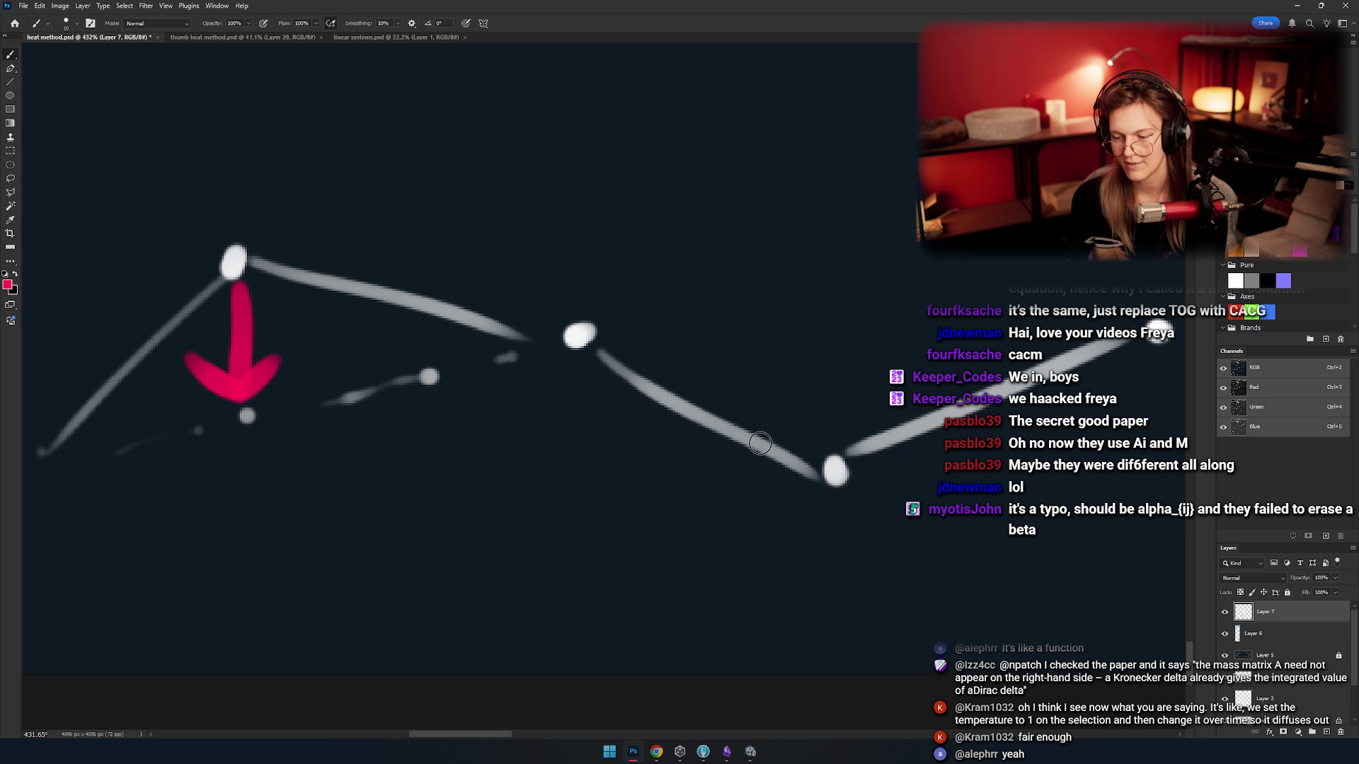
mouse_move(573, 351)
left_mouse_down()
mouse_move(564, 383)
mouse_move(567, 370)
left_mouse_up()
scroll(567, 370, "right", 3)
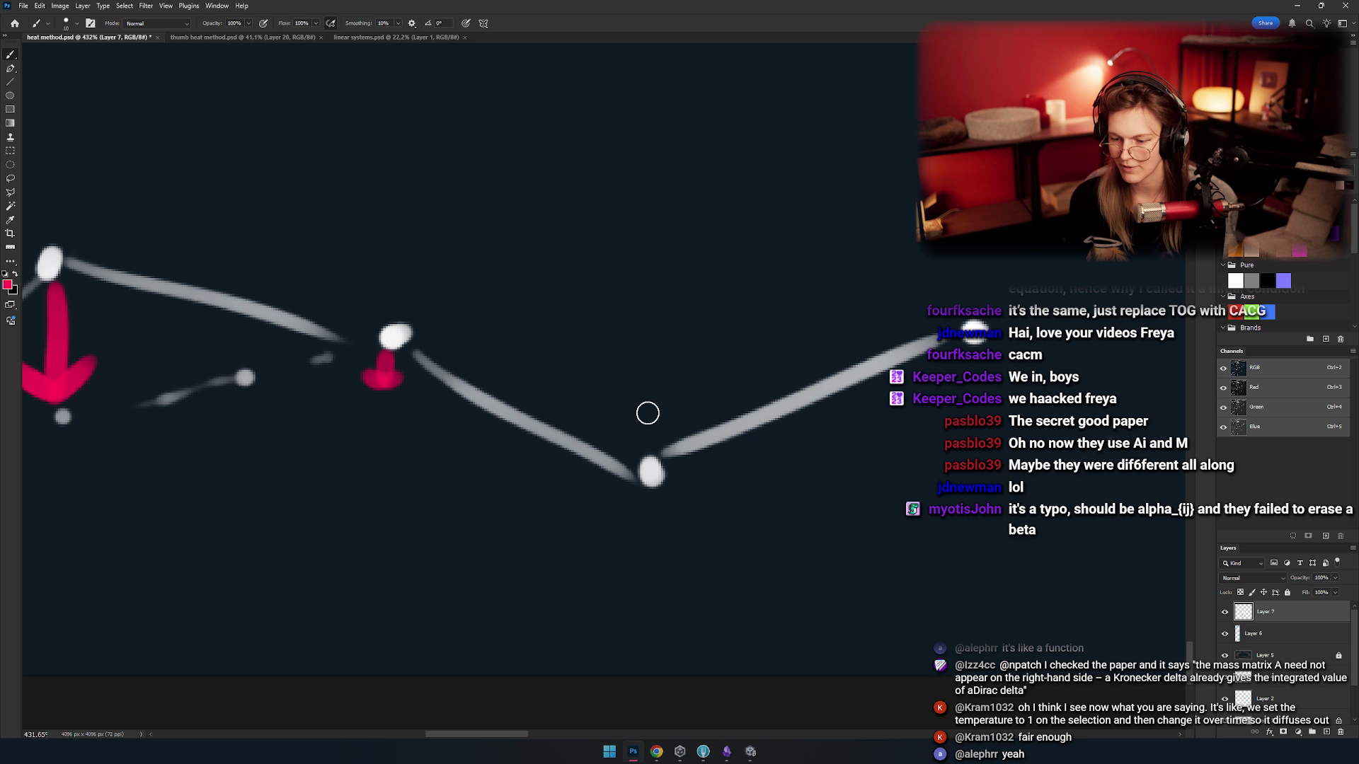
mouse_move(646, 424)
left_mouse_down()
mouse_move(660, 360)
mouse_move(609, 375)
left_mouse_up()
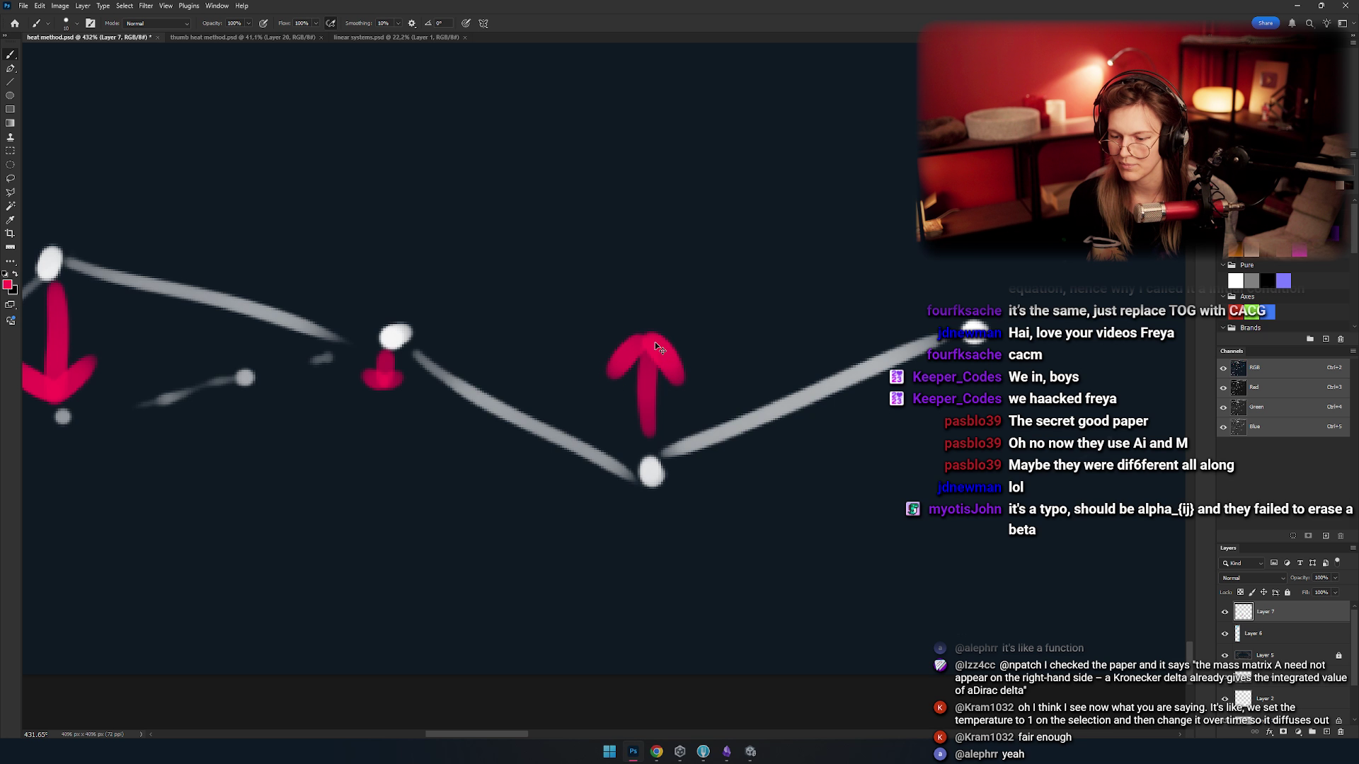
scroll(585, 381, "down", 5)
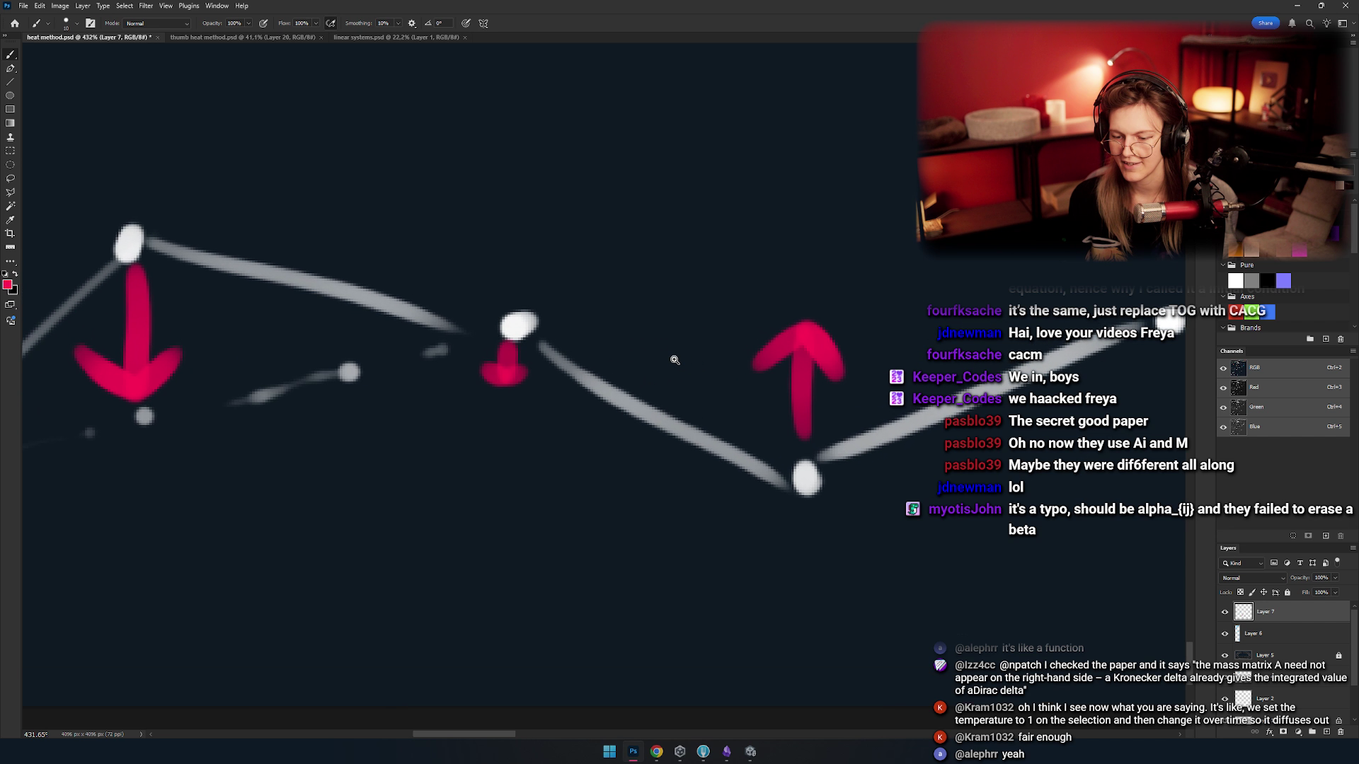
mouse_move(878, 290)
left_mouse_down()
mouse_move(364, 355)
mouse_move(676, 305)
left_mouse_up()
- Remove the red circle around the graph and a trial red box around Δf=0
key("ctrl+z")
key("ctrl+z")
scroll(678, 414, "down", 2)
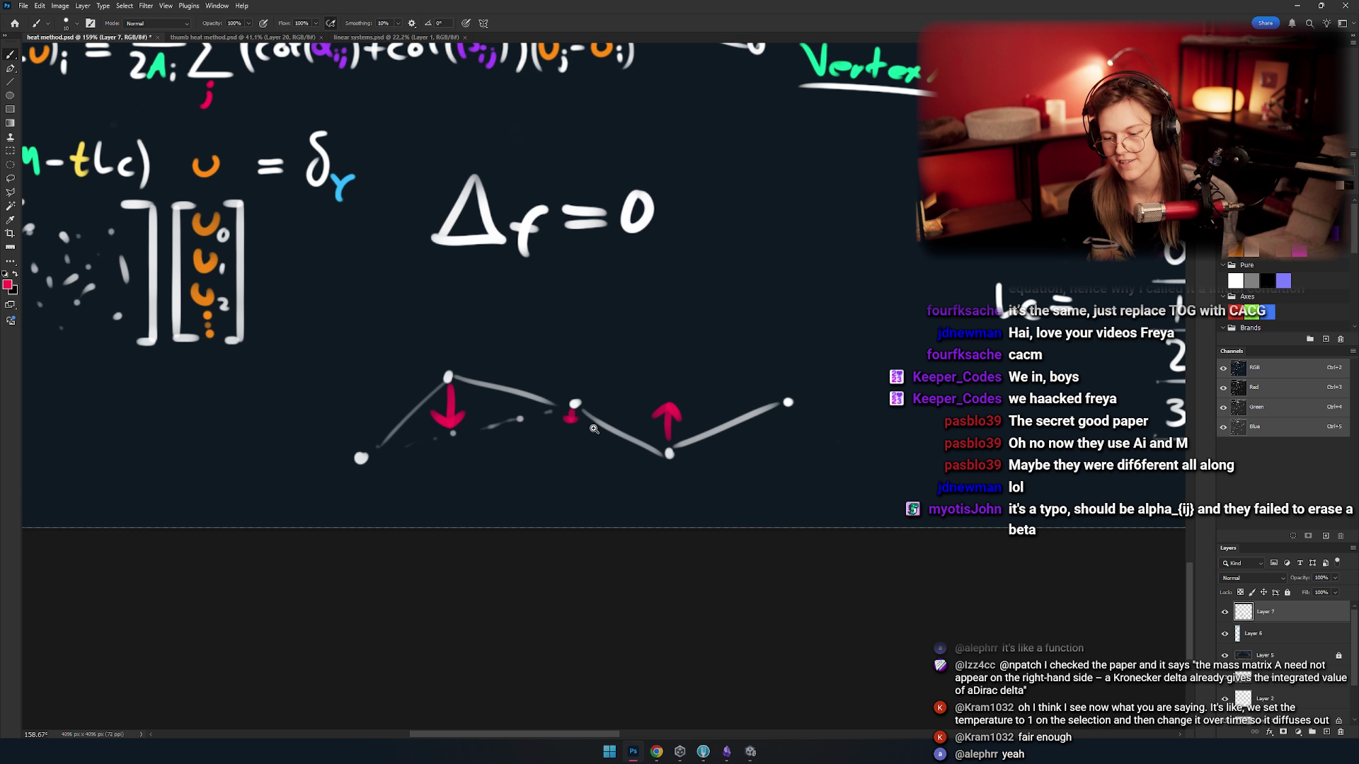
scroll(678, 414, "up", 5)
mouse_move(740, 147)
left_mouse_down()
mouse_move(306, 149)
mouse_move(588, 142)
left_mouse_up()
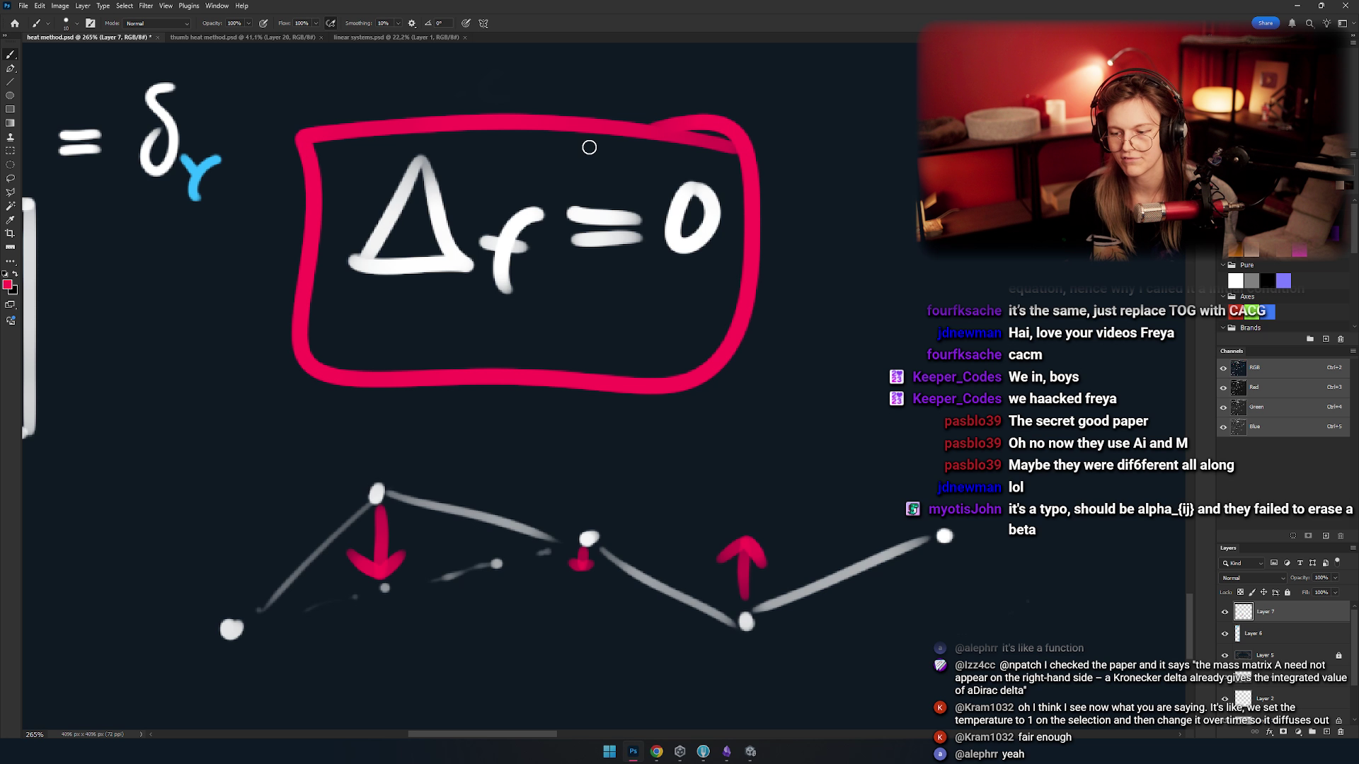
key("ctrl+z")
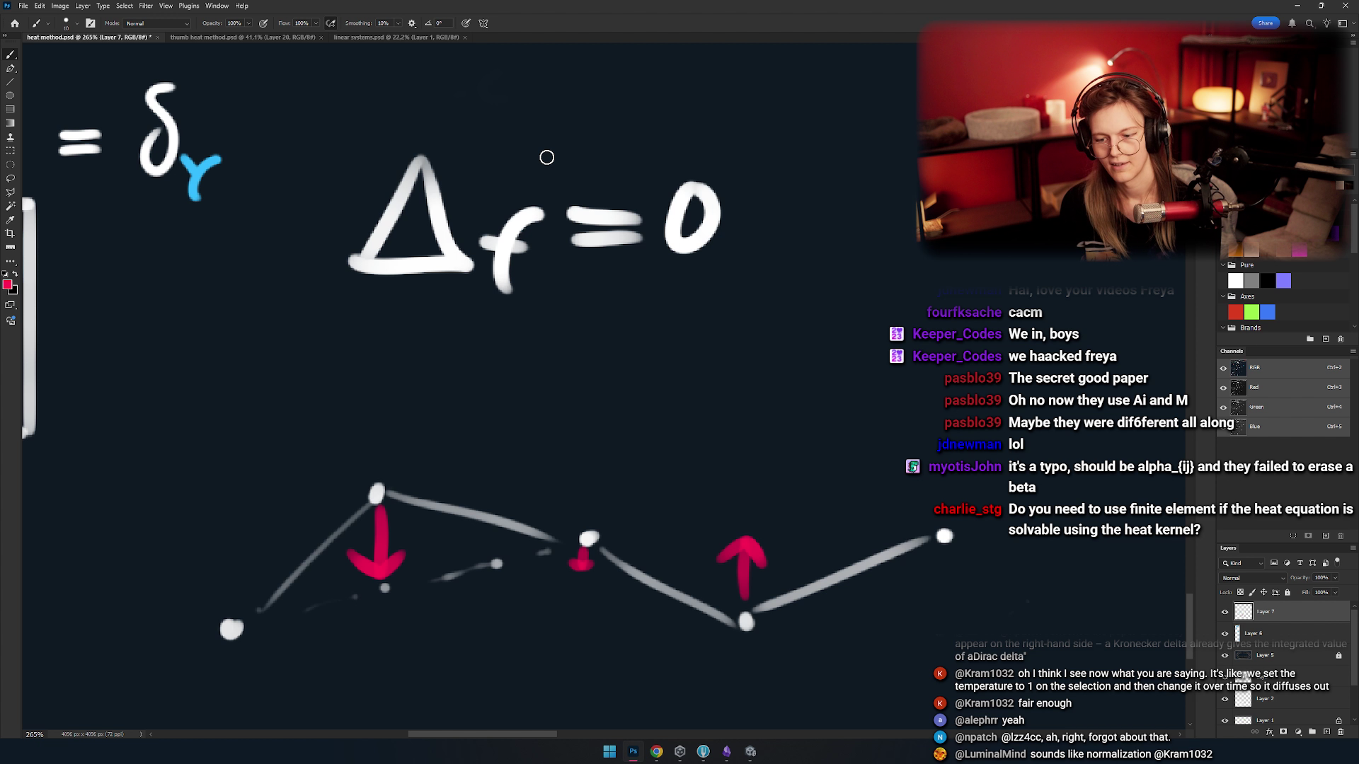
- Pan down over the equations to look over the matrix equation
scroll(546, 157, "down", 2)
scroll(622, 373, "down", 3)
scroll(622, 373, "up", 5)
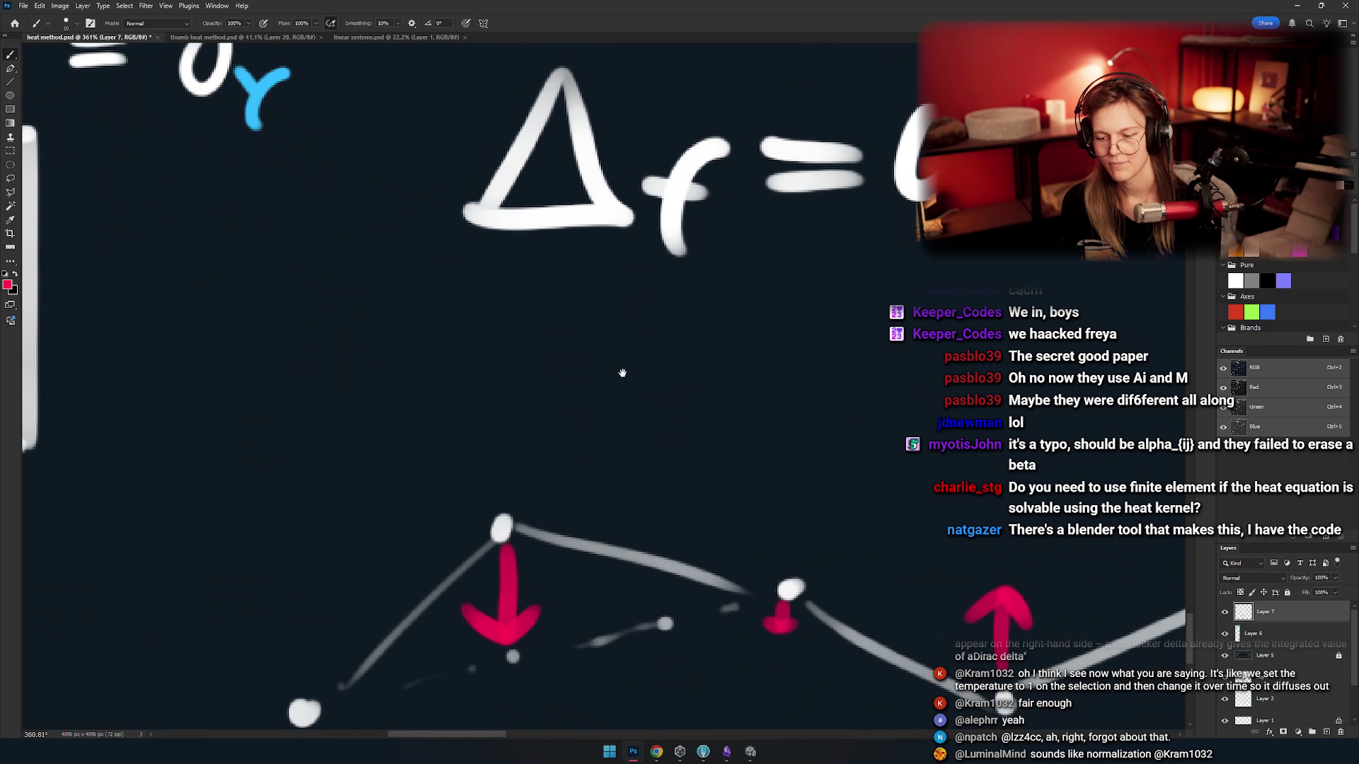
scroll(622, 373, "down", 2)
left_click_drag(559, 441, 683, 447)
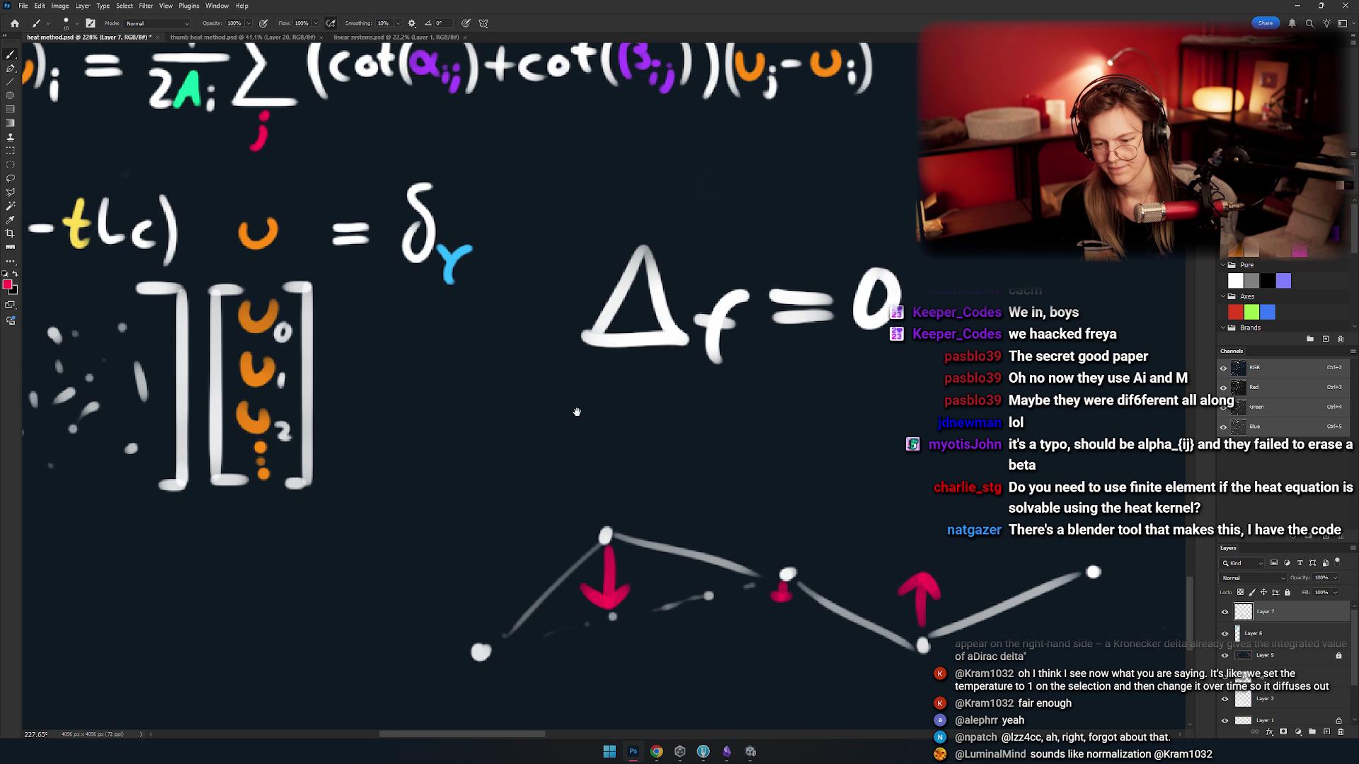
scroll(551, 393, "up", 1)
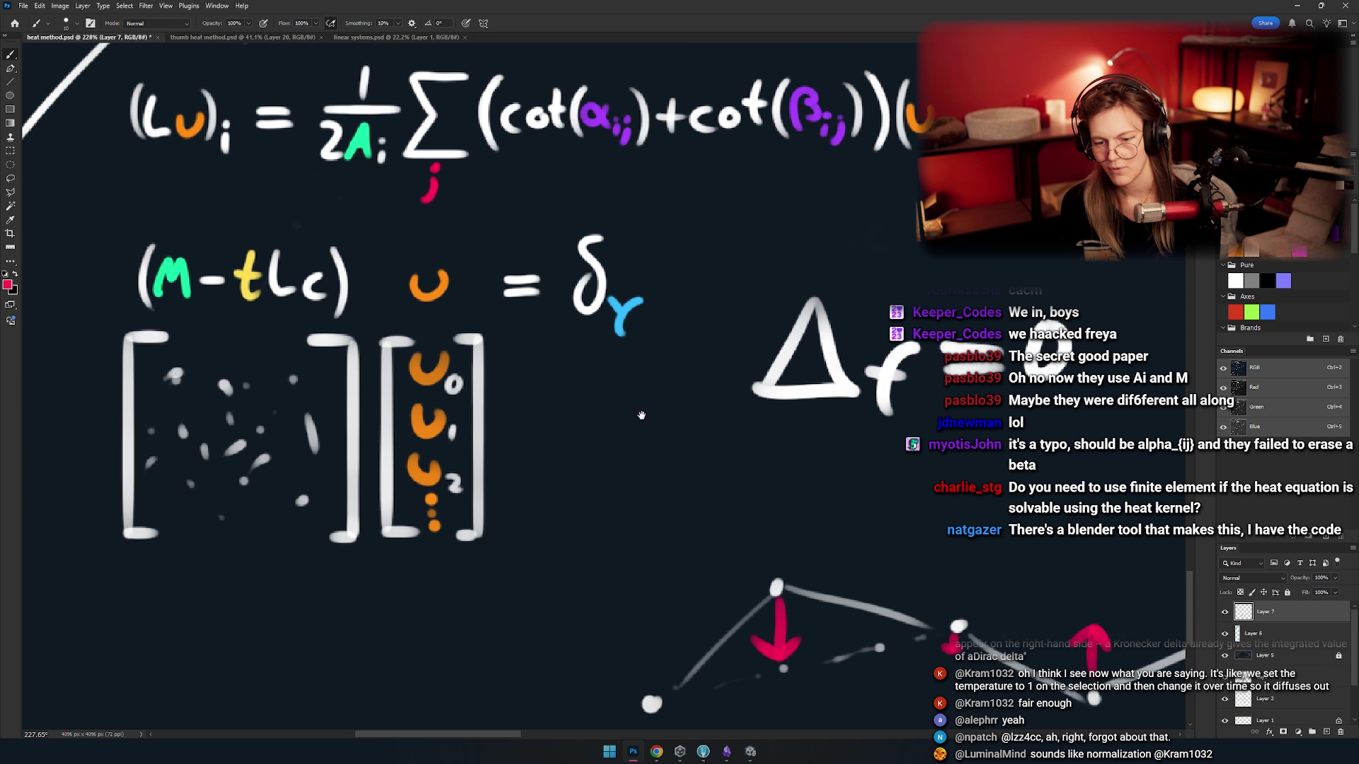
scroll(662, 379, "down", 1)
scroll(703, 398, "up", 1)
scroll(641, 384, "up", 3)
scroll(641, 384, "down", 3)
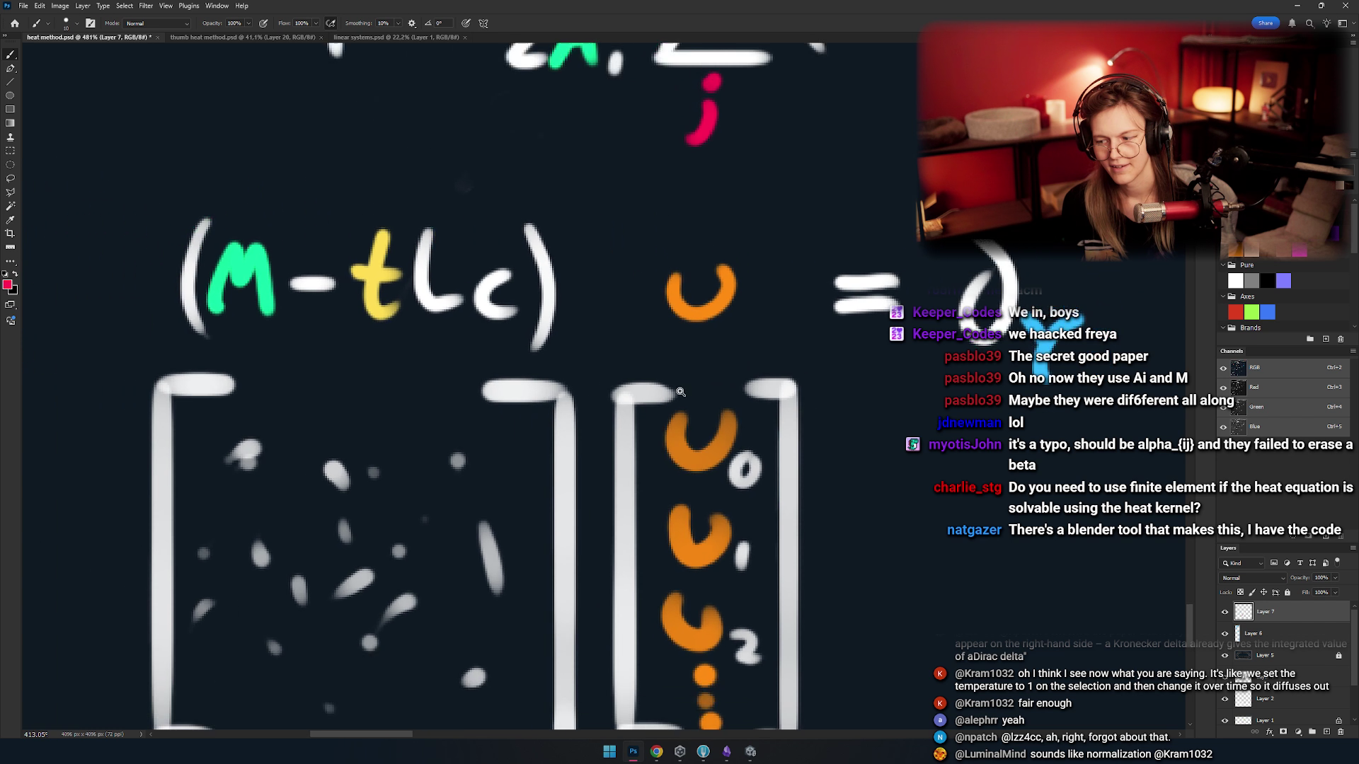
mouse_move(606, 396)
left_mouse_down()
mouse_move(542, 390)
mouse_move(597, 390)
mouse_move(699, 425)
mouse_move(680, 439)
mouse_move(774, 455)
left_mouse_up()
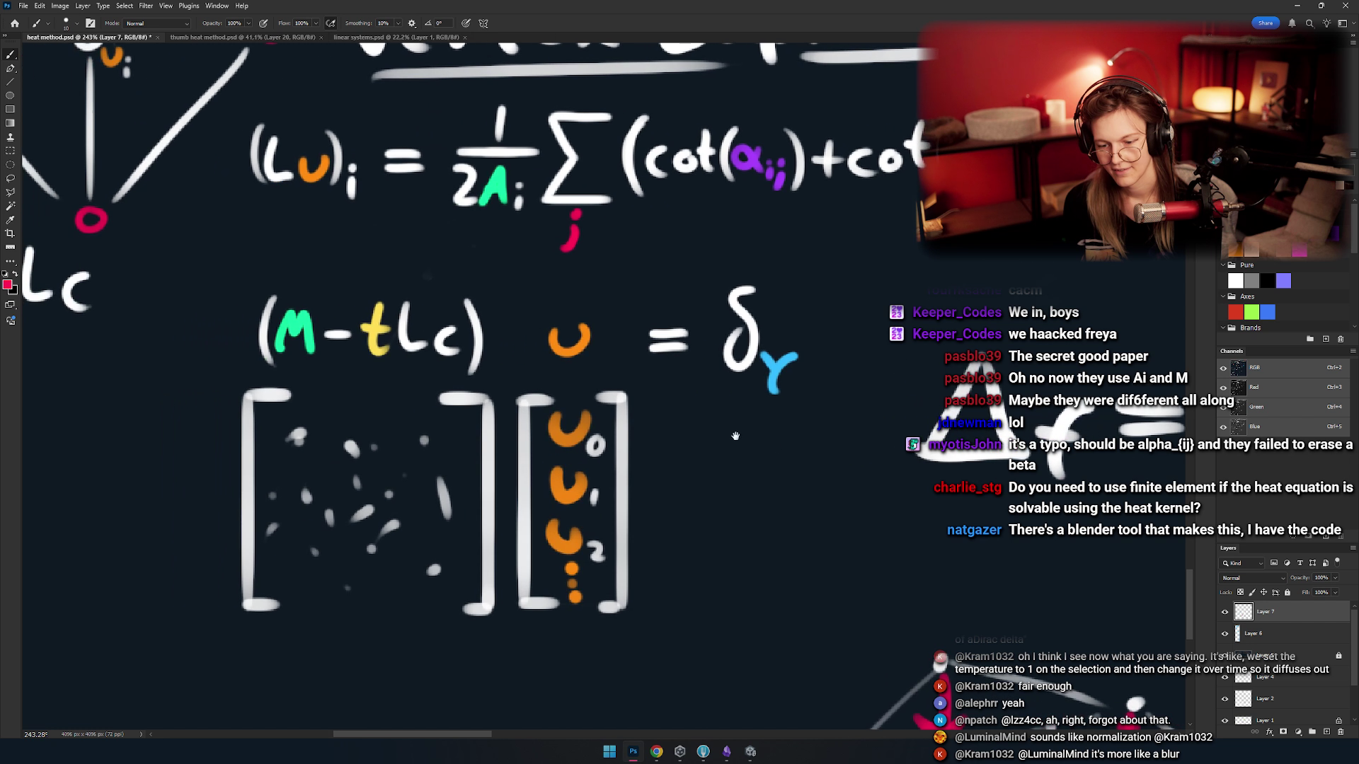
- Pan across the triangle diagram, C=Lc and Laplacian formula back to Δf=0
left_click_drag(679, 424, 716, 424)
mouse_move(623, 407)
left_mouse_down()
mouse_move(723, 428)
mouse_move(706, 421)
left_mouse_up()
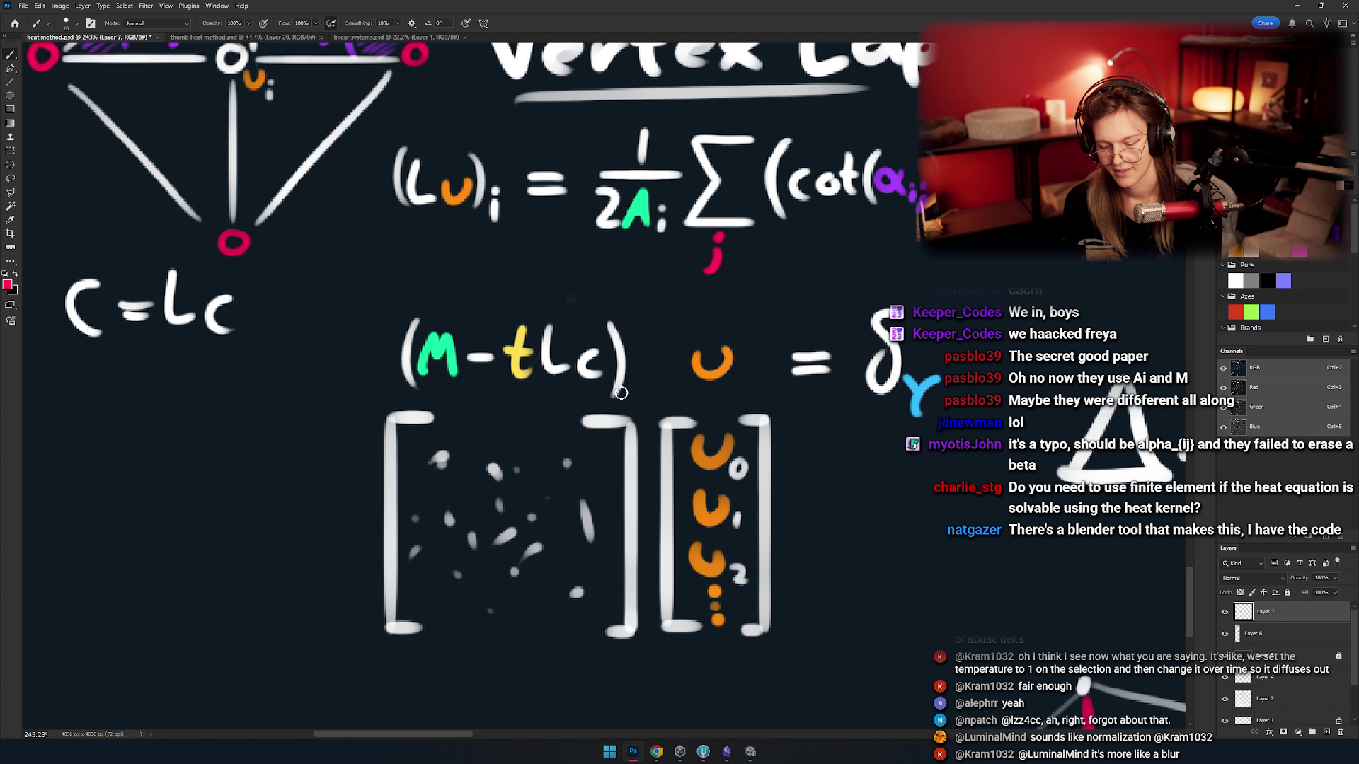
mouse_move(621, 393)
left_mouse_down()
mouse_move(559, 397)
mouse_move(559, 416)
mouse_move(529, 419)
left_mouse_up()
left_click_drag(623, 425, 531, 398)
mouse_move(716, 477)
left_mouse_down()
mouse_move(414, 356)
mouse_move(479, 391)
left_mouse_up()
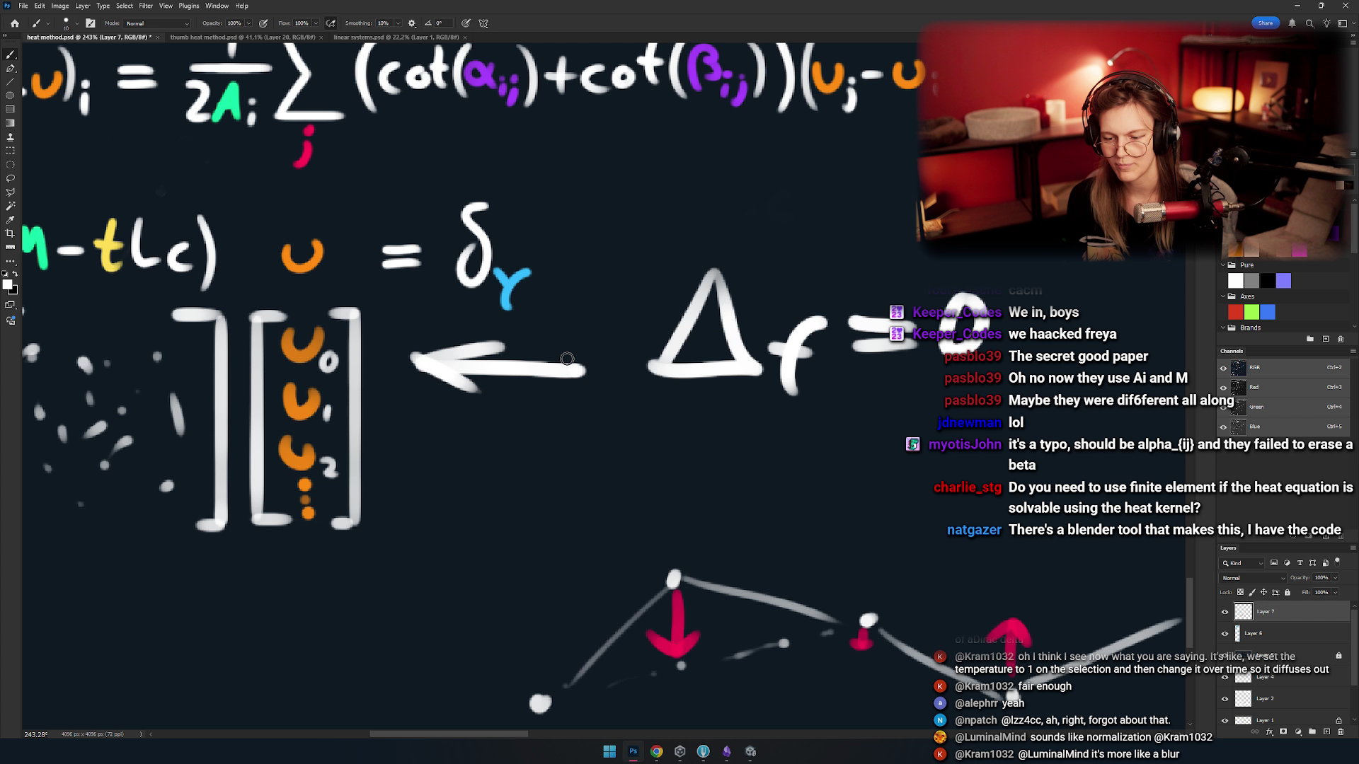
- Try making the arrow double-headed, undo it, and nudge toward (M-tLc)
mouse_move(550, 347)
left_mouse_down()
mouse_move(557, 390)
mouse_move(641, 388)
mouse_move(684, 416)
mouse_move(754, 424)
mouse_move(703, 411)
left_mouse_up()
key("ctrl+z")
key("ctrl+z")
key("ctrl+z")
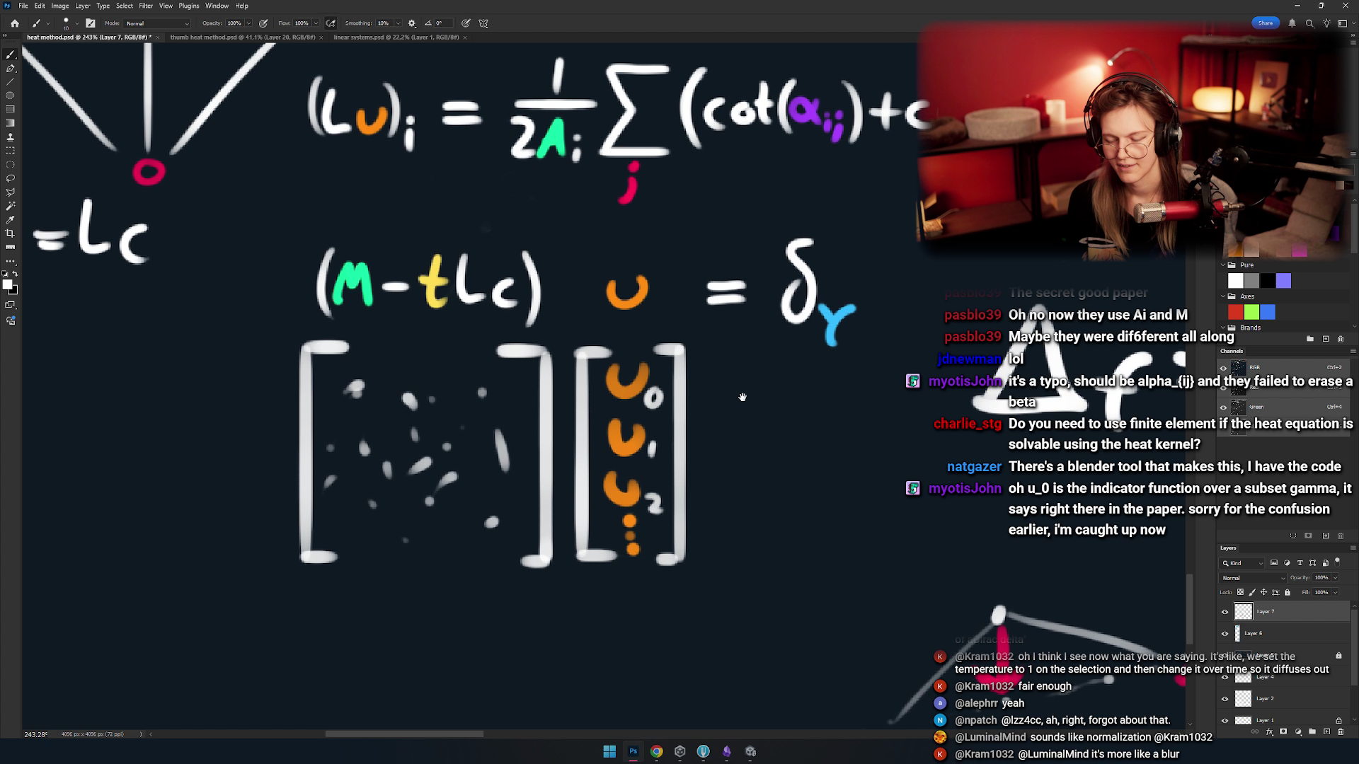
mouse_move(488, 297)
left_mouse_down()
mouse_move(534, 308)
mouse_move(537, 233)
mouse_move(479, 233)
mouse_move(497, 258)
left_mouse_up()
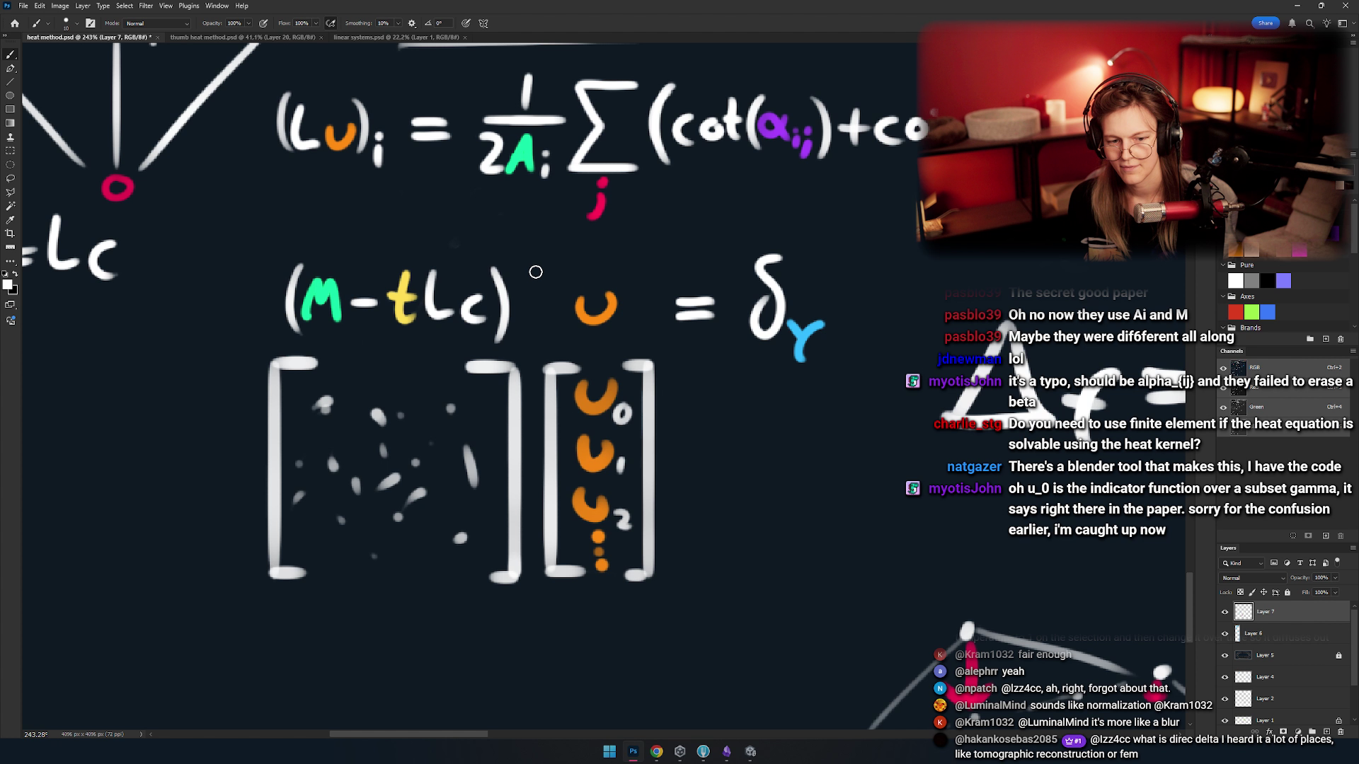
- Sample the t's yellow and try yellow ticks and an ellipse, undoing both
left_click(405, 283, "alt")
left_click_drag(418, 205, 411, 252)
left_click_drag(393, 225, 408, 247)
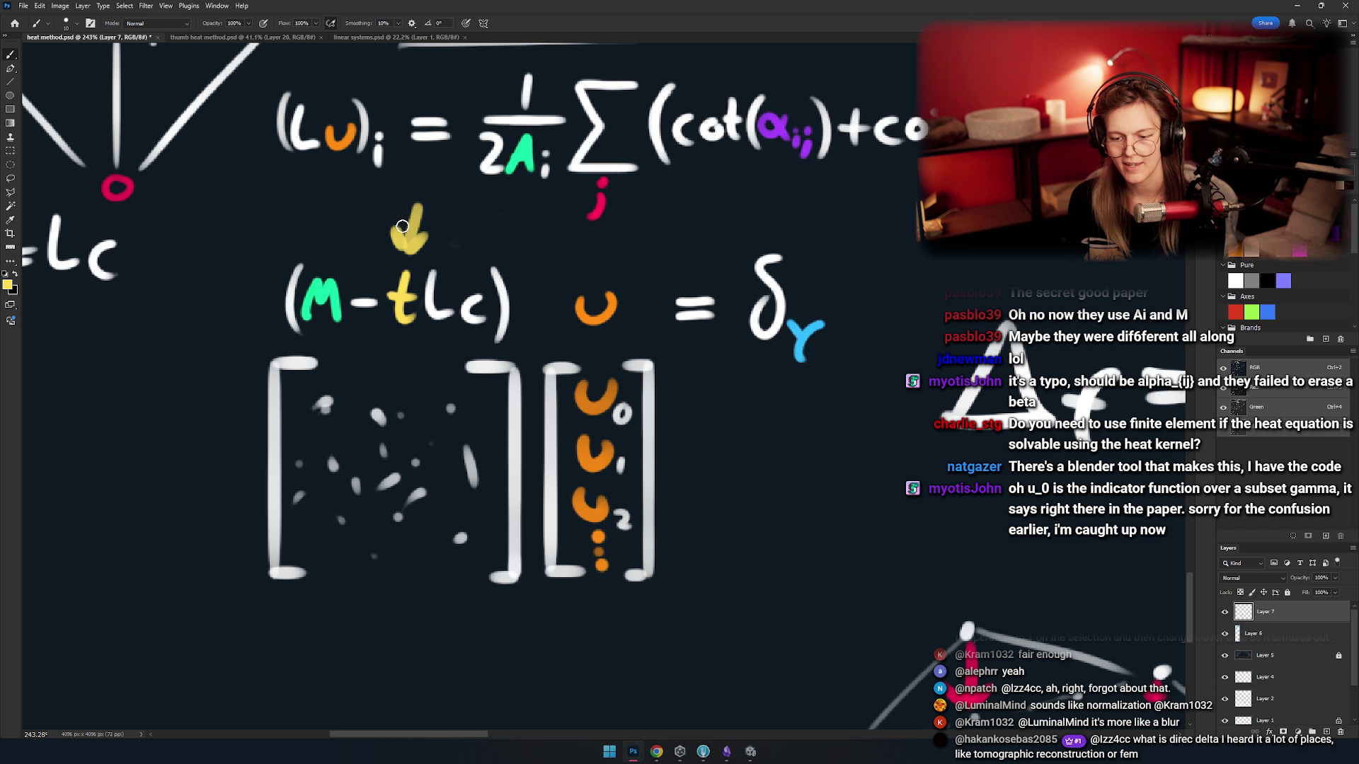
key("ctrl+z")
key("ctrl+z")
left_click_drag(814, 354, 393, 262)
left_click_drag(881, 311, 803, 266)
left_click_drag(860, 193, 963, 539)
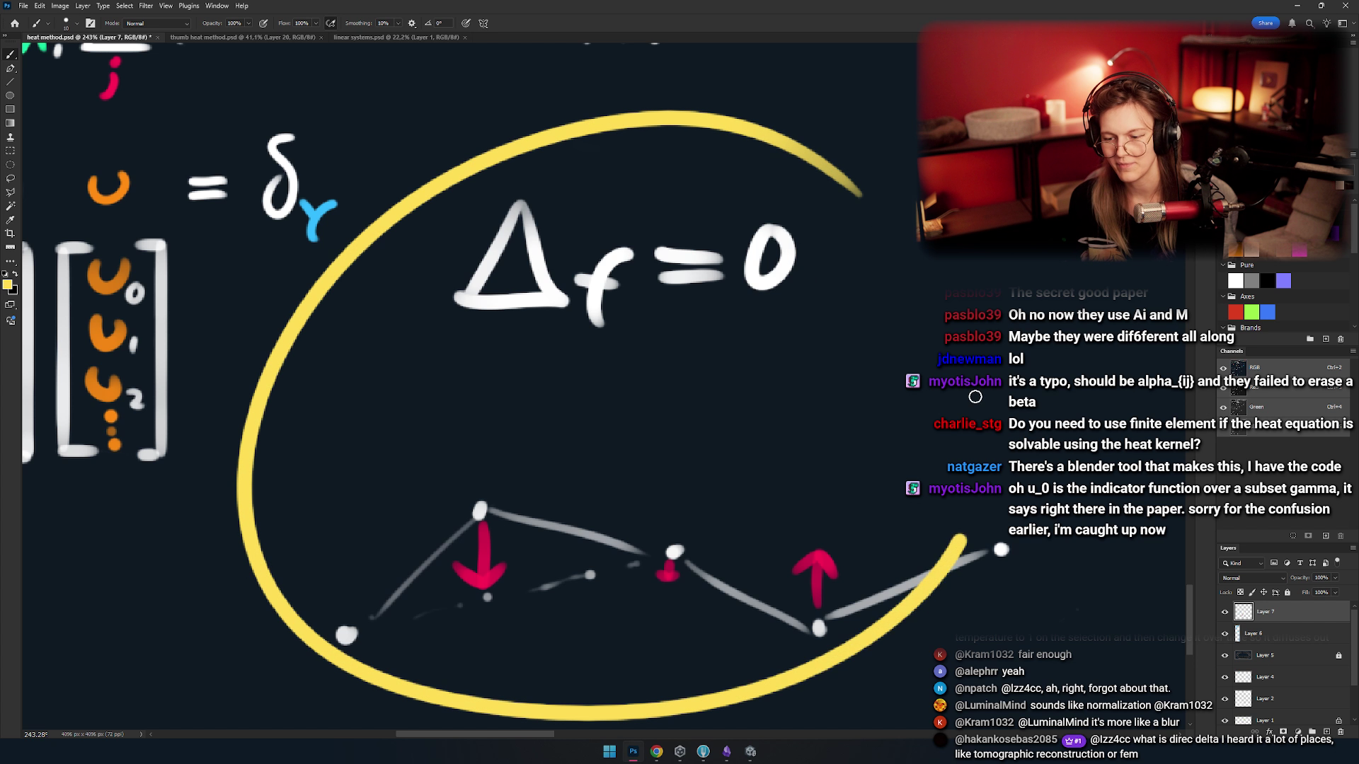
key("ctrl+z")
- Curve a yellow stroke around the graph's peak node and its red arrow
scroll(587, 395, "down", 3)
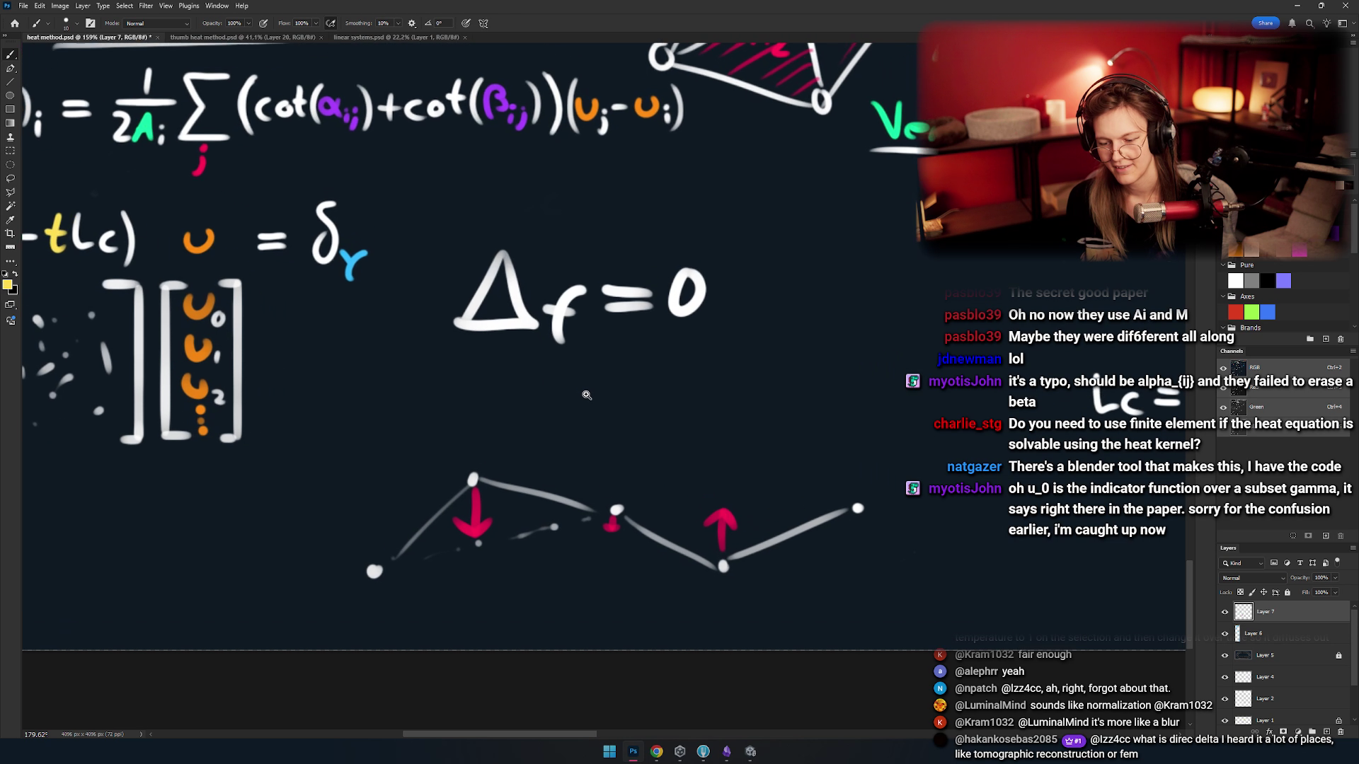
scroll(587, 395, "up", 3)
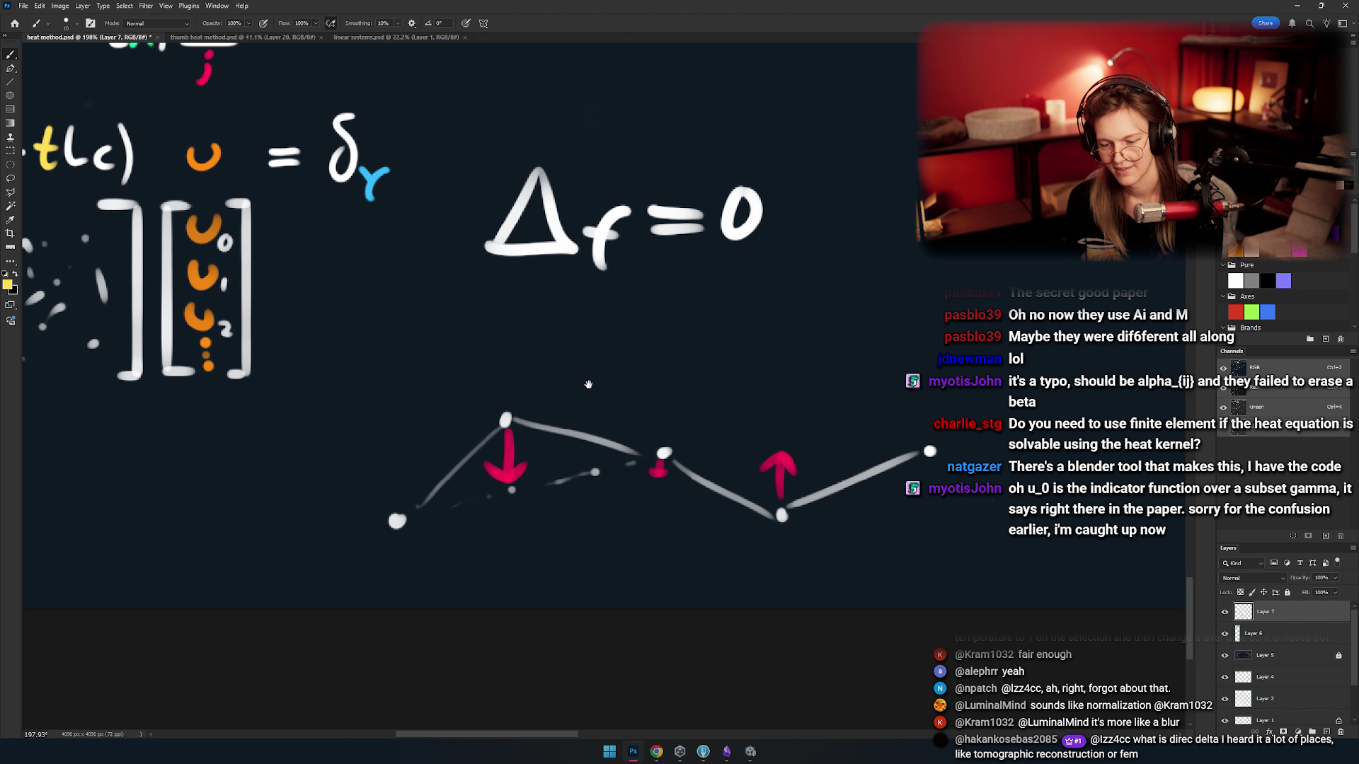
scroll(588, 385, "up", 3)
mouse_move(555, 400)
left_mouse_down()
mouse_move(467, 449)
mouse_move(464, 476)
left_mouse_up()
key("ctrl+z")
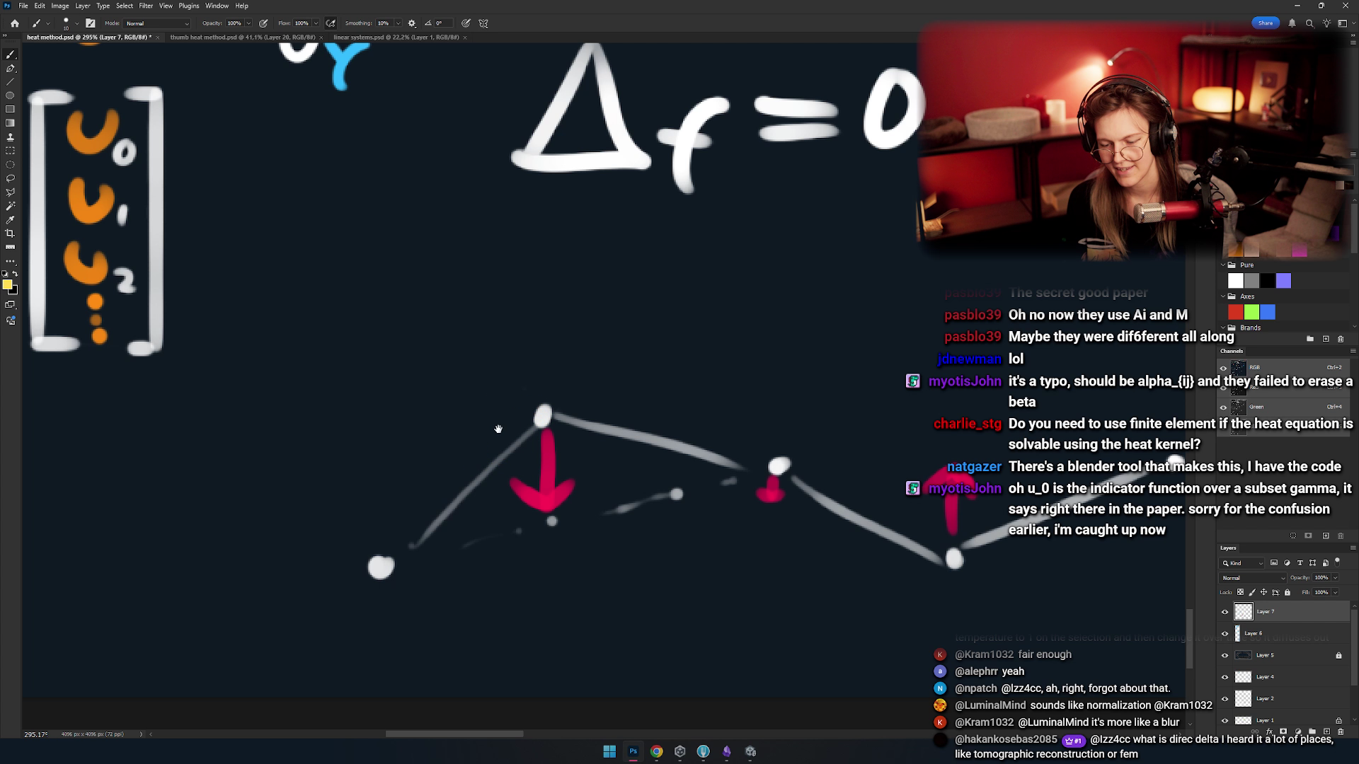
mouse_move(498, 428)
left_mouse_down()
mouse_move(578, 401)
mouse_move(598, 428)
mouse_move(556, 397)
left_mouse_up()
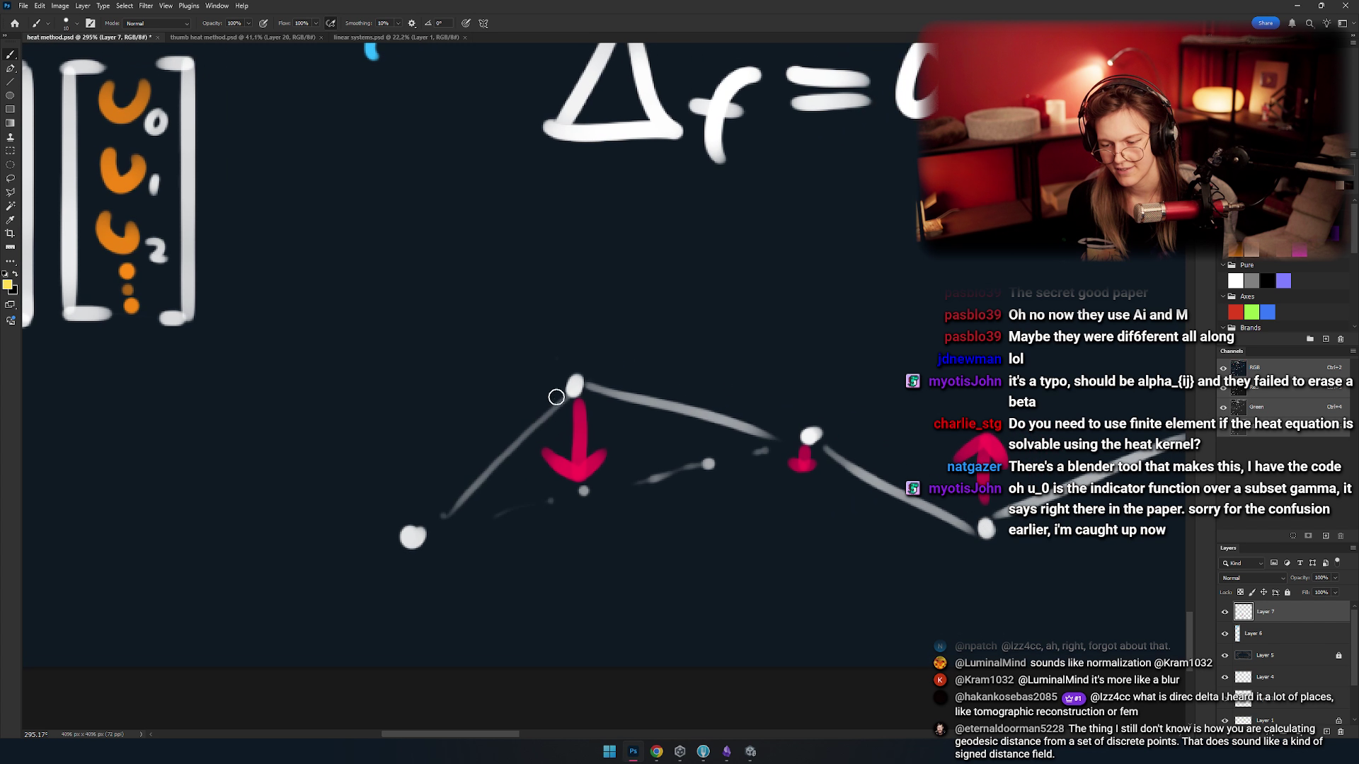
mouse_move(617, 341)
left_mouse_down()
mouse_move(453, 425)
mouse_move(495, 504)
mouse_move(645, 437)
left_mouse_up()
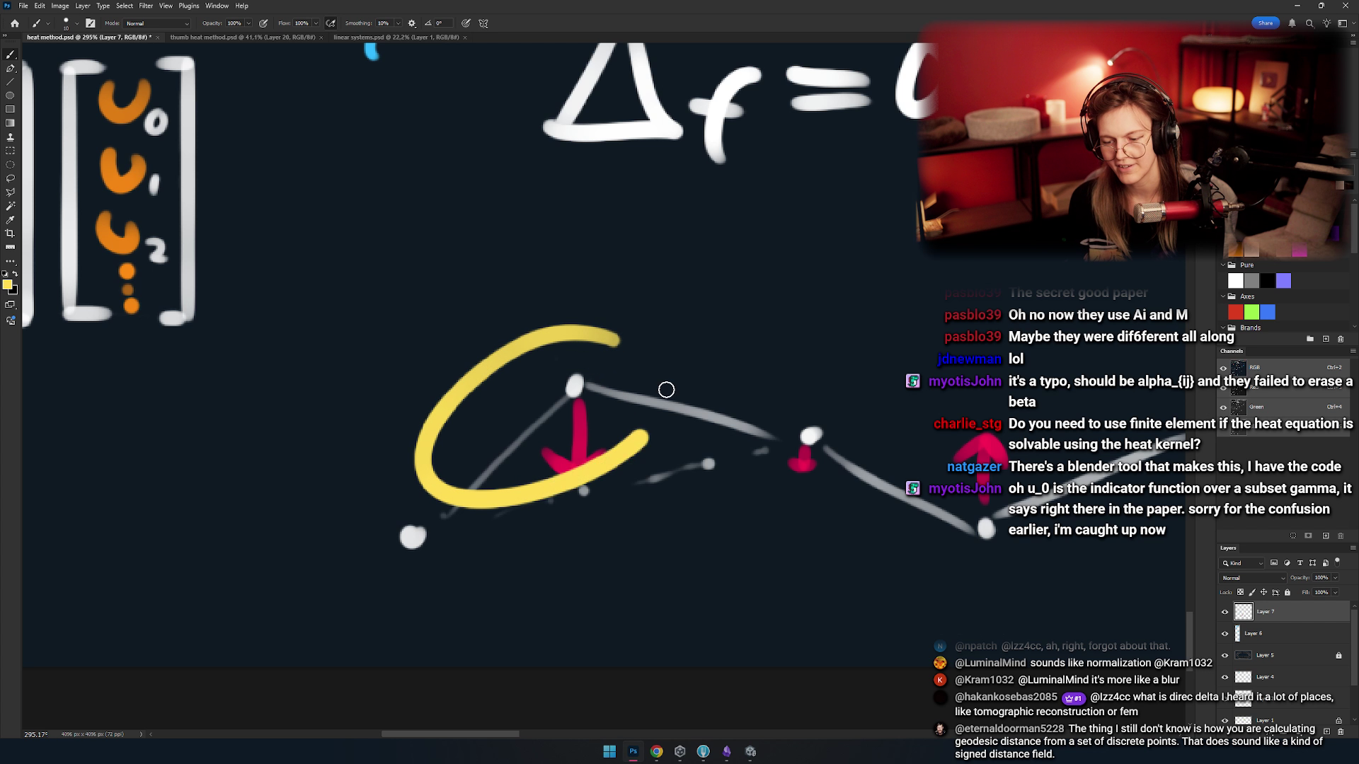
- Undo the yellow arc at the peak and pan out across the Vertex Laplacian notes
key("ctrl+z")
scroll(517, 406, "down", 5)
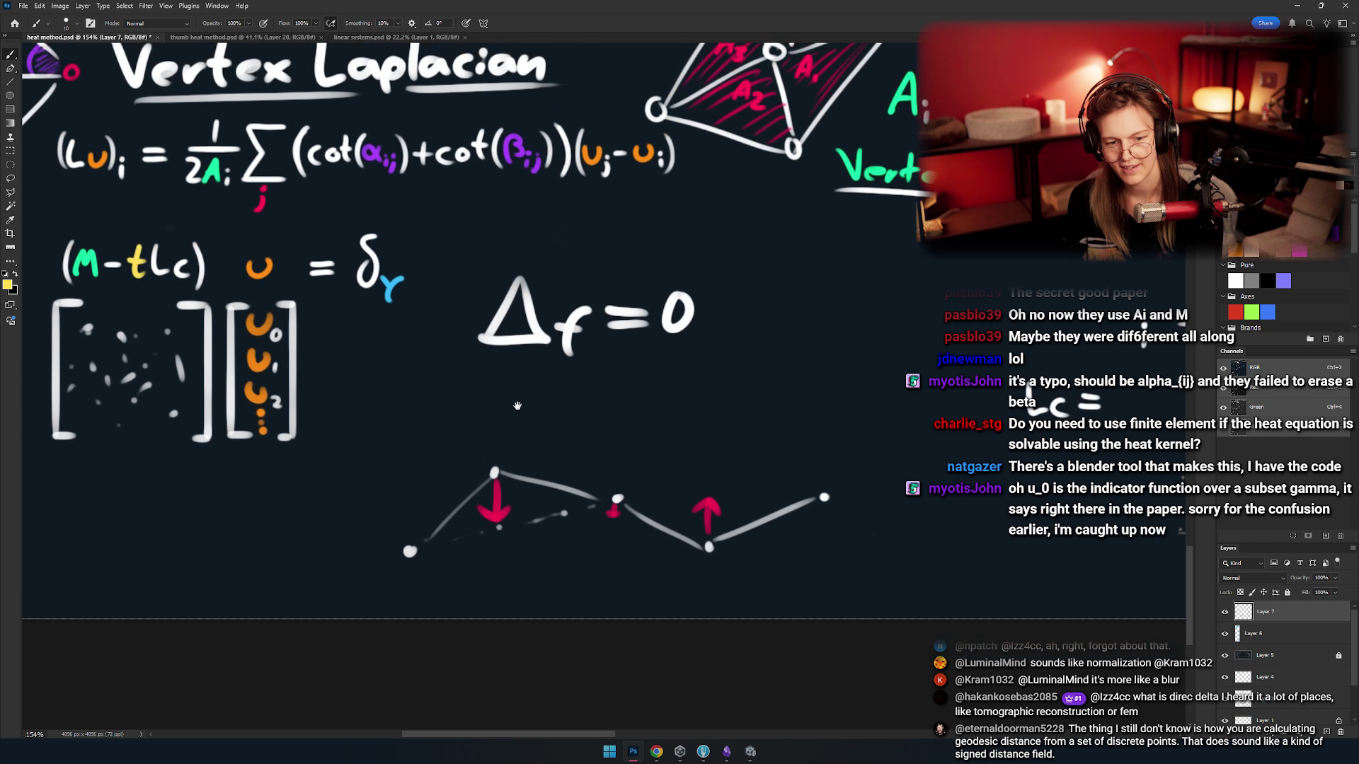
scroll(517, 405, "up", 1)
mouse_move(507, 364)
left_mouse_down()
mouse_move(604, 403)
mouse_move(532, 407)
mouse_move(518, 392)
left_mouse_up()
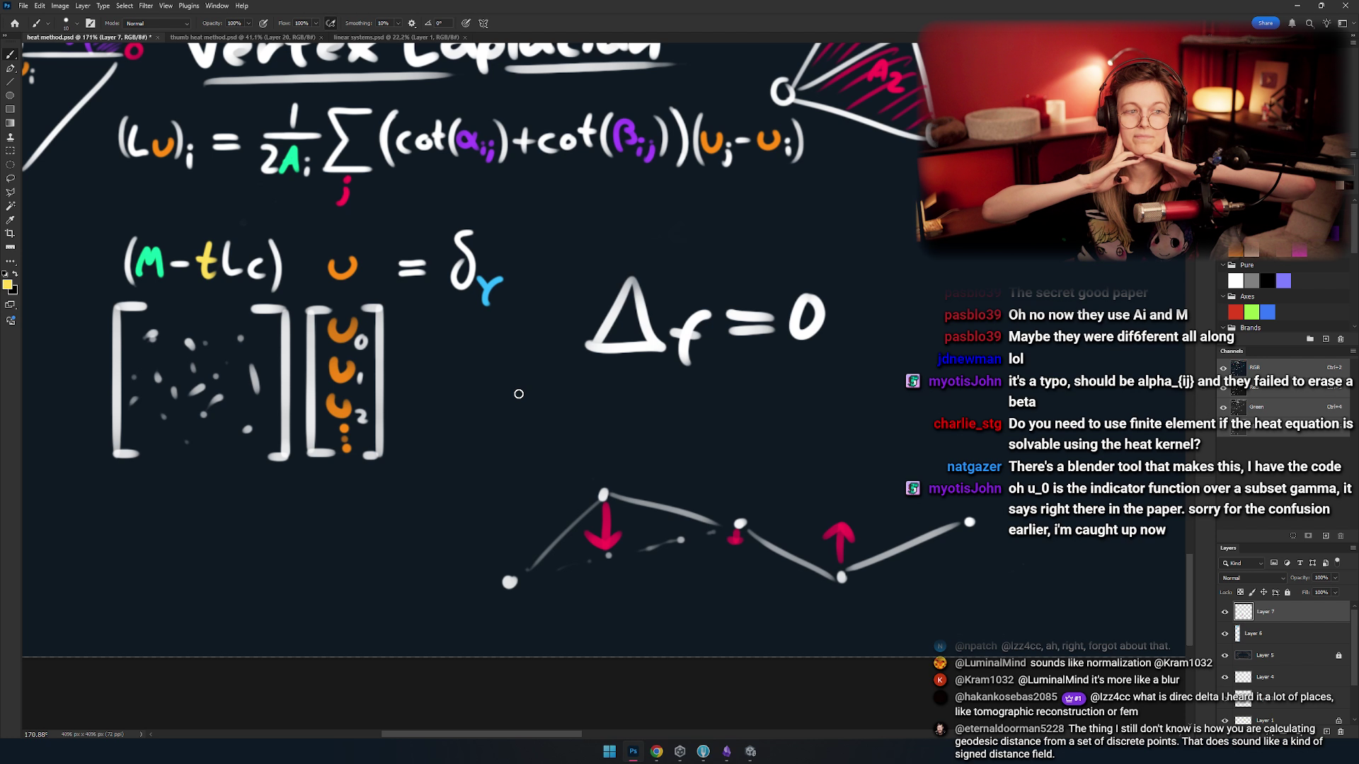
left_click_drag(519, 395, 455, 403)
- Zoom to about 215% on the block from (1 − tΔ)u_t = u₀ to (1 − t(M⁻¹Lc))u = δγ
scroll(455, 403, "down", 3)
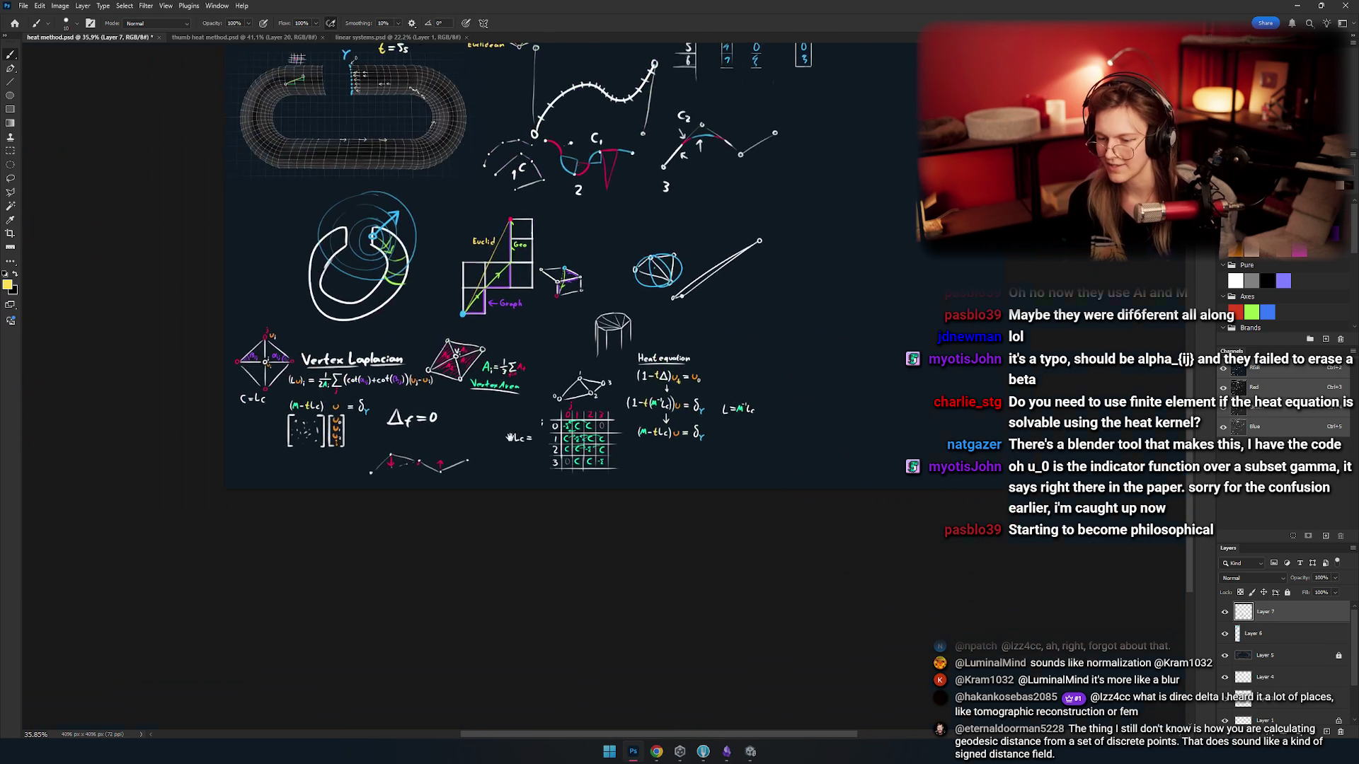
scroll(610, 412, "up", 5)
scroll(610, 412, "down", 5)
scroll(677, 407, "up", 4)
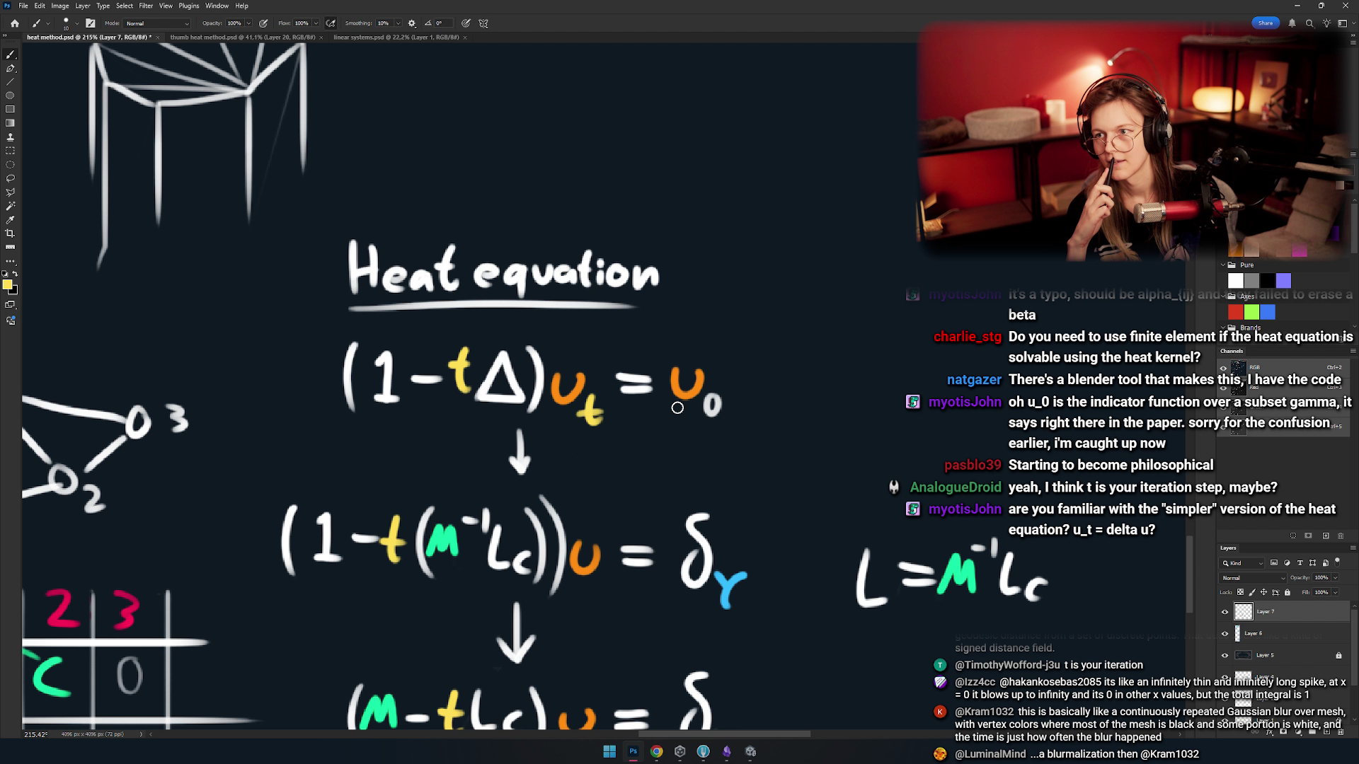
- Paint a row of six white dots on the empty canvas right of the Heat equation
mouse_move(805, 240)
left_mouse_down()
mouse_move(586, 341)
mouse_move(512, 353)
mouse_move(481, 385)
mouse_move(507, 391)
mouse_move(517, 383)
mouse_move(443, 258)
mouse_move(400, 393)
left_mouse_up()
left_click(402, 394)
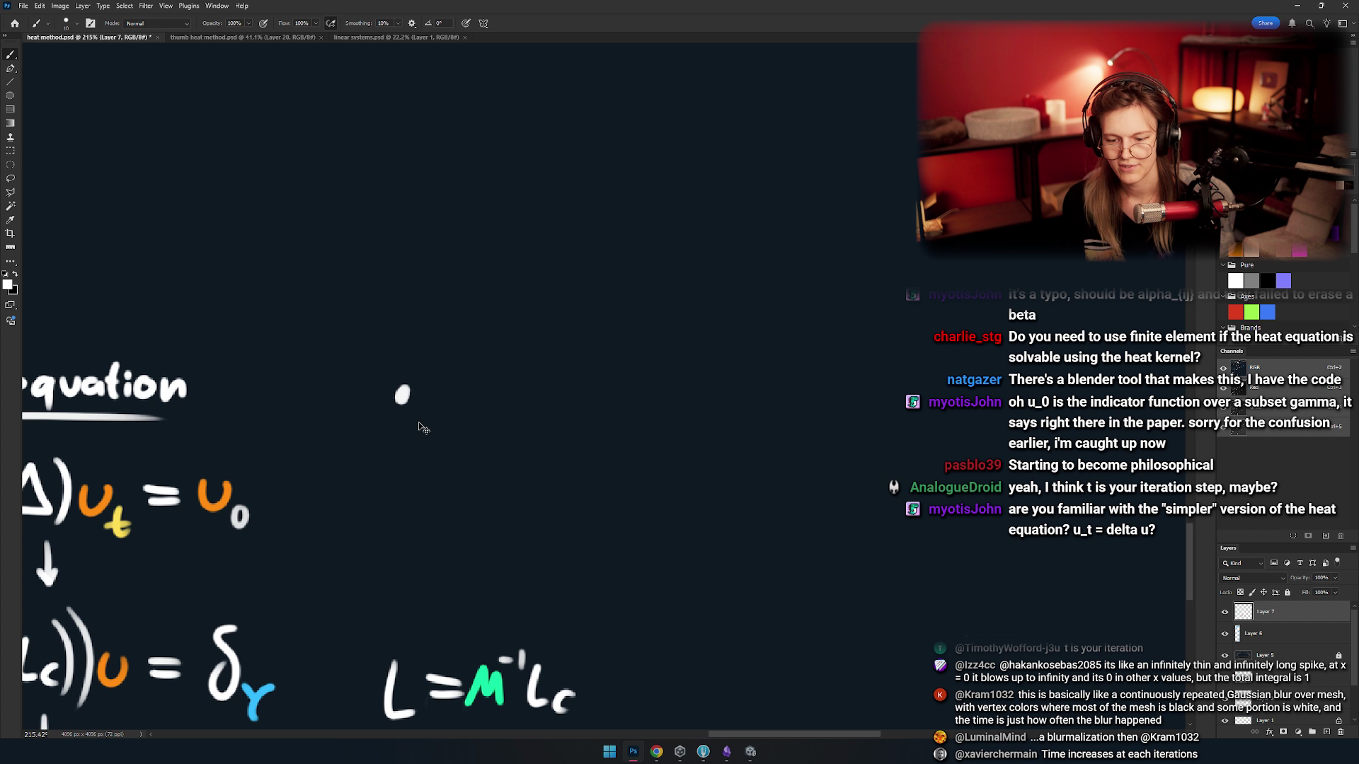
left_click(403, 398)
left_click(503, 398)
left_click(617, 397)
left_click(746, 400)
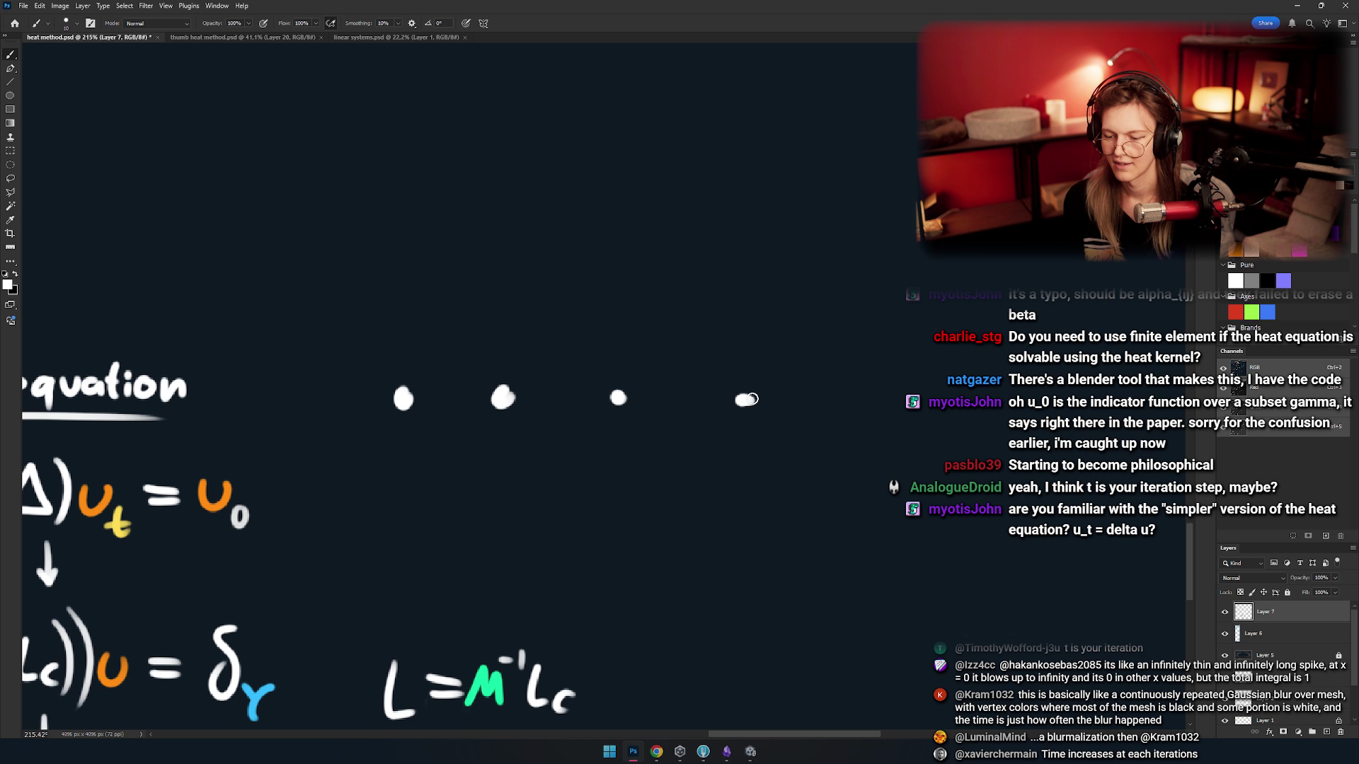
left_click(854, 402)
left_click_drag(430, 386, 457, 463)
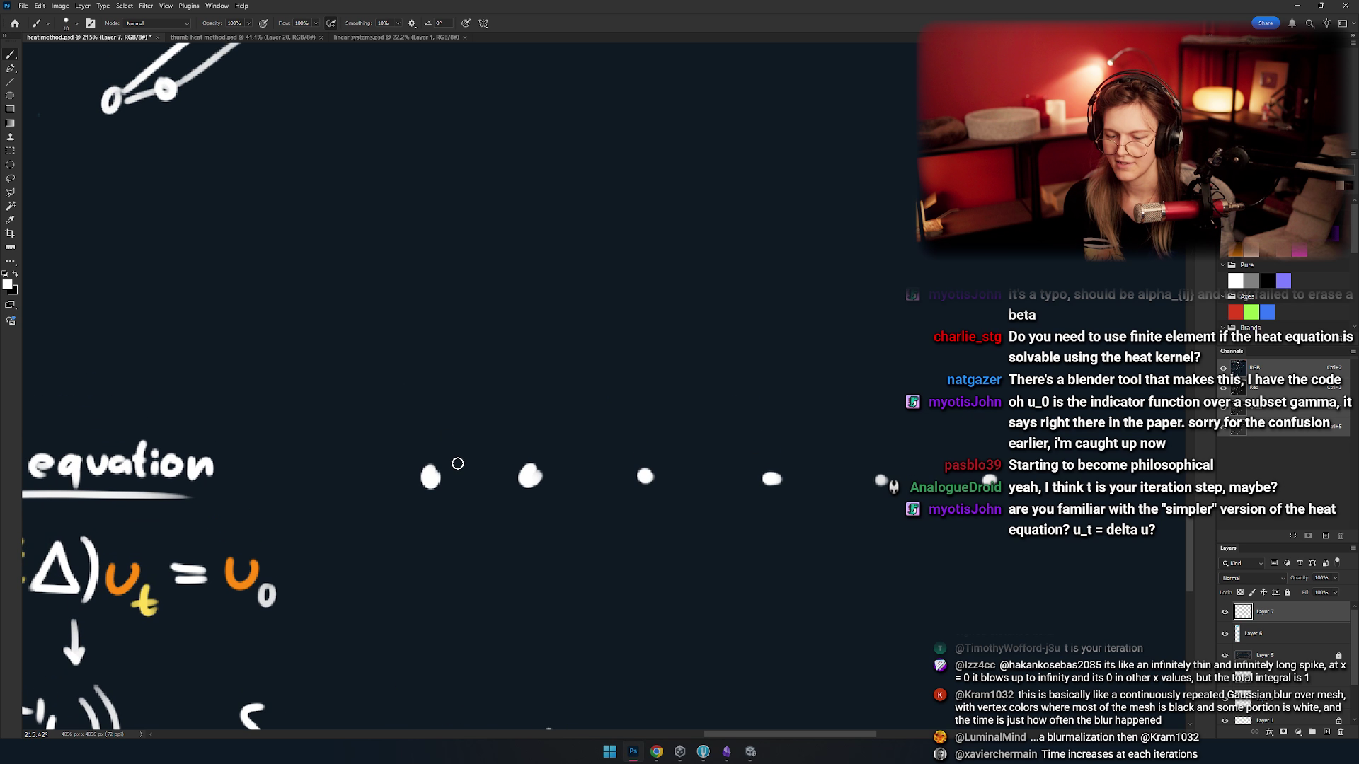
- Add a dot above the row and sketch a straight-segment V, redrawing its right arm
left_click(419, 206)
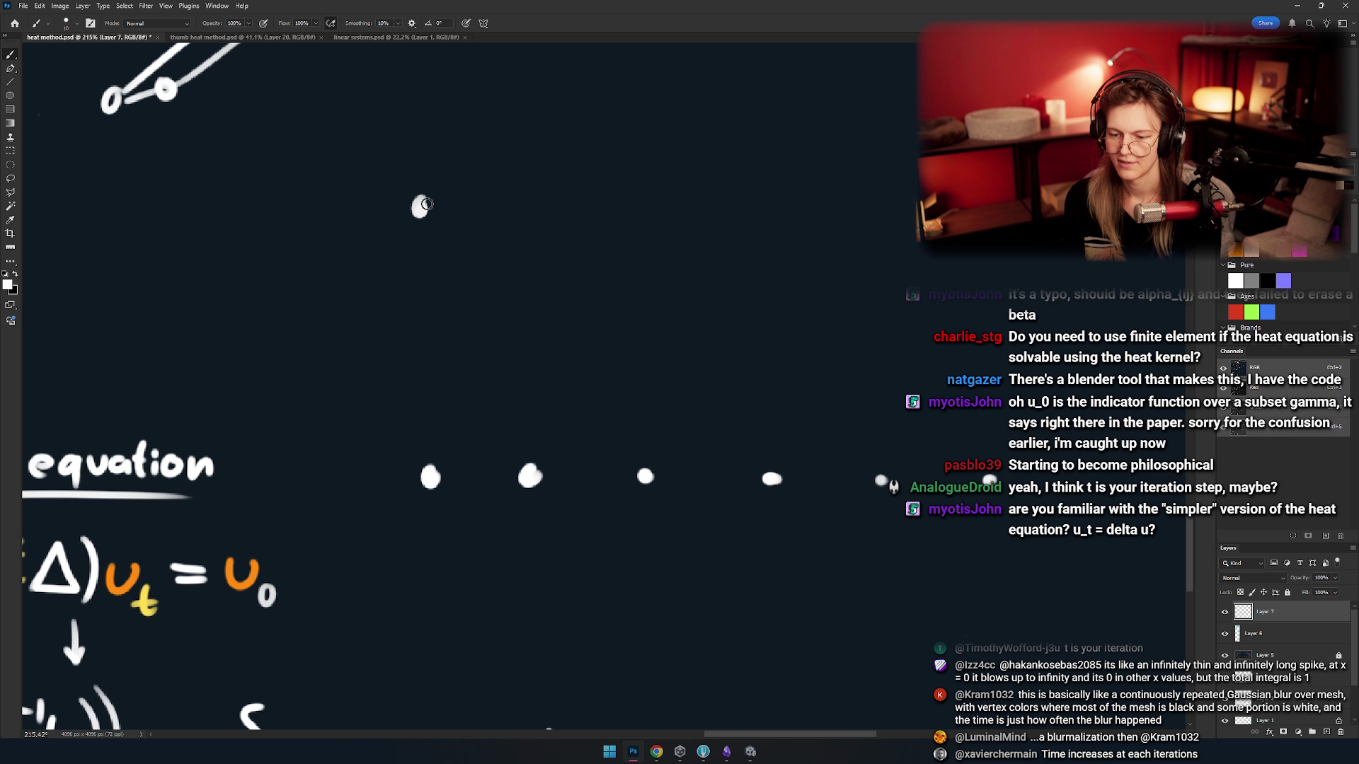
mouse_move(422, 210)
left_mouse_down()
mouse_move(507, 339)
mouse_move(661, 161)
left_mouse_up()
key("ctrl+z")
left_click(517, 306, "shift")
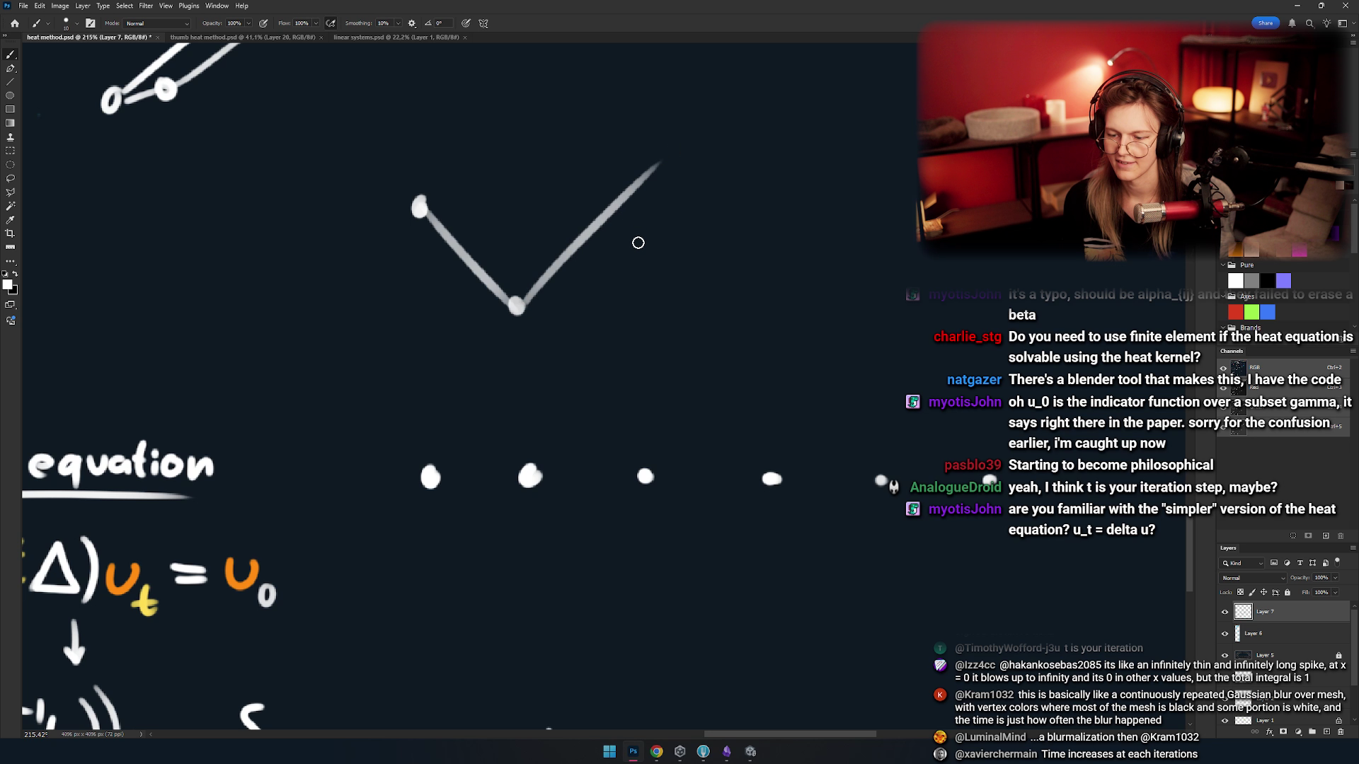
key("ctrl+z")
left_click_drag(517, 305, 629, 129)
scroll(628, 174, "up", 3)
scroll(629, 174, "right", 2)
key("ctrl+z")
left_click_drag(464, 387, 595, 271)
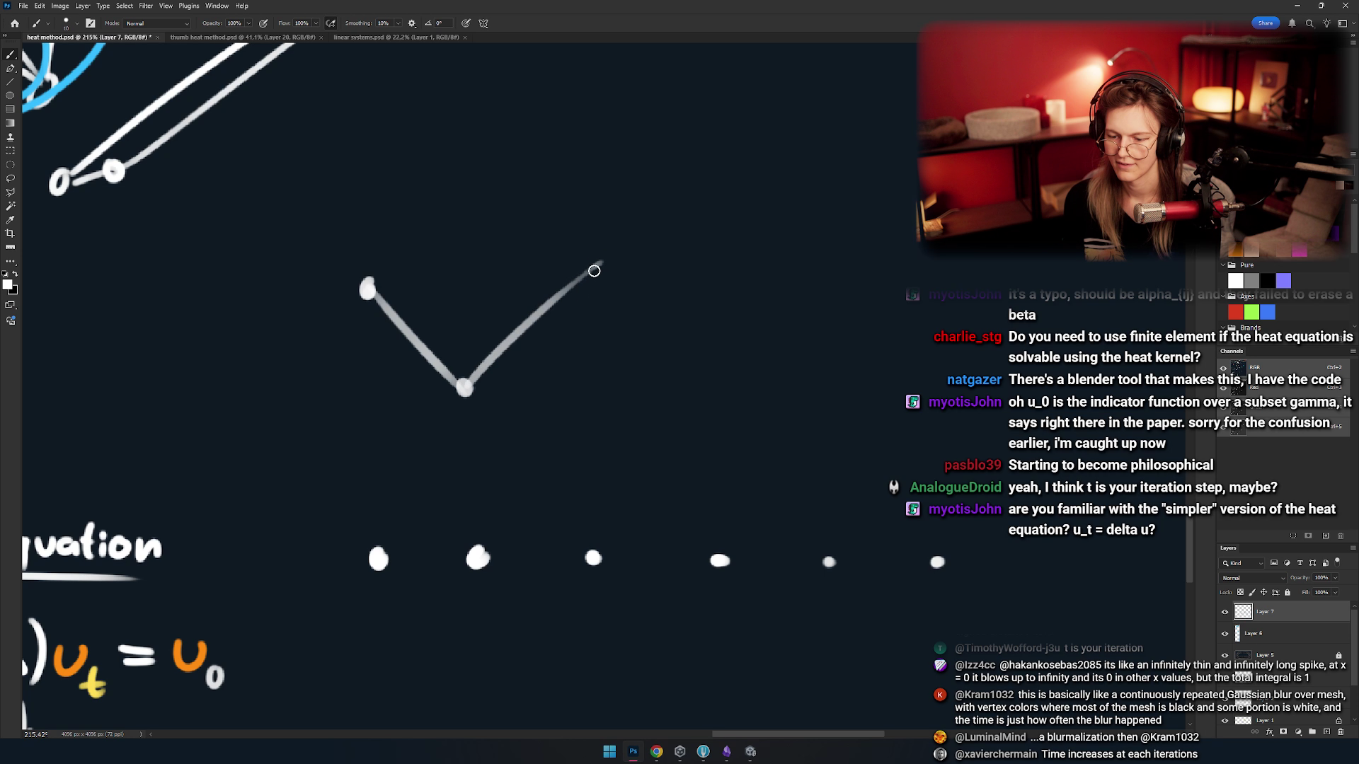
key("ctrl+z")
mouse_move(475, 376)
left_mouse_down()
mouse_move(594, 185)
mouse_move(708, 188)
left_mouse_up()
left_click(596, 183)
- Add a horizontal end segment, then undo the V strokes and the leftover upper dot
left_click(708, 189)
scroll(708, 190, "right", 3)
scroll(708, 190, "down", 1)
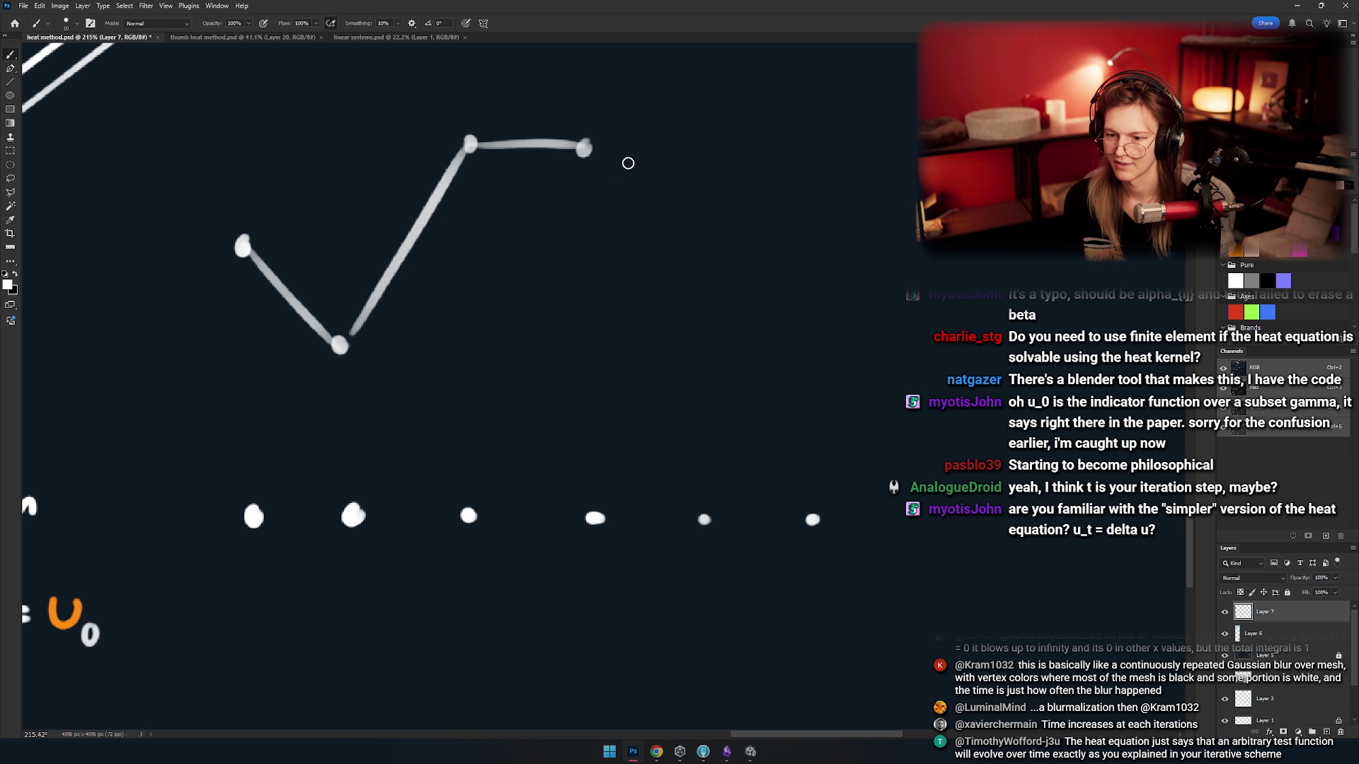
scroll(627, 163, "up", 2)
scroll(628, 163, "right", 1)
scroll(679, 212, "left", 3)
scroll(679, 212, "down", 1)
key("ctrl+z")
key("ctrl+z")
key("ctrl+z")
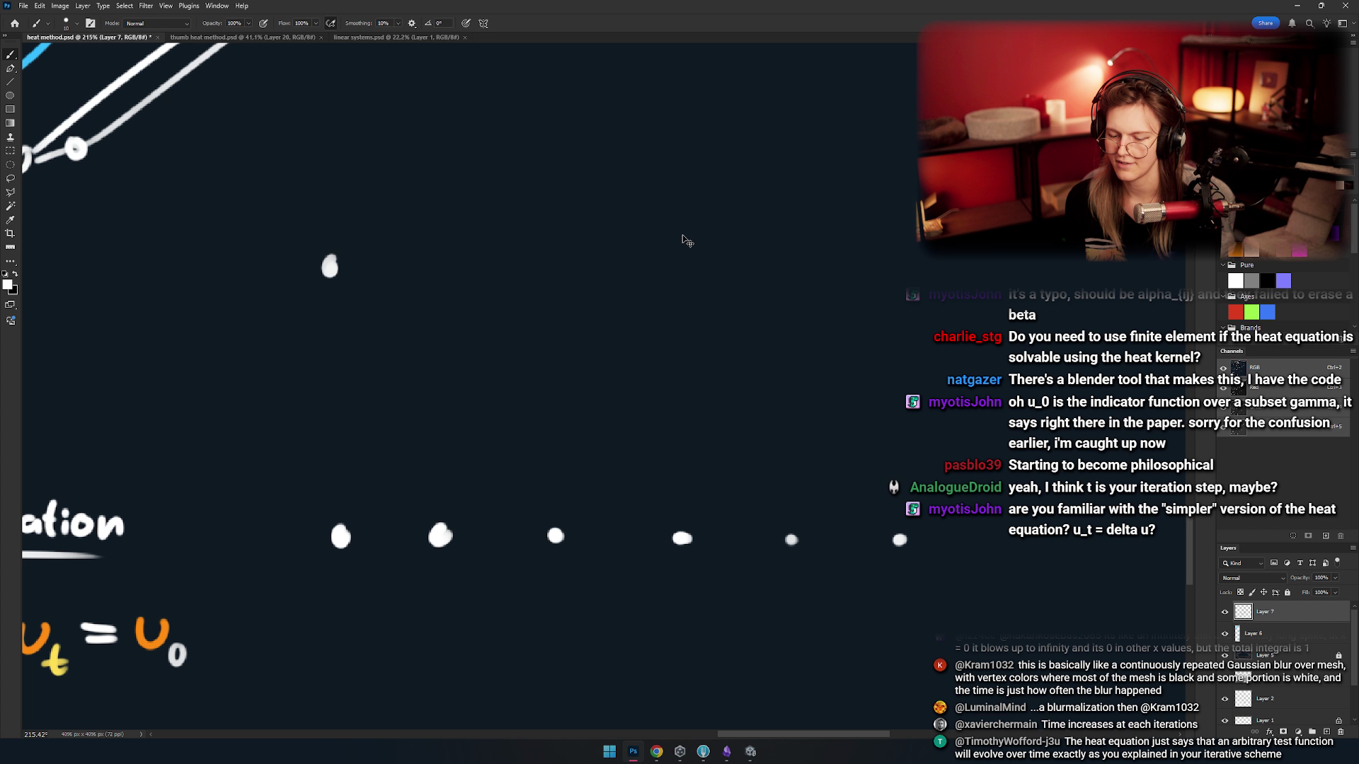
key("ctrl+z")
- Draw a horizontal line through all six dots
left_click_drag(621, 254, 696, 269)
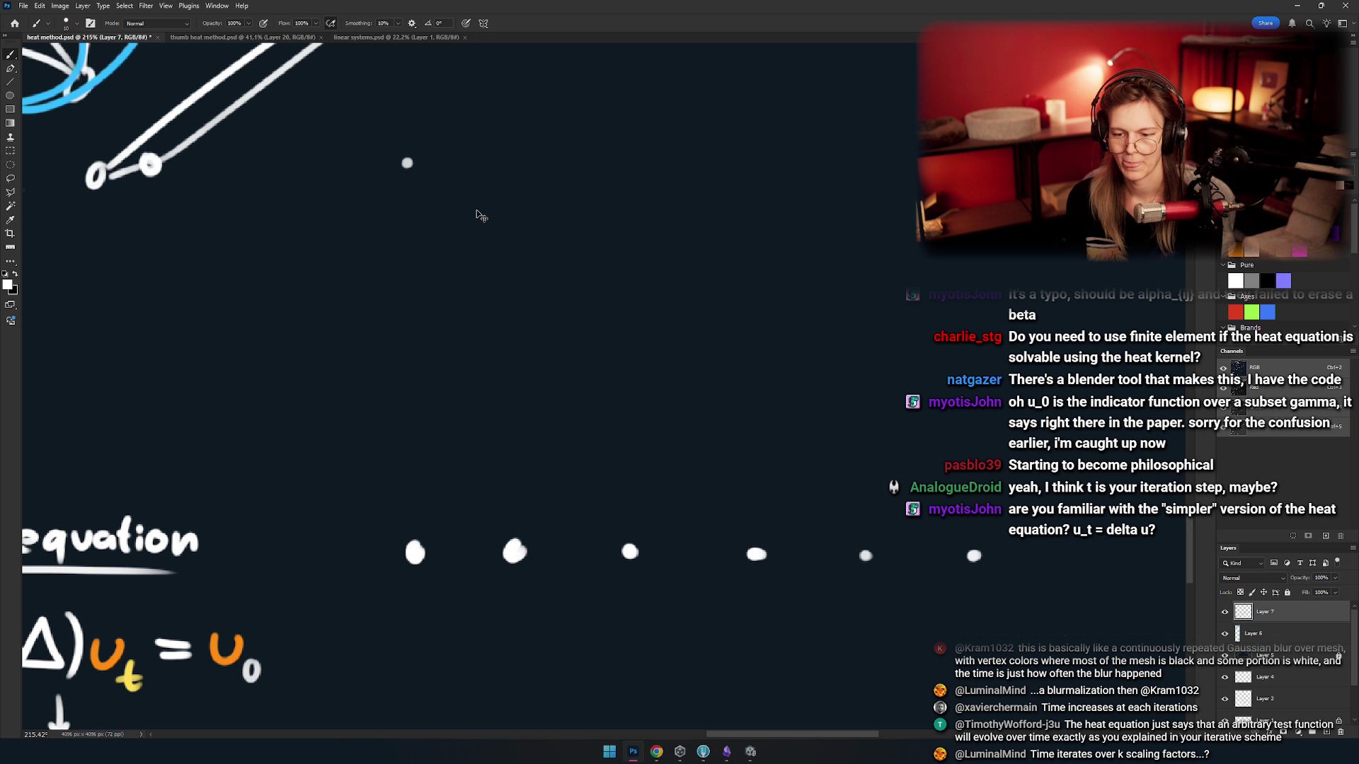
mouse_move(477, 238)
left_mouse_down()
mouse_move(528, 253)
mouse_move(488, 218)
left_mouse_up()
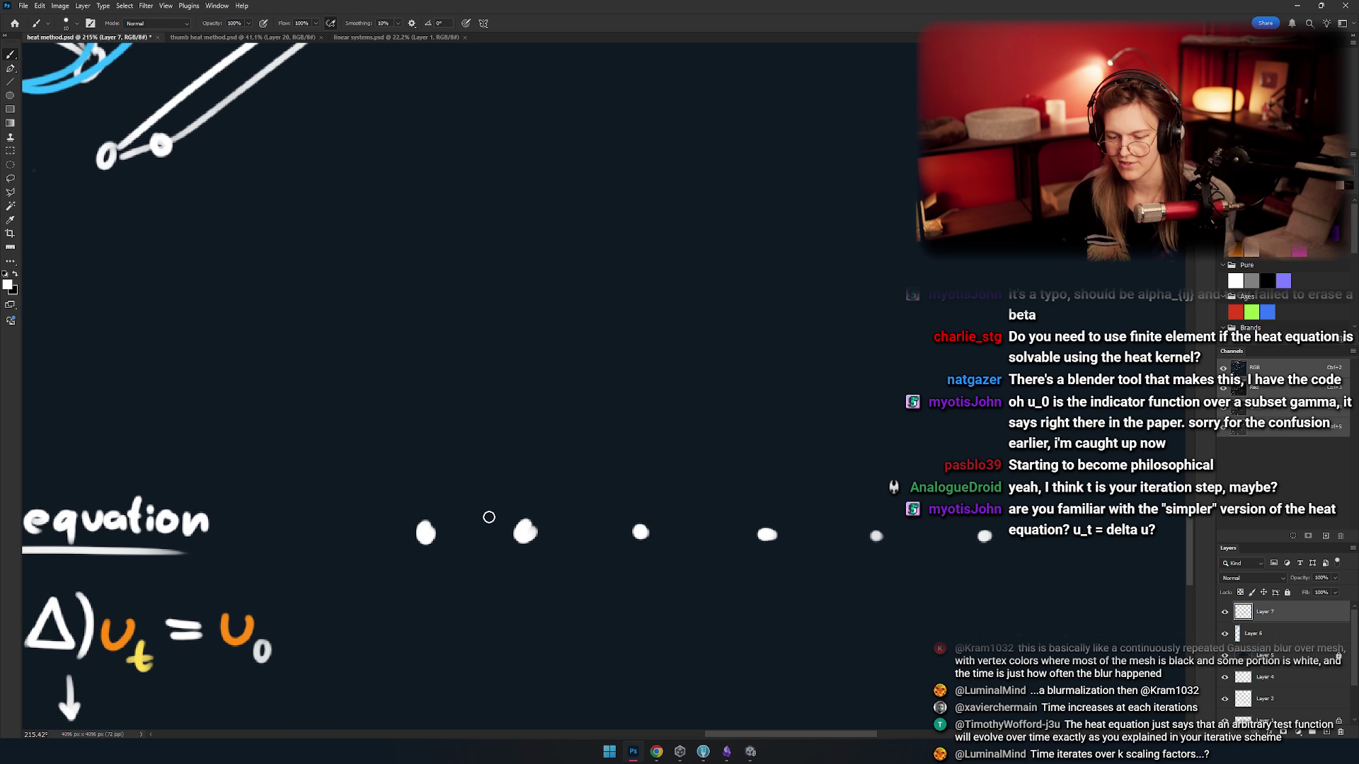
mouse_move(485, 359)
left_mouse_down()
mouse_move(439, 376)
mouse_move(494, 352)
left_mouse_up()
left_click_drag(434, 527, 554, 521)
key("ctrl+z")
left_click_drag(434, 528, 645, 527)
key("ctrl+z")
key("ctrl+z")
left_click_drag(437, 527, 994, 530)
- Draw a vertical arrow up from the first dot and letter an orange u above it
left_click_drag(428, 394, 472, 456)
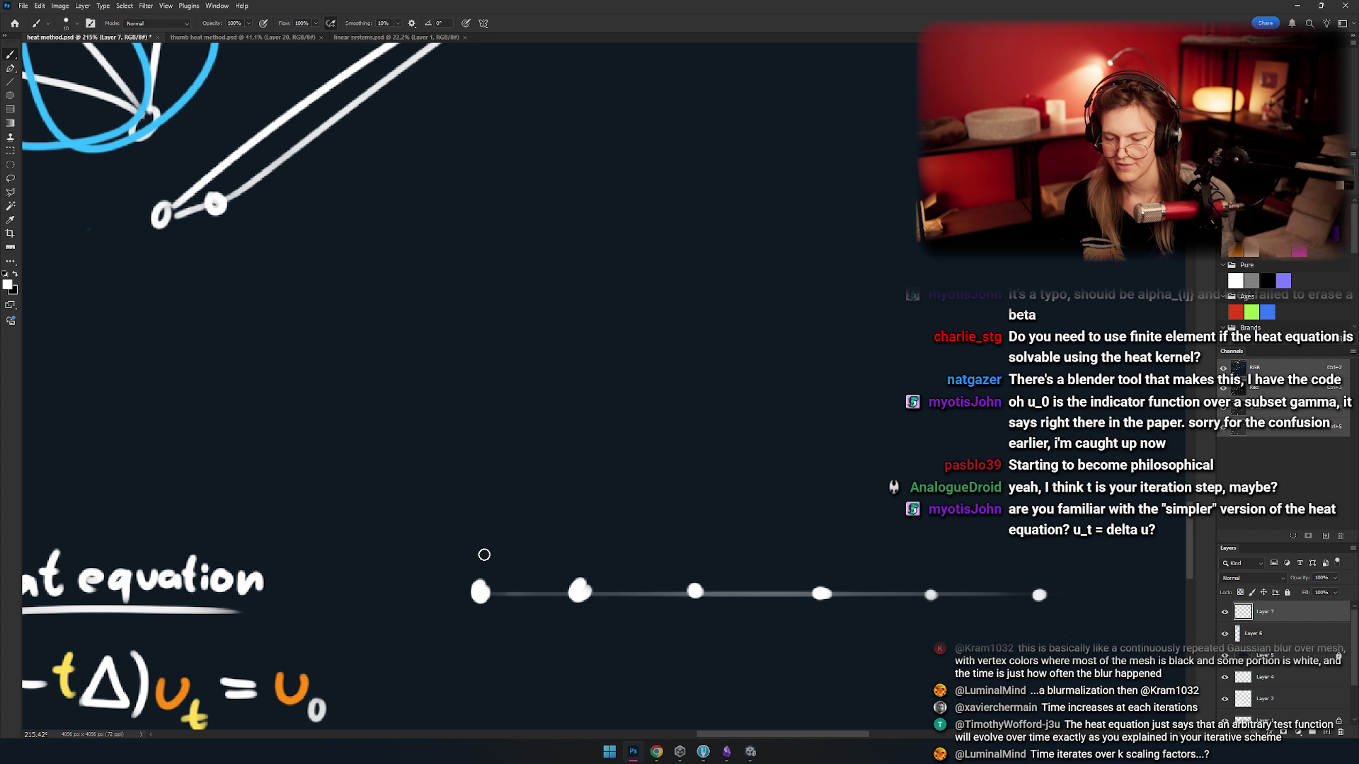
mouse_move(478, 587)
left_mouse_down()
mouse_move(464, 141)
mouse_move(439, 172)
left_mouse_up()
key("ctrl+z")
key("ctrl+z")
left_click_drag(496, 188, 528, 228)
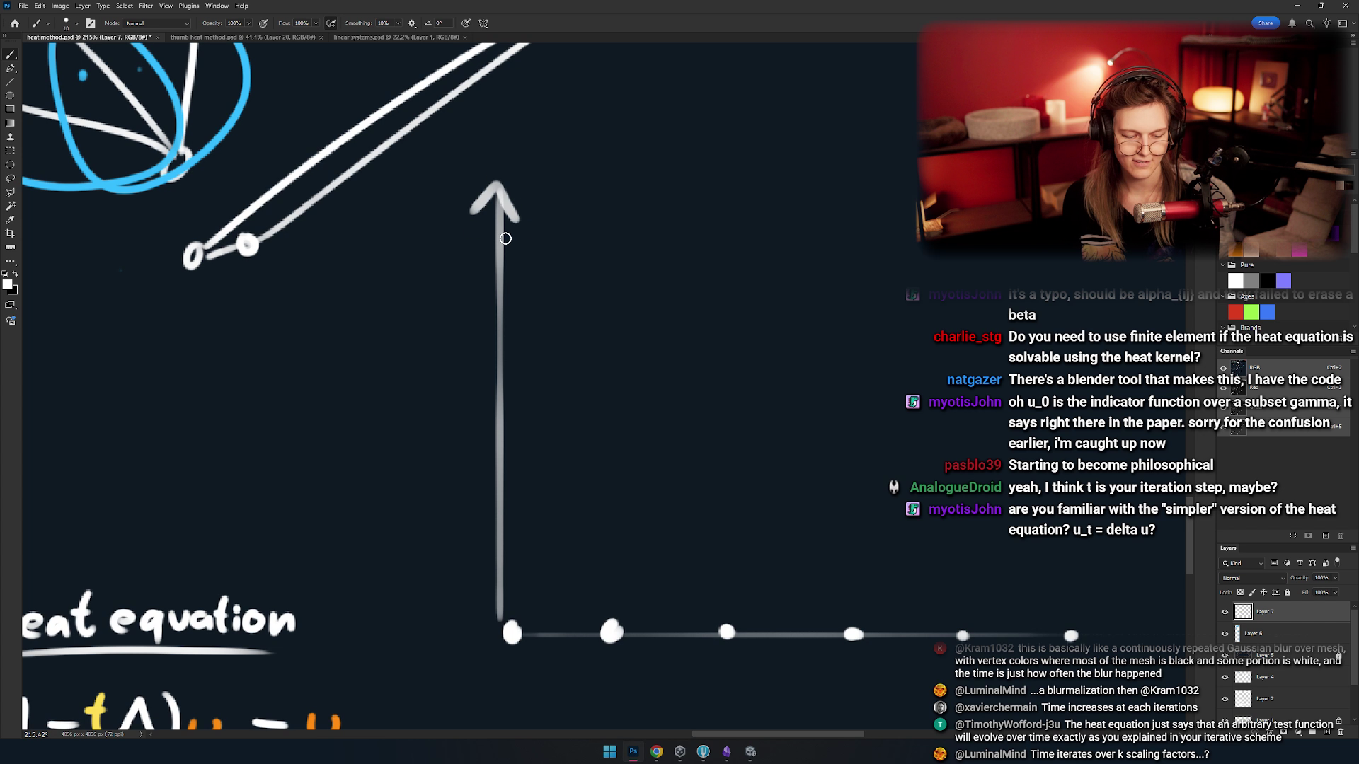
left_click_drag(471, 119, 520, 117)
key("ctrl+z")
mouse_move(471, 119)
left_mouse_down()
mouse_move(476, 131)
mouse_move(521, 118)
left_mouse_up()
- Pan over the whole axis and try an orange arc at the origin, undoing it
left_click_drag(720, 208, 618, 242)
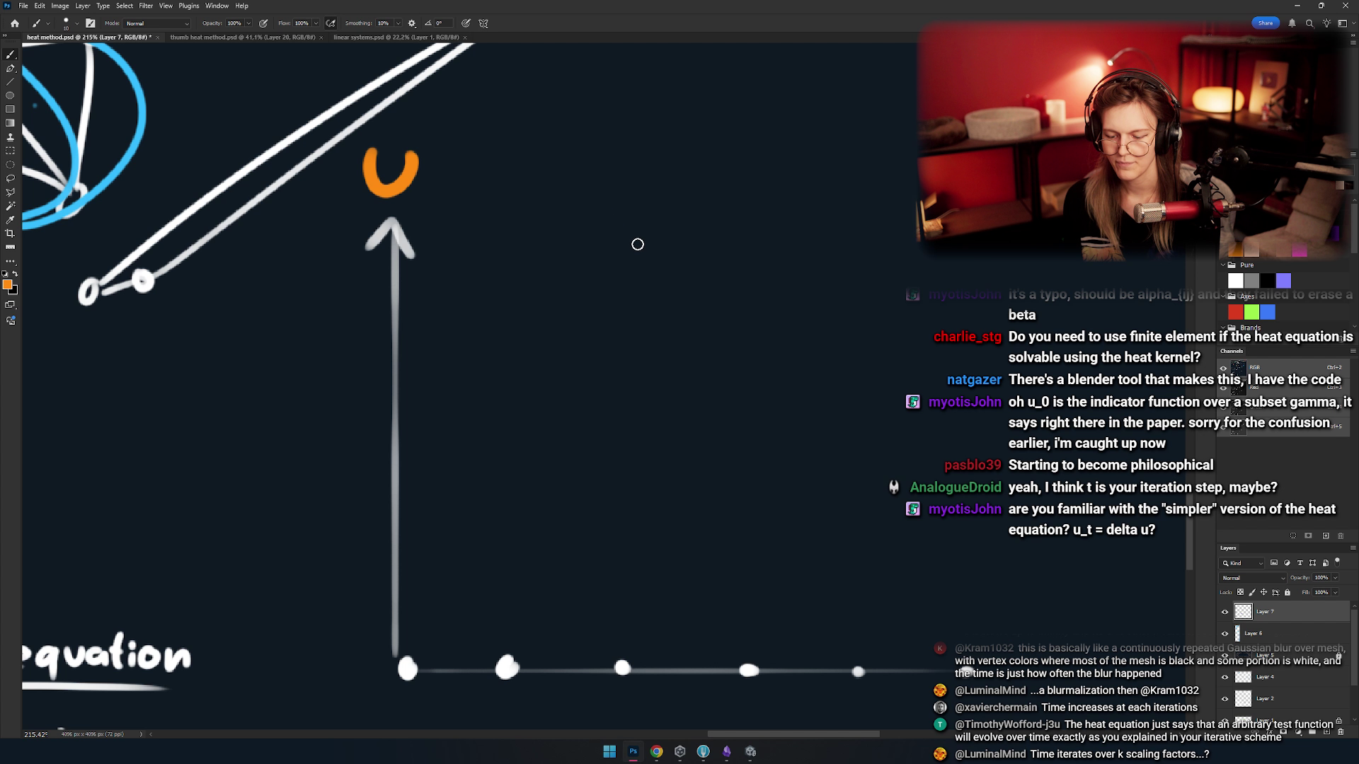
left_click_drag(558, 304, 555, 253)
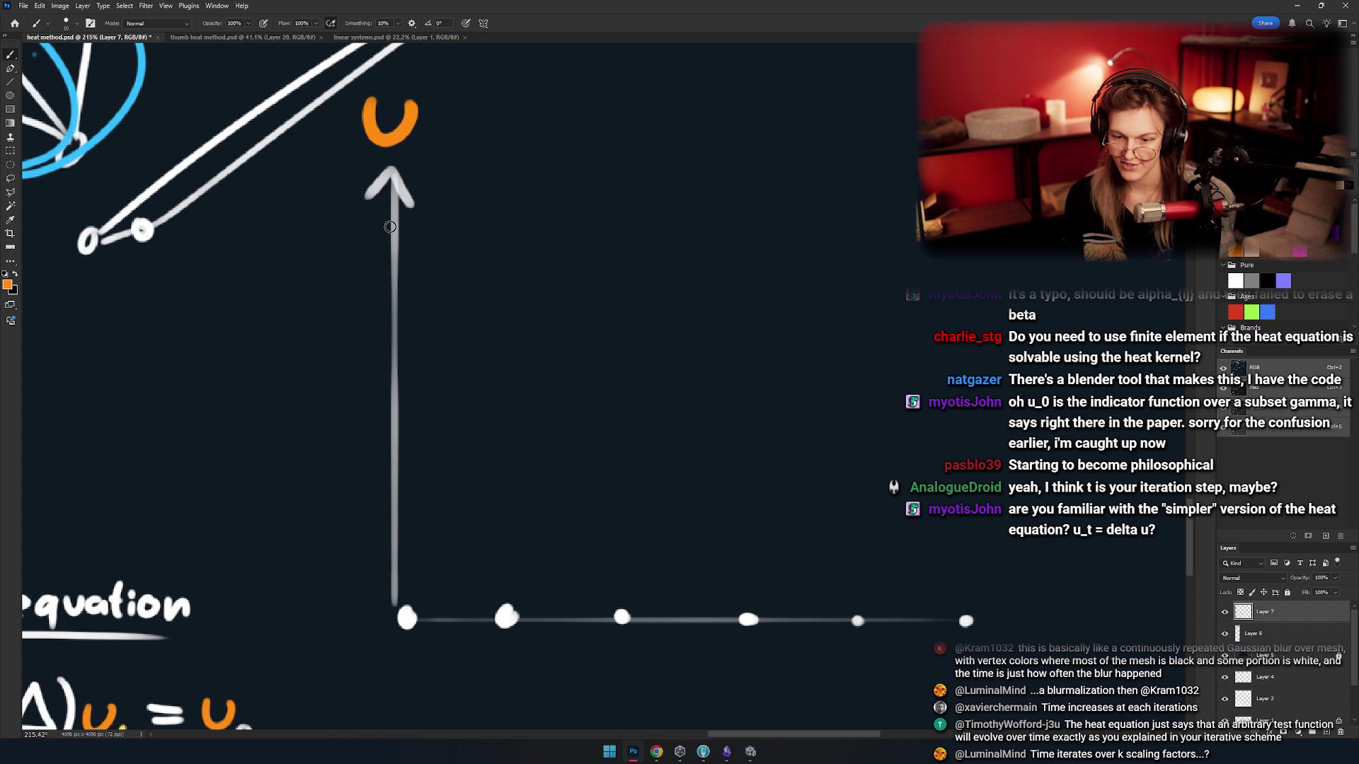
left_click_drag(384, 266, 423, 259)
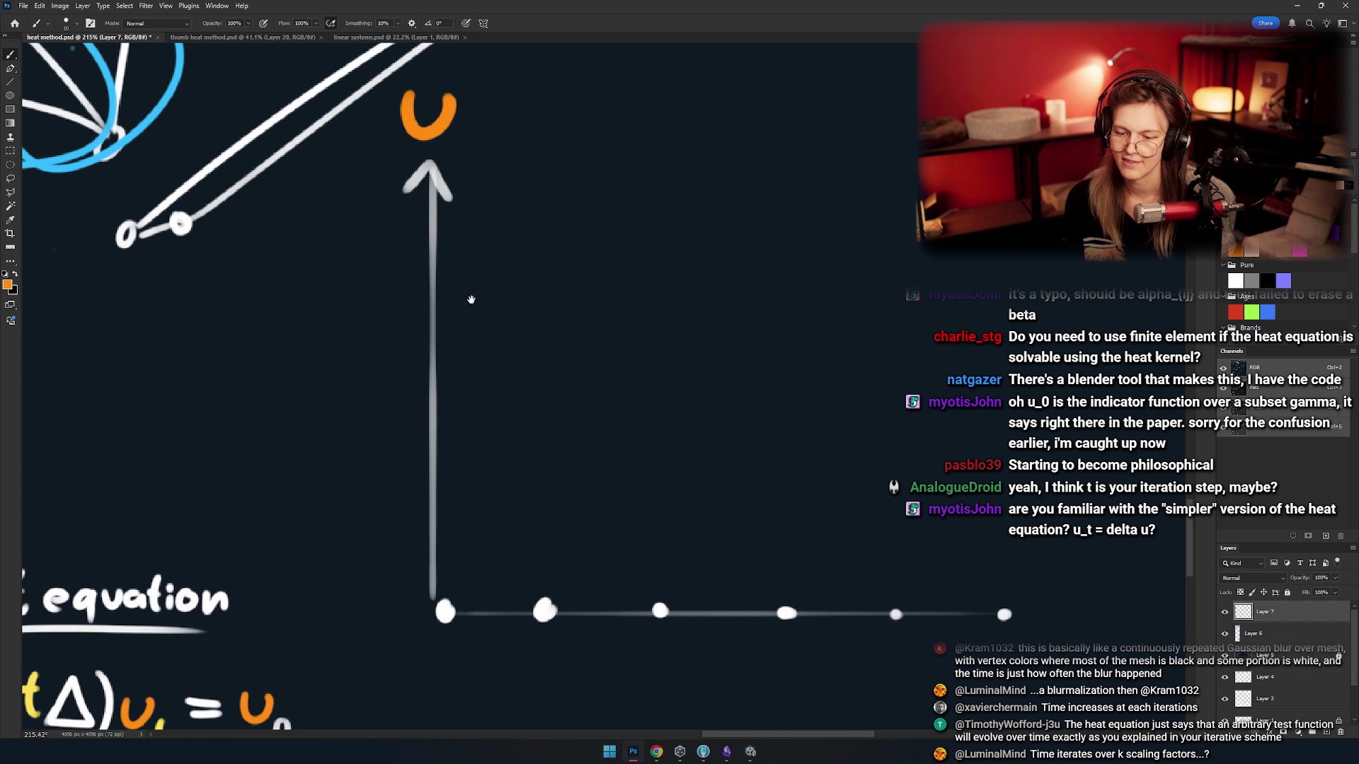
left_click_drag(453, 566, 443, 619)
key("ctrl+z")
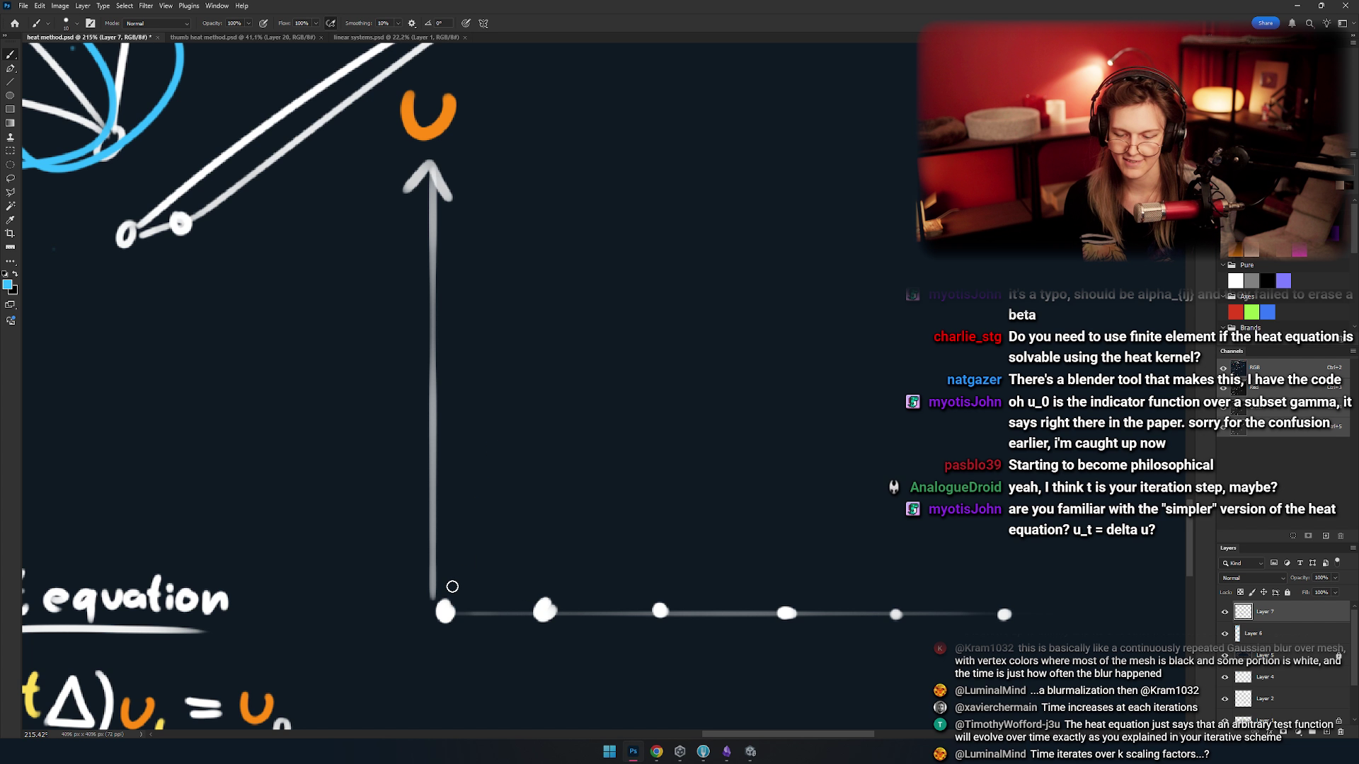
- Colour the origin dot blue and draw a white 1 tick on the u axis
left_click(445, 611)
left_click_drag(584, 576, 399, 564)
left_click_drag(264, 530, 214, 520)
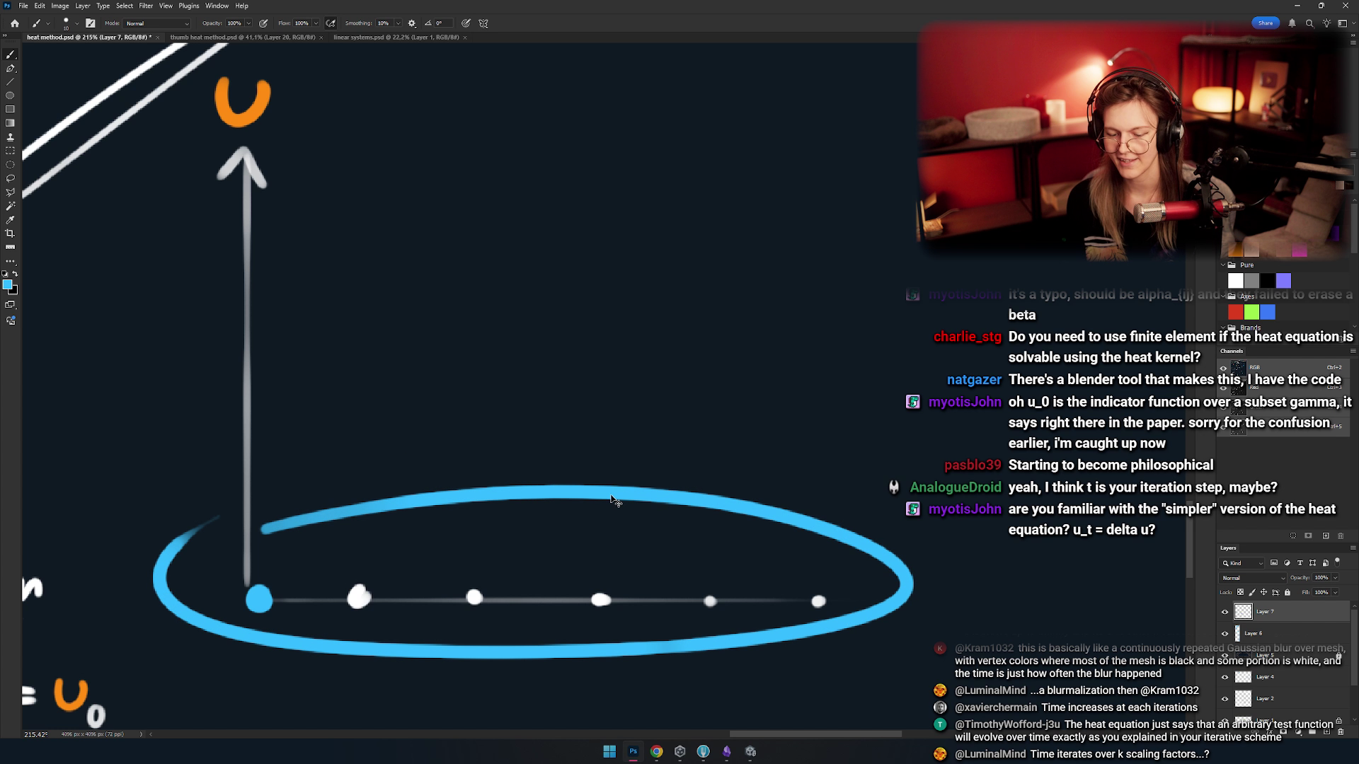
key("ctrl+z")
left_click_drag(403, 413, 625, 445)
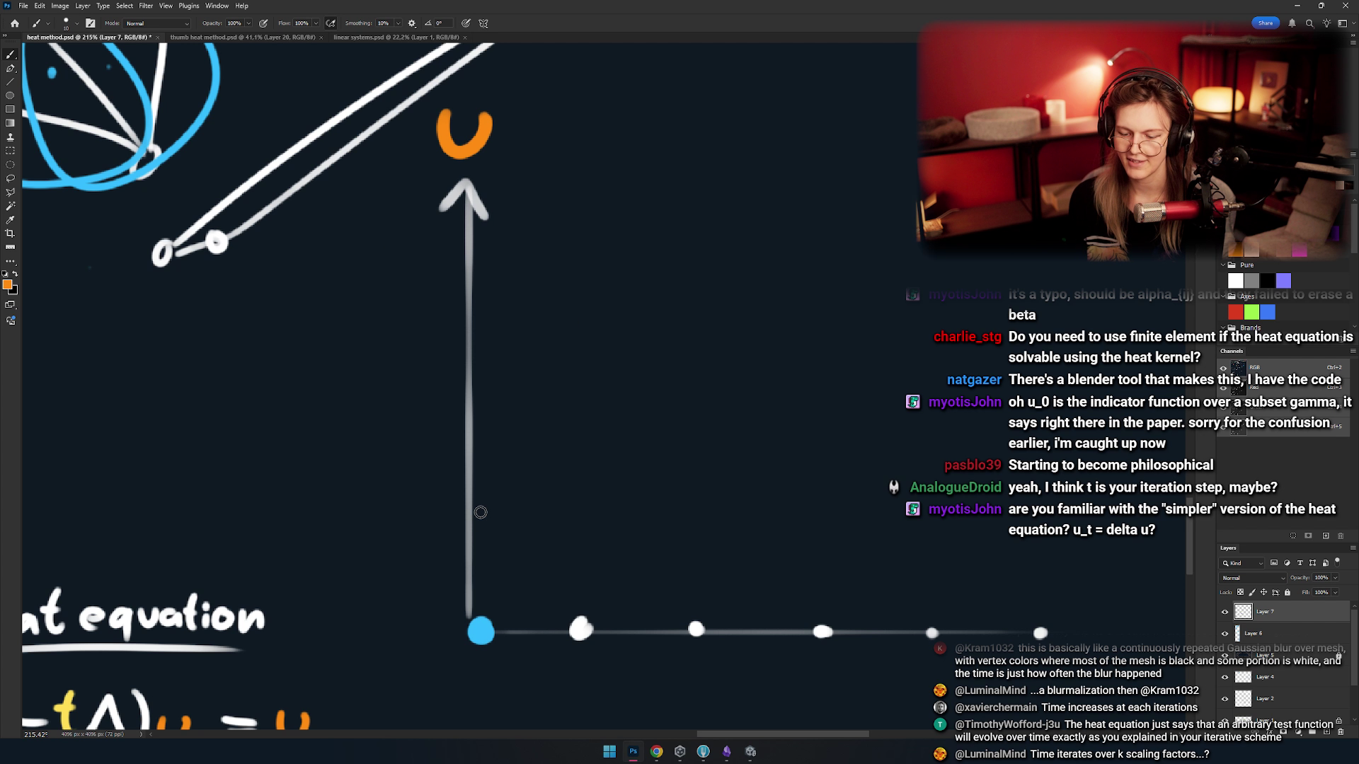
left_click(467, 286, "alt")
mouse_move(485, 253)
left_mouse_down()
mouse_move(439, 254)
mouse_move(413, 276)
left_mouse_up()
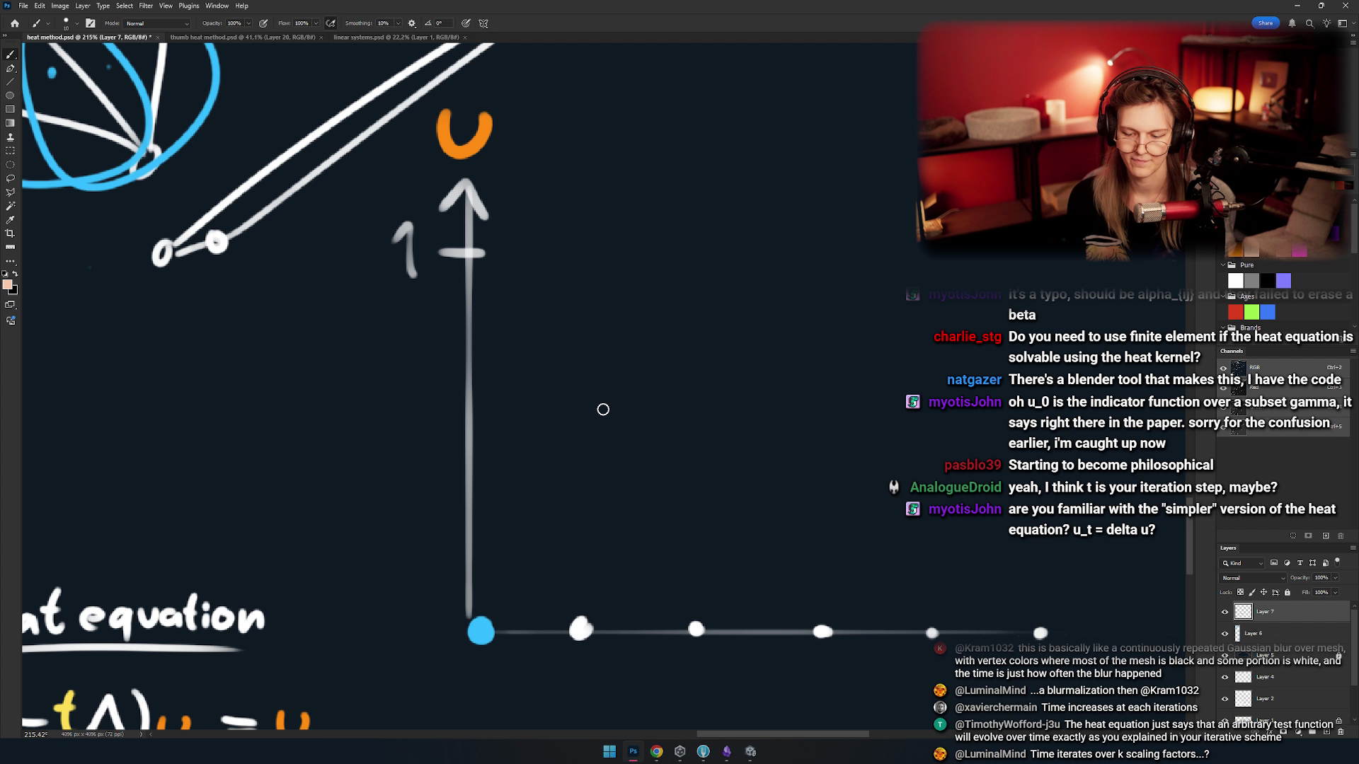
- Place an orange dot at the tick and draw an orange curve falling to the second dot
left_click(467, 255)
mouse_move(543, 274)
left_mouse_down()
mouse_move(491, 241)
mouse_move(526, 553)
left_mouse_up()
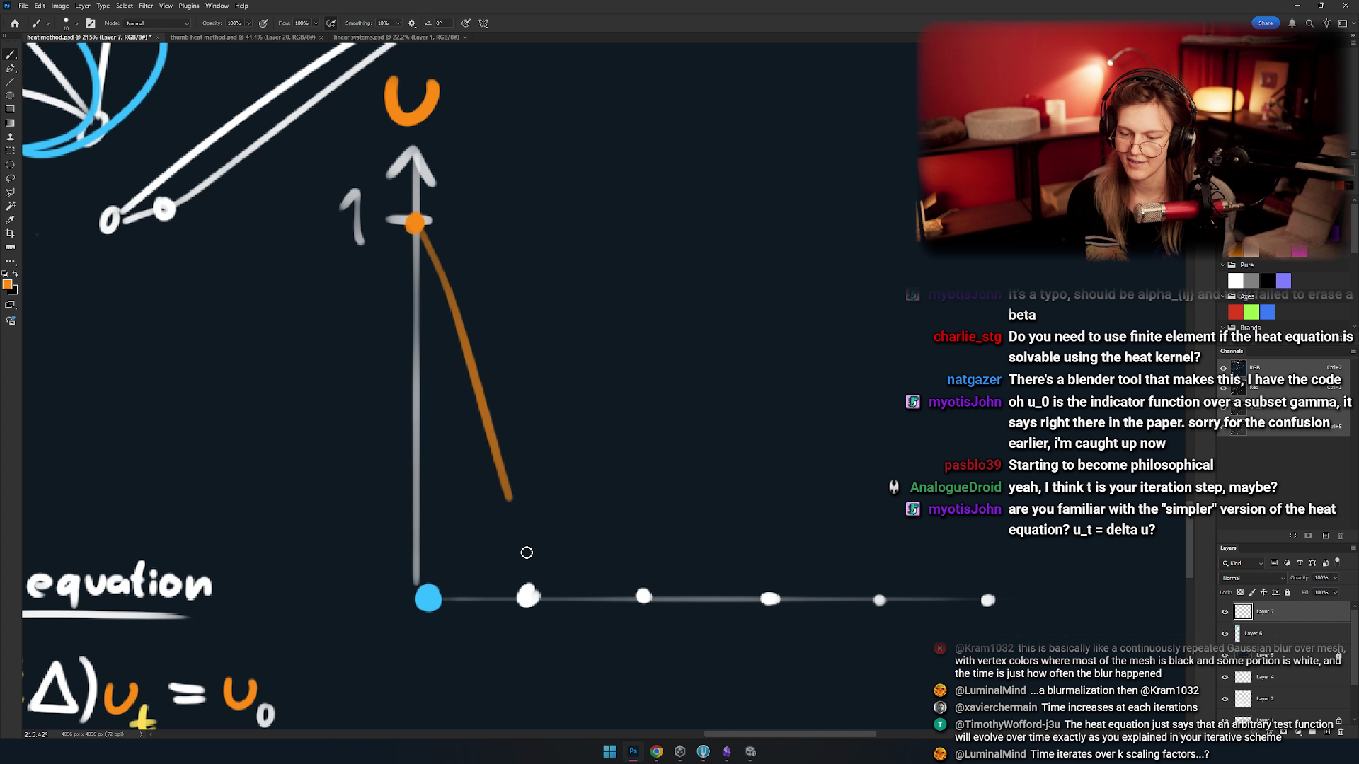
key("ctrl+z")
left_click_drag(416, 223, 510, 532)
key("ctrl+z")
left_click(513, 585, "shift")
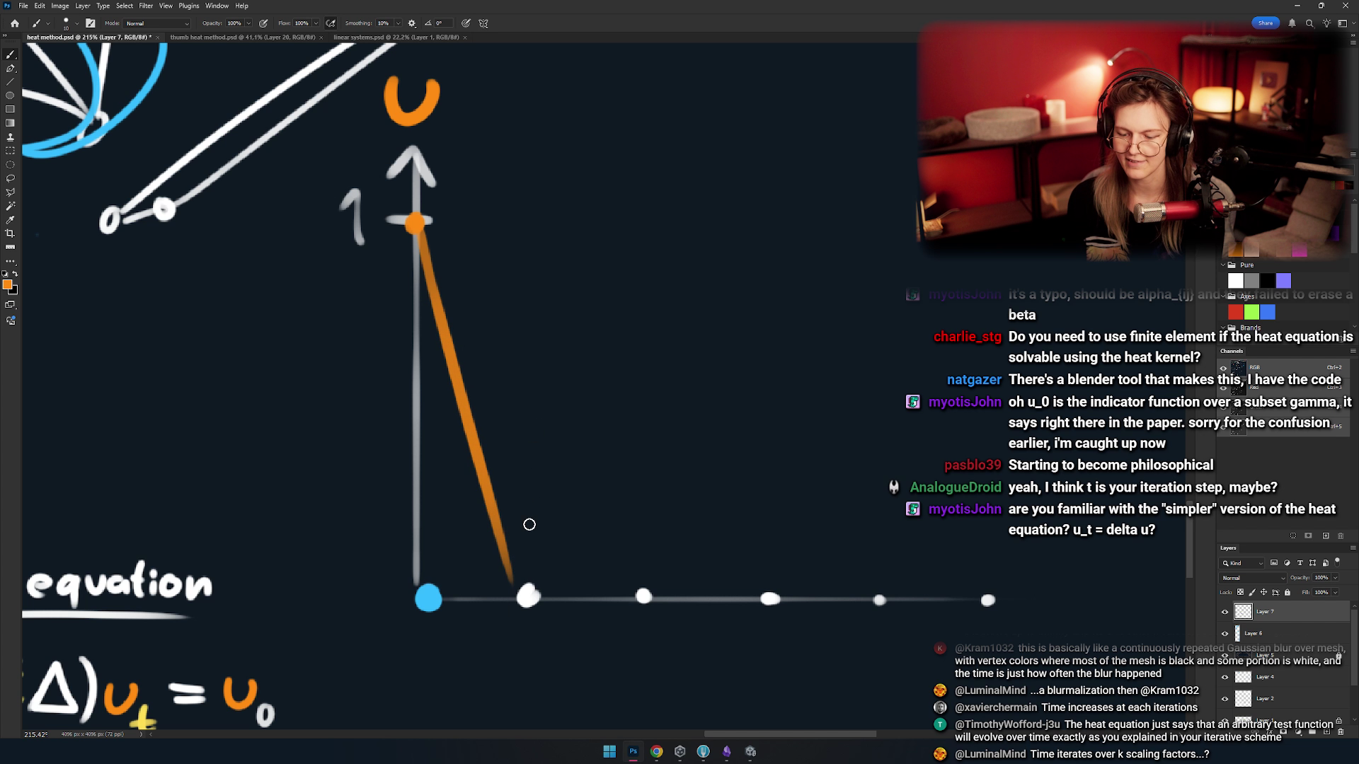
key("ctrl+z")
left_click_drag(416, 225, 530, 562)
key("ctrl+z")
mouse_move(416, 225)
left_mouse_down()
mouse_move(531, 569)
mouse_move(637, 589)
mouse_move(976, 594)
left_mouse_up()
- Try white circles around the axis dots, undoing both attempts
scroll(559, 446, "down", 5)
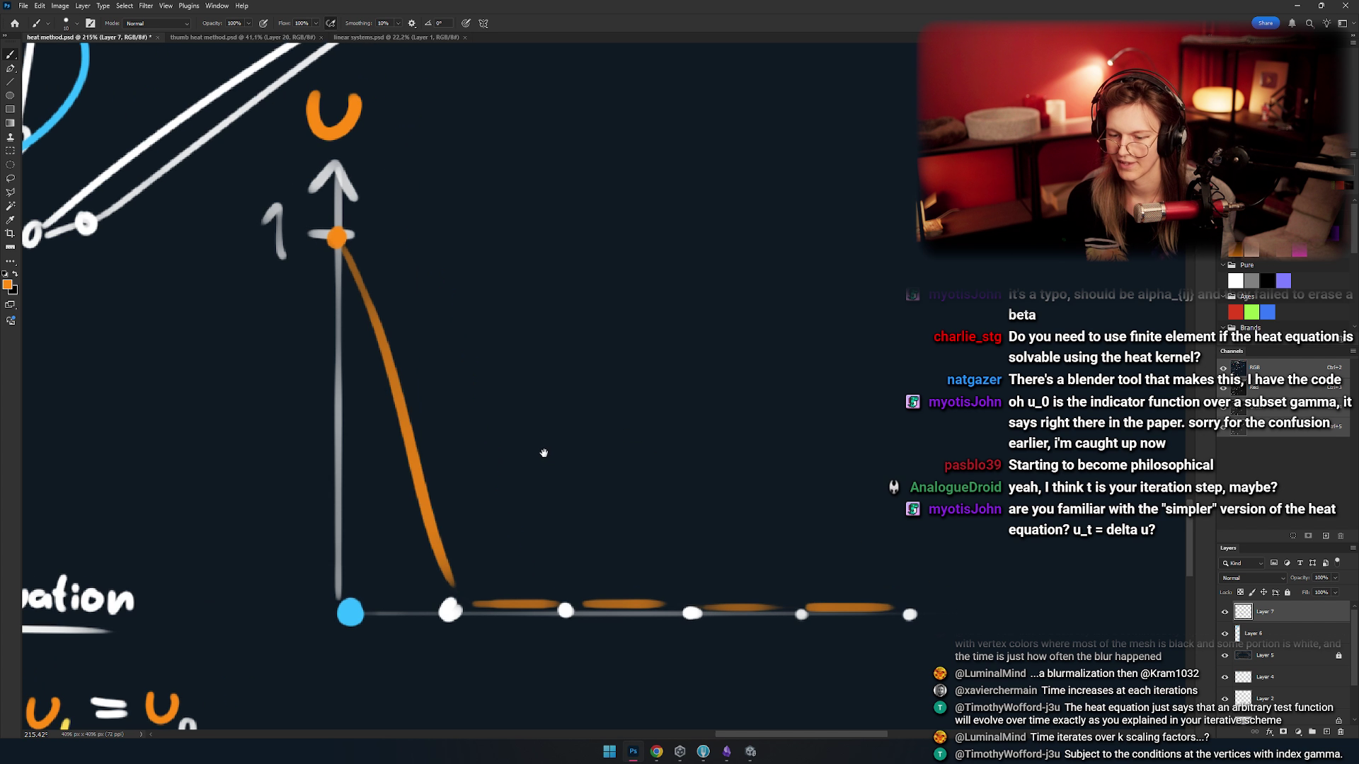
left_click_drag(572, 437, 603, 437)
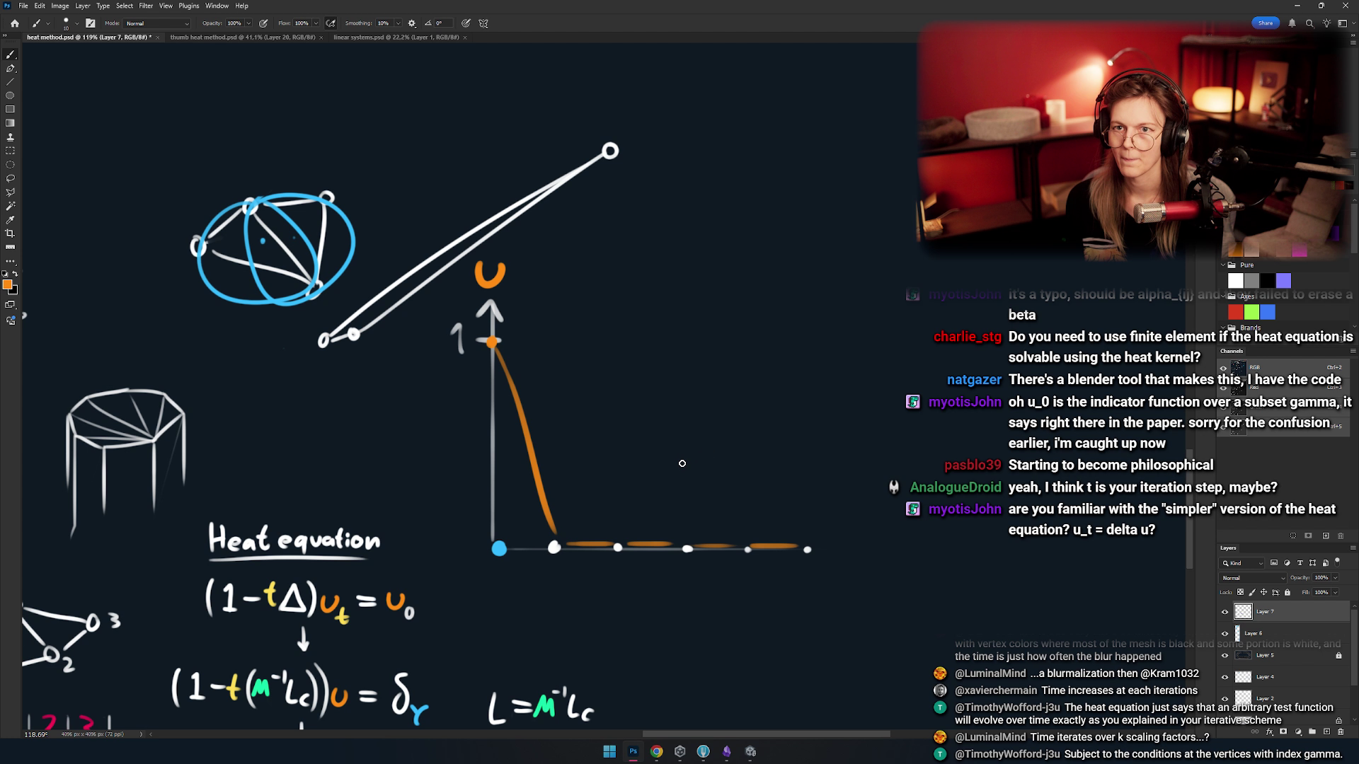
scroll(637, 421, "up", 5)
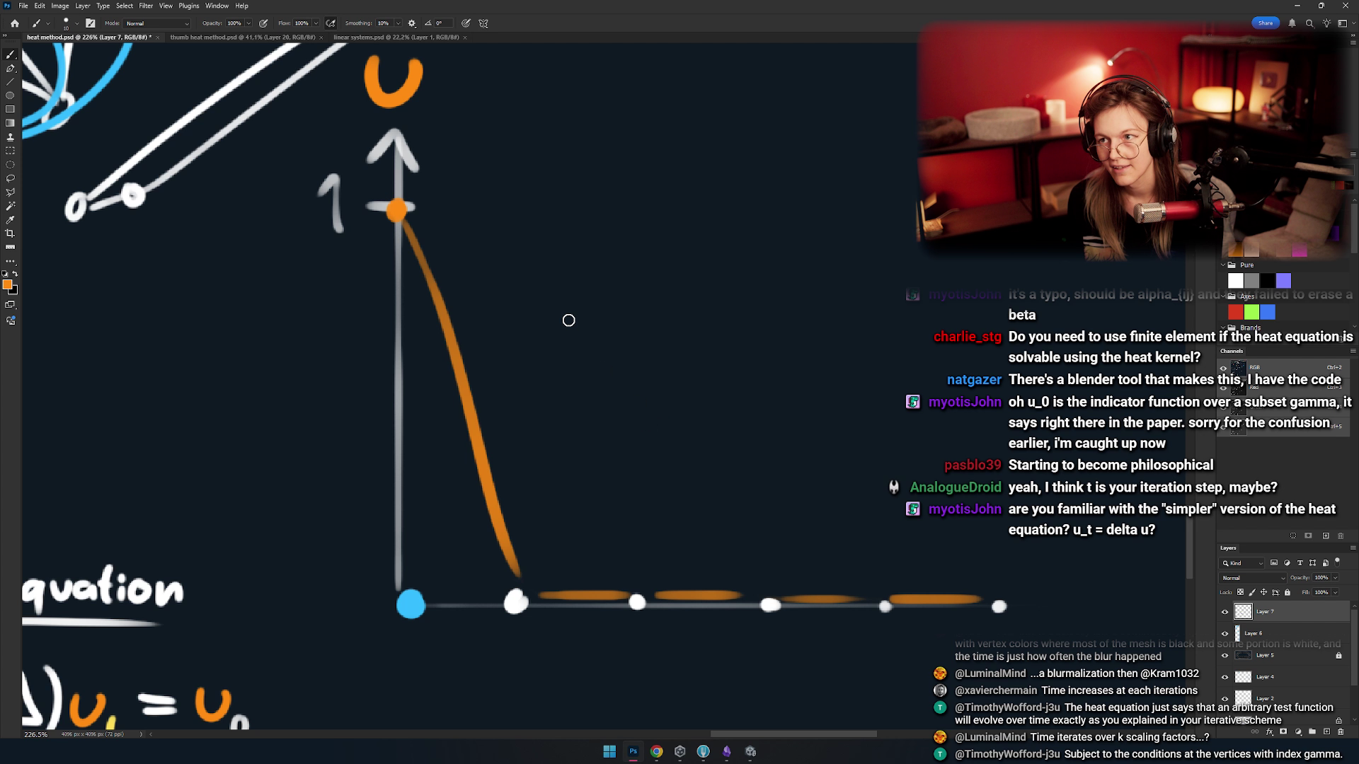
left_click_drag(608, 459, 576, 383)
left_click_drag(572, 465, 601, 501)
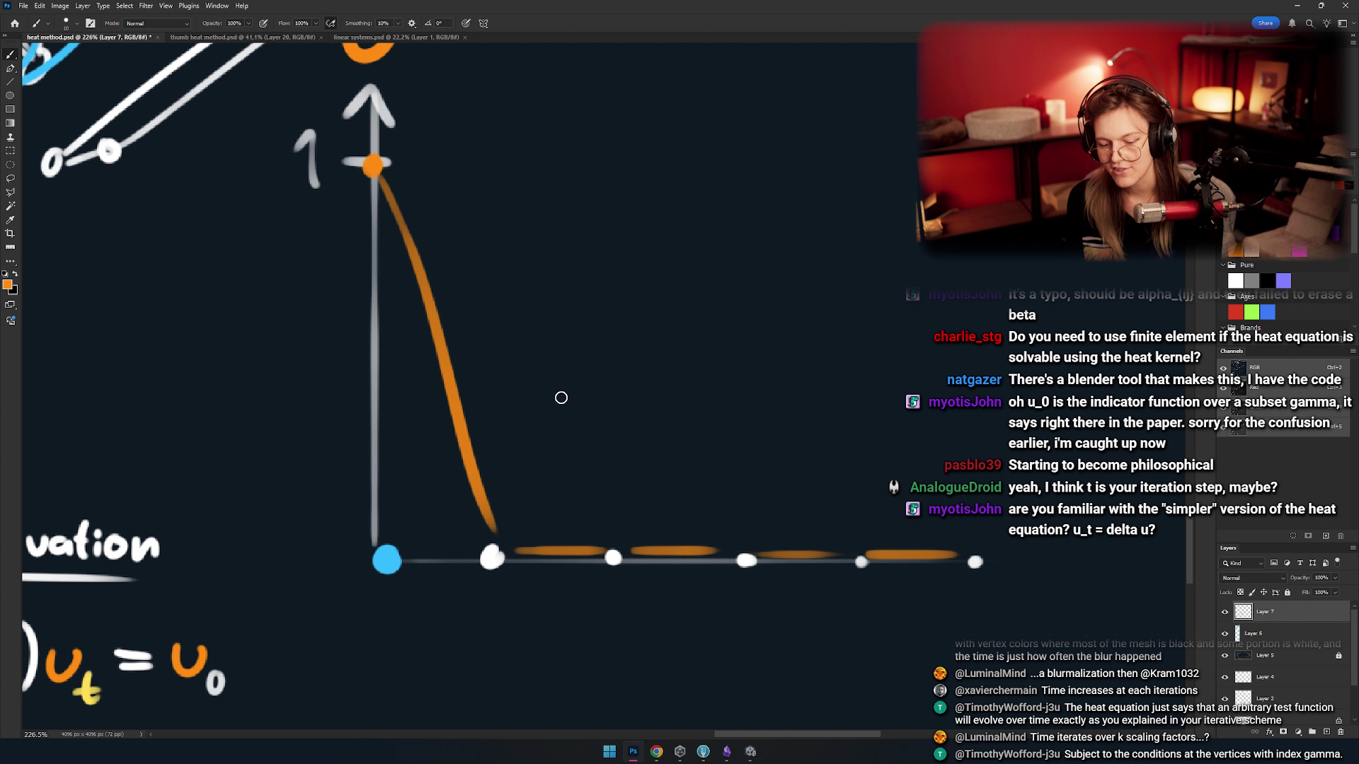
left_click_drag(600, 459, 571, 378)
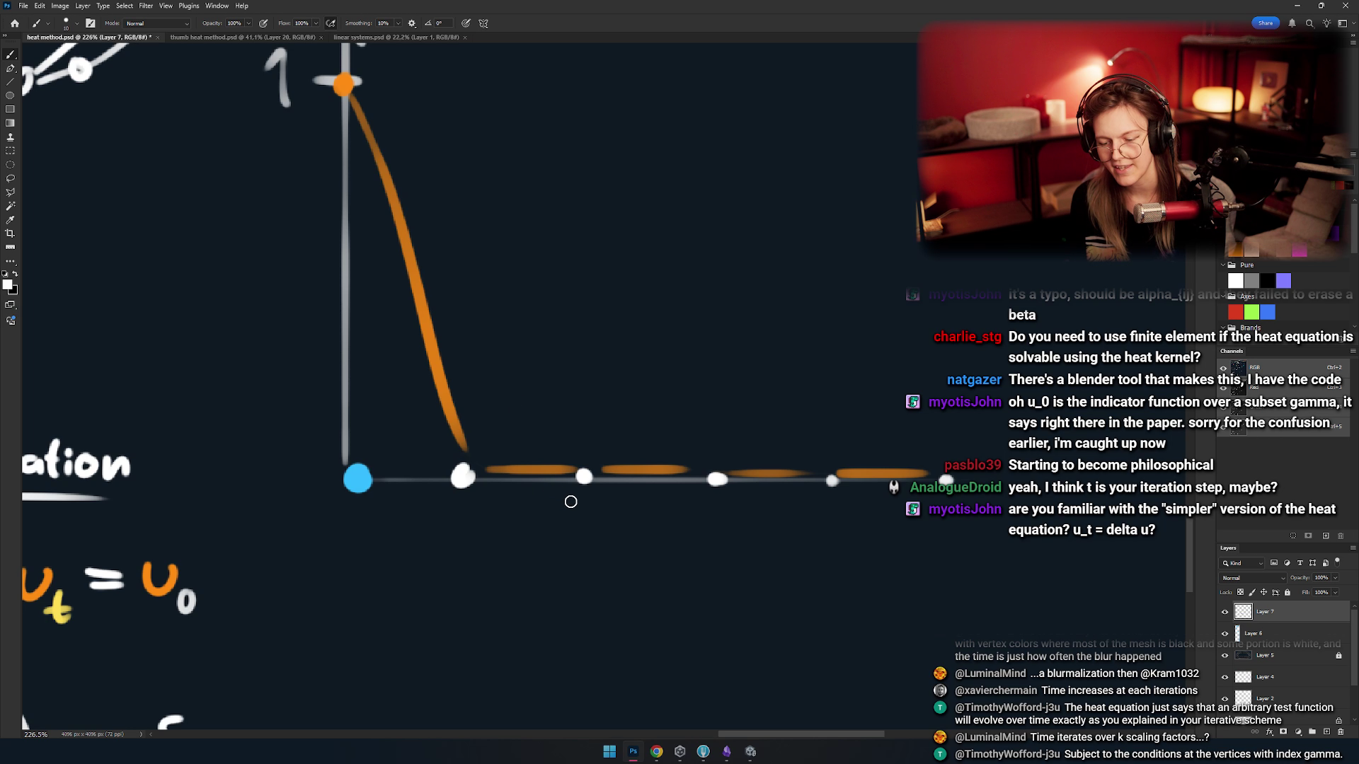
mouse_move(621, 453)
left_mouse_down()
mouse_move(552, 504)
mouse_move(622, 464)
left_mouse_up()
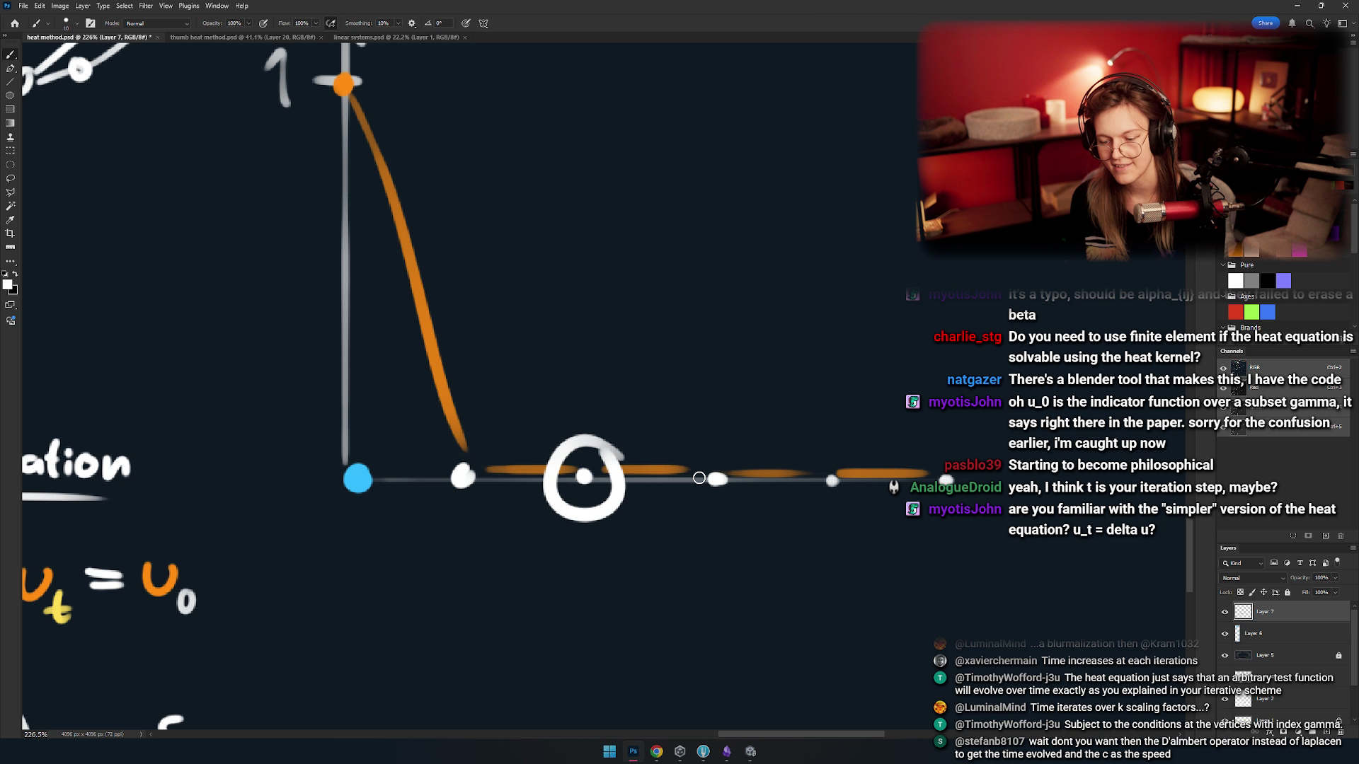
key("ctrl+z")
left_click_drag(778, 476, 634, 485)
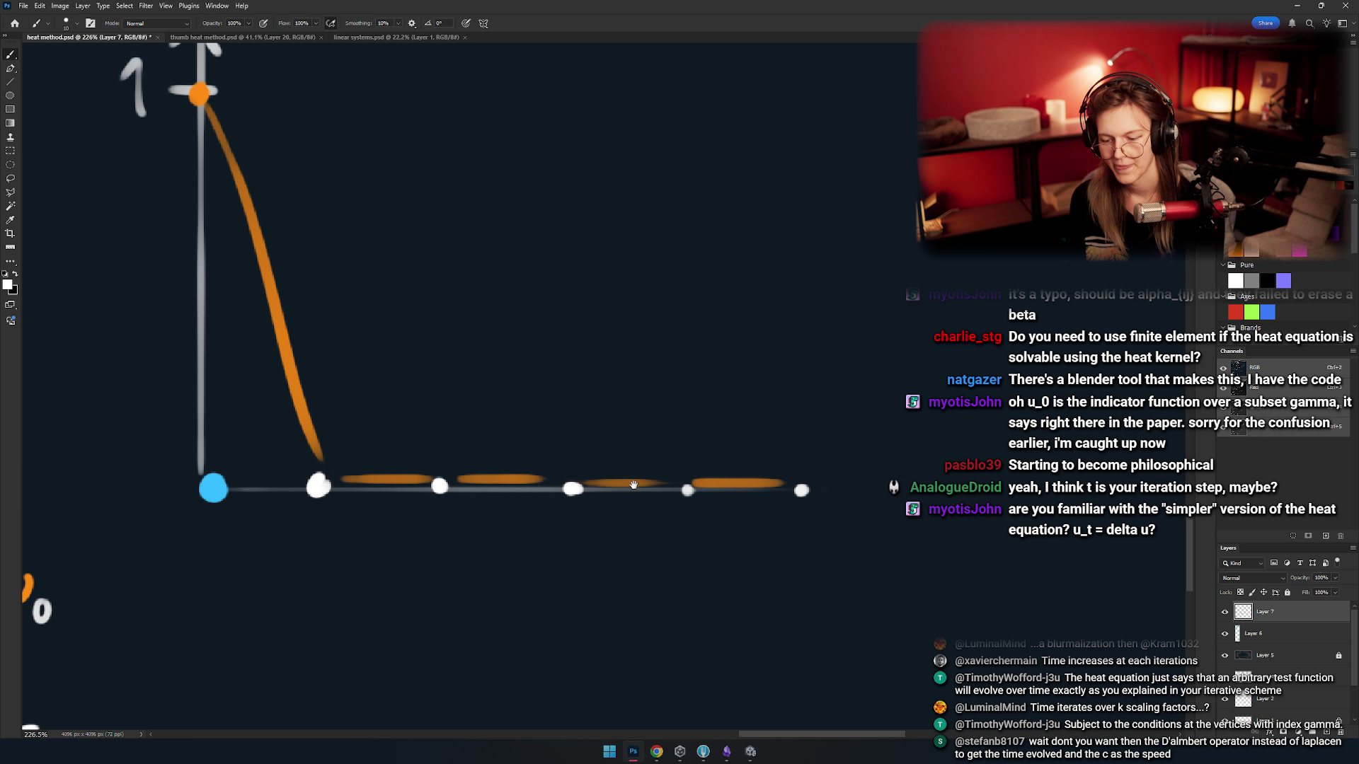
left_click_drag(790, 417, 701, 411)
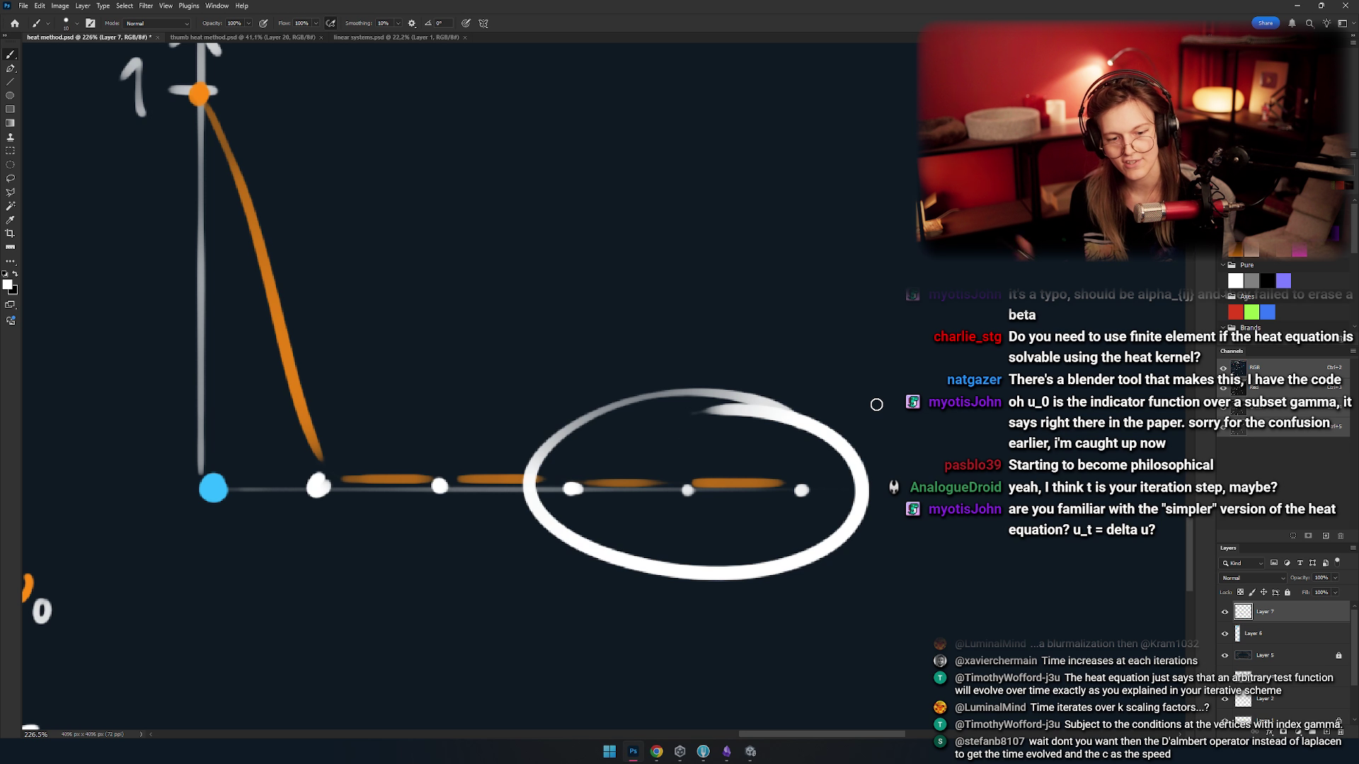
key("ctrl+z")
- Write an orange u₀ label beside the tall curve
mouse_move(465, 428)
left_mouse_down()
mouse_move(595, 434)
mouse_move(658, 478)
left_mouse_up()
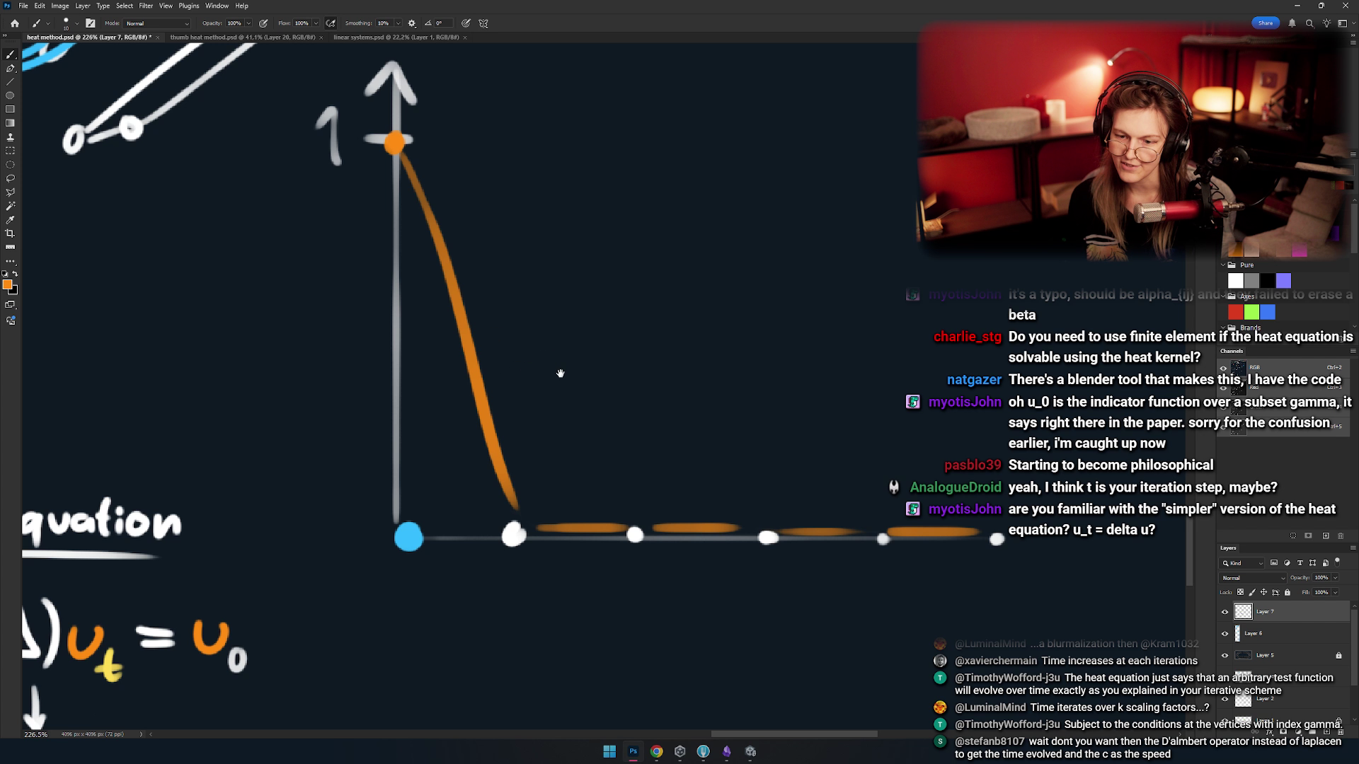
left_click_drag(561, 373, 574, 393)
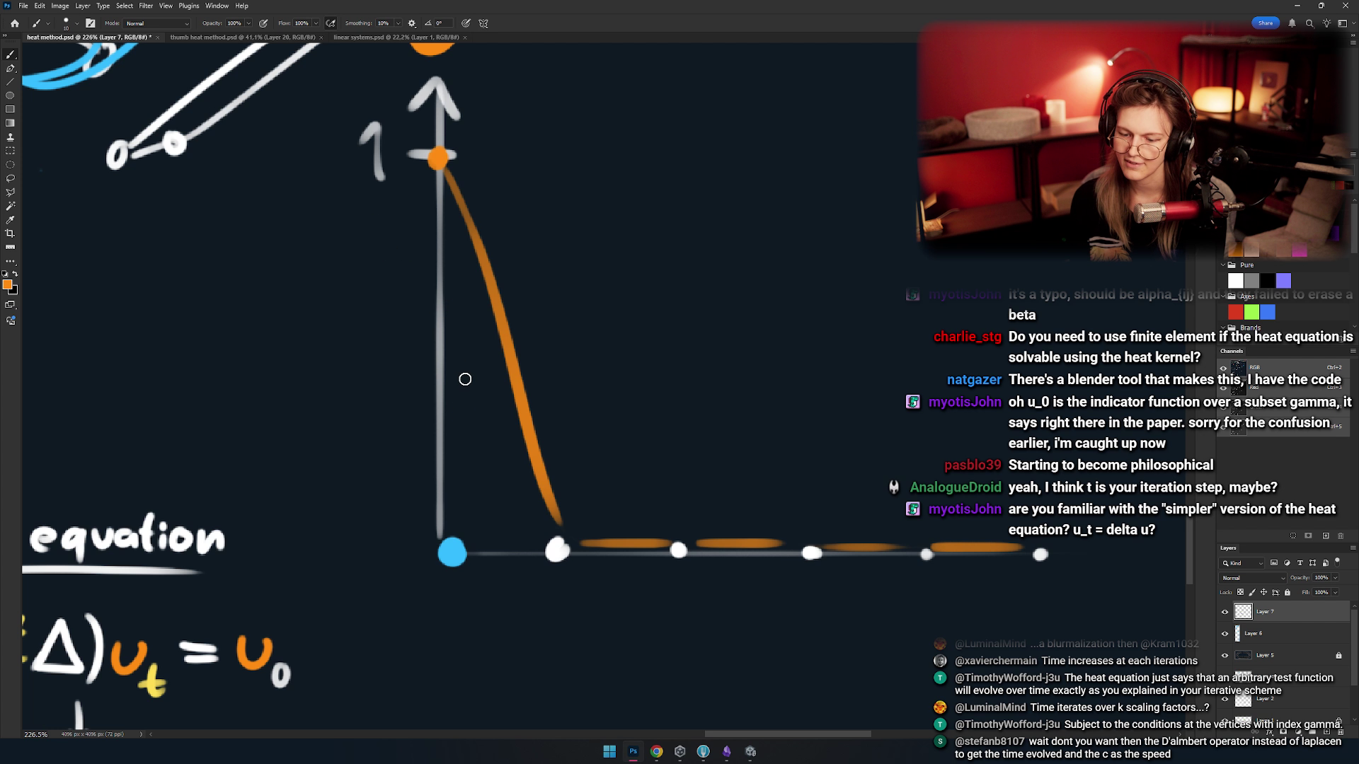
left_click_drag(459, 351, 490, 383)
mouse_move(571, 404)
left_mouse_down()
mouse_move(461, 408)
mouse_move(532, 432)
left_mouse_up()
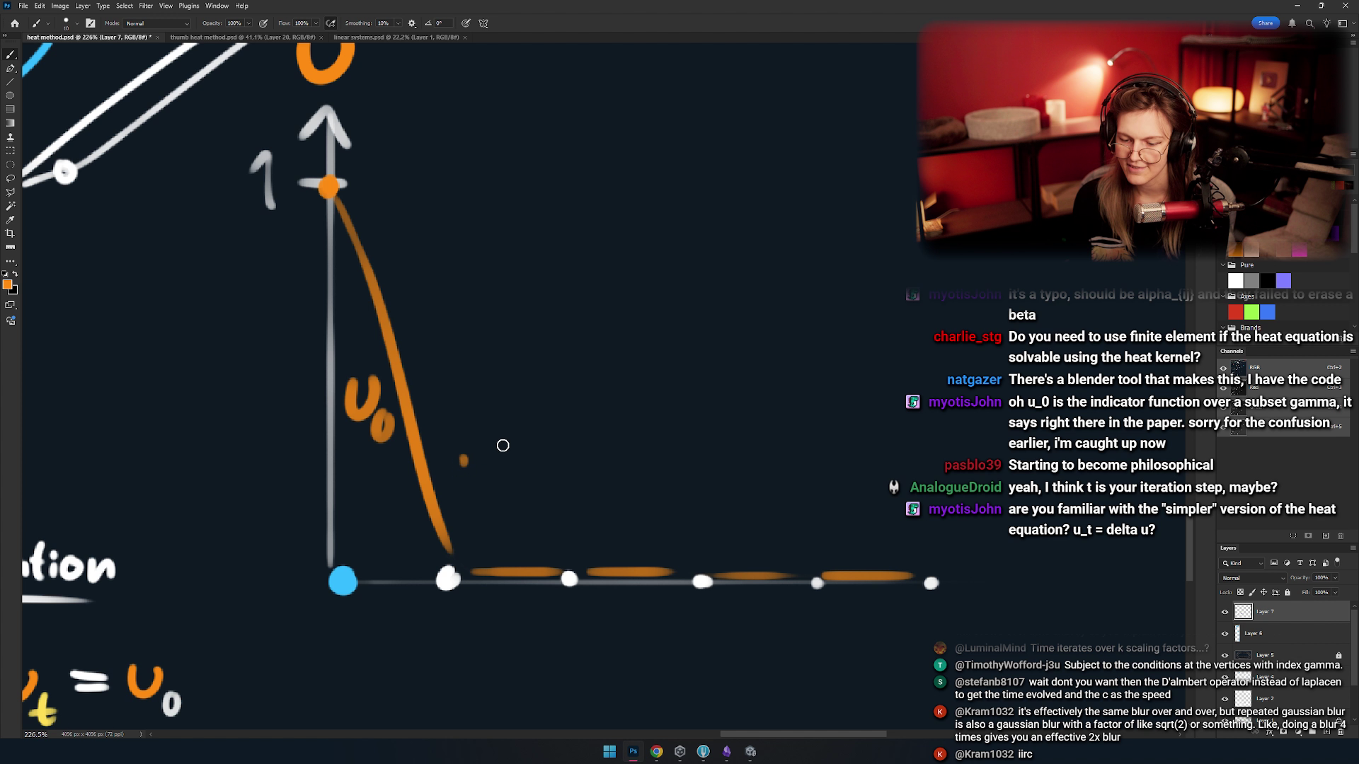
- Draw a thin orange decay curve from the peak down to the baseline
left_click_drag(349, 198, 460, 435)
key("ctrl+z")
left_click_drag(375, 265, 465, 454)
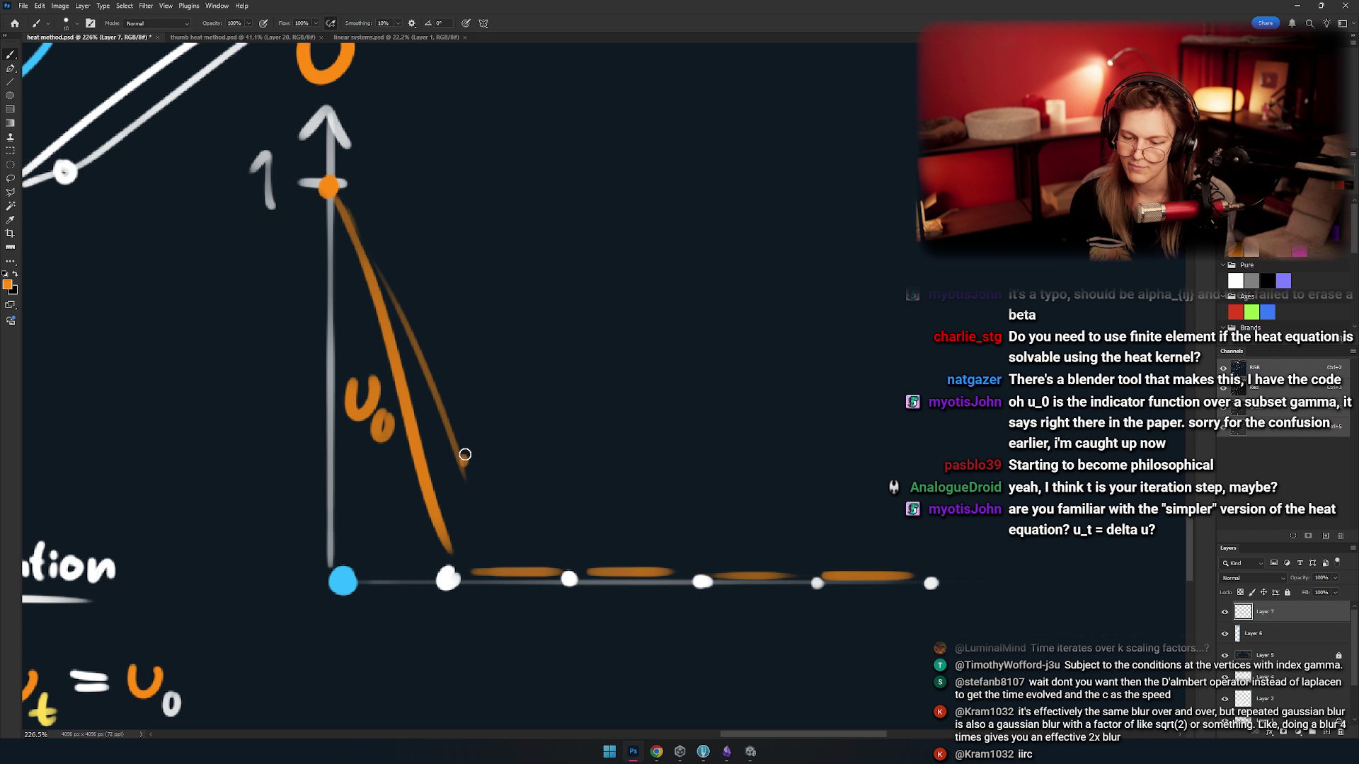
left_click(463, 458)
scroll(449, 504, "down", 2)
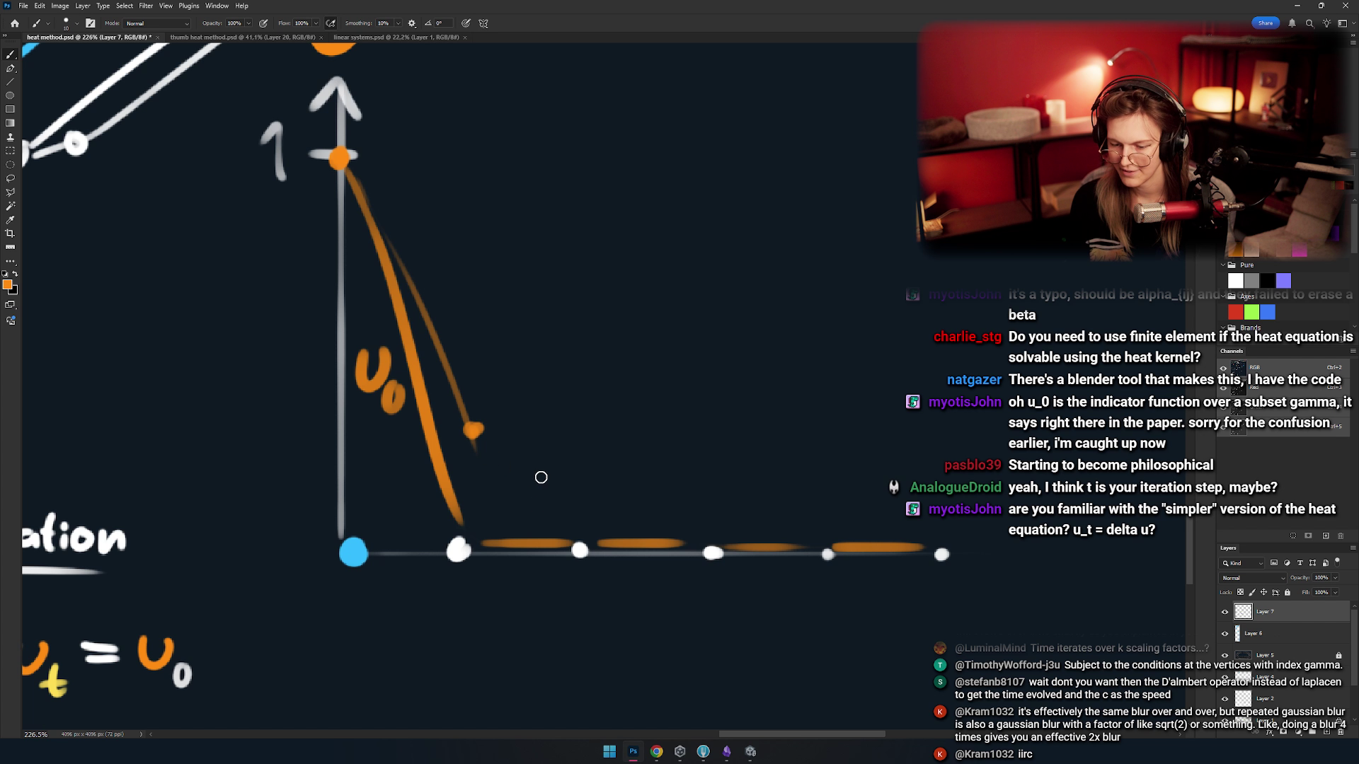
key("ctrl+z")
left_click_drag(477, 433, 559, 542)
left_click_drag(527, 391, 516, 455)
left_click_drag(478, 535, 481, 551)
scroll(470, 522, "up", 1)
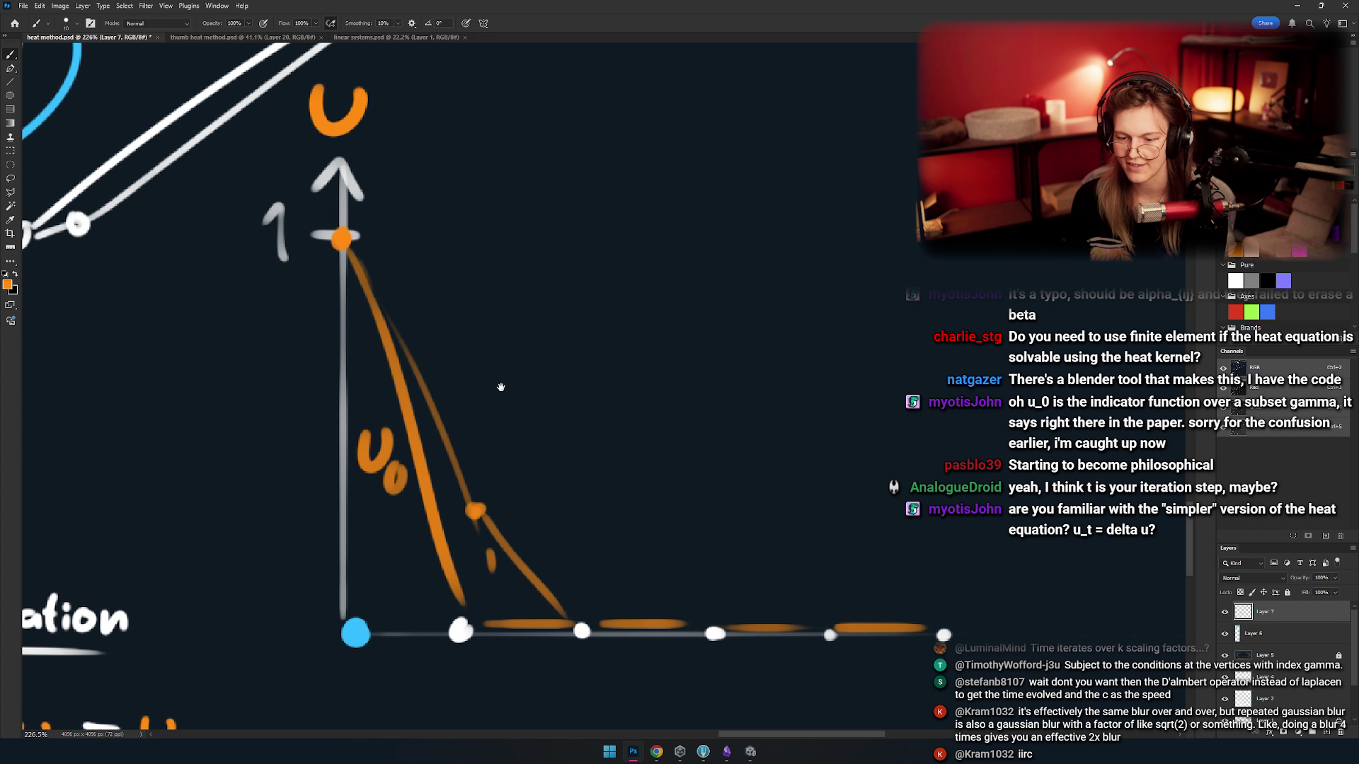
scroll(456, 499, "down", 3)
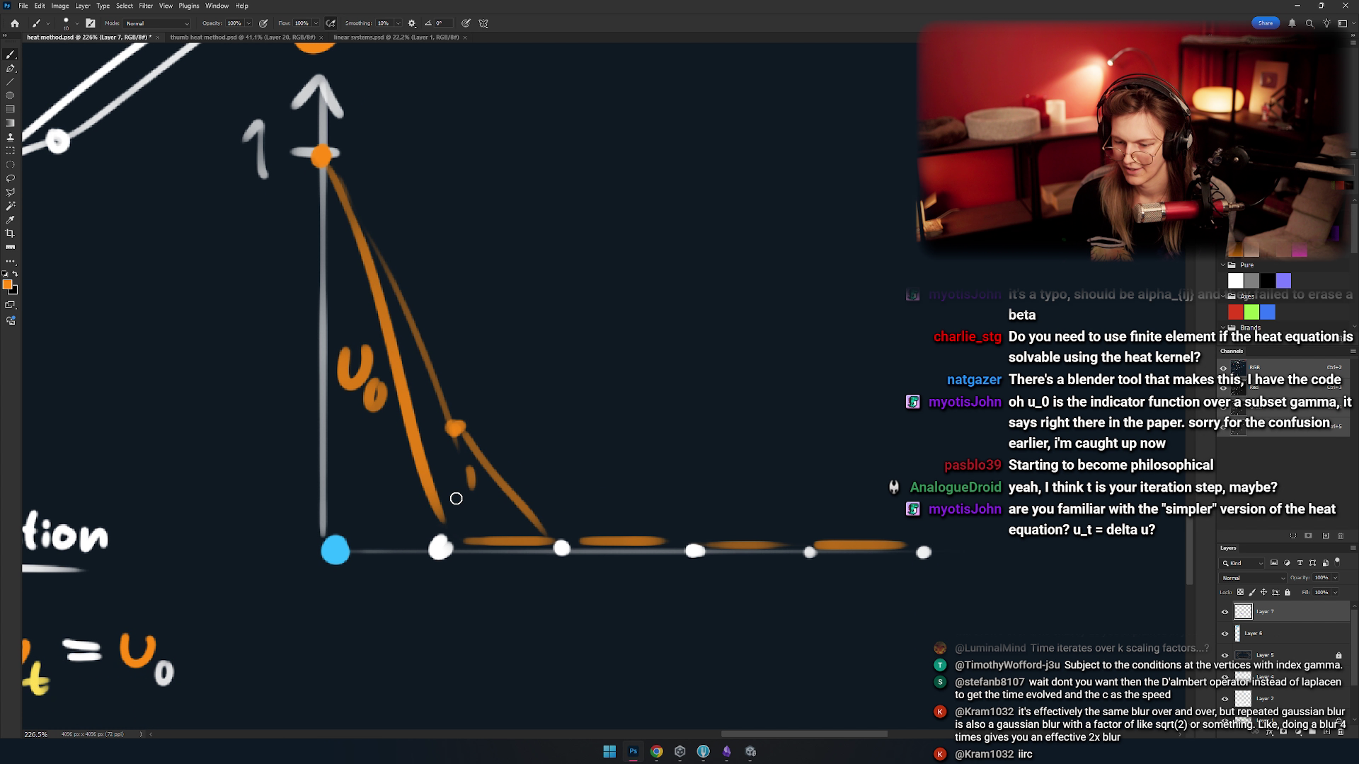
left_click(565, 492)
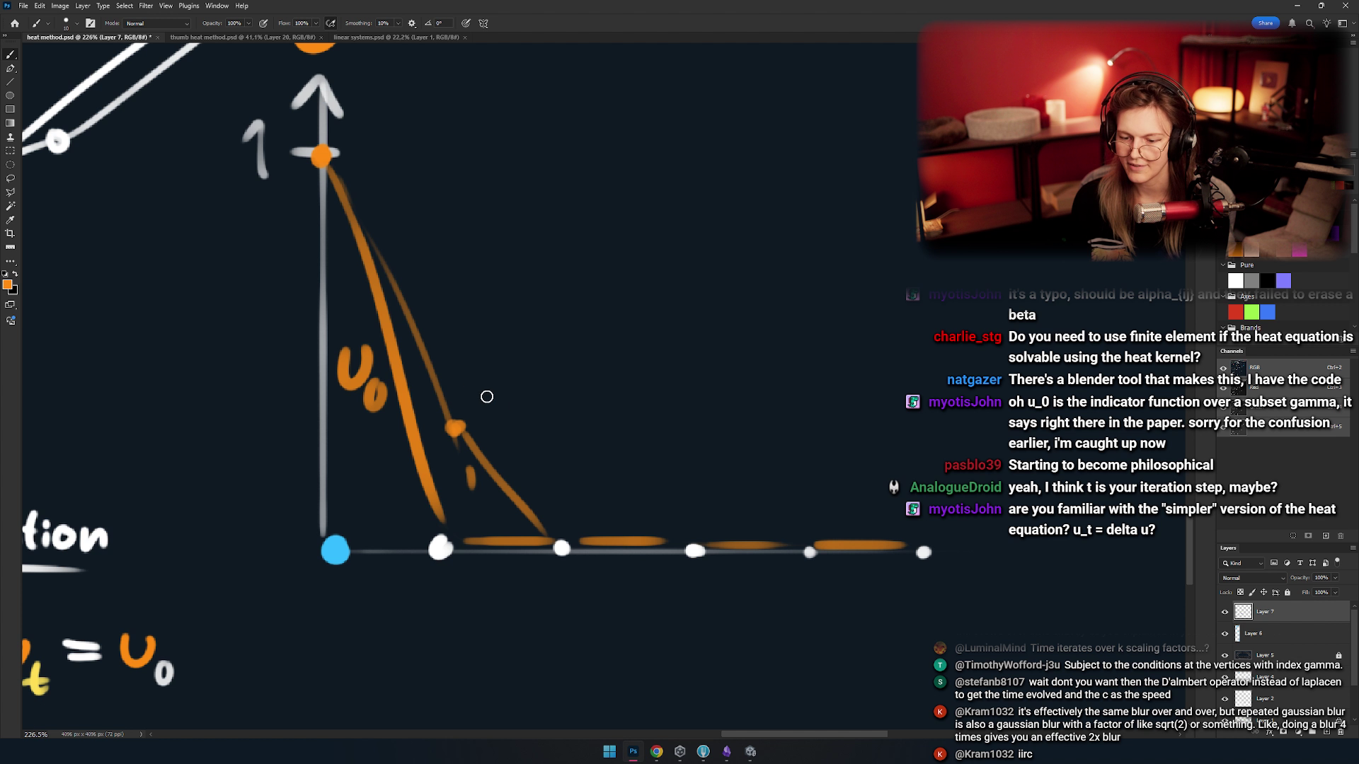
- Draw a bolder orange curve from the peak to the marked point on the thin curve
left_click_drag(343, 162, 442, 373)
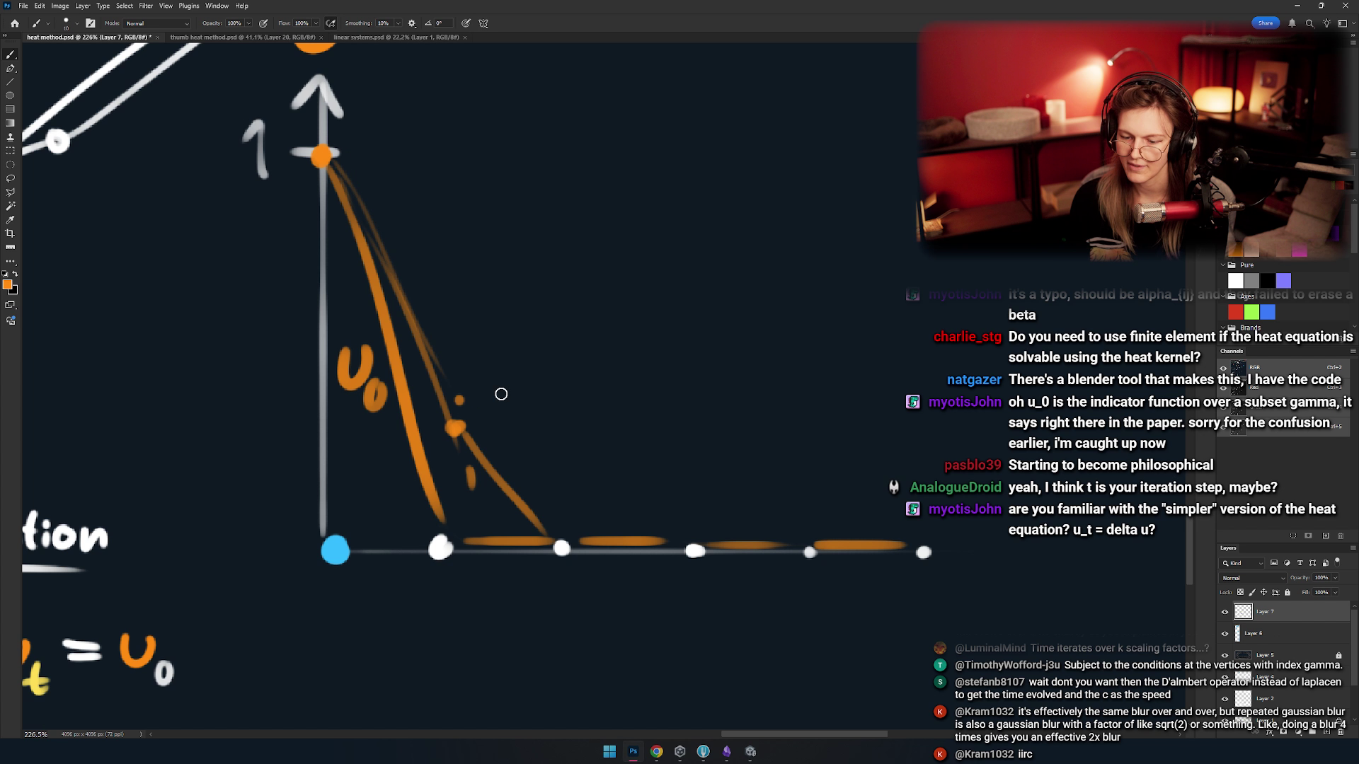
key("ctrl+z")
left_click_drag(332, 165, 458, 398)
key("ctrl+z")
left_click_drag(327, 172, 463, 411)
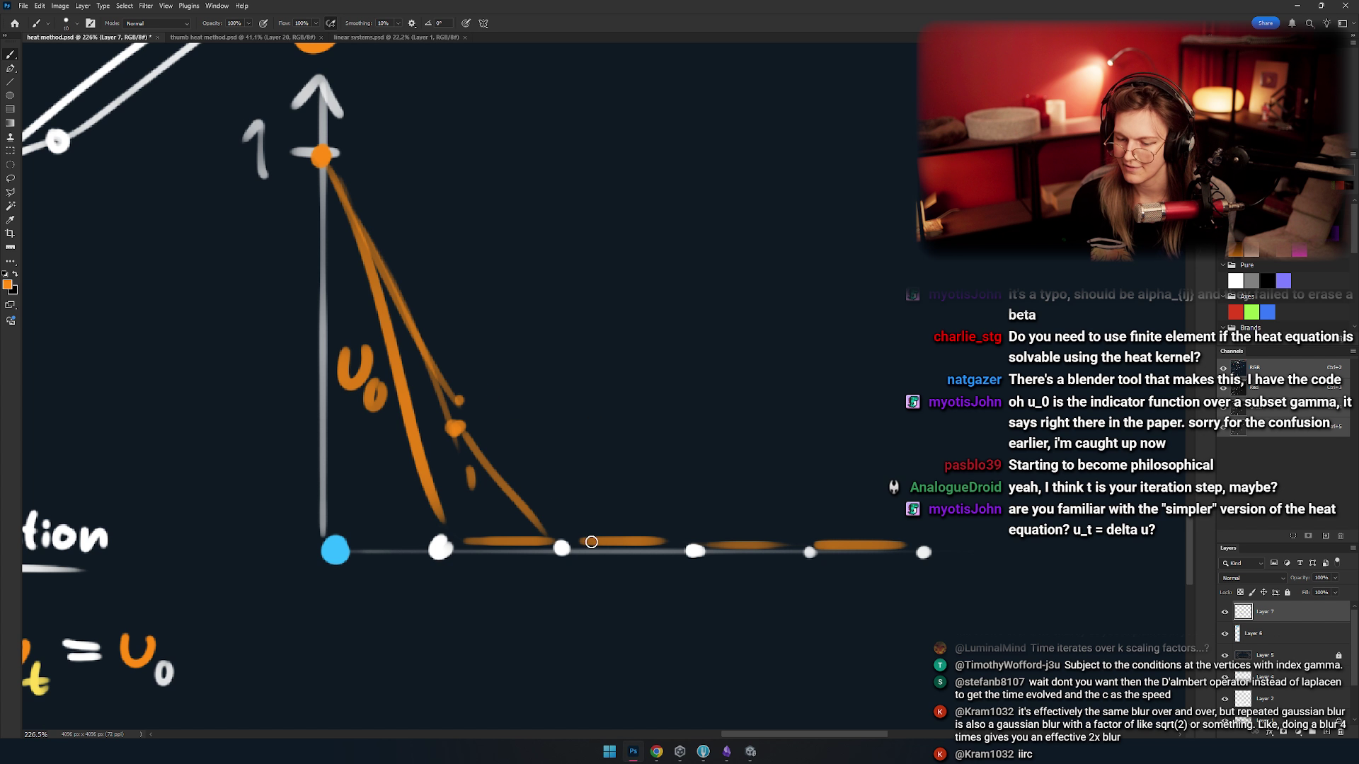
left_click_drag(464, 406, 550, 497)
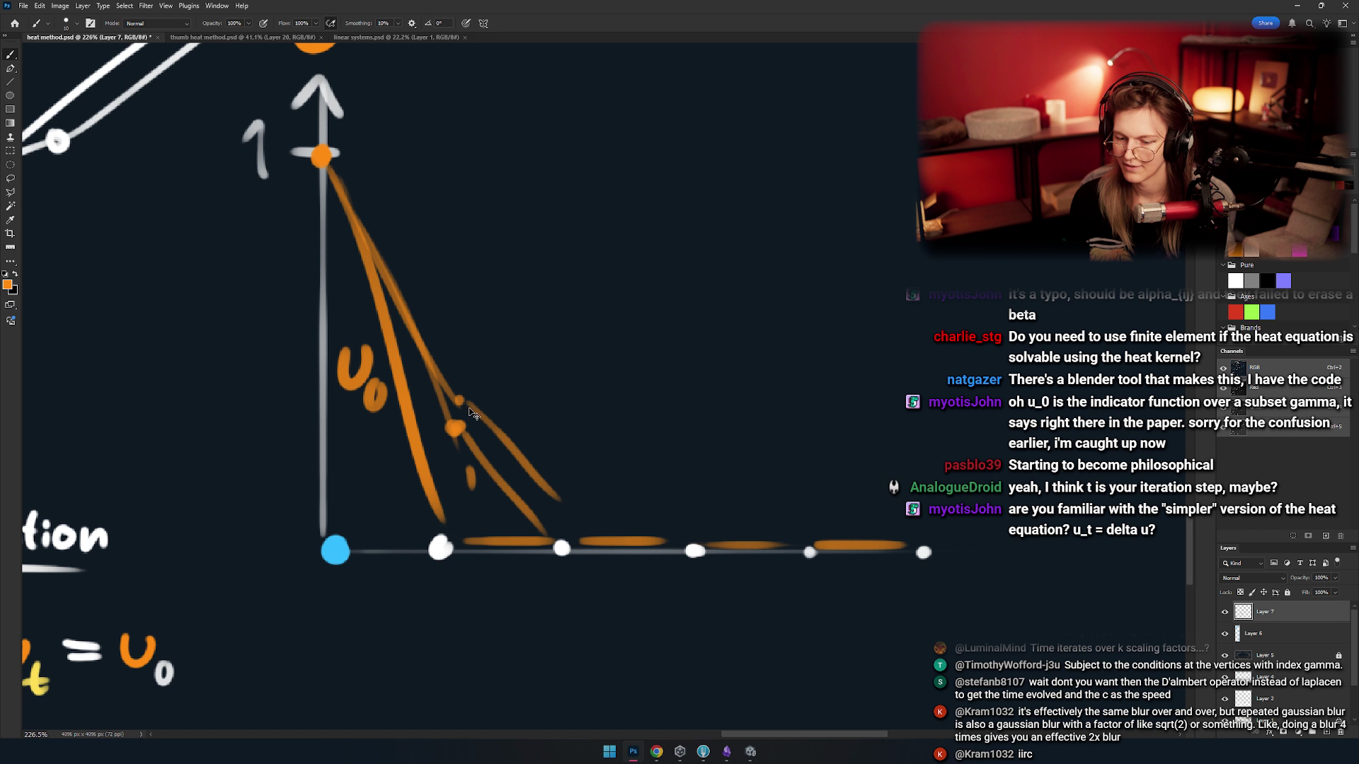
- Extend that curve flatly toward the baseline and label it 2
key("ctrl+z")
mouse_move(459, 401)
left_mouse_down()
mouse_move(563, 491)
mouse_move(697, 542)
left_mouse_up()
key("ctrl+z")
left_click_drag(567, 489, 692, 543)
key("ctrl+z")
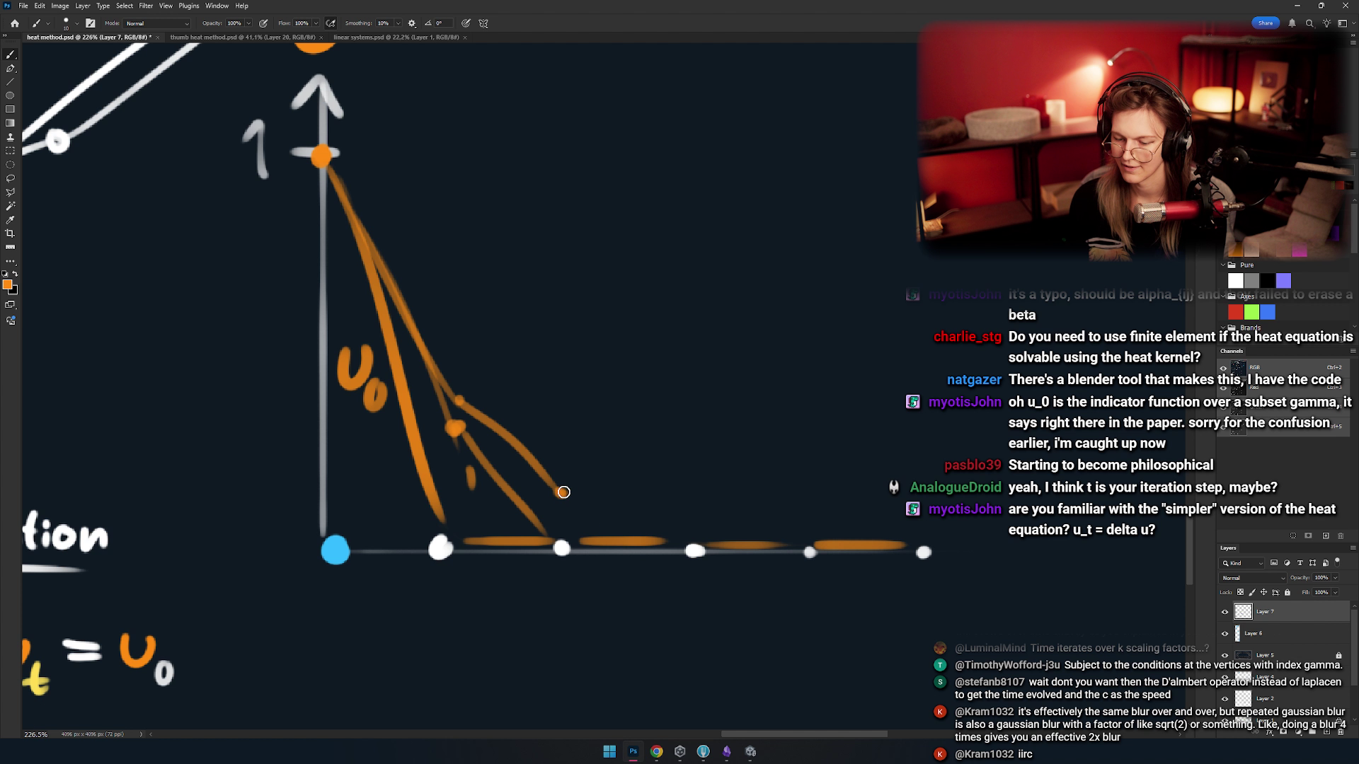
left_click_drag(563, 492, 693, 550)
key("ctrl+z")
mouse_move(562, 492)
left_mouse_down()
mouse_move(686, 530)
mouse_move(629, 469)
mouse_move(685, 551)
left_mouse_up()
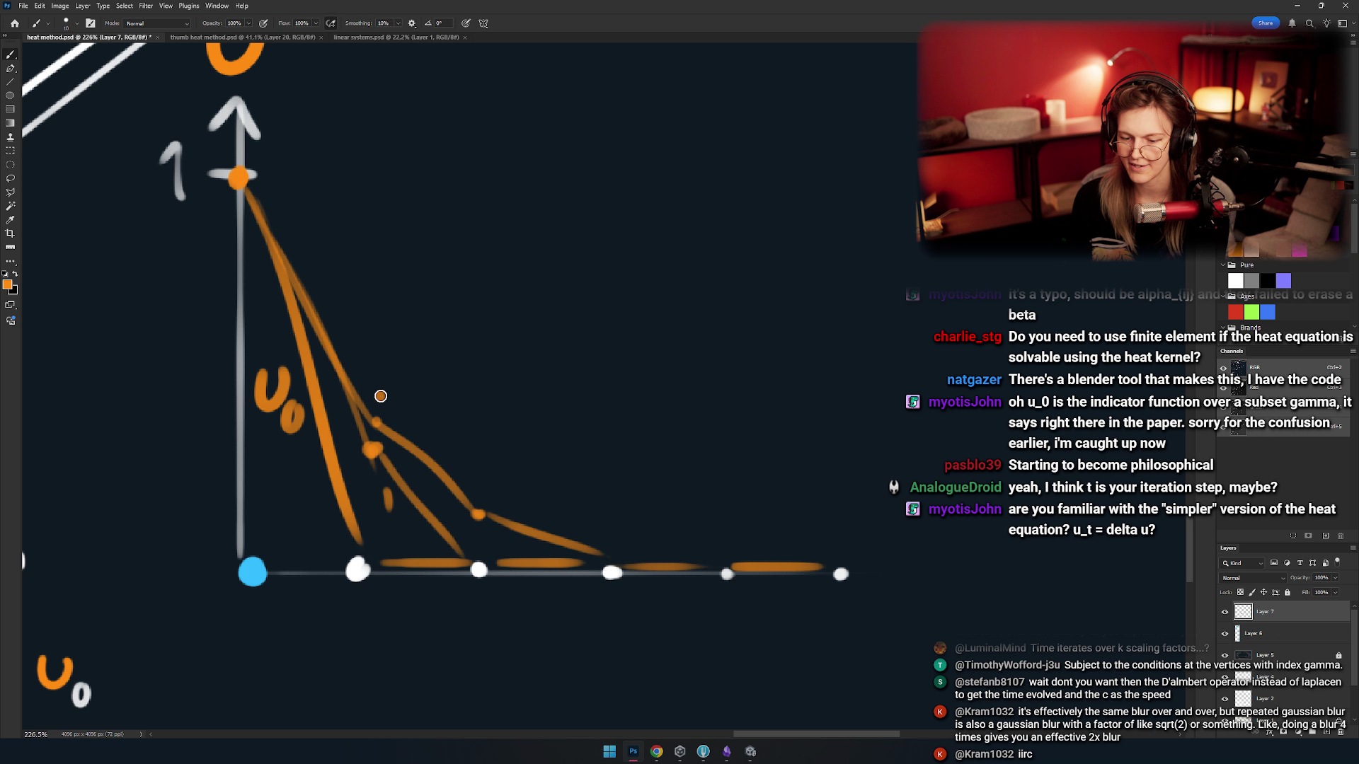
left_click_drag(423, 473, 439, 489)
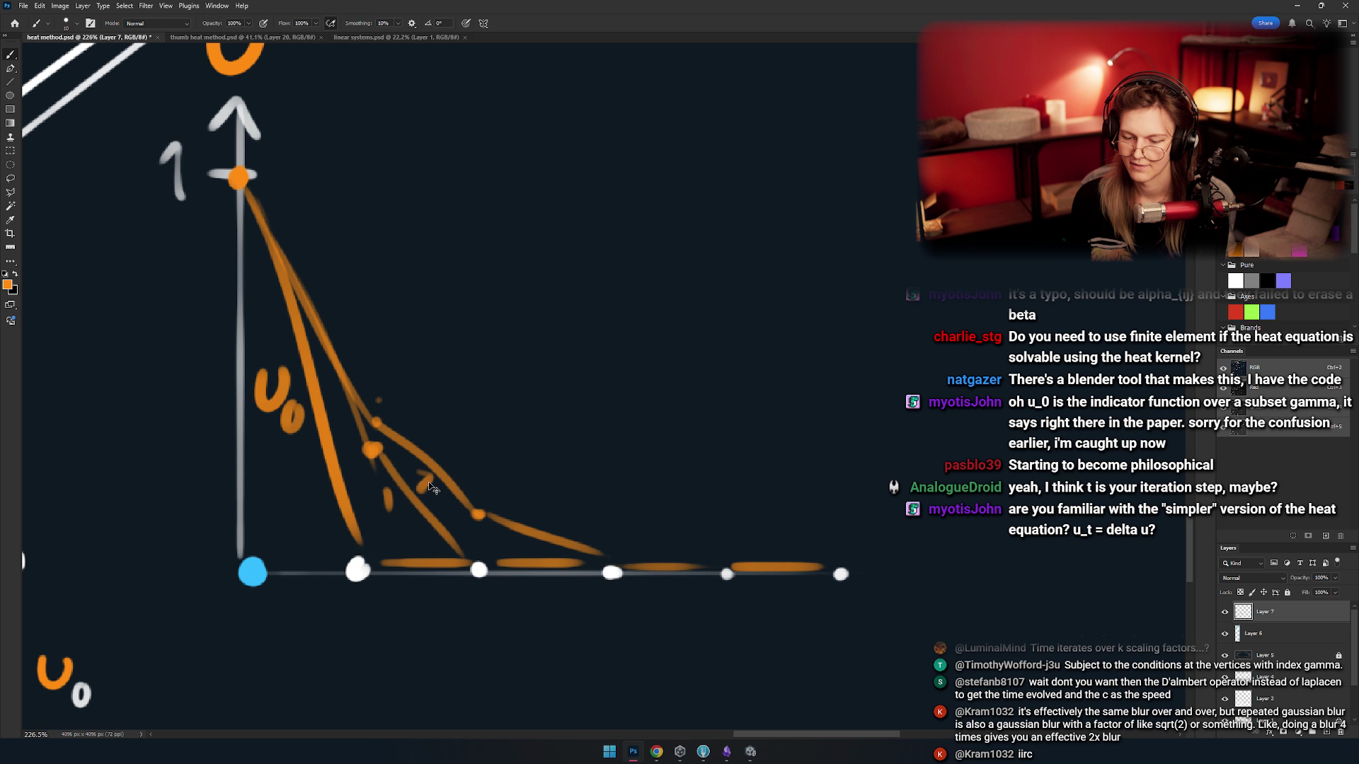
- Draw another orange curve from the peak through a point beside the 2, out to the right
scroll(477, 449, "left", 1)
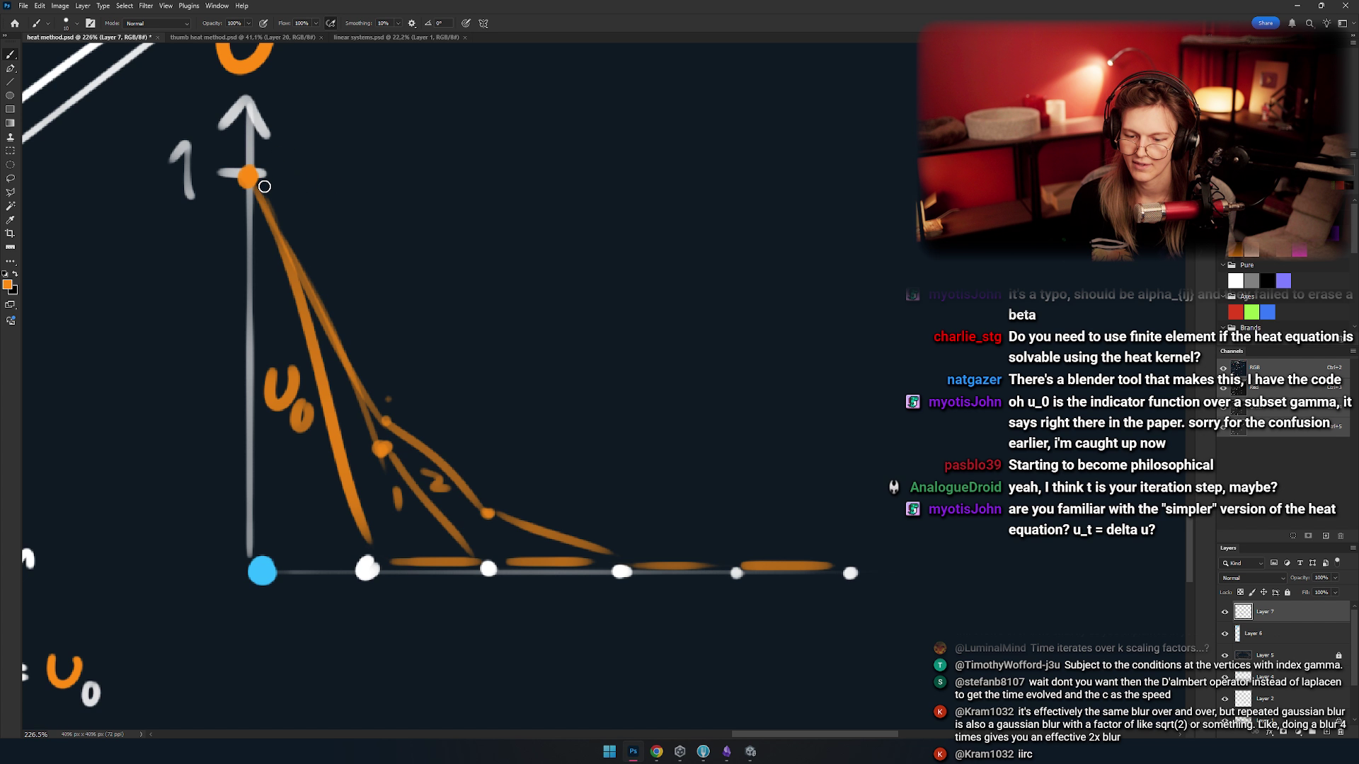
left_click_drag(477, 437, 428, 379)
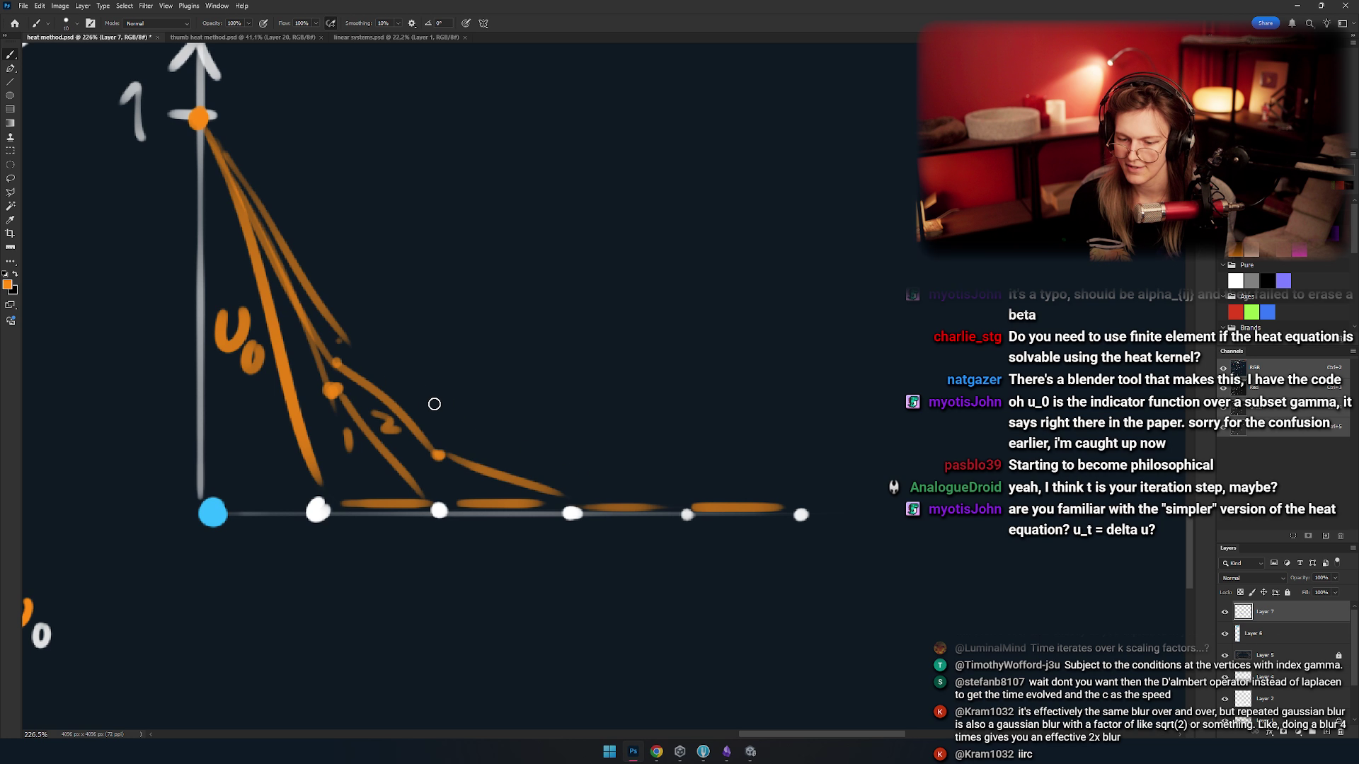
left_click(439, 428)
left_click_drag(358, 333, 440, 427)
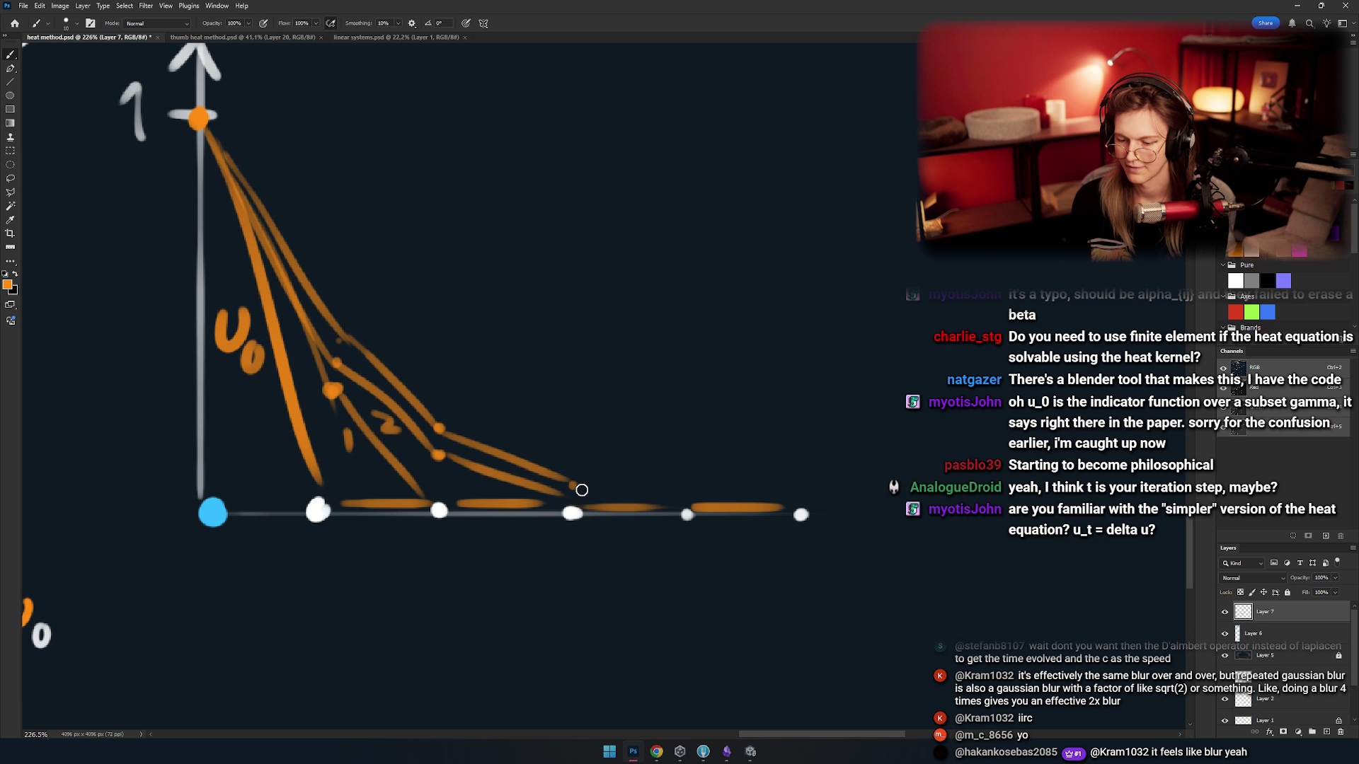
left_click_drag(431, 427, 712, 518)
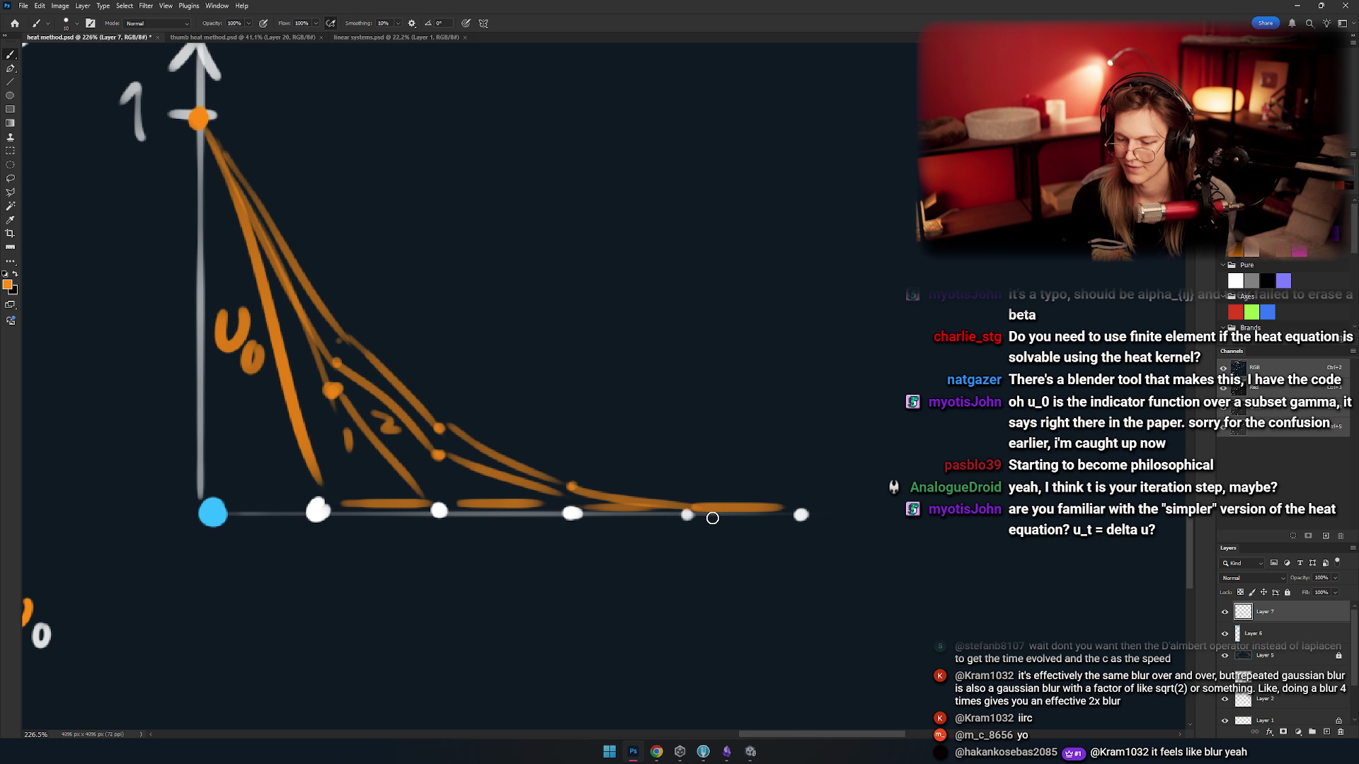
mouse_move(622, 477)
left_mouse_down()
mouse_move(588, 512)
mouse_move(642, 469)
mouse_move(559, 539)
left_mouse_up()
scroll(588, 512, "up", 5)
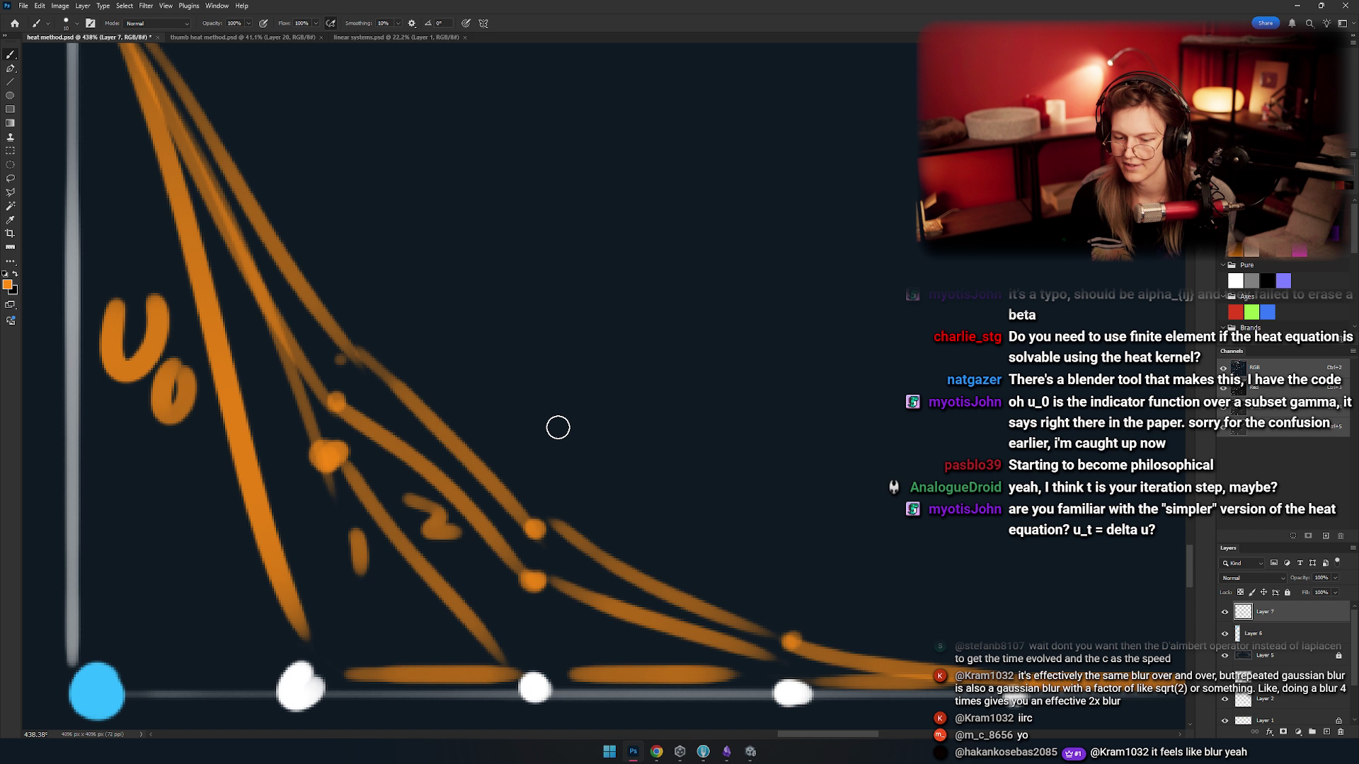
- Redraw a short orange stroke above the lower curve's tail
scroll(557, 427, "down", 8)
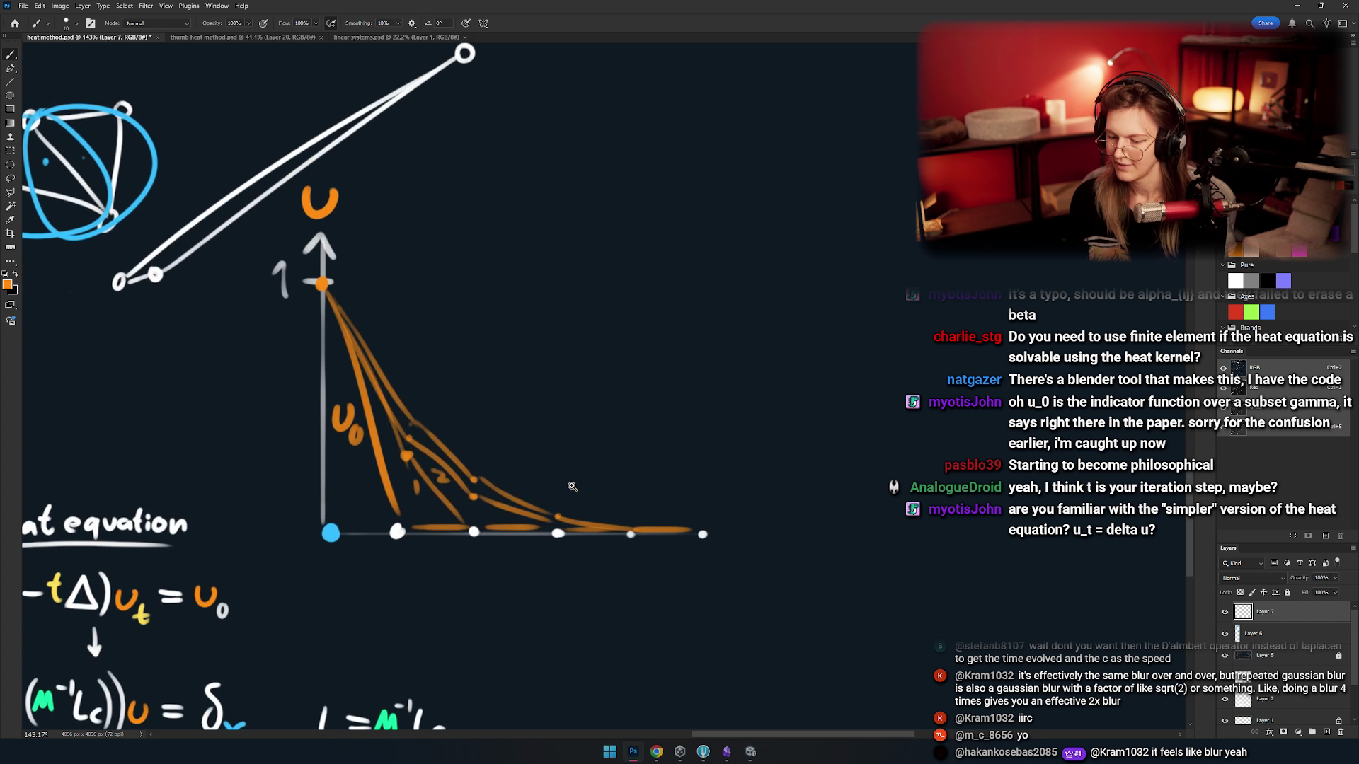
scroll(572, 486, "up", 4)
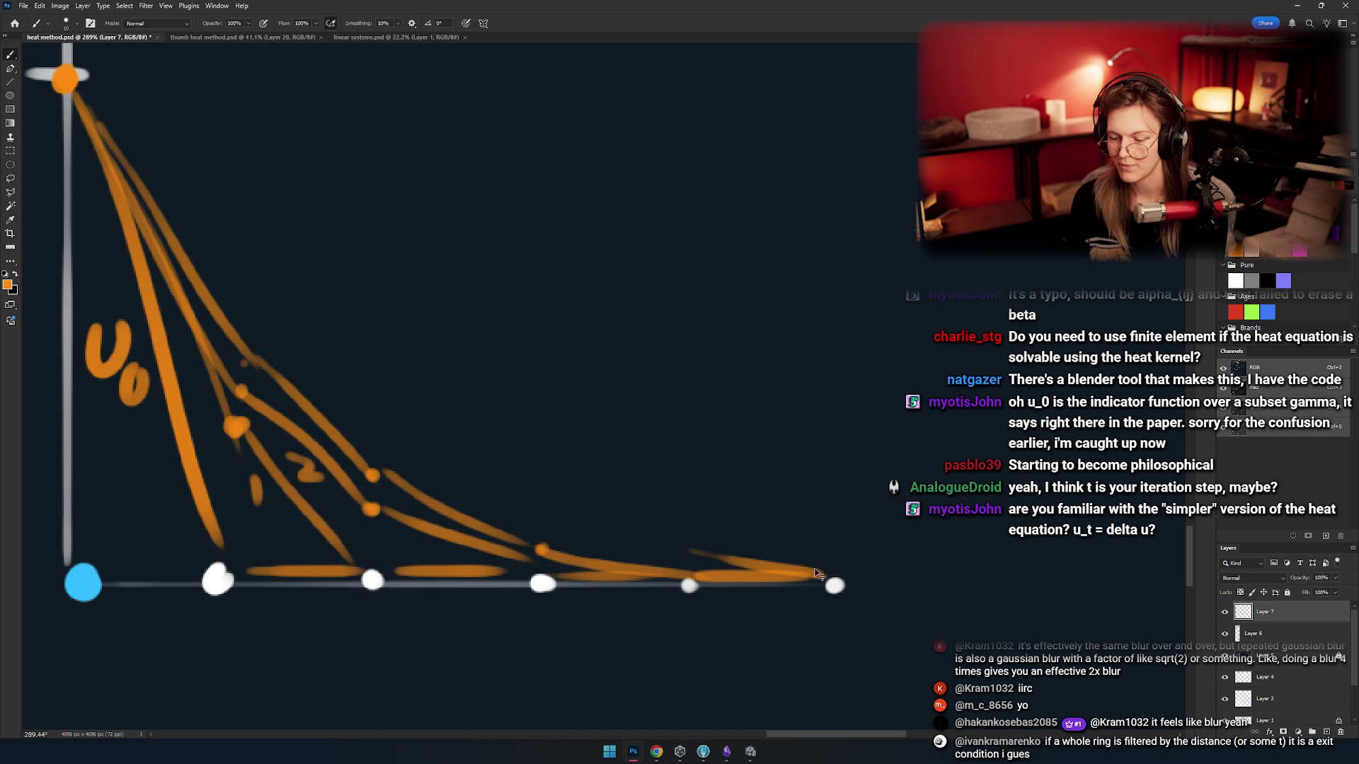
left_click_drag(690, 549, 814, 575)
key("ctrl+z")
left_click_drag(682, 556, 814, 574)
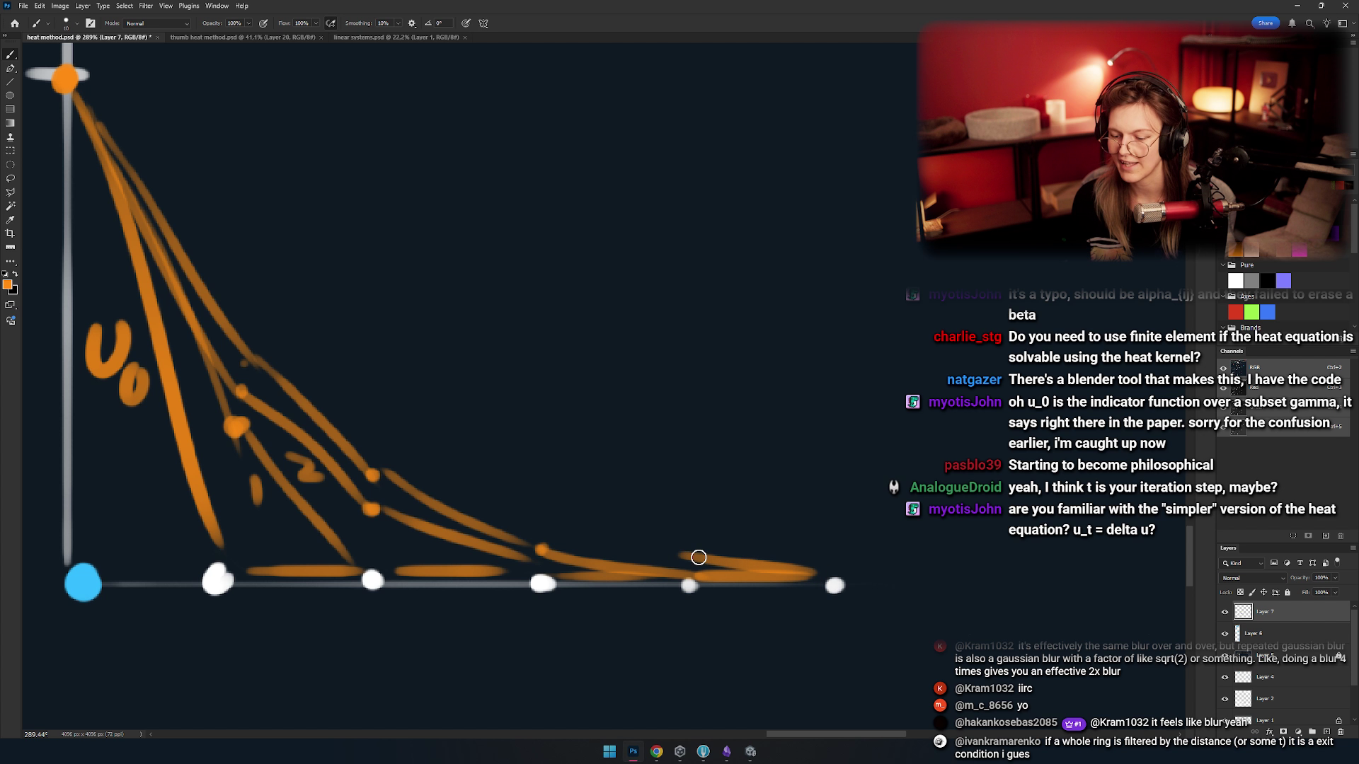
left_click_drag(546, 548, 782, 579)
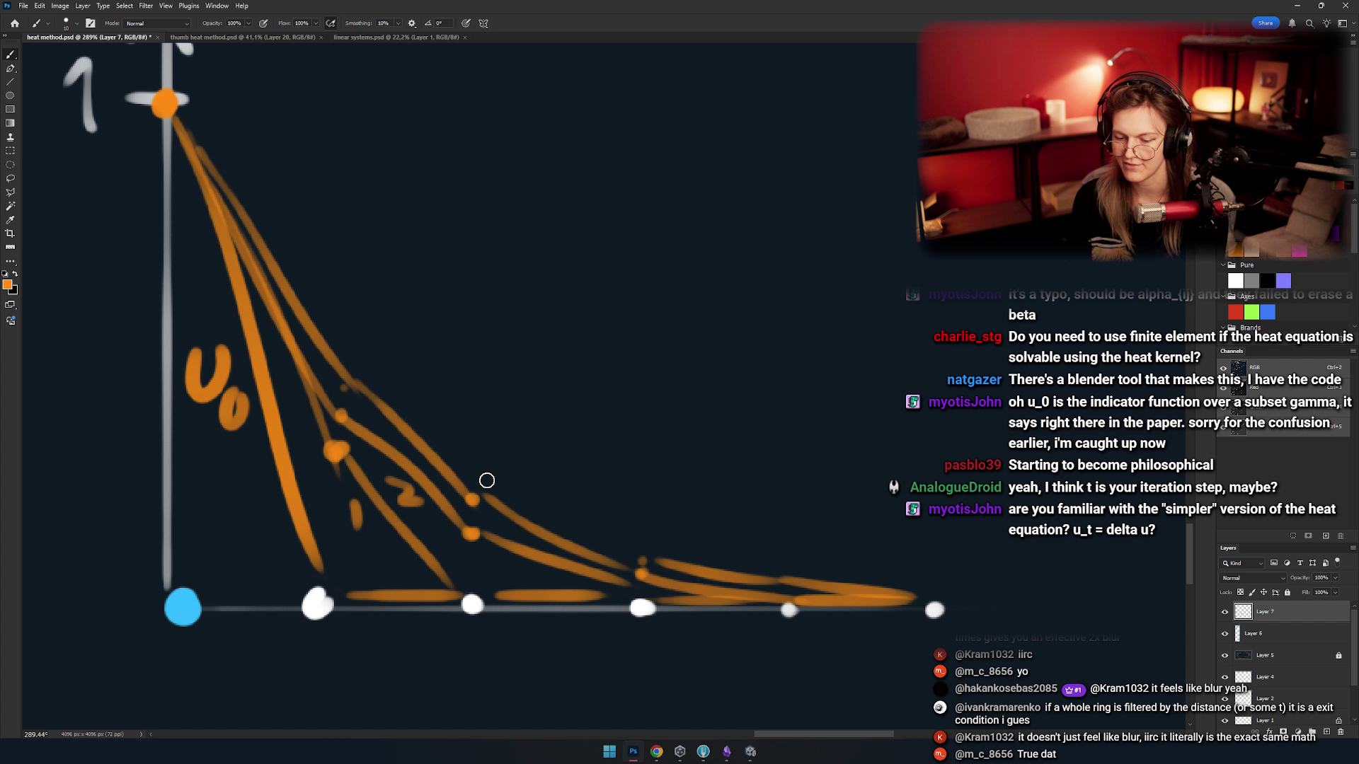
- Draw more flattening orange decay curves down to the right toward the baseline
left_click_drag(479, 478, 640, 560)
key("ctrl+z")
key("ctrl+shift+z")
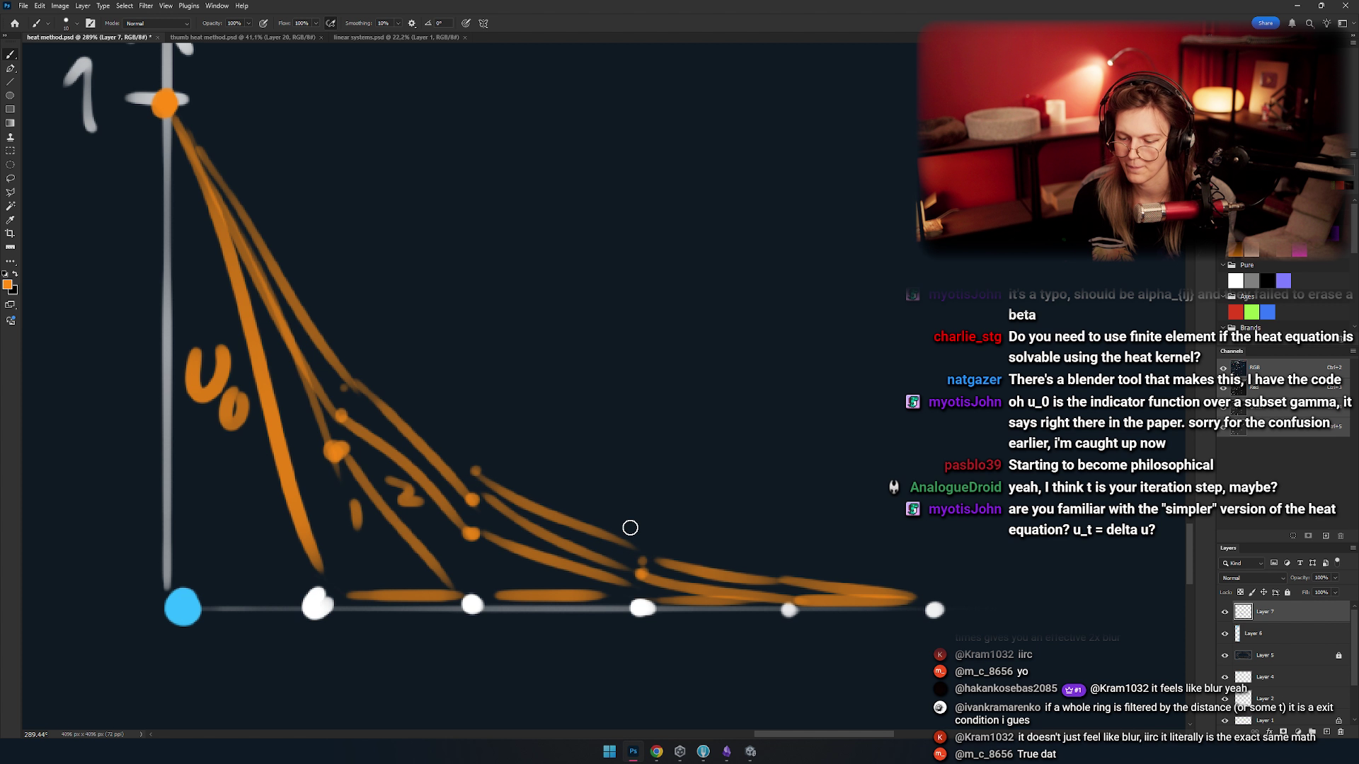
key("ctrl+z")
left_click_drag(474, 470, 616, 546)
left_click_drag(562, 463, 681, 531)
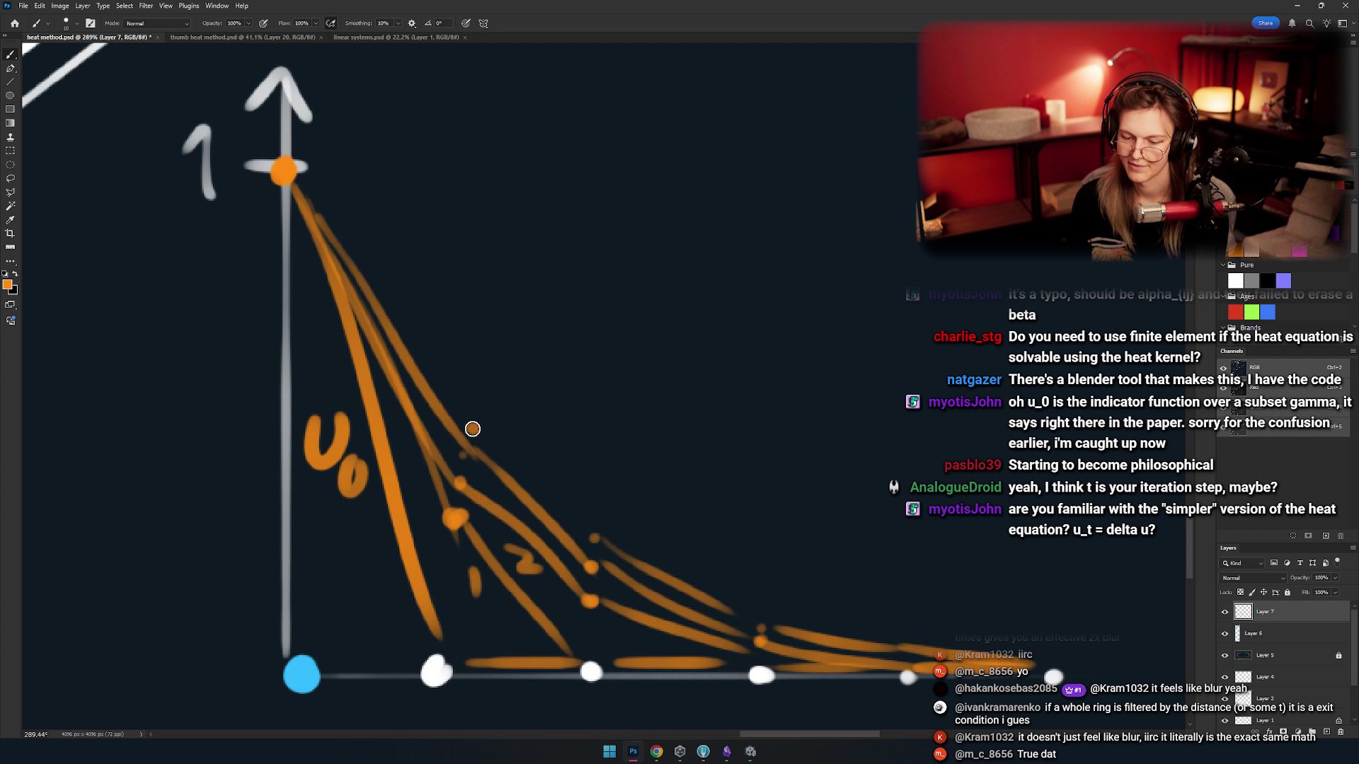
left_click_drag(473, 428, 598, 532)
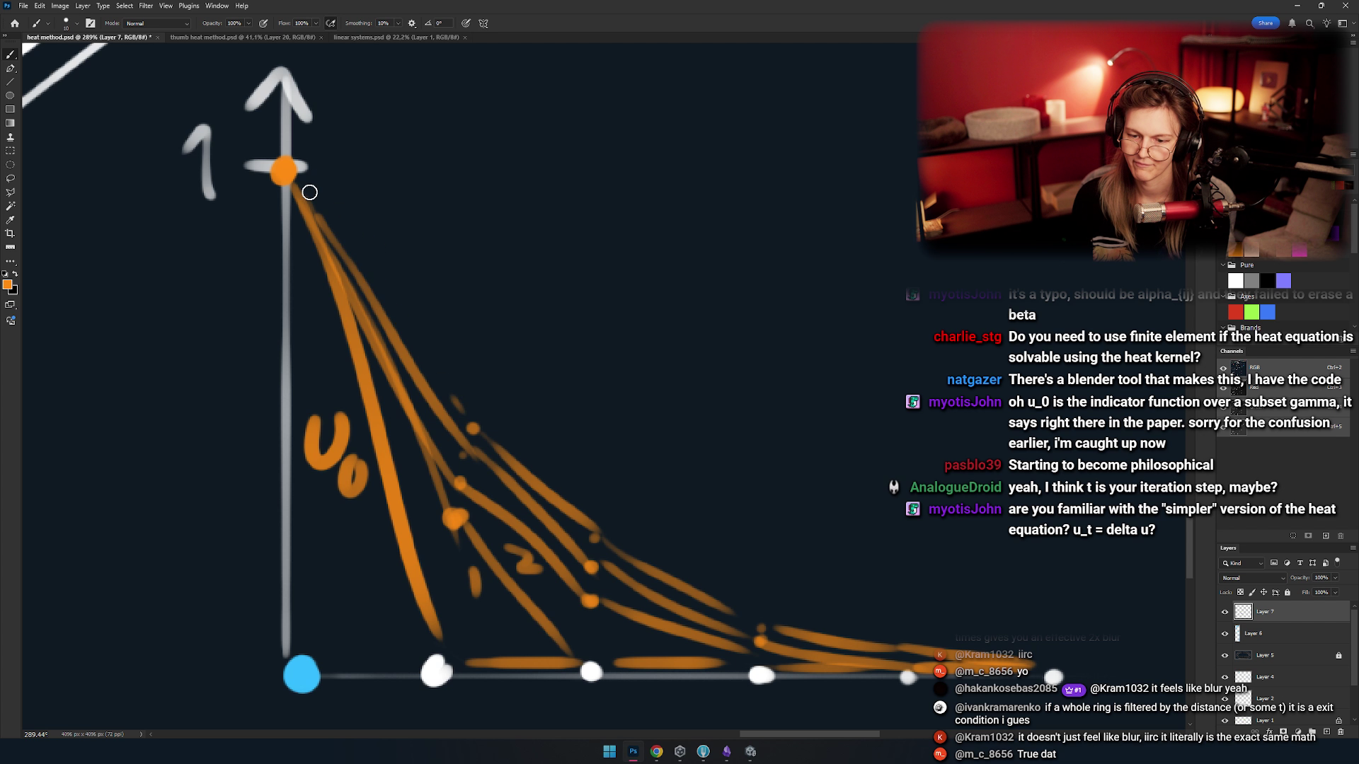
scroll(558, 437, "down", 6)
scroll(557, 437, "up", 5)
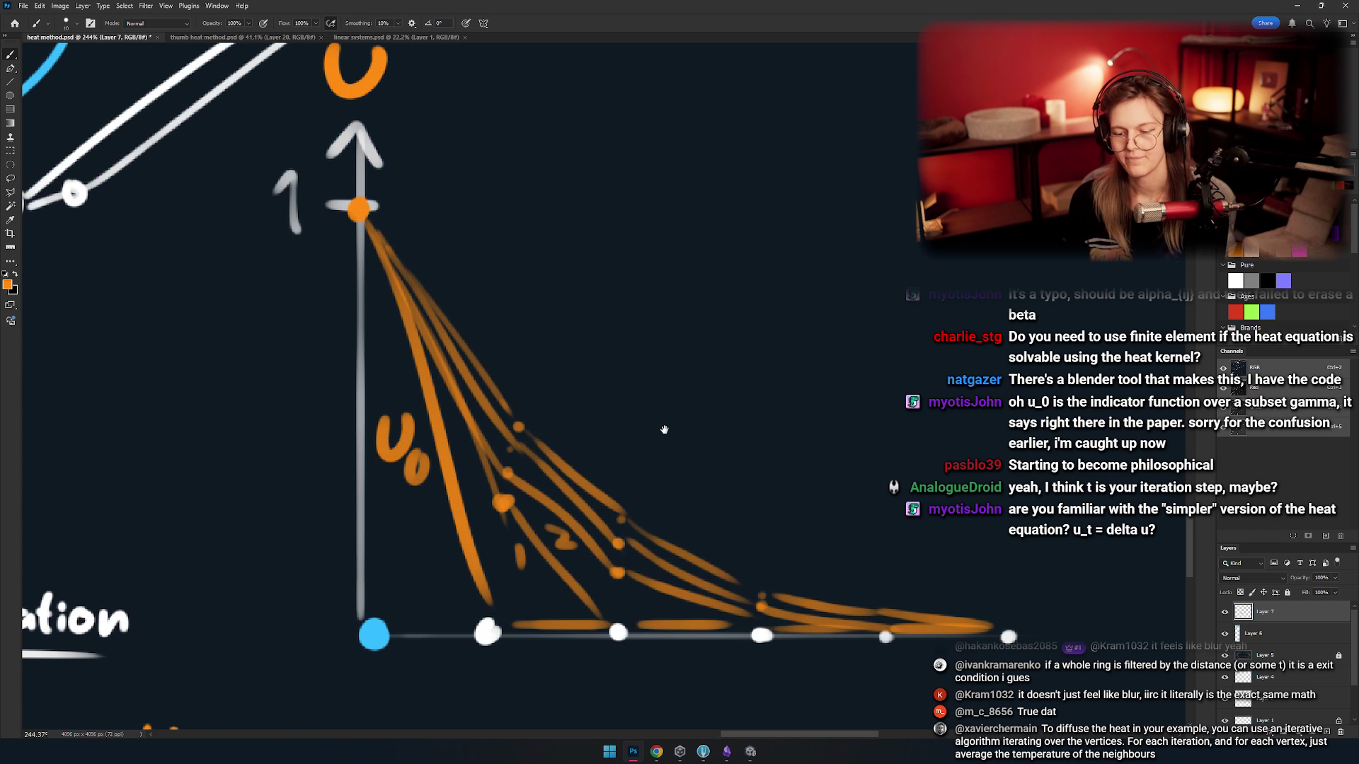
scroll(662, 425, "down", 2)
scroll(651, 421, "up", 2)
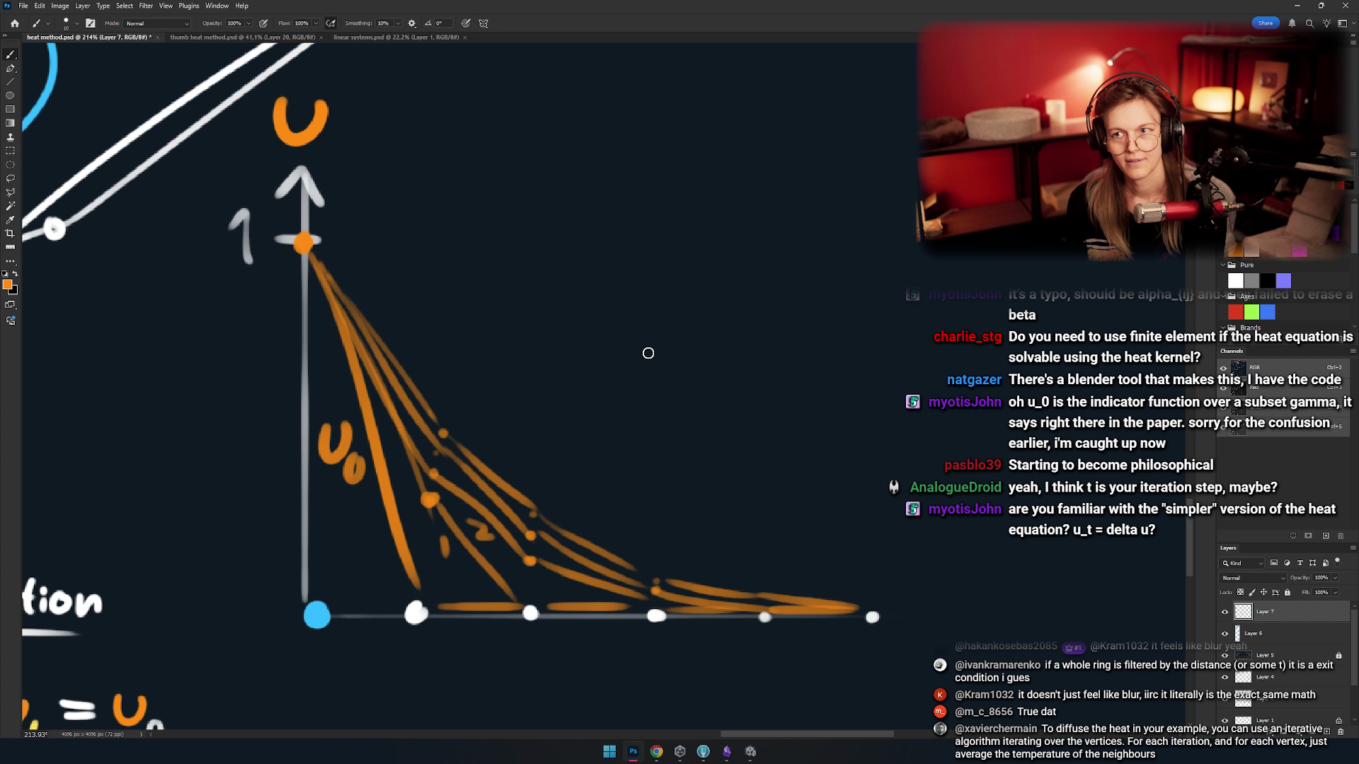
- Try orange ellipses around the decay curves and the top value, undoing both
mouse_move(638, 332)
left_mouse_down()
mouse_move(625, 281)
mouse_move(638, 364)
mouse_move(619, 339)
mouse_move(676, 406)
left_mouse_up()
scroll(676, 406, "down", 5)
scroll(676, 406, "up", 4)
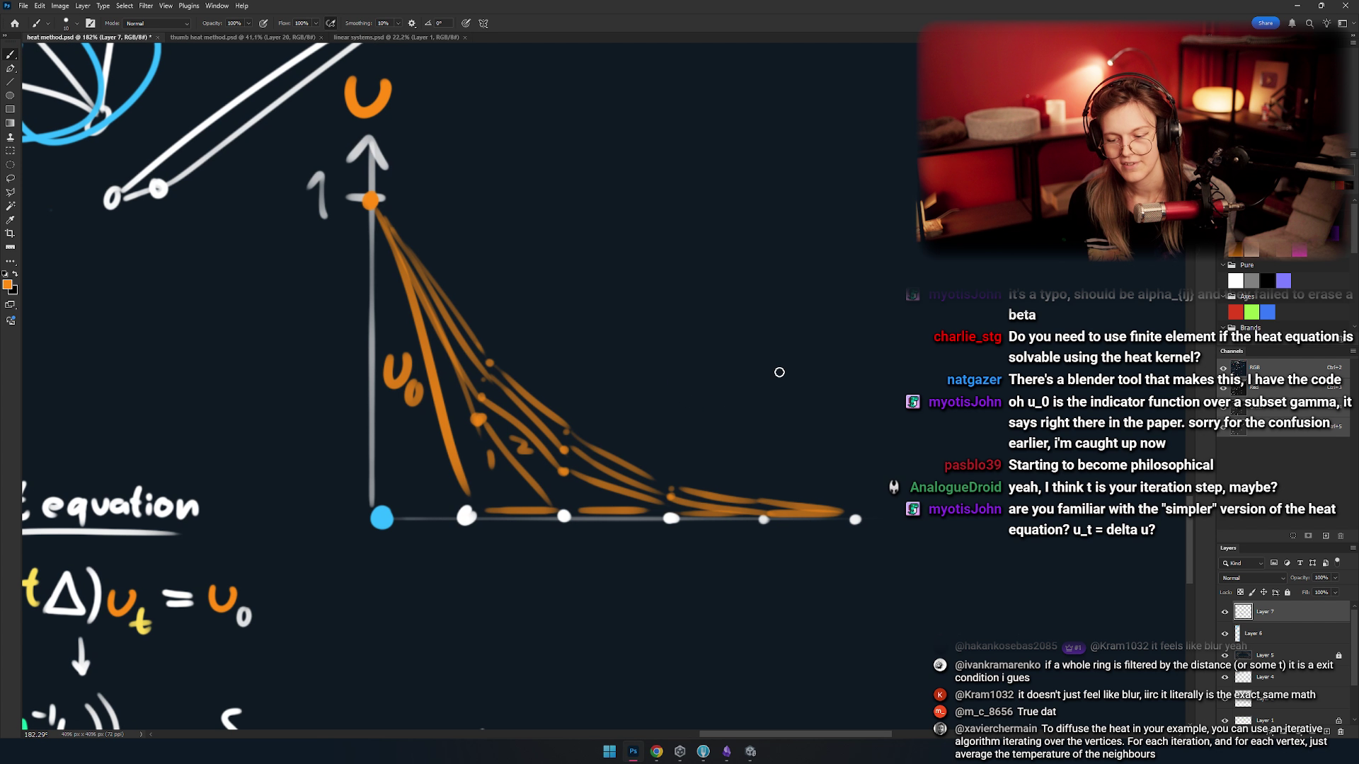
left_click_drag(792, 332, 725, 640)
key("ctrl+z")
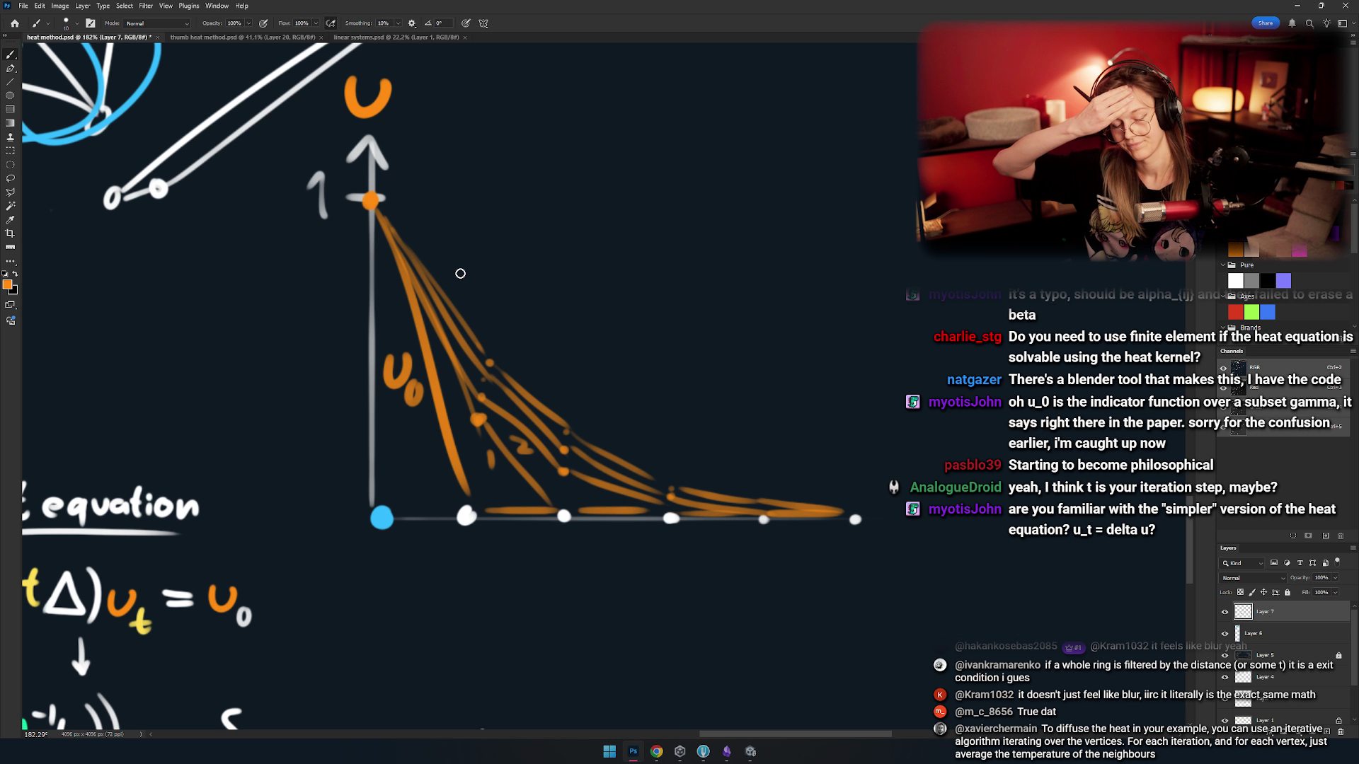
left_click_drag(357, 180, 347, 191)
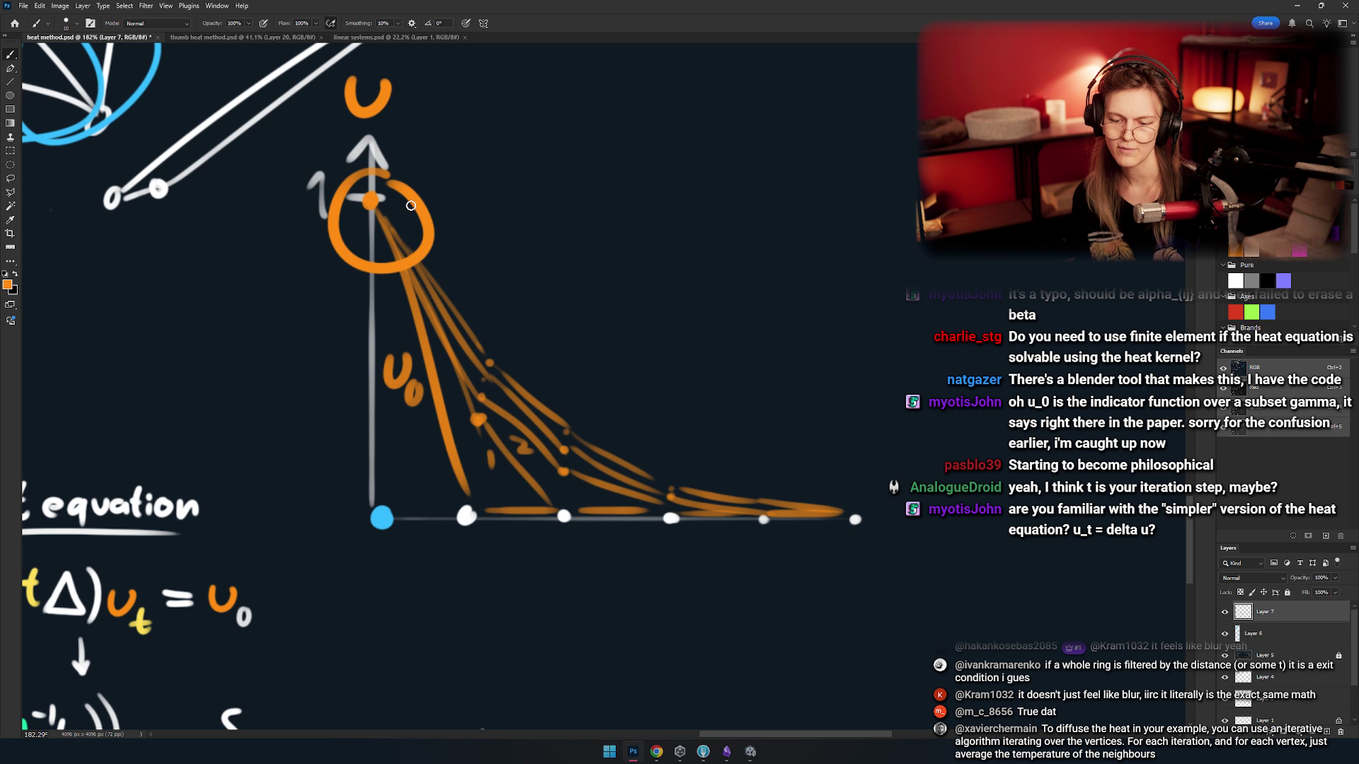
key("ctrl+z")
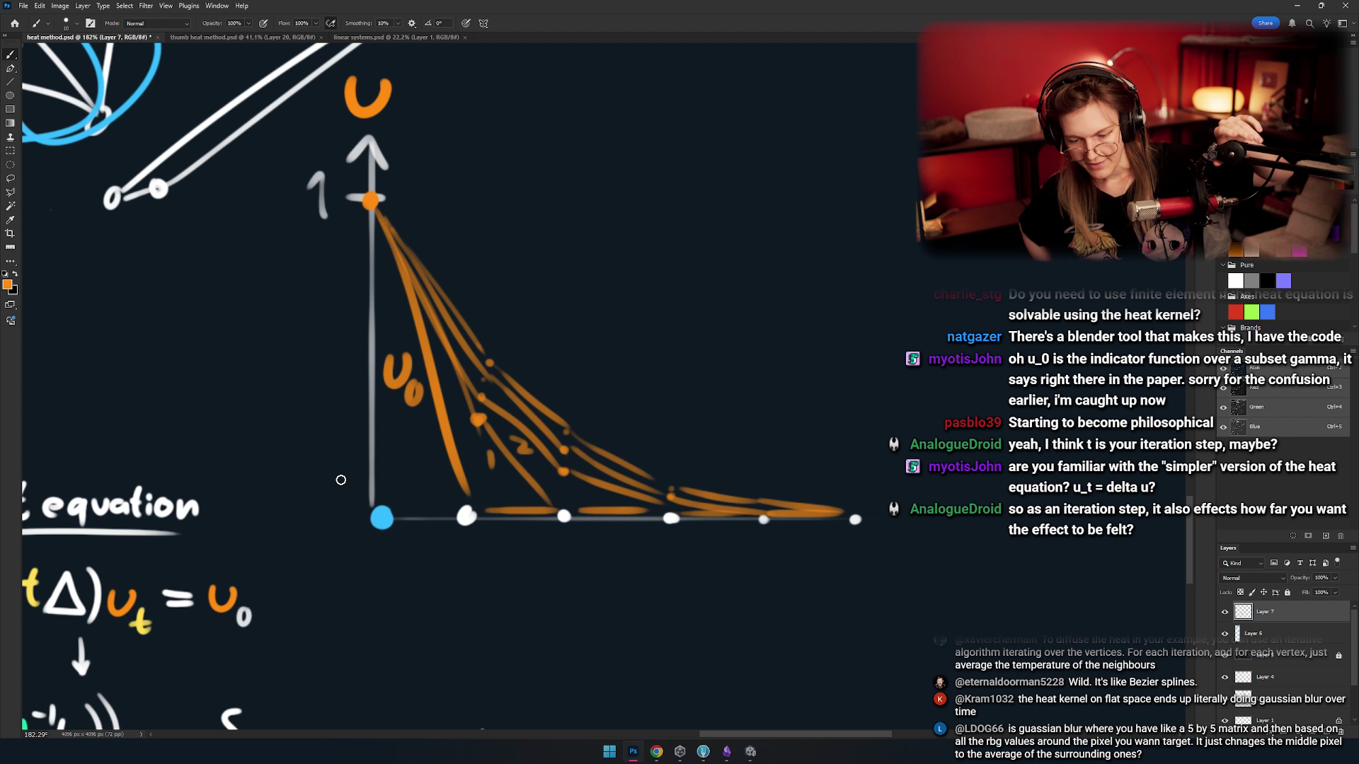
- Set the brush size to 19, try and undo a large ellipse around the plot
right_click(517, 385)
key("Return")
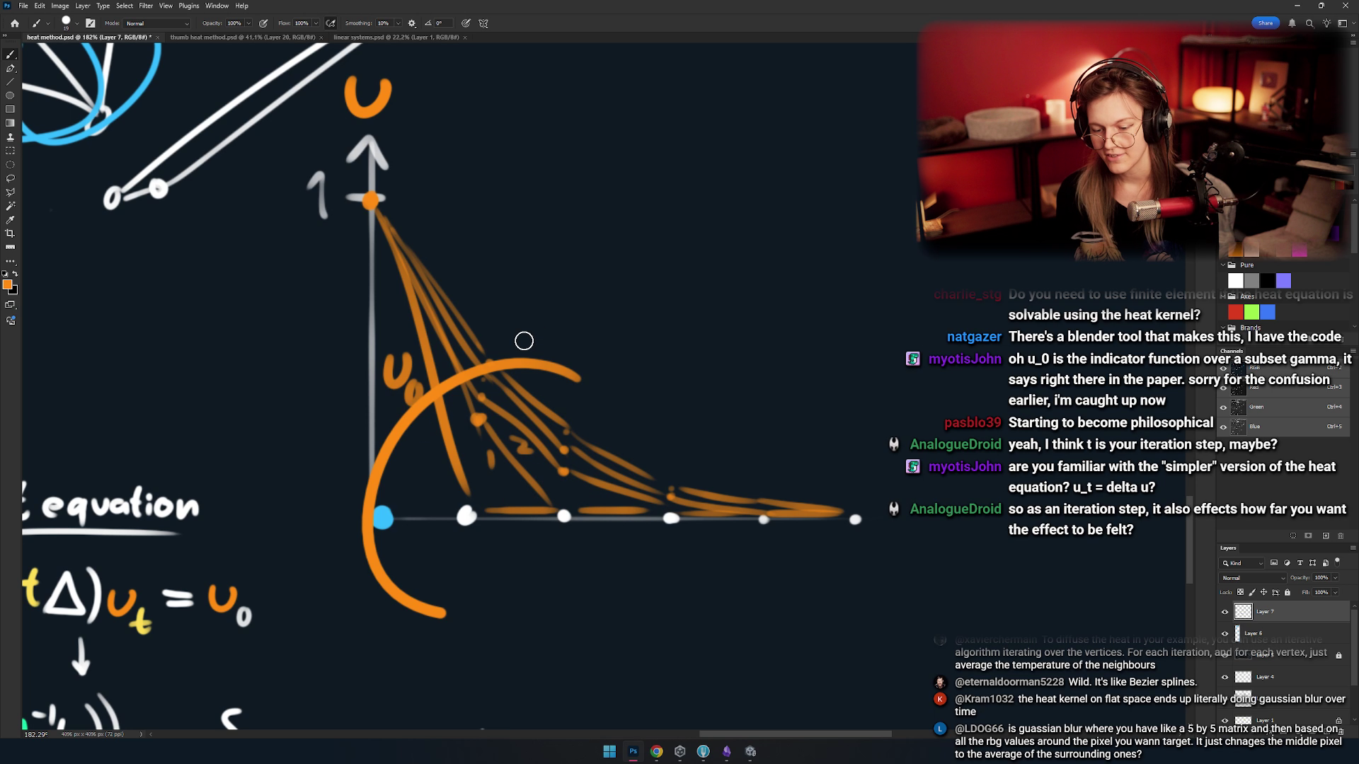
left_click_drag(522, 438, 490, 375)
mouse_move(736, 283)
left_mouse_down()
mouse_move(455, 607)
mouse_move(446, 238)
left_mouse_up()
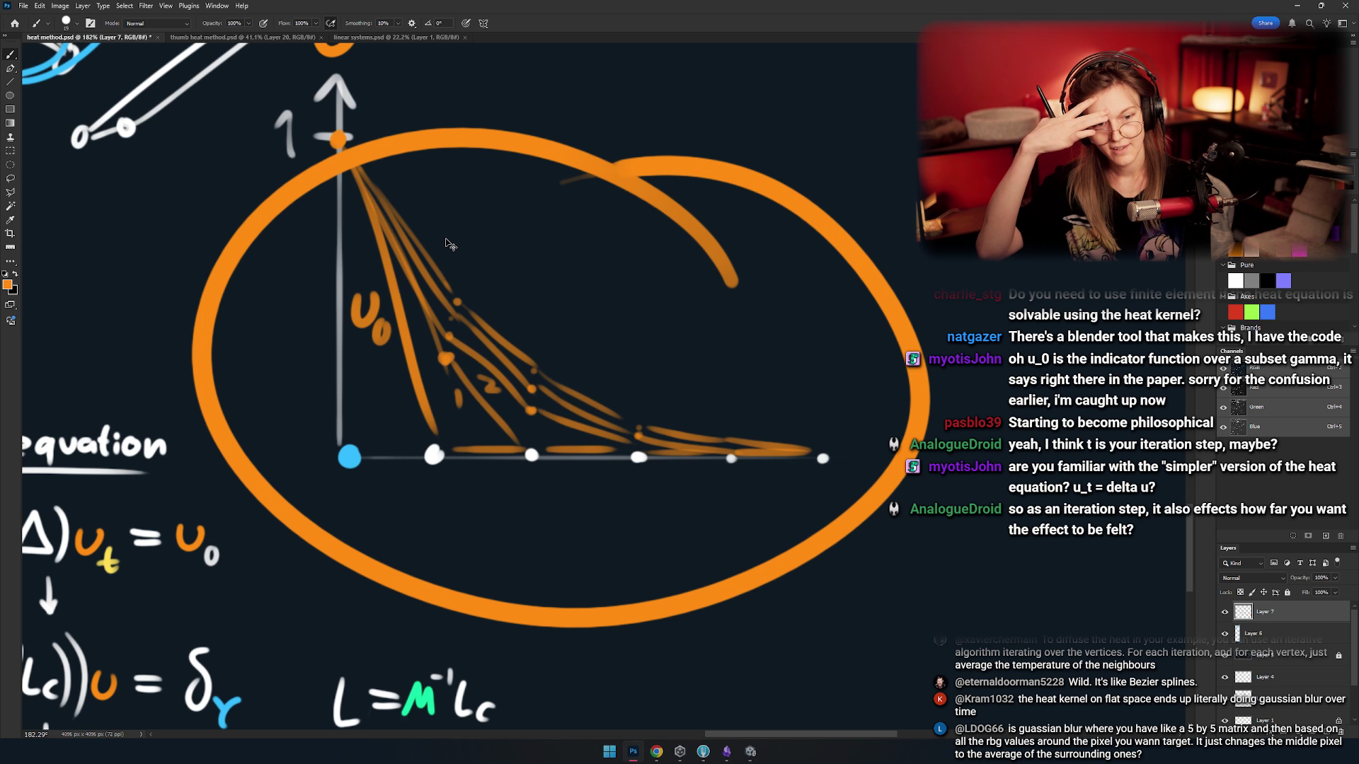
key("ctrl+z")
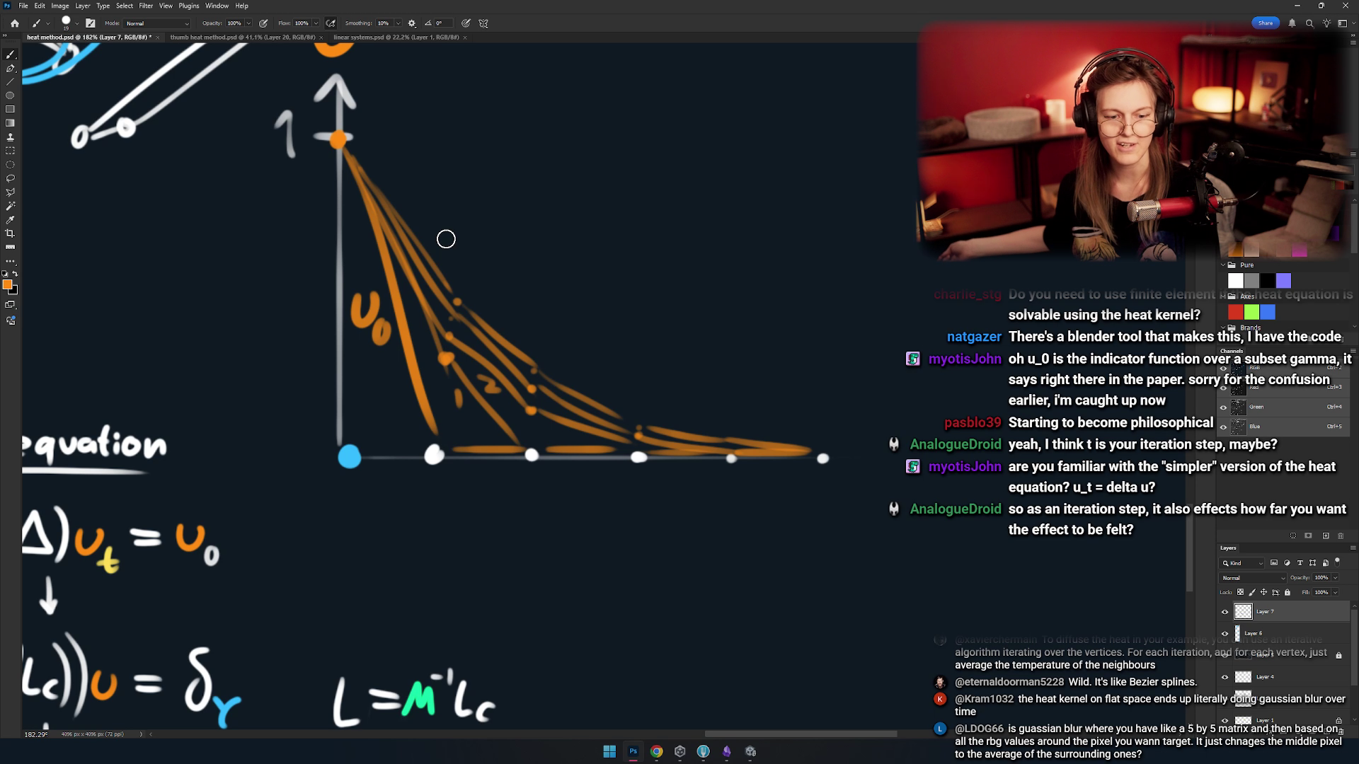
scroll(556, 310, "right", 3)
scroll(555, 310, "down", 5)
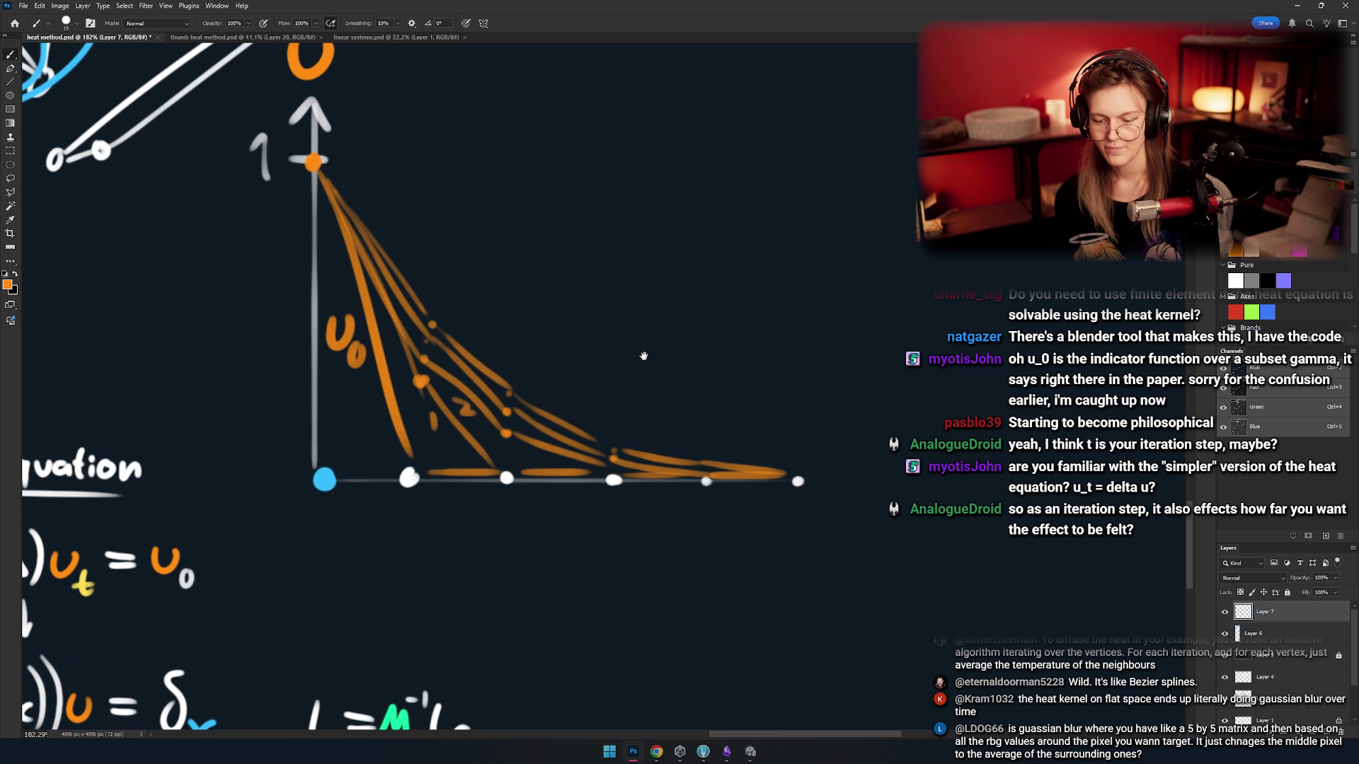
left_click_drag(498, 374, 743, 303)
scroll(566, 358, "up", 8)
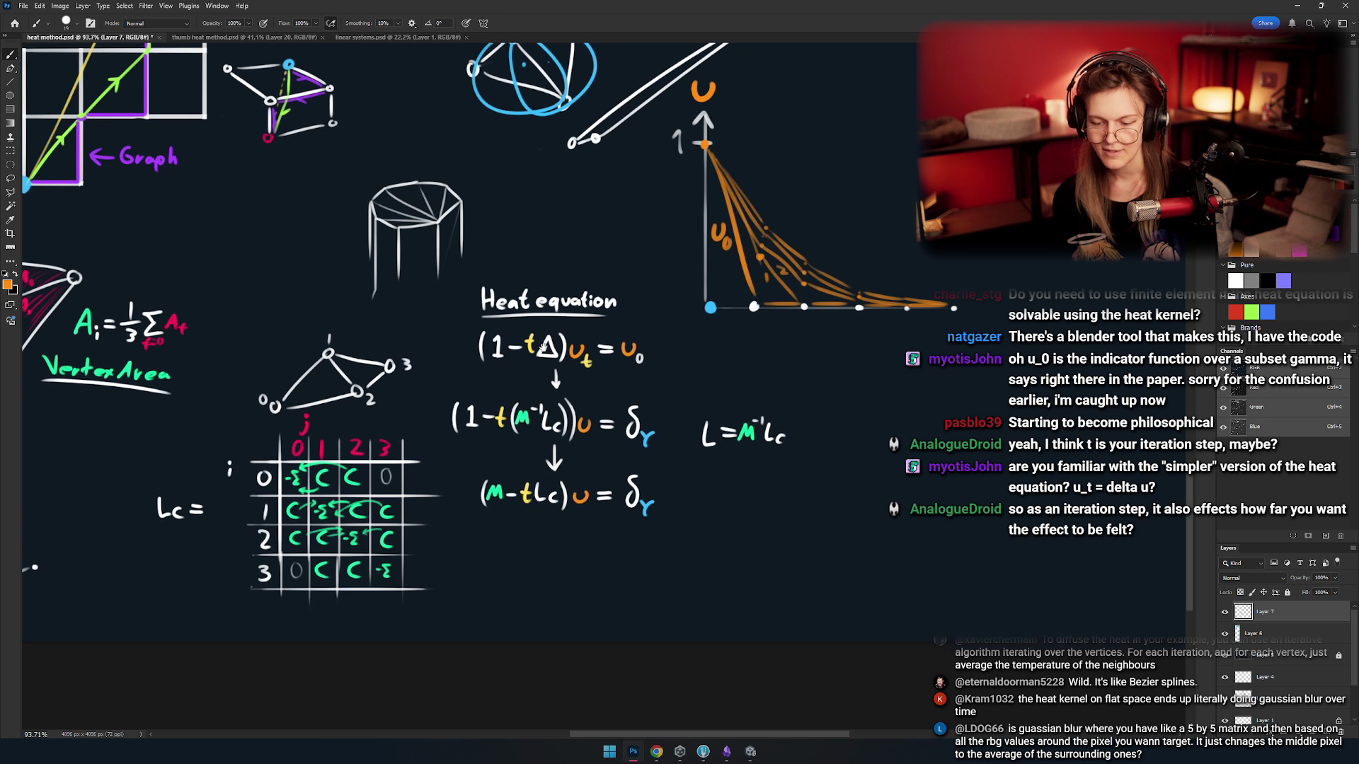
left_click_drag(534, 227, 475, 245)
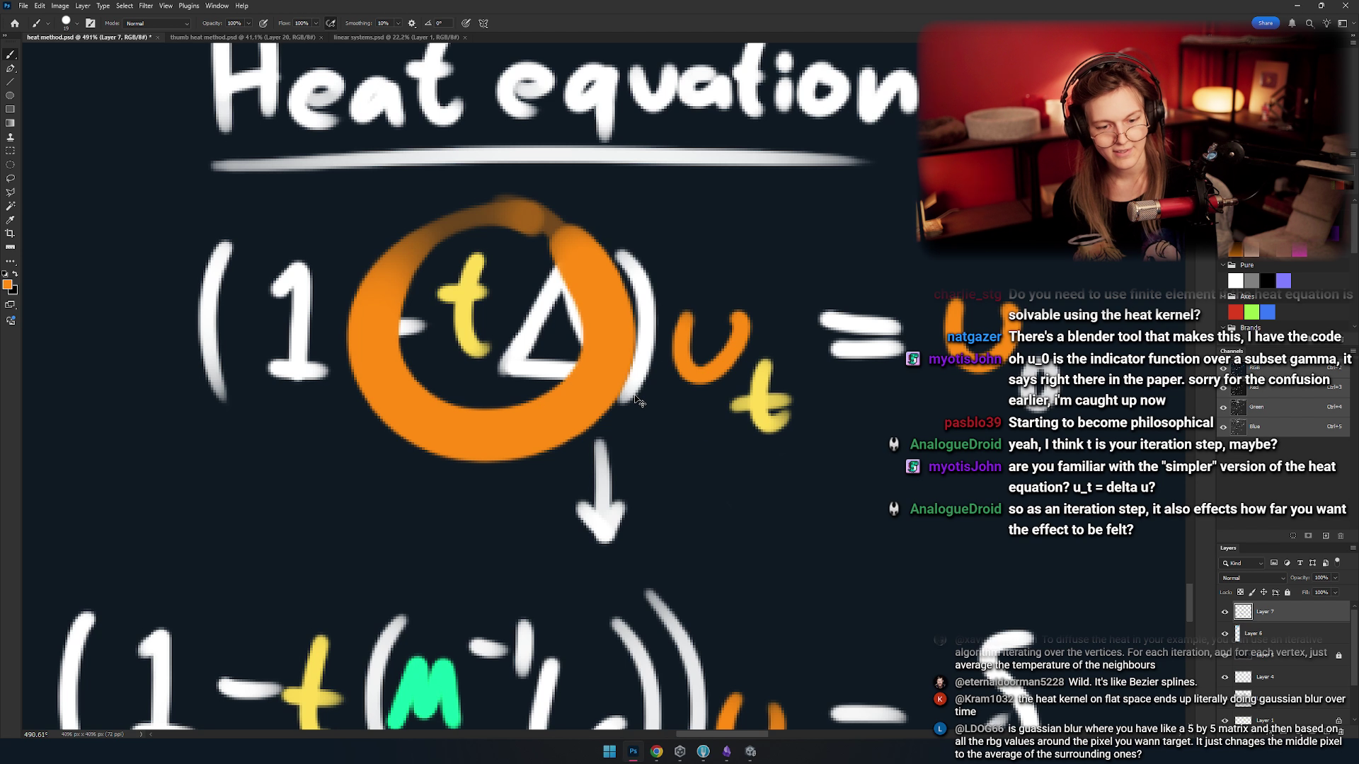
key("ctrl+z")
mouse_move(358, 255)
left_mouse_down()
mouse_move(611, 310)
mouse_move(630, 219)
left_mouse_up()
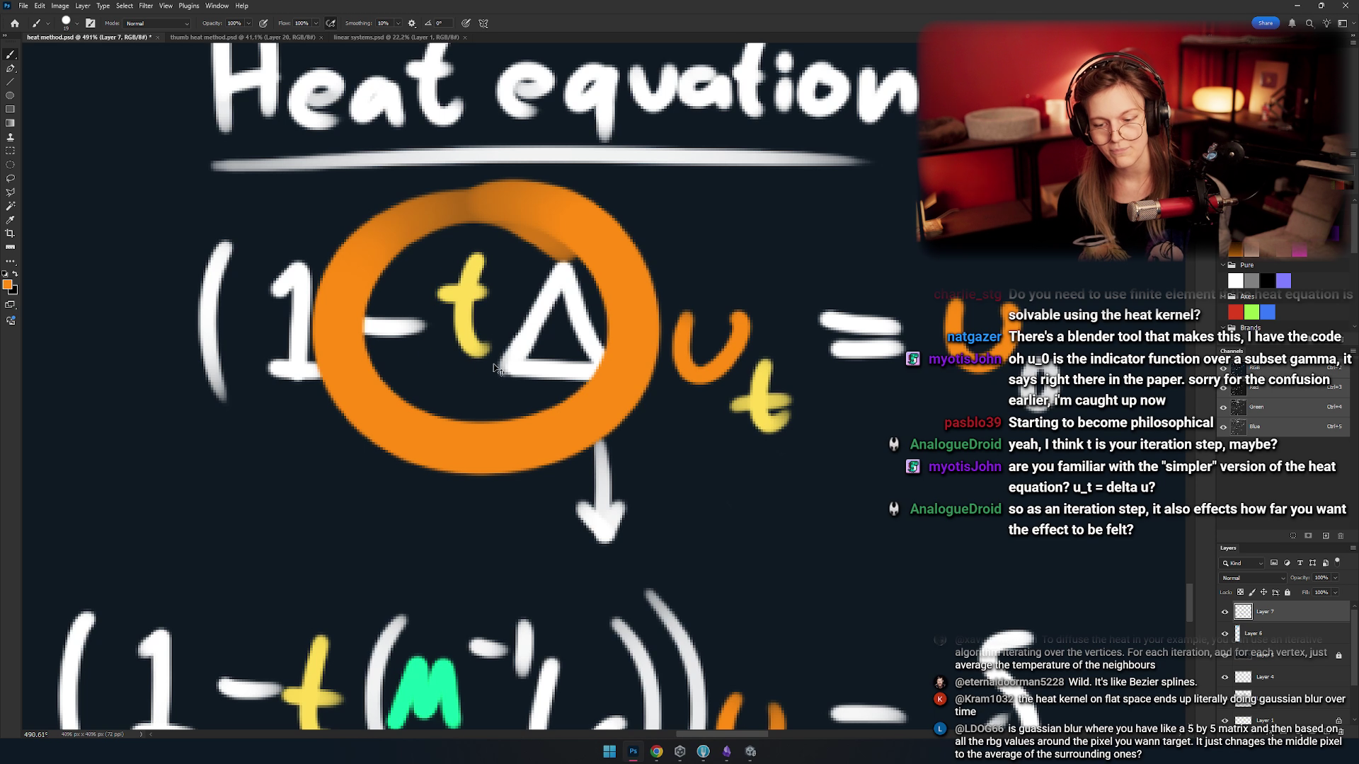
key("ctrl+z")
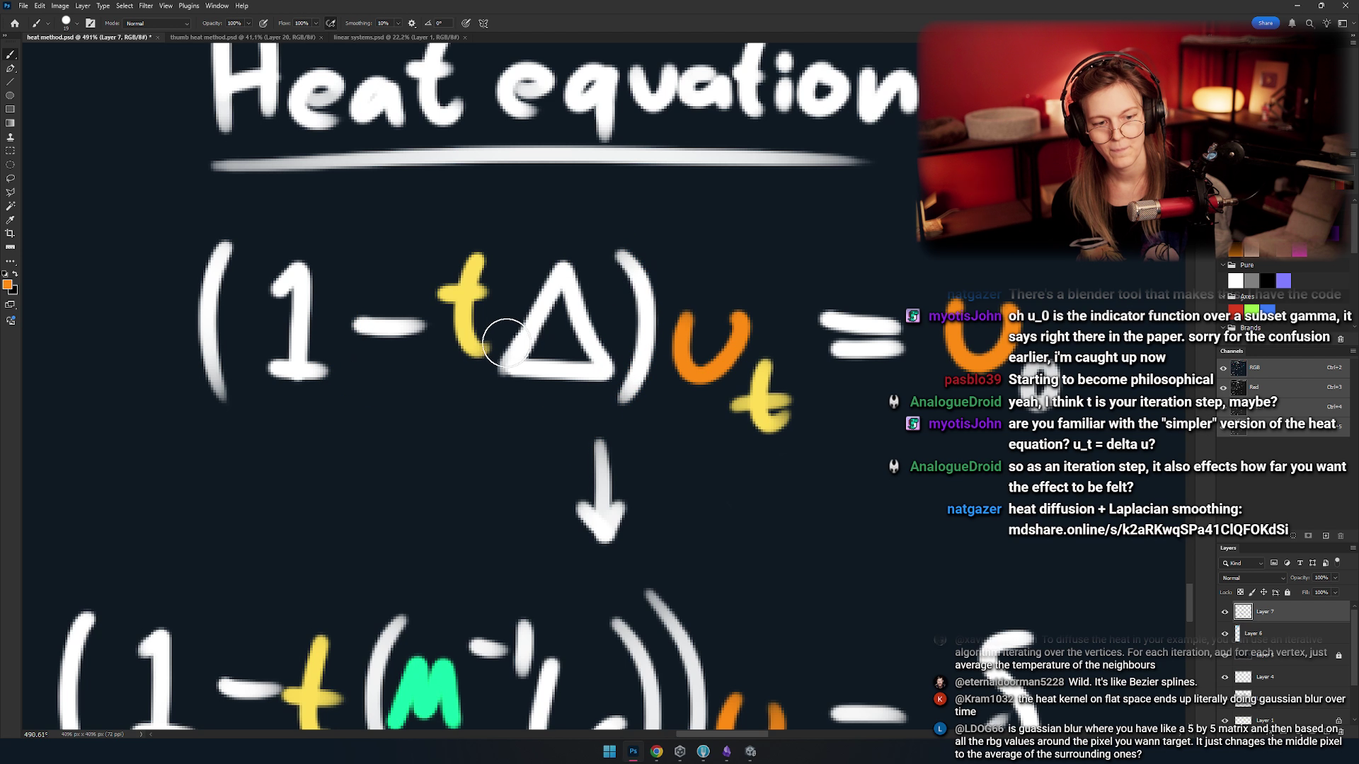
scroll(505, 406, "down", 10)
scroll(505, 406, "up", 5)
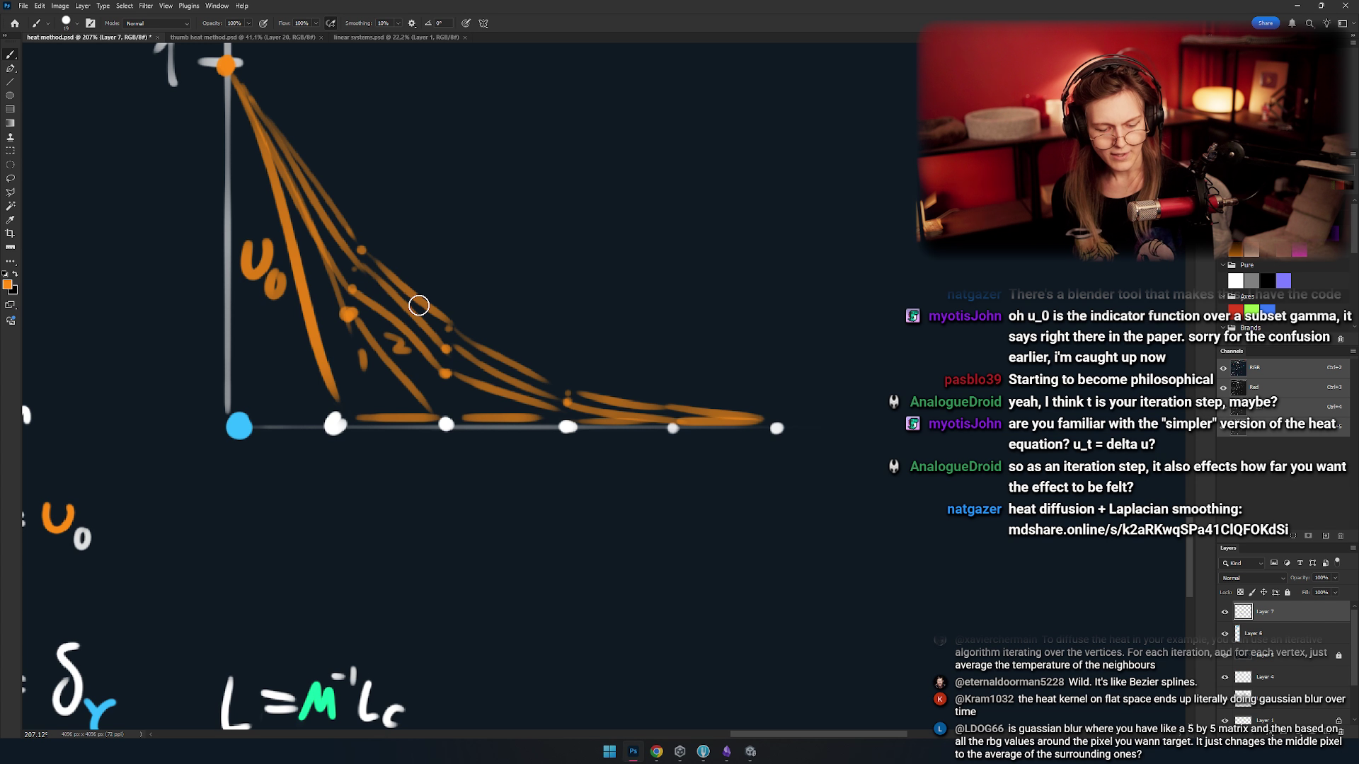
- Draw a white curved arrow over the curves, then remove it
key("d")
key("x")
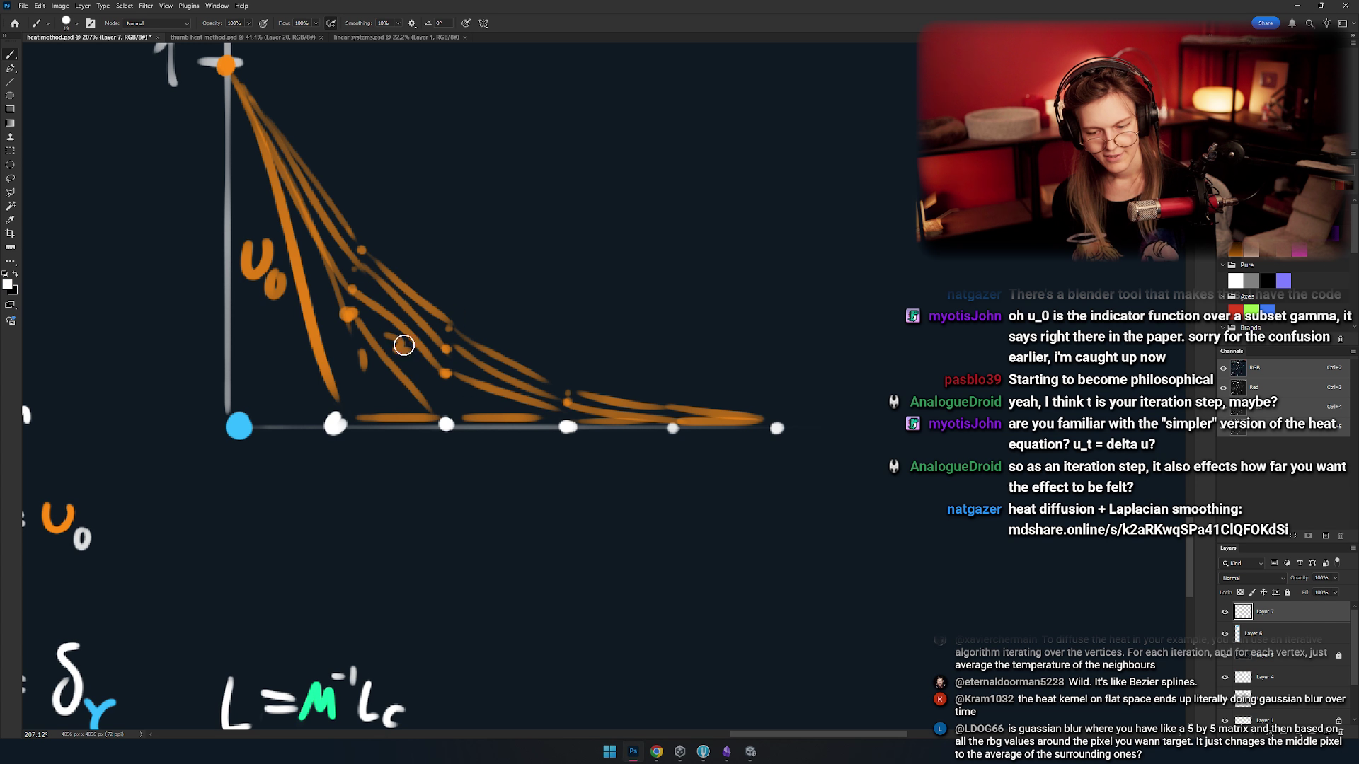
scroll(467, 447, "right", 3)
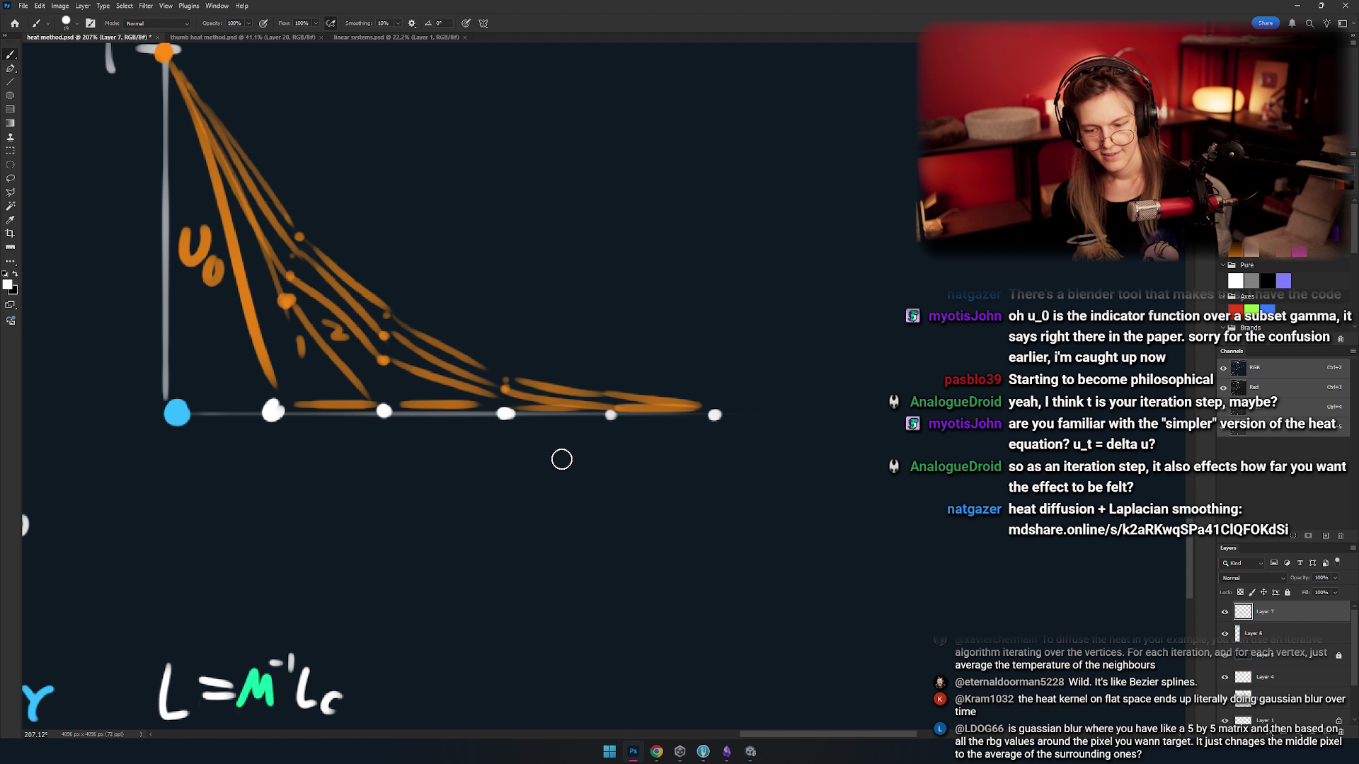
scroll(559, 456, "left", 5)
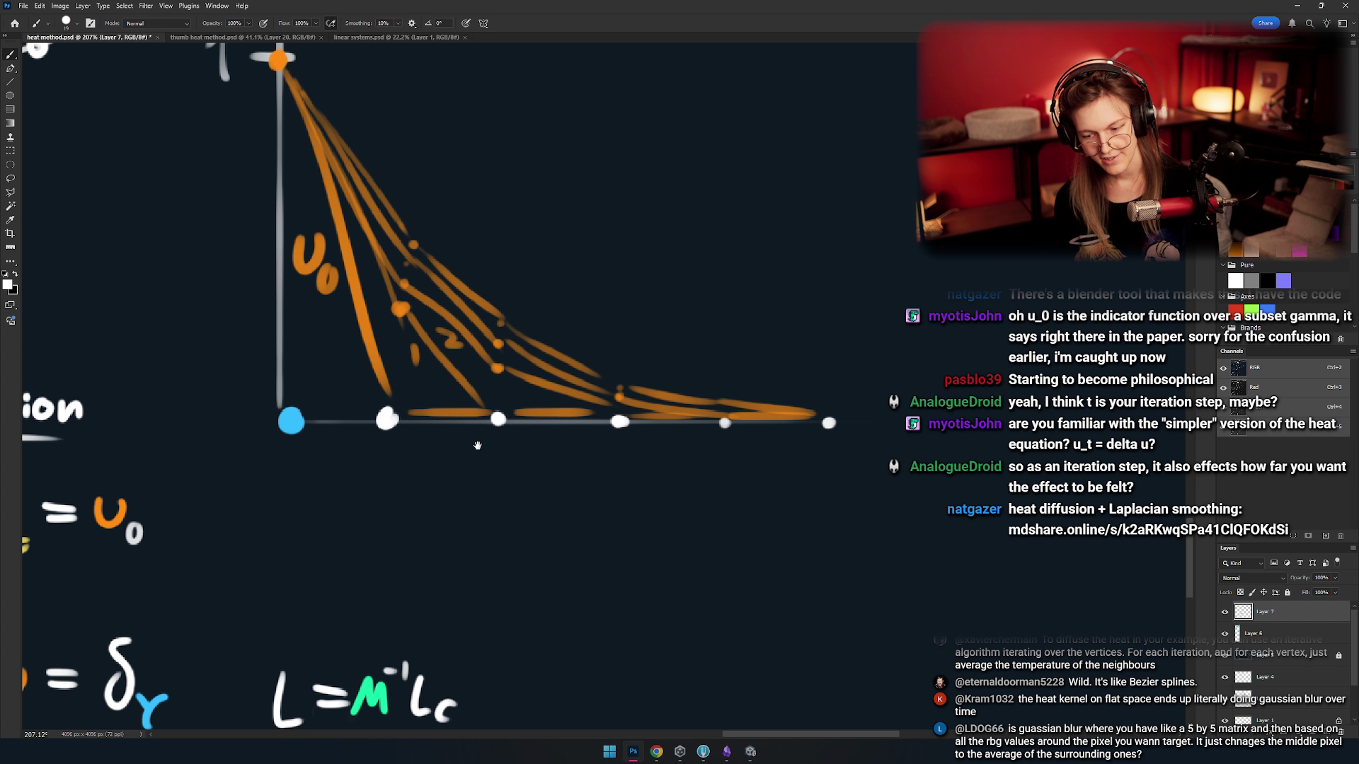
left_click_drag(576, 414, 493, 481)
left_click_drag(450, 405, 505, 414)
left_click_drag(368, 246, 767, 403)
left_click_drag(714, 358, 680, 461)
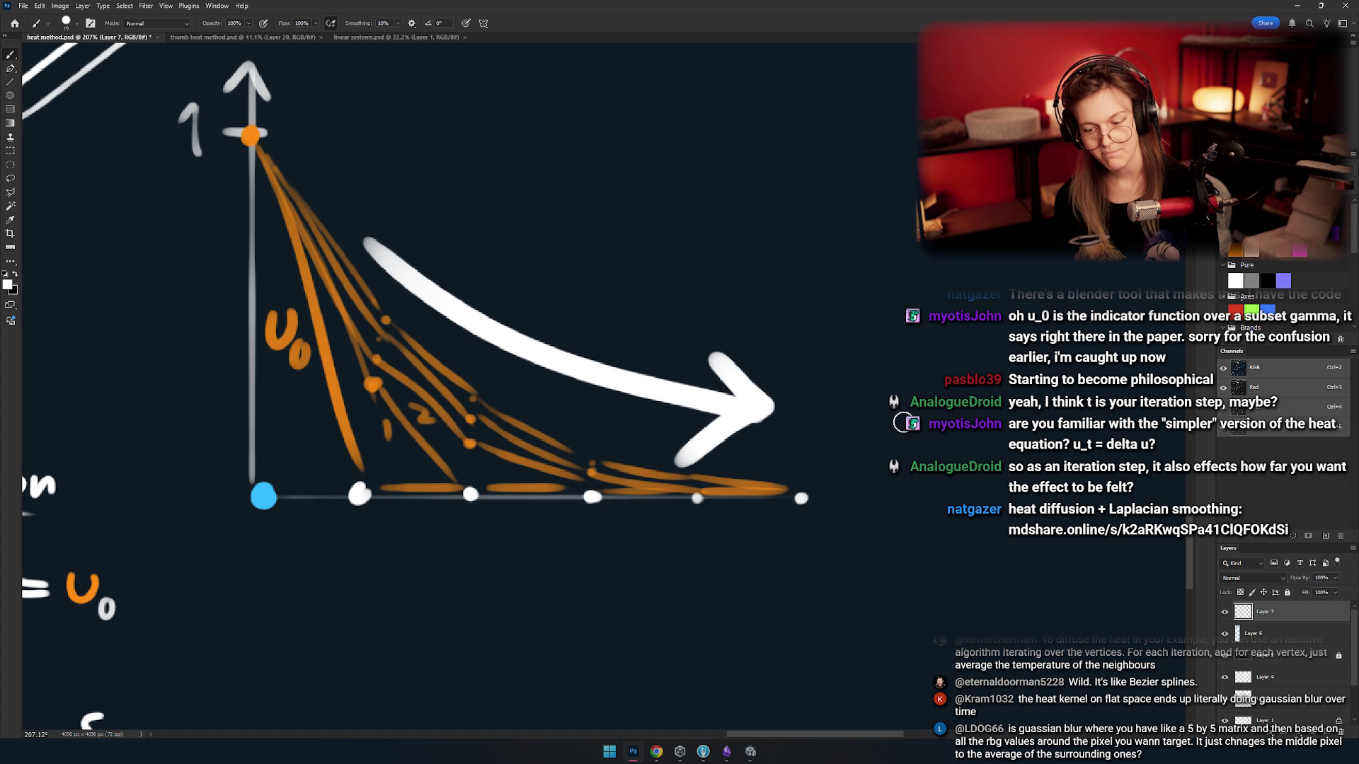
key("ctrl+z")
key("ctrl+z")
key("ctrl+z")
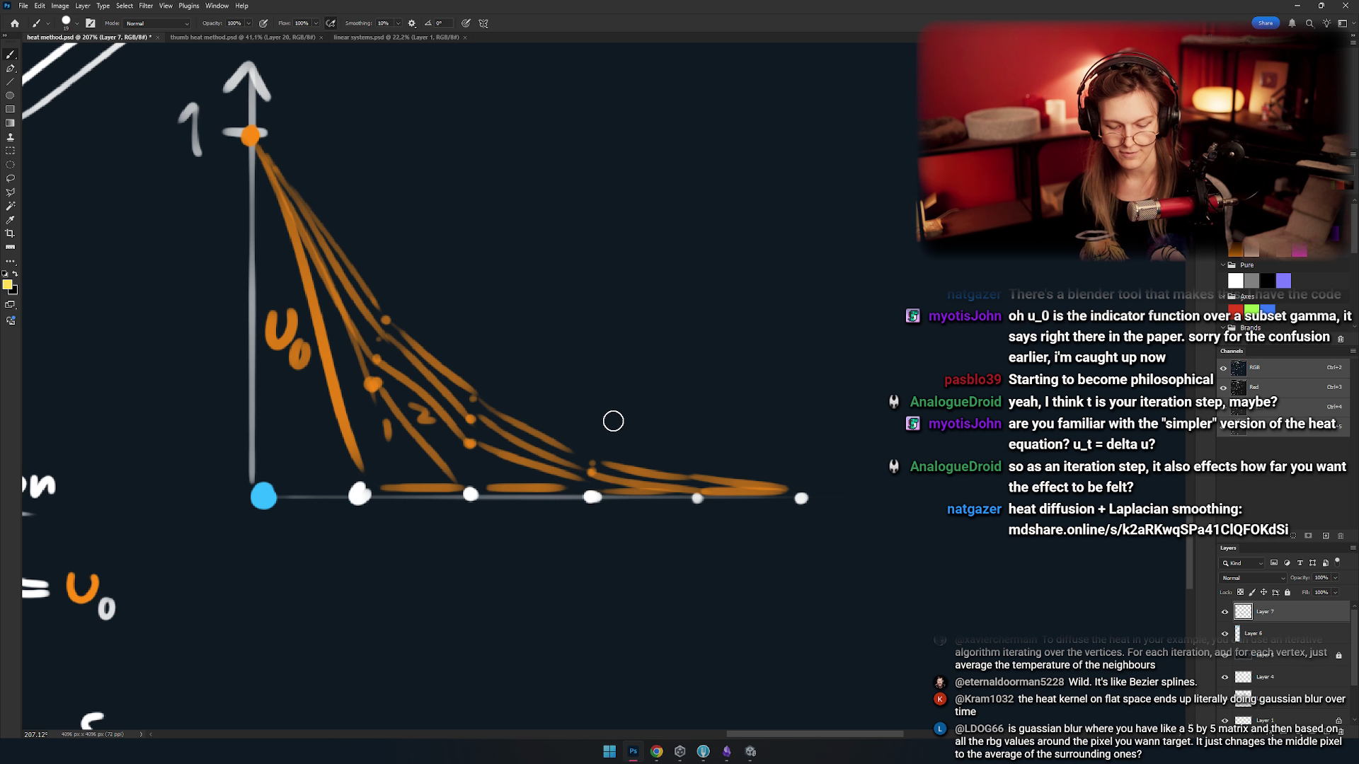
- Write a yellow n and a yellow t/n below the horizontal axis
scroll(609, 424, "down", 2)
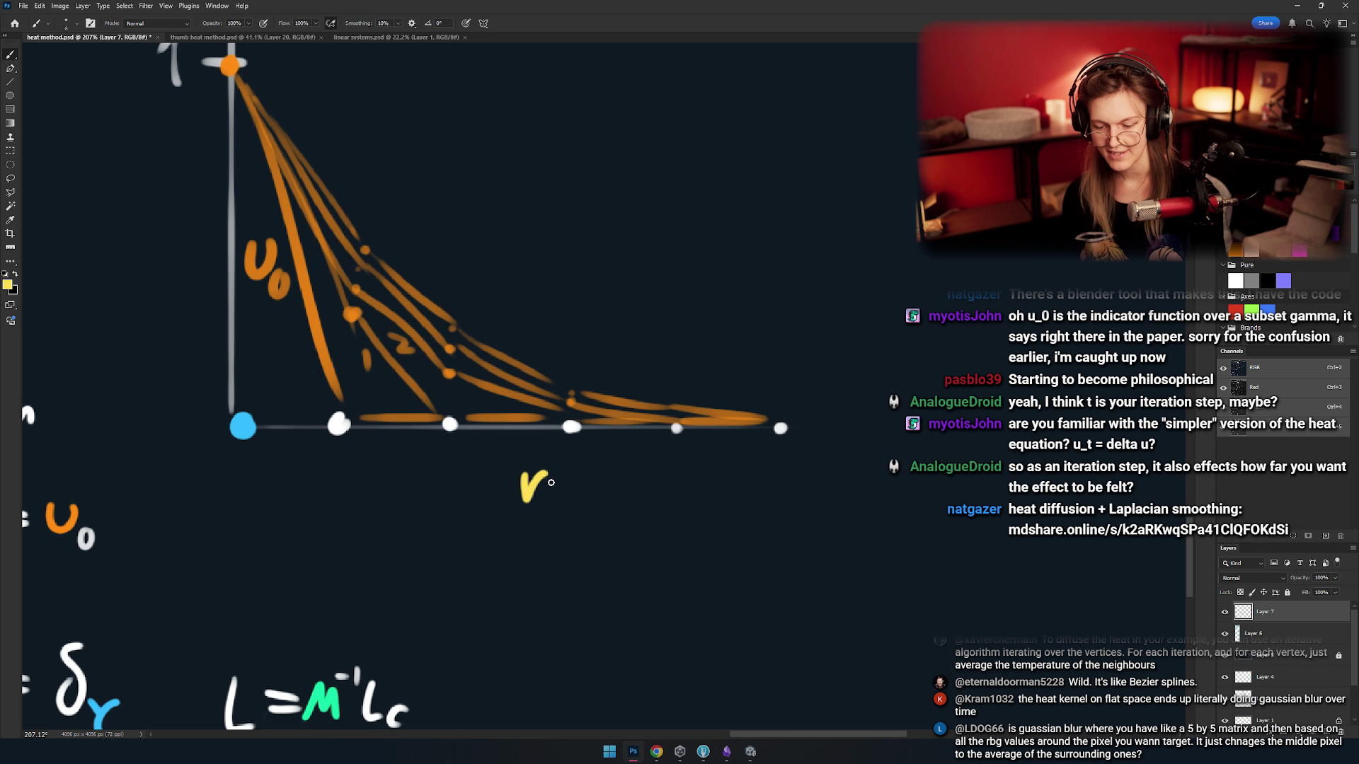
mouse_move(521, 507)
left_mouse_down()
mouse_move(552, 506)
mouse_move(523, 462)
mouse_move(604, 492)
mouse_move(578, 516)
mouse_move(601, 477)
mouse_move(748, 439)
mouse_move(732, 500)
left_mouse_up()
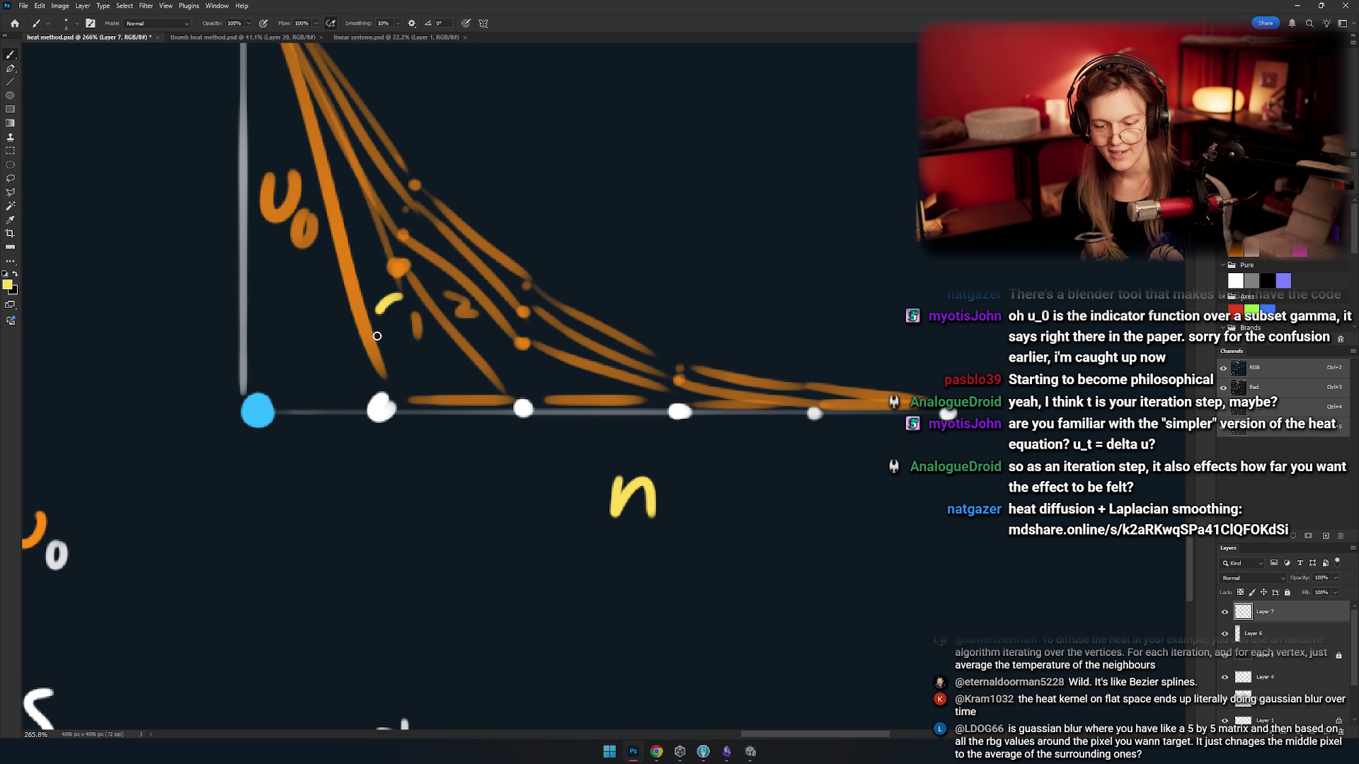
left_click_drag(542, 502, 522, 474)
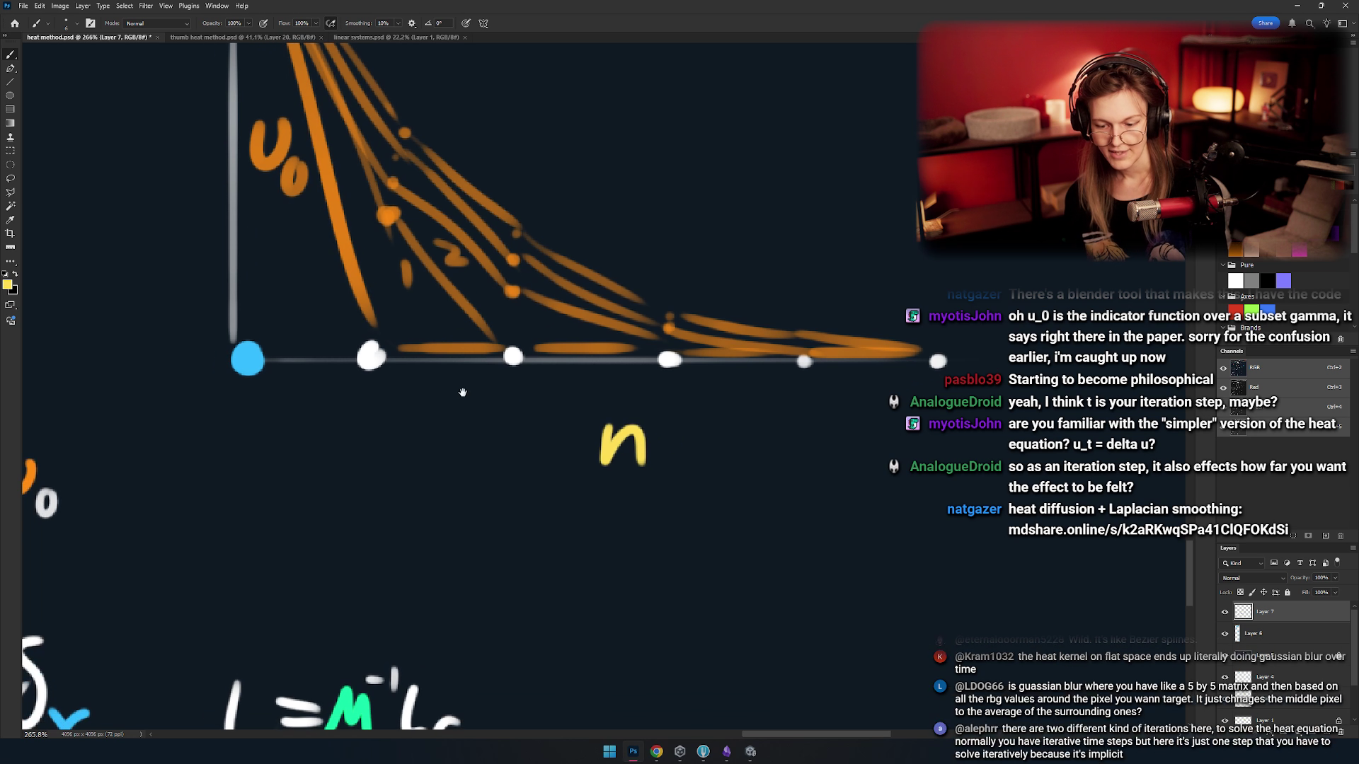
left_click_drag(421, 416, 425, 464)
left_click_drag(397, 436, 429, 439)
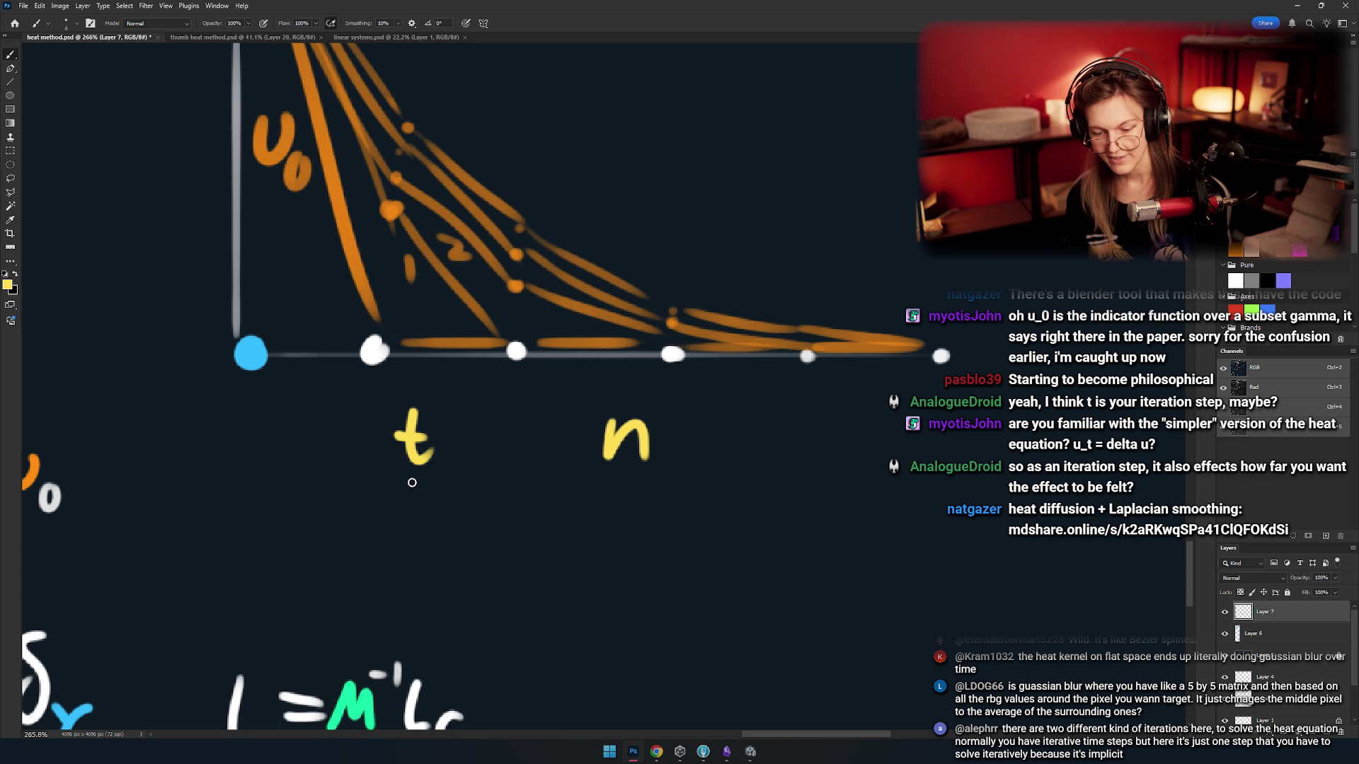
mouse_move(386, 479)
left_mouse_down()
mouse_move(456, 479)
mouse_move(407, 528)
mouse_move(434, 527)
left_mouse_up()
left_click_drag(511, 468, 461, 490)
- Try circling the t/n label in yellow, then remove the circle
scroll(460, 490, "down", 5)
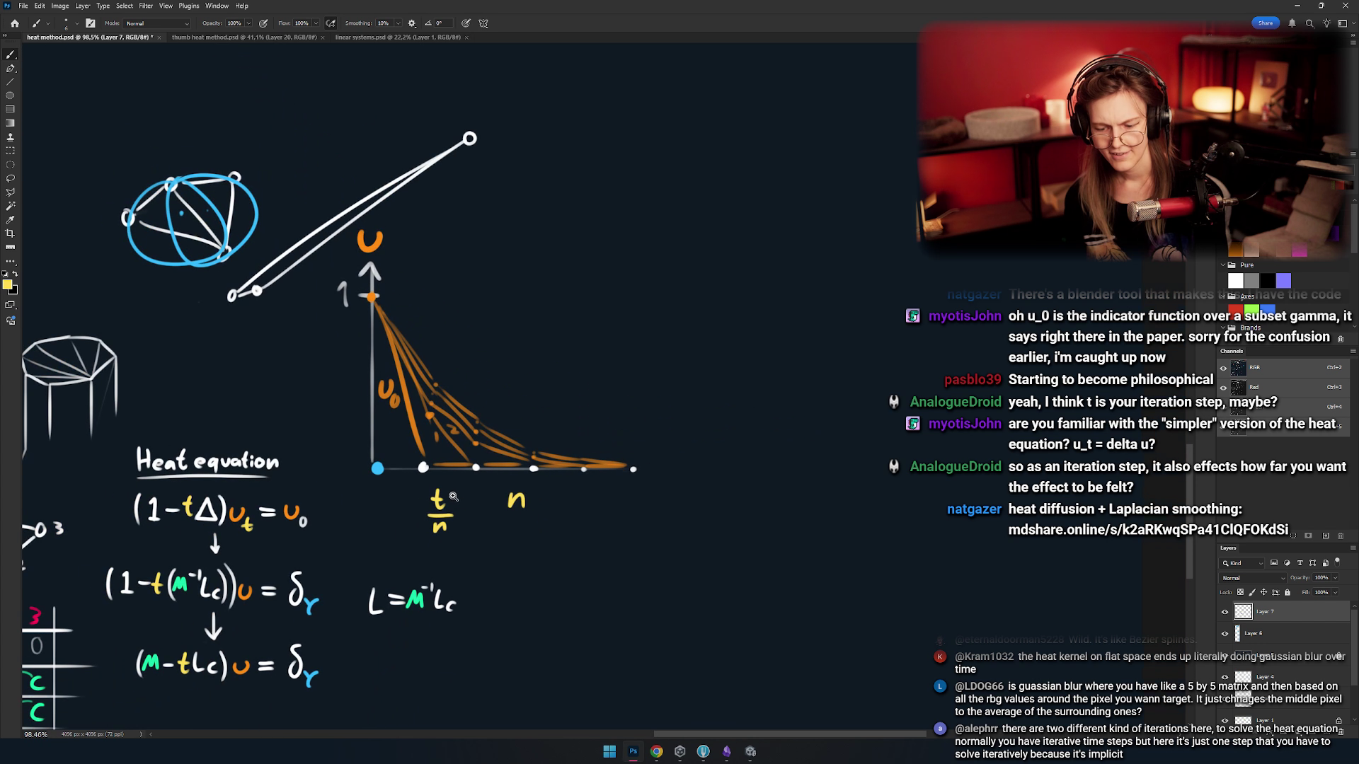
scroll(435, 413, "up", 5)
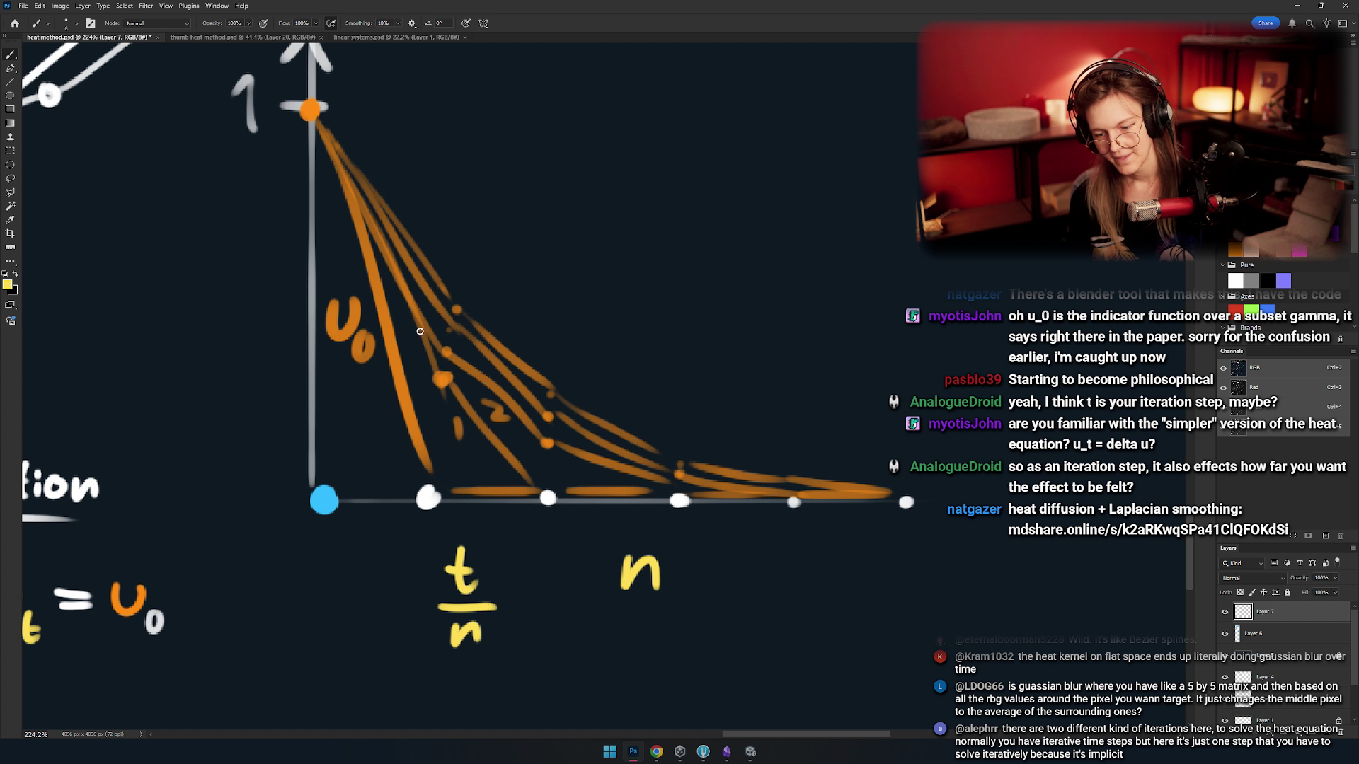
mouse_move(438, 479)
left_mouse_down()
mouse_move(418, 358)
mouse_move(288, 418)
mouse_move(397, 340)
mouse_move(432, 338)
left_mouse_up()
scroll(458, 431, "up", 2)
key("ctrl+z")
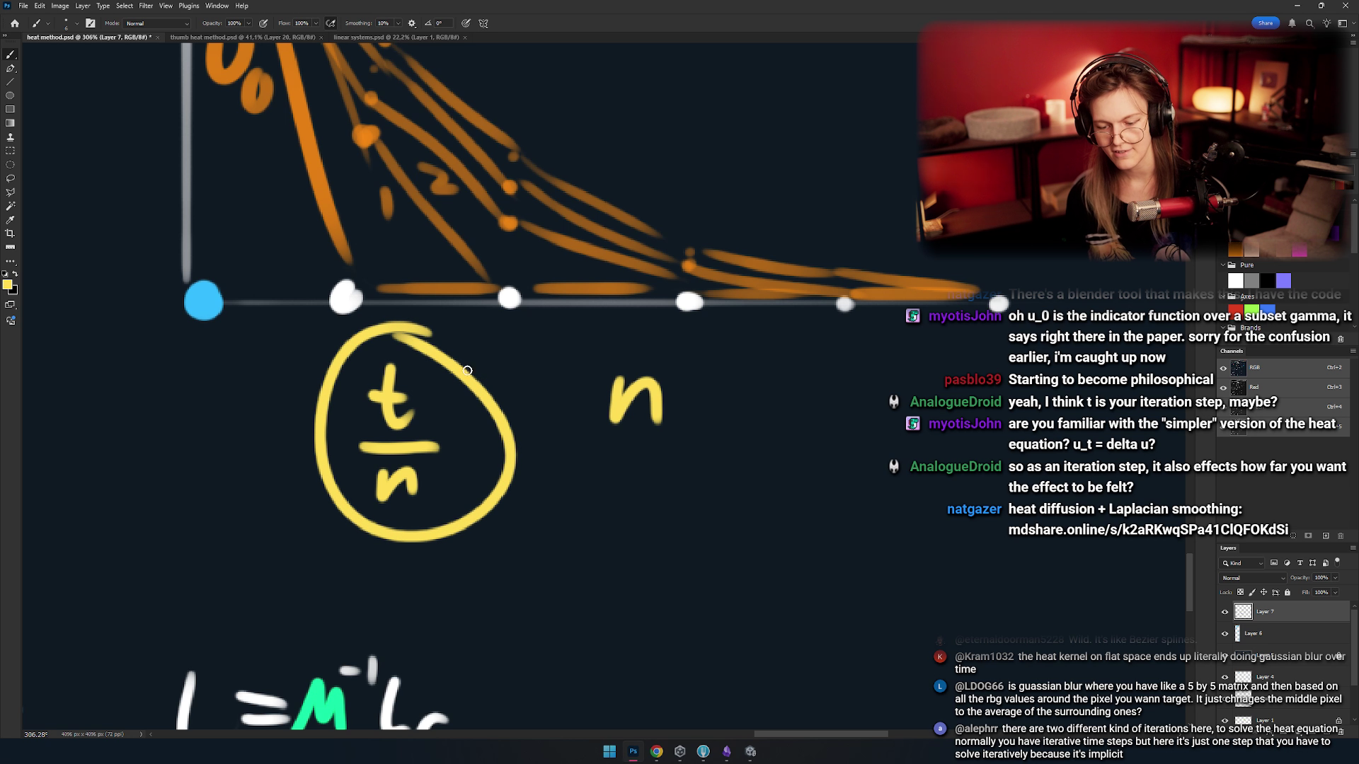
mouse_move(483, 424)
left_mouse_down()
mouse_move(368, 456)
mouse_move(318, 561)
mouse_move(368, 538)
left_mouse_up()
scroll(368, 457, "down", 4)
scroll(455, 445, "up", 4)
key("ctrl+z")
key("ctrl+z")
- Draw a yellow rightward arrow beneath the horizontal axis, fixing its arrowhead
left_click_drag(530, 410, 495, 433)
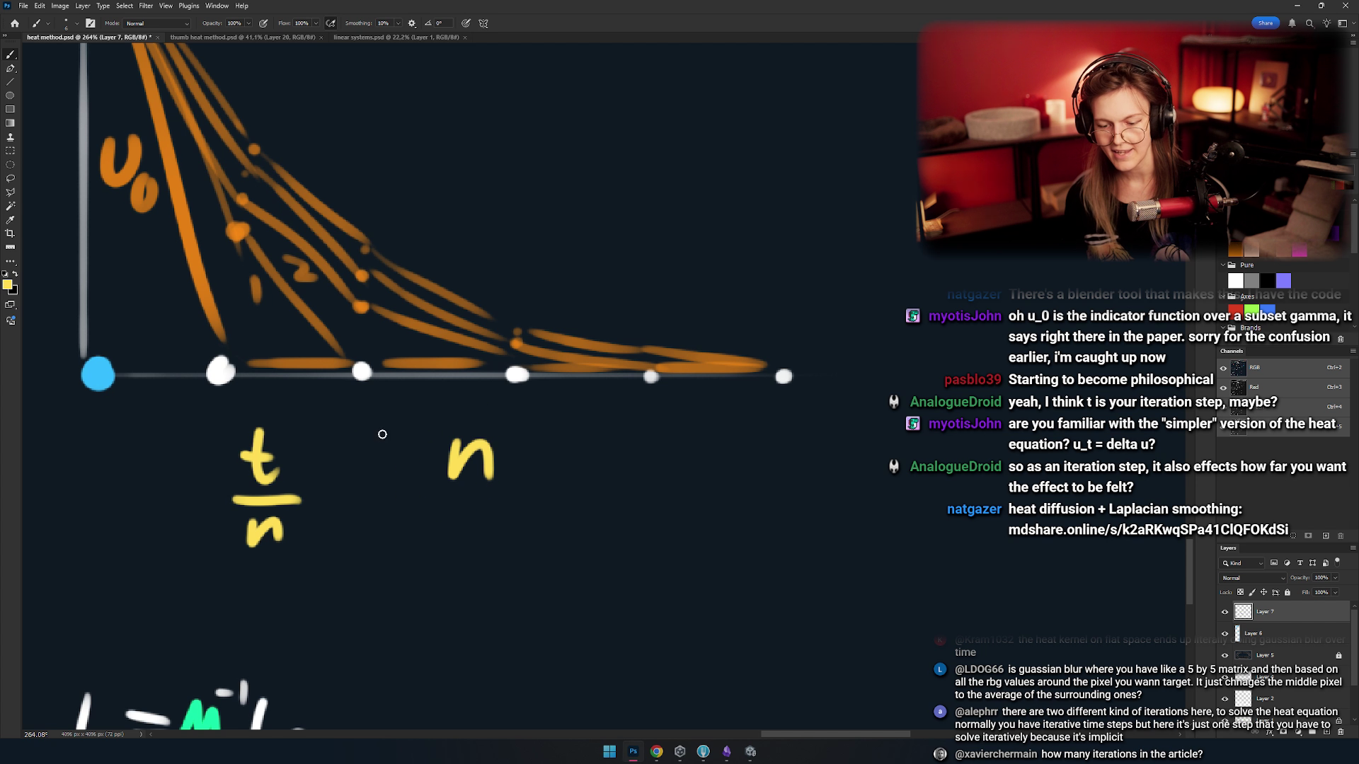
mouse_move(156, 421)
left_mouse_down()
mouse_move(733, 412)
mouse_move(706, 436)
left_mouse_up()
key("ctrl+z")
key("ctrl+z")
key("ctrl+z")
scroll(659, 449, "down", 5)
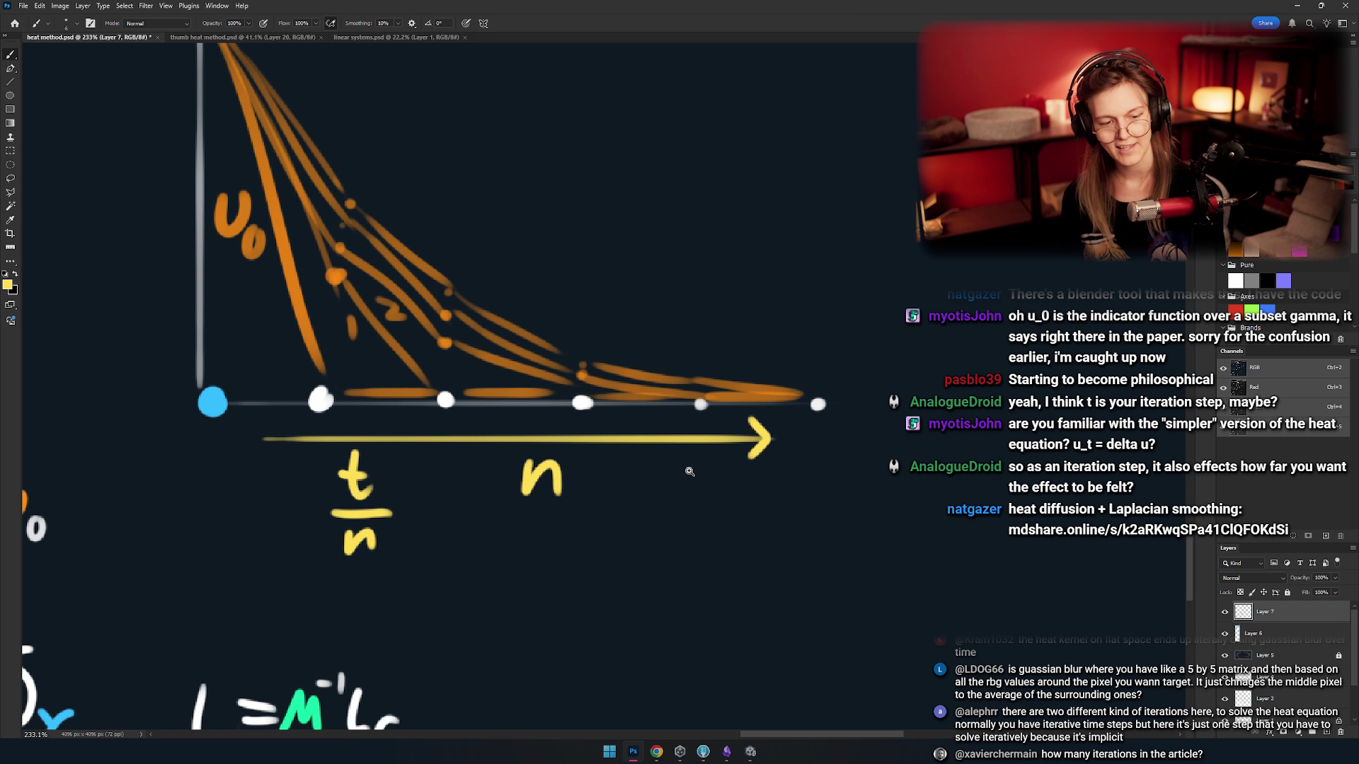
scroll(676, 479, "up", 2)
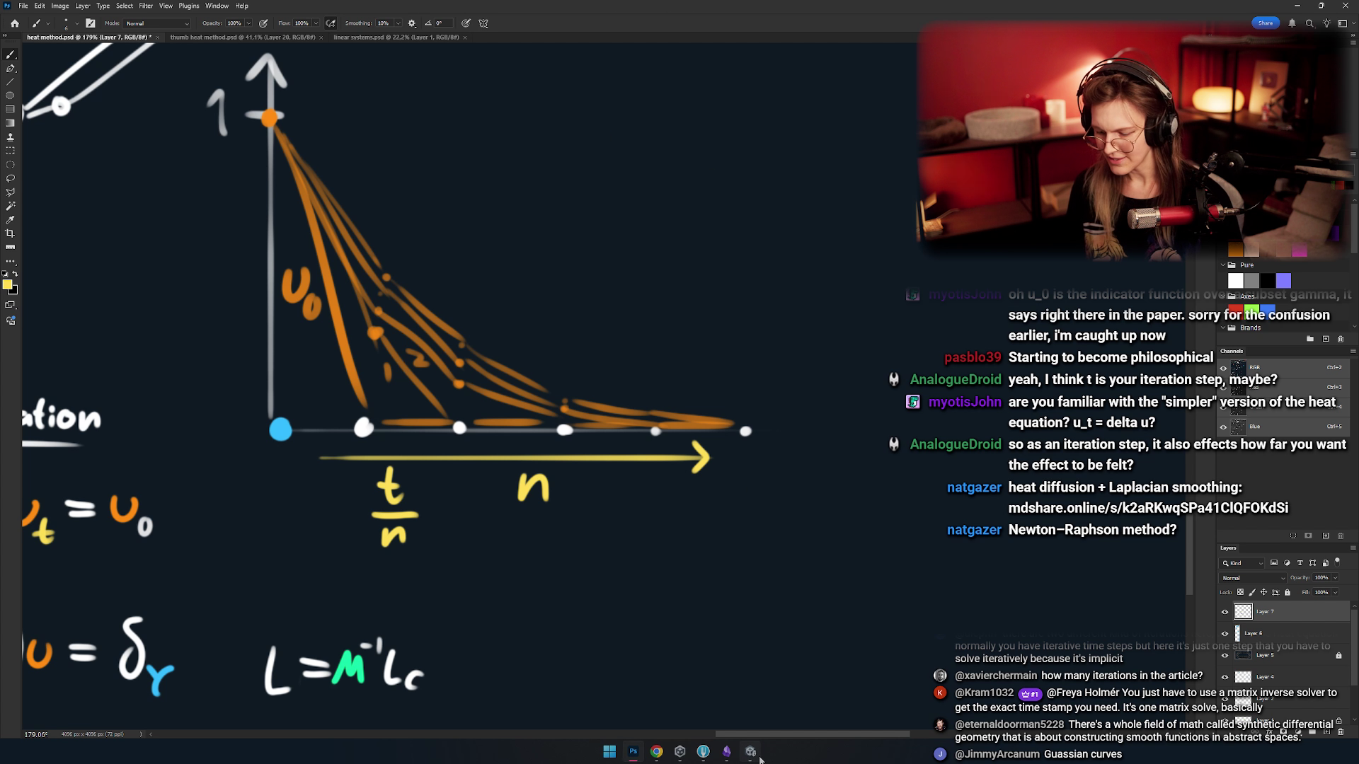
key("alt+Tab")
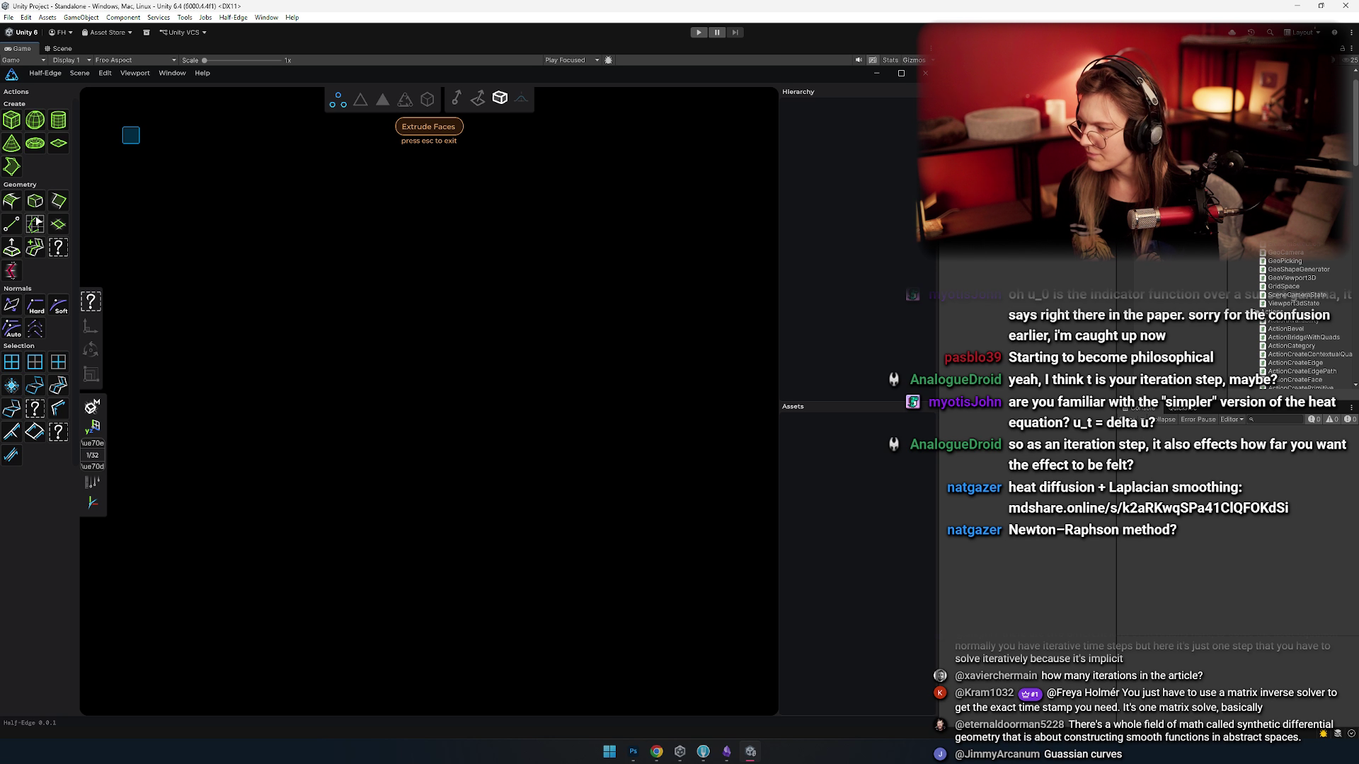
- Search Google for 'gauss seidel' and open the Wikipedia Gauss–Seidel method article
scroll(1322, 263, "down", 10)
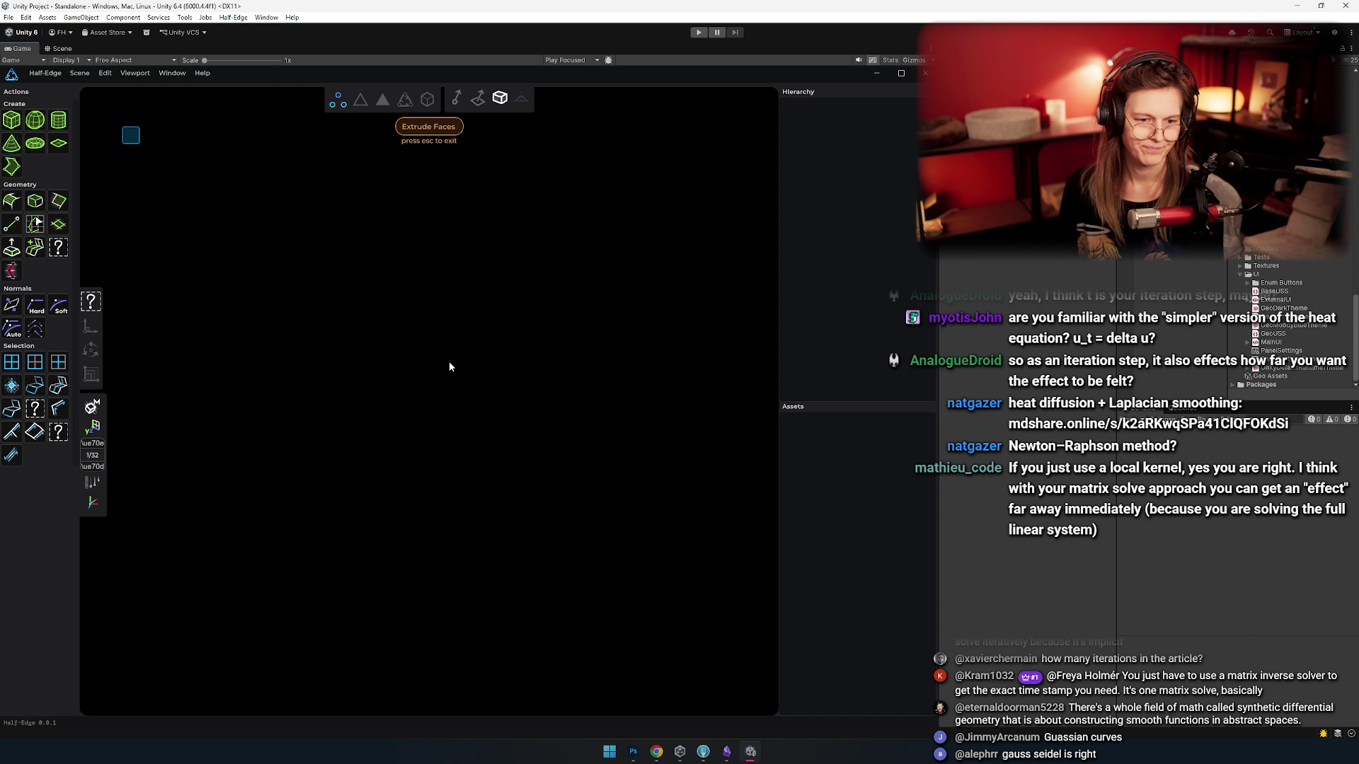
key("alt+Tab")
key("alt+Tab")
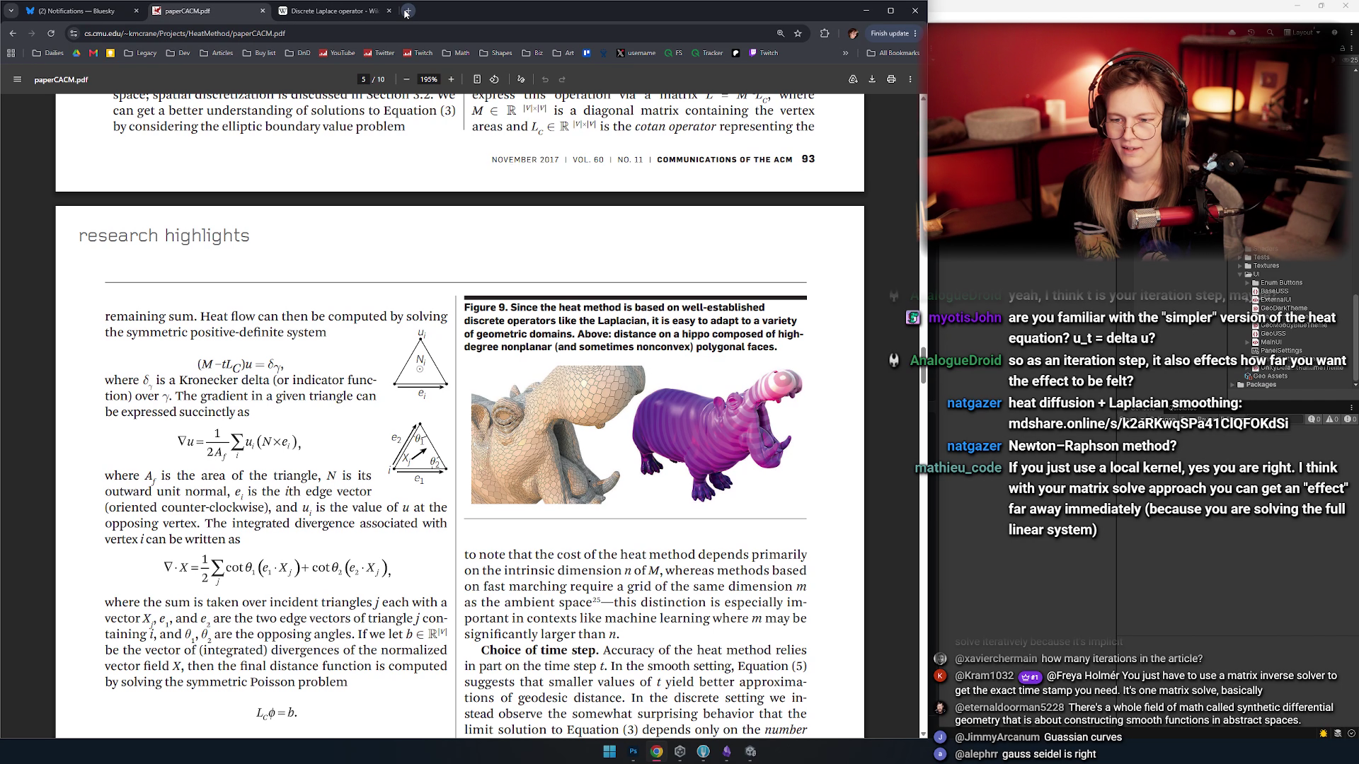
key("ctrl+t")
type("gauss seidel")
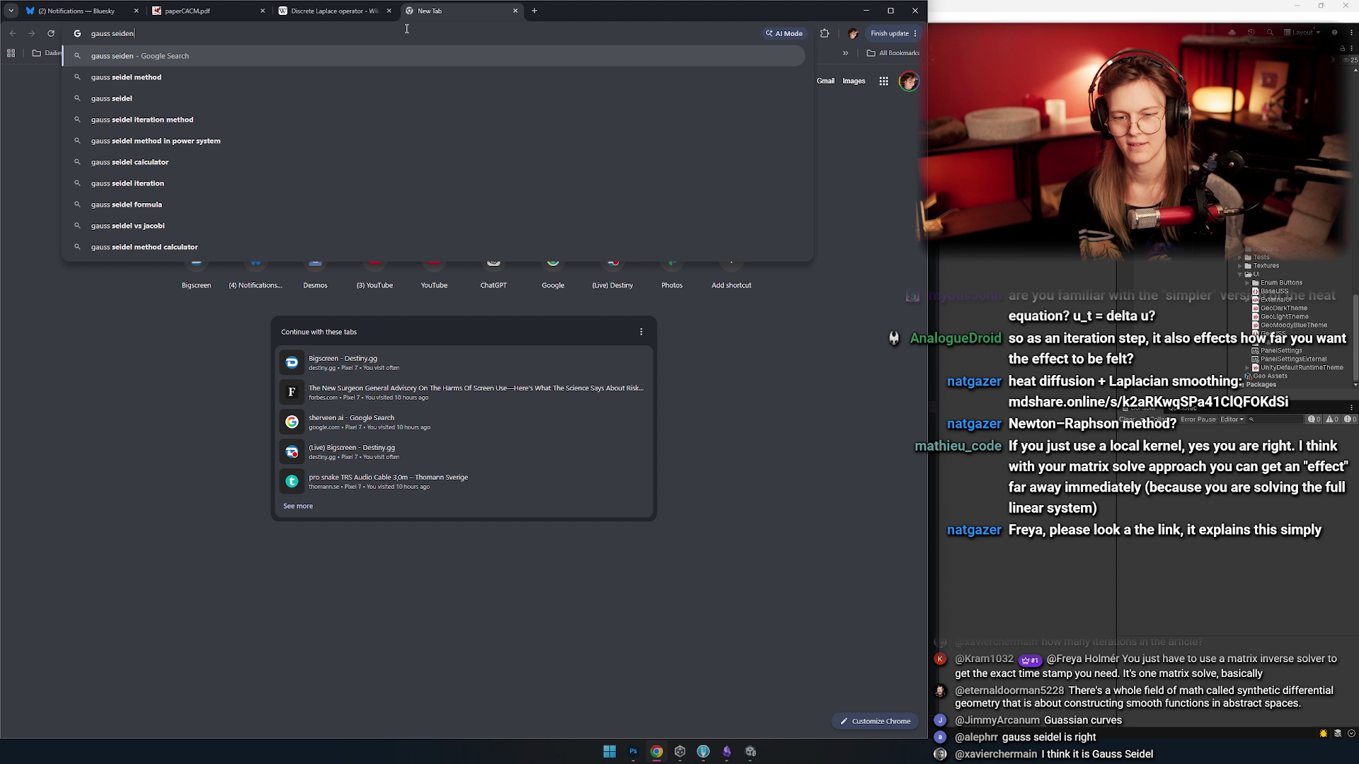
key("Return")
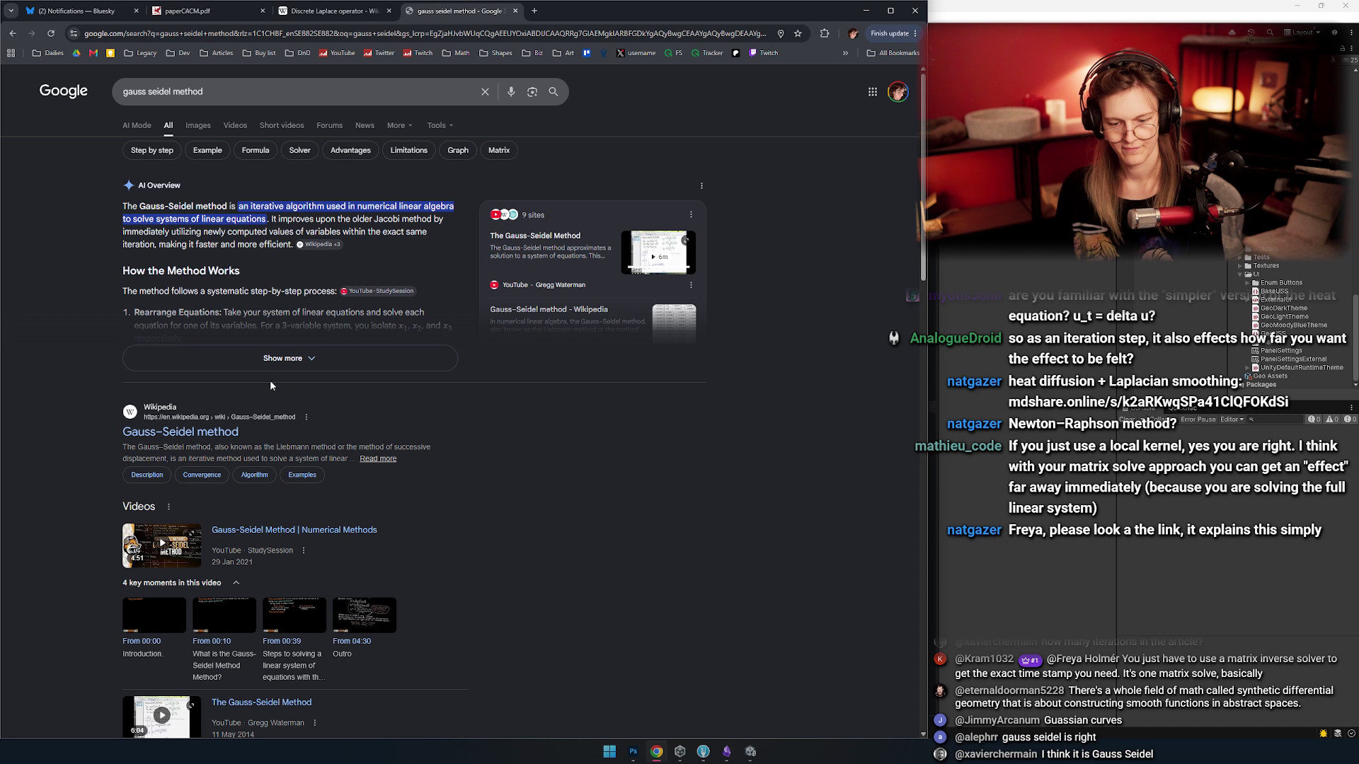
left_click(181, 431)
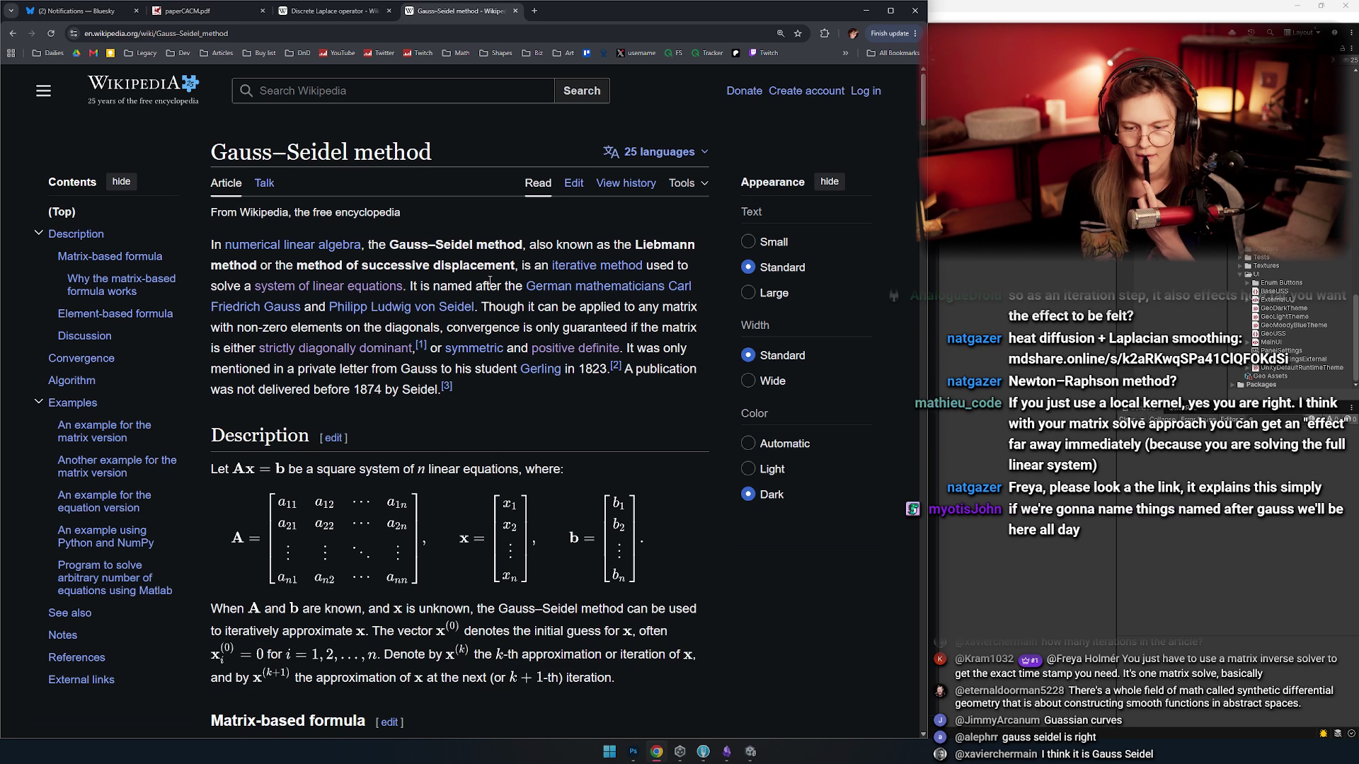
- Scroll up and down through the Gauss–Seidel method article on Wikipedia
scroll(476, 279, "down", 3)
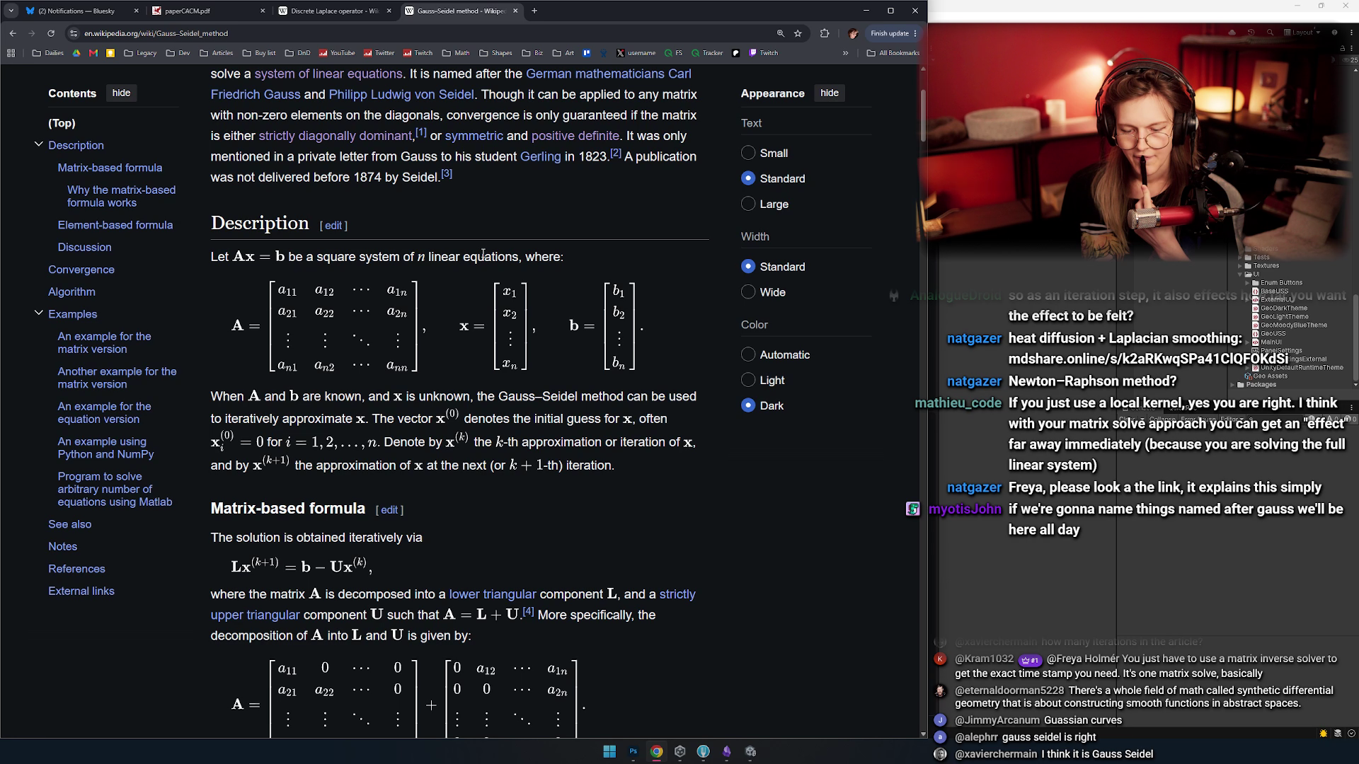
scroll(503, 231, "down", 4)
scroll(504, 232, "up", 5)
scroll(514, 236, "up", 1)
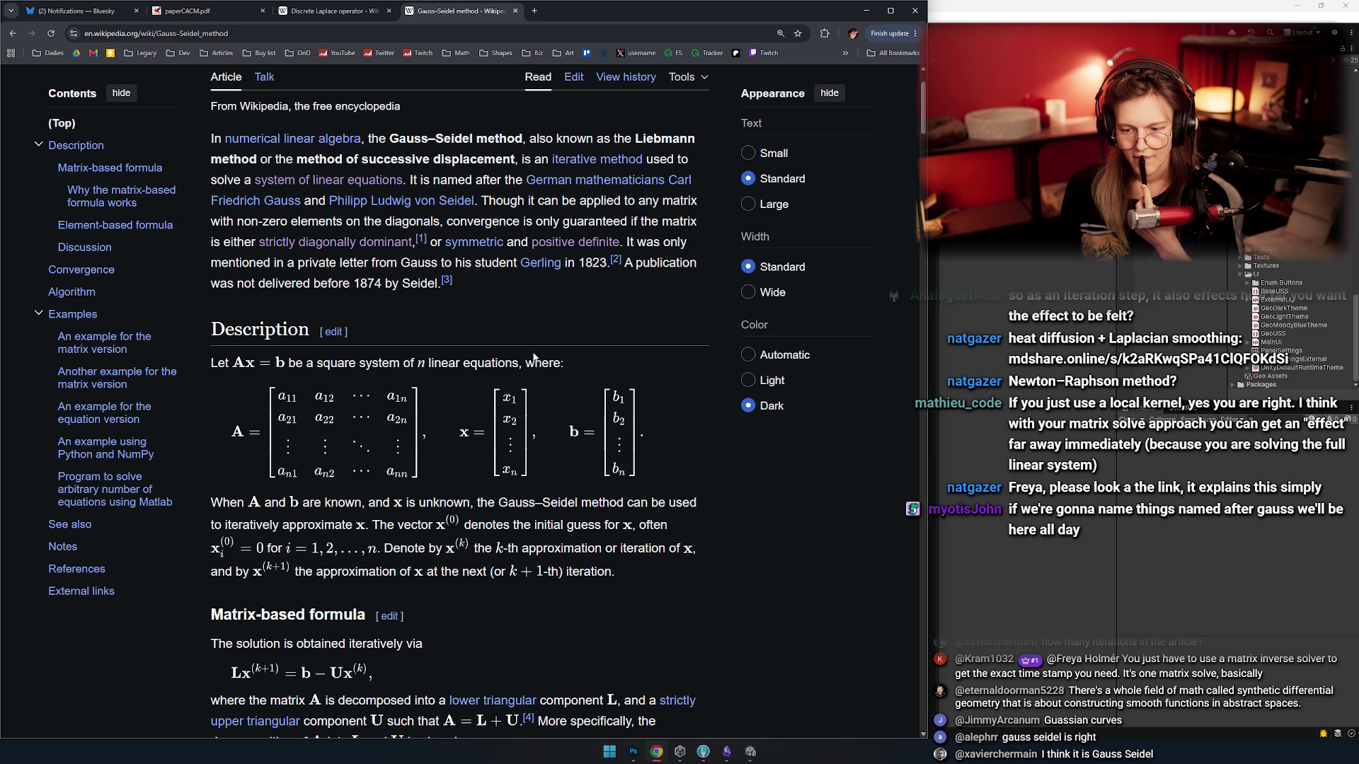
scroll(523, 332, "down", 7)
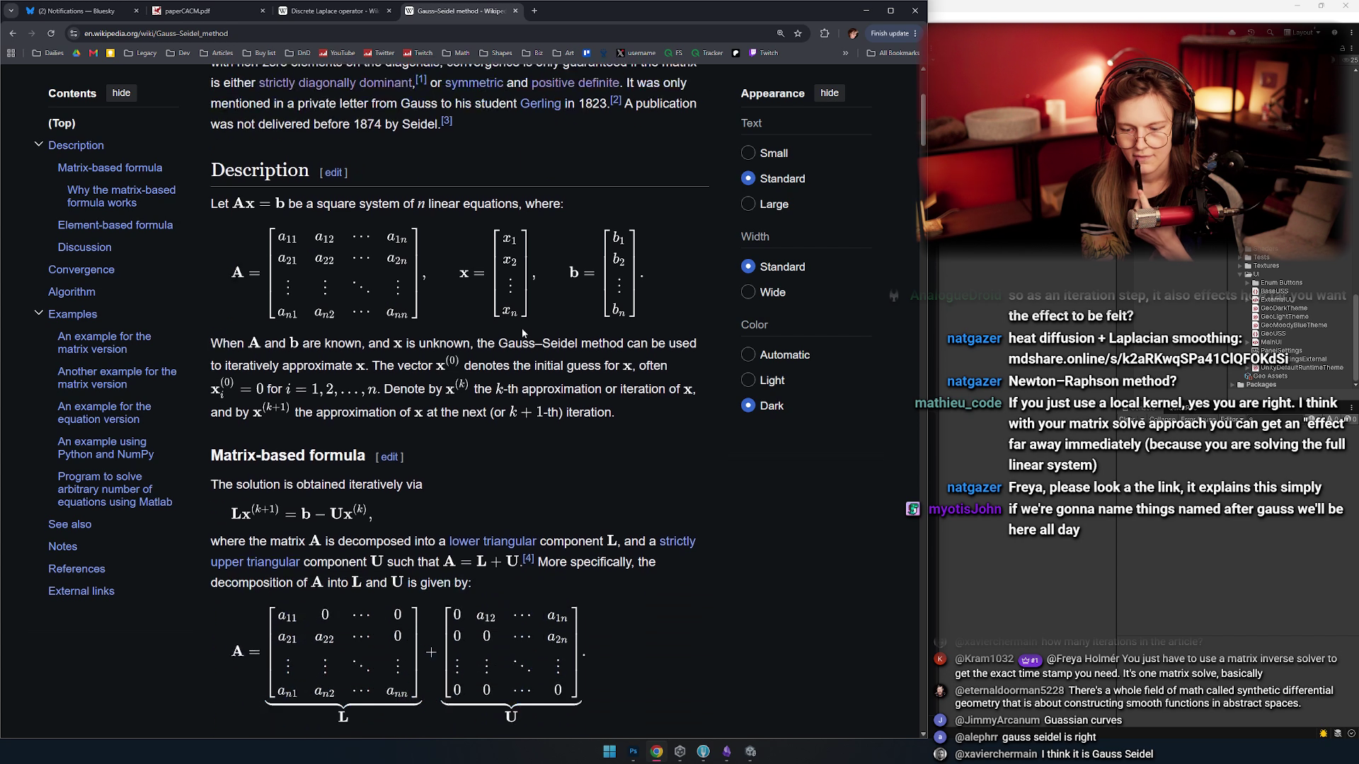
scroll(524, 329, "down", 8)
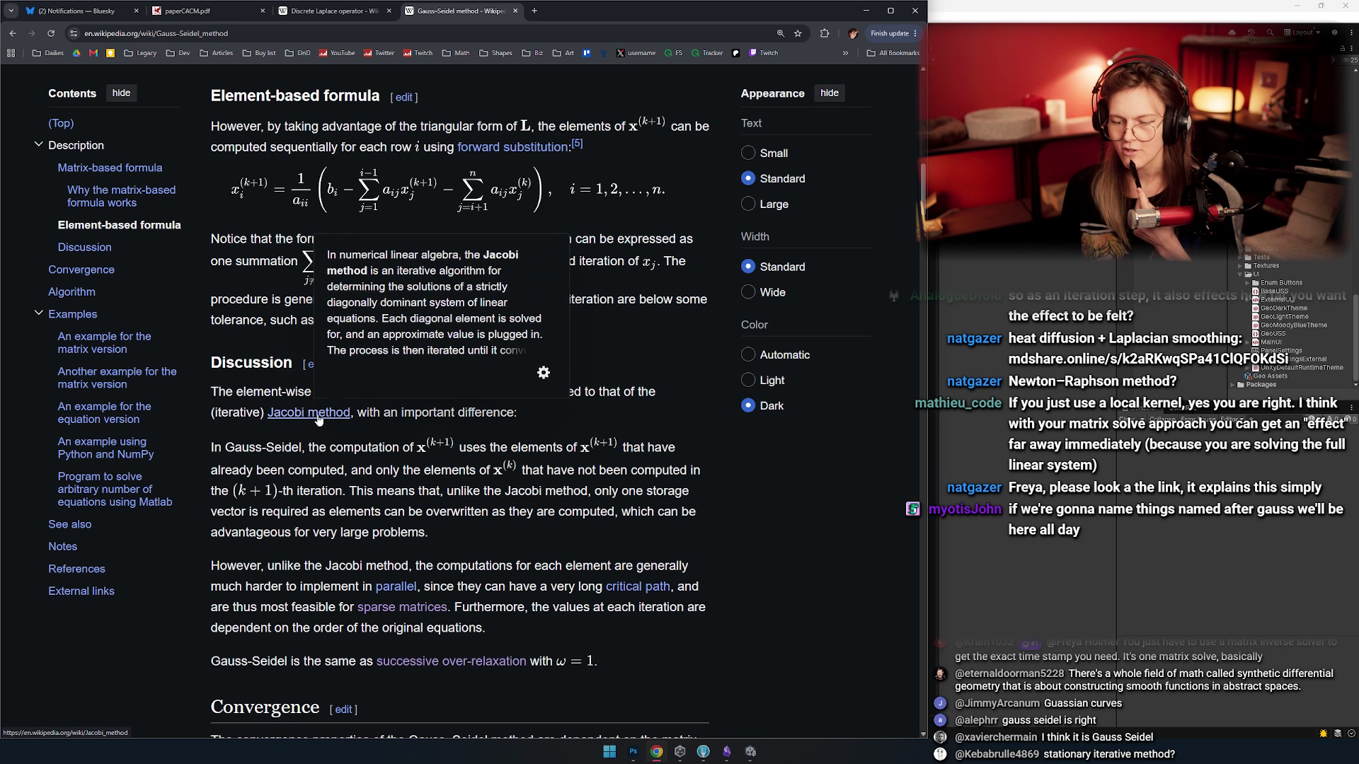
- Glance at the Jacobi method article, then return to the Gauss–Seidel Discussion section
left_click(320, 419)
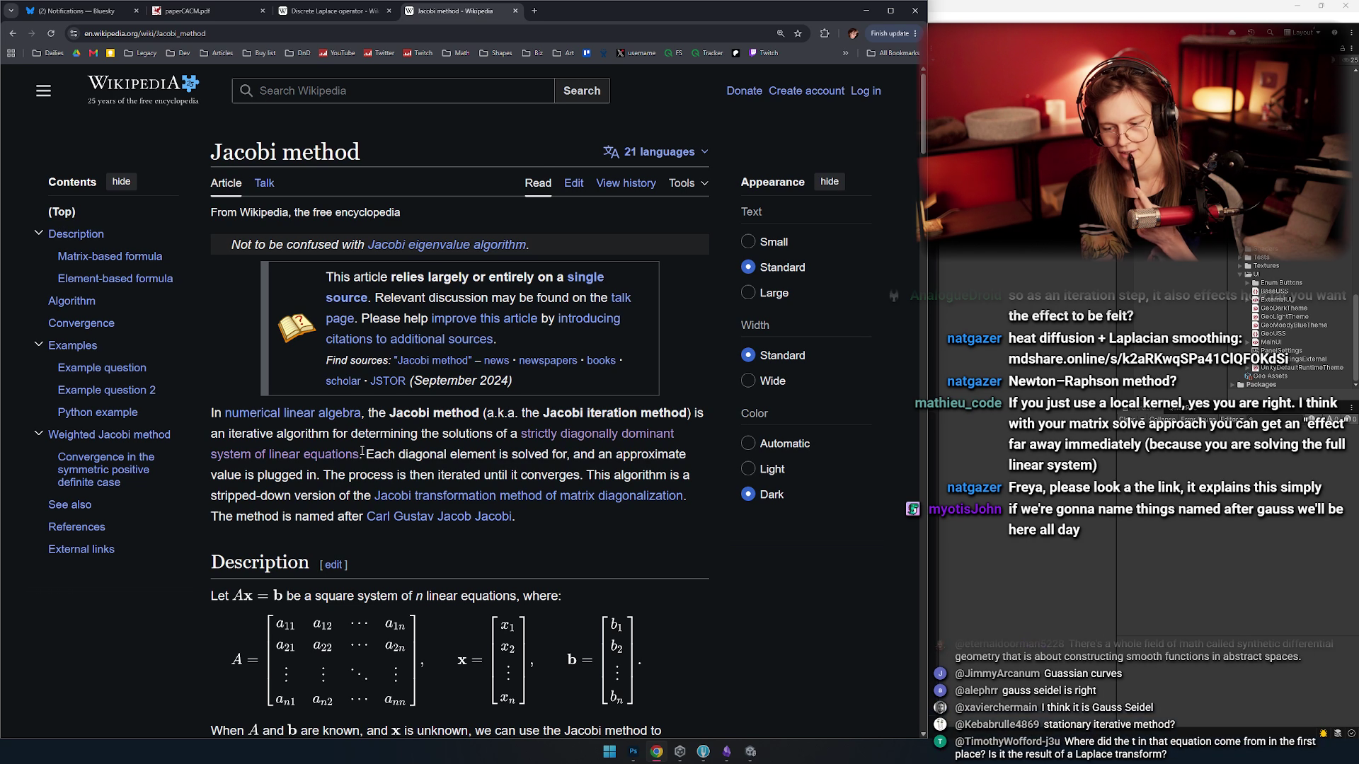
key("alt+Left")
scroll(483, 424, "up", 2)
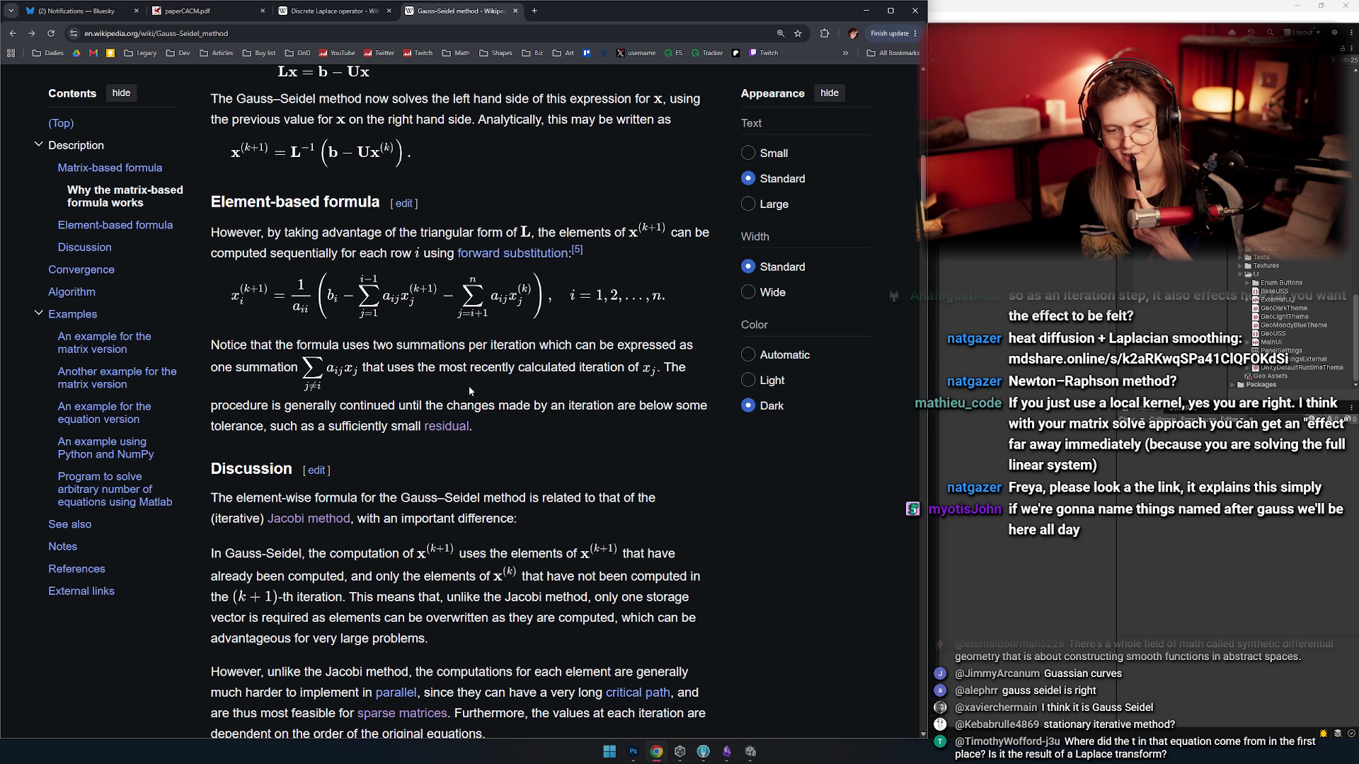
scroll(520, 439, "down", 2)
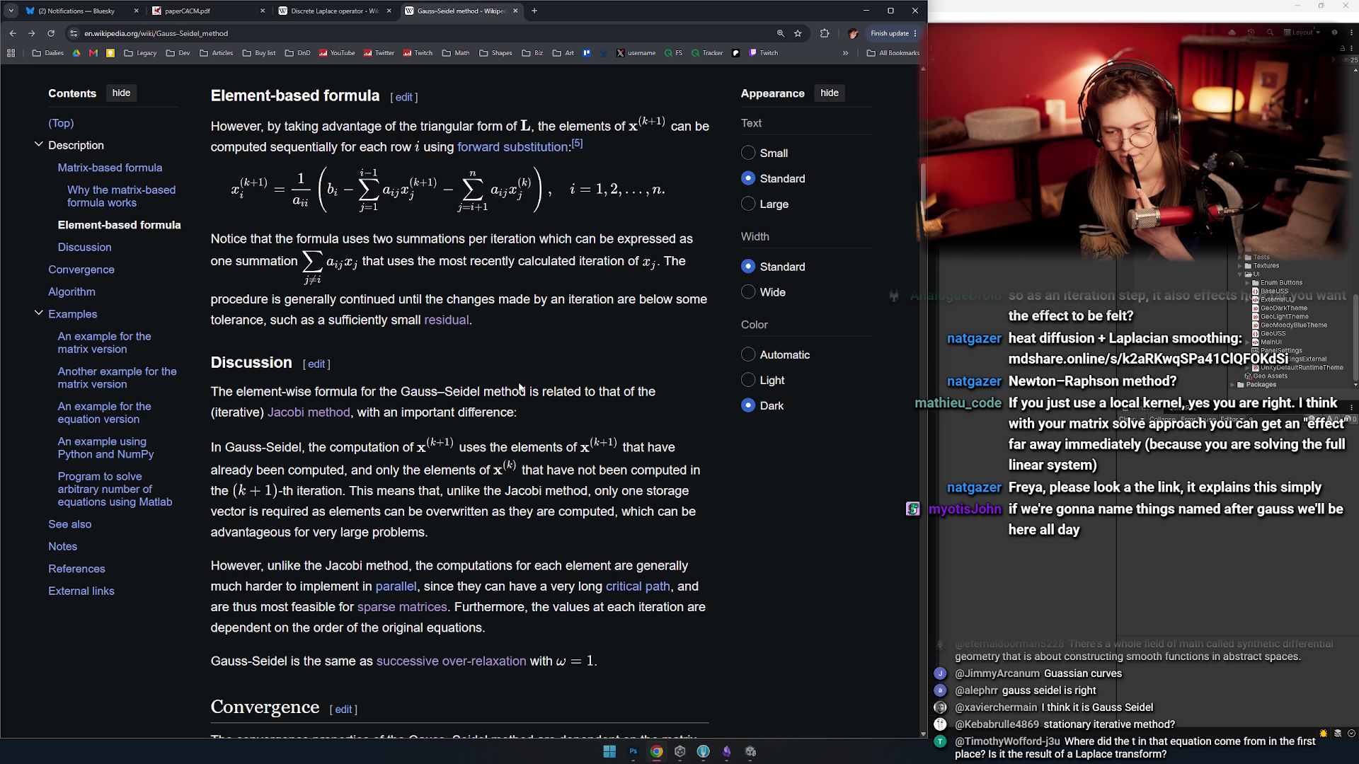
scroll(329, 392, "down", 1)
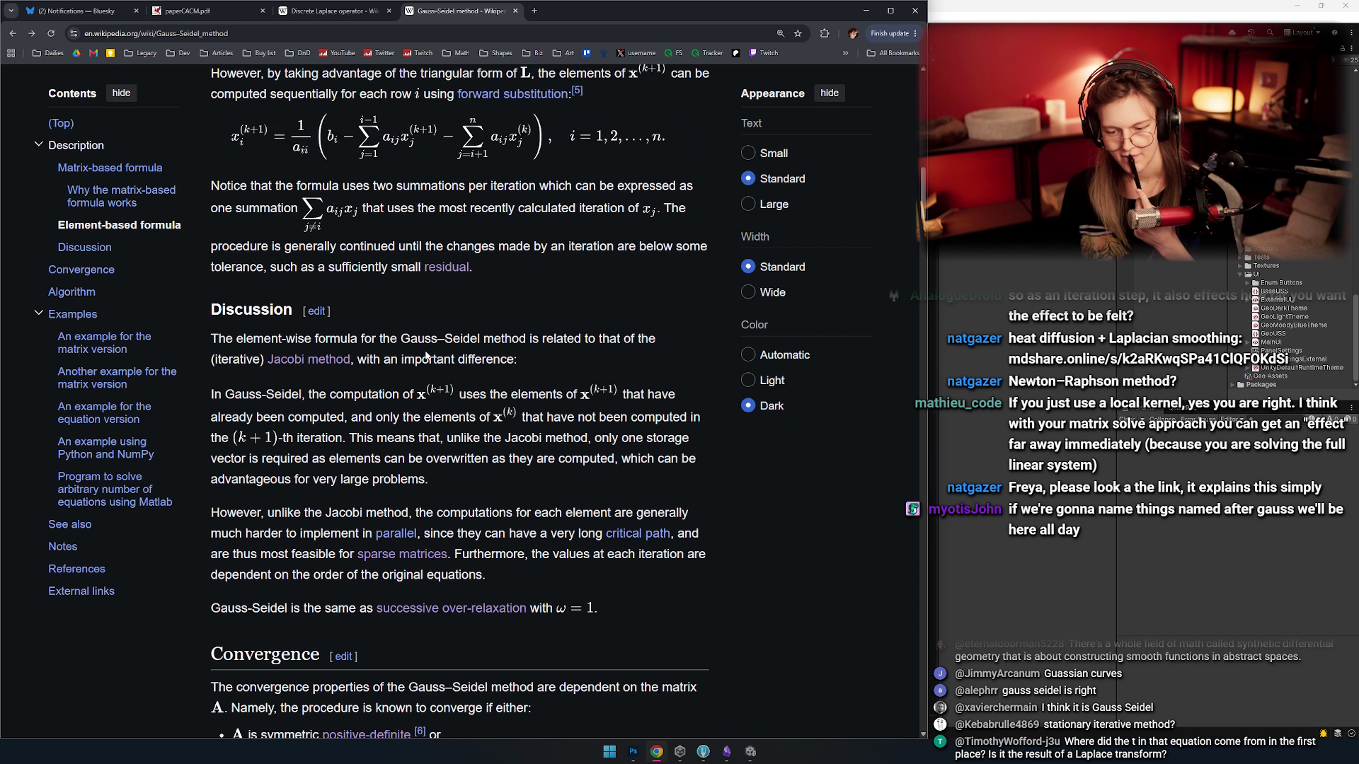
scroll(503, 358, "down", 1)
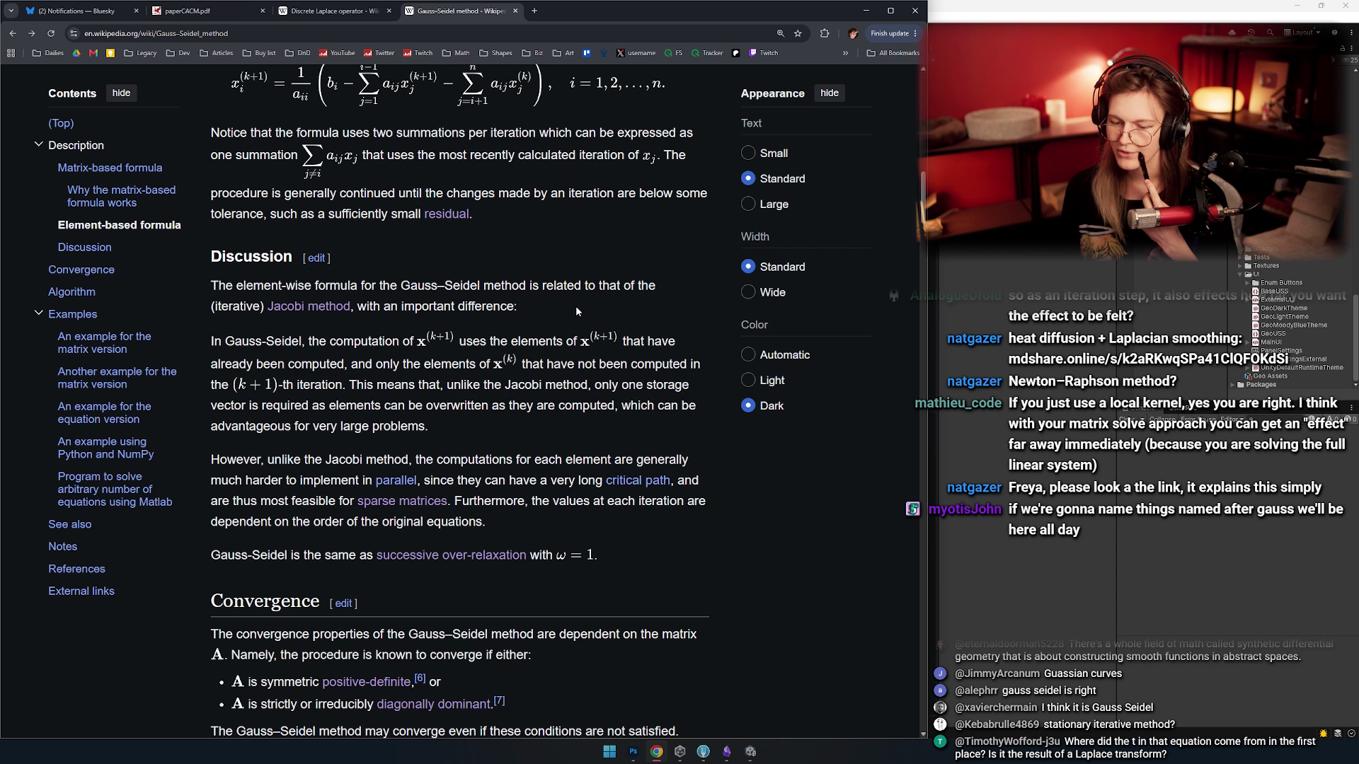
- Highlight phrases in the Jacobi comparison, including 'uses the elements of' and 'already been computed'
left_click_drag(219, 342, 414, 362)
left_click(413, 358)
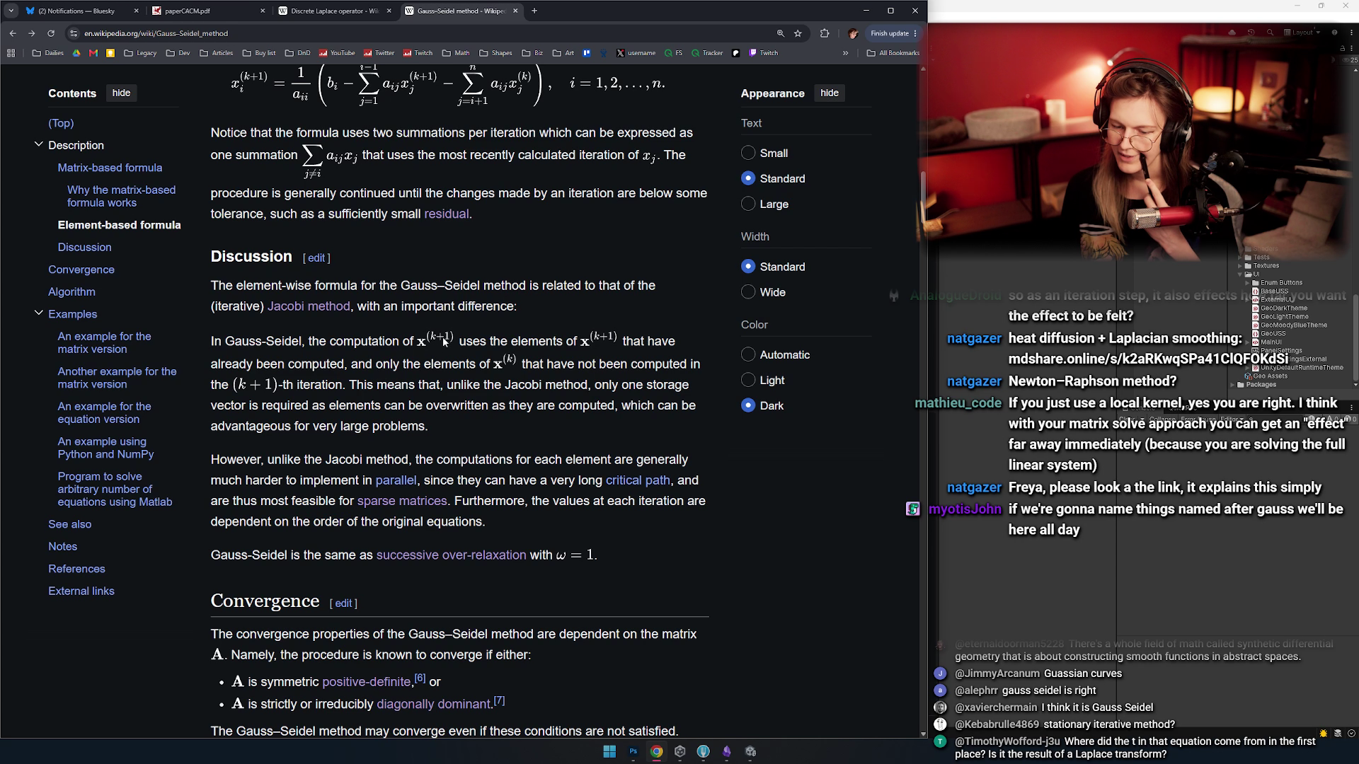
left_click_drag(467, 342, 563, 342)
left_click(593, 365)
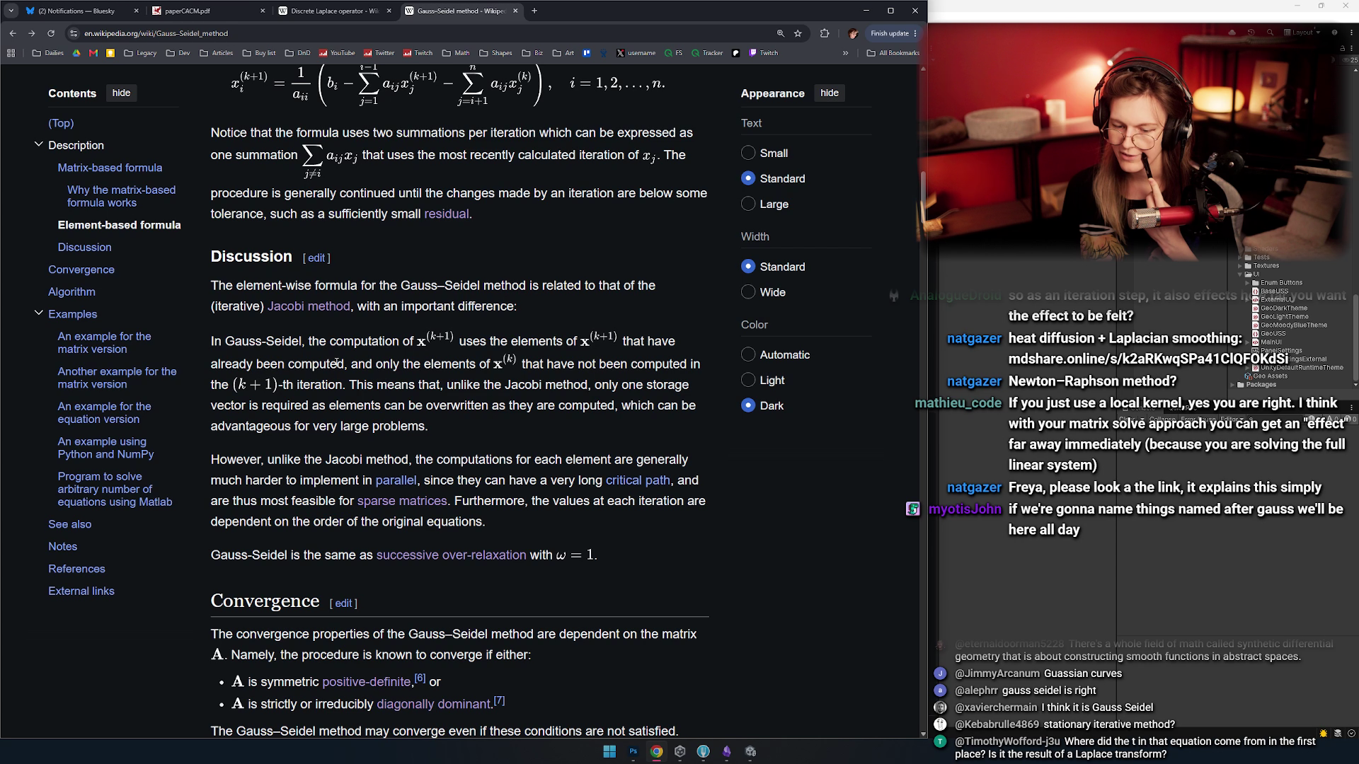
left_click_drag(345, 367, 208, 343)
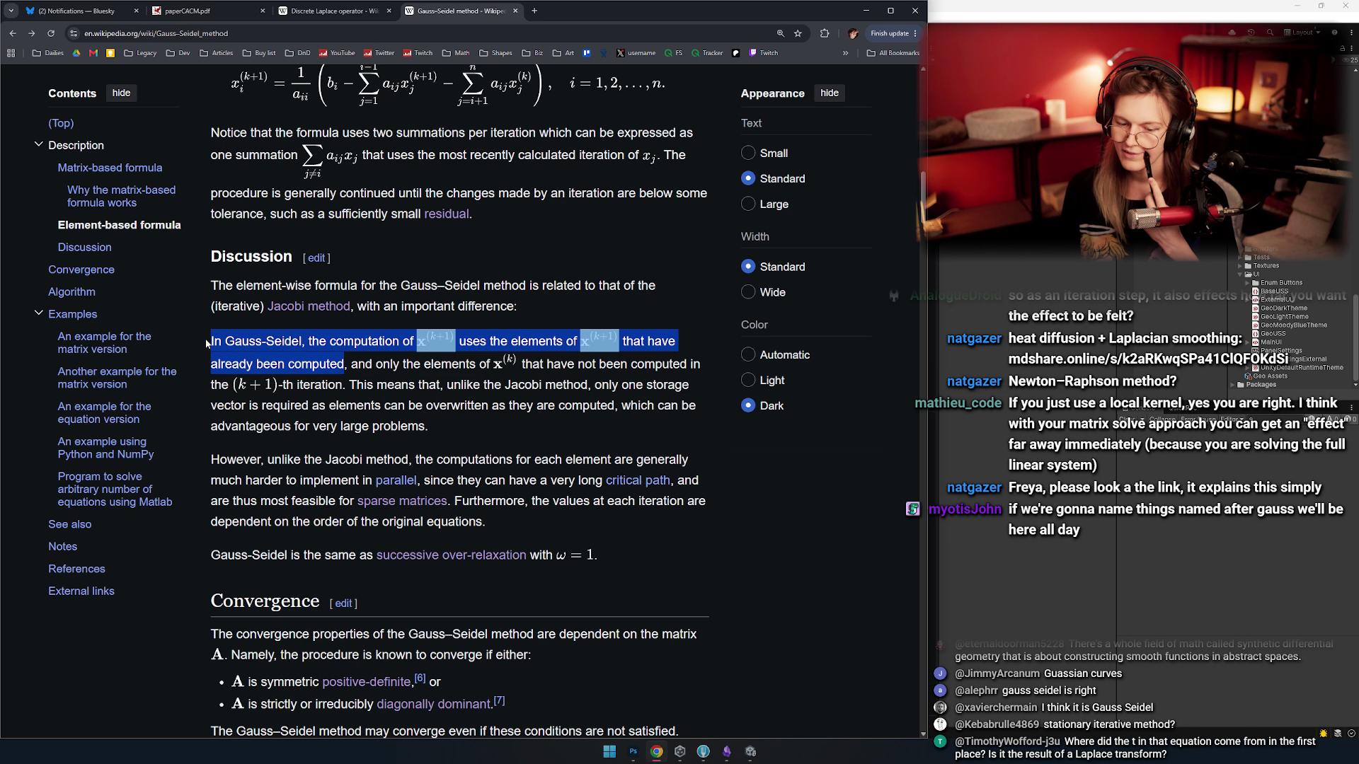
left_click(368, 365)
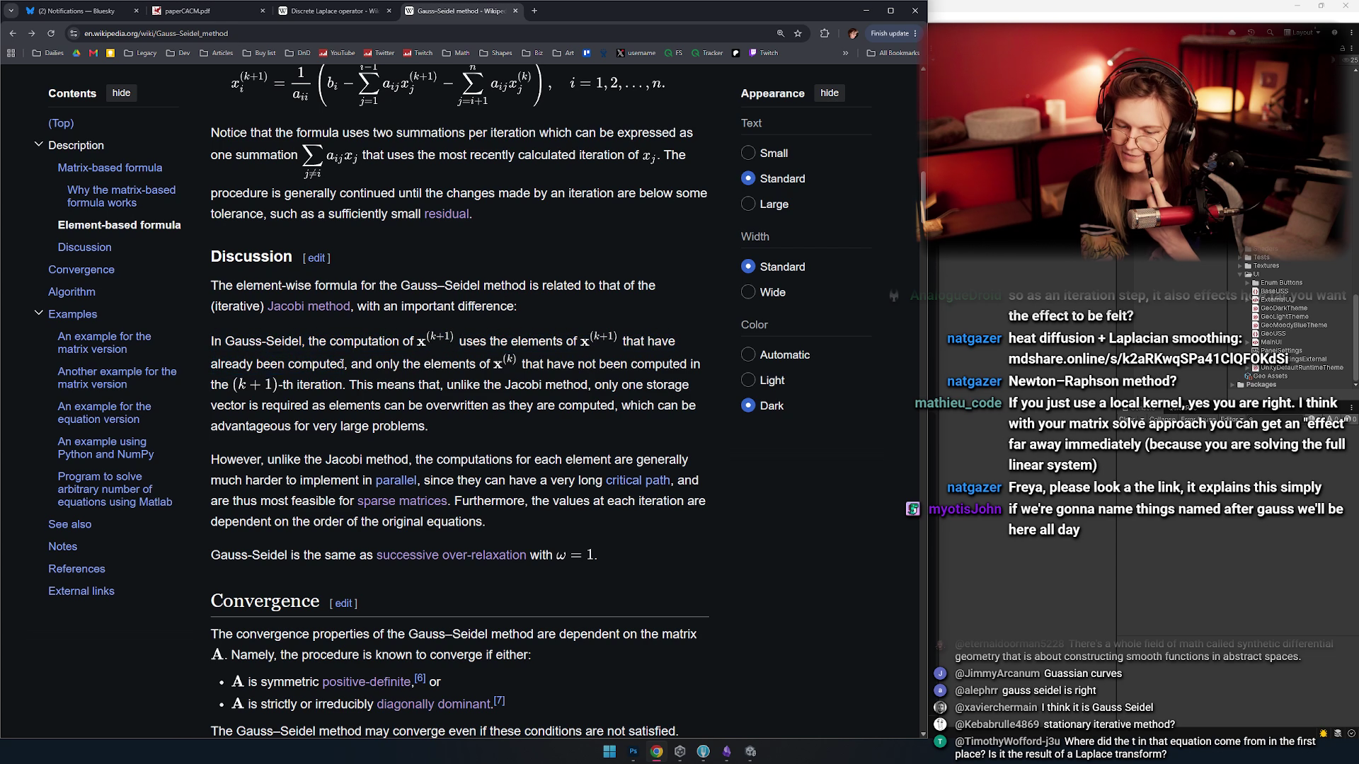
left_click_drag(345, 367, 213, 343)
left_click(335, 369)
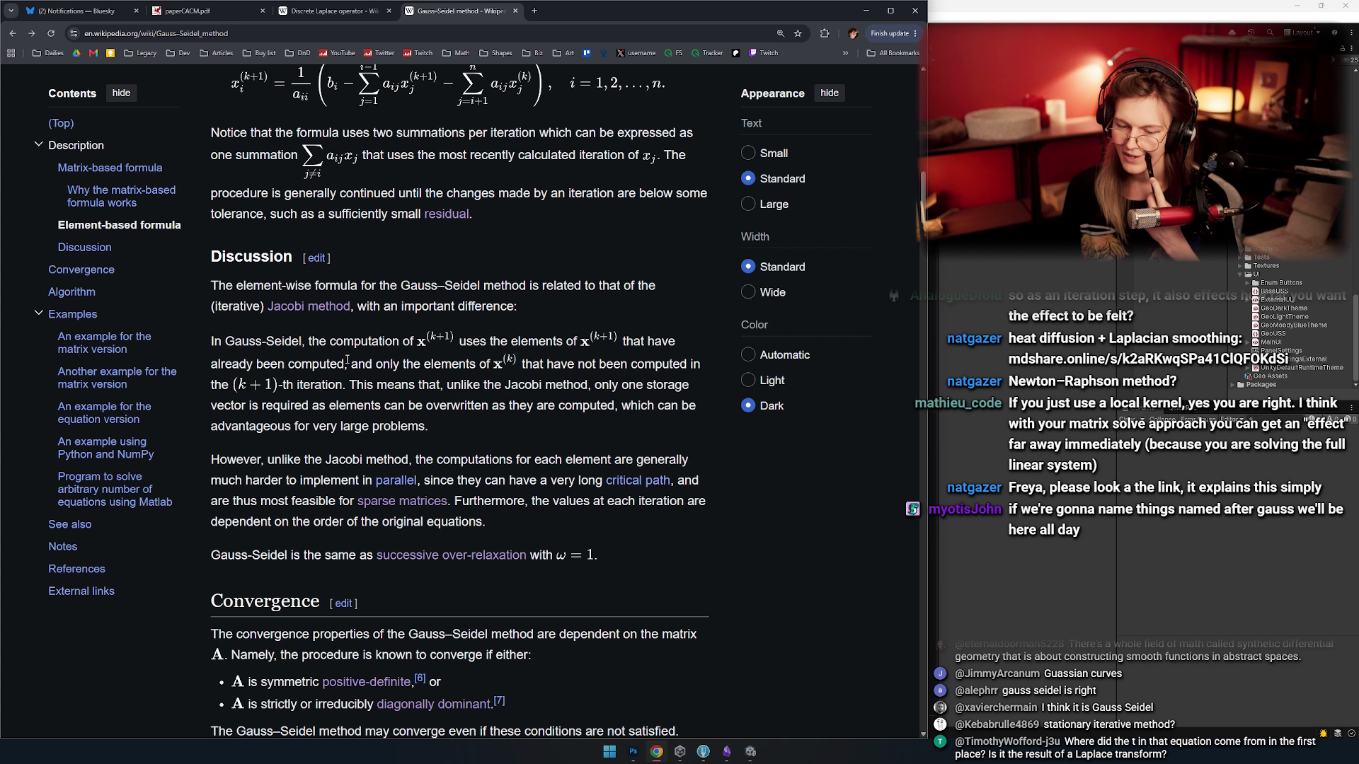
left_click_drag(347, 363, 214, 340)
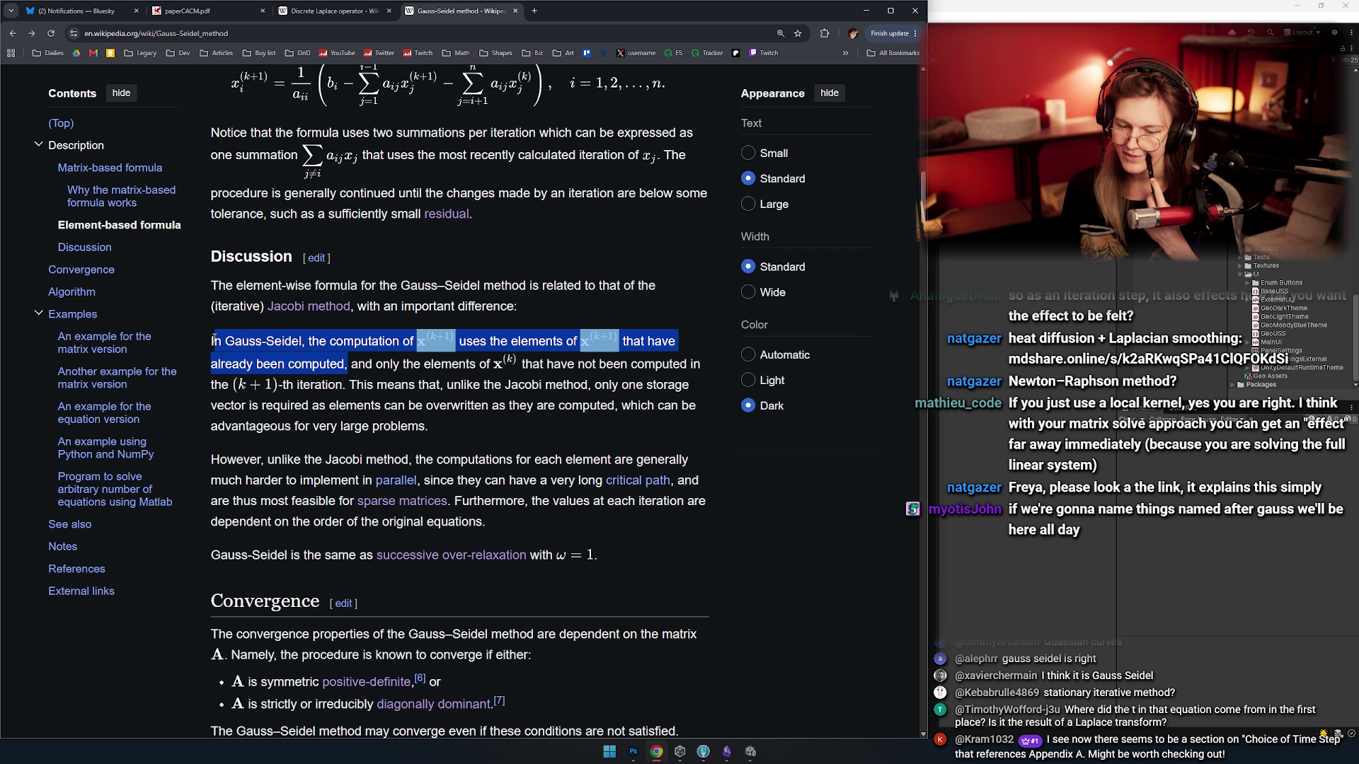
left_click(328, 321)
mouse_move(347, 365)
left_mouse_down()
mouse_move(213, 344)
mouse_move(344, 365)
mouse_move(228, 344)
left_mouse_up()
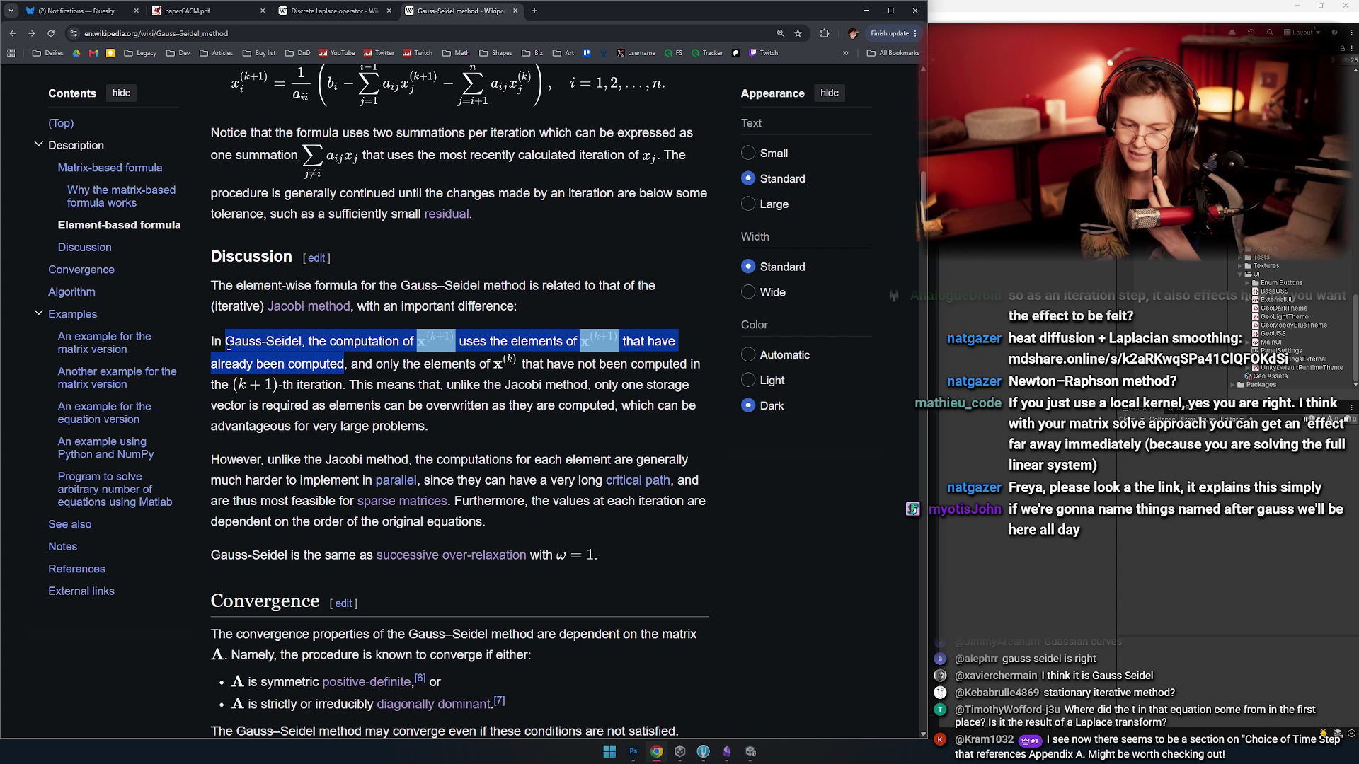
left_click(300, 359)
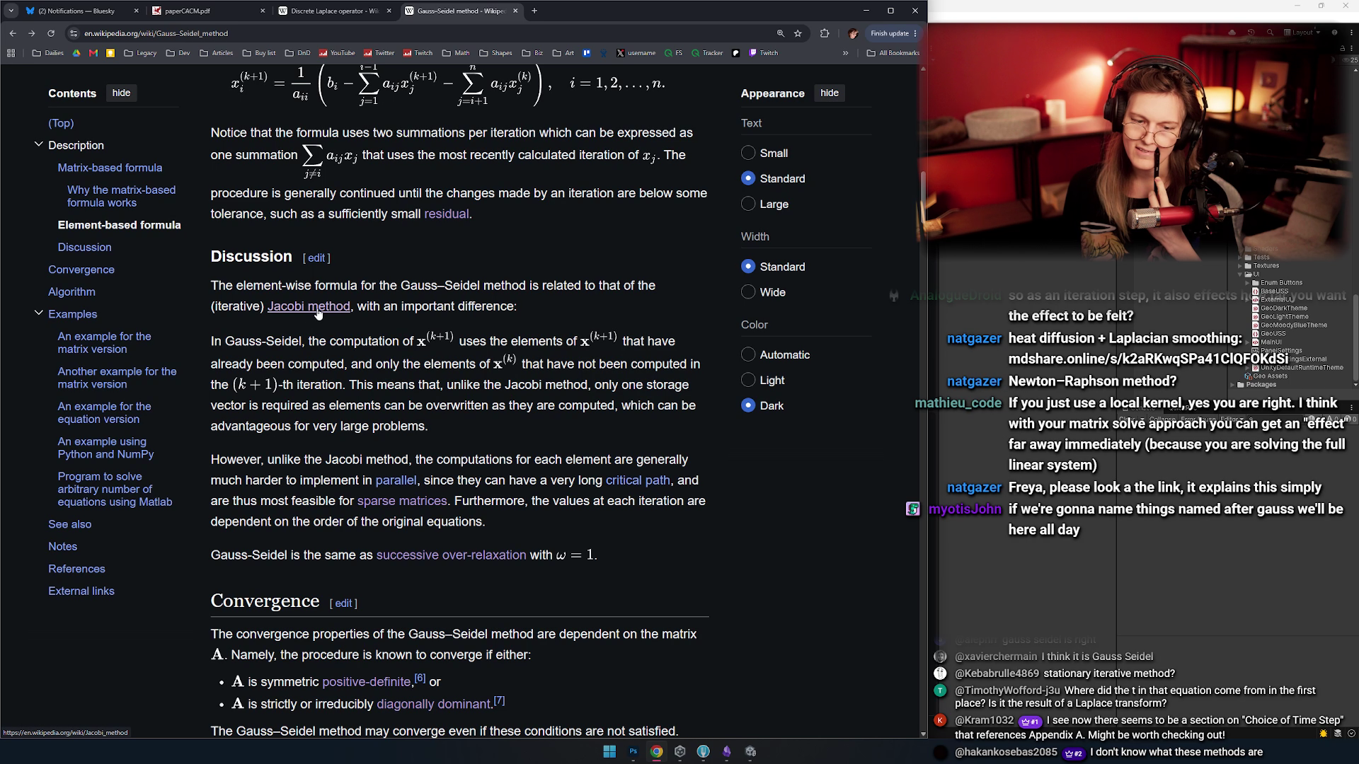
mouse_move(317, 313)
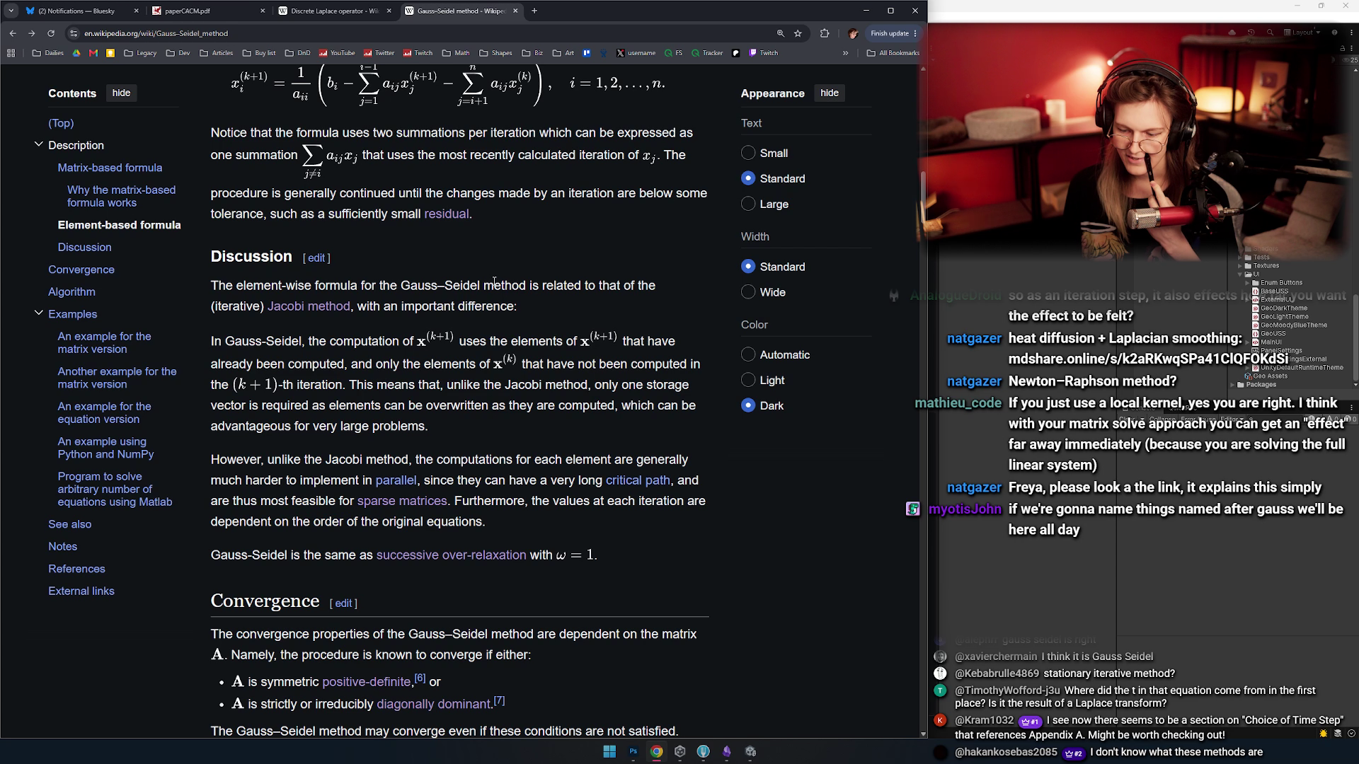
scroll(494, 282, "down", 1)
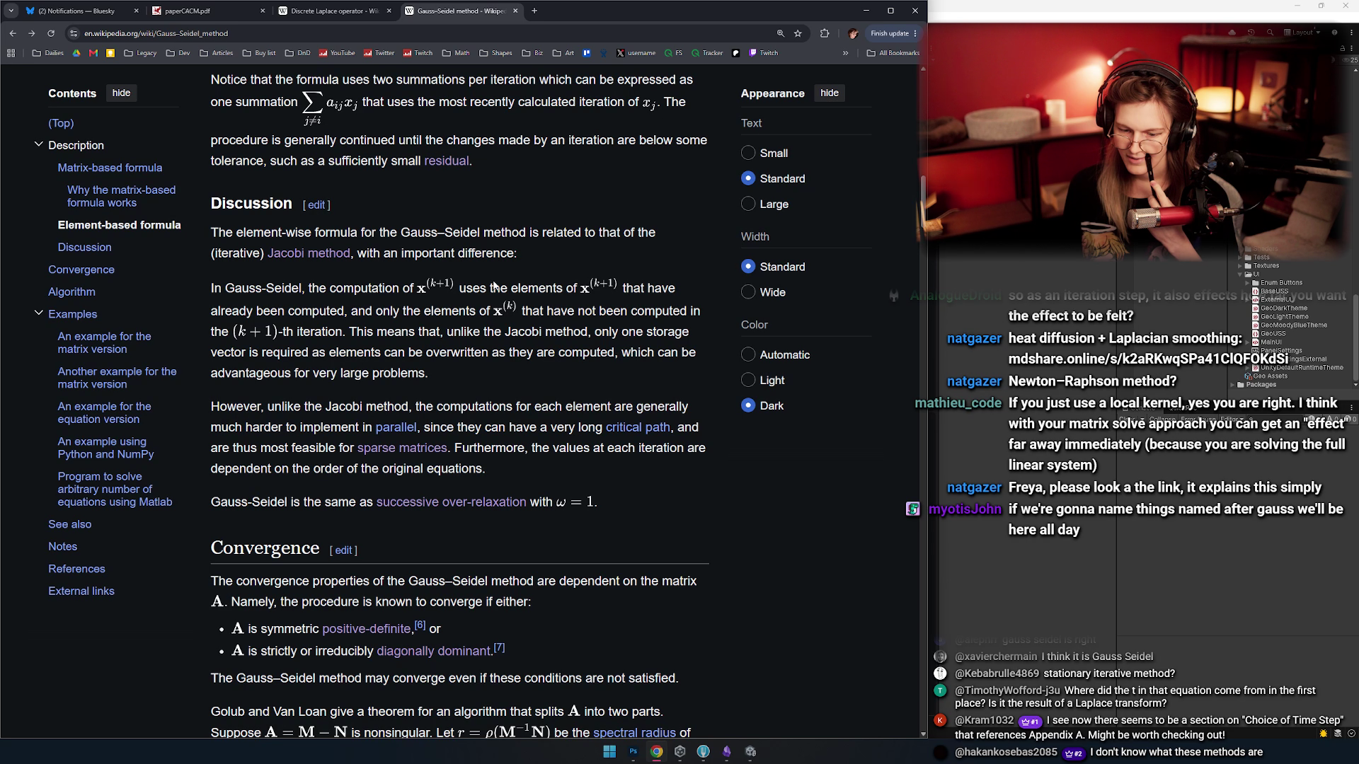
scroll(357, 353, "down", 1)
mouse_move(215, 351)
left_mouse_down()
mouse_move(647, 367)
mouse_move(446, 393)
mouse_move(358, 388)
mouse_move(433, 374)
left_mouse_up()
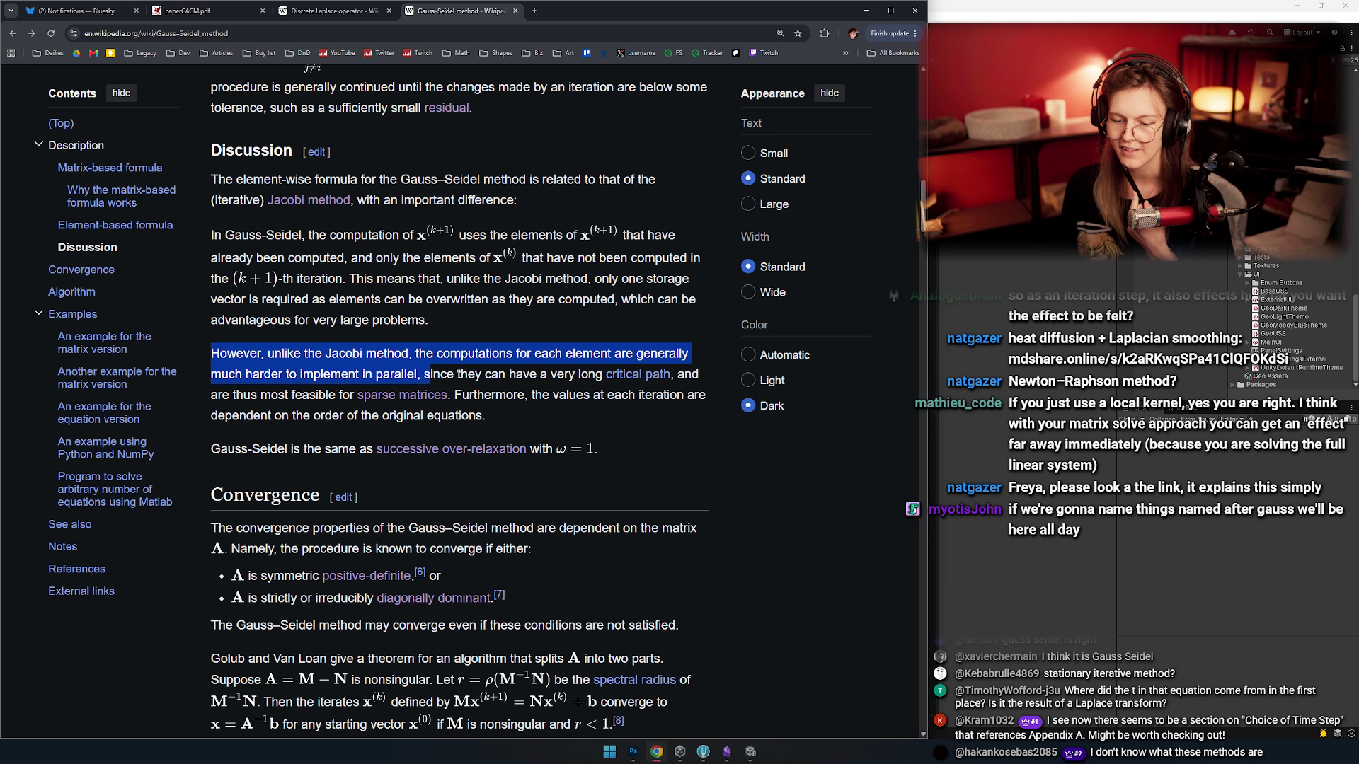
left_click(443, 376)
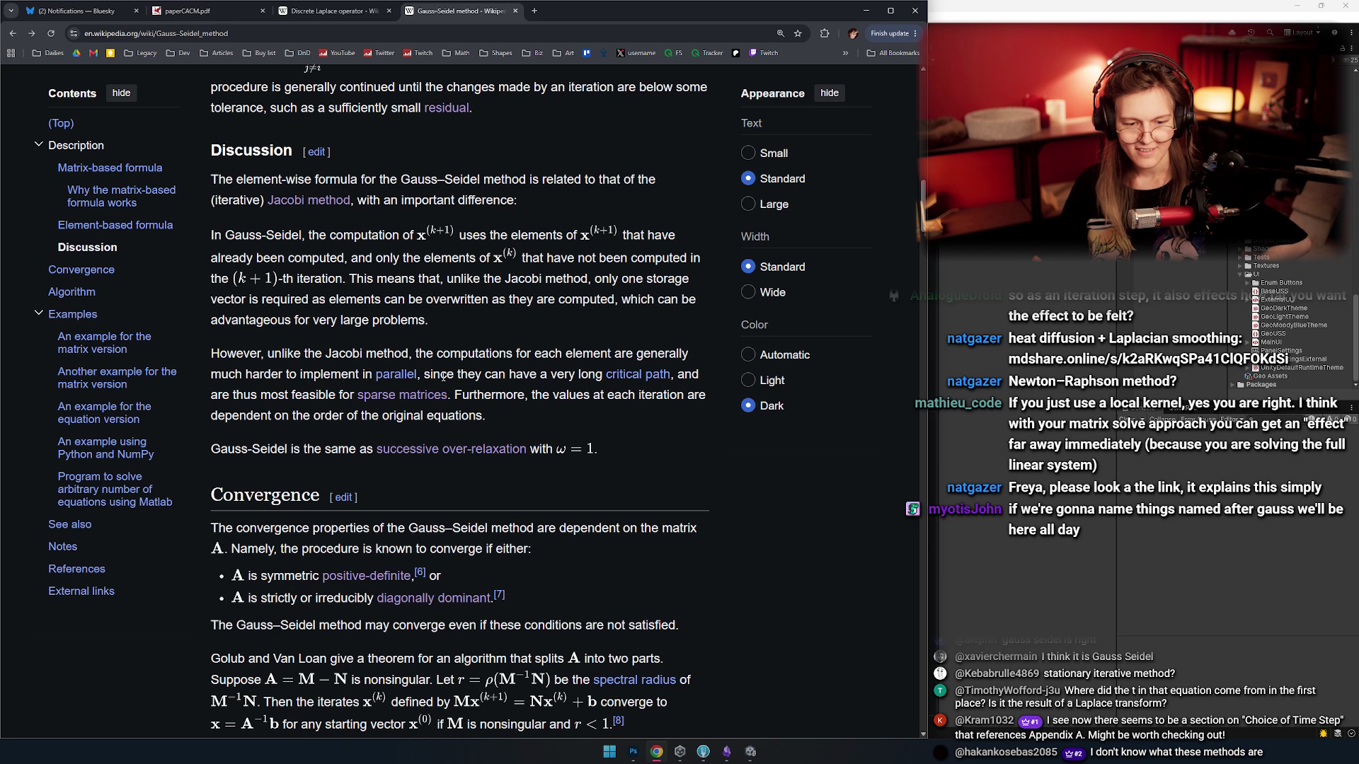
left_click_drag(387, 300, 529, 448)
left_click_drag(531, 395, 486, 416)
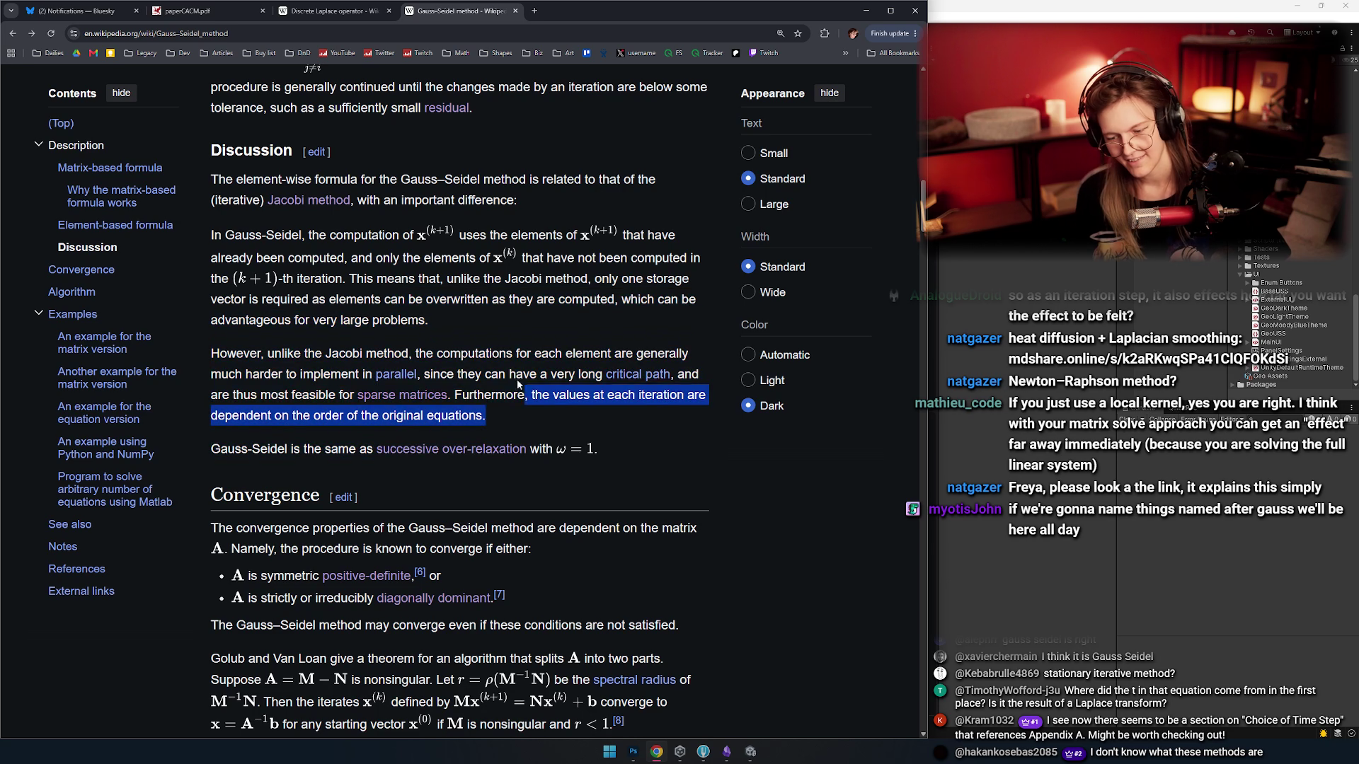
left_click(520, 410)
scroll(531, 417, "up", 1)
scroll(544, 427, "up", 1)
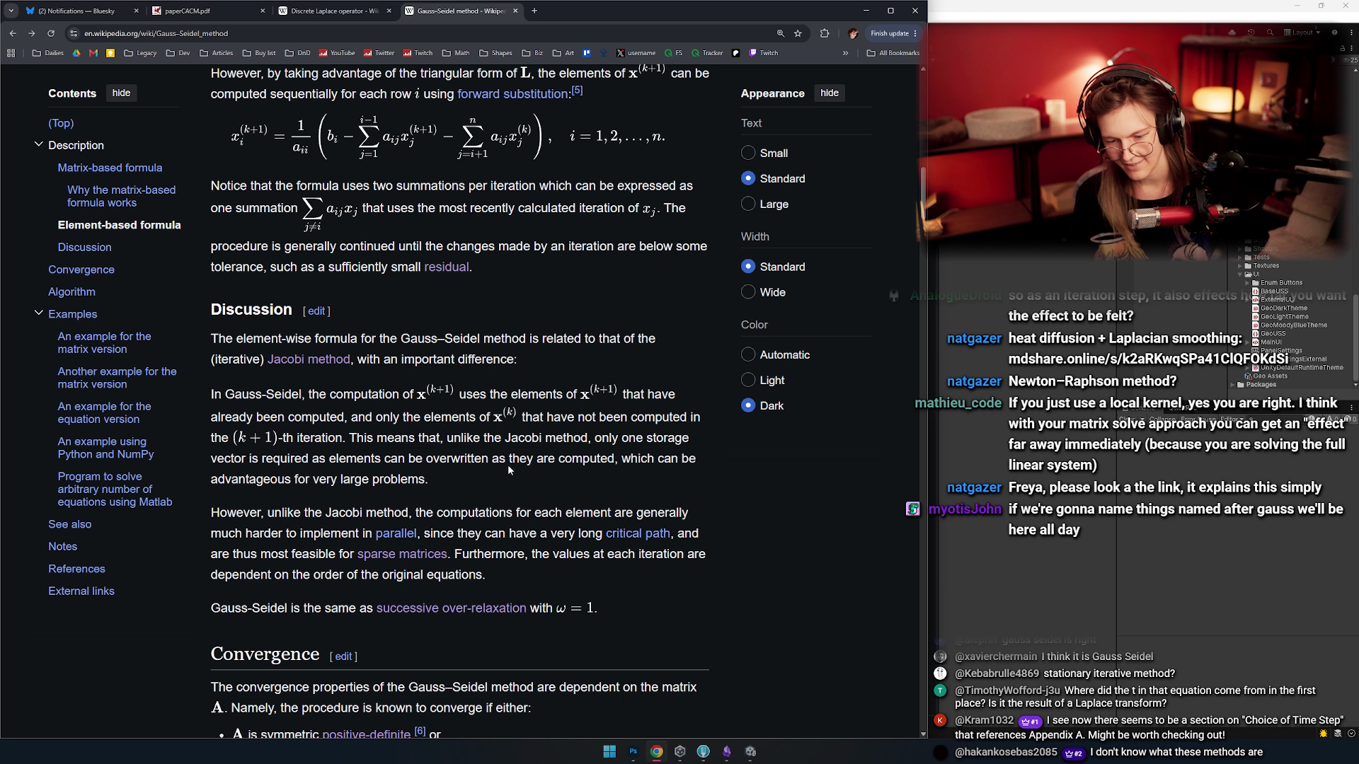
- Scroll past the successive over-relaxation note, then switch from Chrome to the Unity editor
scroll(442, 433, "down", 1)
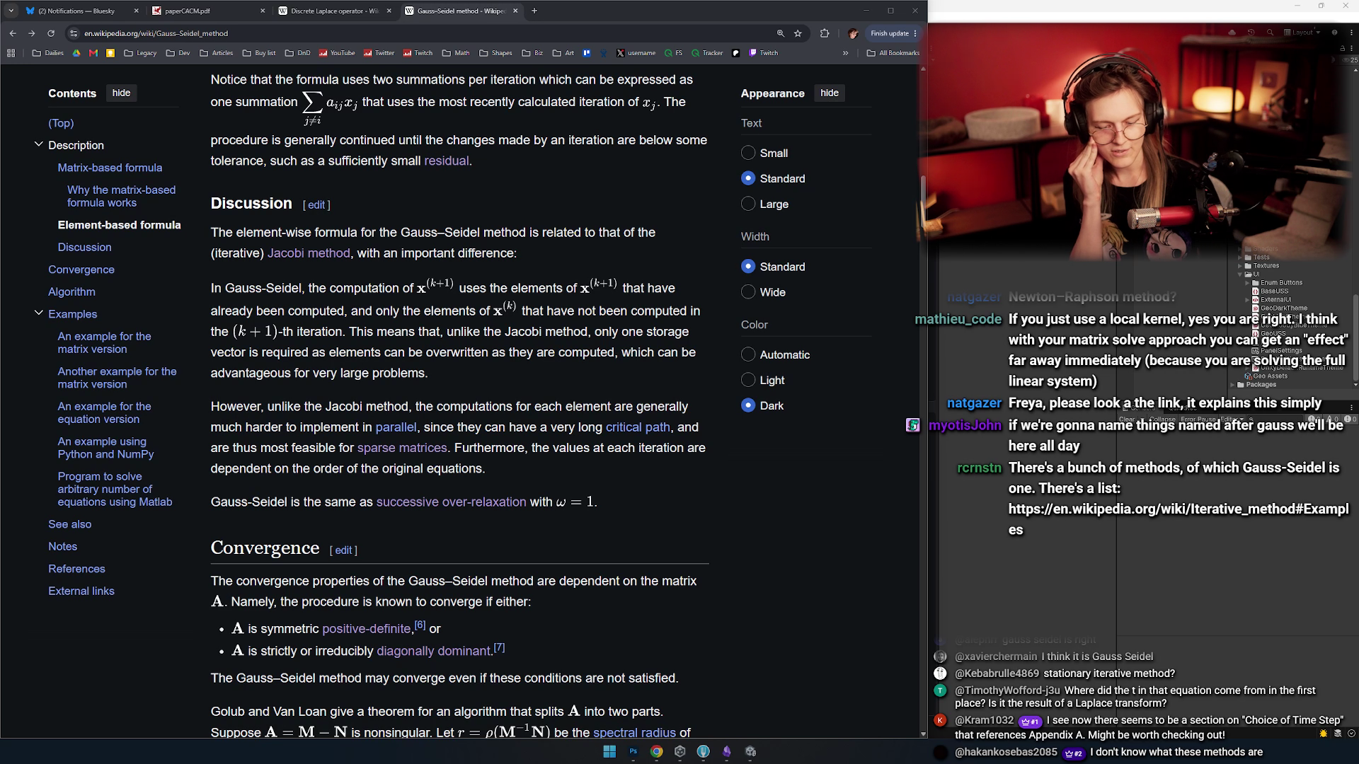
key("alt+Tab")
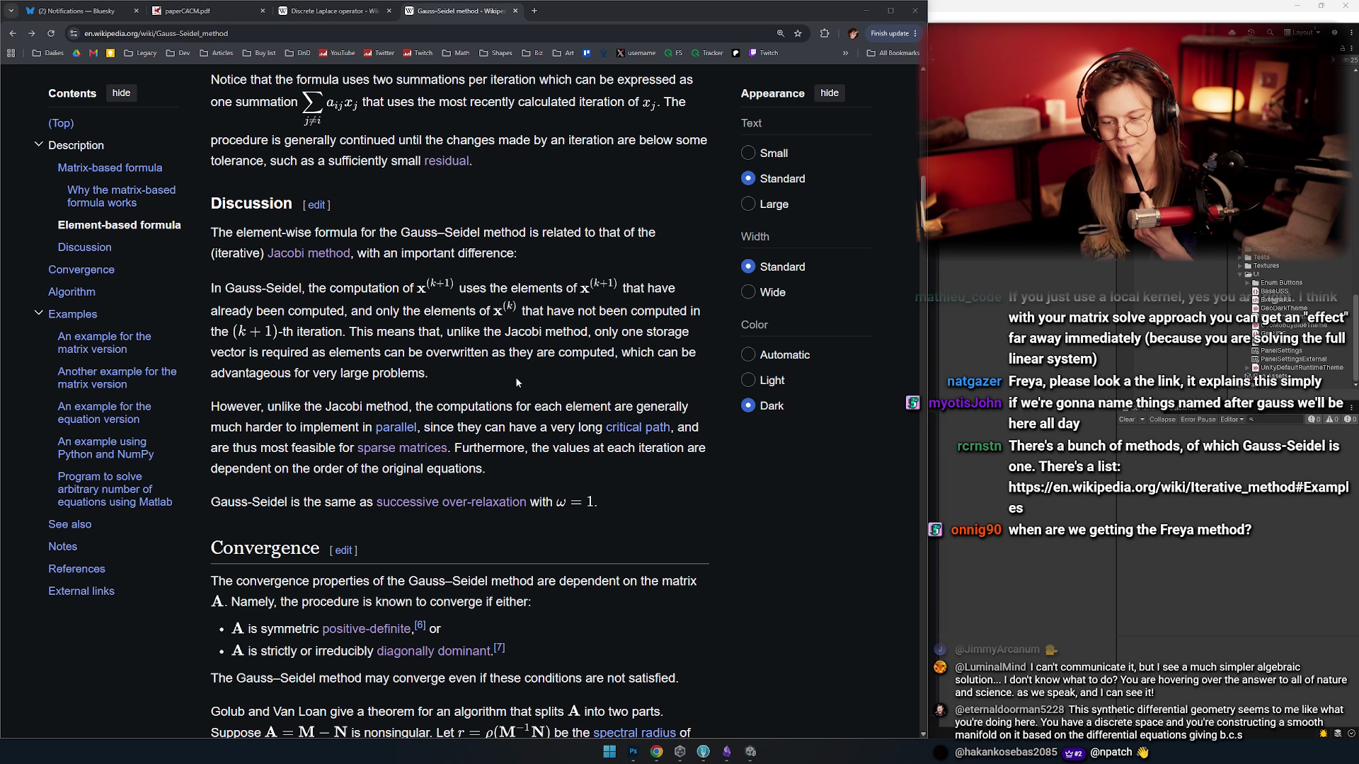
left_click(1012, 455)
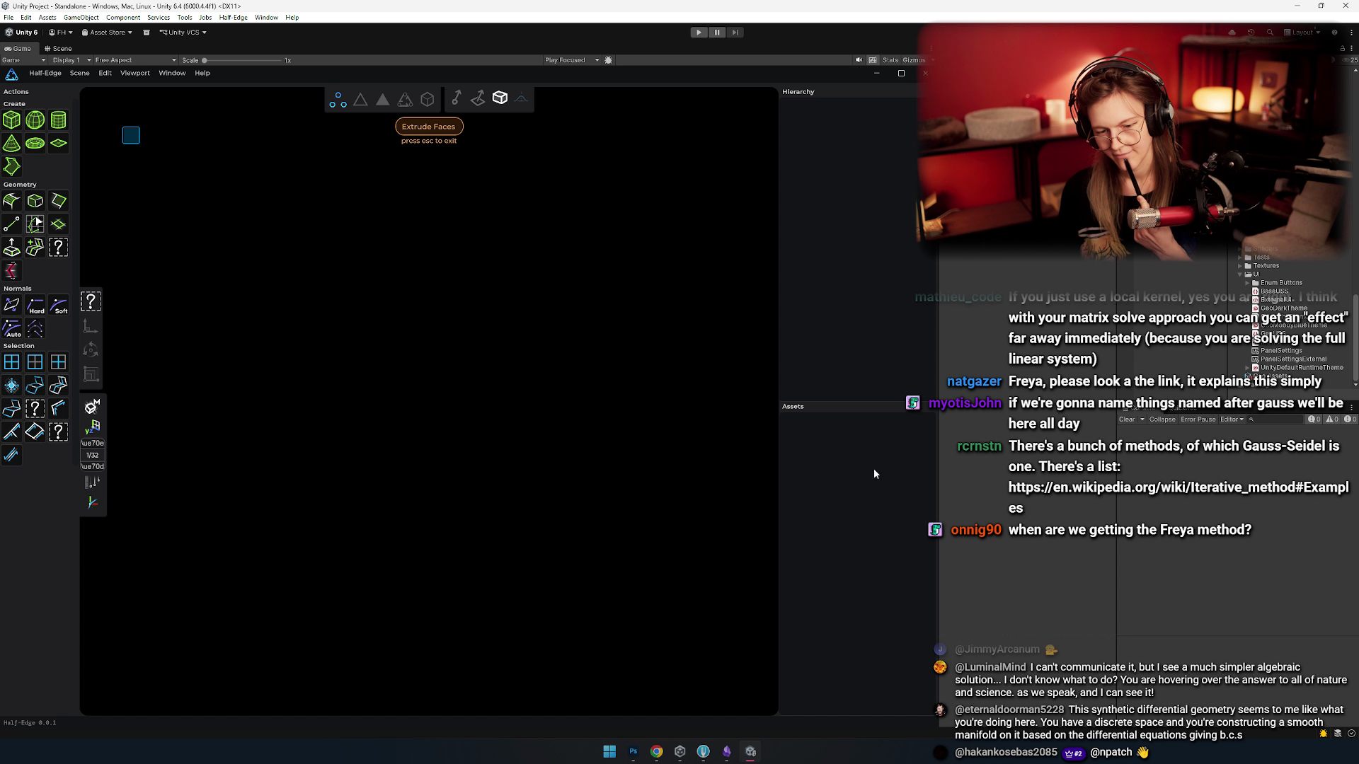
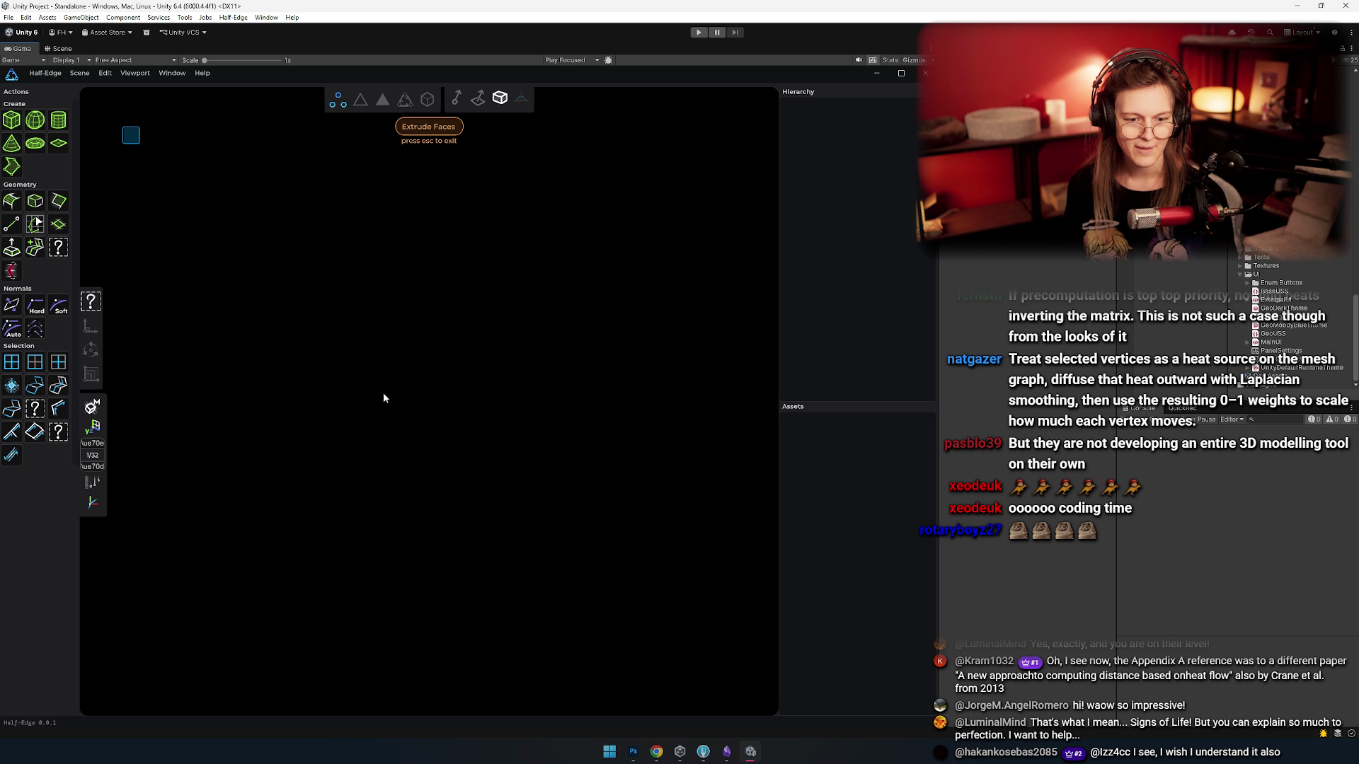
- Run the Half-Edge modeling scene in Unity, then switch to the Photoshop heat-method drawing
left_click(698, 33)
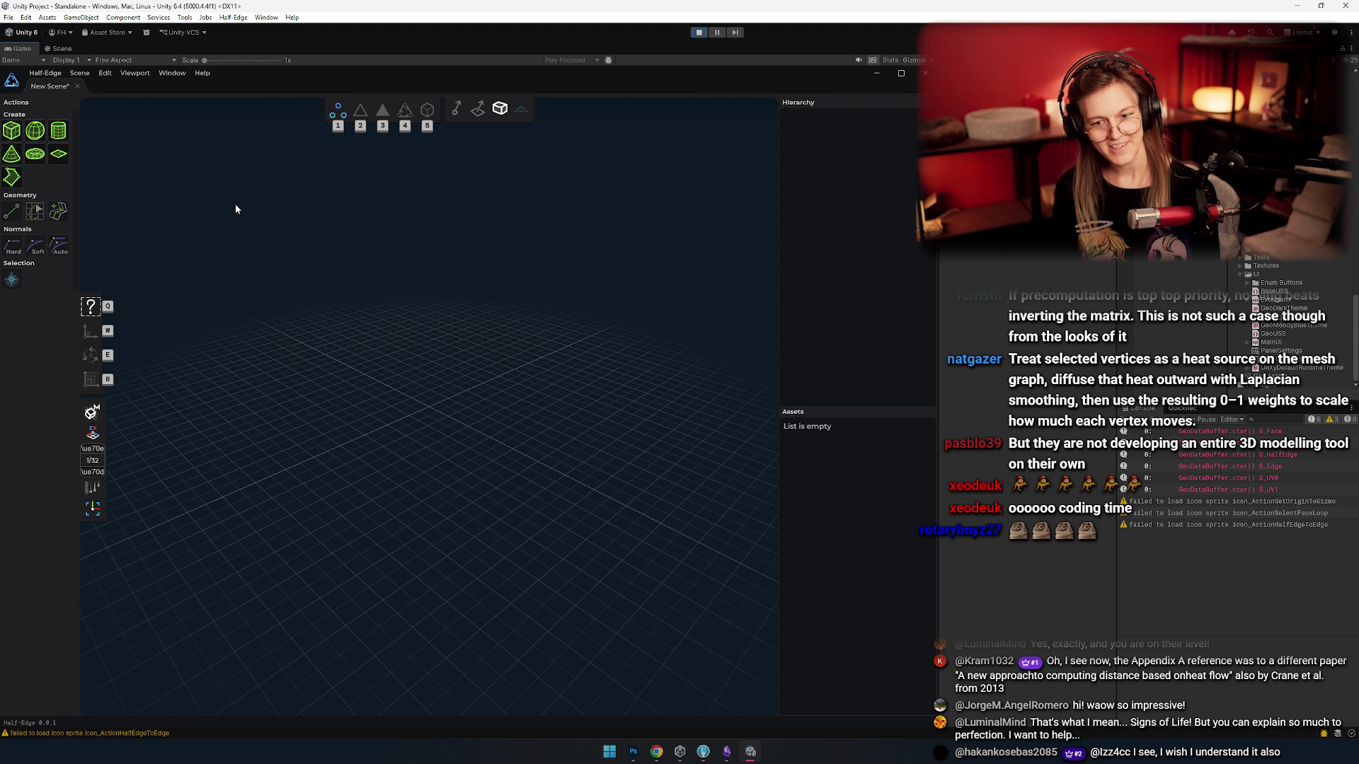
key("alt+Tab")
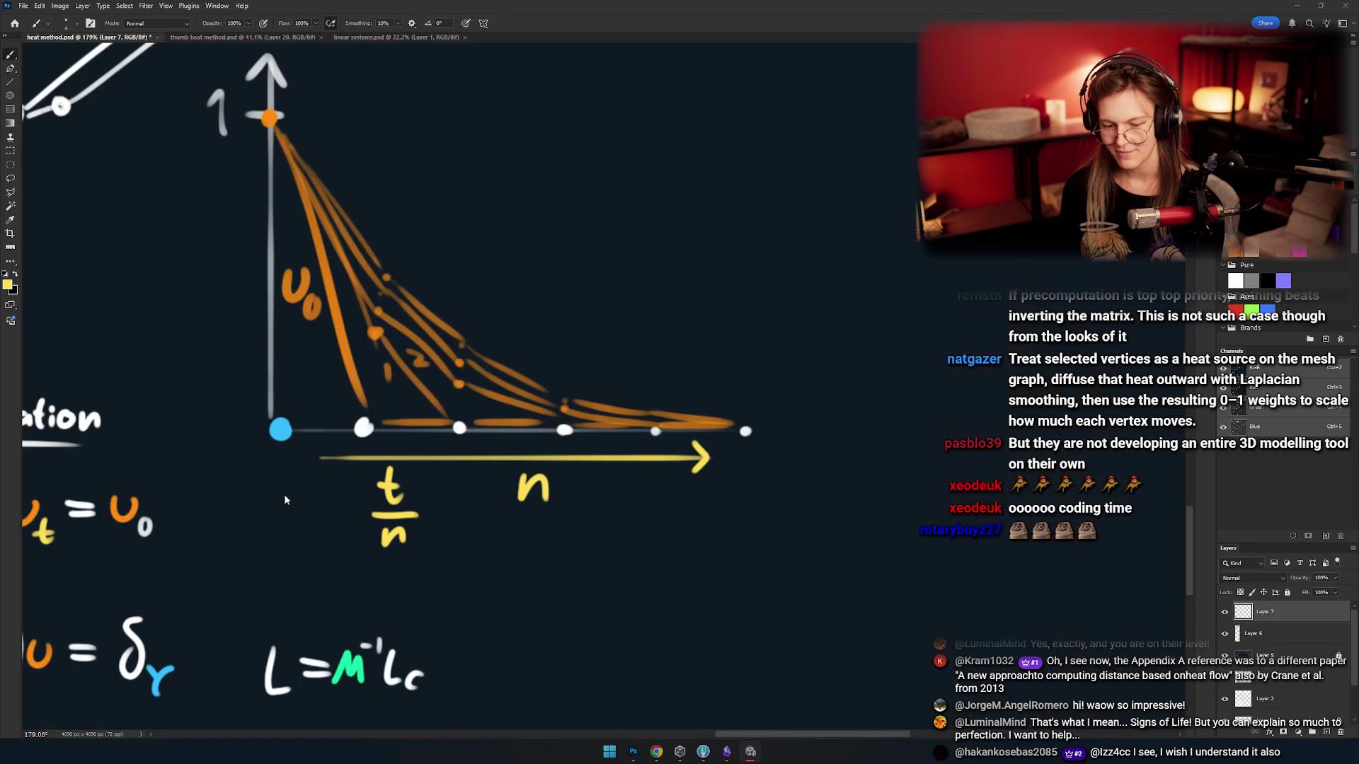
- Pan and zoom the sheet to bring the Heat equation area into view
scroll(559, 532, "left", 3)
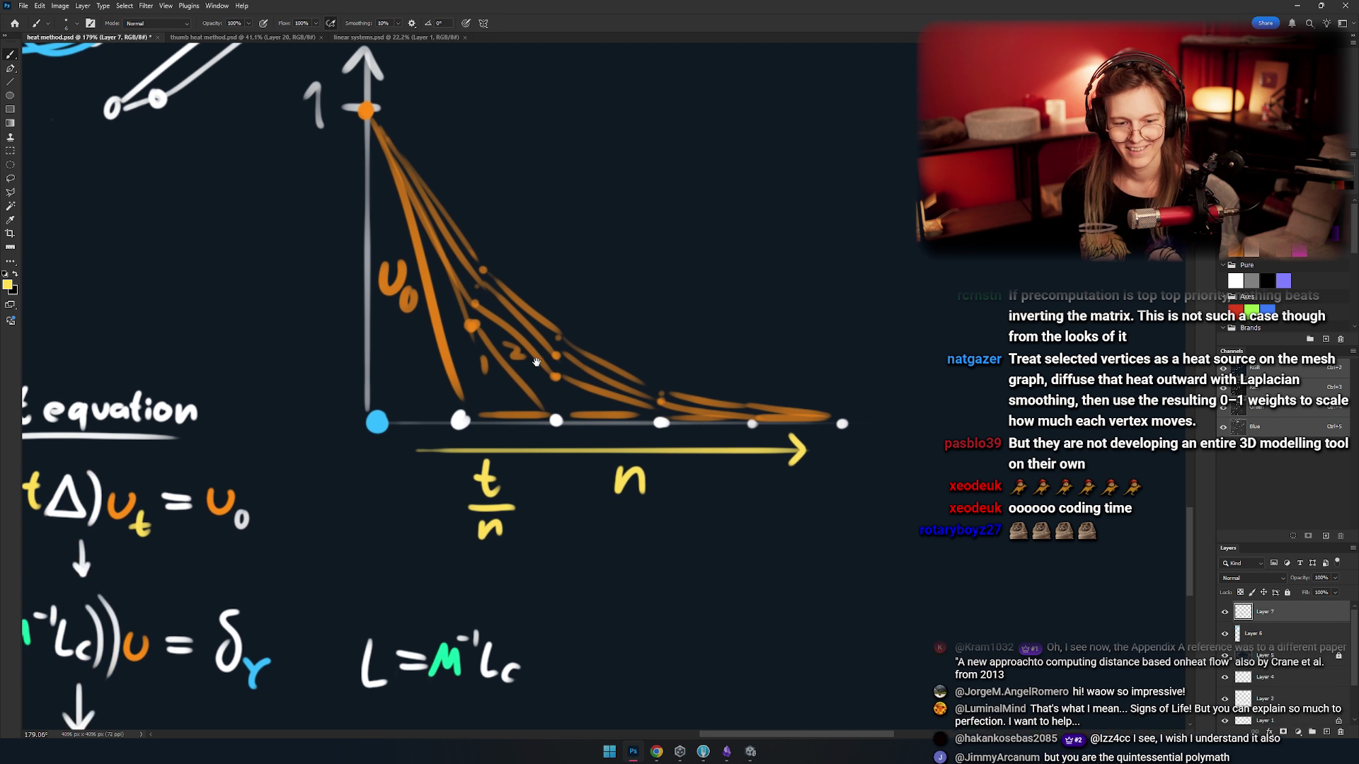
scroll(556, 412, "down", 2)
scroll(556, 412, "down", 8)
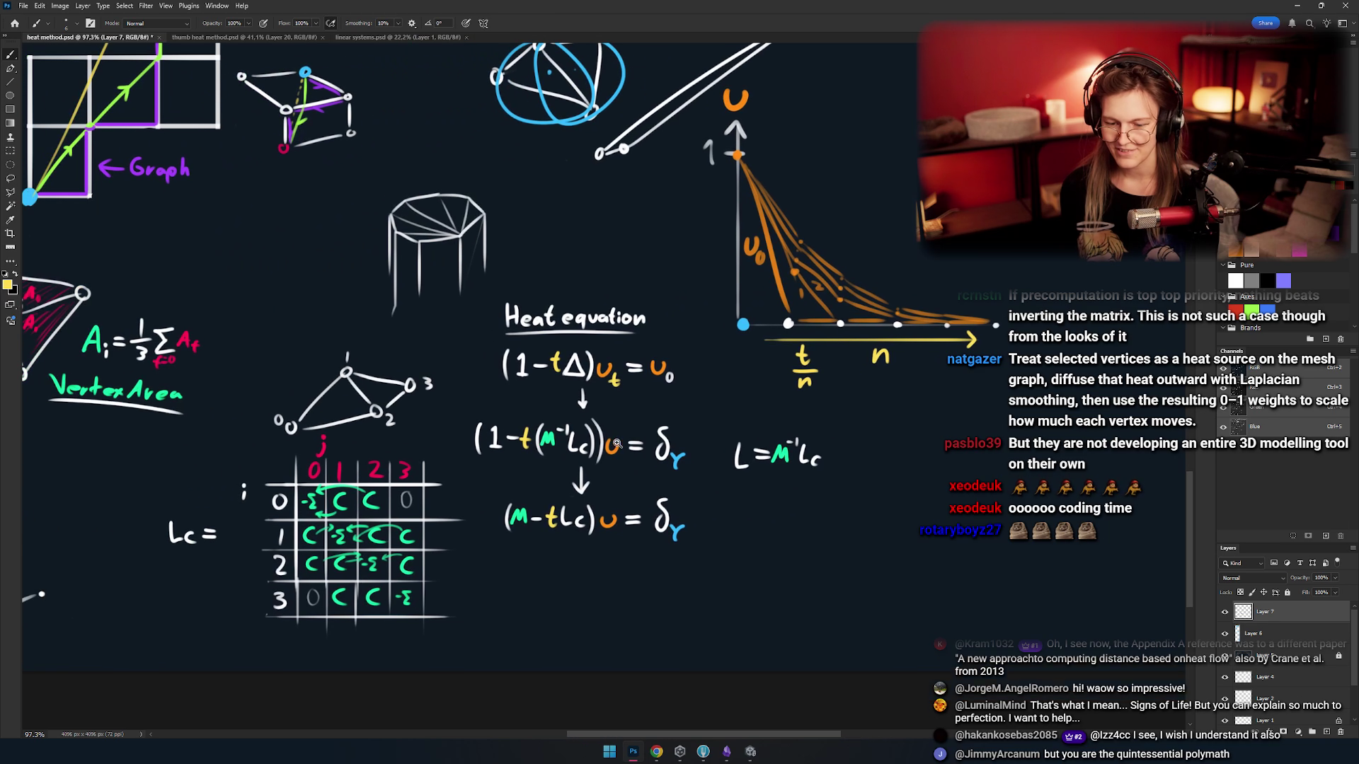
scroll(629, 486, "up", 5)
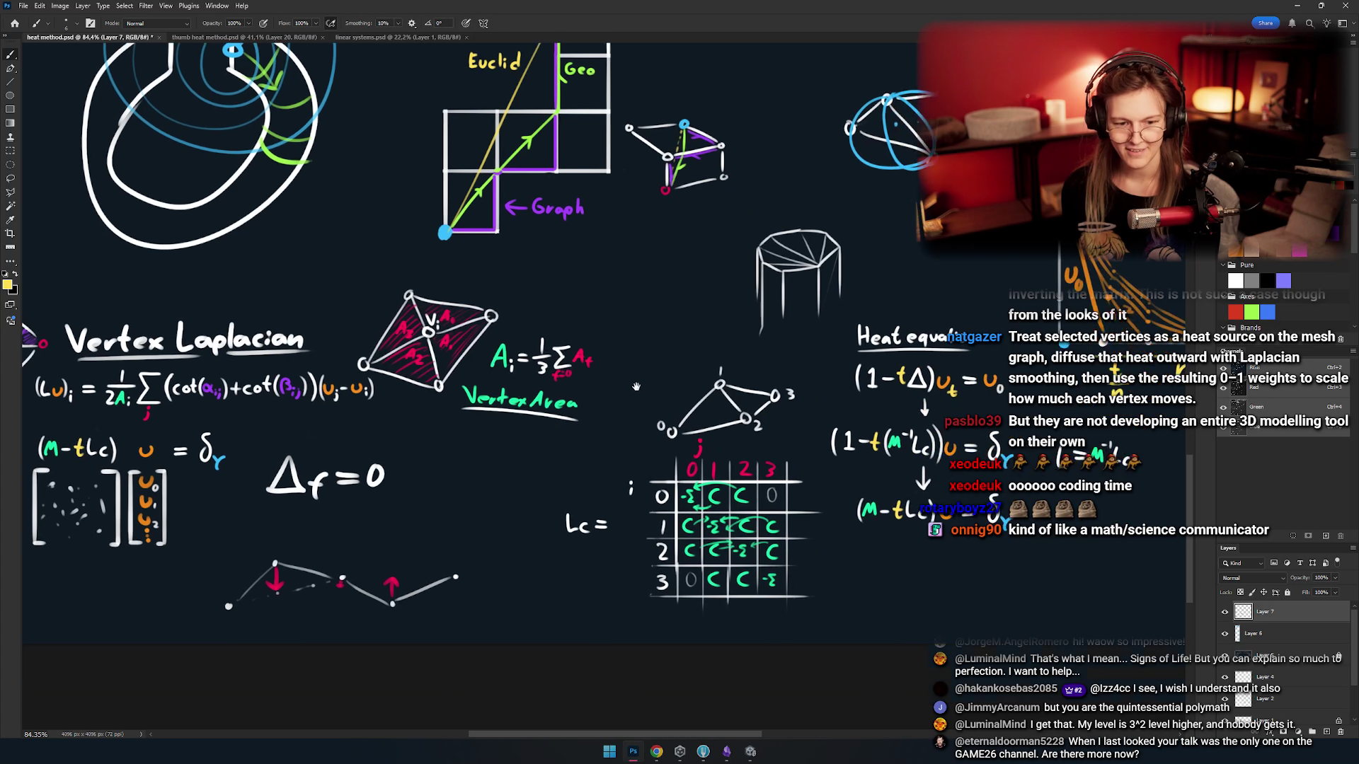
scroll(660, 438, "up", 3)
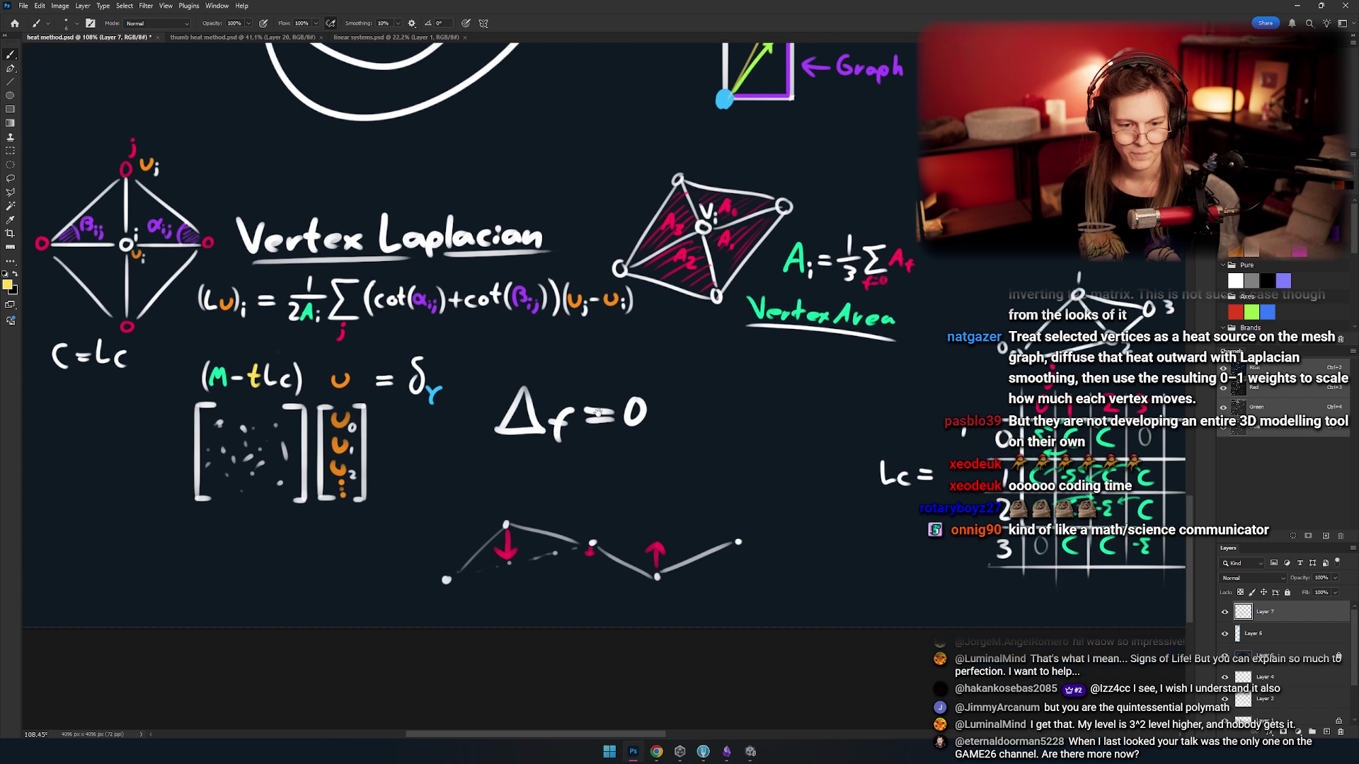
left_click_drag(729, 407, 410, 386)
left_click_drag(849, 396, 521, 472)
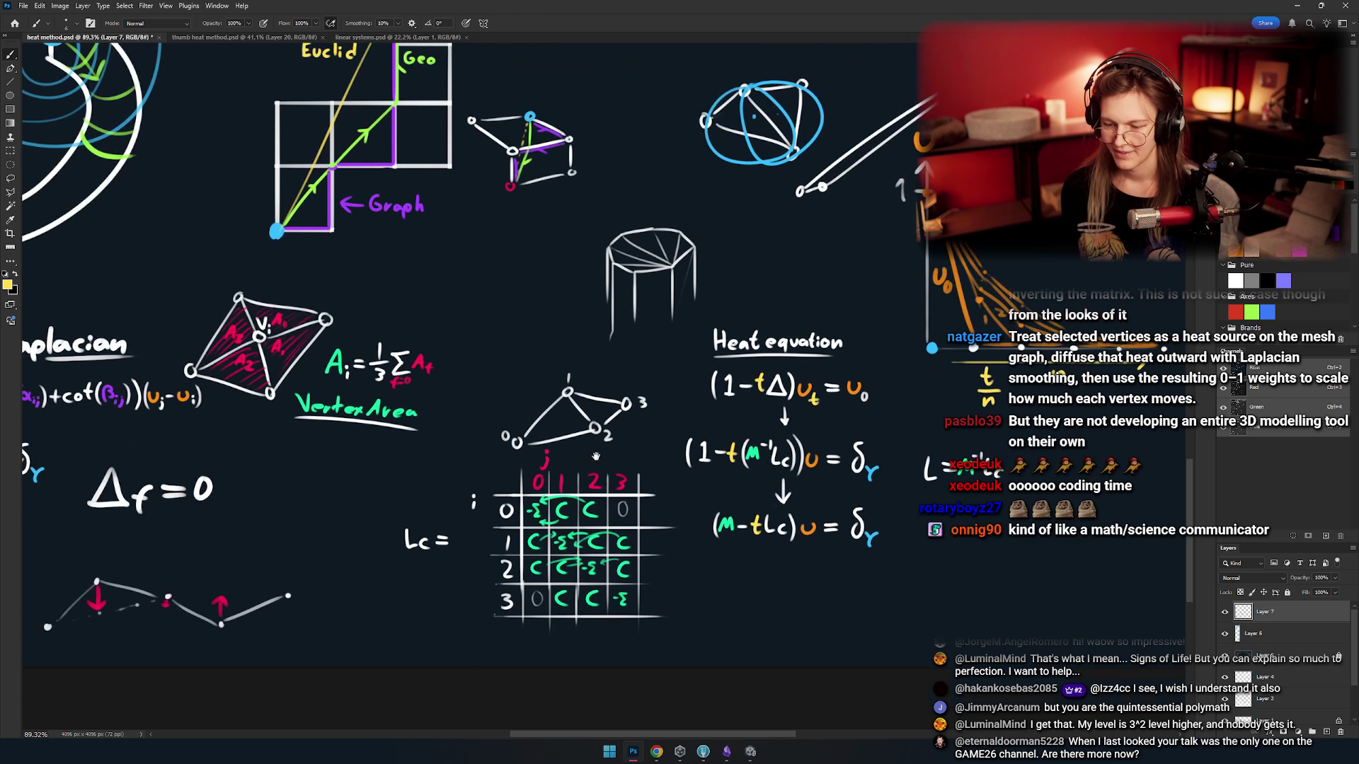
scroll(523, 480, "down", 2)
- Review the Vertex Laplacian, Vertex Area, heat-source sketch and Euclid/Geo grid, then return to Unity
left_click_drag(345, 460, 628, 411)
left_click_drag(464, 431, 767, 424)
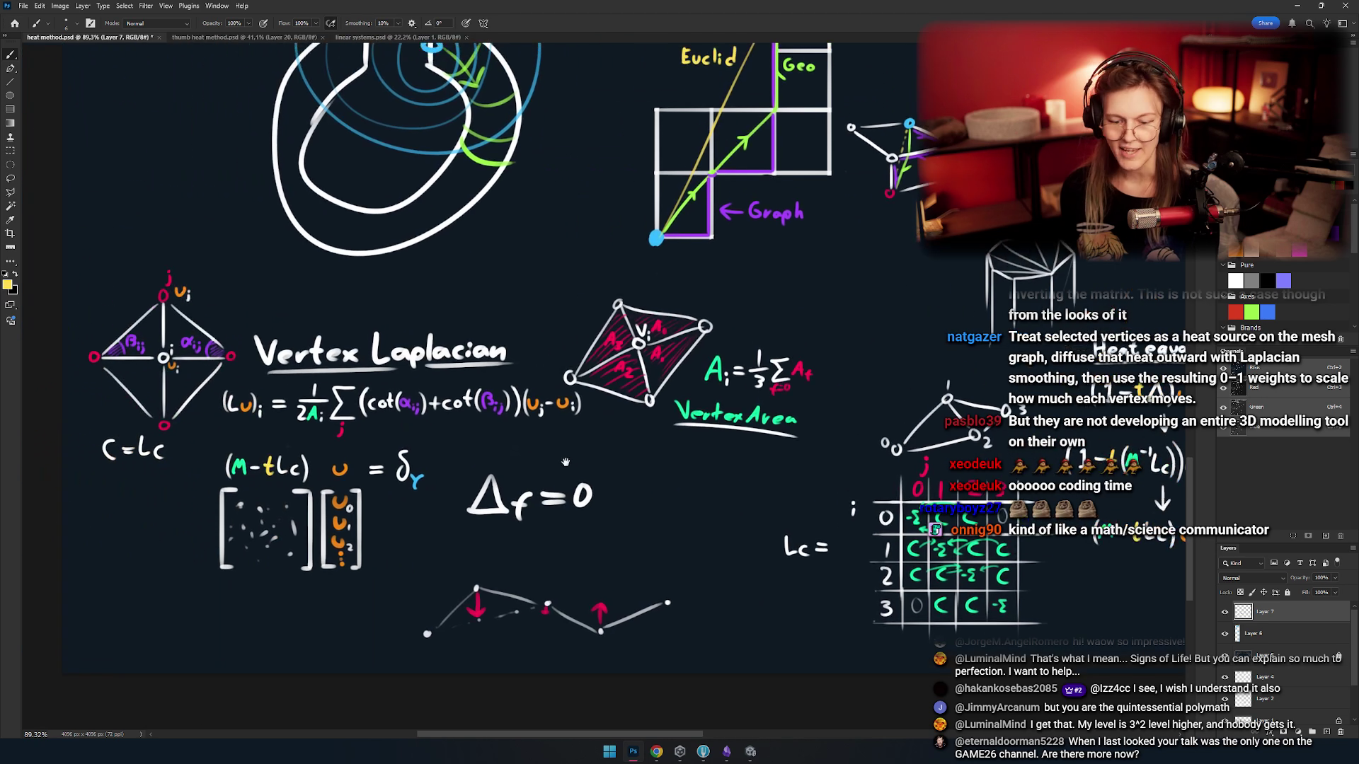
left_click_drag(490, 443, 406, 429)
scroll(405, 429, "up", 1)
mouse_move(644, 333)
left_mouse_down()
mouse_move(489, 466)
mouse_move(623, 601)
left_mouse_up()
scroll(603, 466, "up", 10)
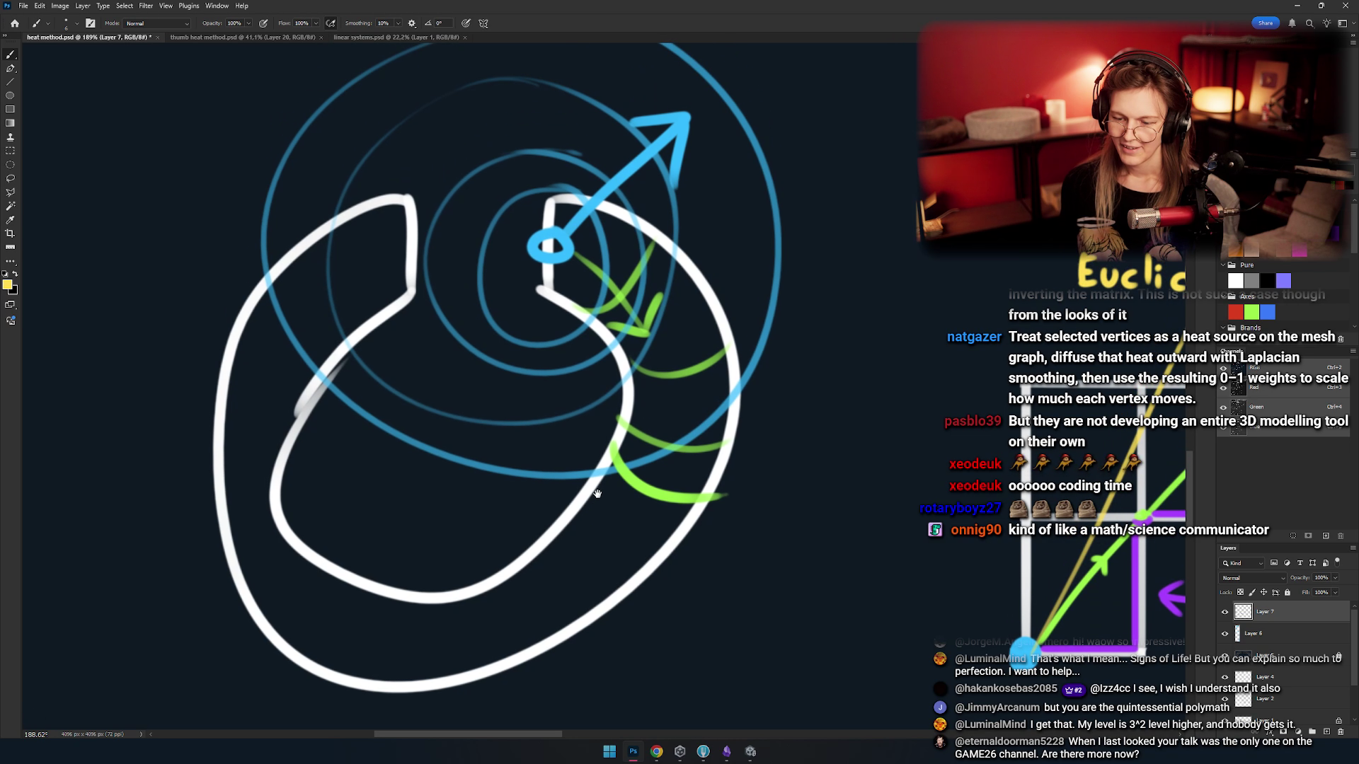
key("alt+Tab")
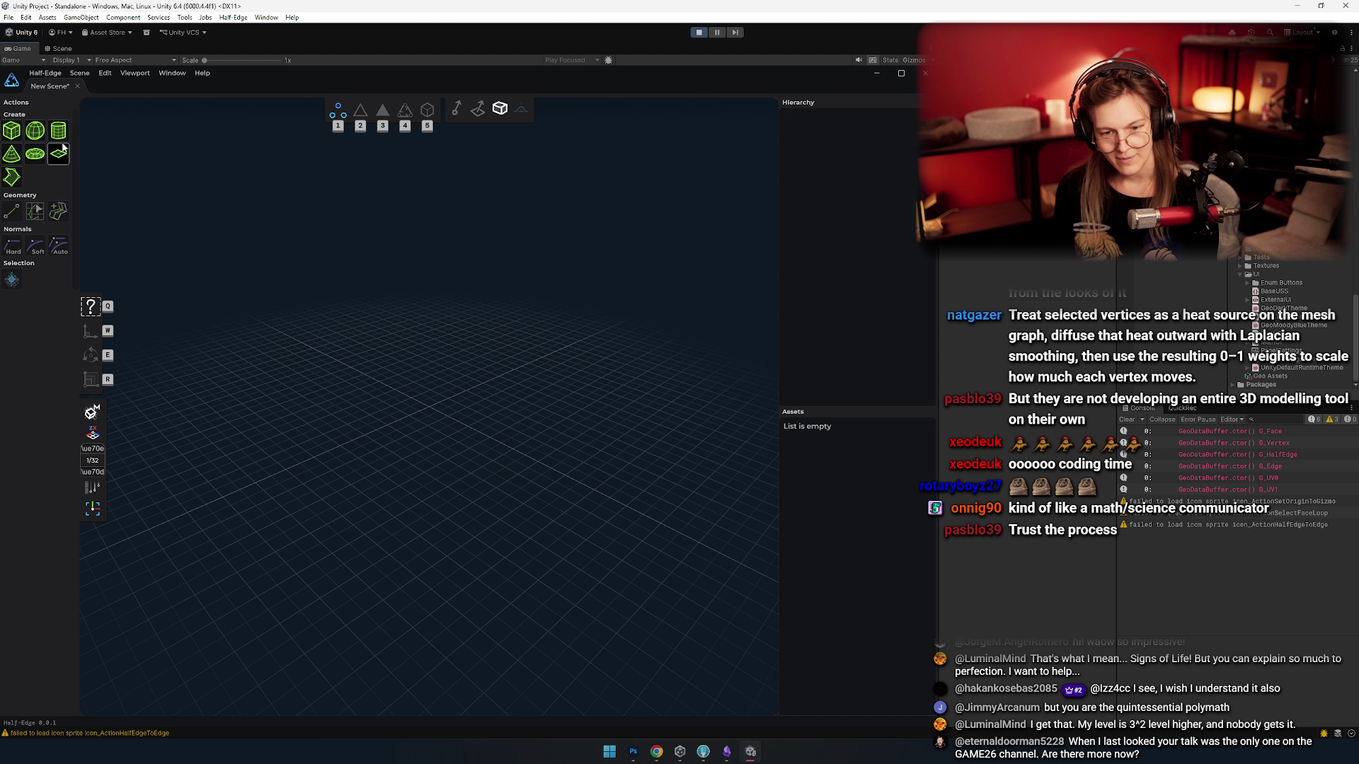
- Create a torus mesh in the empty Half-Edge scene
left_click(36, 151)
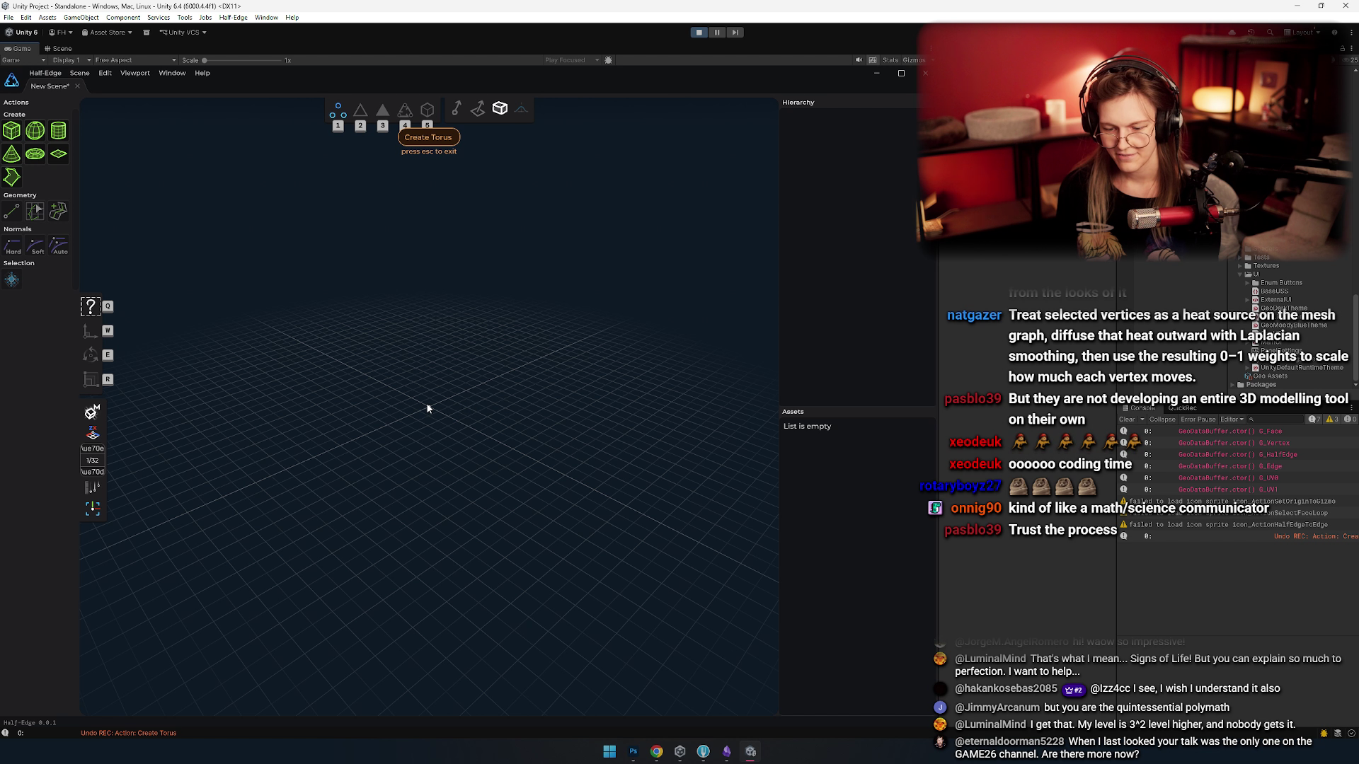
left_click(426, 402)
left_click(498, 450)
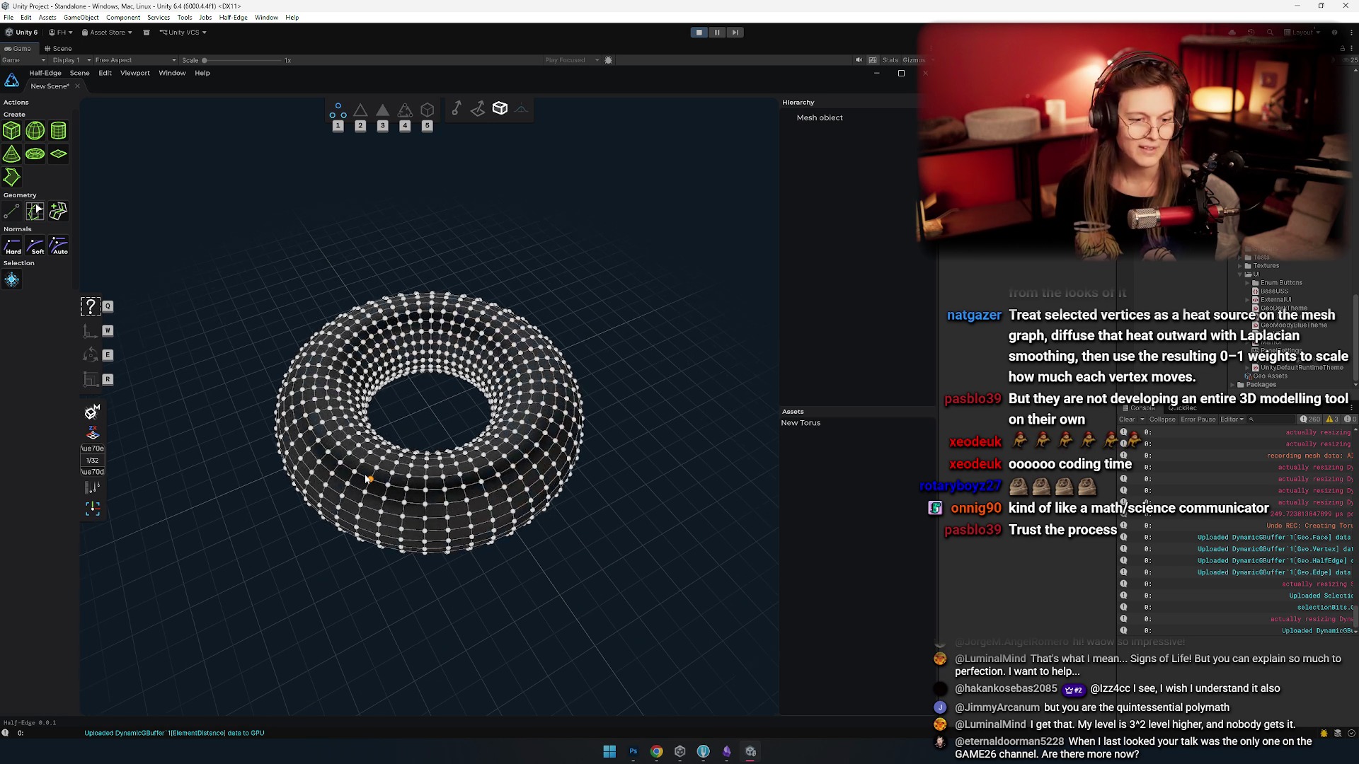
- Test-pull torus vertices into a spike and raised column, then undo those edits
left_click_drag(559, 280, 411, 393)
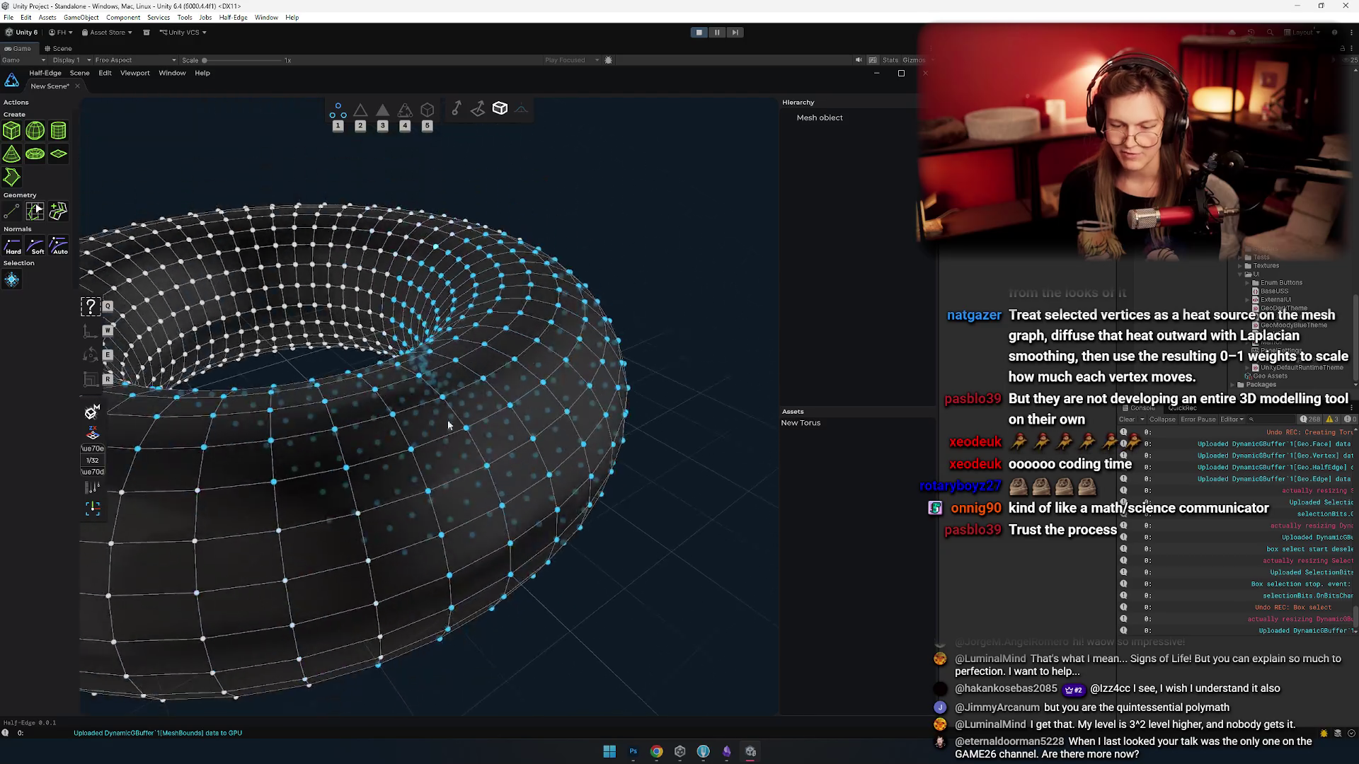
left_click(483, 327)
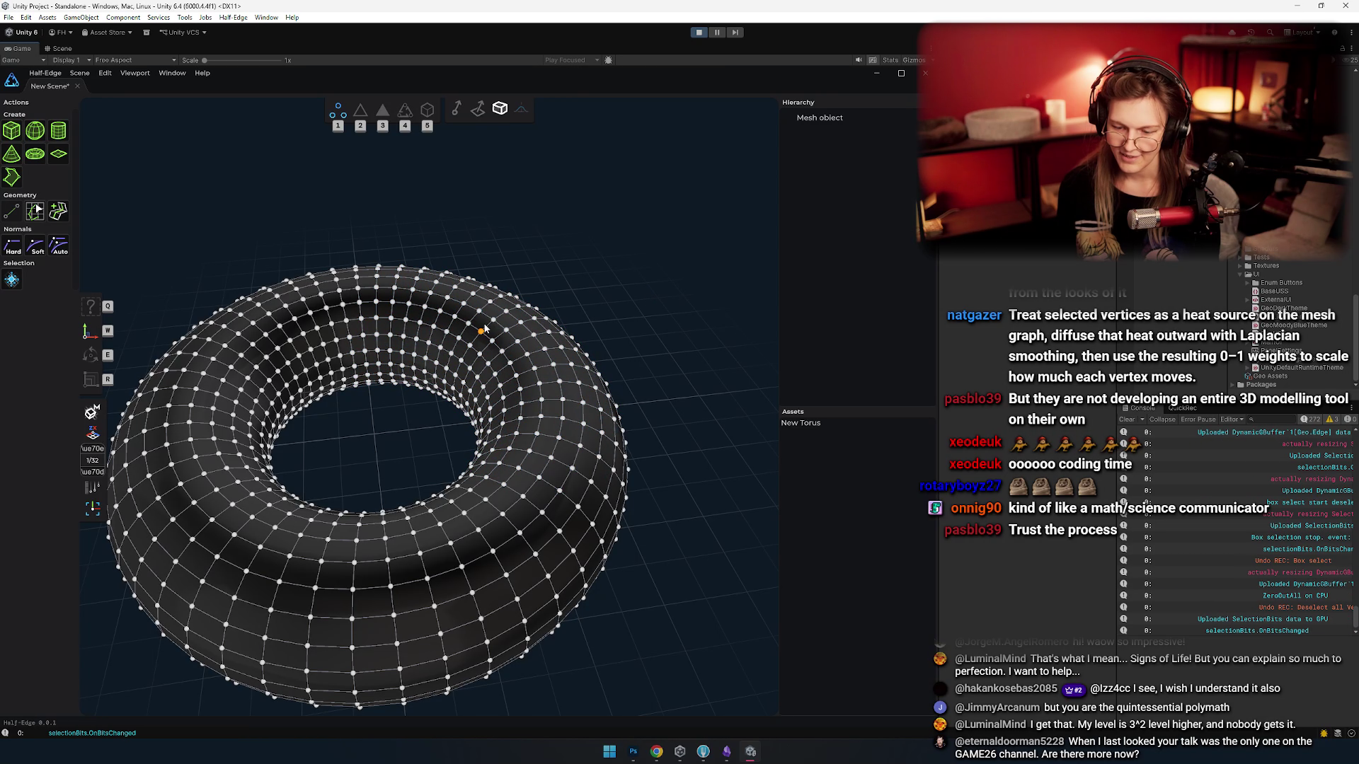
scroll(507, 367, "up", 3)
left_click_drag(521, 207, 519, 145)
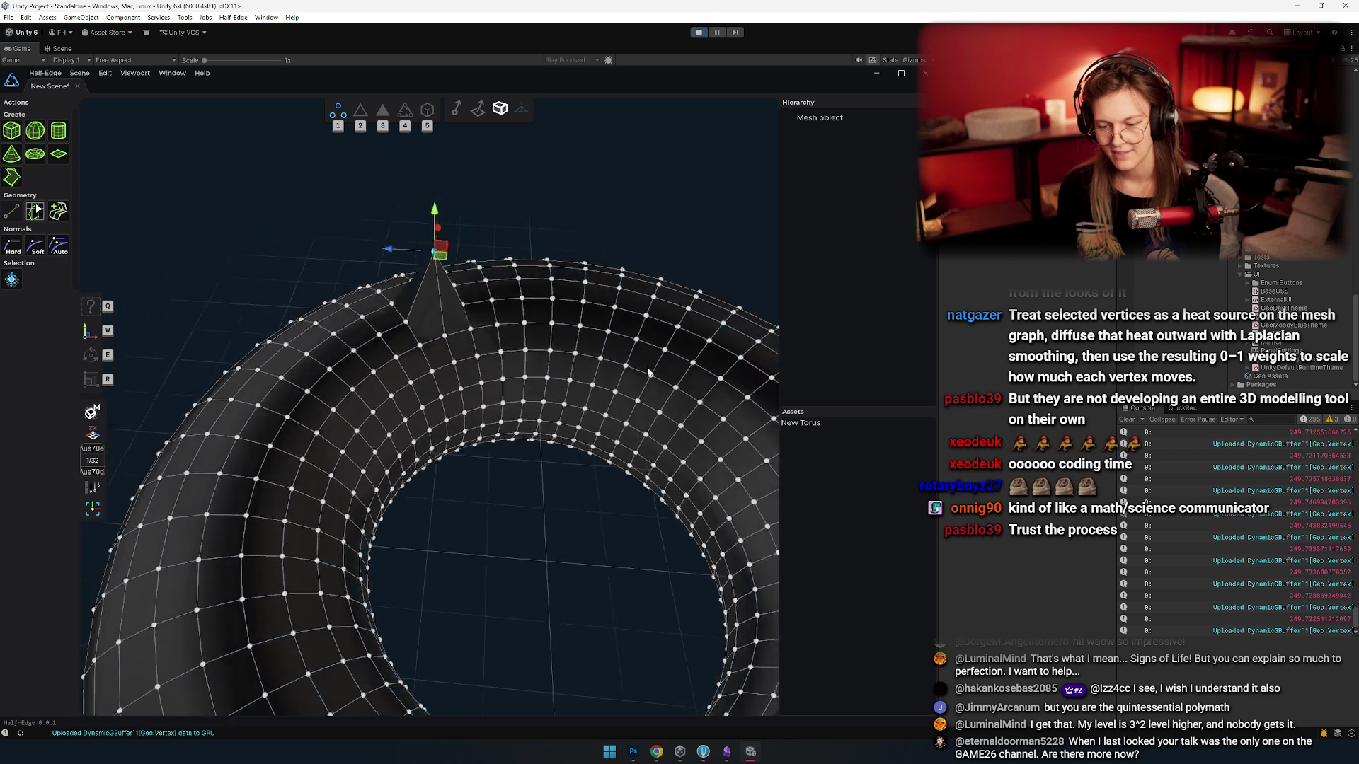
mouse_move(499, 332)
left_mouse_down()
mouse_move(580, 271)
mouse_move(542, 145)
left_mouse_up()
key("f")
scroll(233, 397, "down", 5)
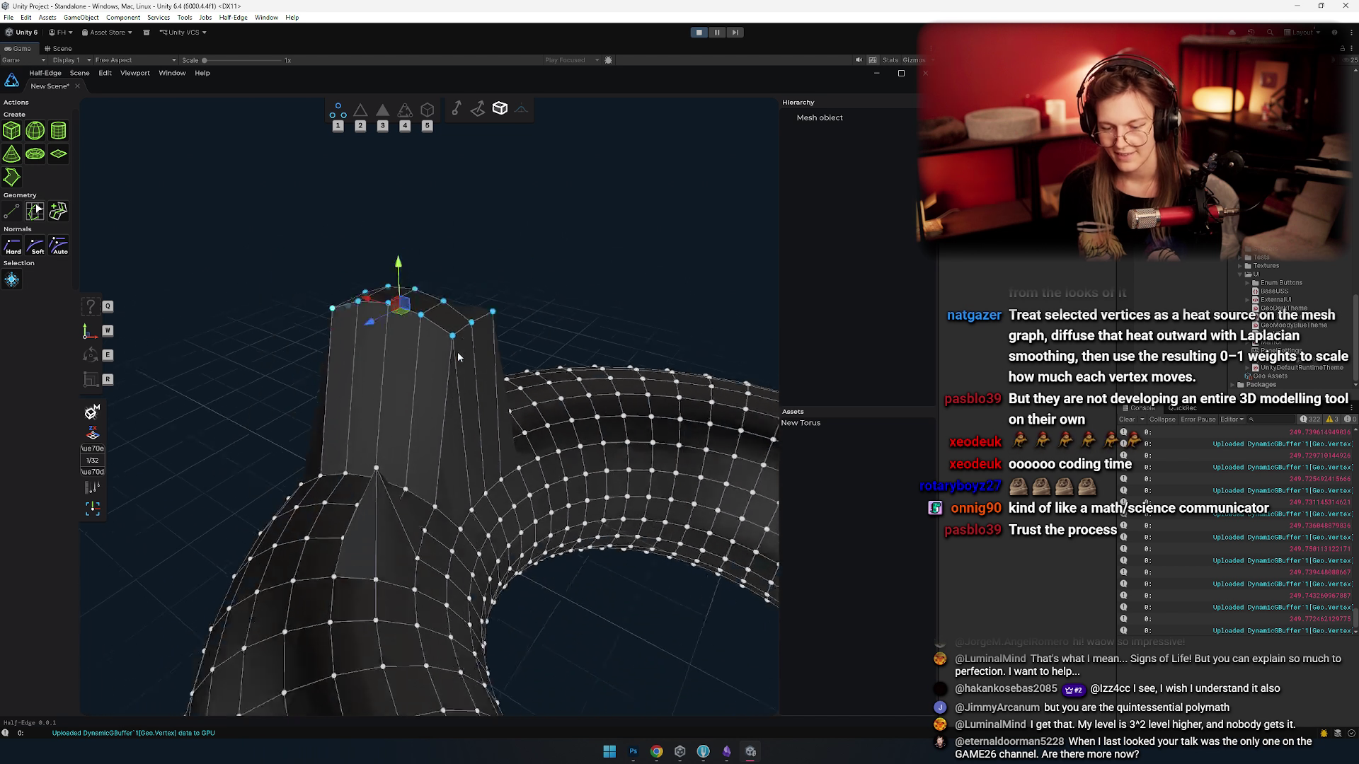
key("ctrl+z")
key("ctrl+z")
key("ctrl+z")
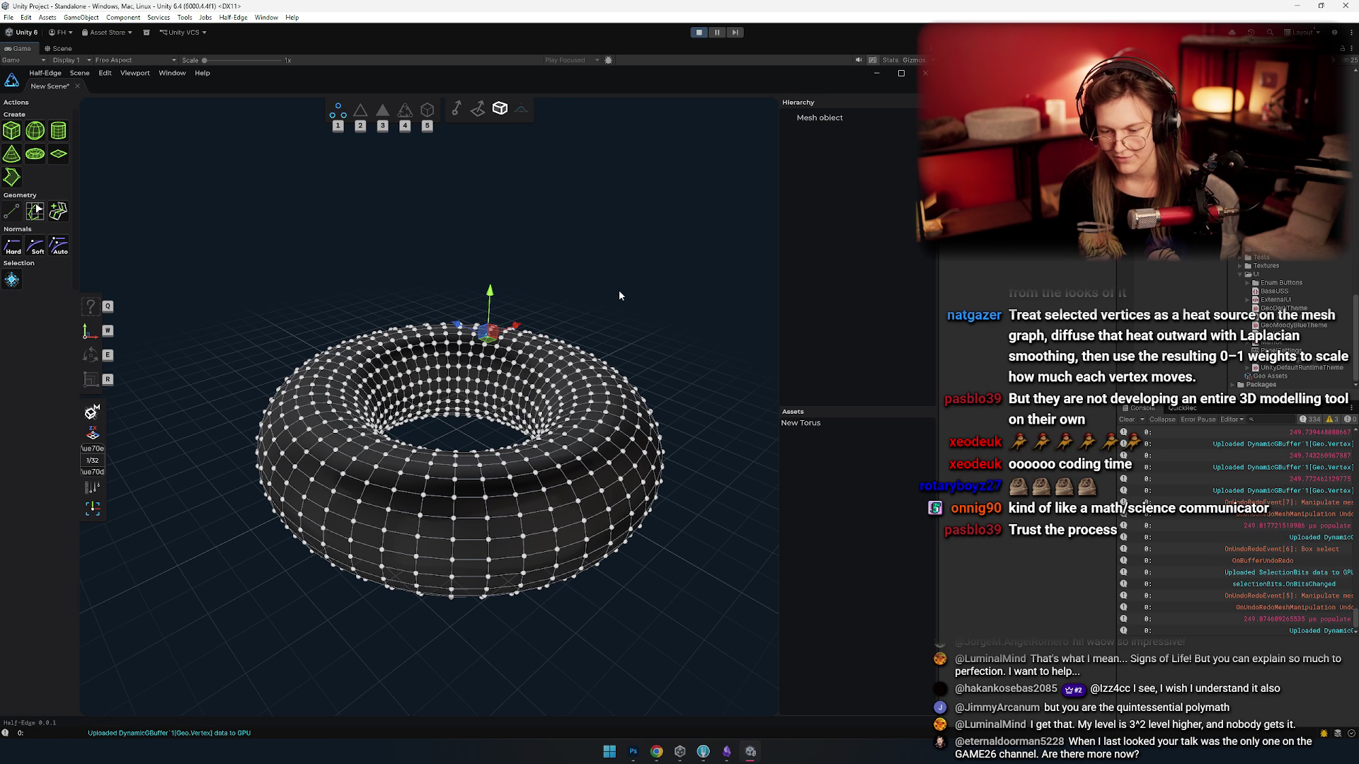
- Select one vertex at the hole's top rim and turn on soft selection falloff
left_click(427, 439)
scroll(428, 439, "up", 3)
scroll(427, 439, "down", 3)
scroll(474, 389, "up", 4)
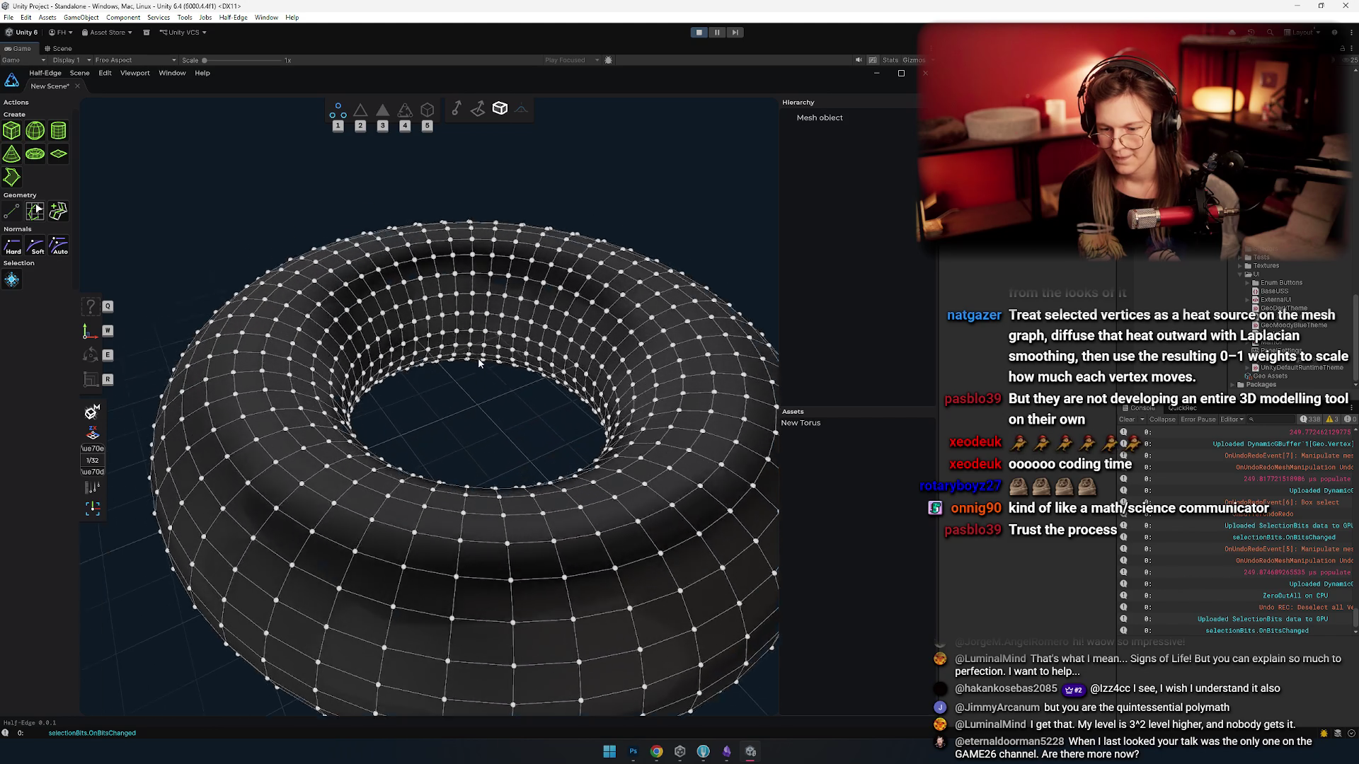
left_click(472, 388)
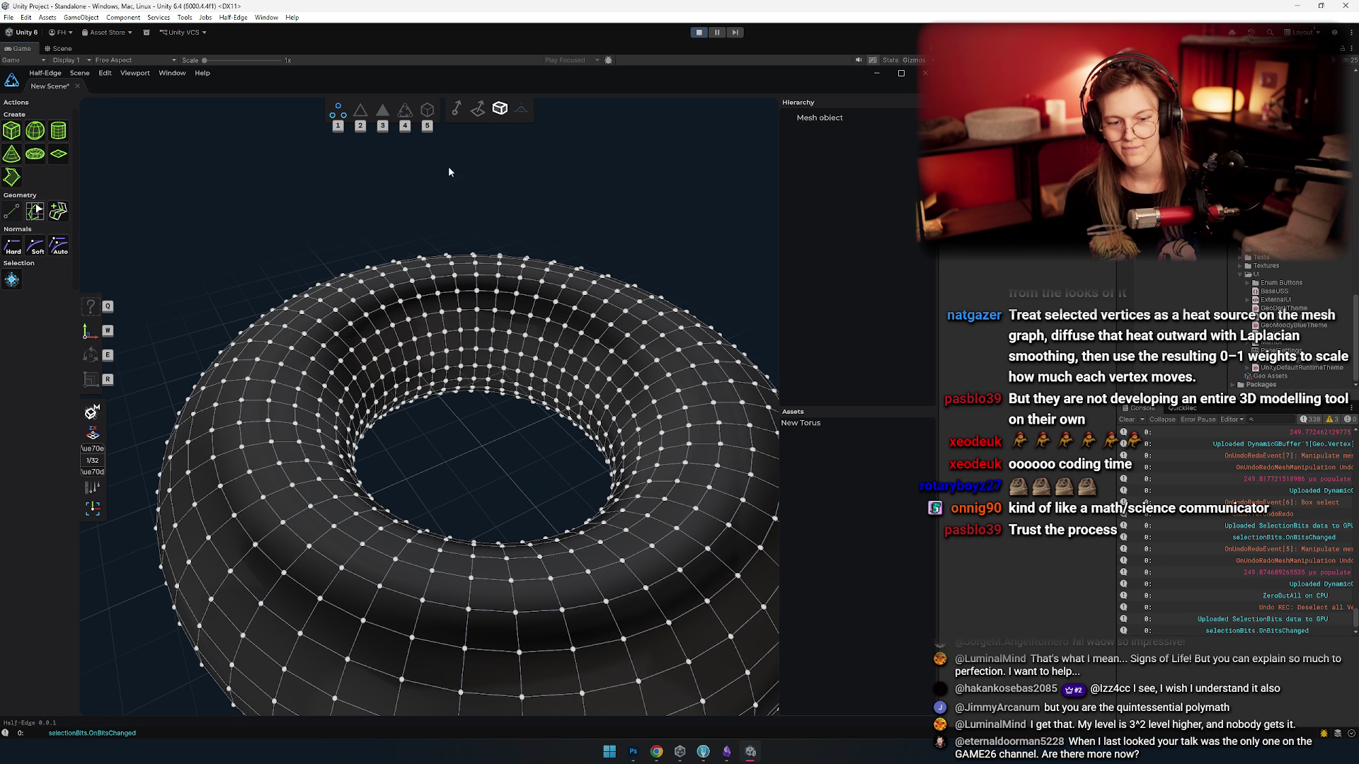
left_click(522, 109)
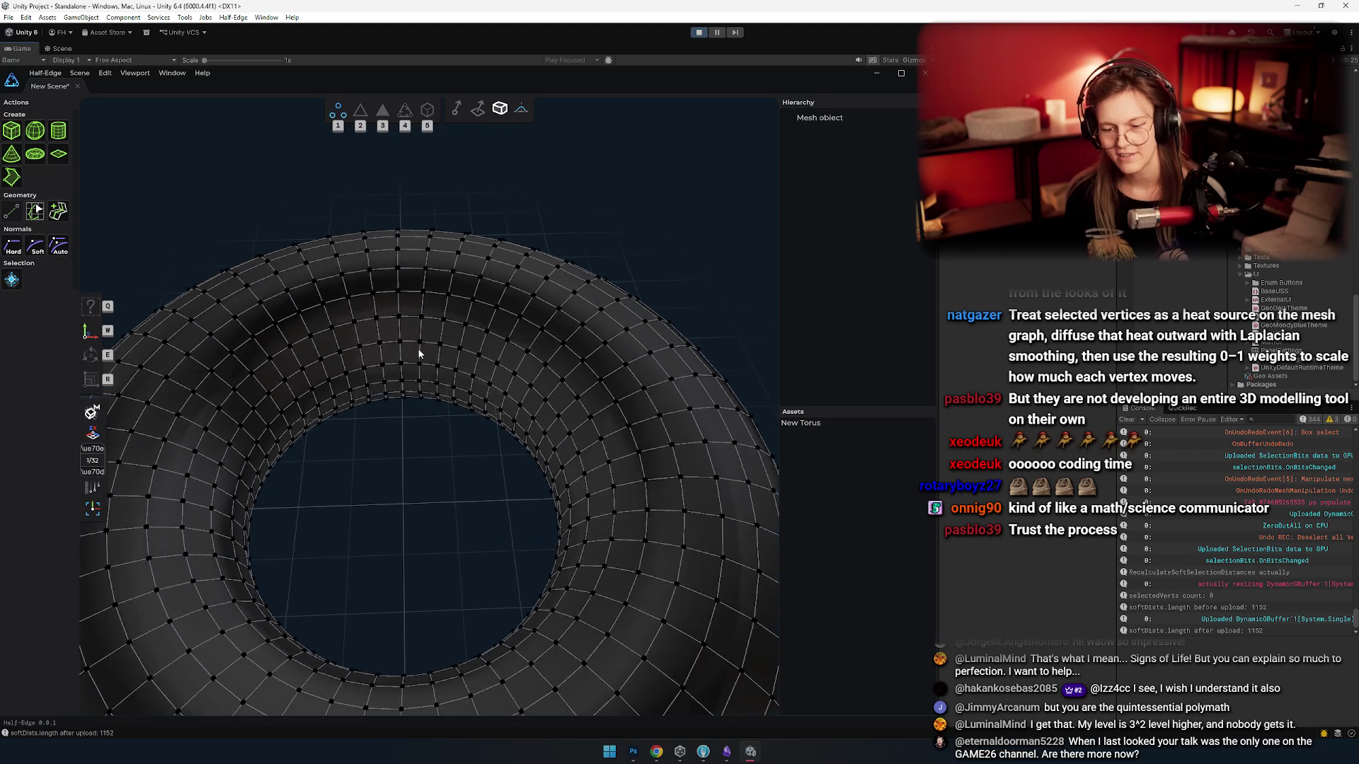
- Select a vertex with soft falloff, then select vertices along the torus's upper arc
left_click_drag(419, 354, 402, 273)
left_click(400, 267)
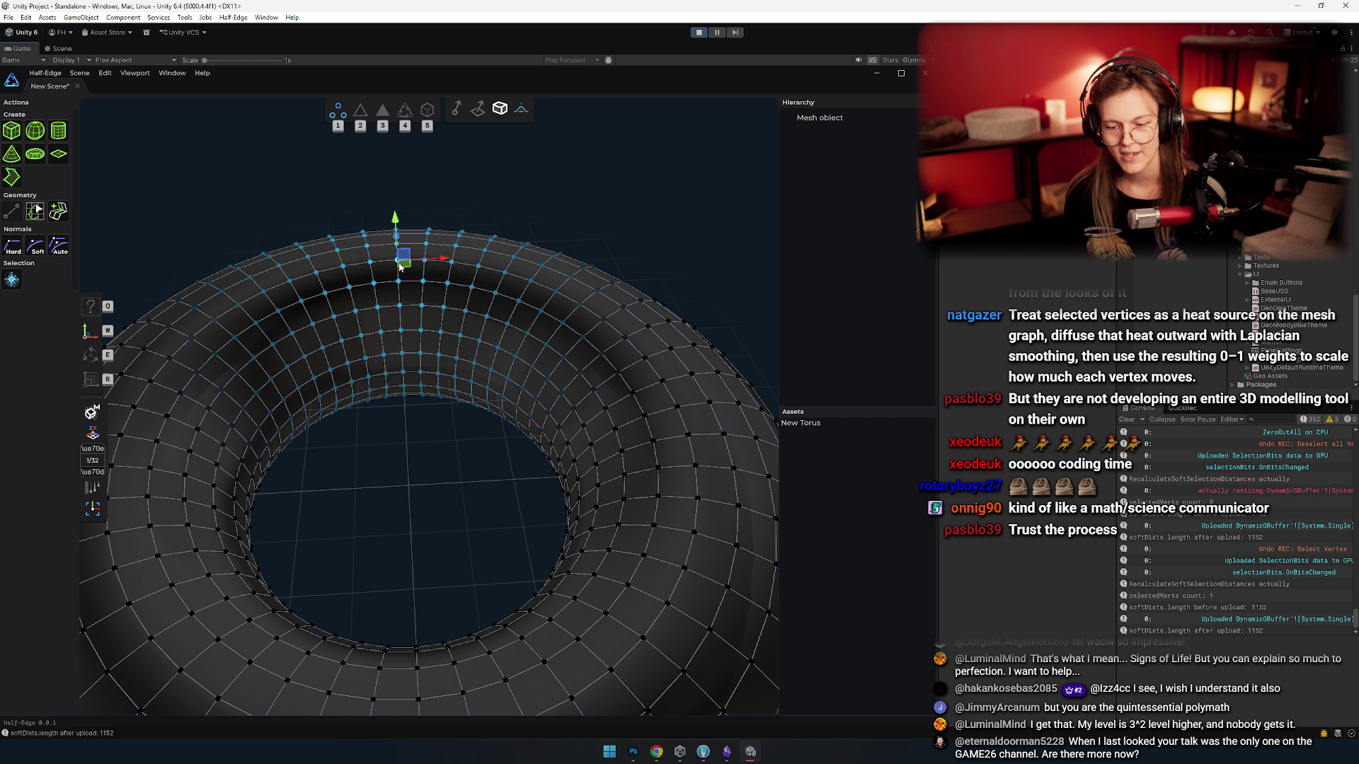
scroll(516, 394, "up", 5)
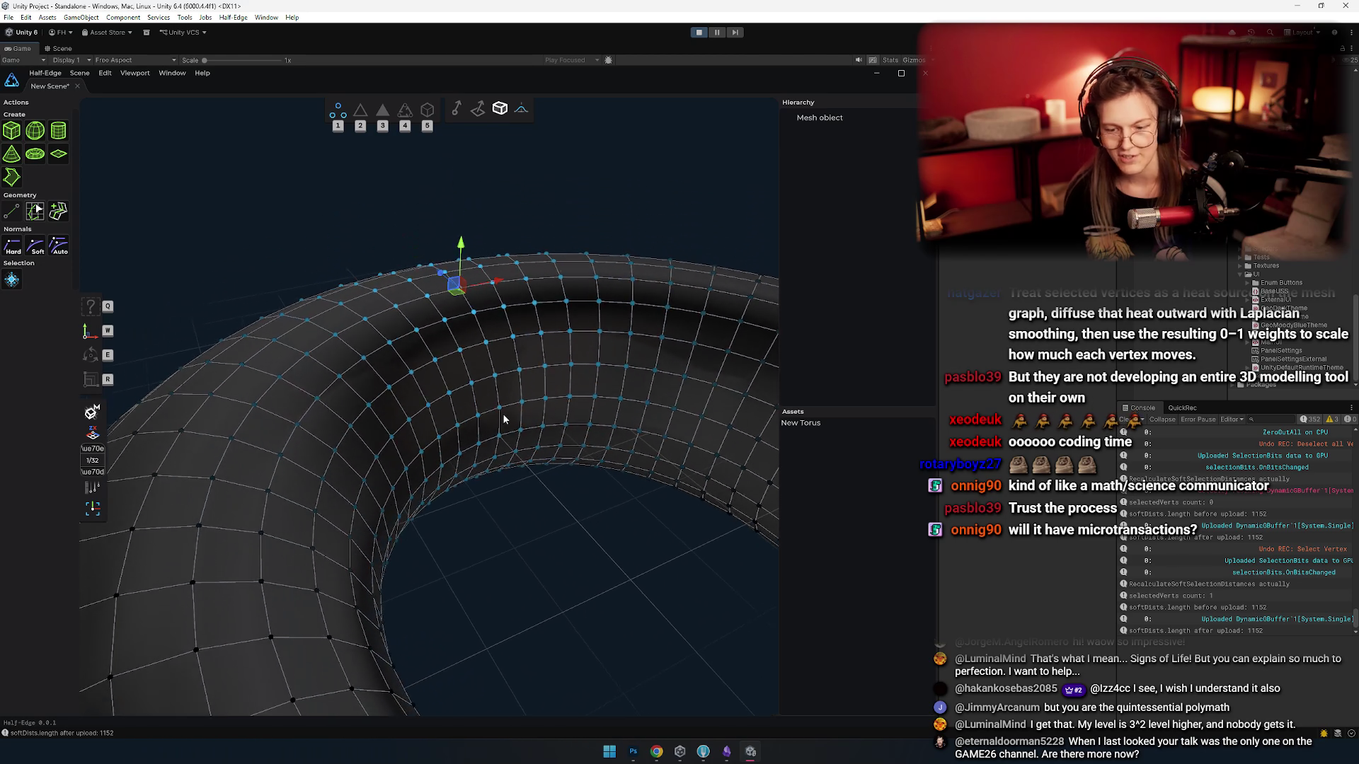
scroll(496, 383, "down", 5)
scroll(424, 396, "up", 5)
scroll(421, 399, "down", 3)
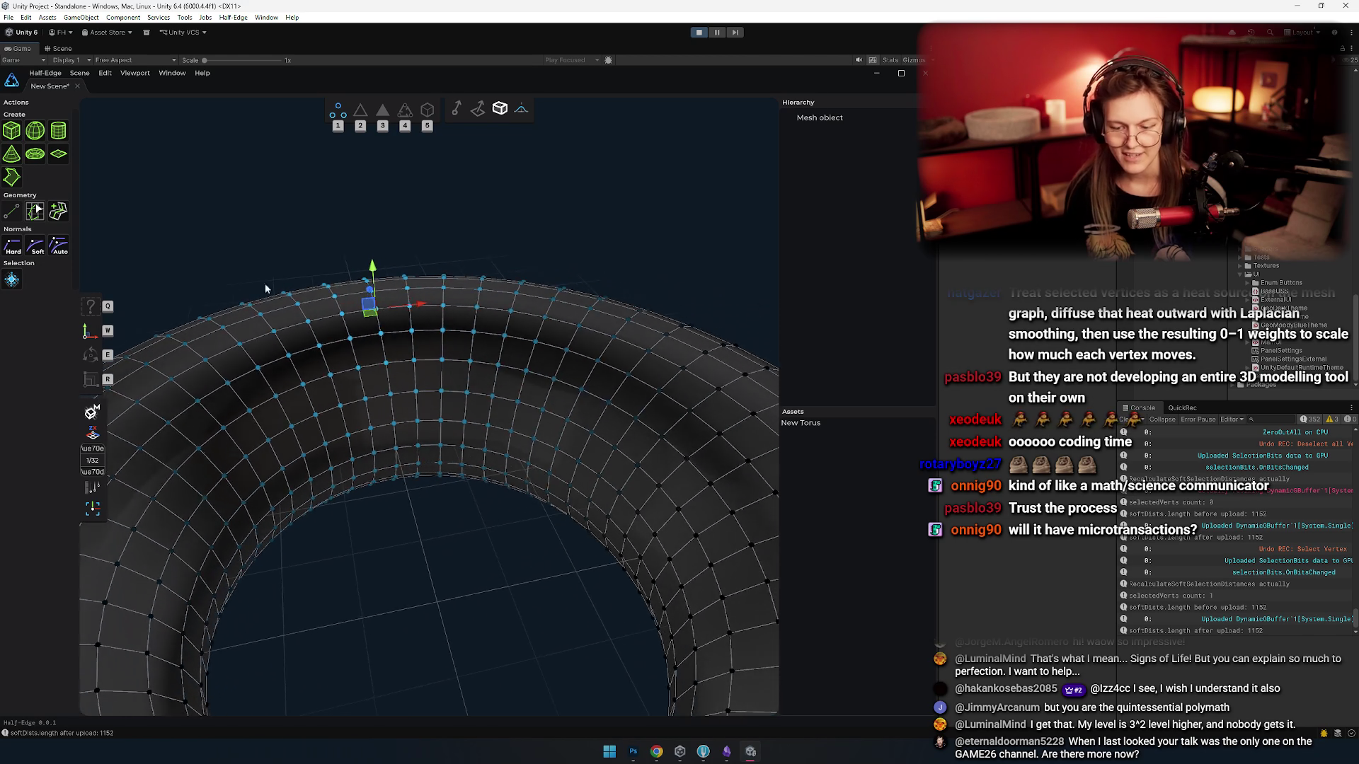
left_click_drag(247, 237, 658, 400)
left_click_drag(495, 396, 494, 471)
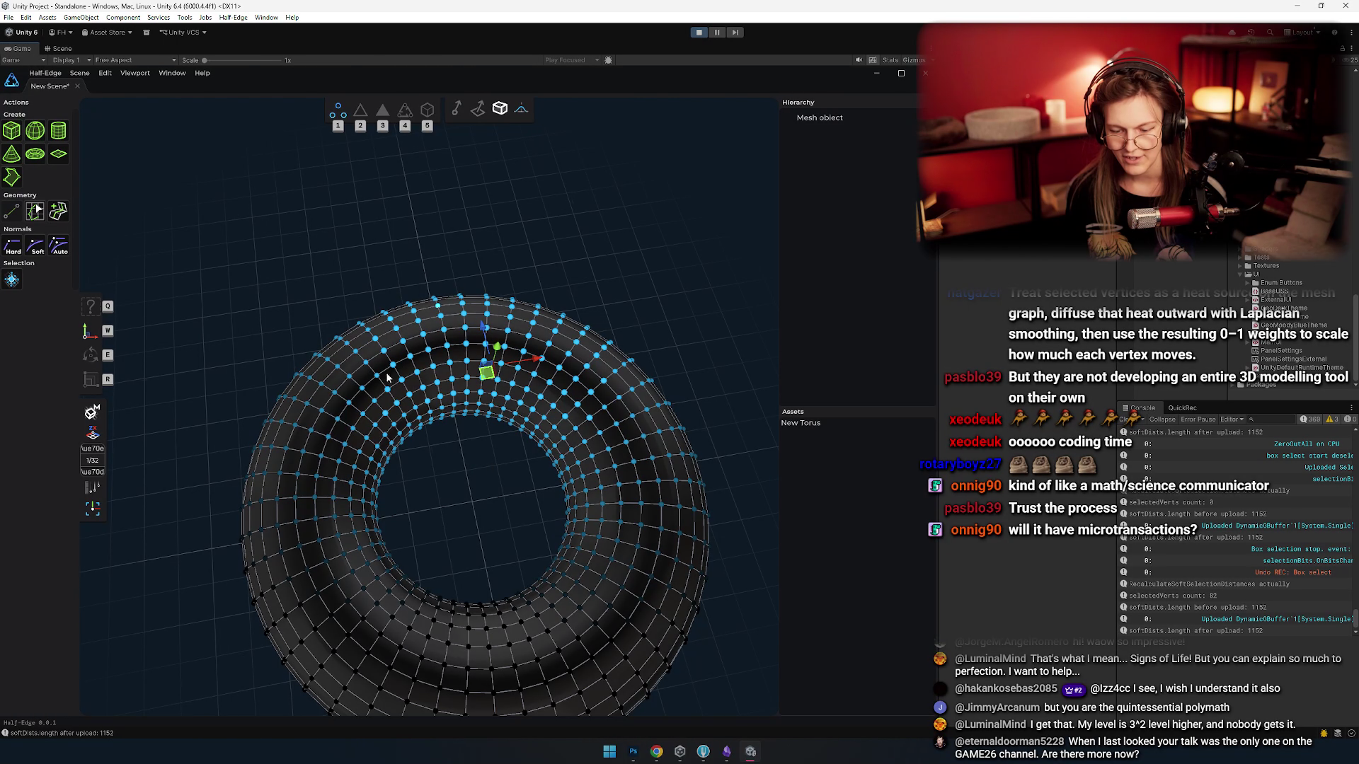
- With soft selection off, raise the selected vertices into a wall, then lower it
left_click_drag(387, 377, 522, 118)
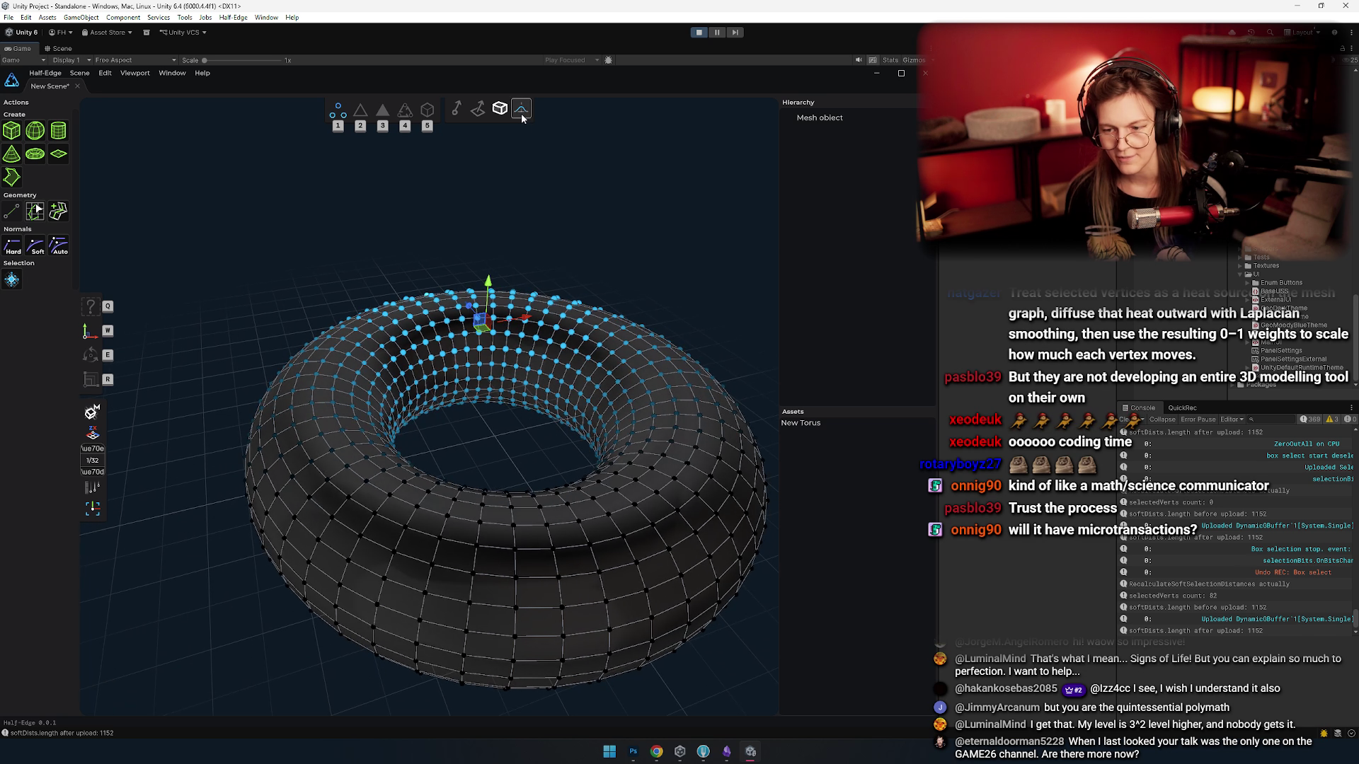
left_click(522, 118)
scroll(524, 318, "up", 3)
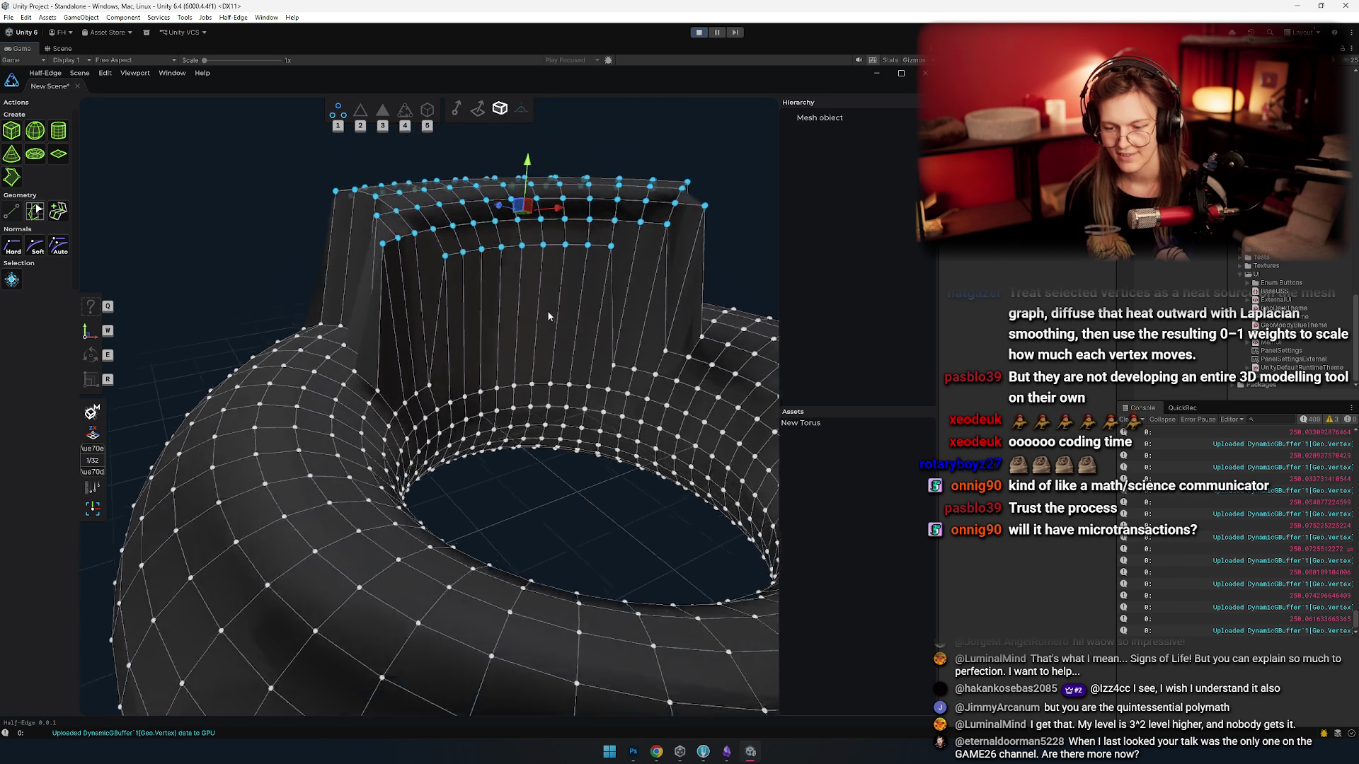
left_click_drag(549, 316, 457, 279)
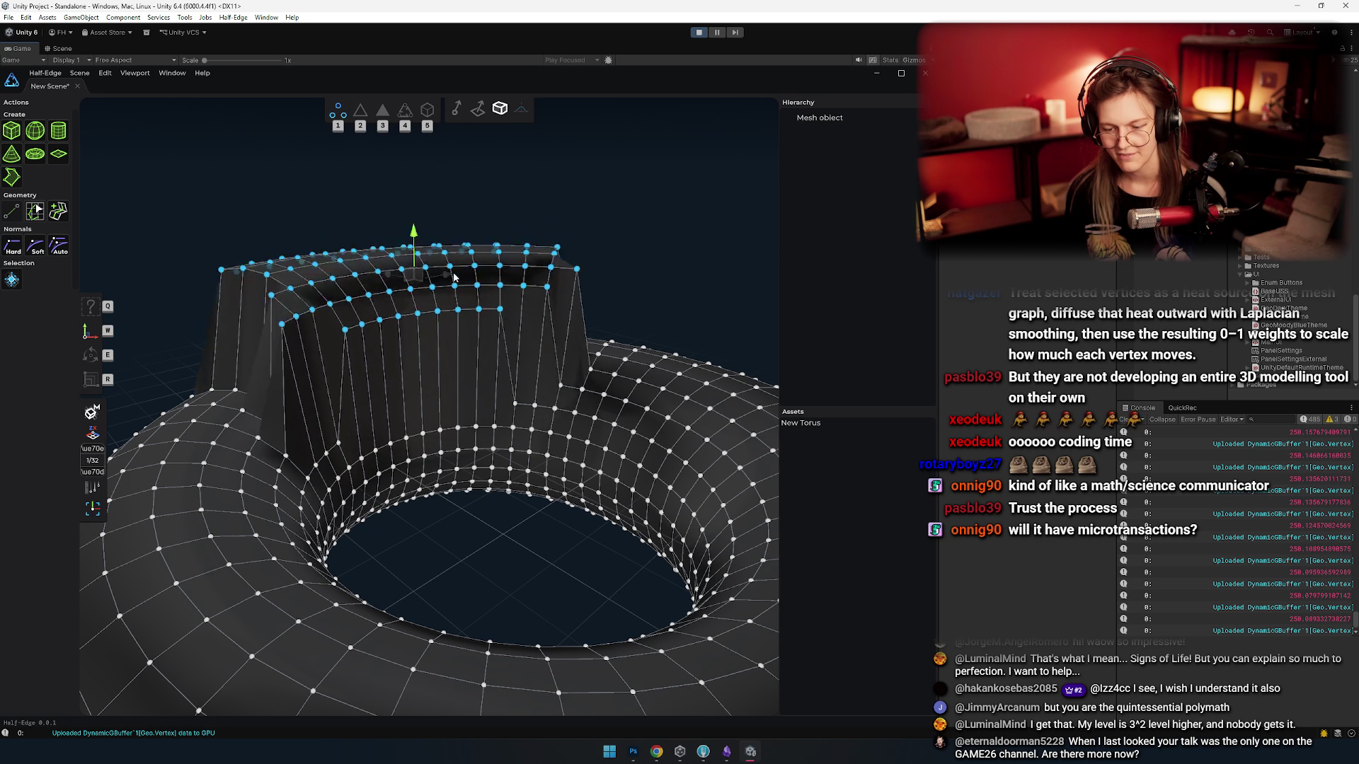
key("ctrl+z")
key("ctrl+z")
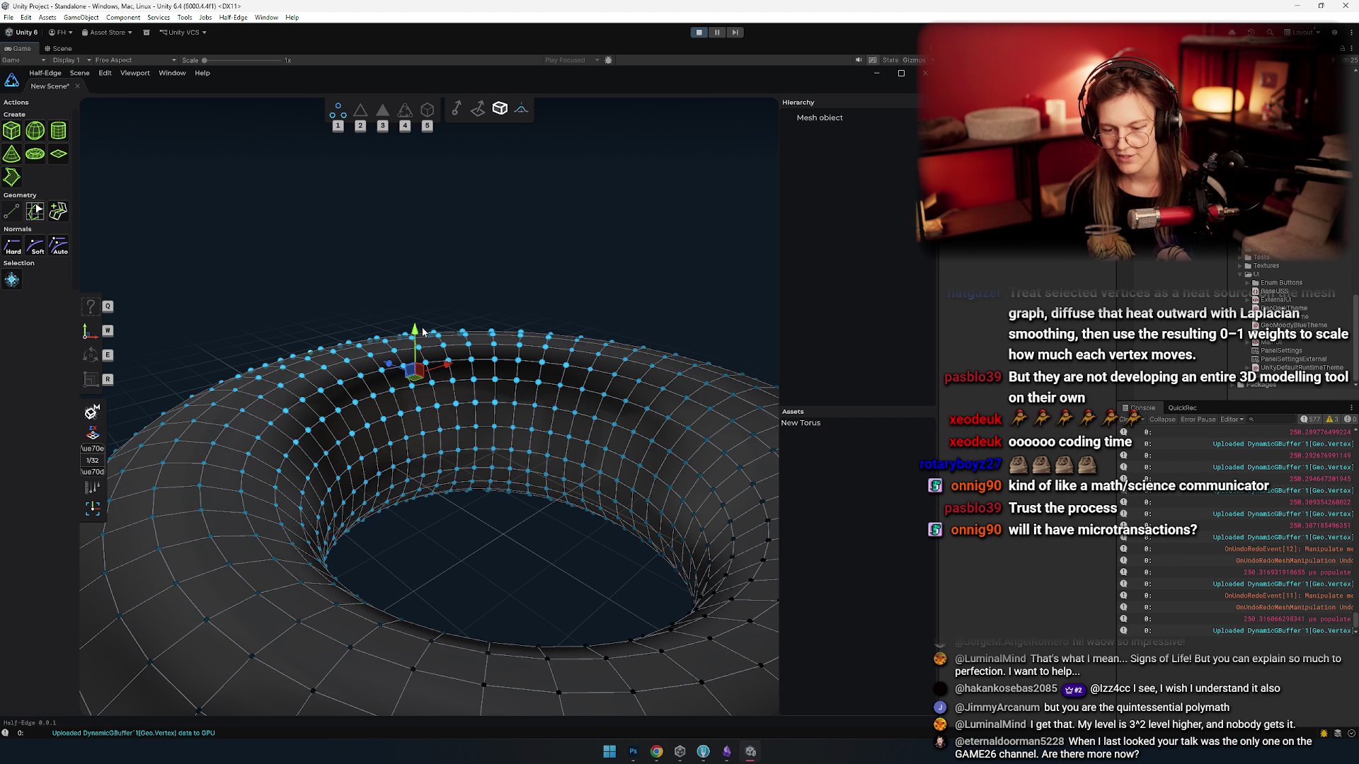
left_click_drag(422, 331, 418, 210)
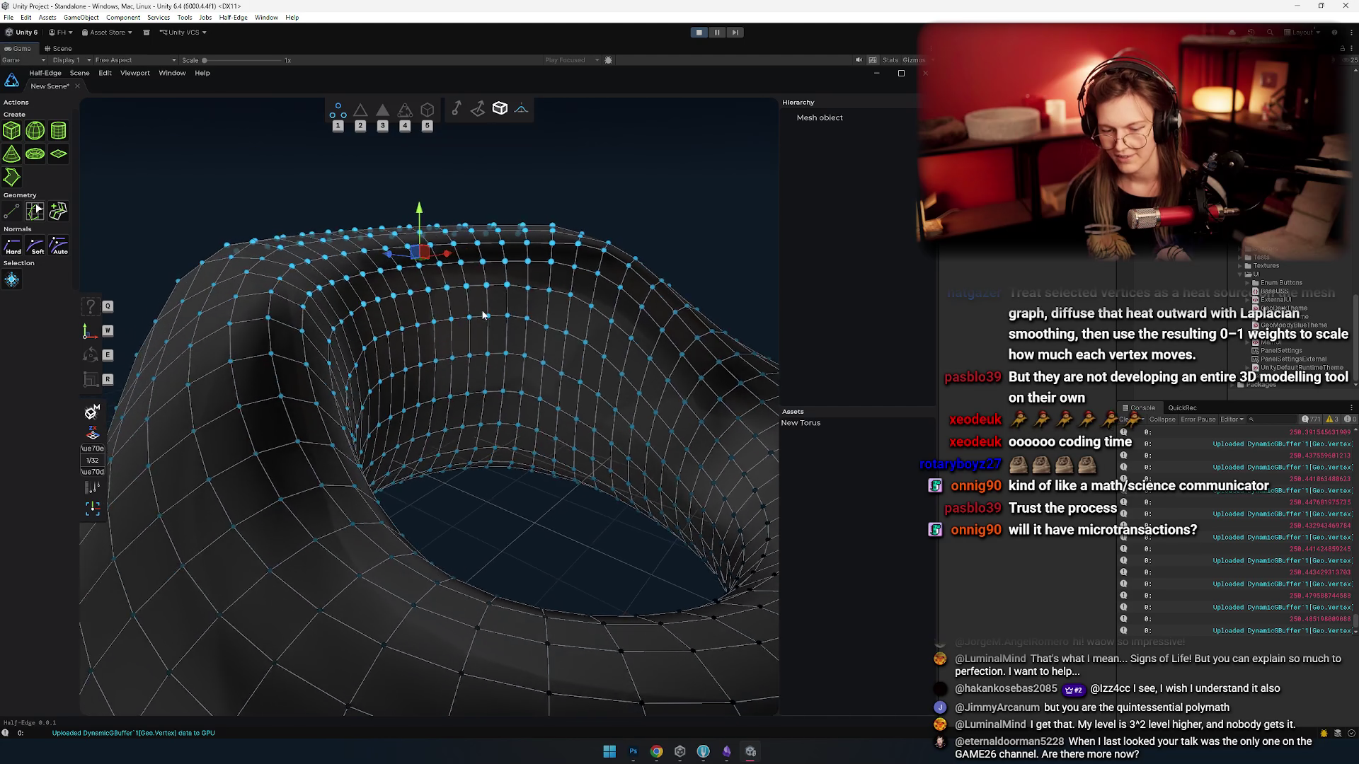
left_click_drag(435, 274, 445, 300)
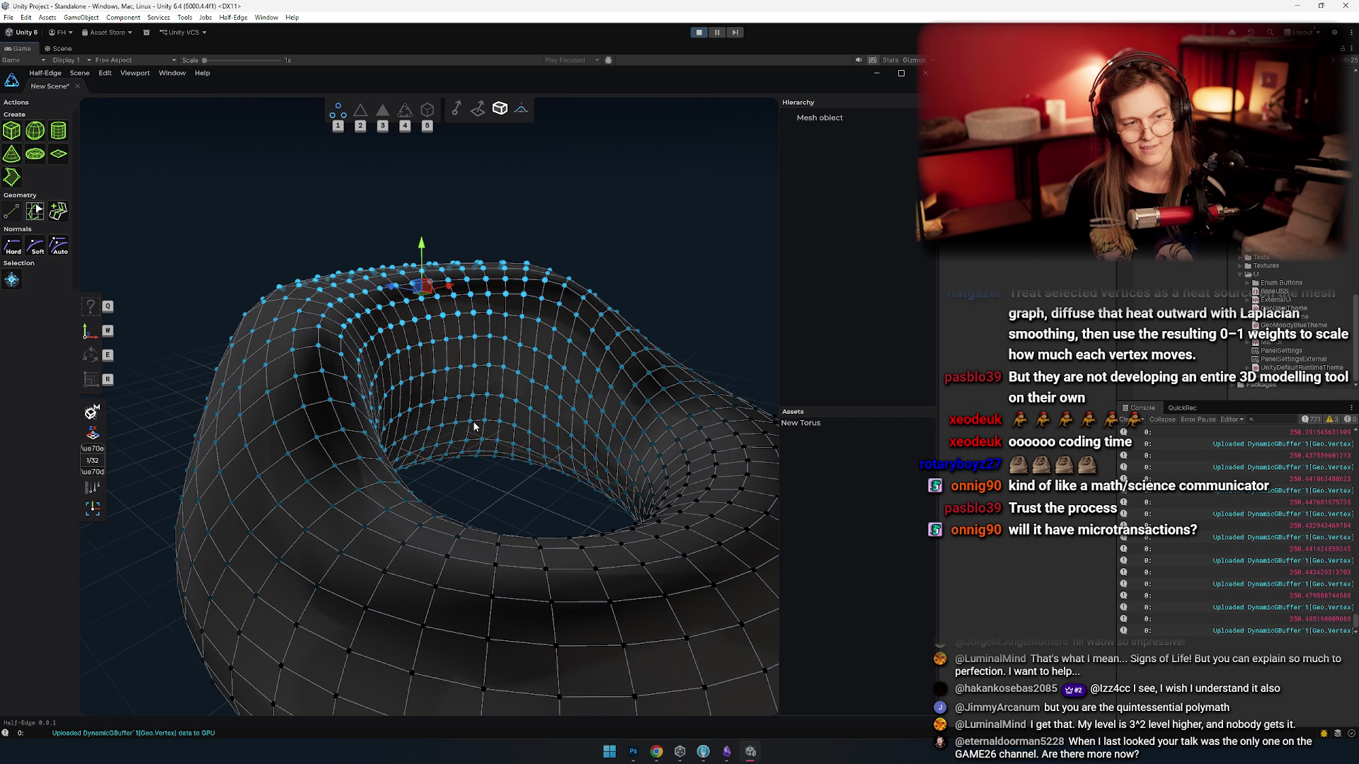
- Undo the torus deformation and raise a soft bulge from a single vertex
mouse_move(437, 319)
left_mouse_down()
mouse_move(434, 521)
mouse_move(460, 438)
mouse_move(629, 419)
left_mouse_up()
key("ctrl+z")
key("ctrl+y")
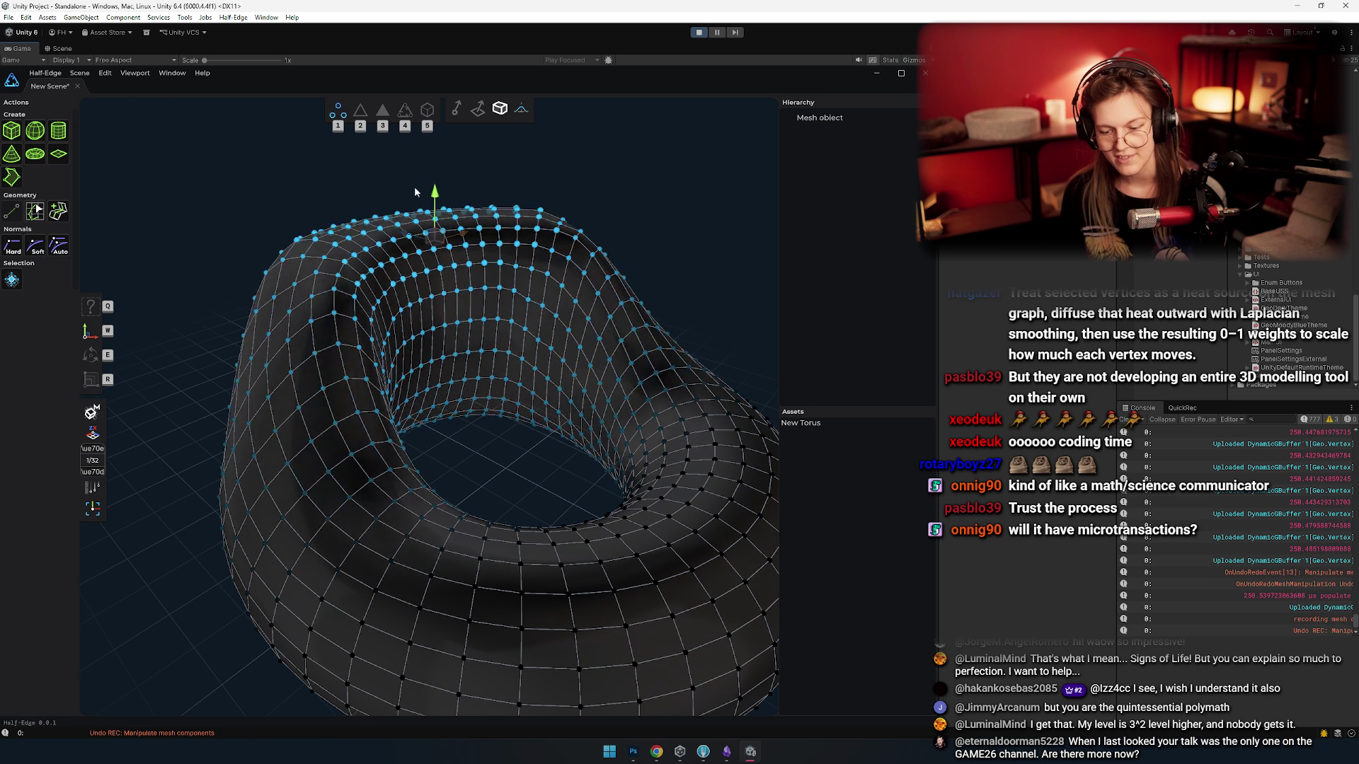
key("ctrl+z")
left_click(406, 425)
mouse_move(406, 426)
left_mouse_down()
mouse_move(401, 346)
mouse_move(375, 324)
mouse_move(382, 176)
mouse_move(509, 439)
mouse_move(421, 464)
mouse_move(376, 379)
mouse_move(464, 443)
mouse_move(511, 401)
mouse_move(414, 499)
mouse_move(557, 476)
mouse_move(454, 508)
mouse_move(461, 478)
mouse_move(455, 534)
left_mouse_up()
- Undo the soft bulge and cycle windows to pick the heat method.psd drawing
key("ctrl+z")
key("alt+Tab")
key("Tab")
key("alt+shift+Tab")
key("alt+shift+Tab")
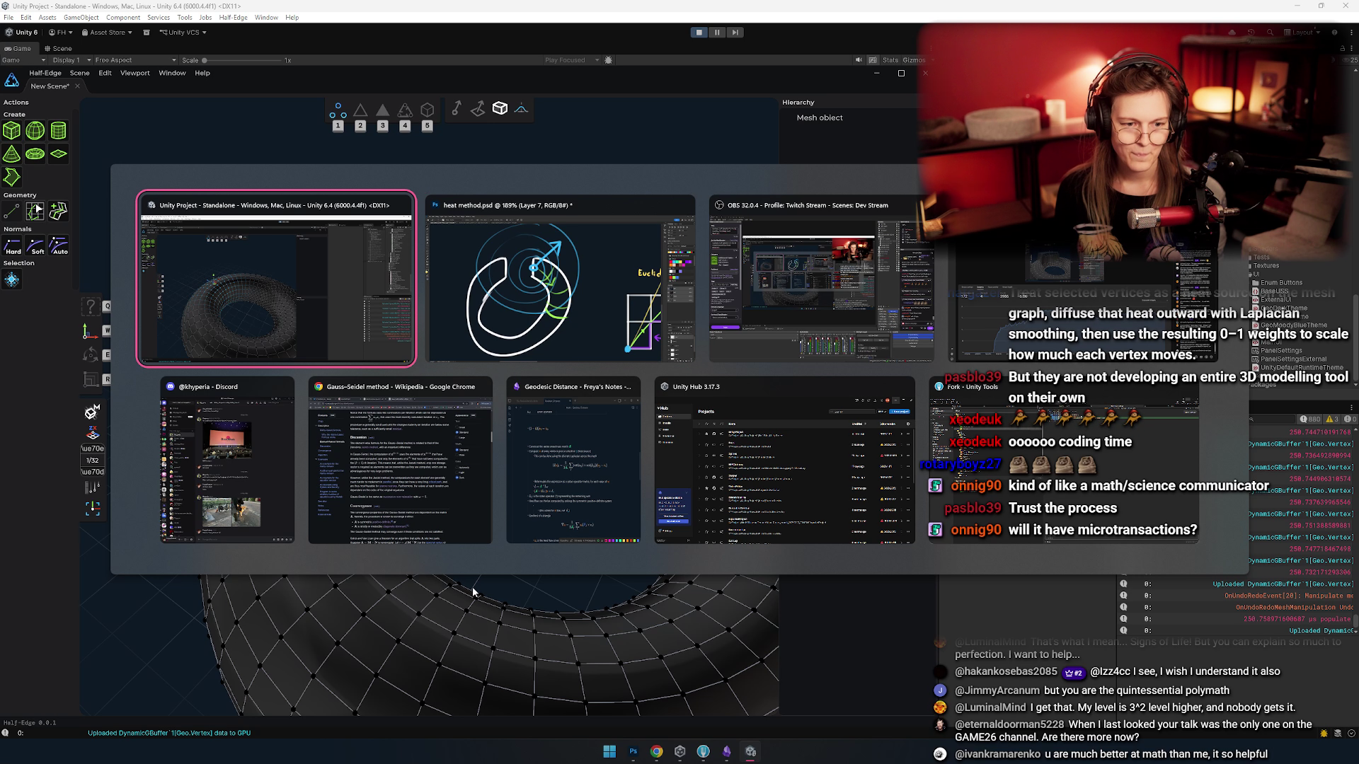
key("alt+Tab")
key("alt+shift+Tab")
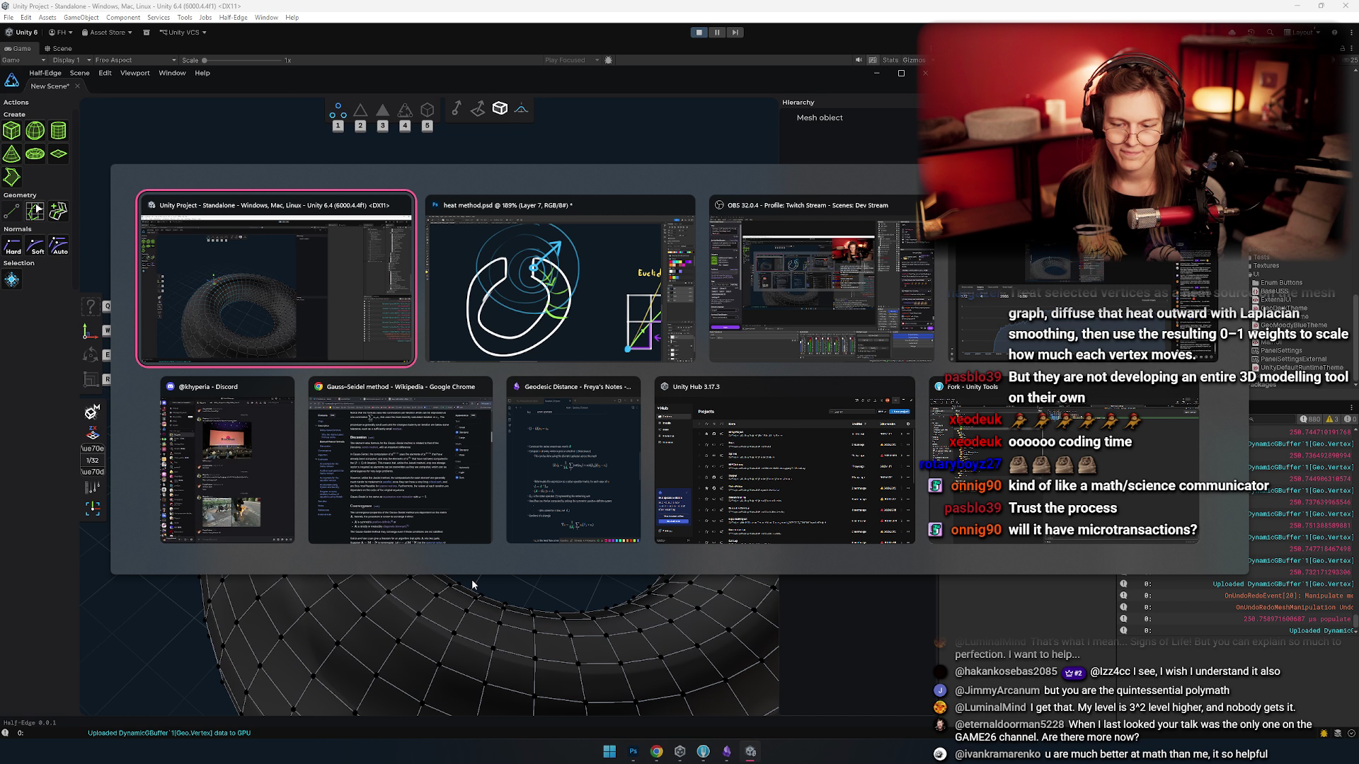
key("Tab")
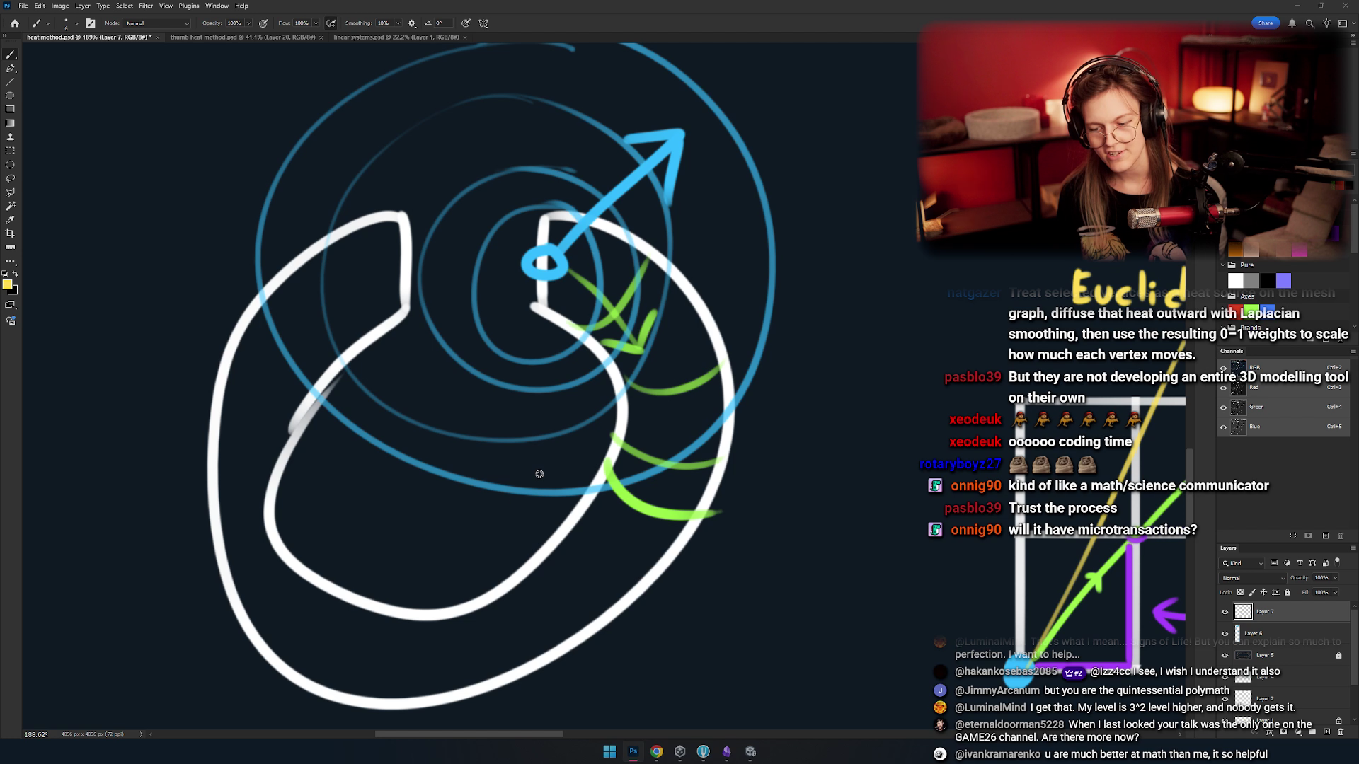
- Return to the heat-method sheet and try yellow and blue strokes on the central loop, undoing both
key("alt+Tab")
key("Escape")
scroll(474, 305, "up", 2)
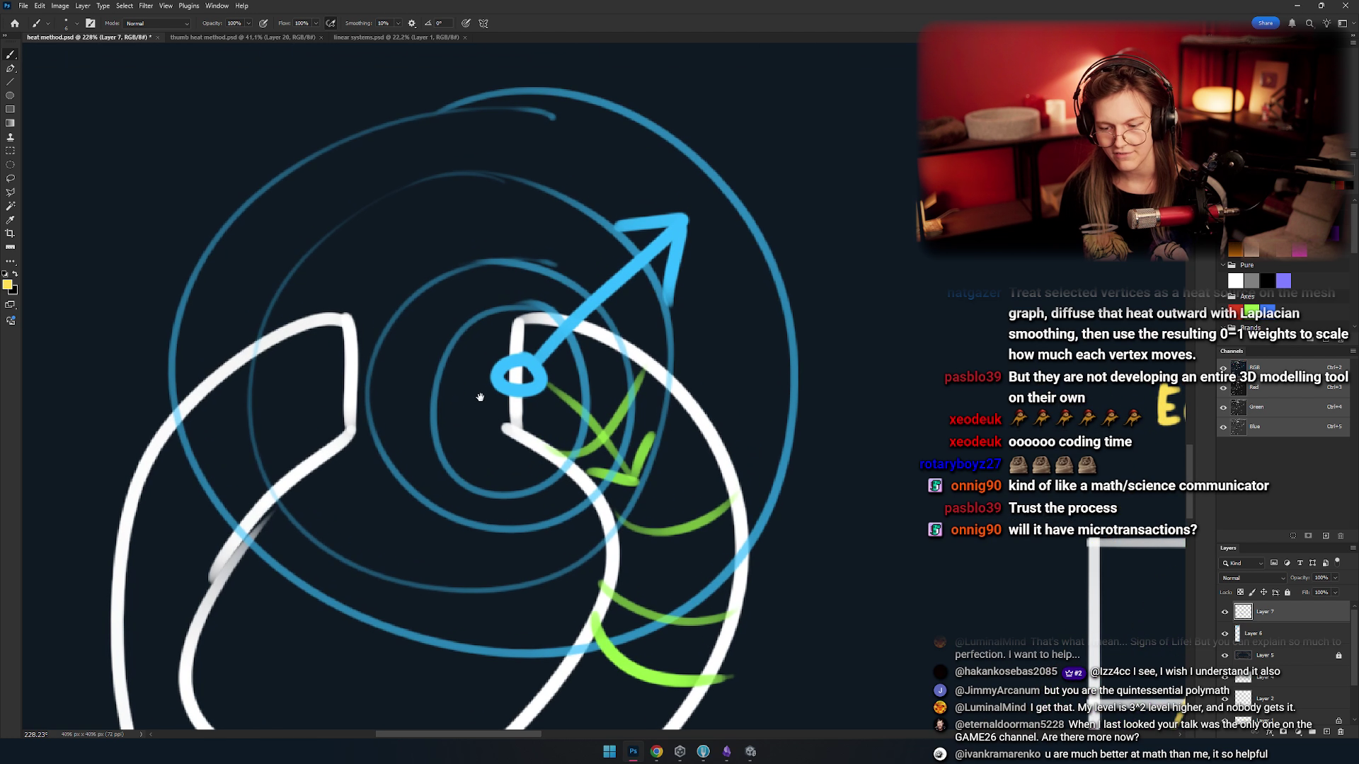
mouse_move(376, 277)
left_mouse_down()
mouse_move(357, 337)
mouse_move(482, 453)
left_mouse_up()
key("ctrl+z")
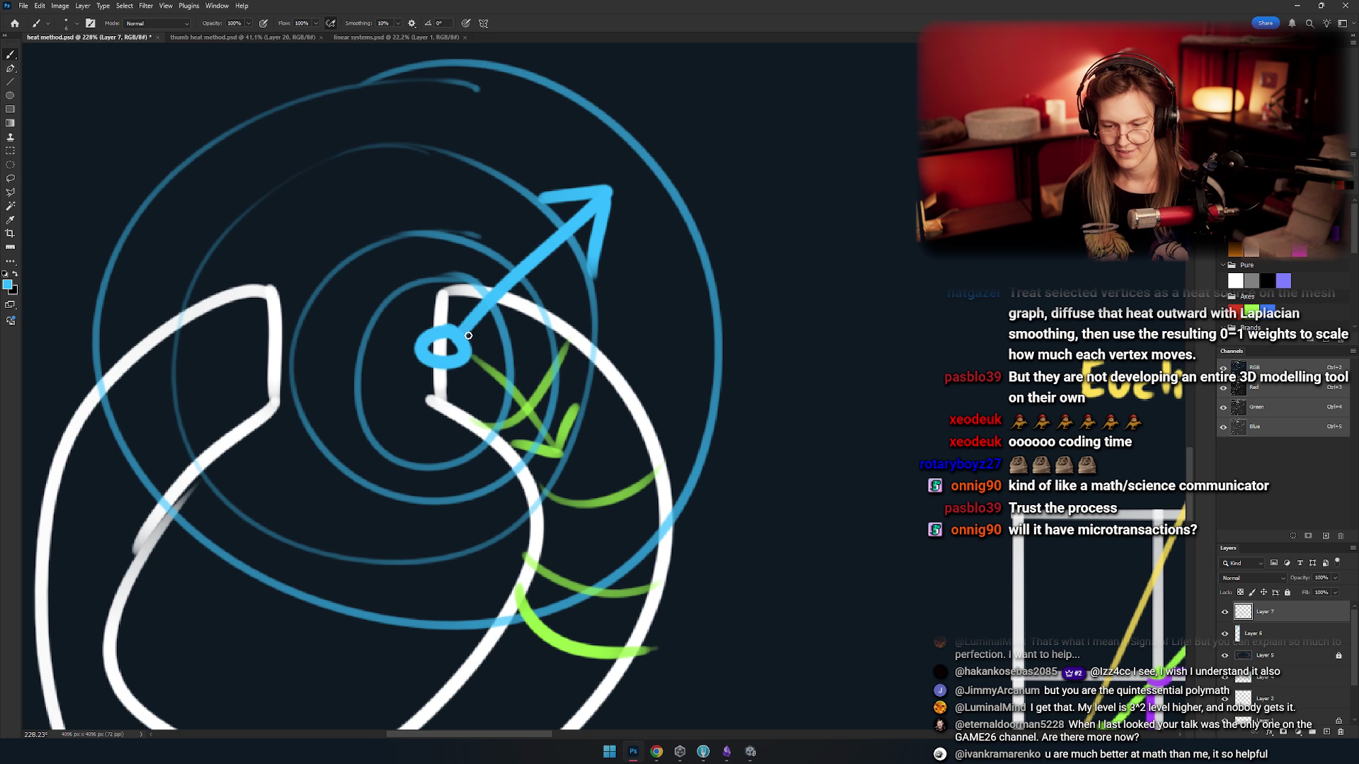
scroll(469, 336, "left", 2)
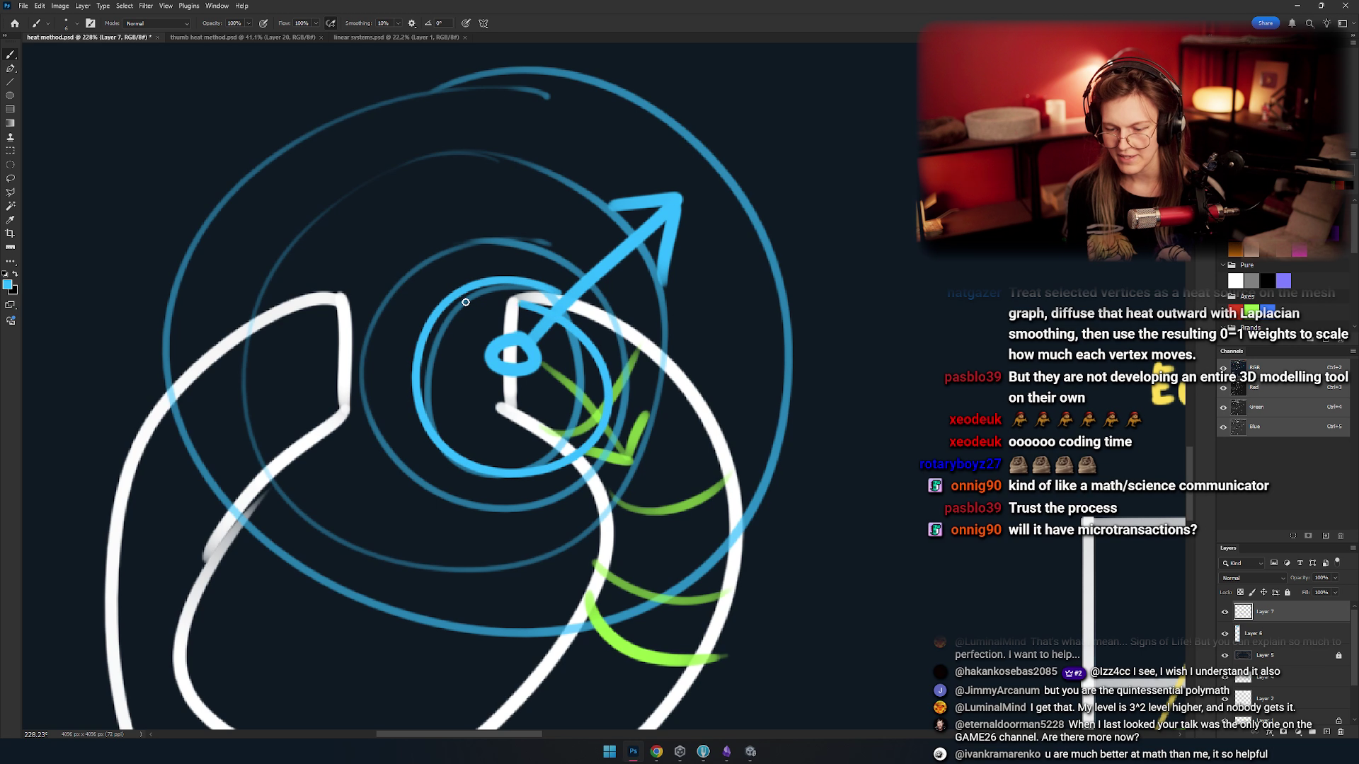
mouse_move(528, 336)
left_mouse_down()
mouse_move(515, 341)
mouse_move(524, 368)
mouse_move(479, 370)
left_mouse_up()
key("ctrl+z")
key("ctrl+z")
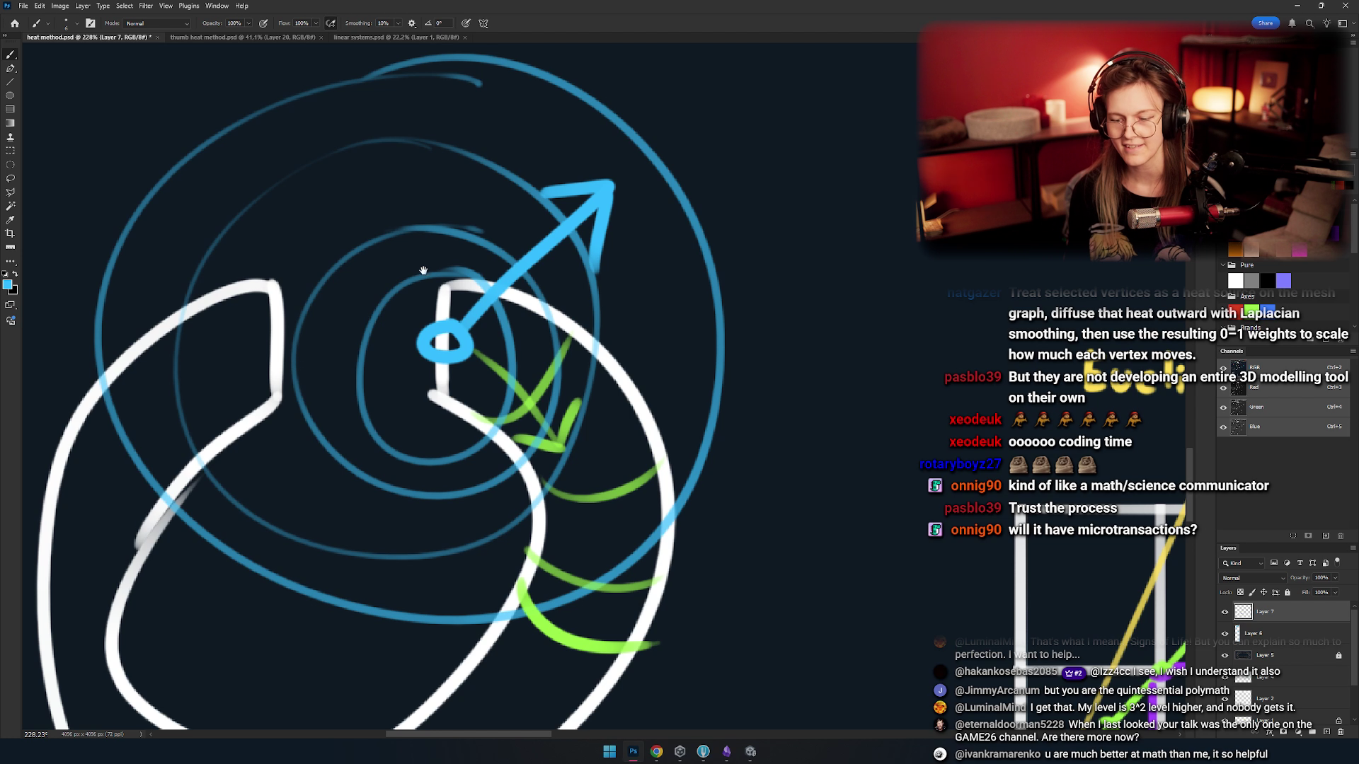
- Pan across the heat diagram, trying a blue tick stroke and C-shaped mark, both undone
mouse_move(423, 271)
left_mouse_down()
mouse_move(439, 201)
mouse_move(418, 164)
left_mouse_up()
left_click_drag(491, 278, 442, 268)
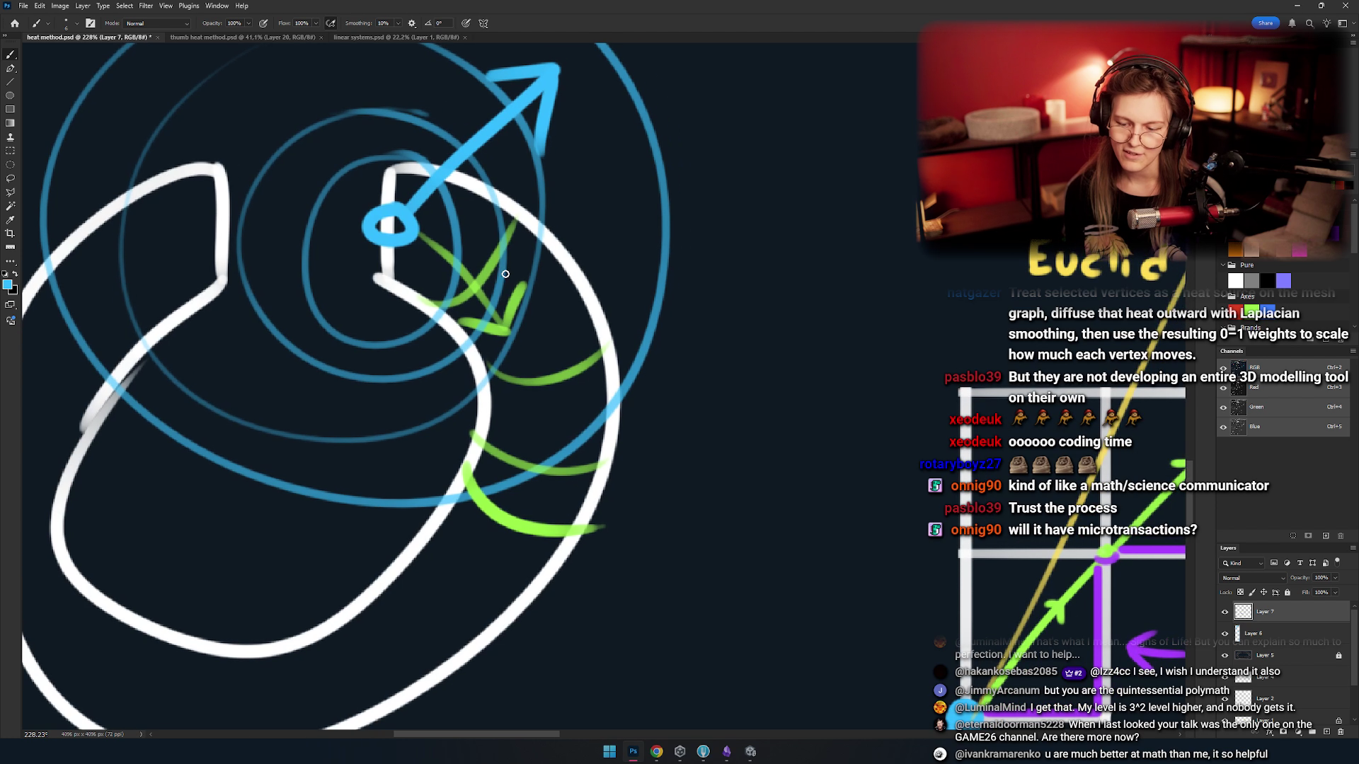
left_click_drag(616, 211, 521, 291)
key("ctrl+z")
mouse_move(577, 325)
left_mouse_down()
mouse_move(546, 288)
mouse_move(629, 358)
mouse_move(631, 305)
left_mouse_up()
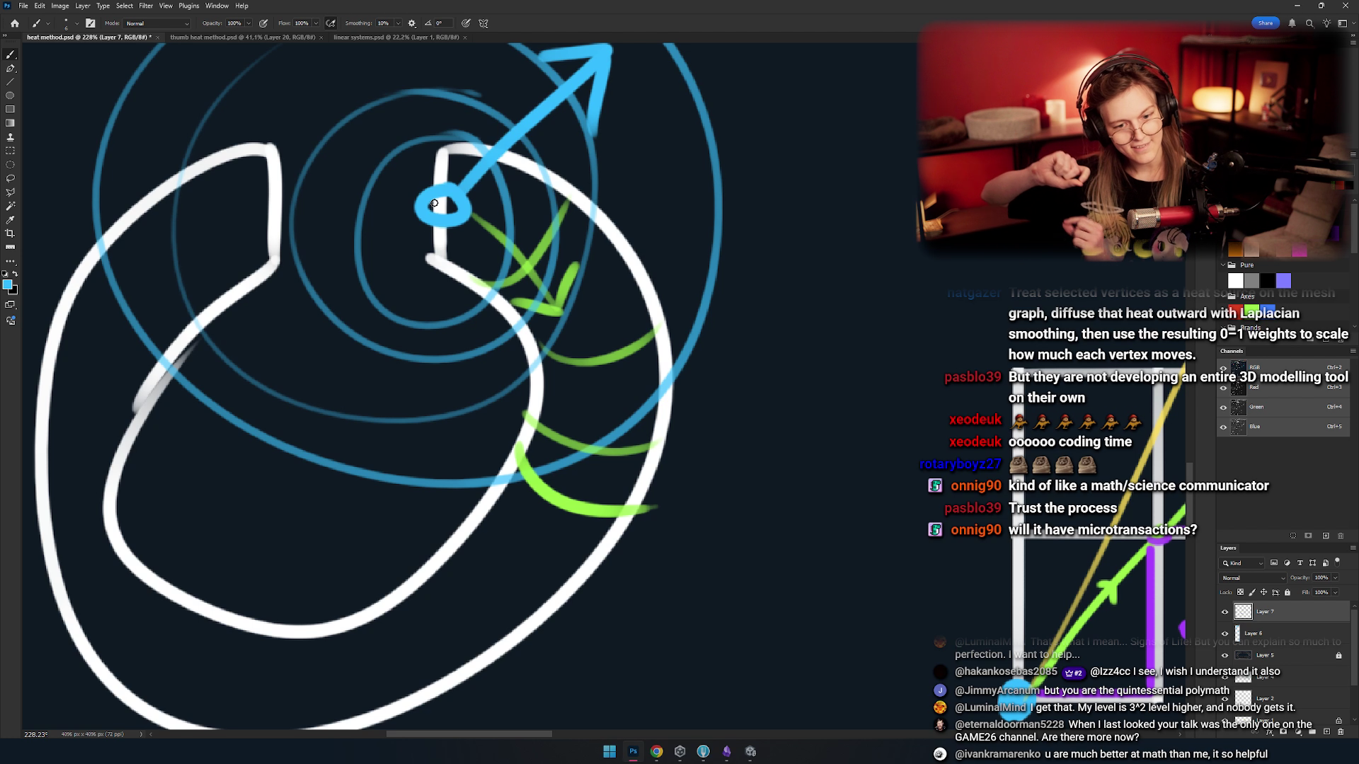
mouse_move(510, 261)
left_mouse_down()
mouse_move(550, 294)
mouse_move(620, 262)
left_mouse_up()
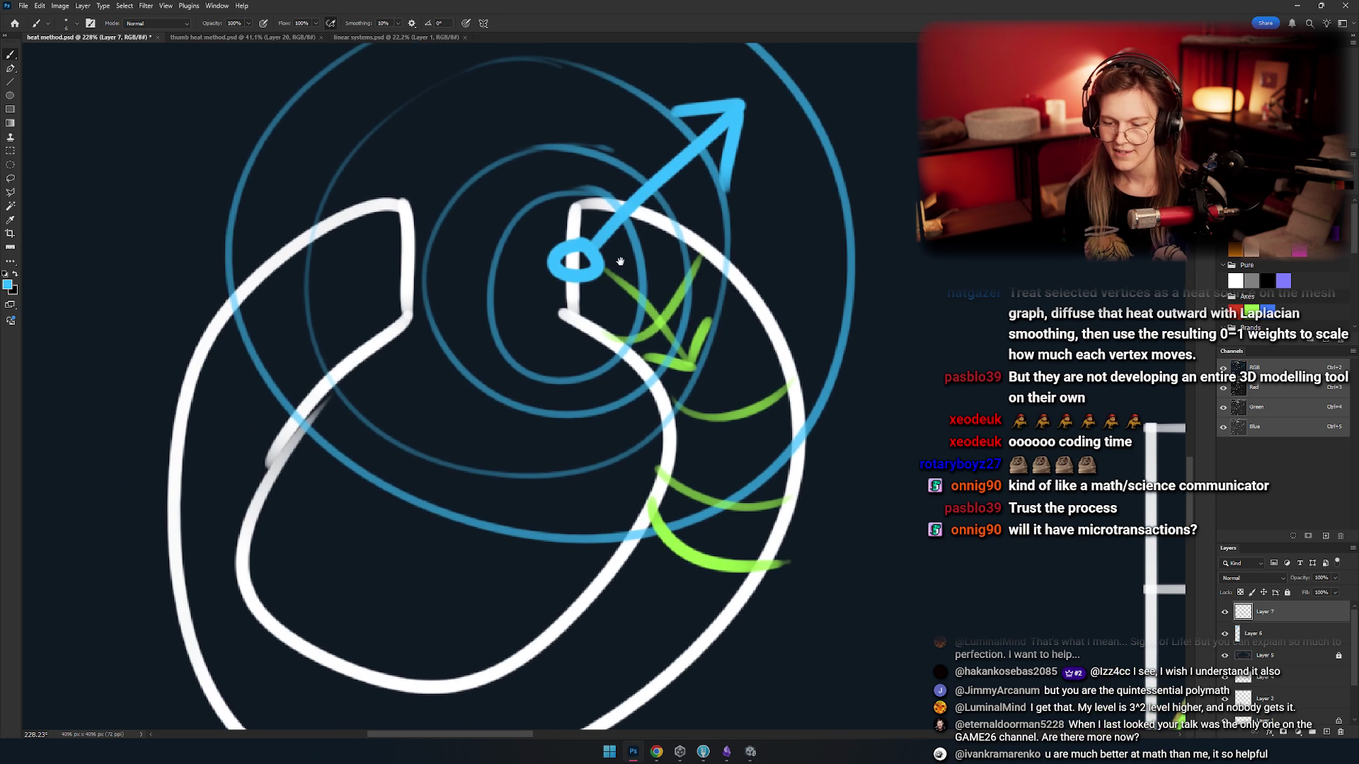
left_click_drag(588, 206, 616, 92)
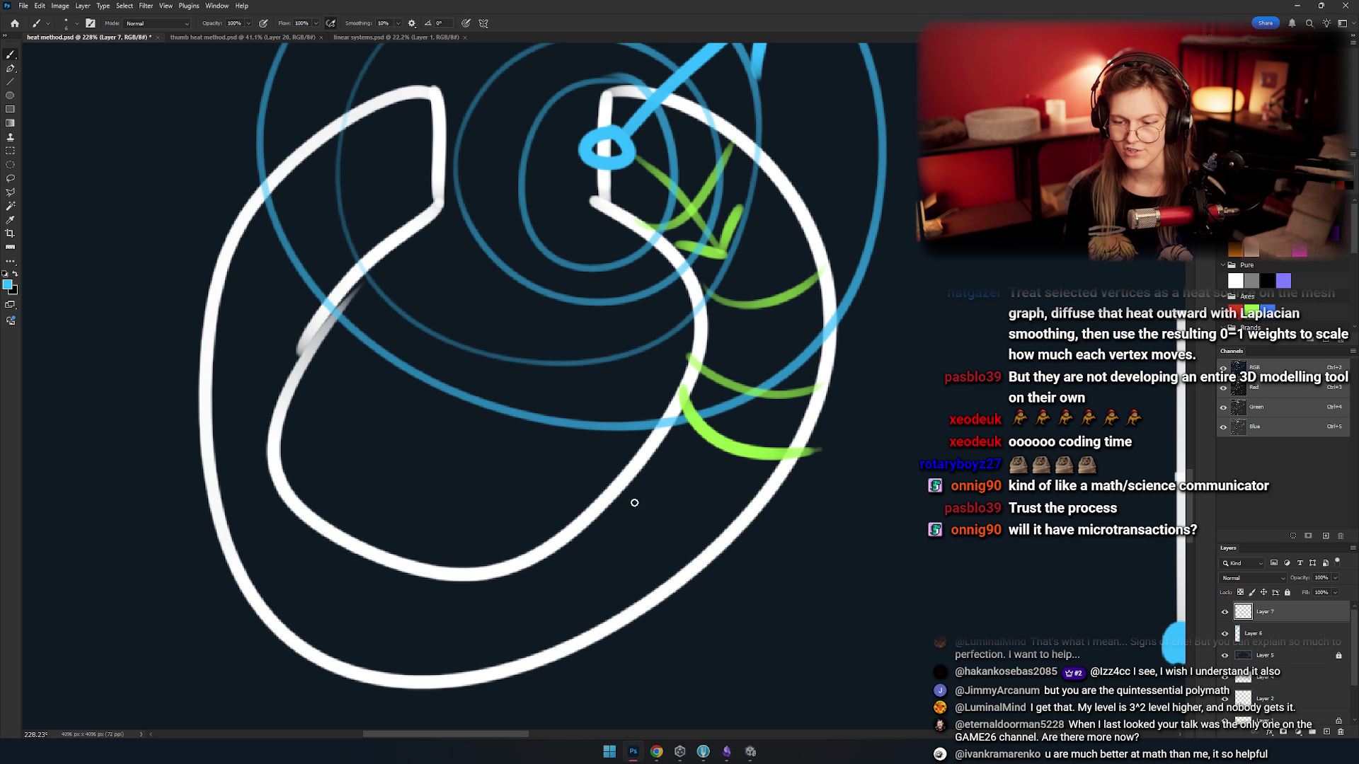
left_click_drag(417, 145, 320, 273)
left_click_drag(557, 271, 609, 294)
mouse_move(400, 229)
left_mouse_down()
mouse_move(400, 322)
mouse_move(354, 397)
left_mouse_up()
key("ctrl+z")
- Draw small blue loops at the white stroke's upper end, undo them, and pan across the sheet
left_click_drag(311, 375, 289, 329)
left_click_drag(338, 277, 322, 301)
left_click_drag(402, 244, 396, 265)
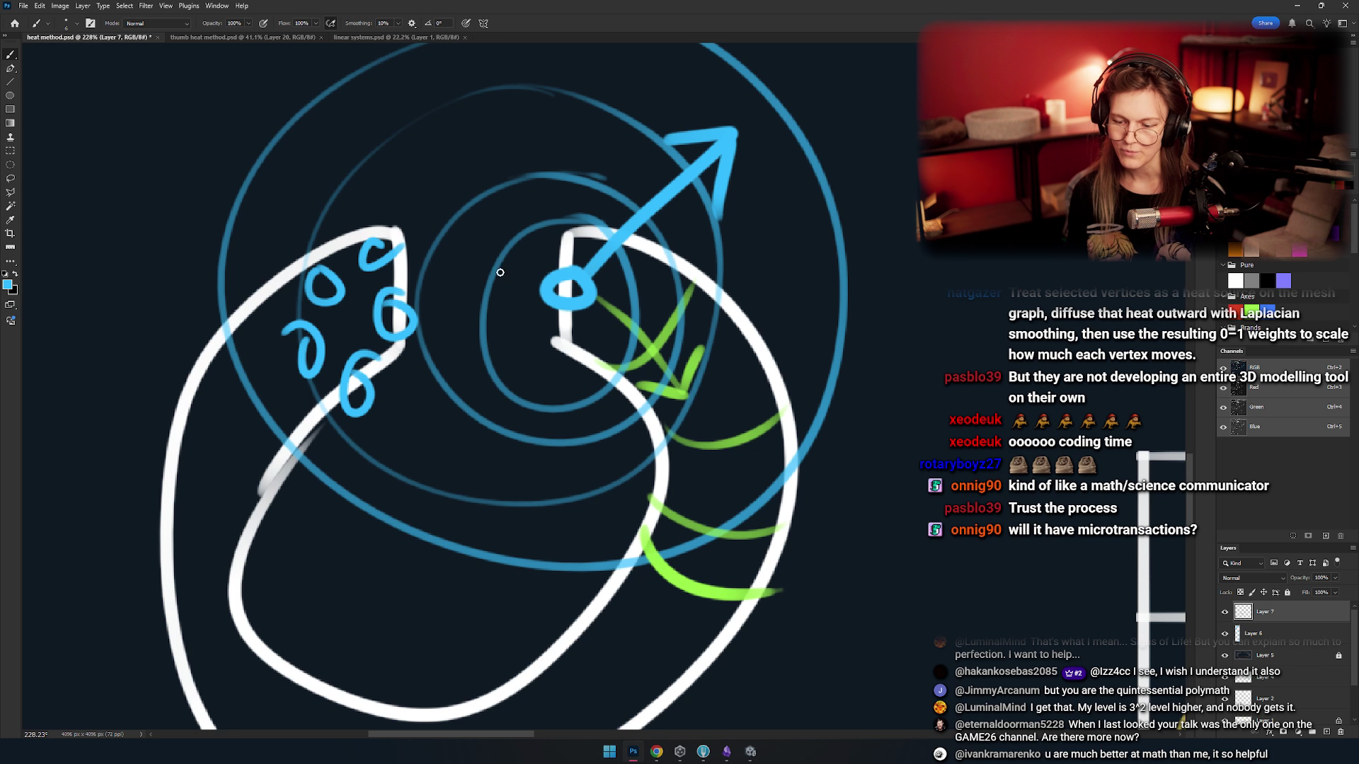
left_click_drag(743, 328, 697, 278)
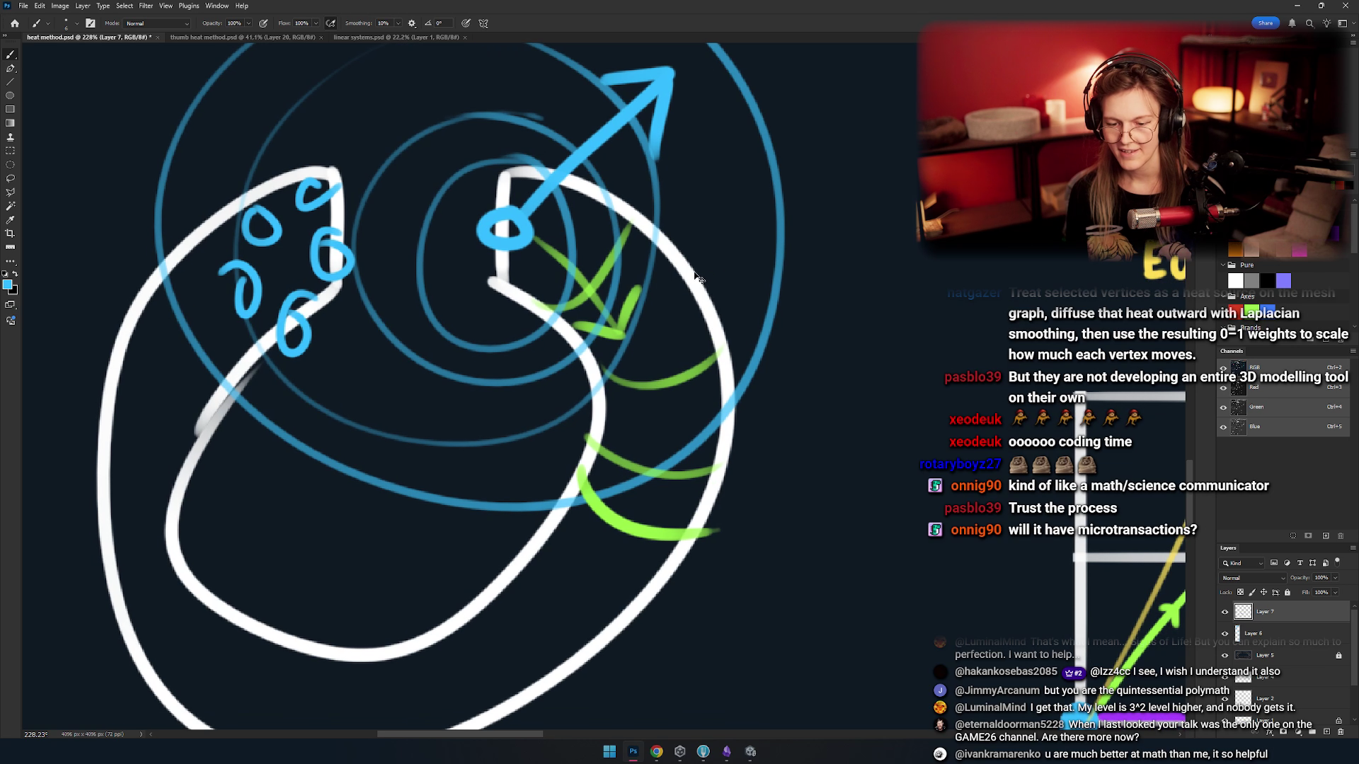
key("ctrl+z")
key("ctrl+z")
key("ctrl+z")
mouse_move(570, 225)
left_mouse_down()
mouse_move(485, 225)
mouse_move(548, 260)
left_mouse_up()
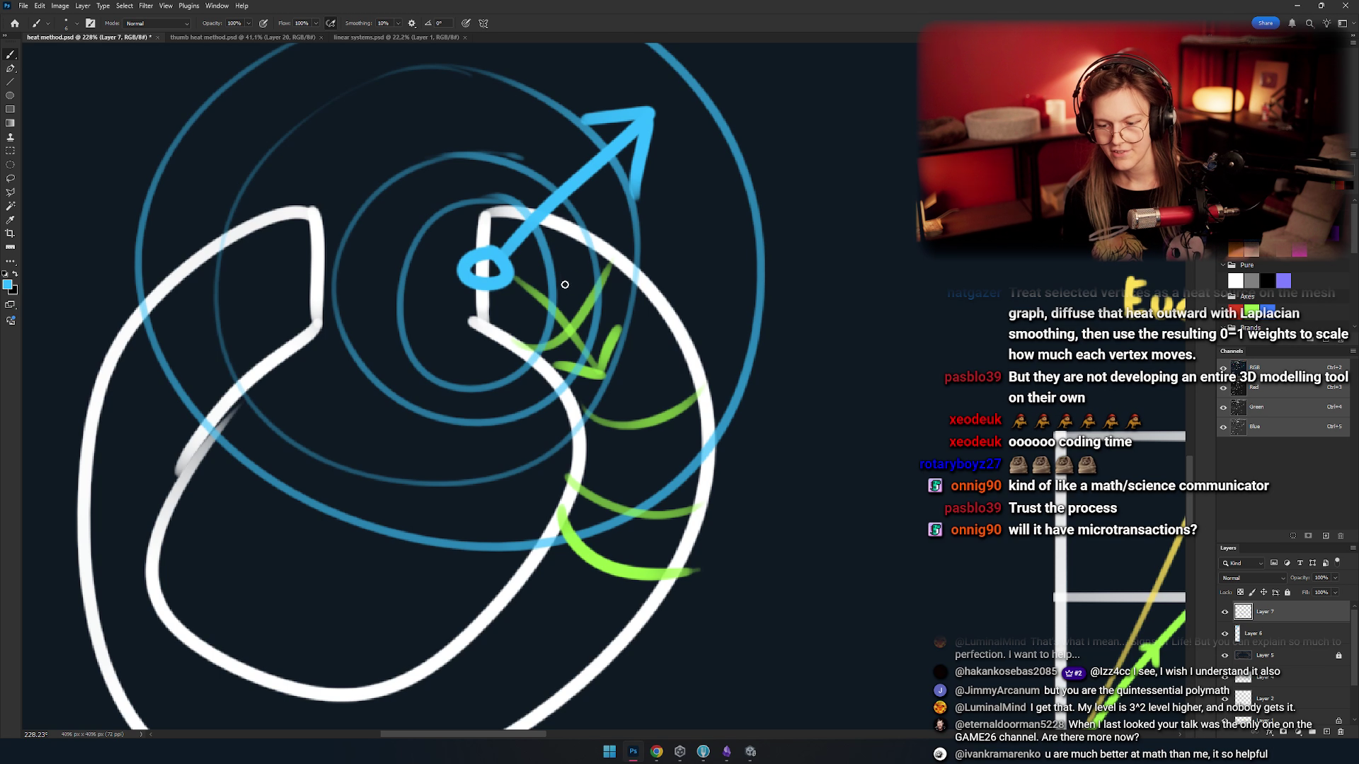
left_click_drag(595, 298, 591, 248)
scroll(546, 349, "down", 5)
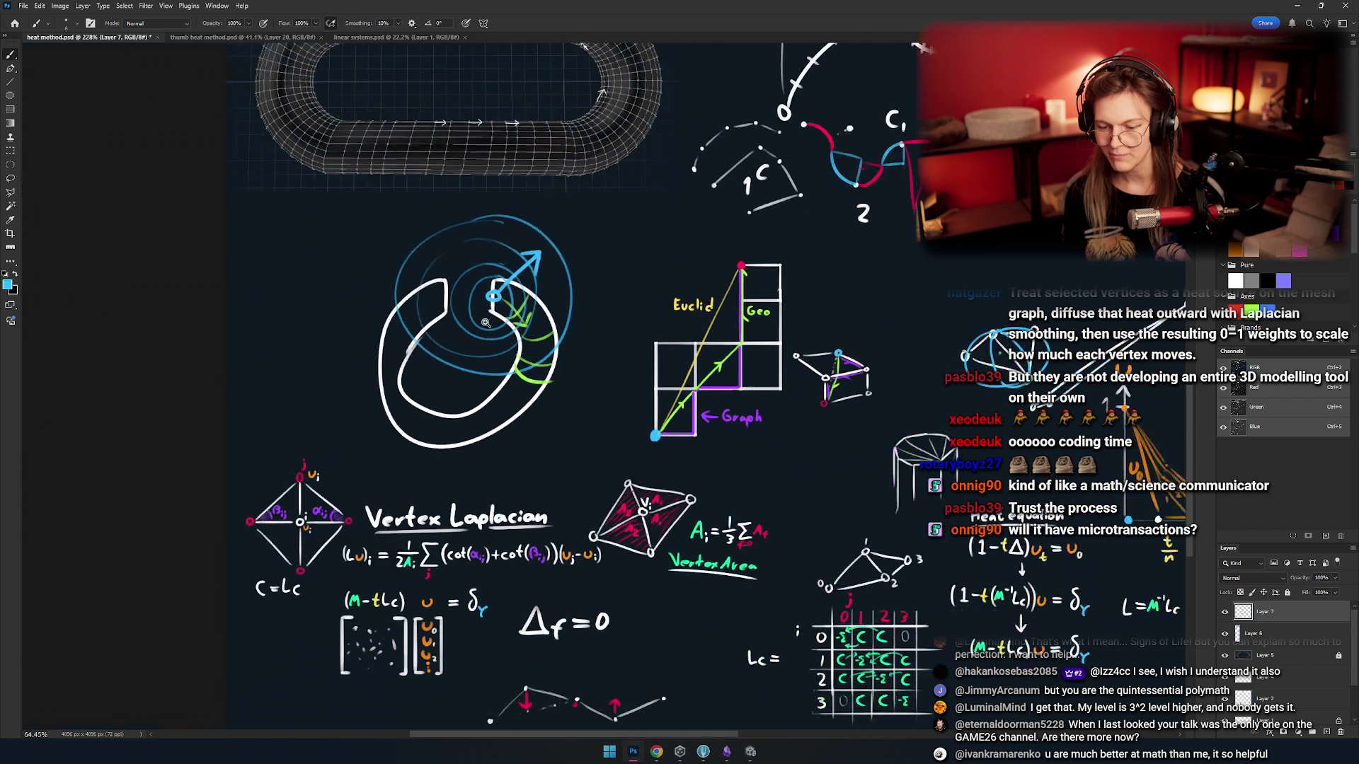
mouse_move(551, 344)
left_mouse_down()
mouse_move(548, 273)
mouse_move(528, 368)
left_mouse_up()
scroll(523, 364, "up", 5)
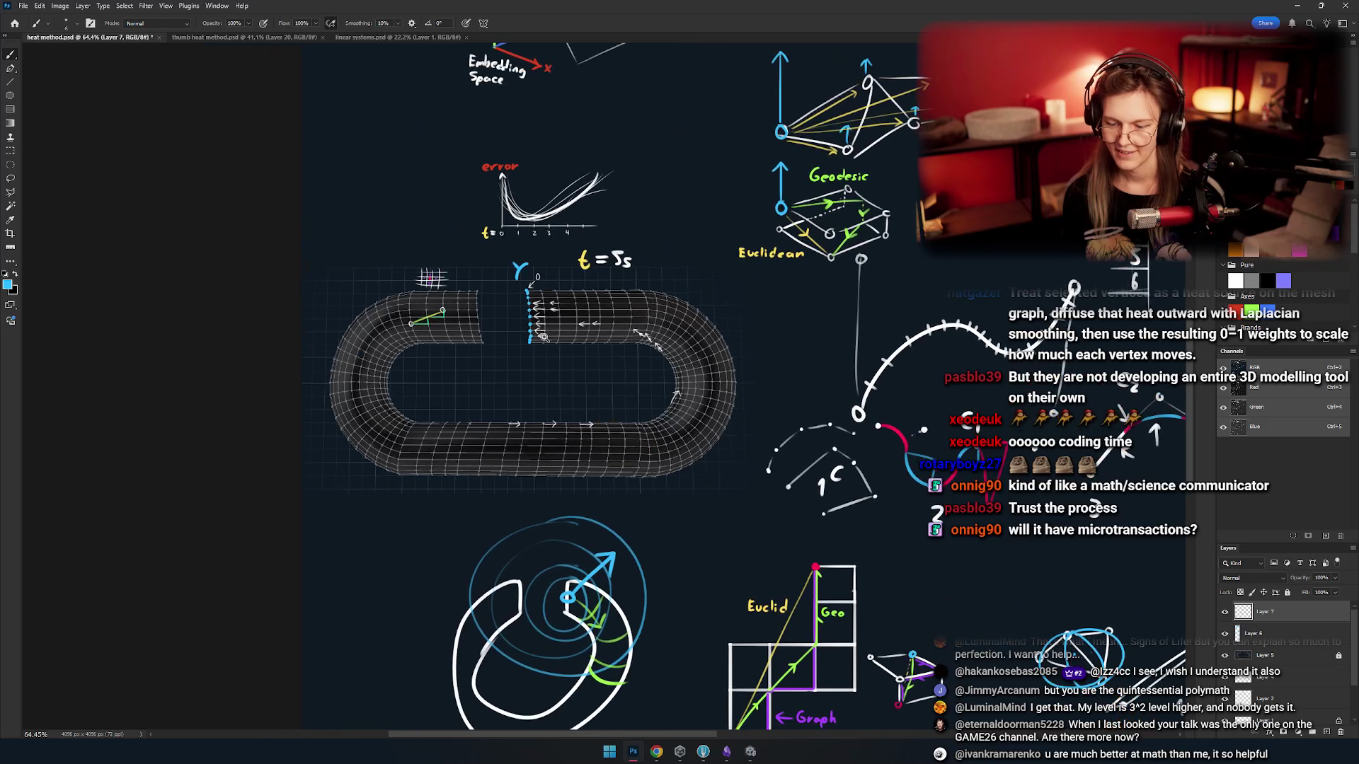
scroll(523, 364, "down", 3)
scroll(579, 341, "up", 2)
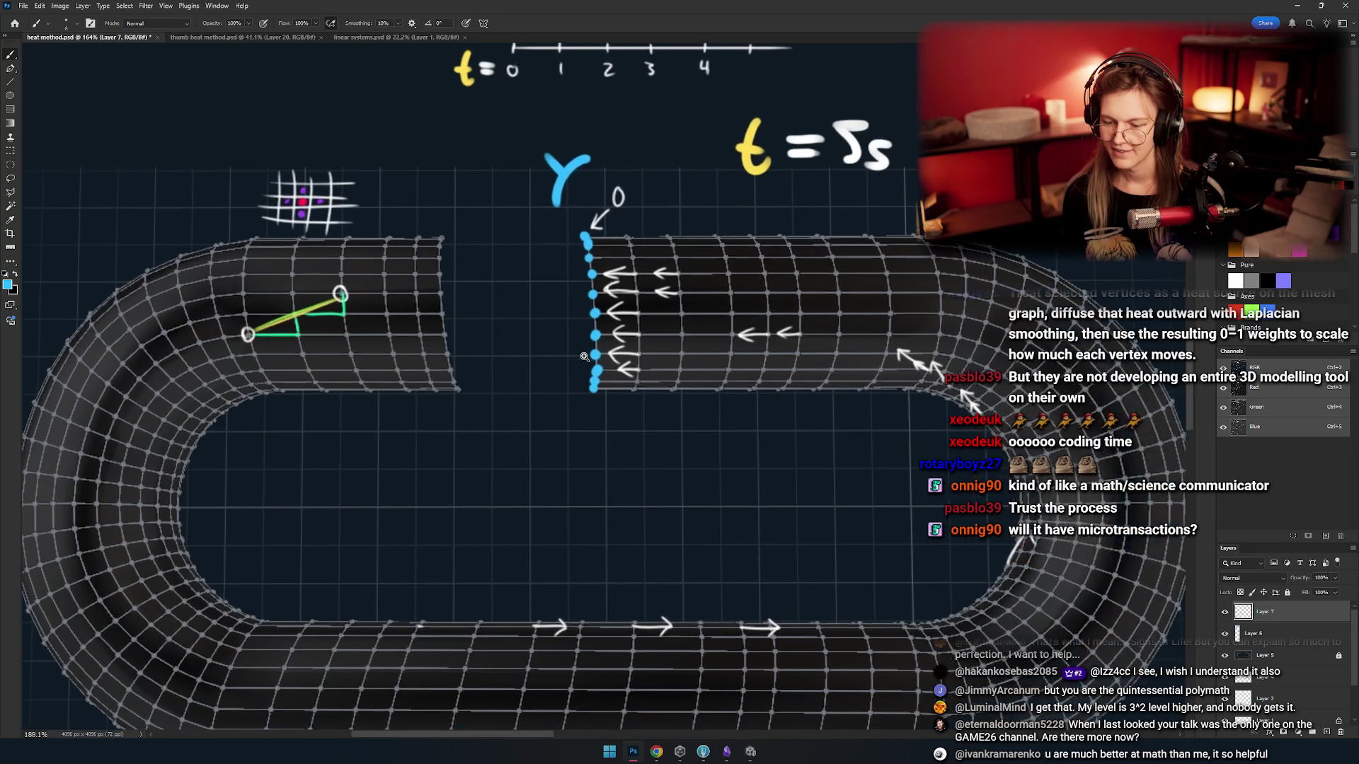
scroll(579, 341, "down", 3)
scroll(545, 207, "up", 2)
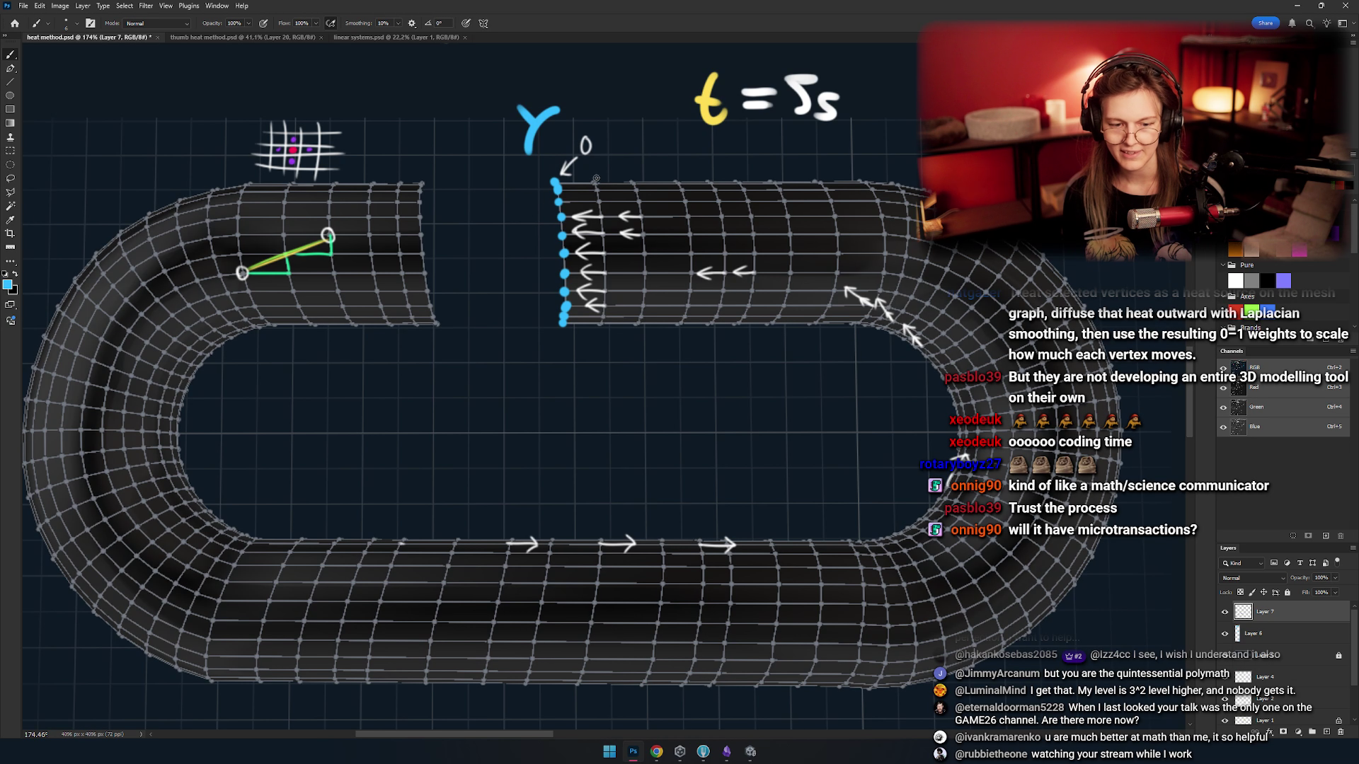
left_click_drag(569, 169, 598, 181)
left_click_drag(615, 313, 601, 320)
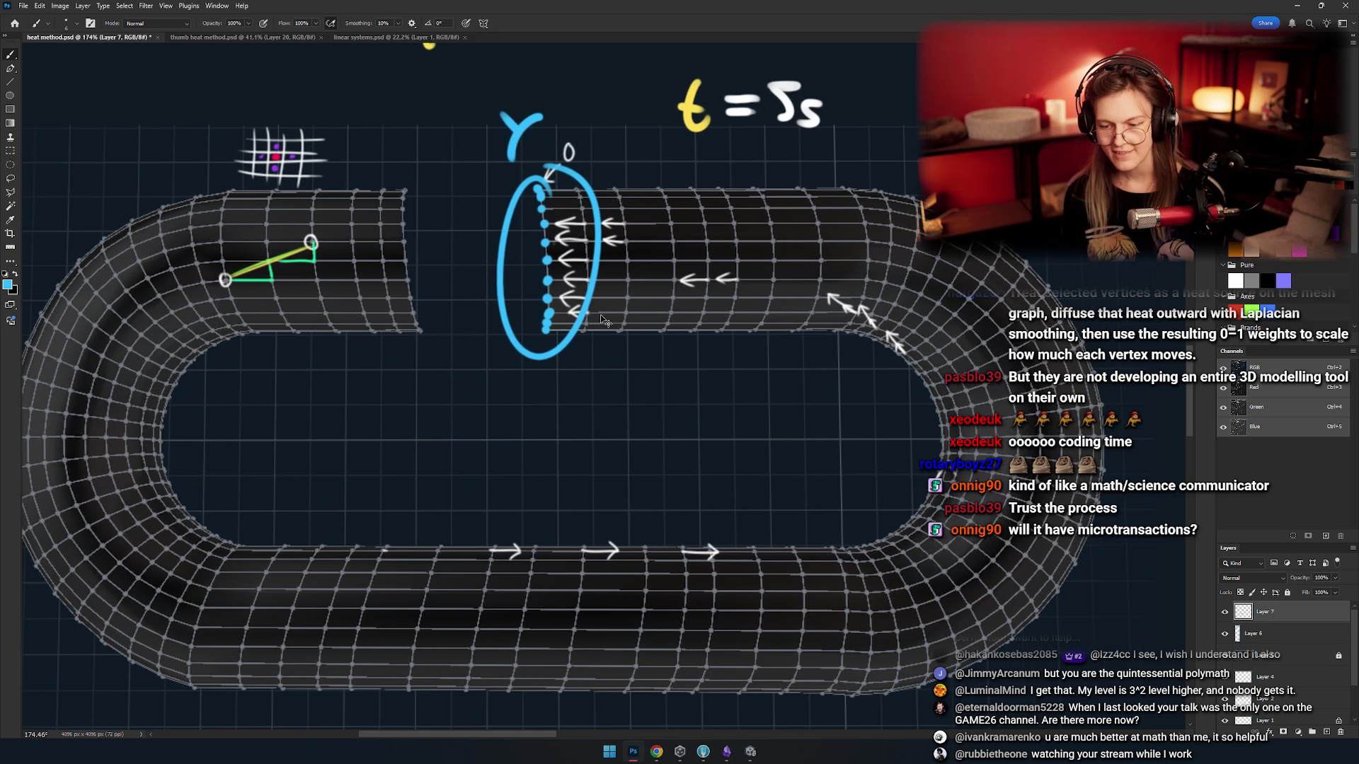
key("ctrl+z")
left_click_drag(496, 284, 465, 310)
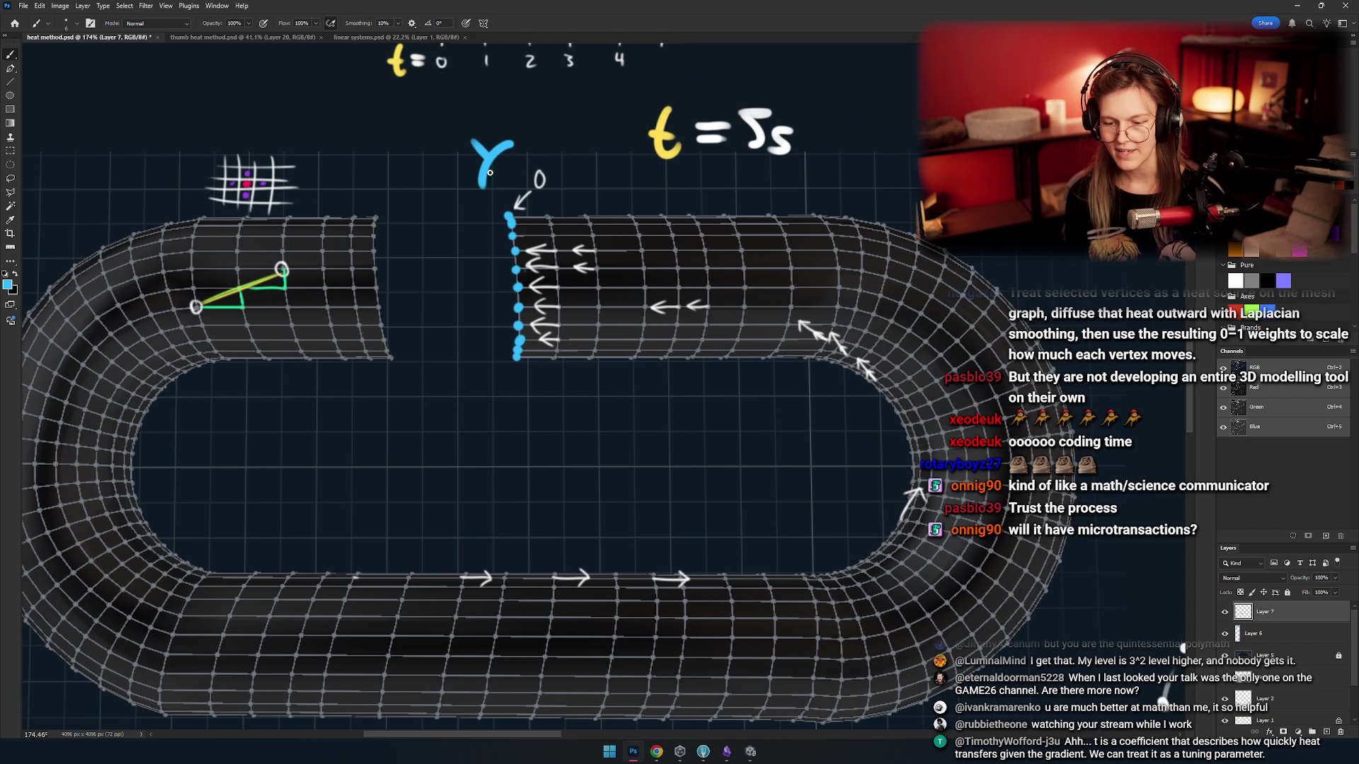
left_click_drag(571, 120, 279, 414)
left_click_drag(404, 506, 431, 115)
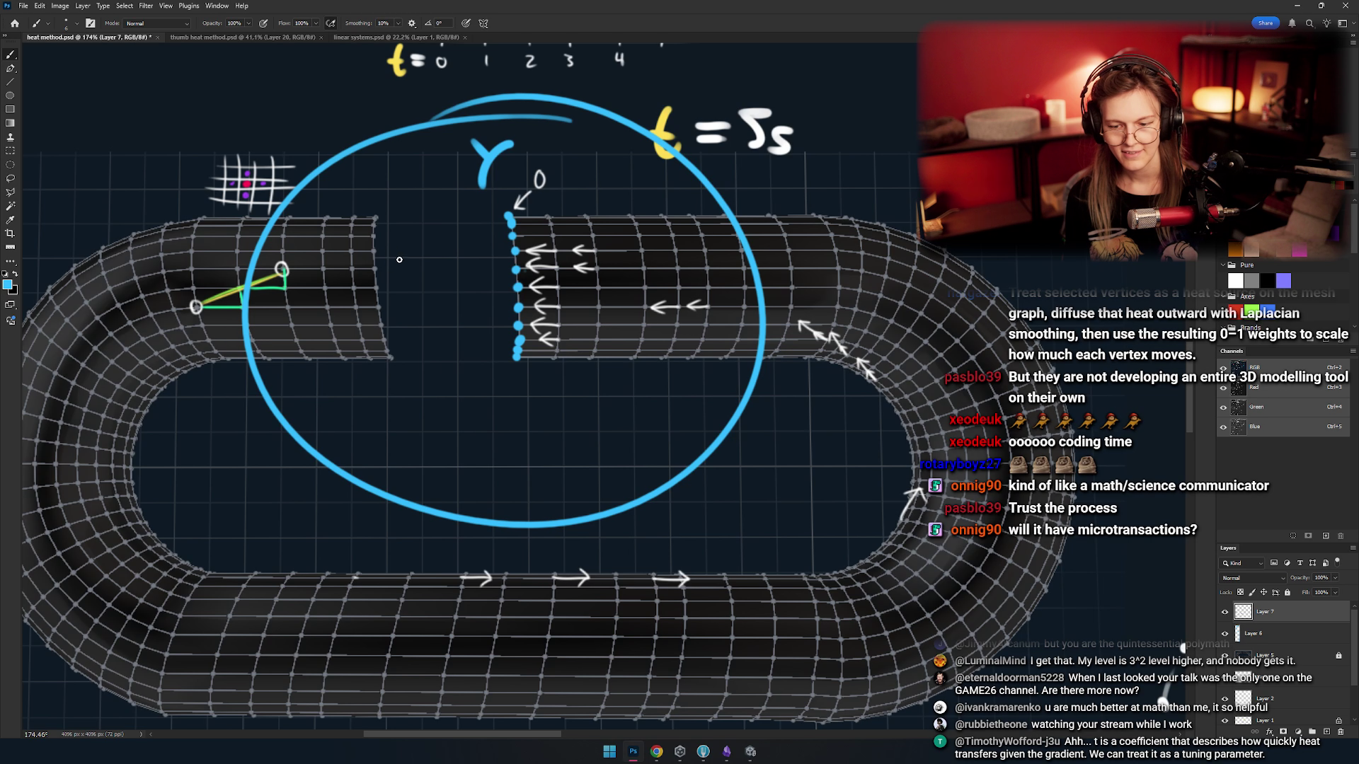
left_click_drag(407, 254, 327, 308)
left_click_drag(323, 249, 382, 313)
key("ctrl+z")
key("ctrl+z")
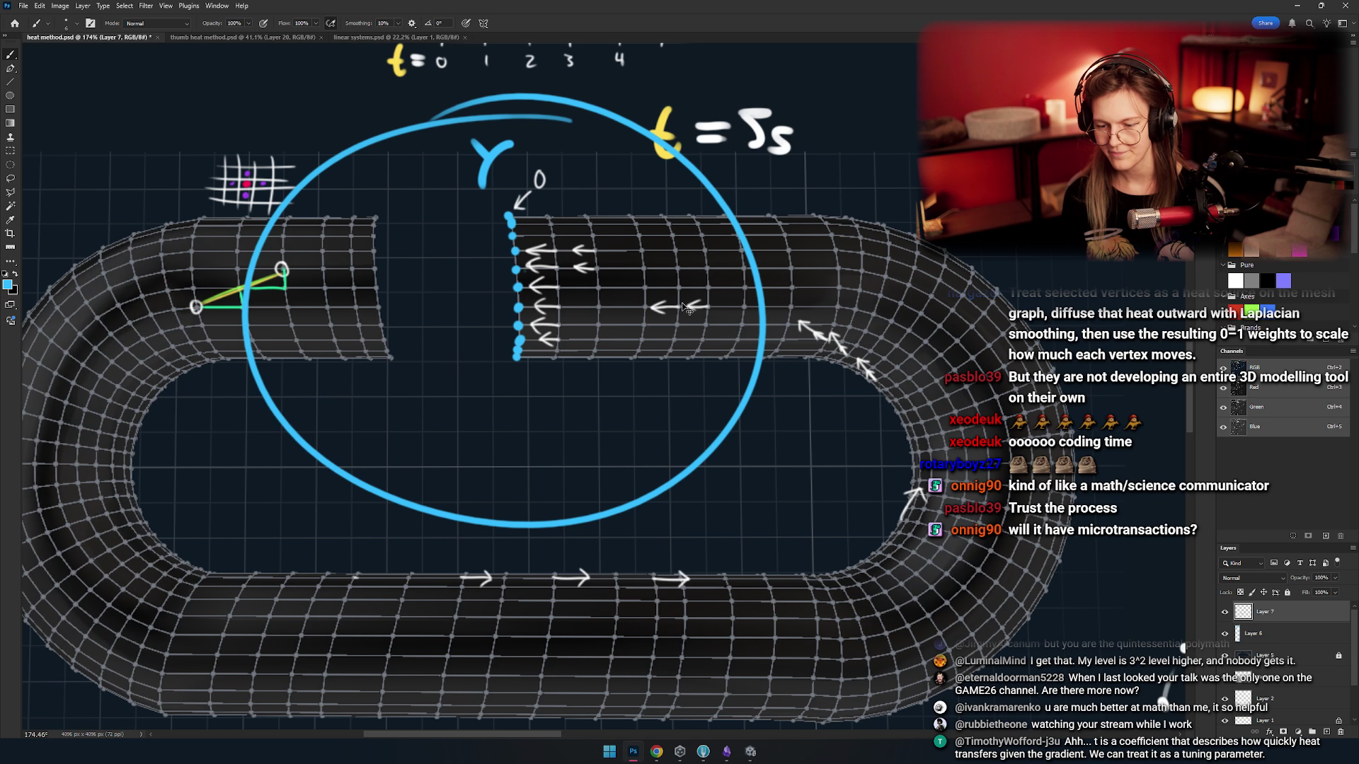
key("ctrl+z")
key("ctrl+z")
scroll(613, 255, "right", 3)
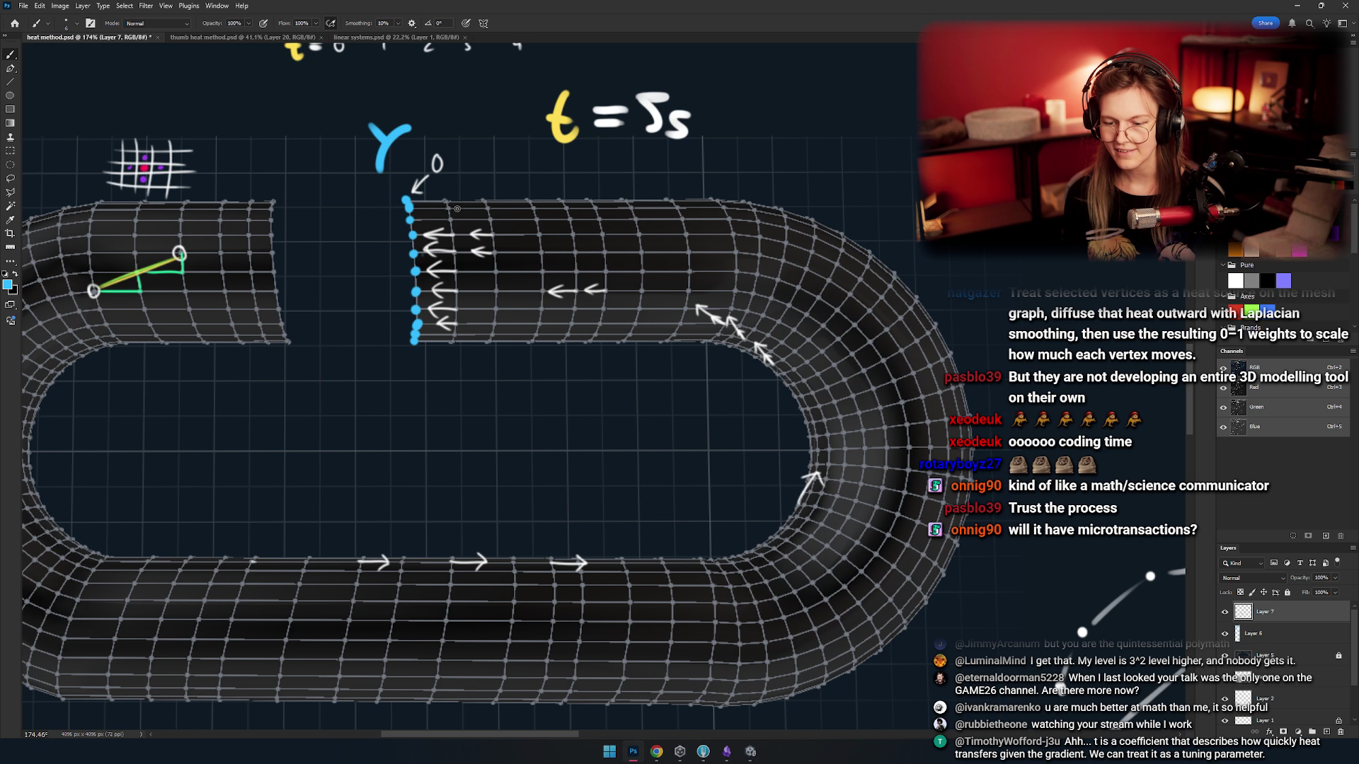
key("ctrl+z")
left_click_drag(527, 197, 520, 338)
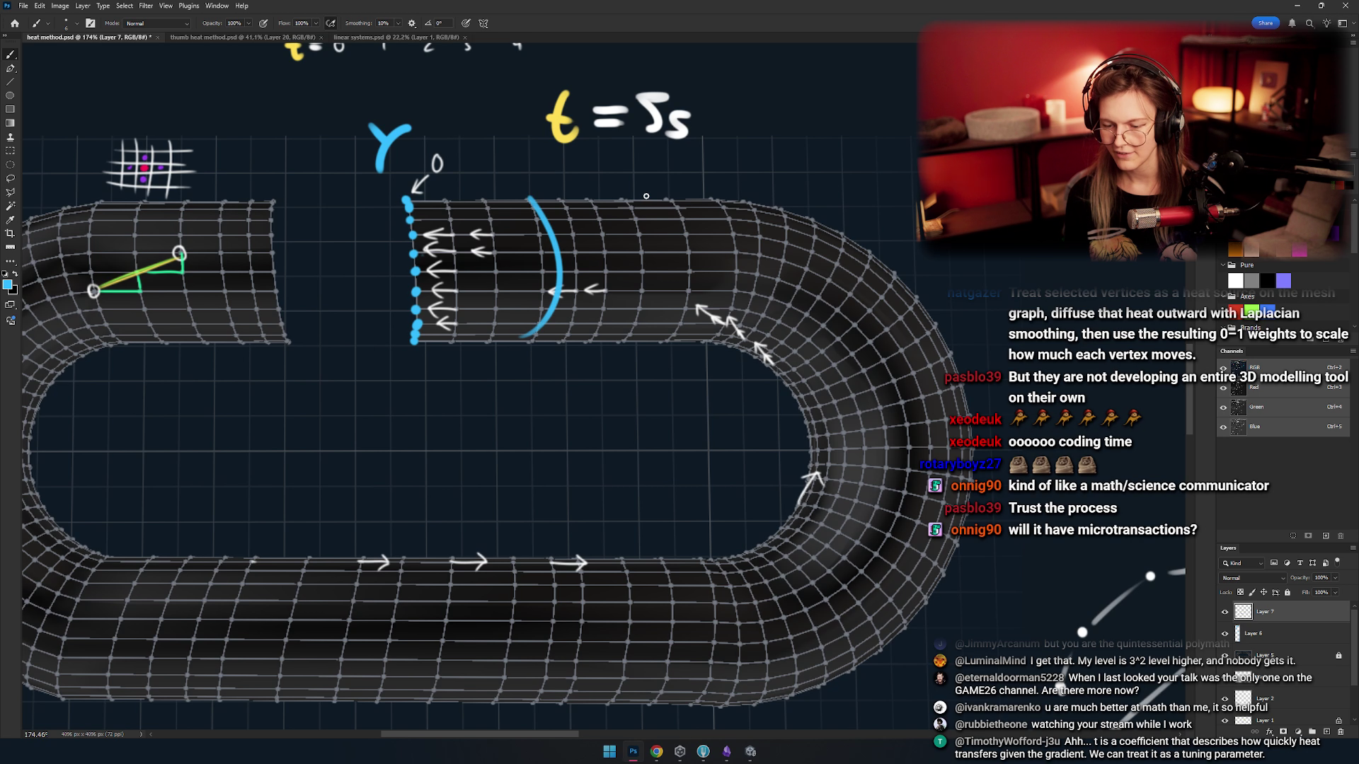
left_click_drag(645, 197, 630, 344)
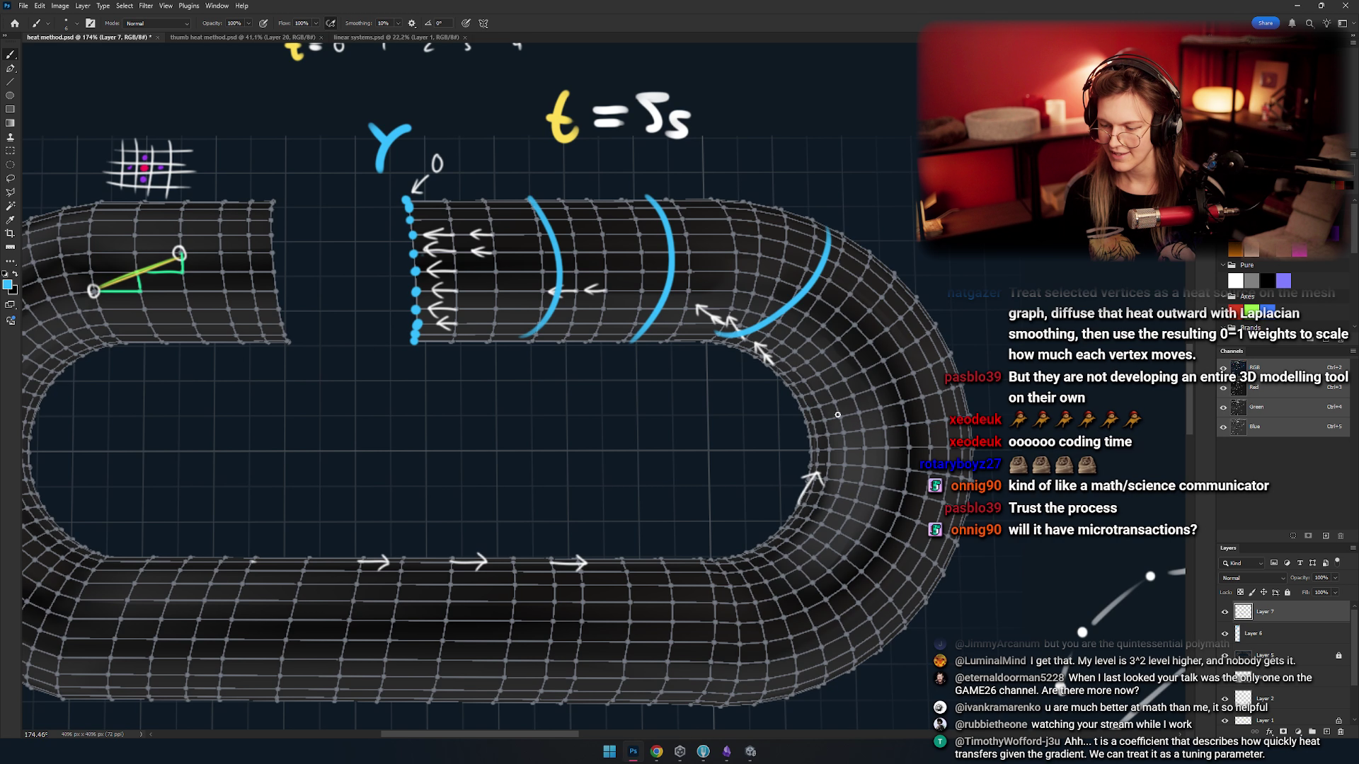
key("ctrl+z")
key("ctrl+z")
key("ctrl+z")
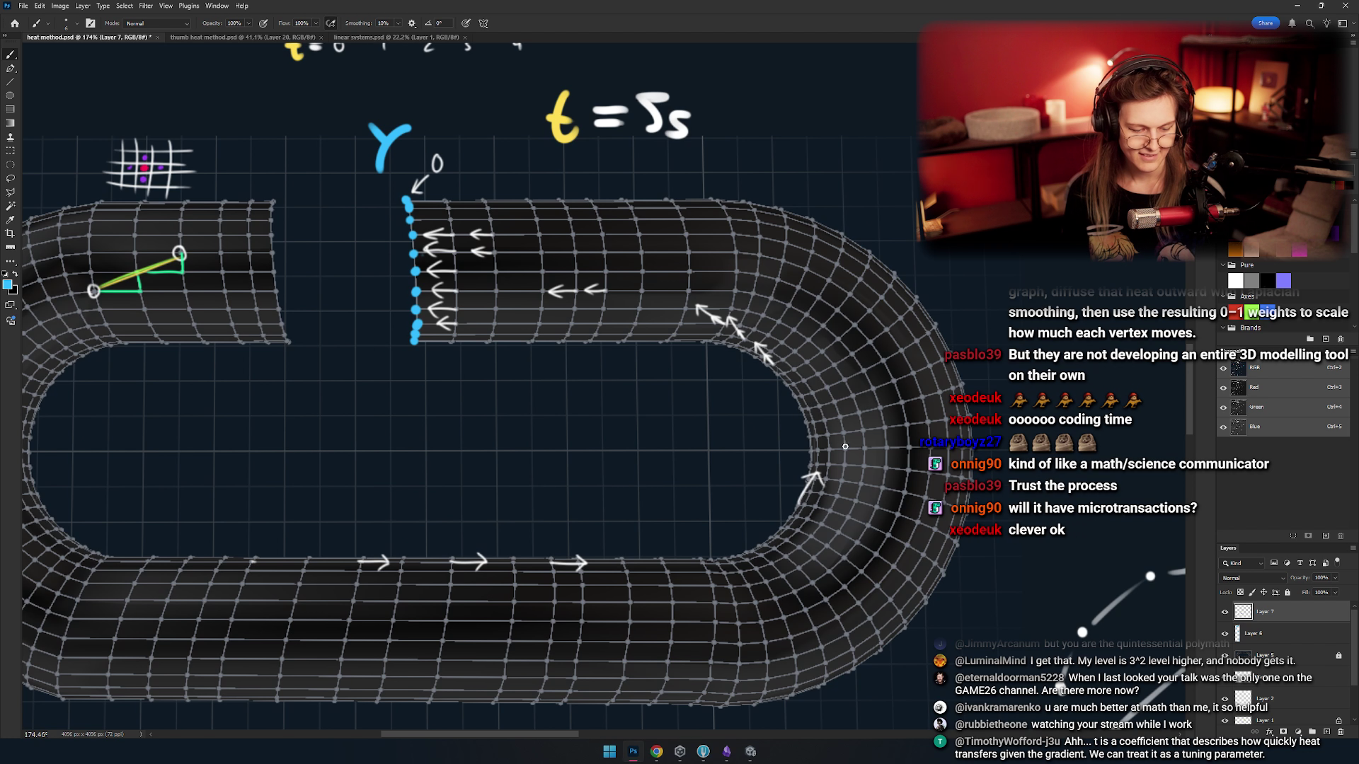
mouse_move(525, 338)
left_mouse_down()
mouse_move(510, 185)
mouse_move(509, 379)
left_mouse_up()
- Draw green heat-front arcs across the upper tube and the right bend, redrawing misplaced ones
key("ctrl+z")
key("ctrl+z")
left_click_drag(524, 197, 510, 343)
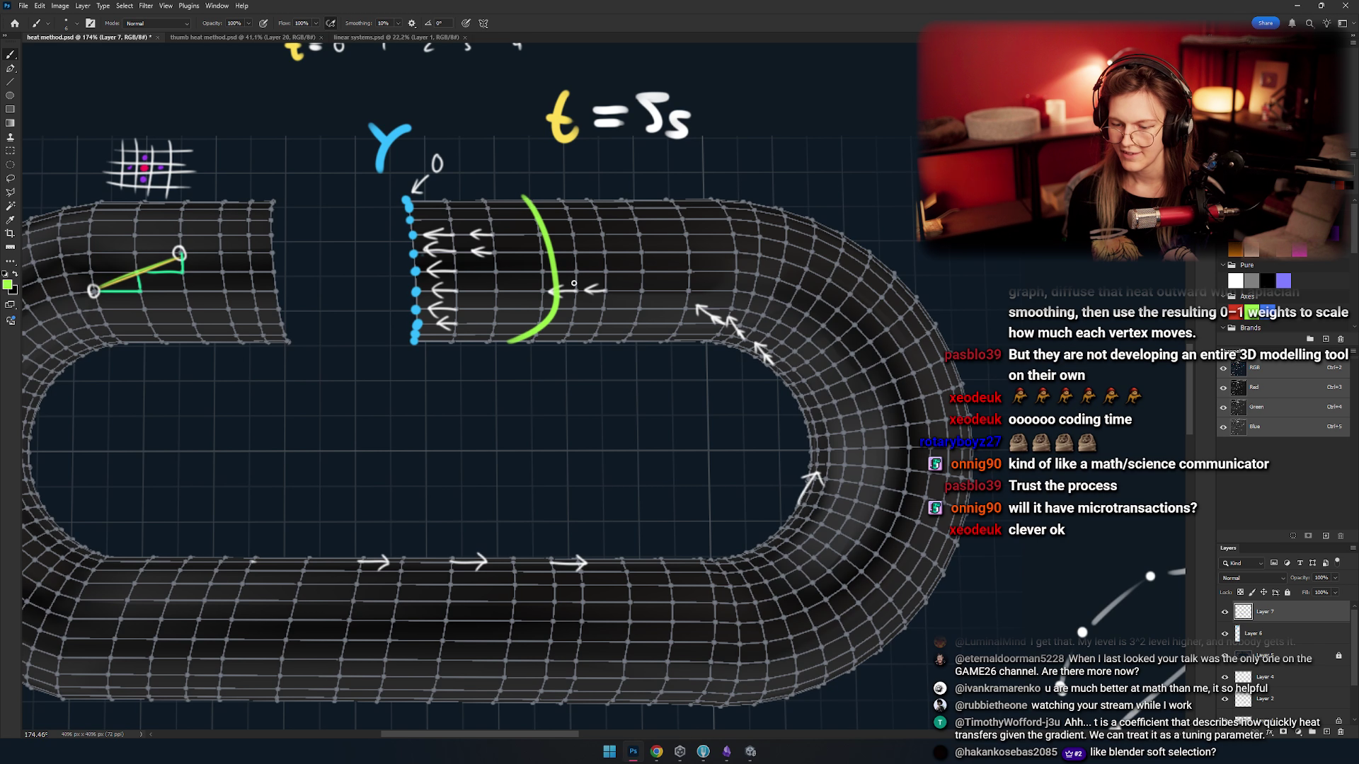
key("ctrl+z")
scroll(463, 360, "up", 3)
mouse_move(538, 170)
left_mouse_down()
mouse_move(546, 227)
mouse_move(524, 346)
left_mouse_up()
key("ctrl+z")
mouse_move(702, 172)
left_mouse_down()
mouse_move(688, 338)
mouse_move(613, 273)
left_mouse_up()
mouse_move(766, 305)
left_mouse_down()
mouse_move(889, 280)
mouse_move(945, 242)
left_mouse_up()
key("ctrl+z")
left_click_drag(789, 336, 920, 240)
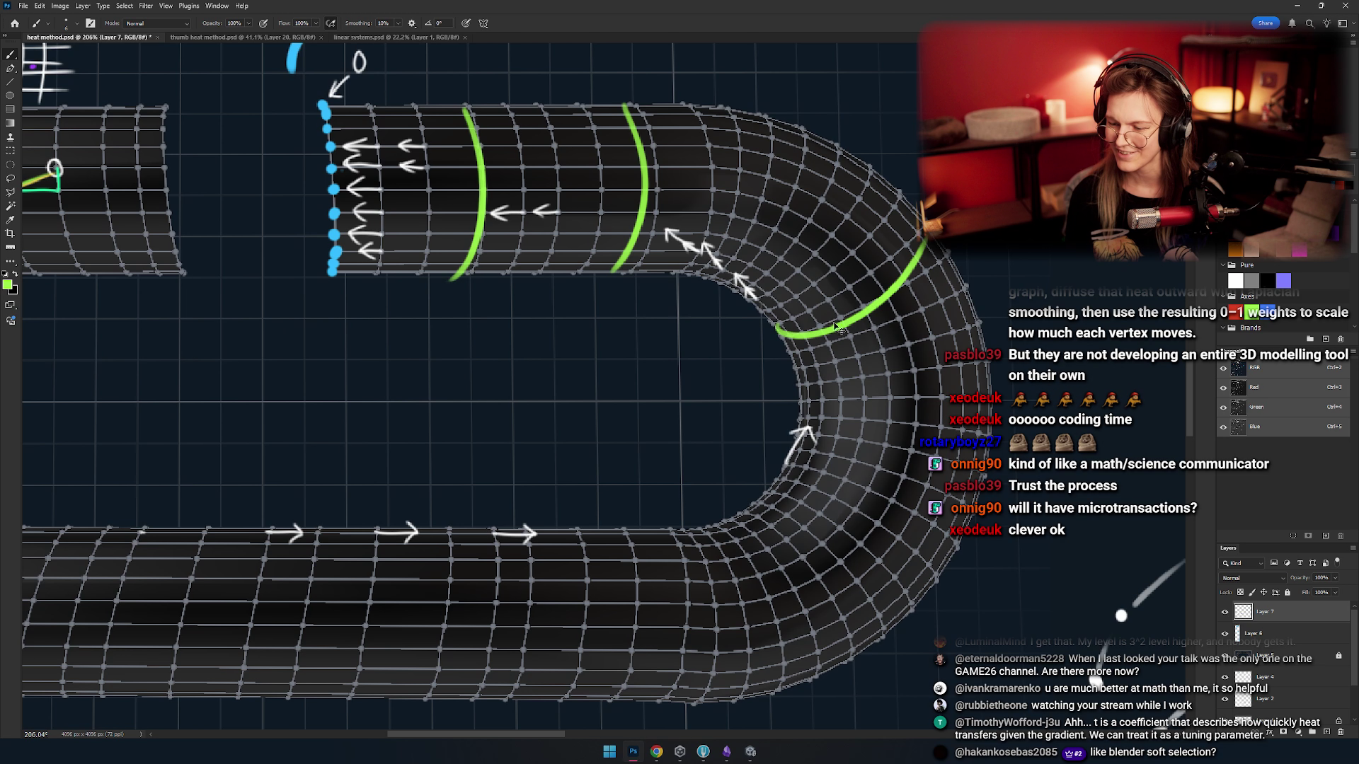
key("ctrl+z")
left_click_drag(786, 353, 835, 201)
key("ctrl+z")
left_click_drag(800, 362, 899, 183)
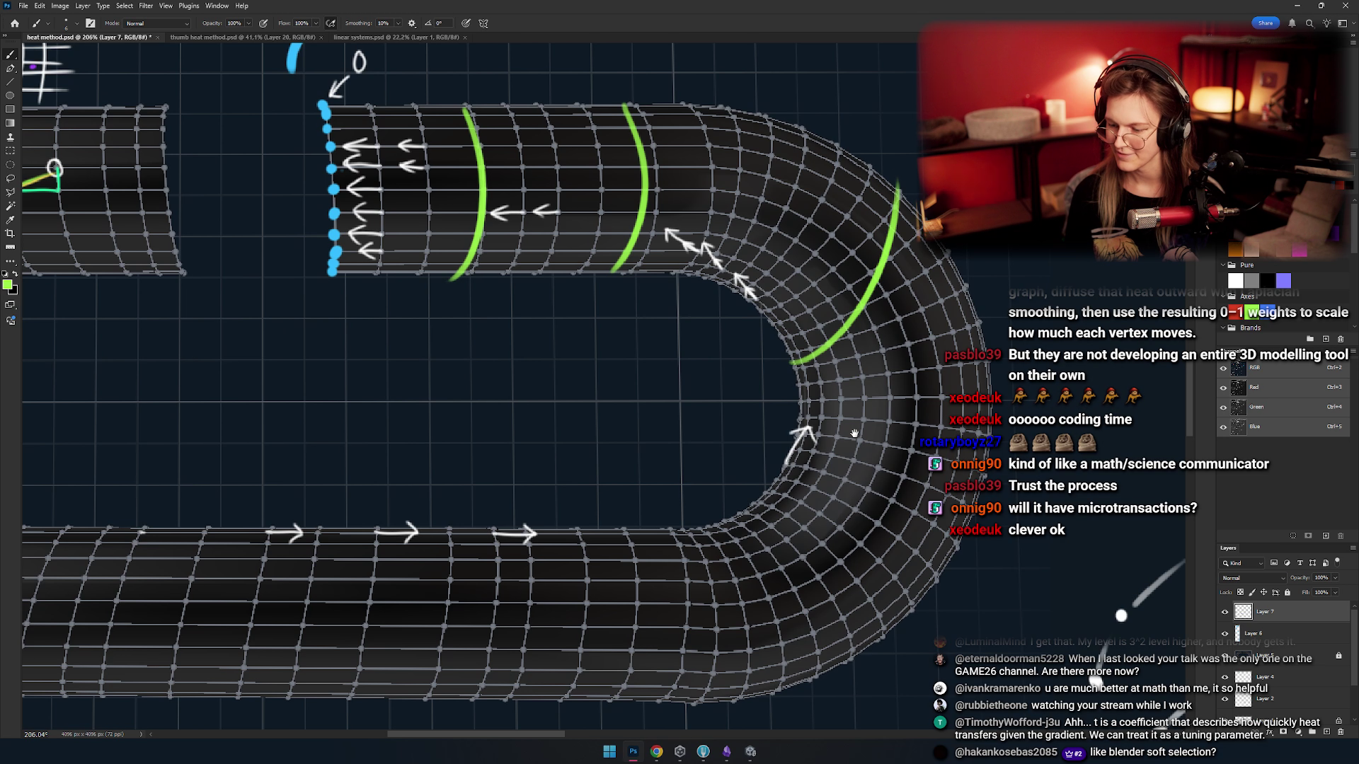
- Try green arcs on the lower bend, undoing each unsatisfactory attempt
mouse_move(770, 498)
left_mouse_down()
mouse_move(781, 395)
mouse_move(991, 362)
left_mouse_up()
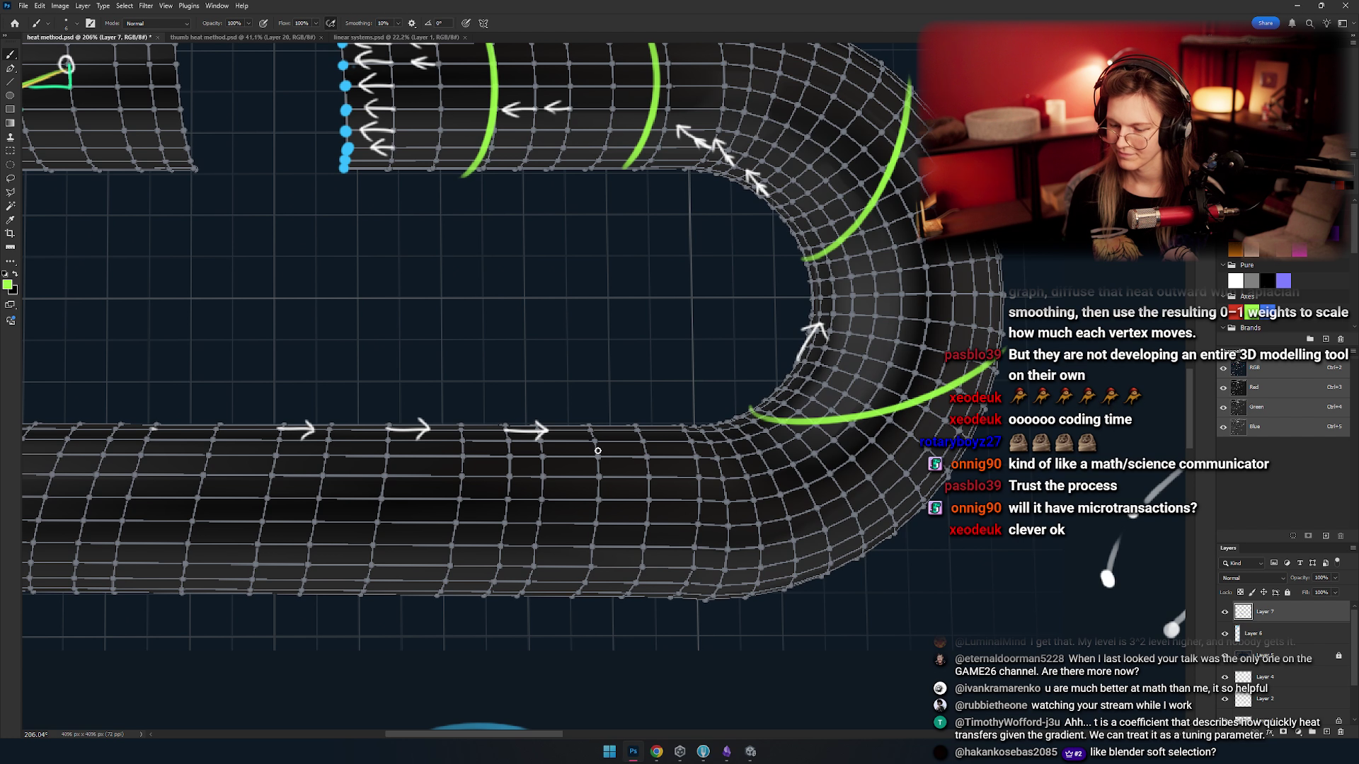
left_click_drag(596, 433, 862, 531)
key("ctrl+z")
left_click_drag(594, 432, 860, 566)
key("ctrl+z")
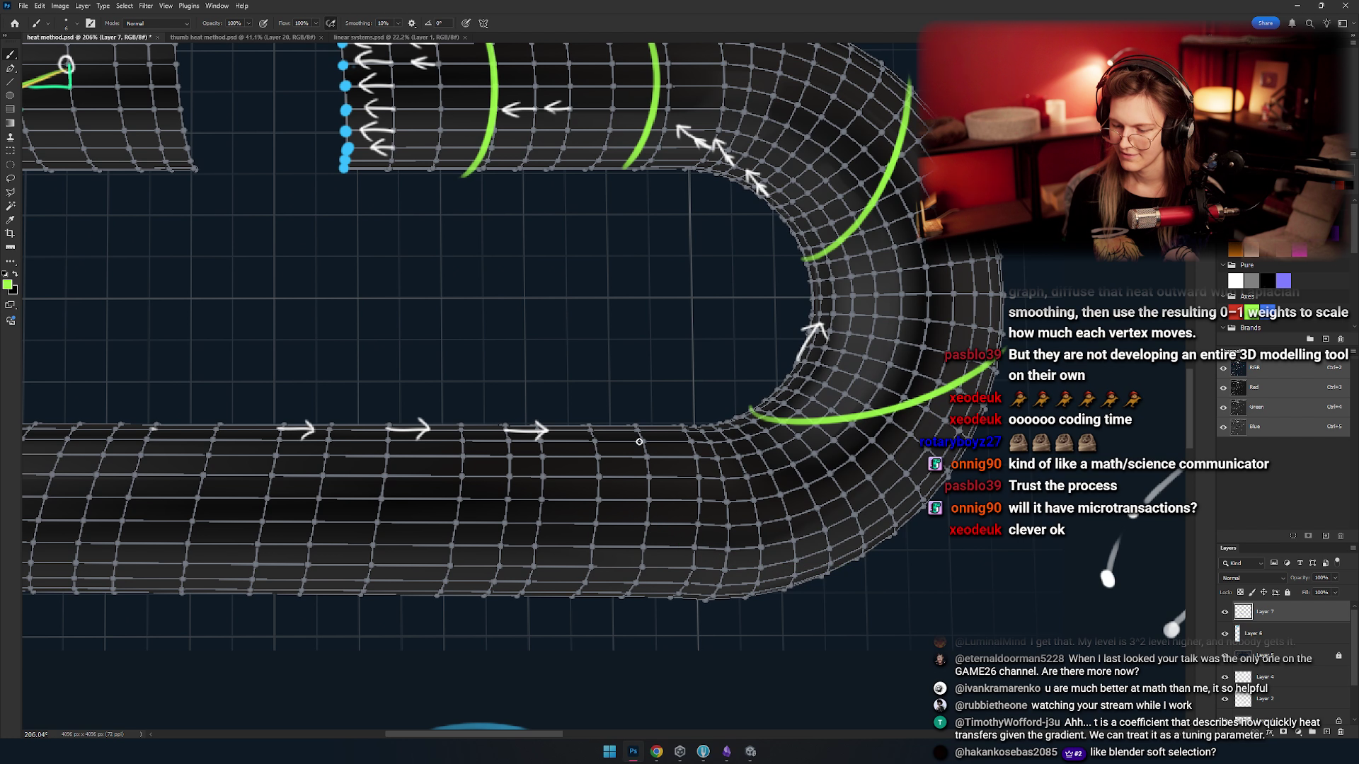
mouse_move(623, 426)
left_mouse_down()
mouse_move(885, 521)
mouse_move(1061, 495)
left_mouse_up()
left_click_drag(662, 409, 906, 565)
key("ctrl+z")
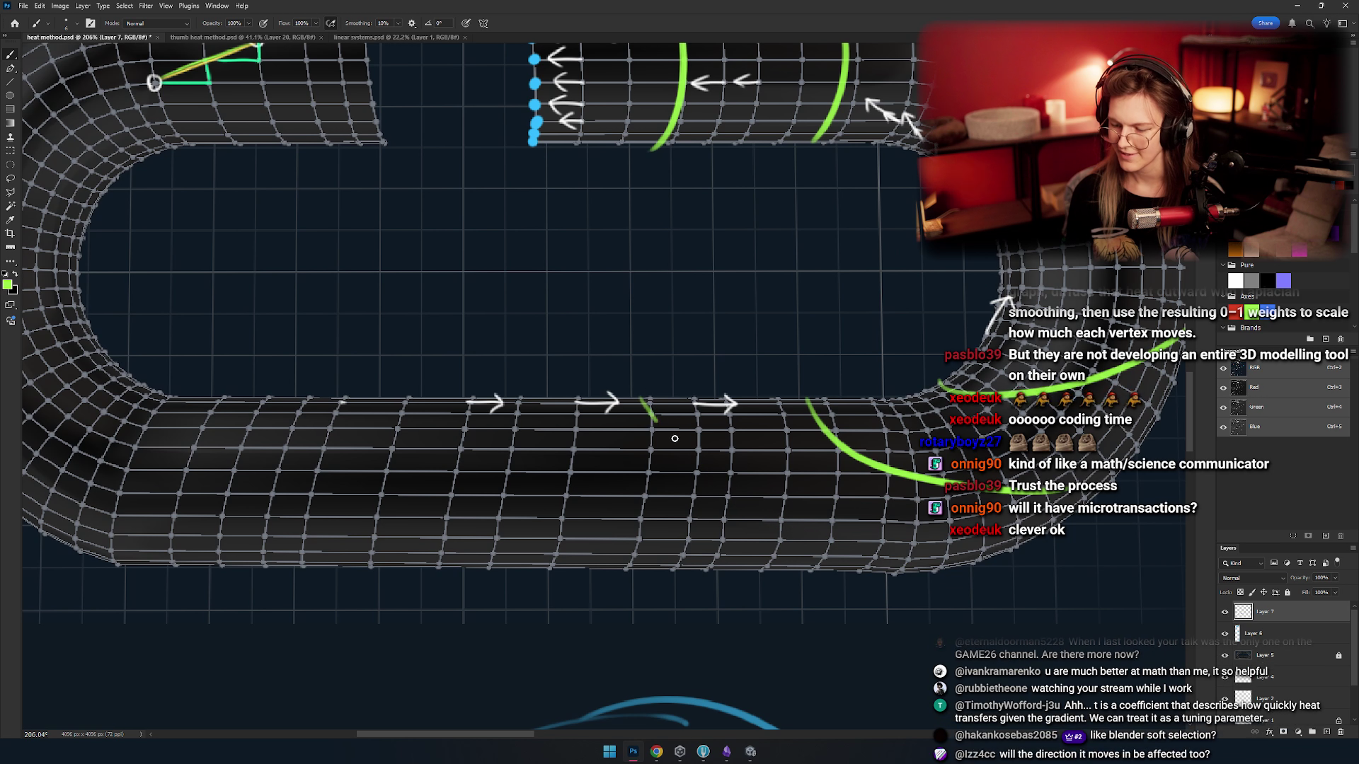
mouse_move(629, 395)
left_mouse_down()
mouse_move(915, 567)
mouse_move(668, 442)
mouse_move(913, 565)
left_mouse_up()
key("ctrl+z")
mouse_move(439, 425)
left_mouse_down()
mouse_move(636, 417)
mouse_move(622, 399)
mouse_move(935, 565)
left_mouse_up()
key("ctrl+z")
- Add diagonal green heat-front lines along the lower tube and centre the whole racetrack
left_click_drag(647, 392, 830, 556)
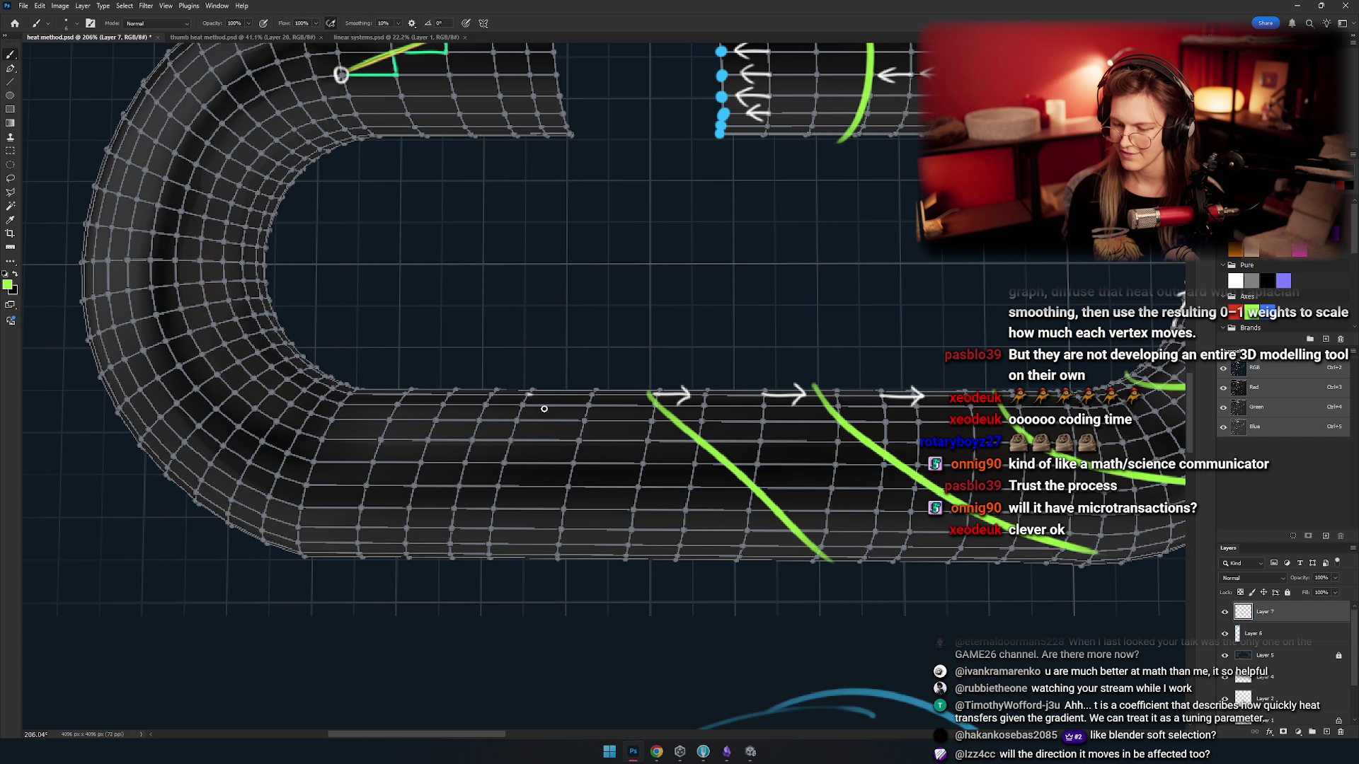
left_click_drag(469, 388, 718, 558)
key("ctrl+z")
left_click_drag(368, 402, 537, 552)
left_click_drag(526, 396, 658, 533)
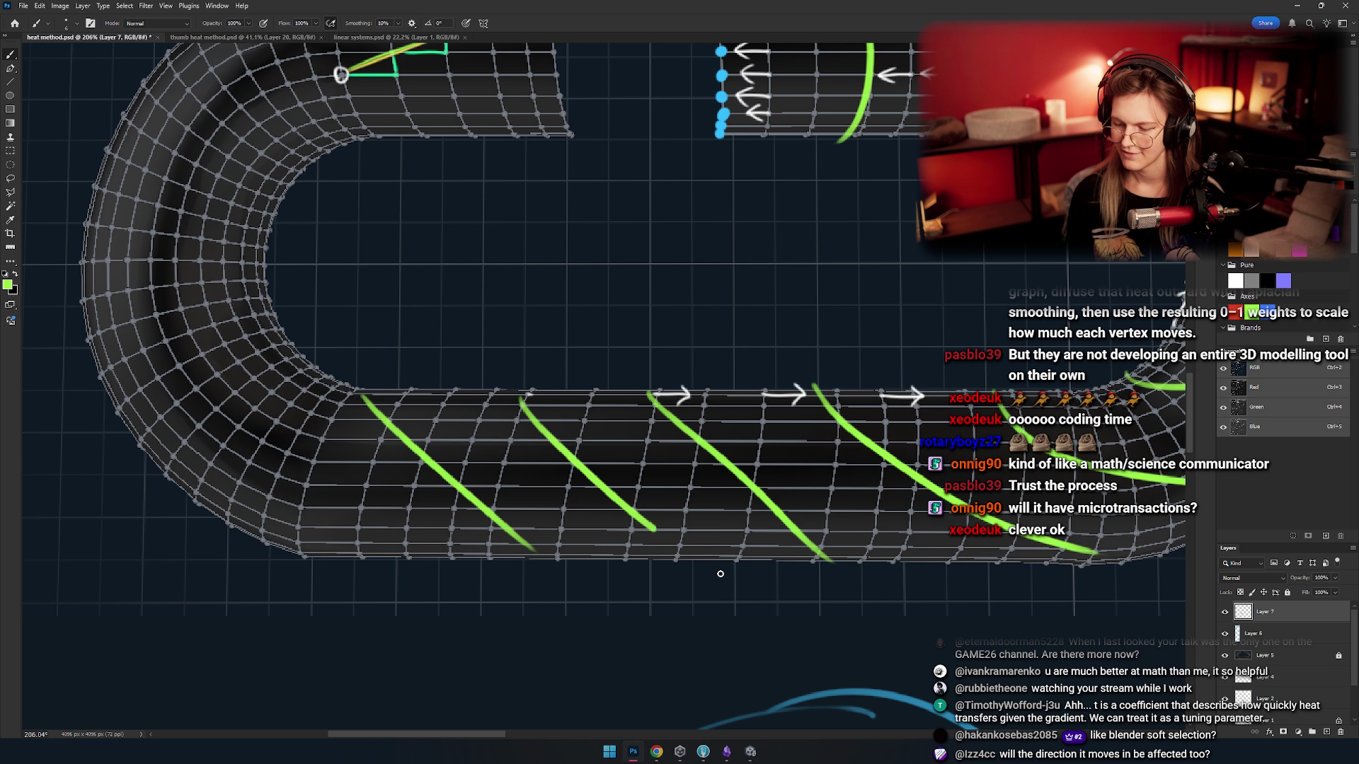
scroll(634, 425, "down", 3)
left_click_drag(769, 276, 634, 425)
scroll(689, 389, "down", 5)
scroll(728, 410, "up", 6)
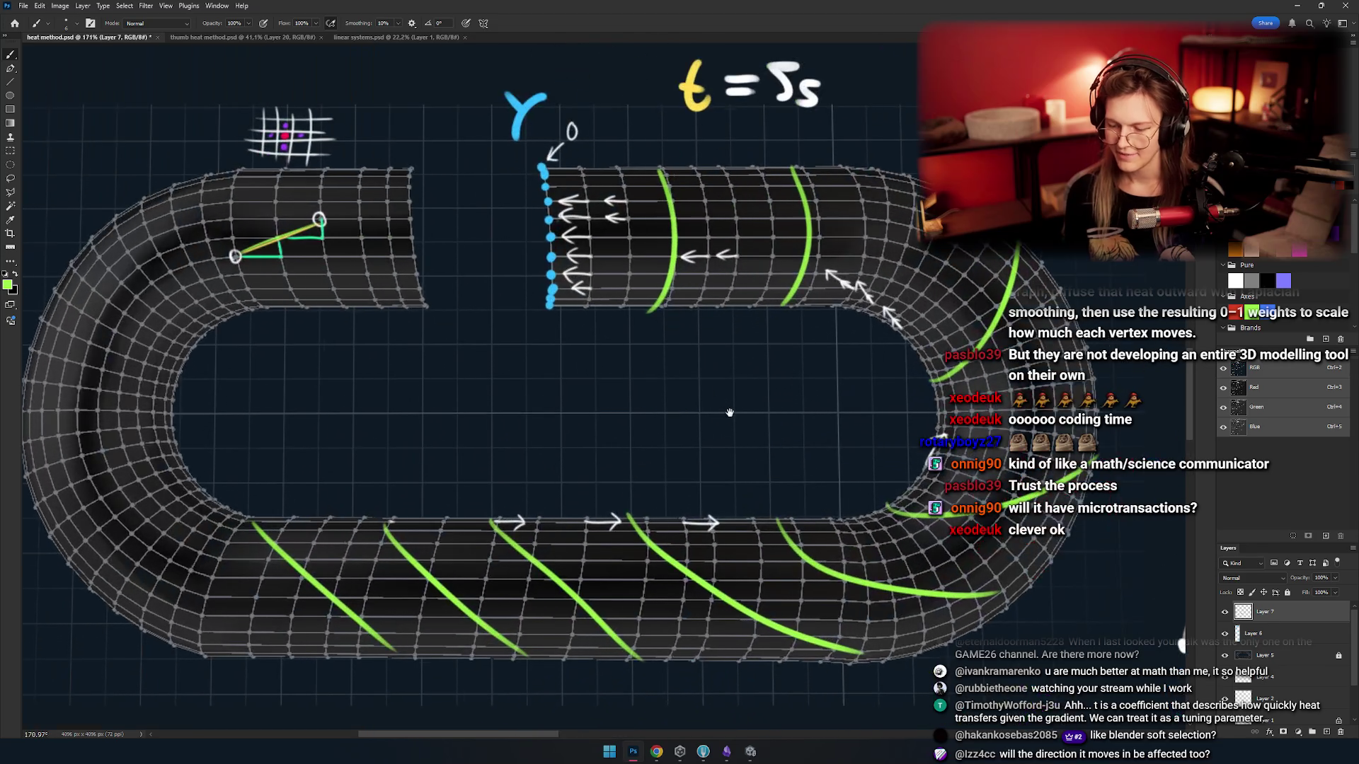
mouse_move(733, 428)
left_mouse_down()
mouse_move(652, 345)
mouse_move(681, 289)
left_mouse_up()
key("ctrl+z")
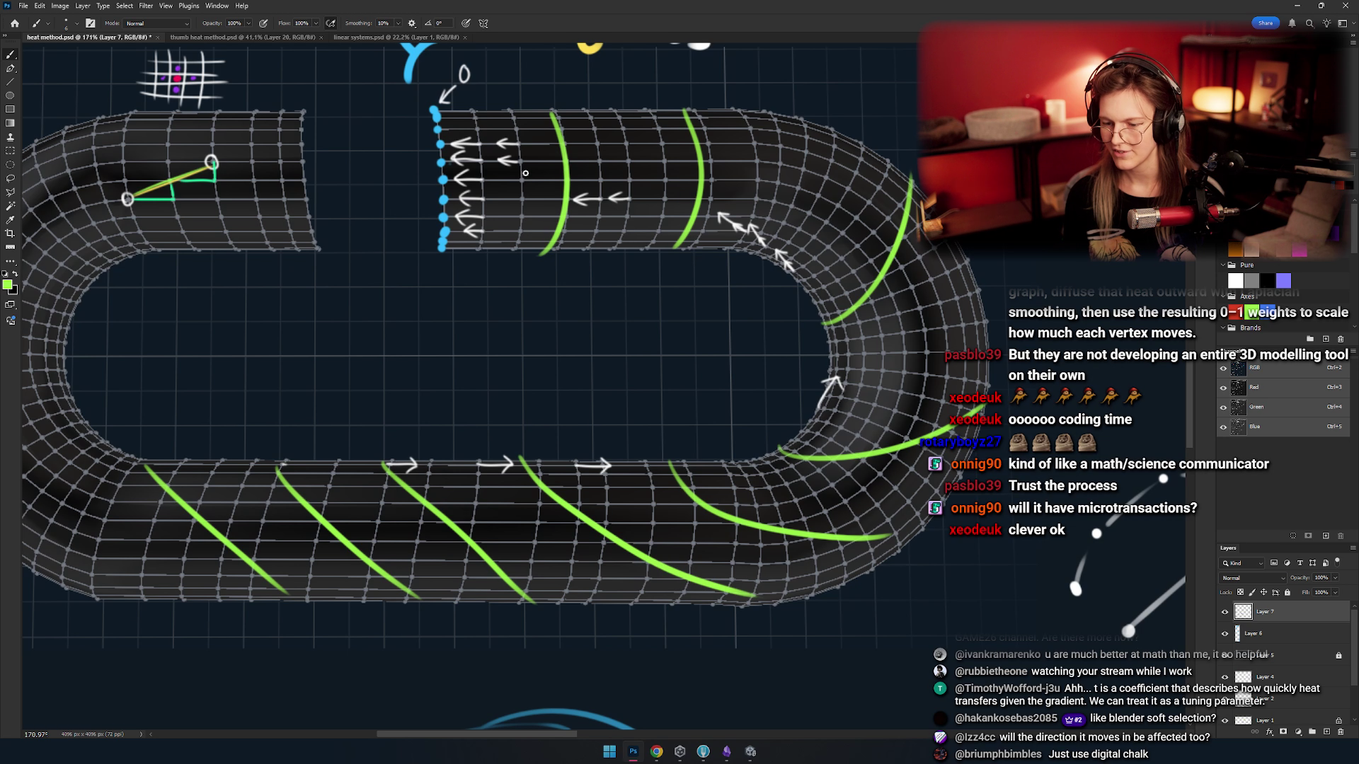
scroll(623, 386, "down", 5)
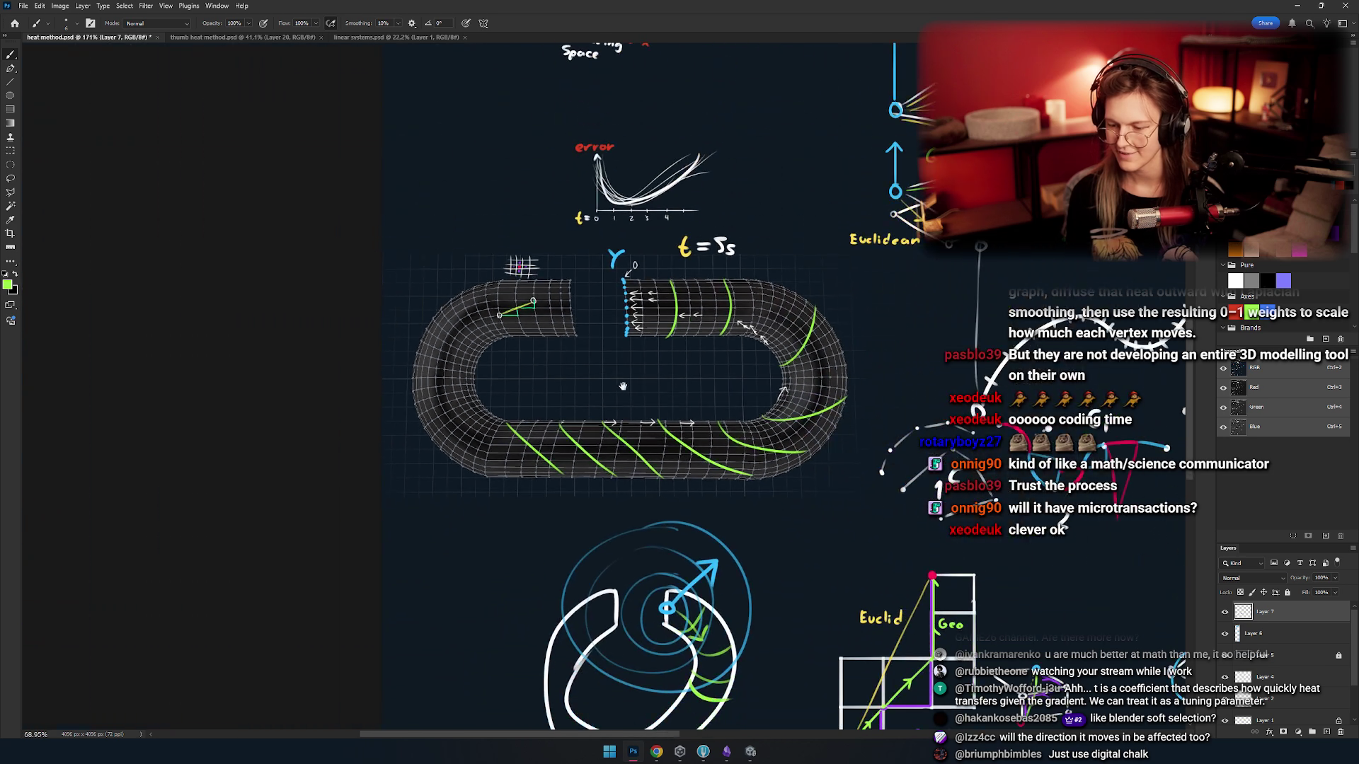
scroll(623, 387, "up", 5)
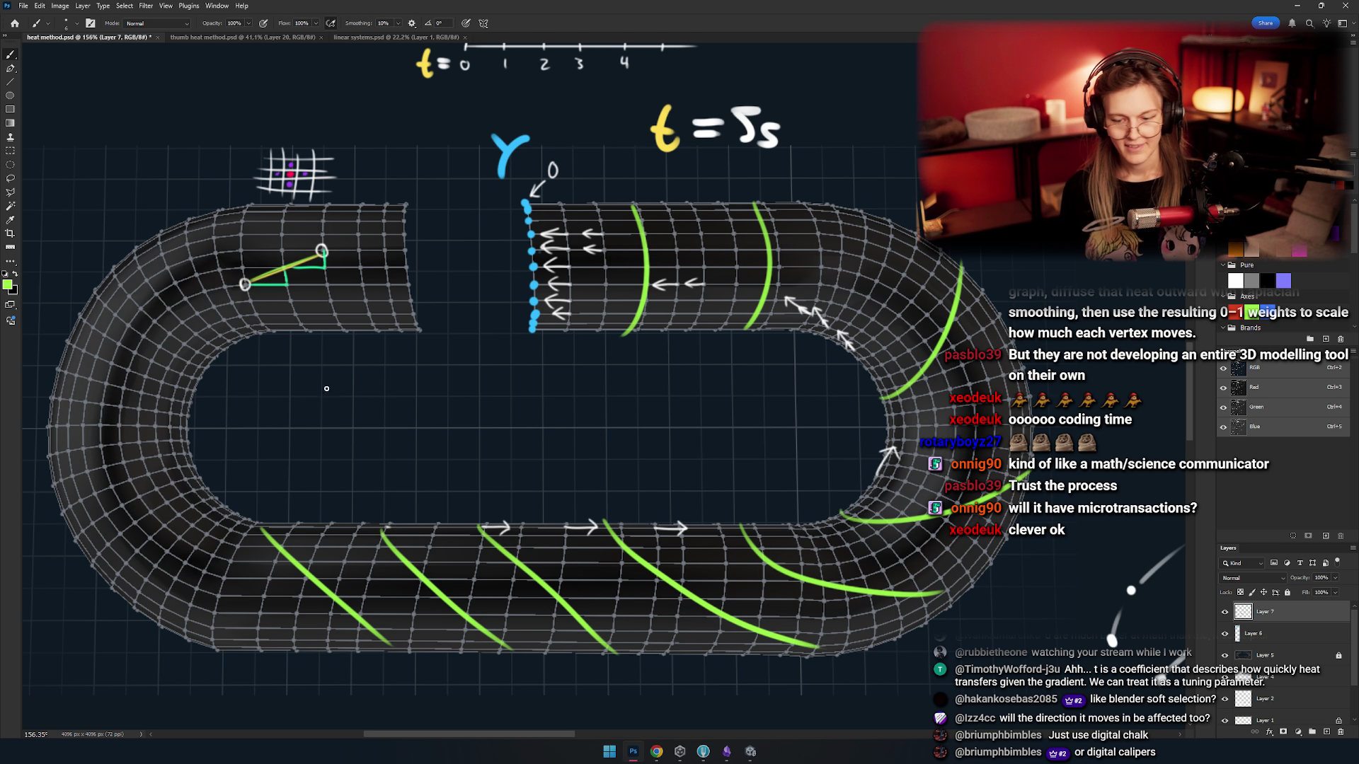
left_click_drag(441, 395, 710, 406)
key("ctrl+z")
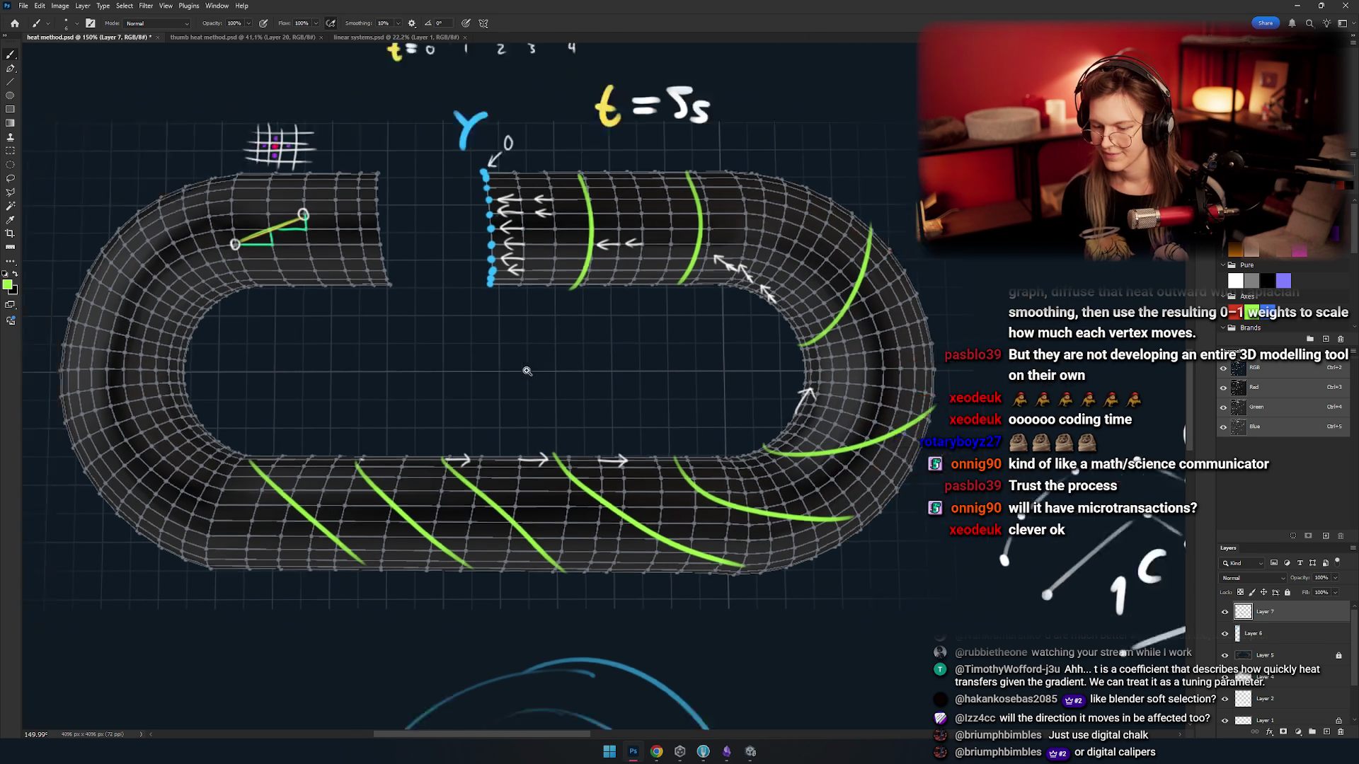
mouse_move(559, 351)
left_mouse_down()
mouse_move(542, 344)
mouse_move(572, 337)
left_mouse_up()
scroll(571, 337, "down", 5)
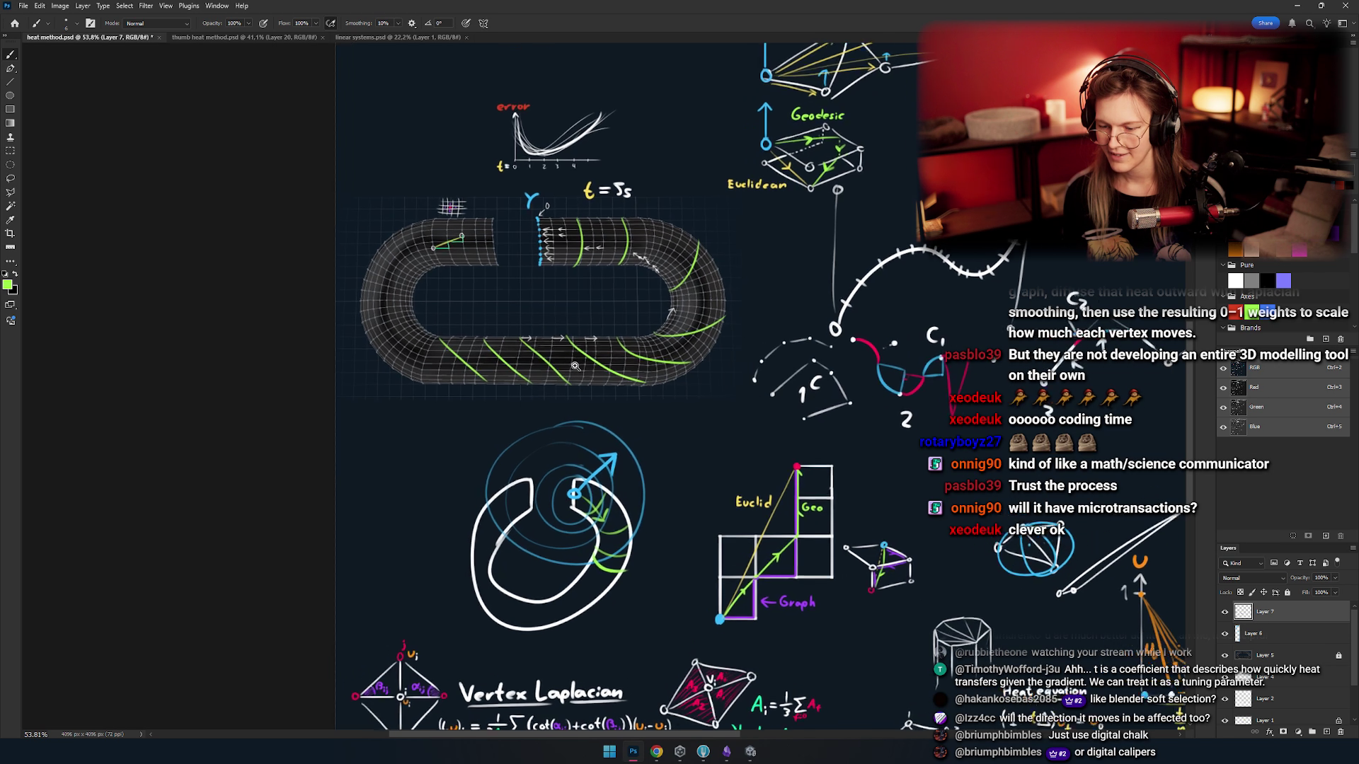
scroll(602, 382, "up", 4)
scroll(627, 384, "up", 3)
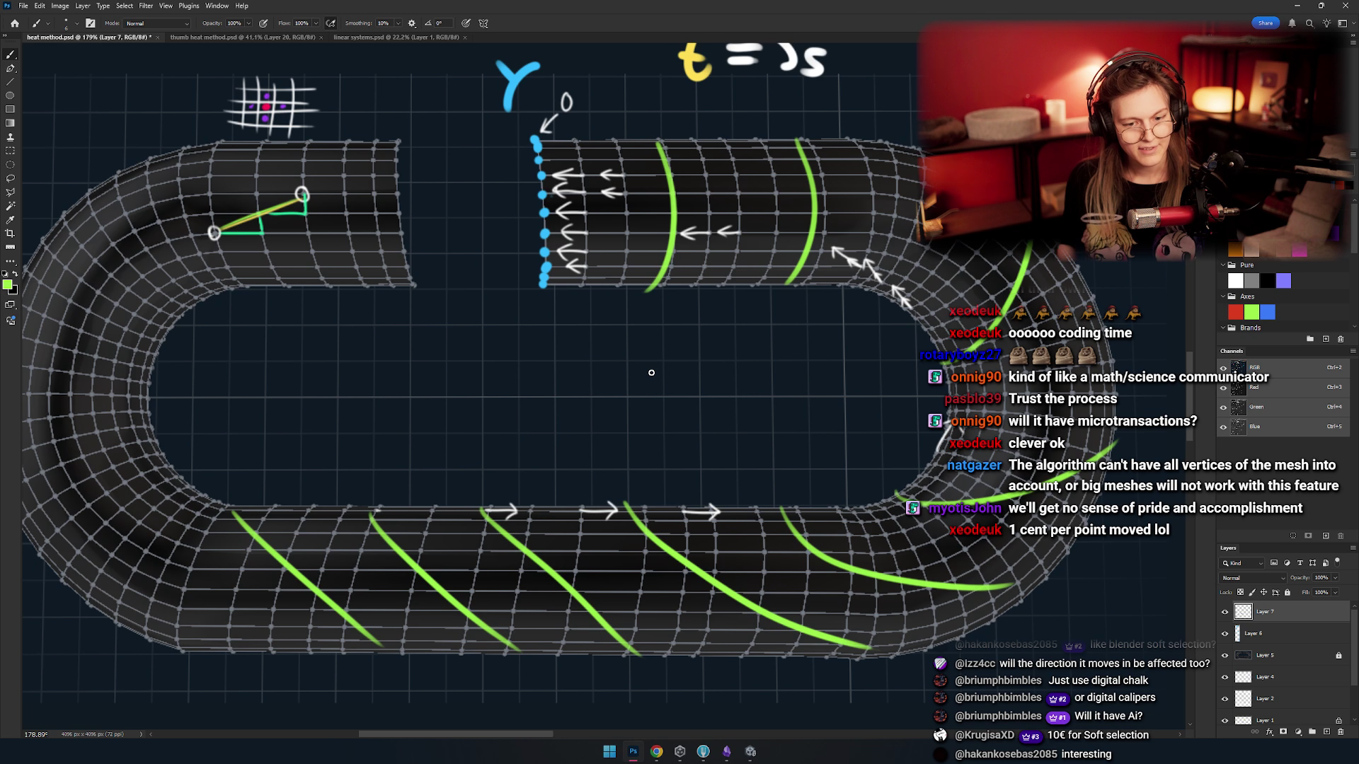
scroll(529, 340, "down", 5)
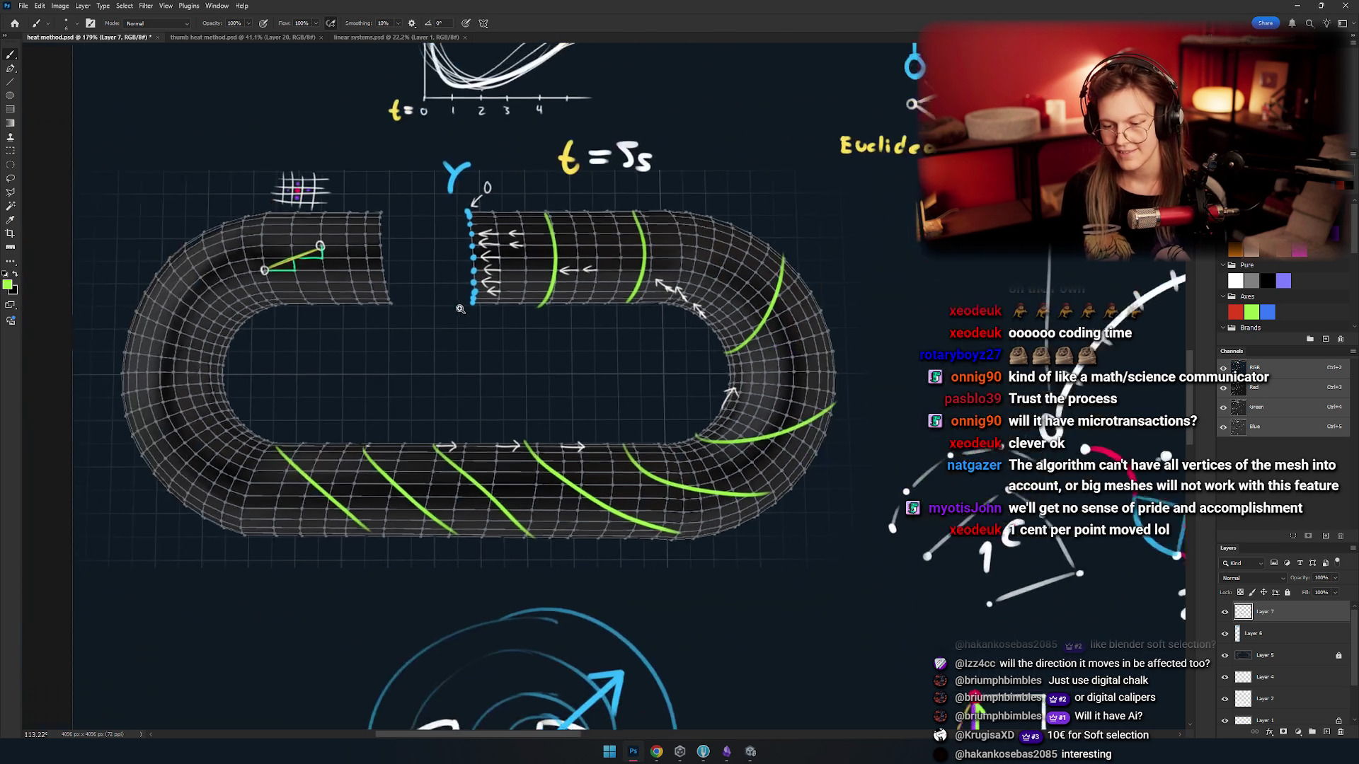
- Zoom out and pan to the Vertex Laplacian and Vertex Area formulas and the Lc matrix
scroll(511, 453, "down", 2)
scroll(511, 453, "down", 5)
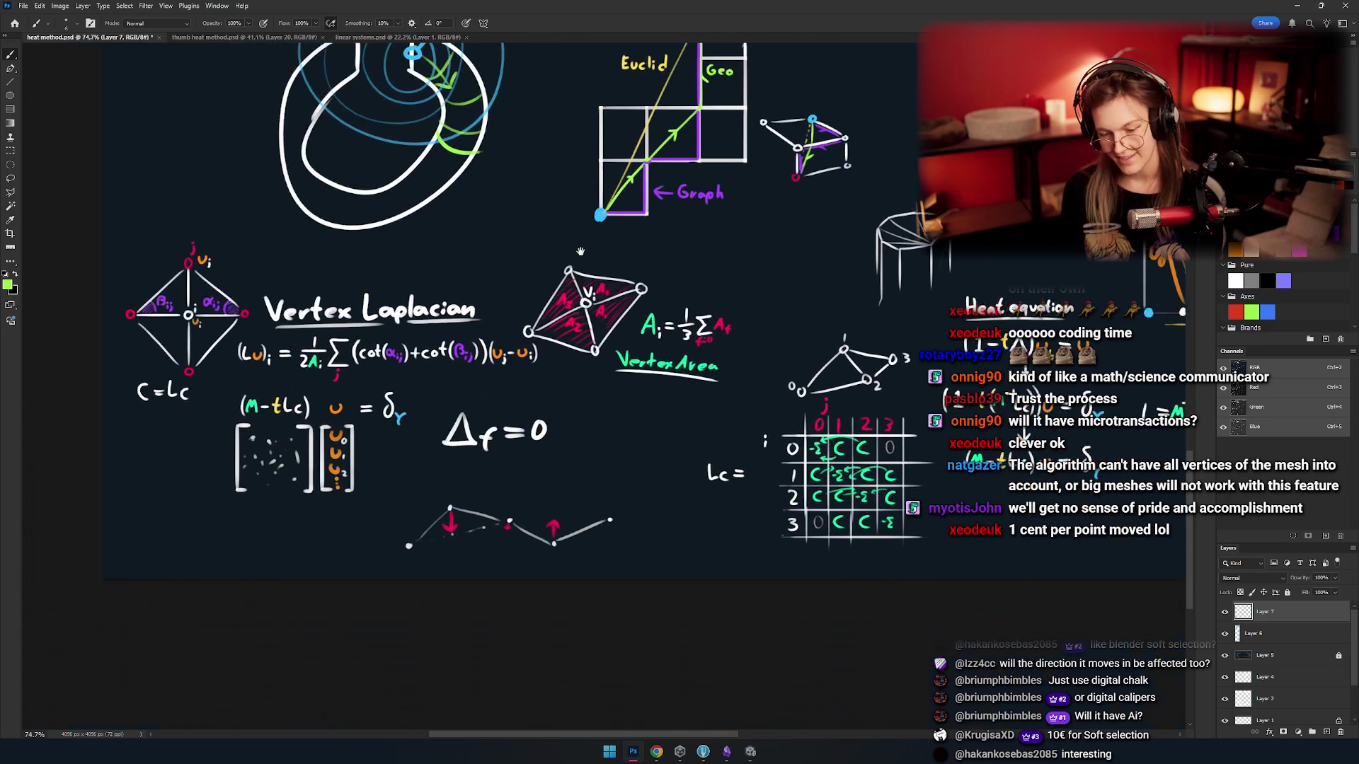
scroll(389, 380, "up", 5)
scroll(389, 380, "down", 5)
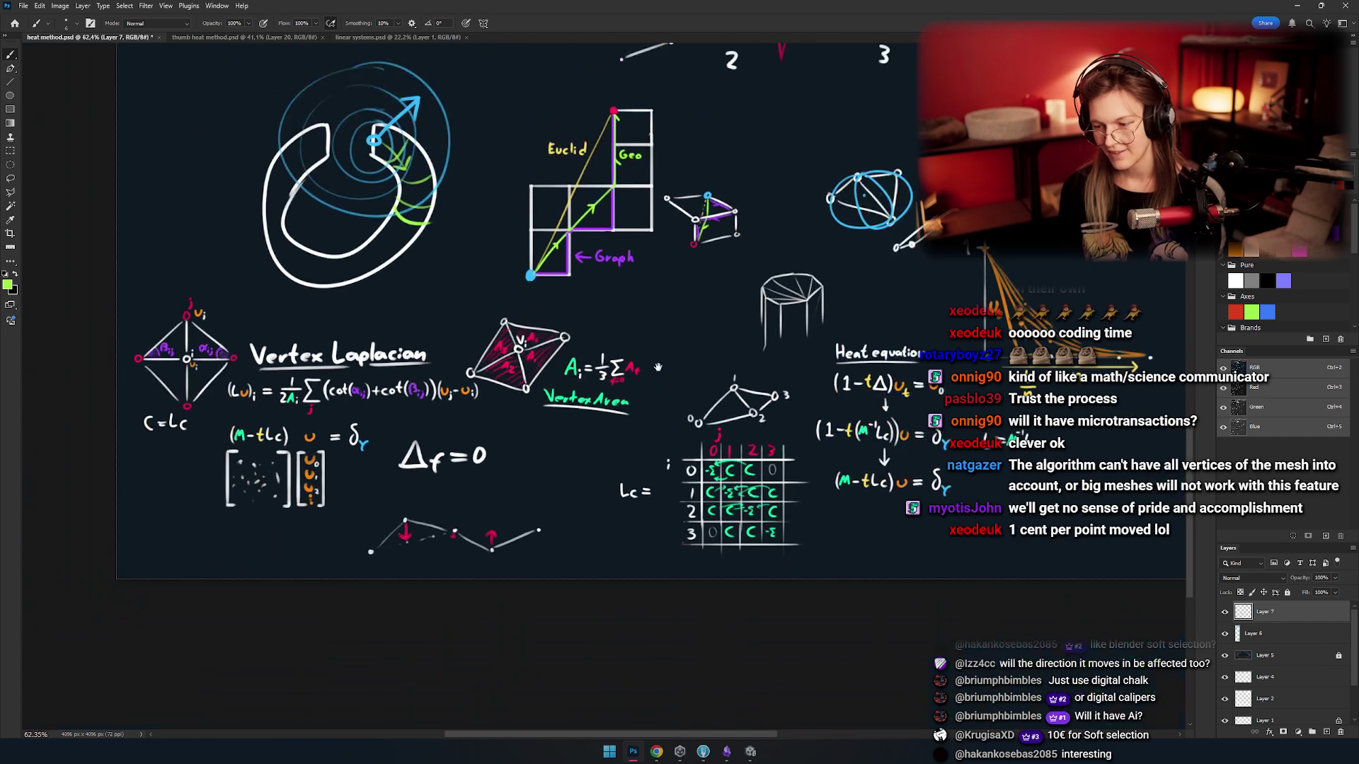
mouse_move(622, 343)
left_mouse_down()
mouse_move(360, 406)
mouse_move(495, 340)
mouse_move(708, 325)
left_mouse_up()
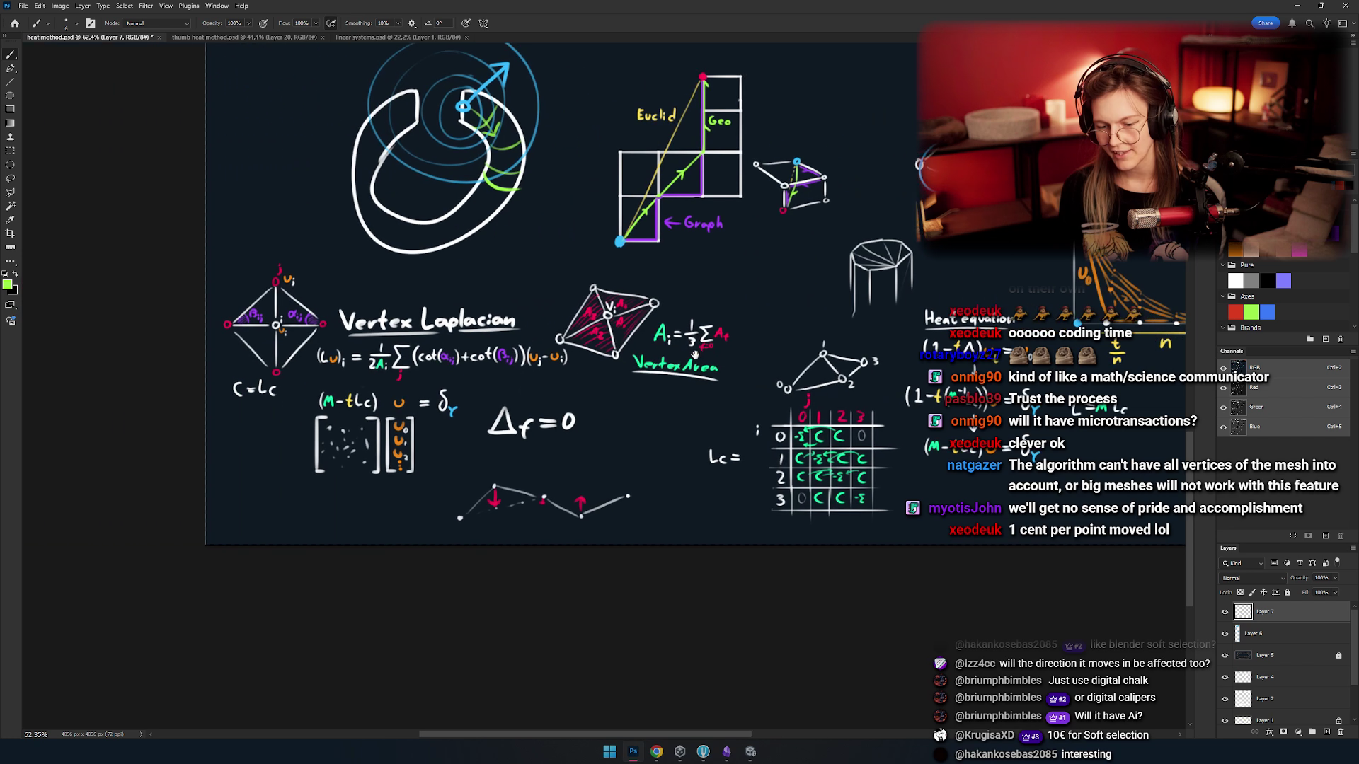
scroll(534, 340, "up", 3)
scroll(533, 340, "up", 3)
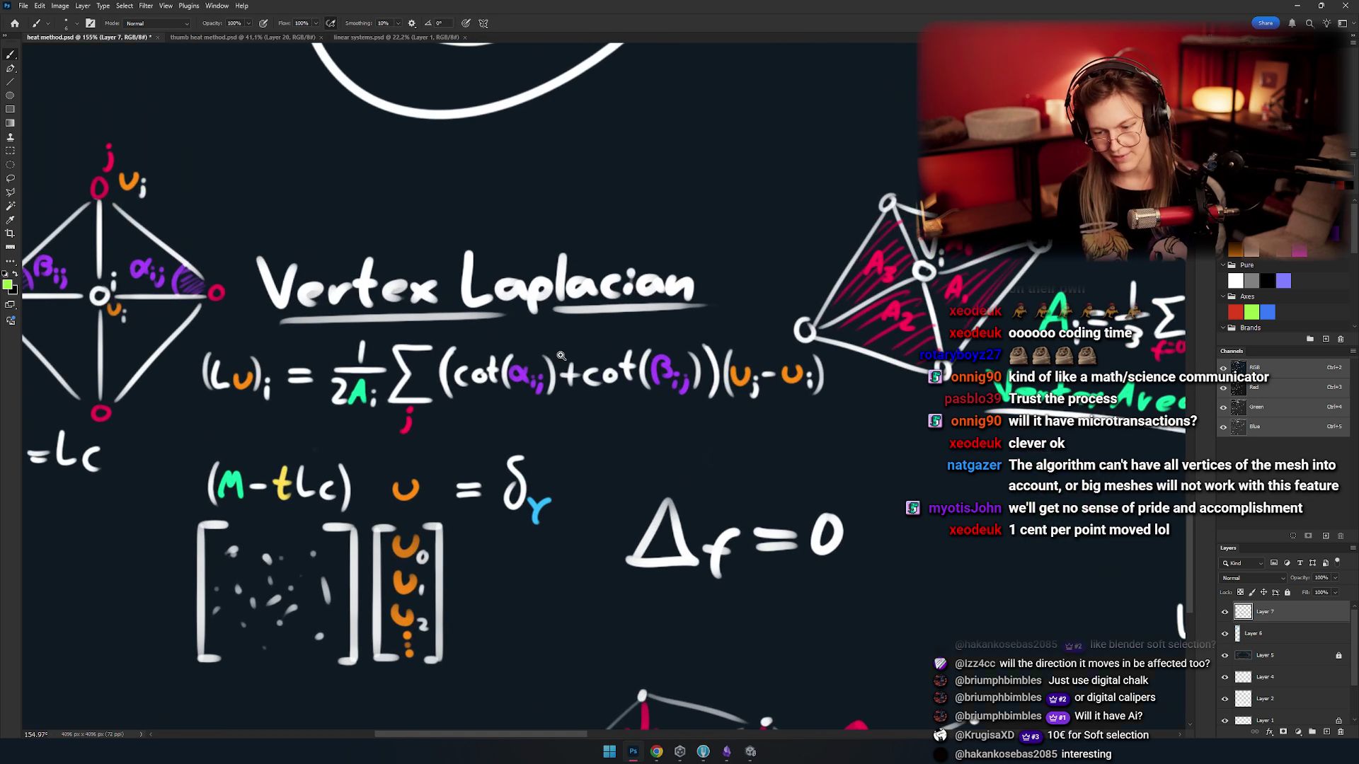
scroll(533, 341, "down", 2)
mouse_move(534, 340)
left_mouse_down()
mouse_move(553, 371)
mouse_move(532, 355)
left_mouse_up()
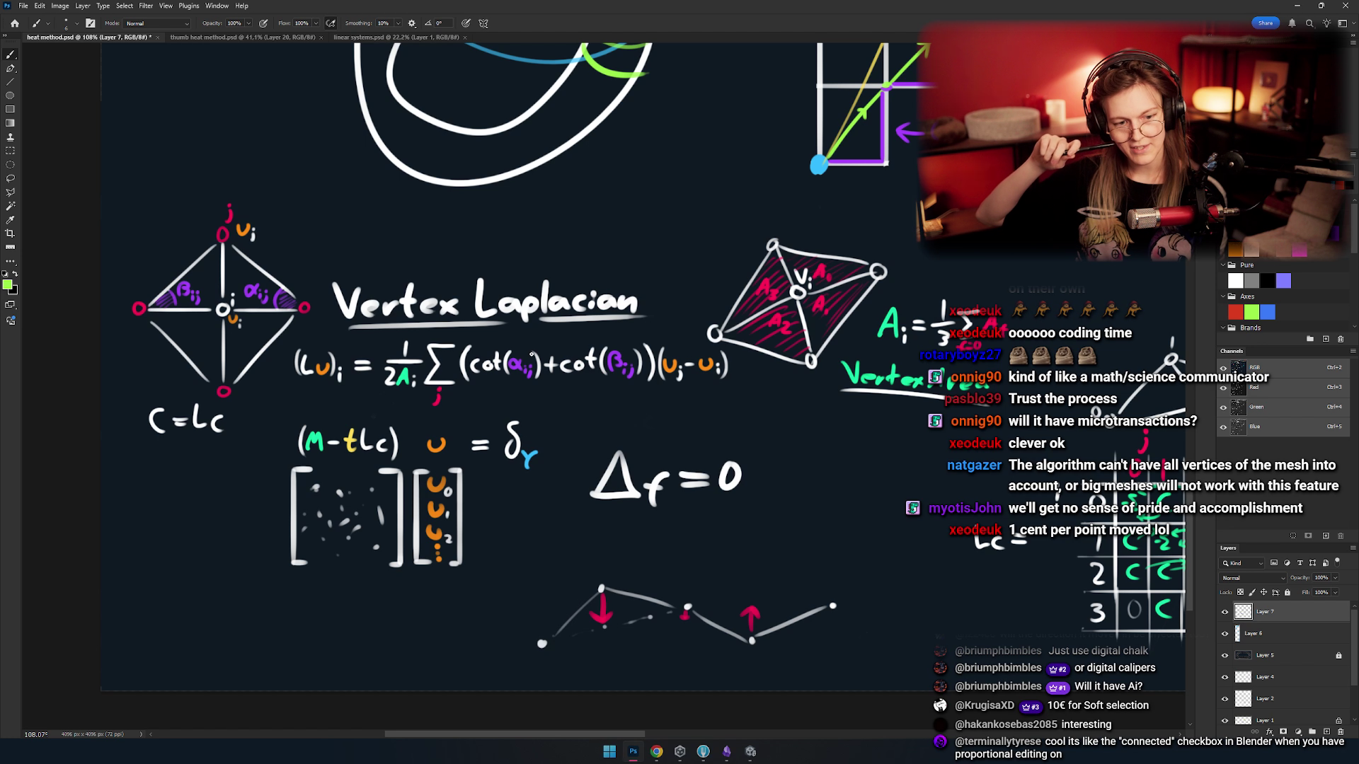
left_click_drag(482, 338, 445, 323)
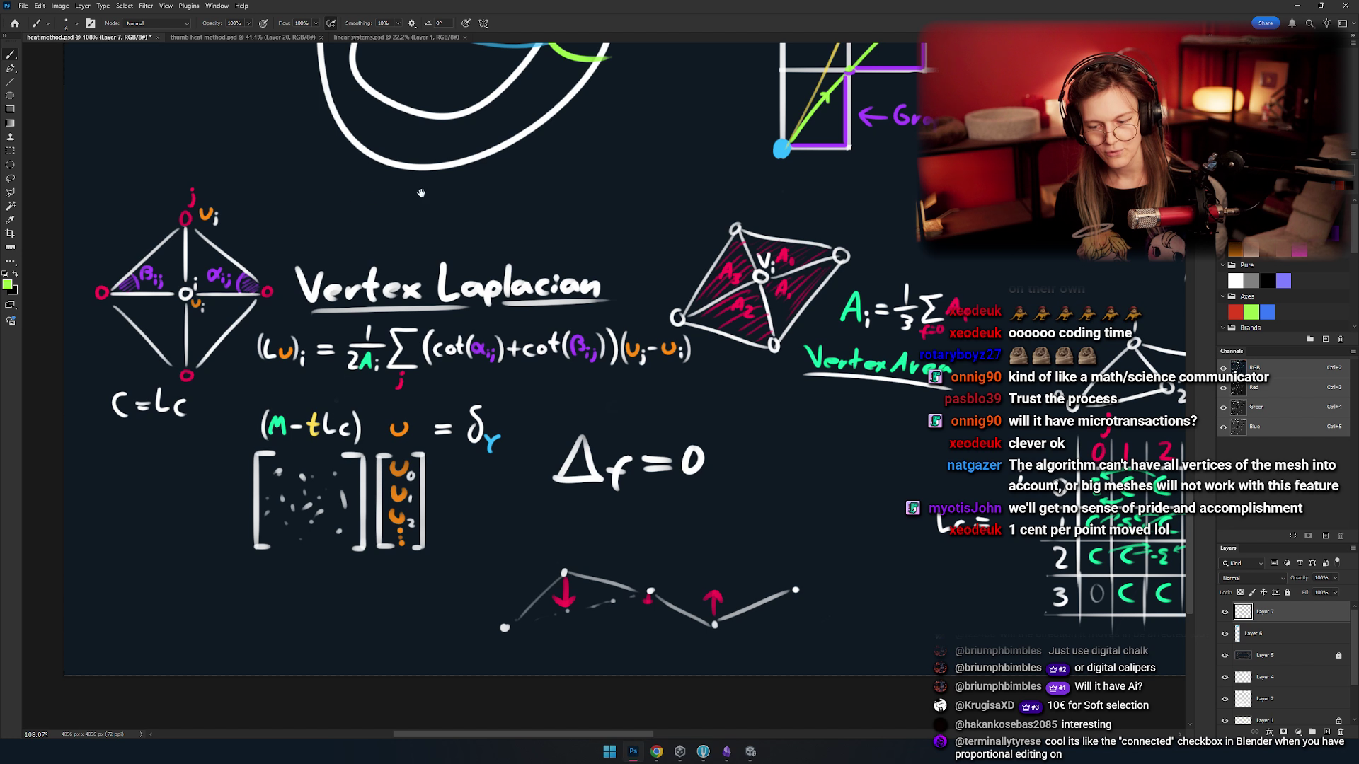
scroll(514, 368, "down", 4)
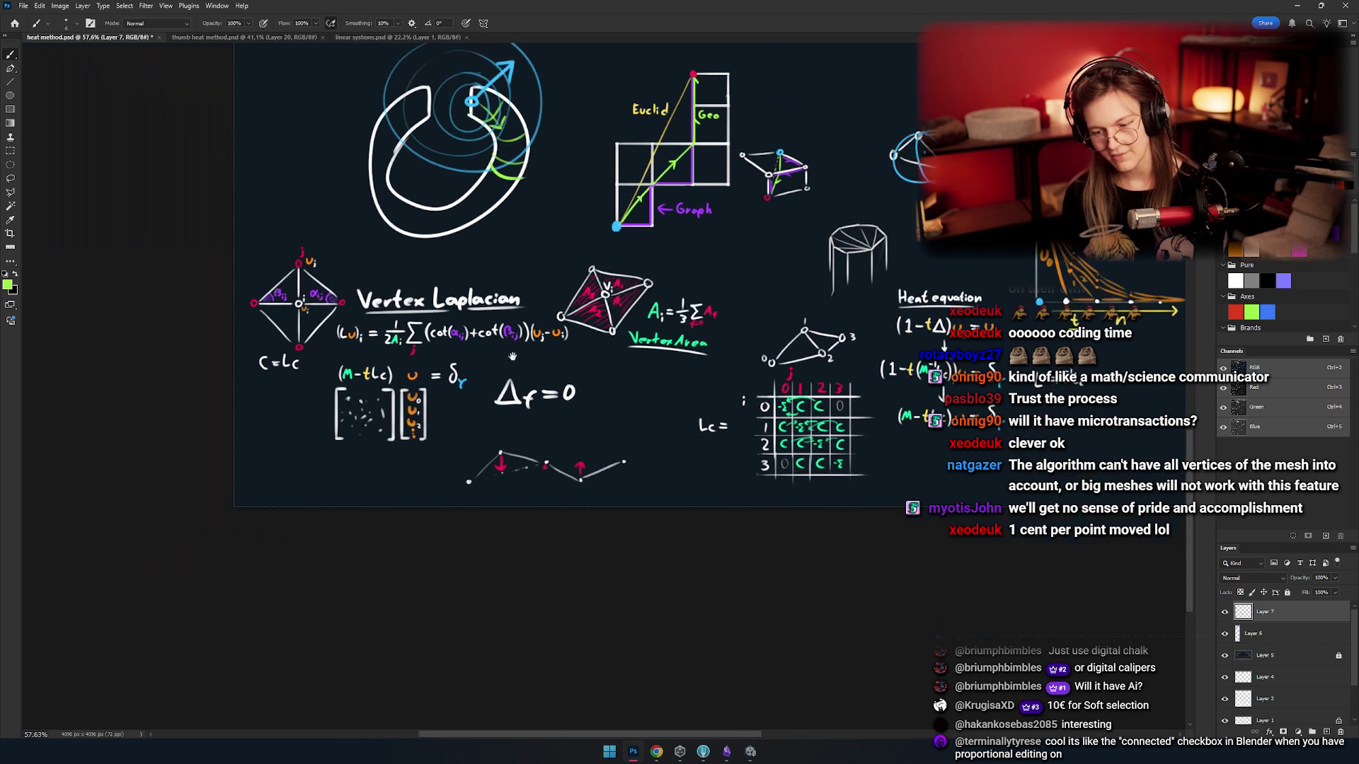
left_click_drag(507, 371, 522, 383)
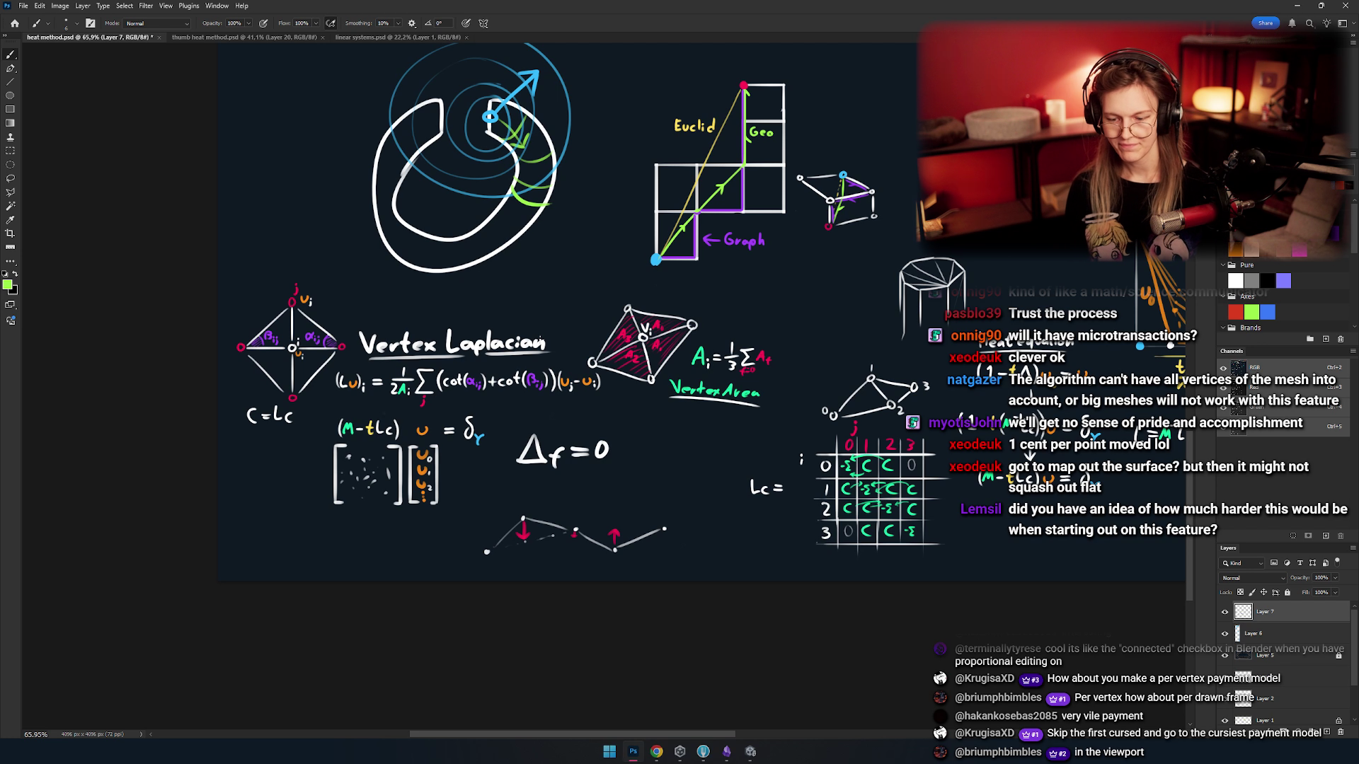
- Pan the sheet over to the Vertex Laplacian notes, then switch to the Gauss–Seidel article in Chrome
left_click_drag(607, 335, 468, 346)
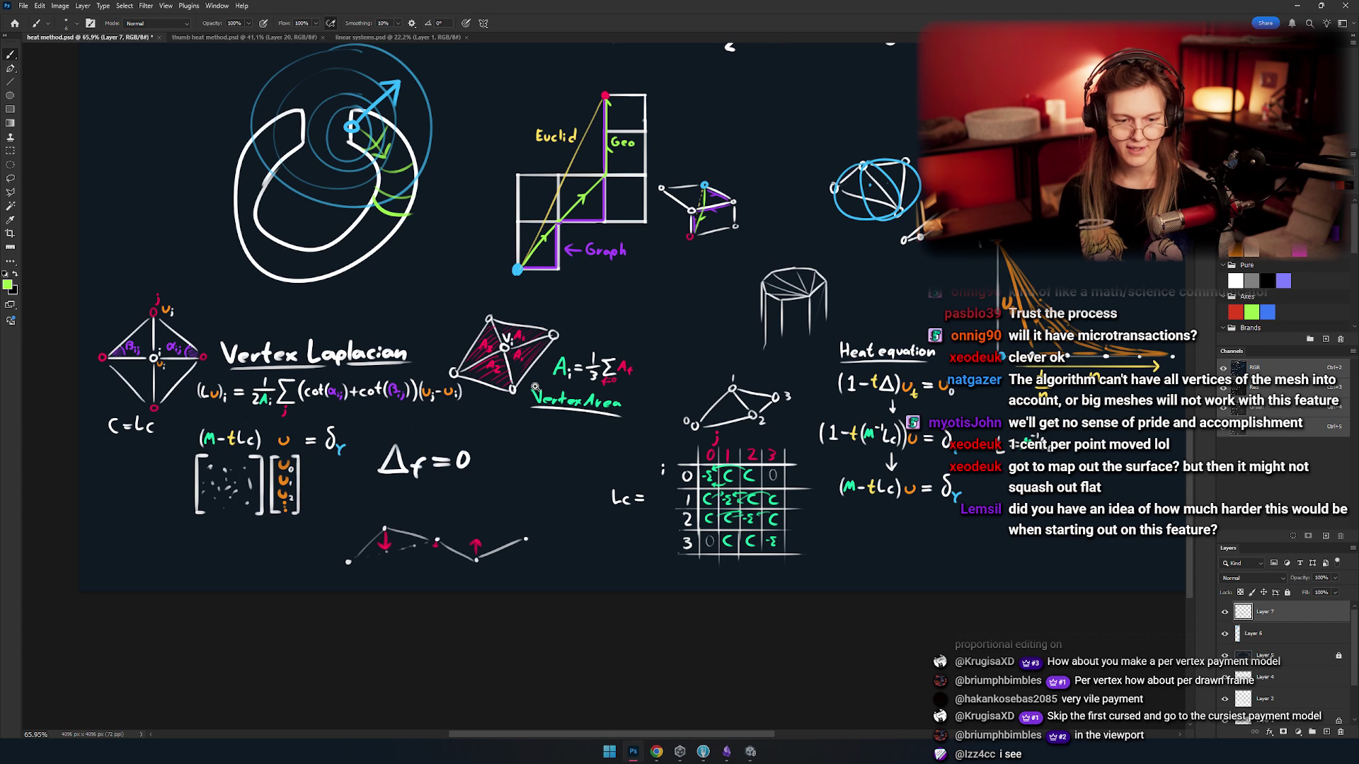
scroll(523, 377, "down", 2)
scroll(561, 348, "up", 5)
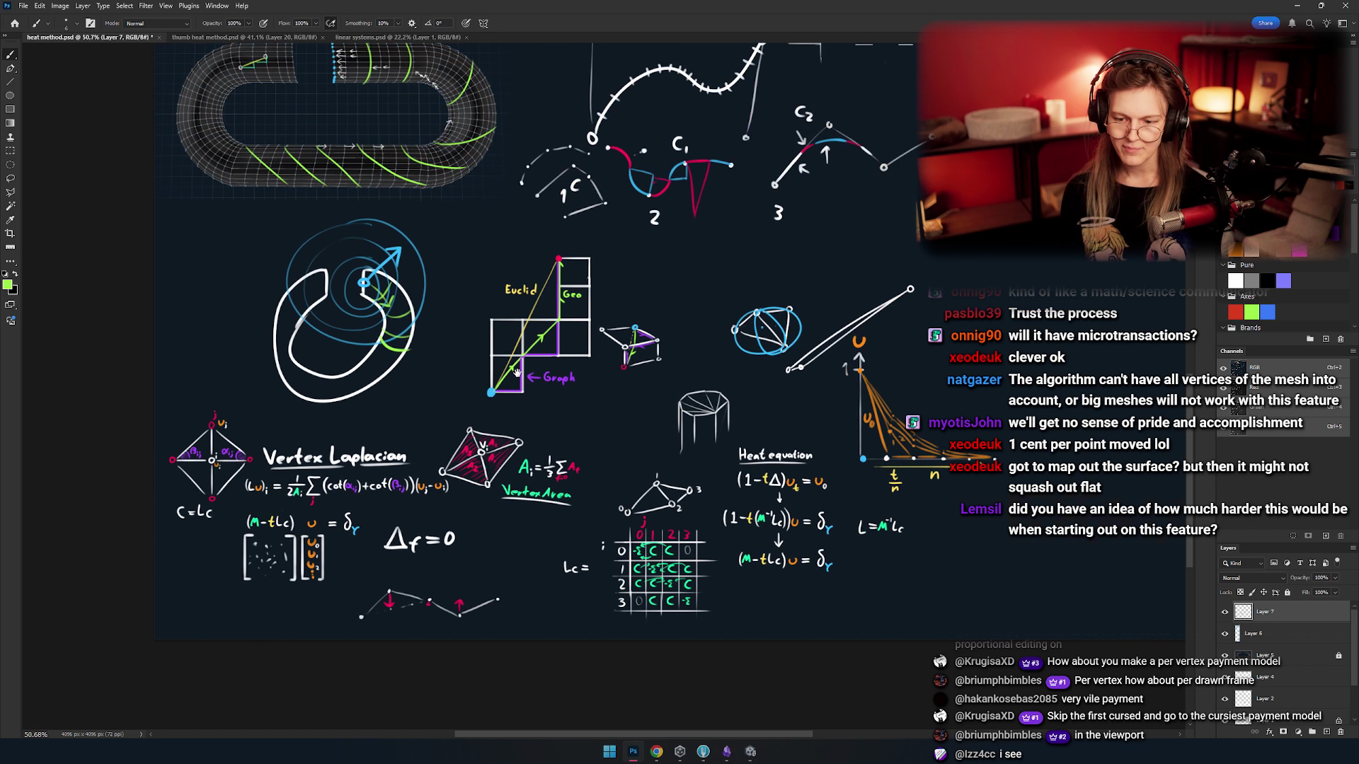
scroll(551, 344, "up", 3)
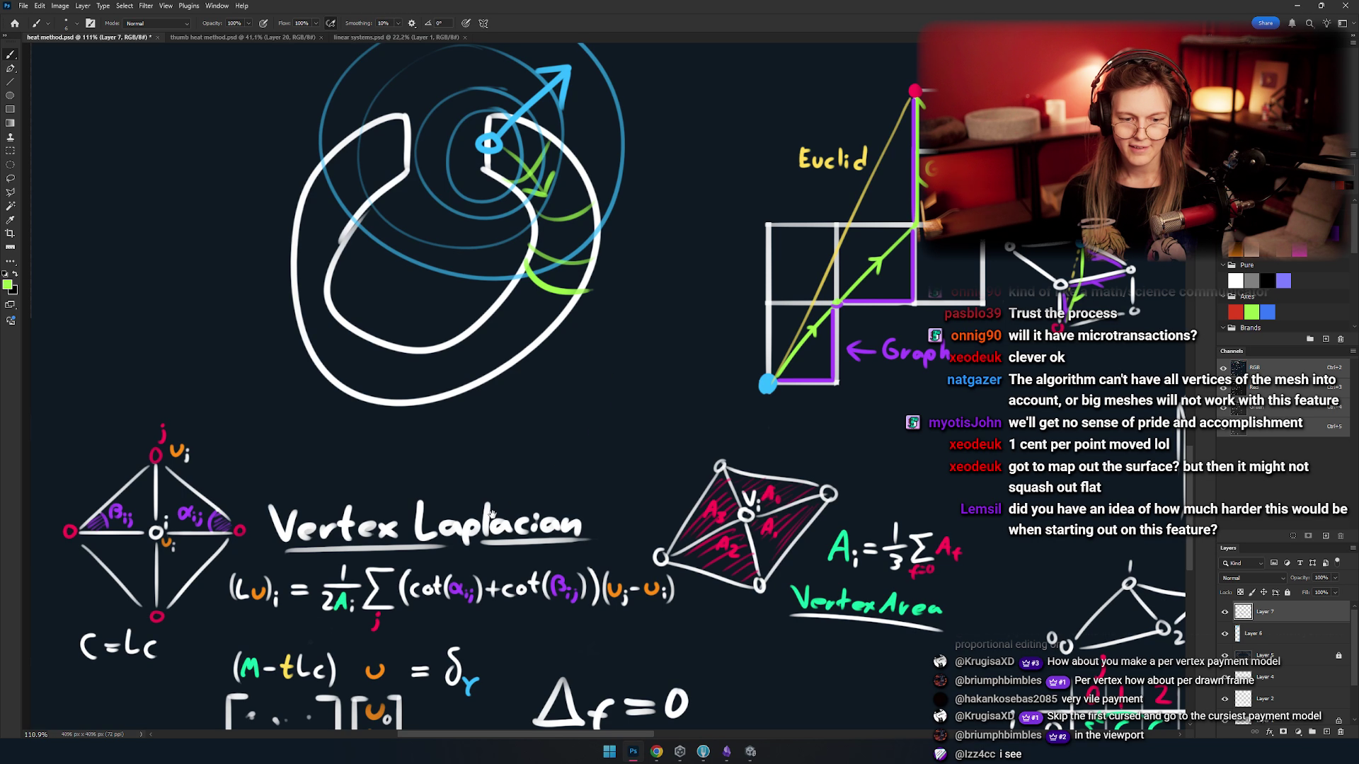
scroll(486, 418, "down", 4)
scroll(576, 407, "up", 1)
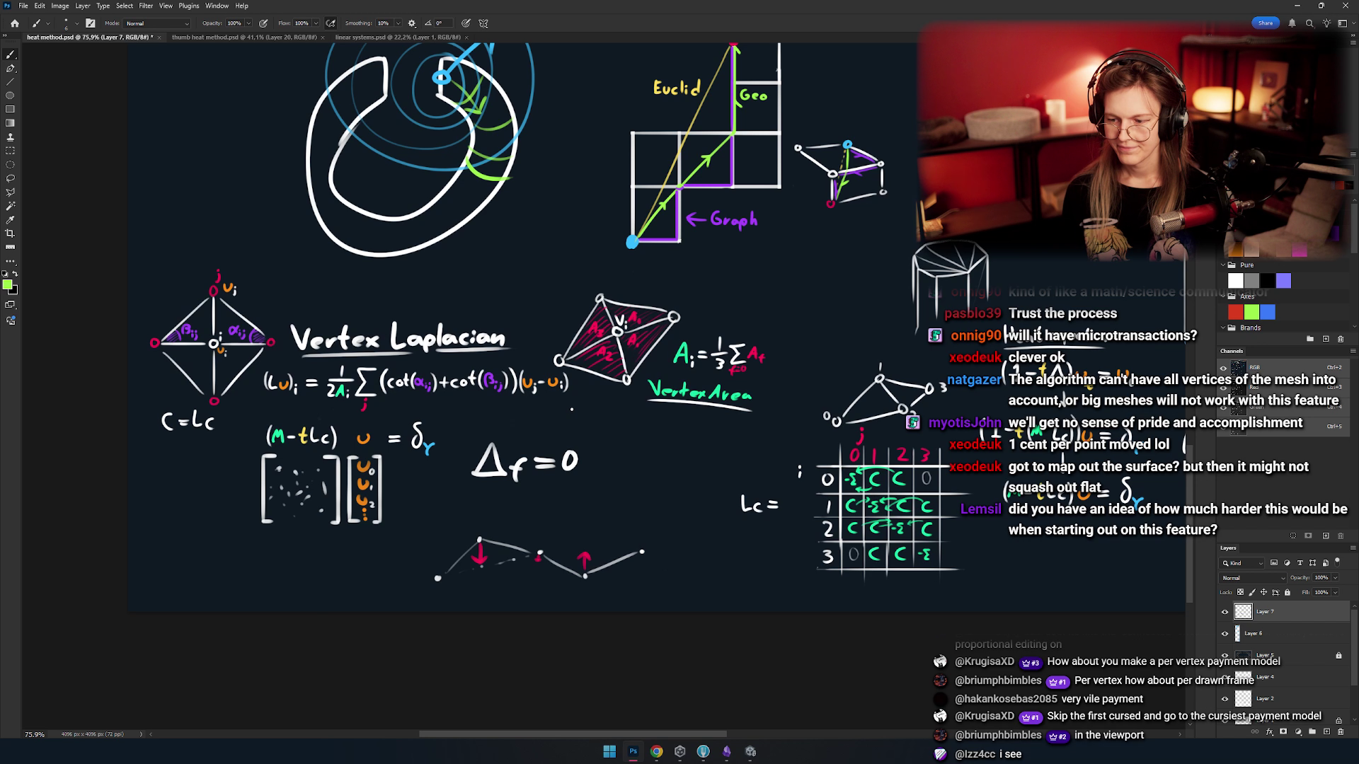
left_click_drag(542, 358, 508, 427)
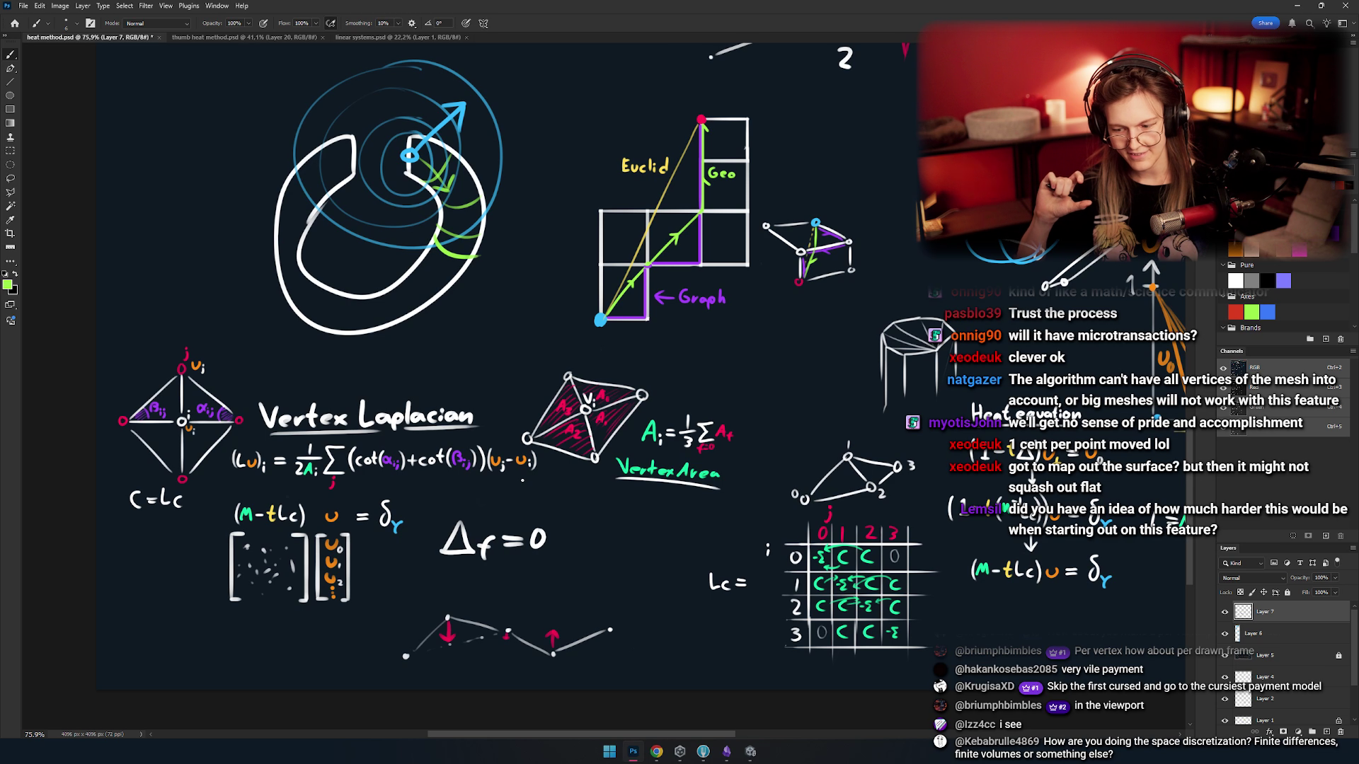
left_click_drag(495, 344, 442, 317)
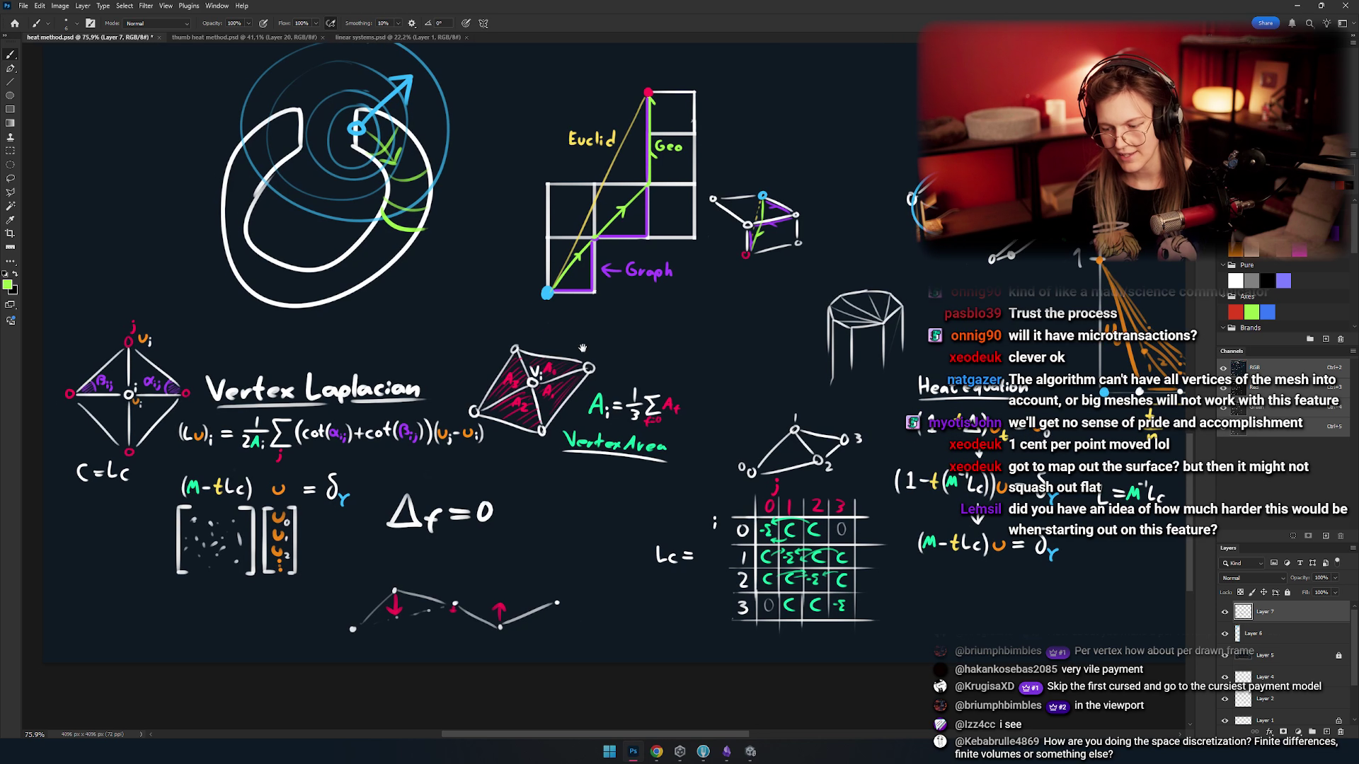
left_click_drag(583, 348, 444, 366)
mouse_move(502, 415)
left_mouse_down()
mouse_move(506, 441)
mouse_move(538, 399)
mouse_move(614, 427)
mouse_move(424, 439)
mouse_move(424, 386)
mouse_move(567, 405)
left_mouse_up()
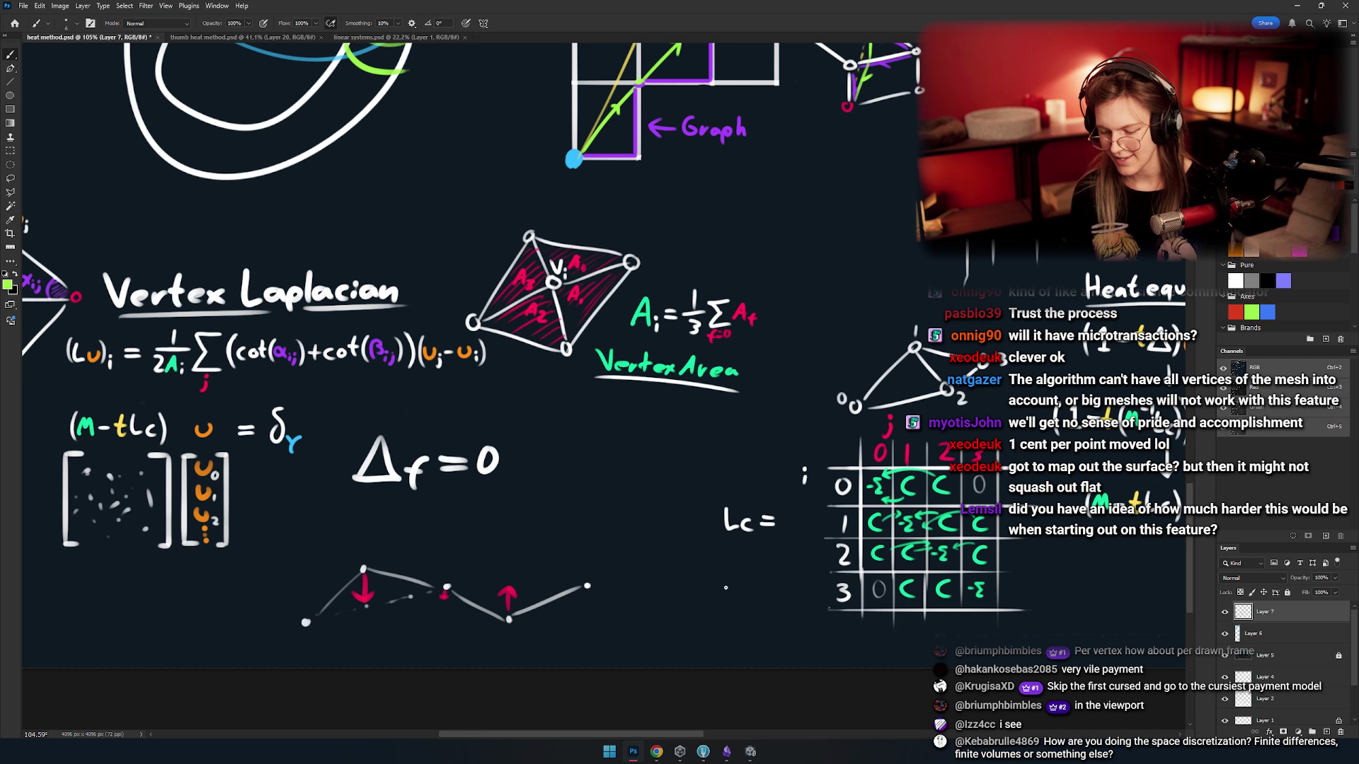
left_click(656, 751)
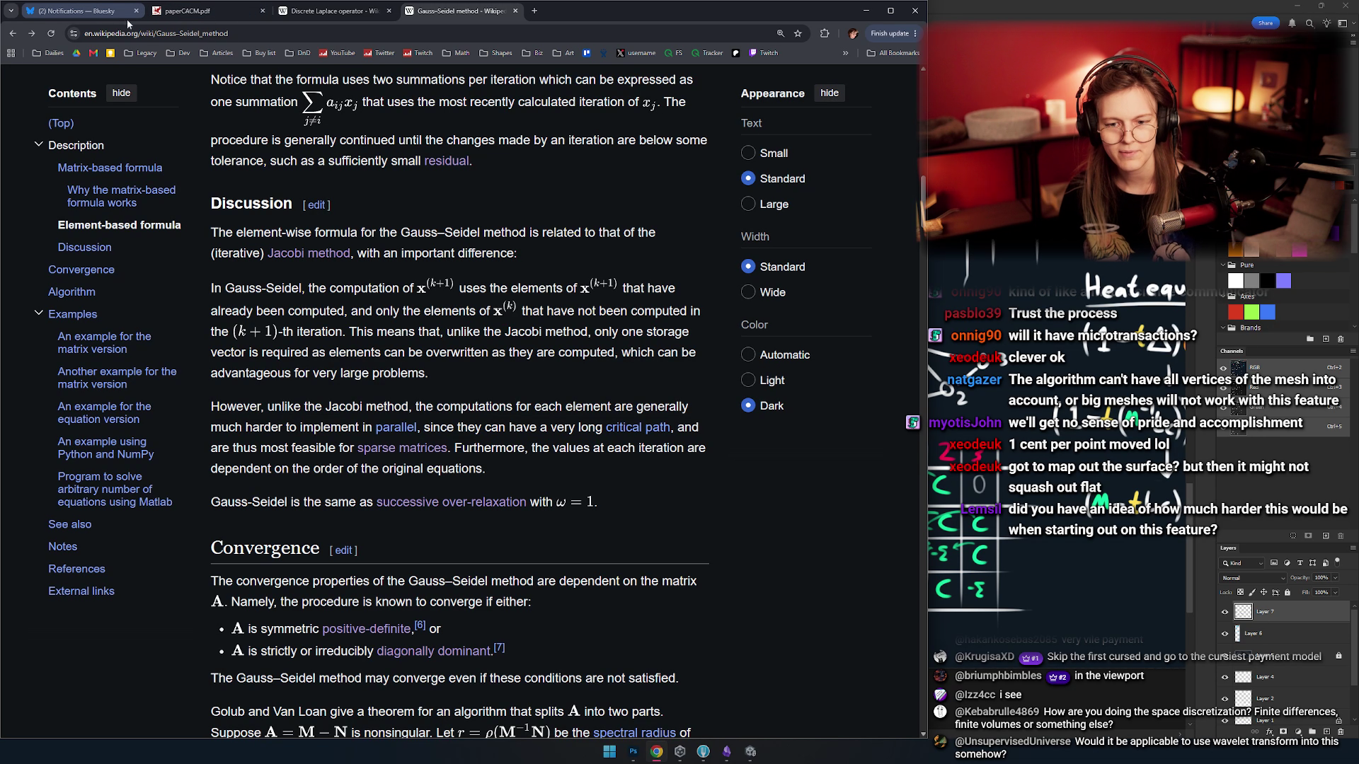
- Open the paperCACM.pdf tab and scroll through pages 4–6 of the heat-method paper
left_click(205, 10)
scroll(317, 294, "up", 5)
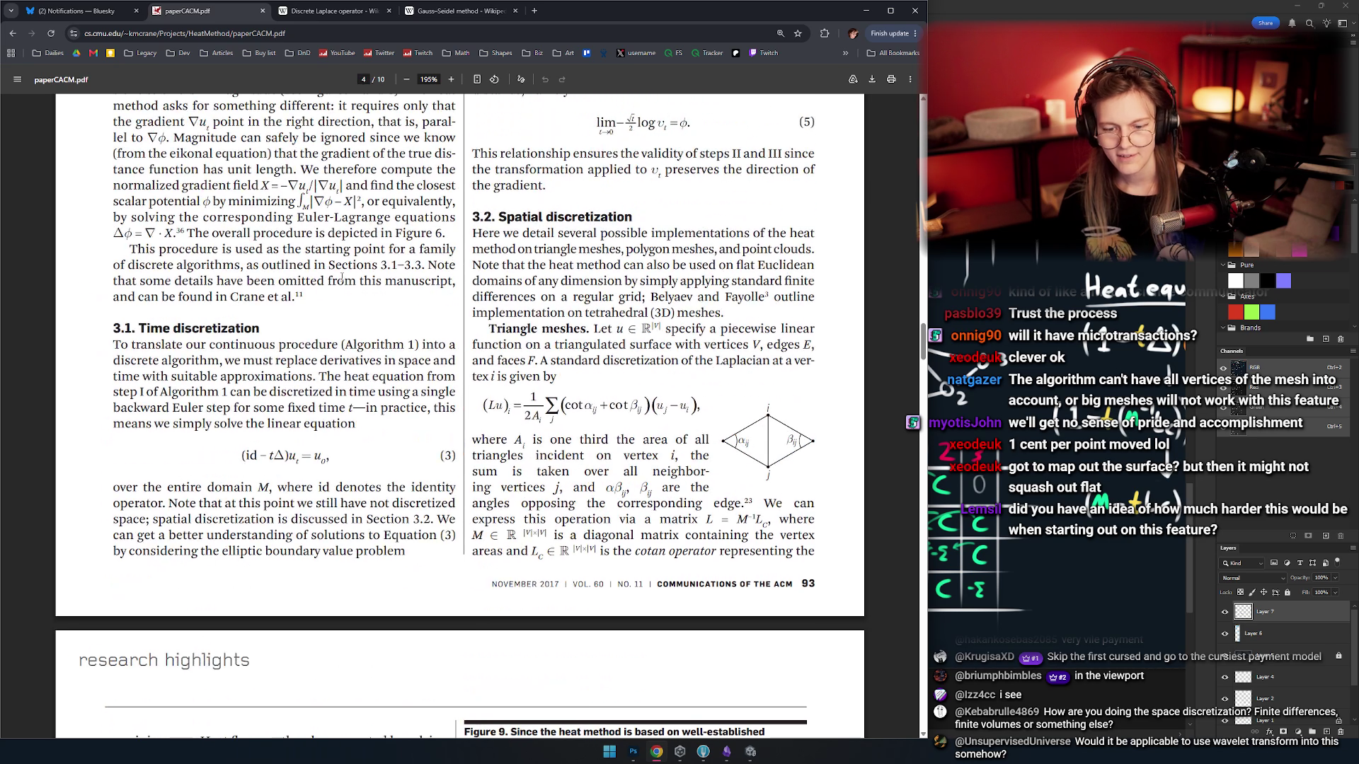
scroll(338, 221, "up", 2)
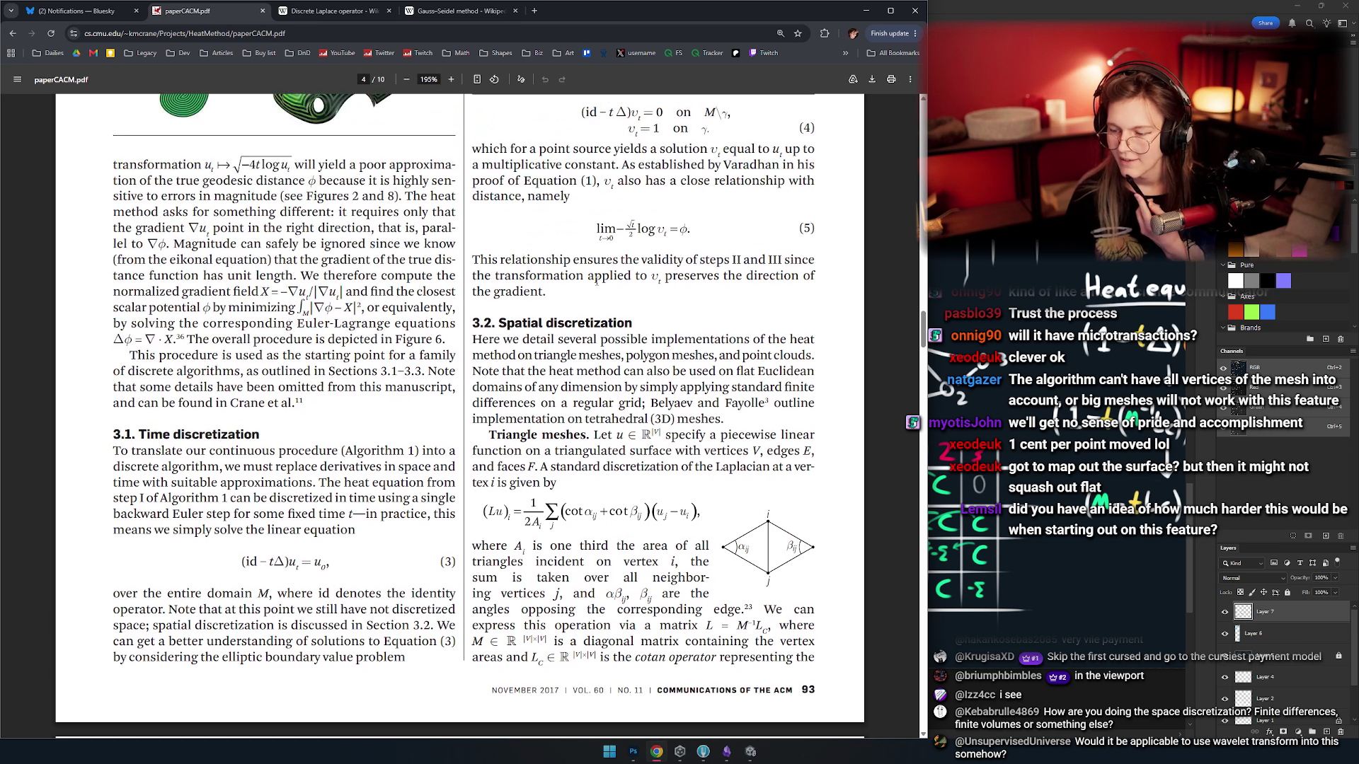
scroll(570, 352, "down", 6)
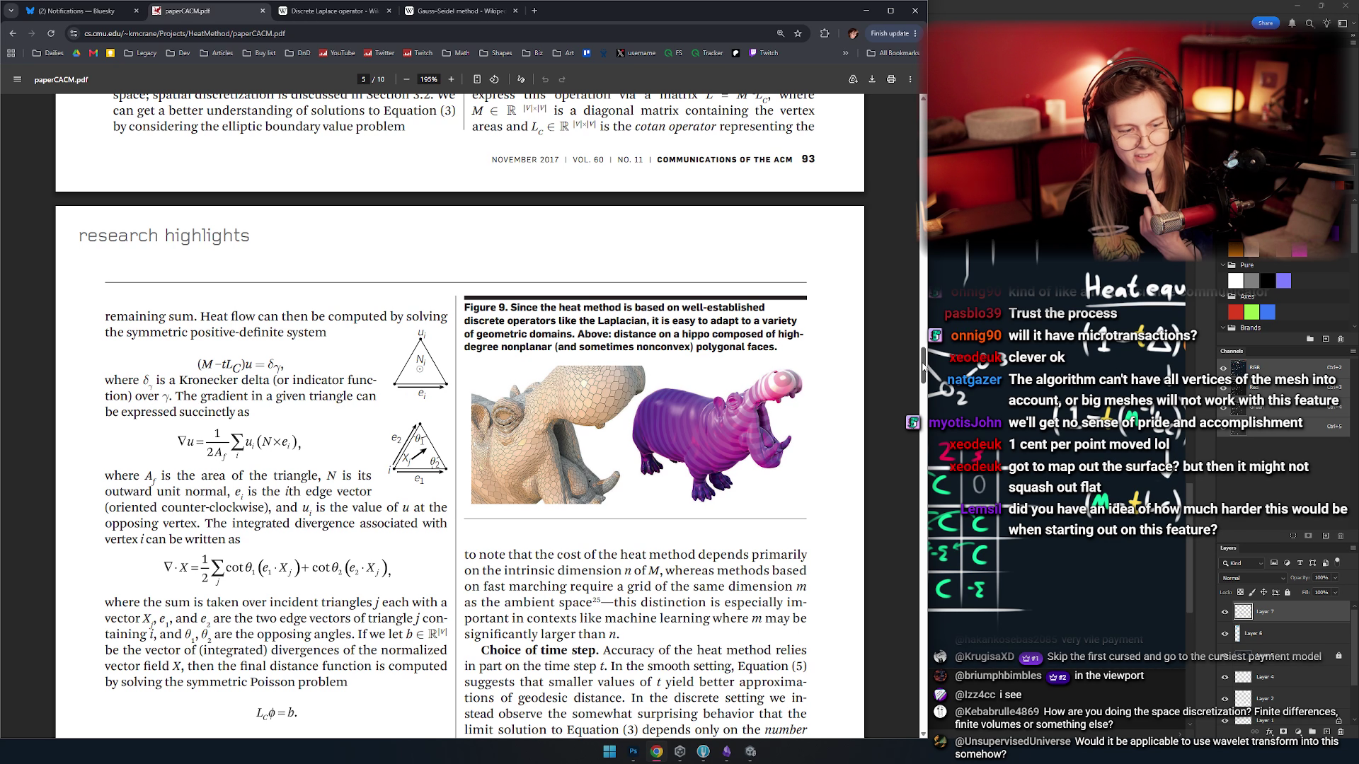
left_click_drag(923, 367, 924, 395)
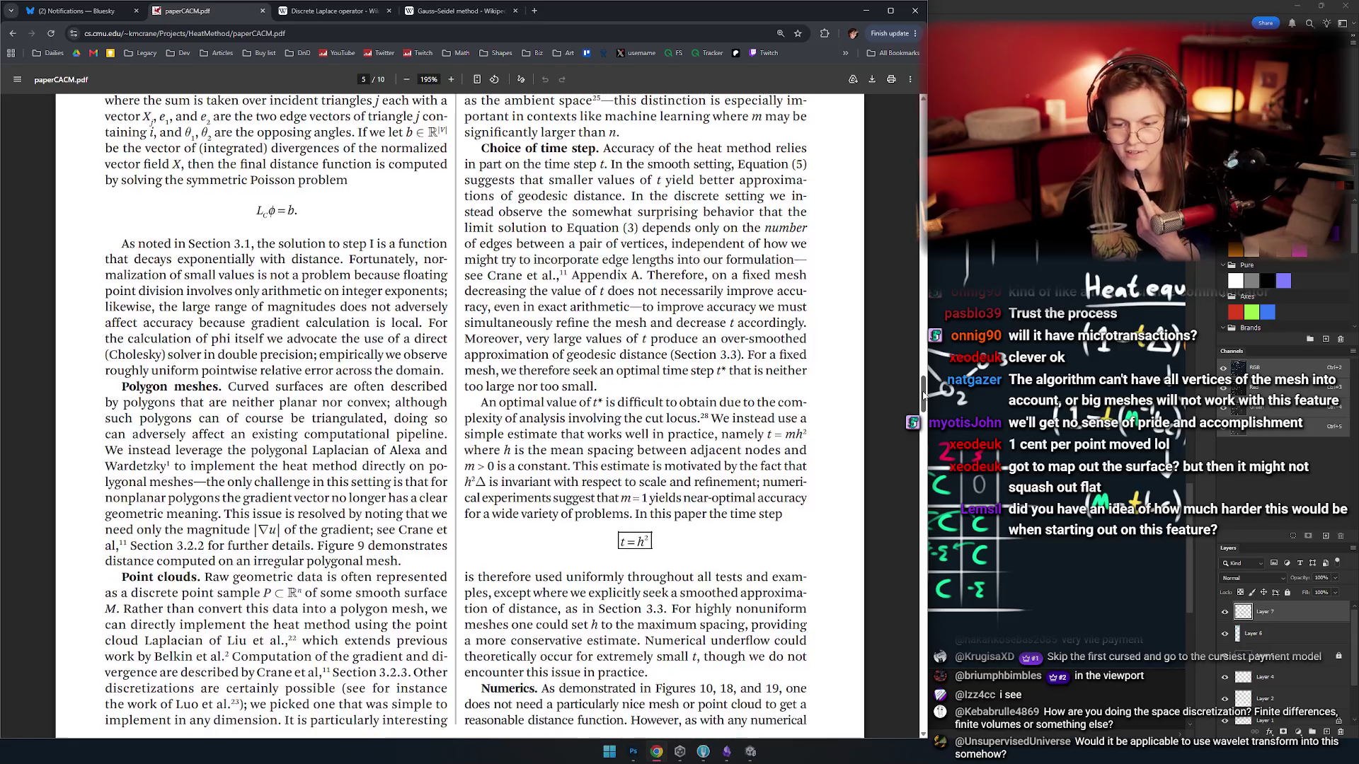
scroll(528, 409, "down", 3)
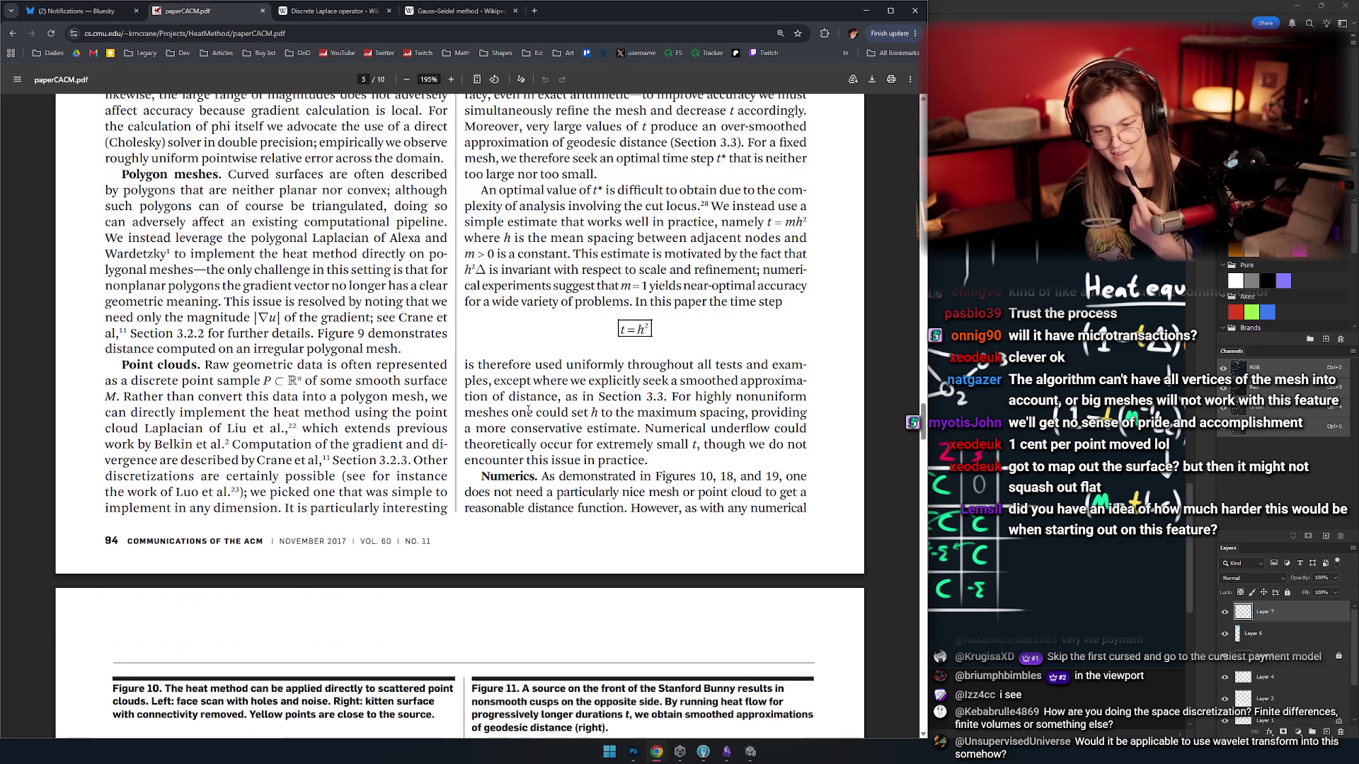
scroll(528, 409, "down", 5)
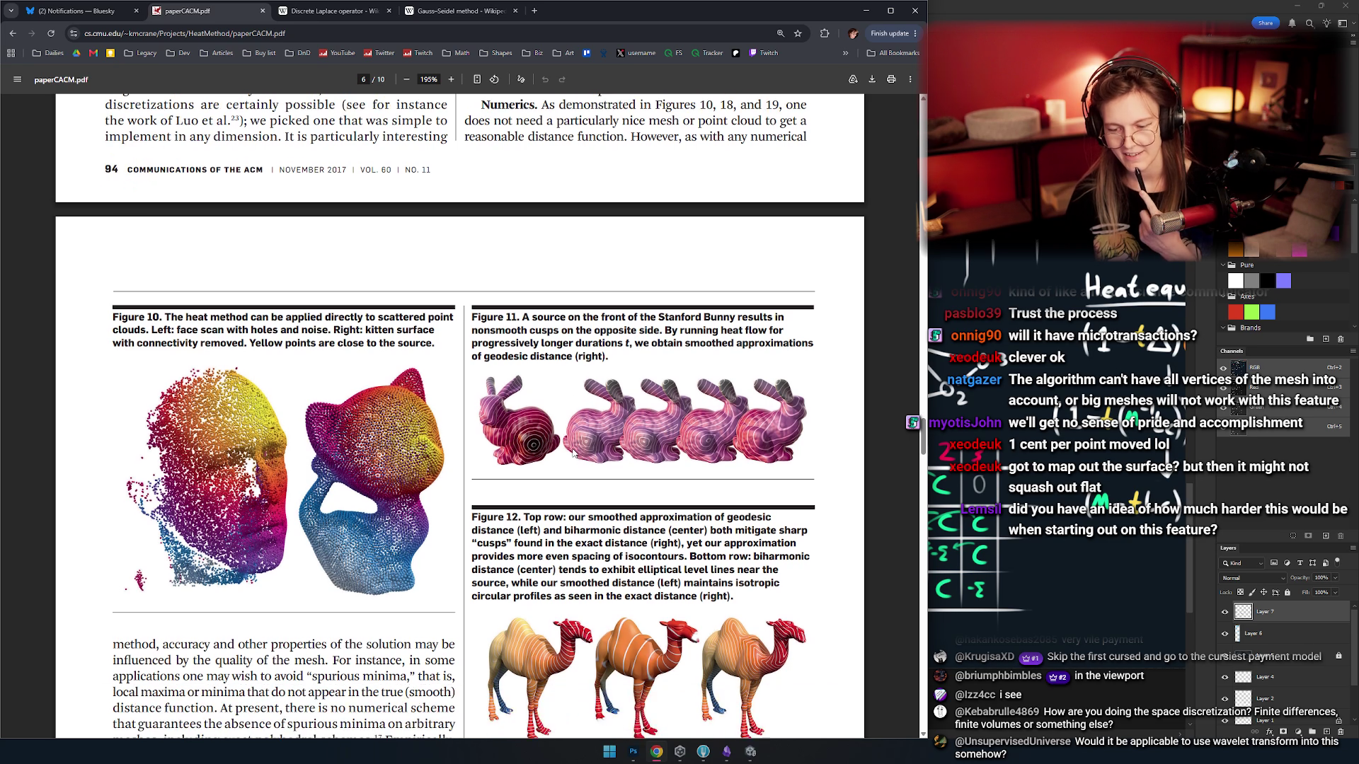
scroll(575, 453, "down", 2)
scroll(913, 473, "down", 2)
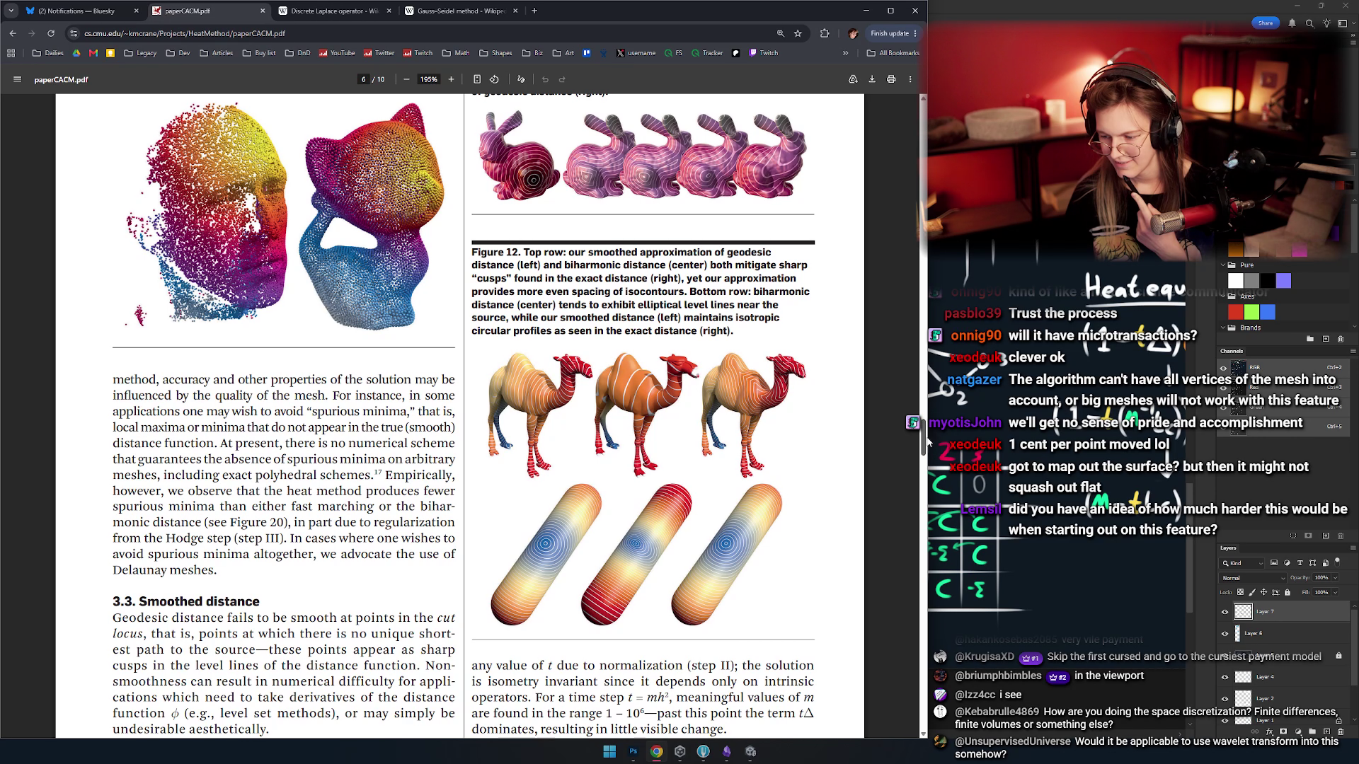
mouse_move(927, 442)
left_mouse_down()
mouse_move(924, 213)
mouse_move(927, 392)
mouse_move(930, 357)
left_mouse_up()
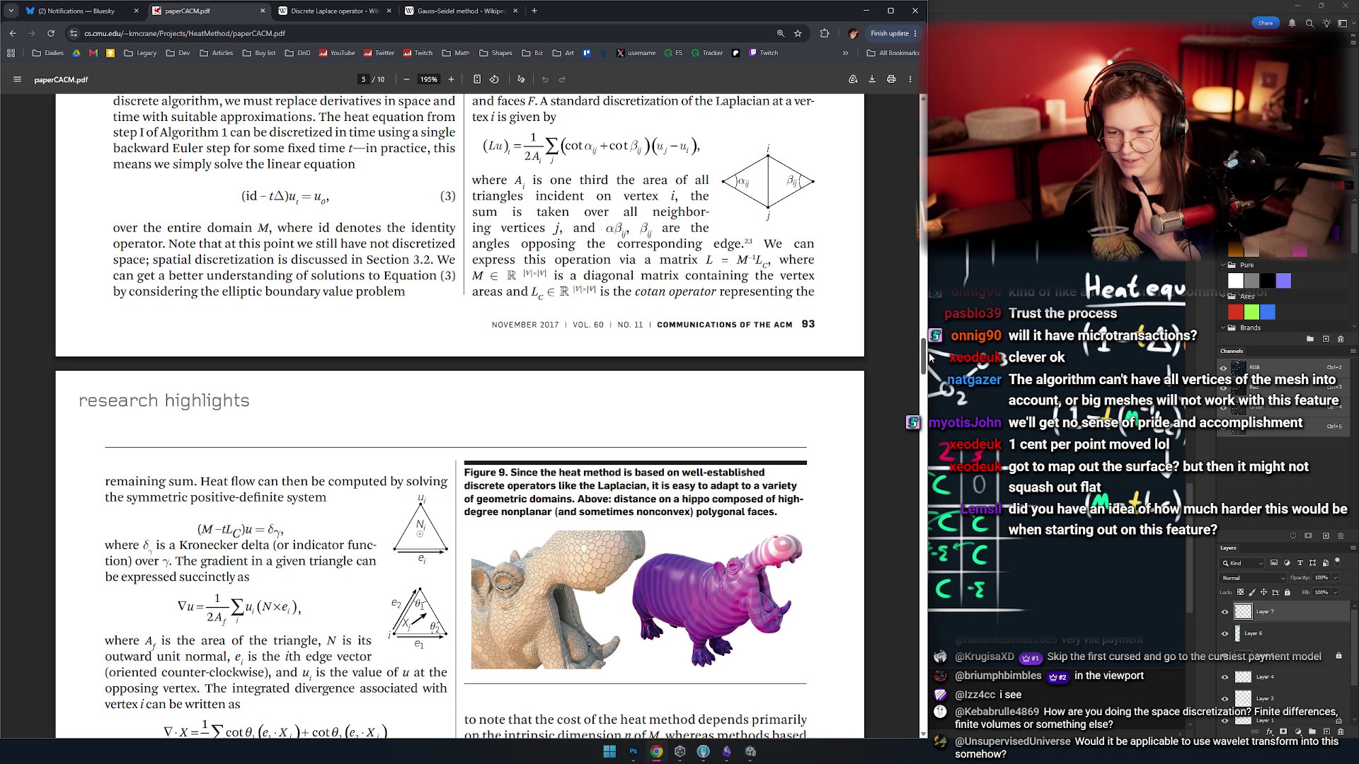
scroll(400, 396, "down", 2)
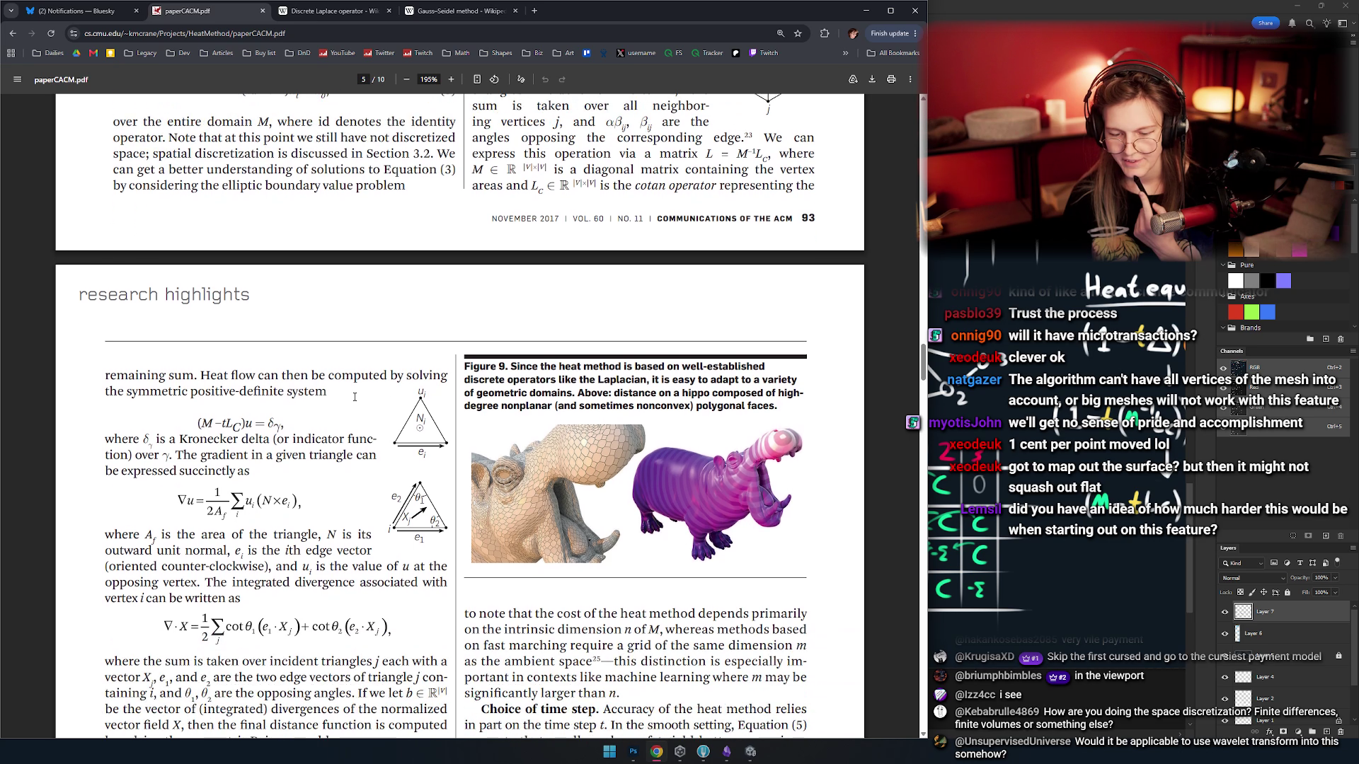
- Highlight the heat flow sentence and the (M − tL_C)u = δ_γ system equation on page 5
double_click(212, 375)
left_click(211, 386)
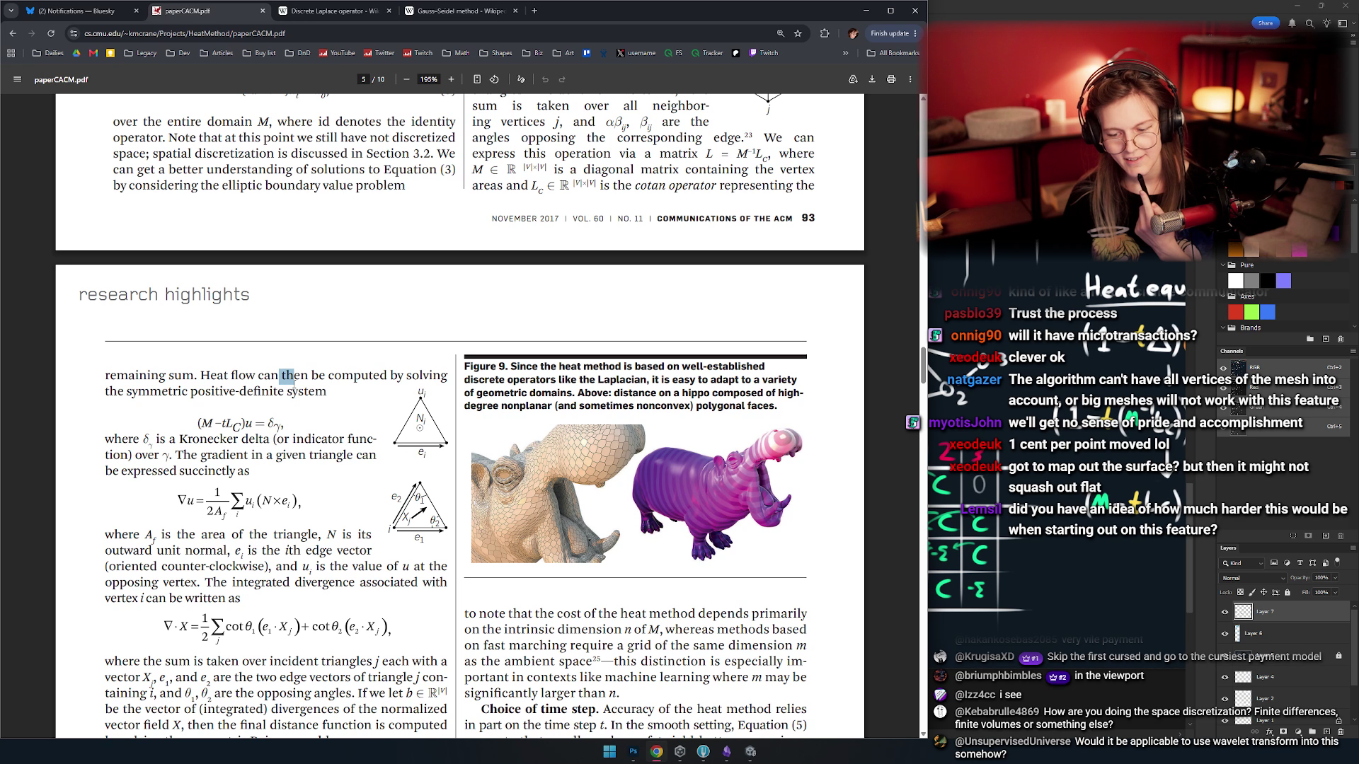
scroll(286, 354, "down", 1)
triple_click(210, 333)
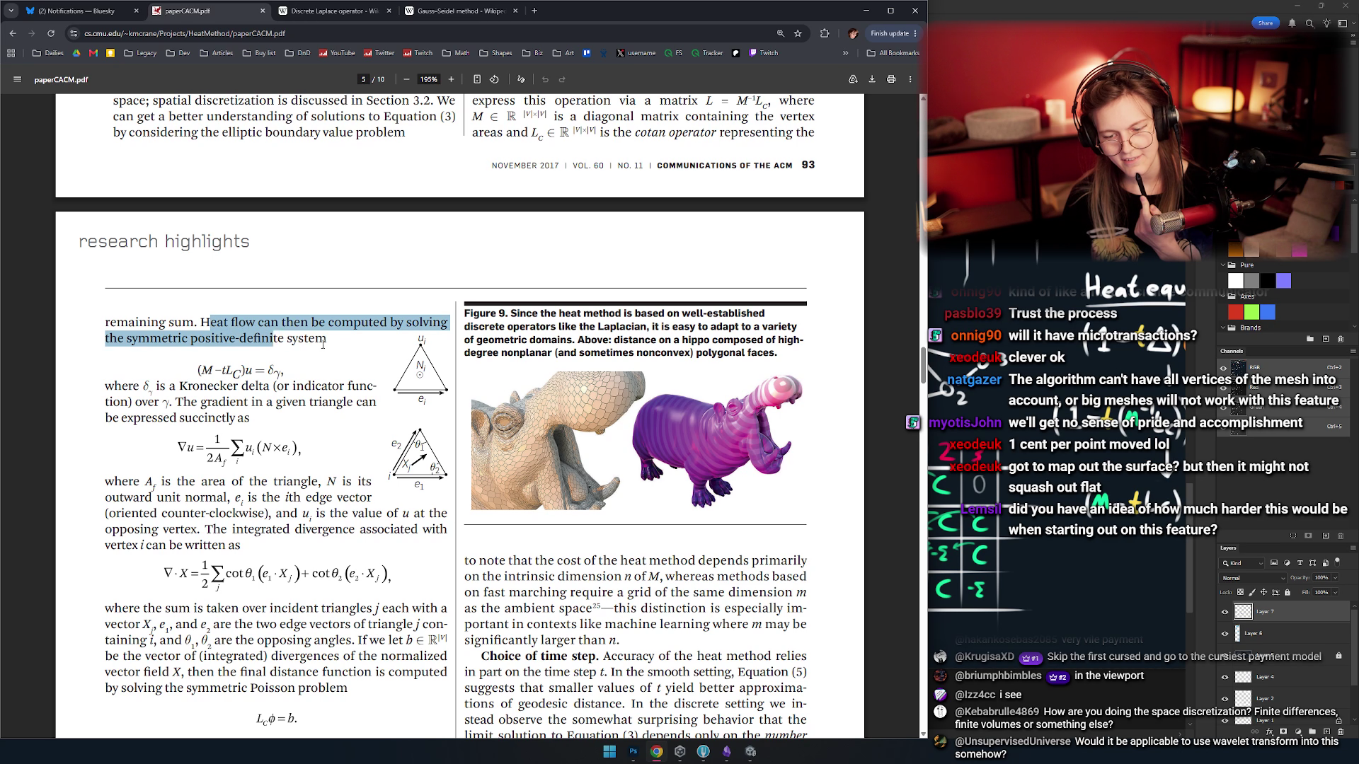
left_click(210, 333)
double_click(349, 323)
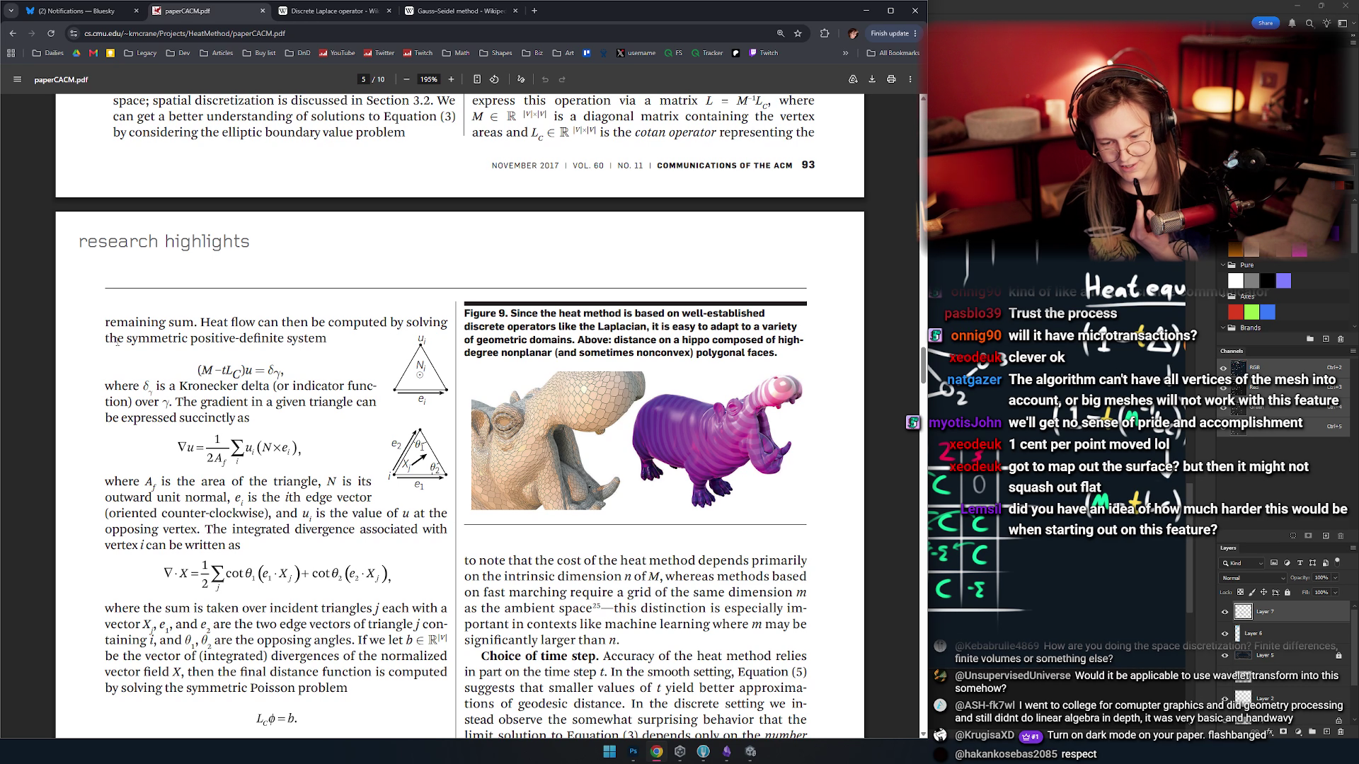
left_click_drag(108, 338, 327, 338)
left_click_drag(176, 339, 192, 356)
left_click(192, 356)
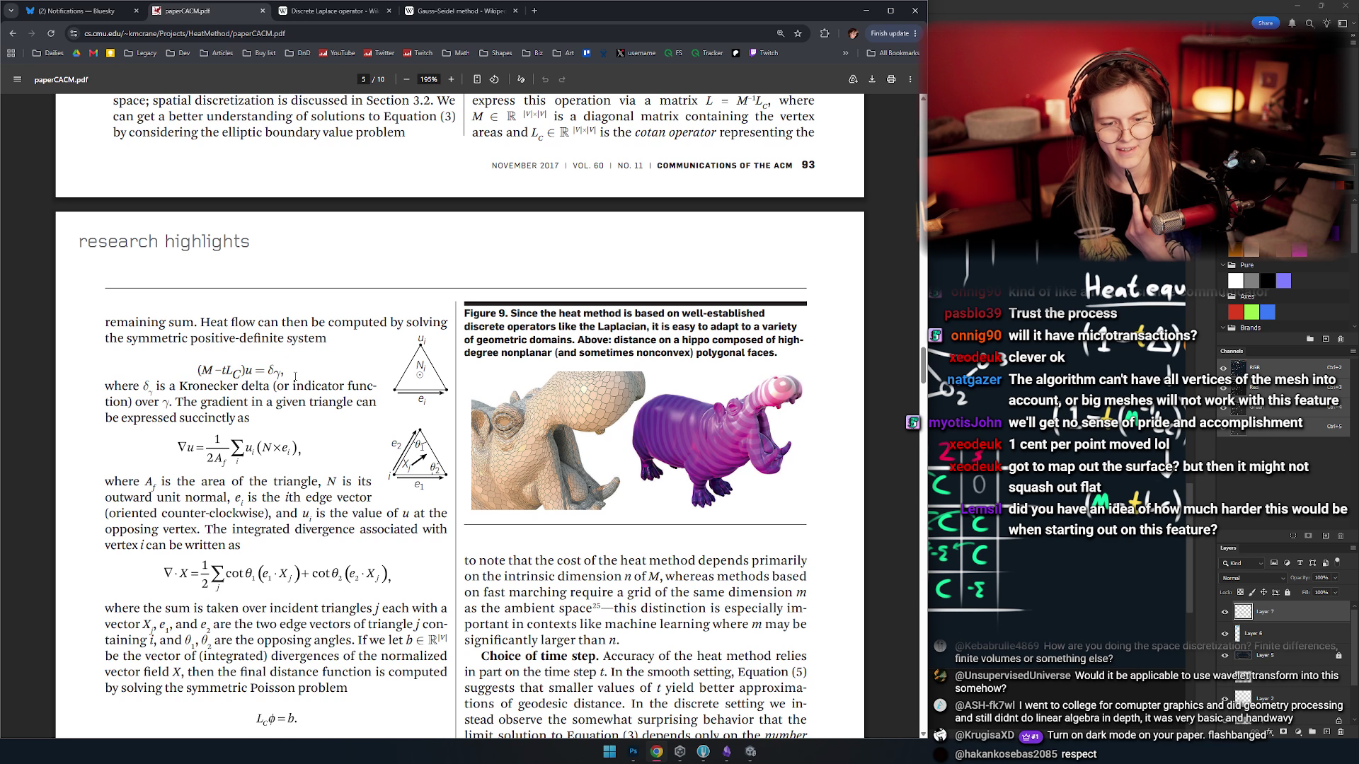
- Highlight the Kronecker delta explanation and the M − tL_C system line, then deselect
left_click_drag(291, 386, 157, 382)
left_click(157, 382)
left_click_drag(292, 386, 106, 386)
left_click(157, 376)
left_click(107, 386)
mouse_move(221, 370)
left_mouse_down()
mouse_move(283, 370)
mouse_move(194, 370)
left_mouse_up()
left_click(282, 371)
left_click(194, 371)
mouse_move(304, 386)
left_mouse_down()
mouse_move(177, 338)
mouse_move(117, 339)
left_mouse_up()
left_click(312, 417)
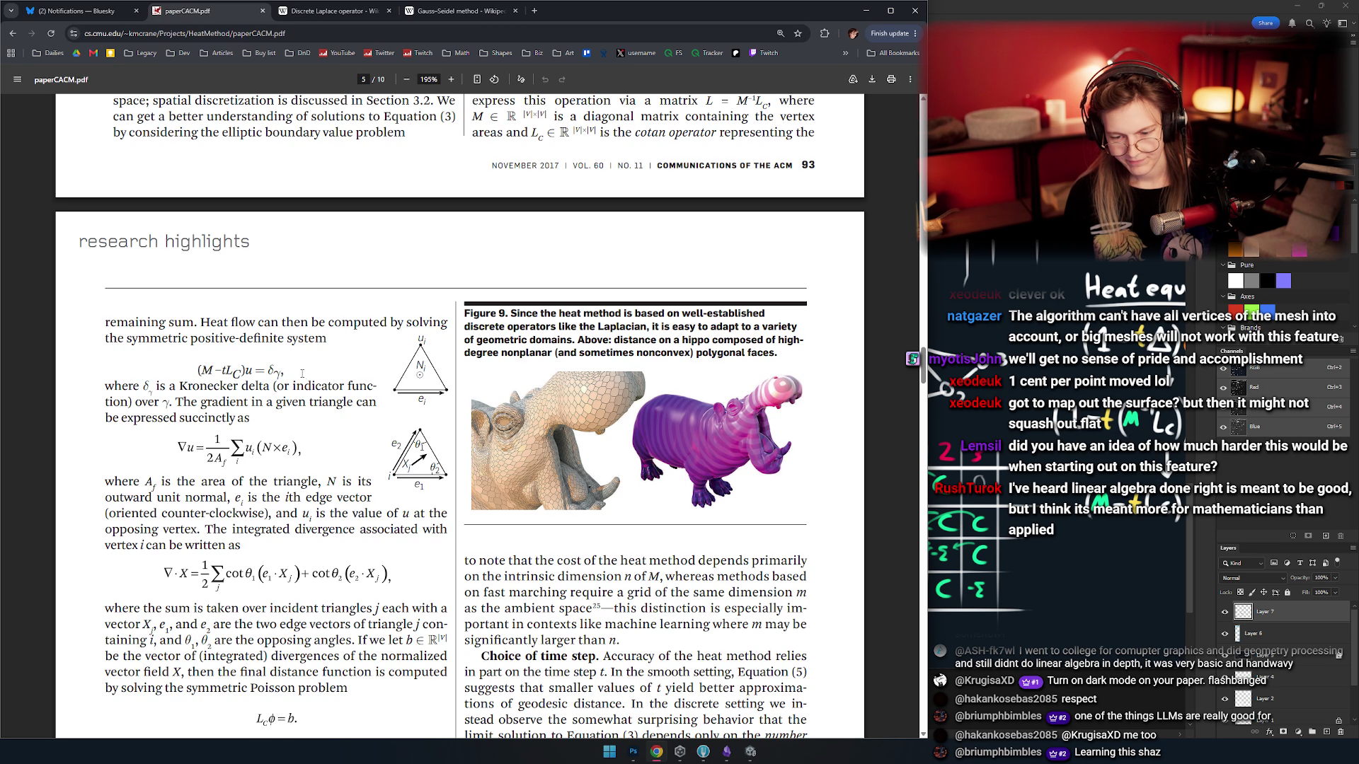
- Trace the Kronecker delta line in the paper, then Alt+Tab back to Photoshop's notes
mouse_move(302, 373)
left_mouse_down()
mouse_move(176, 388)
mouse_move(282, 376)
mouse_move(199, 362)
left_mouse_up()
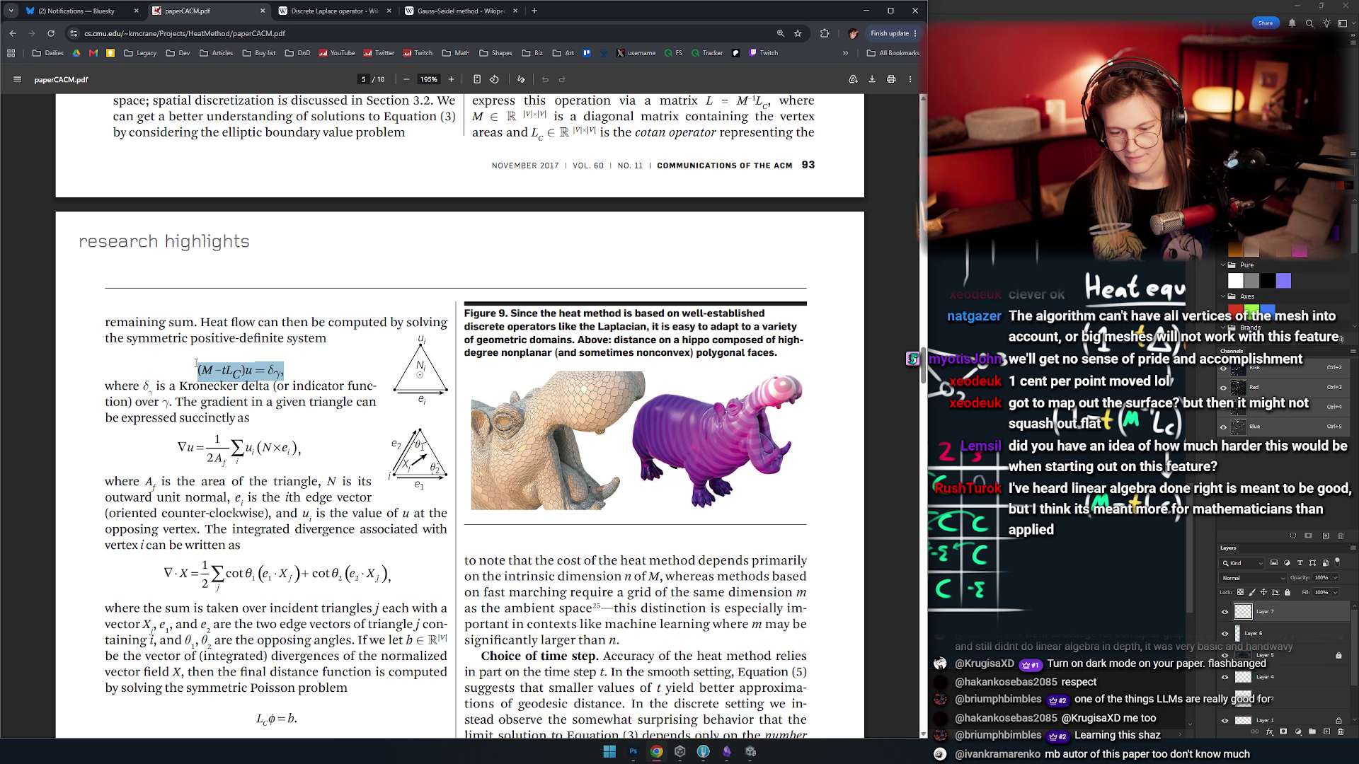
left_click(347, 368)
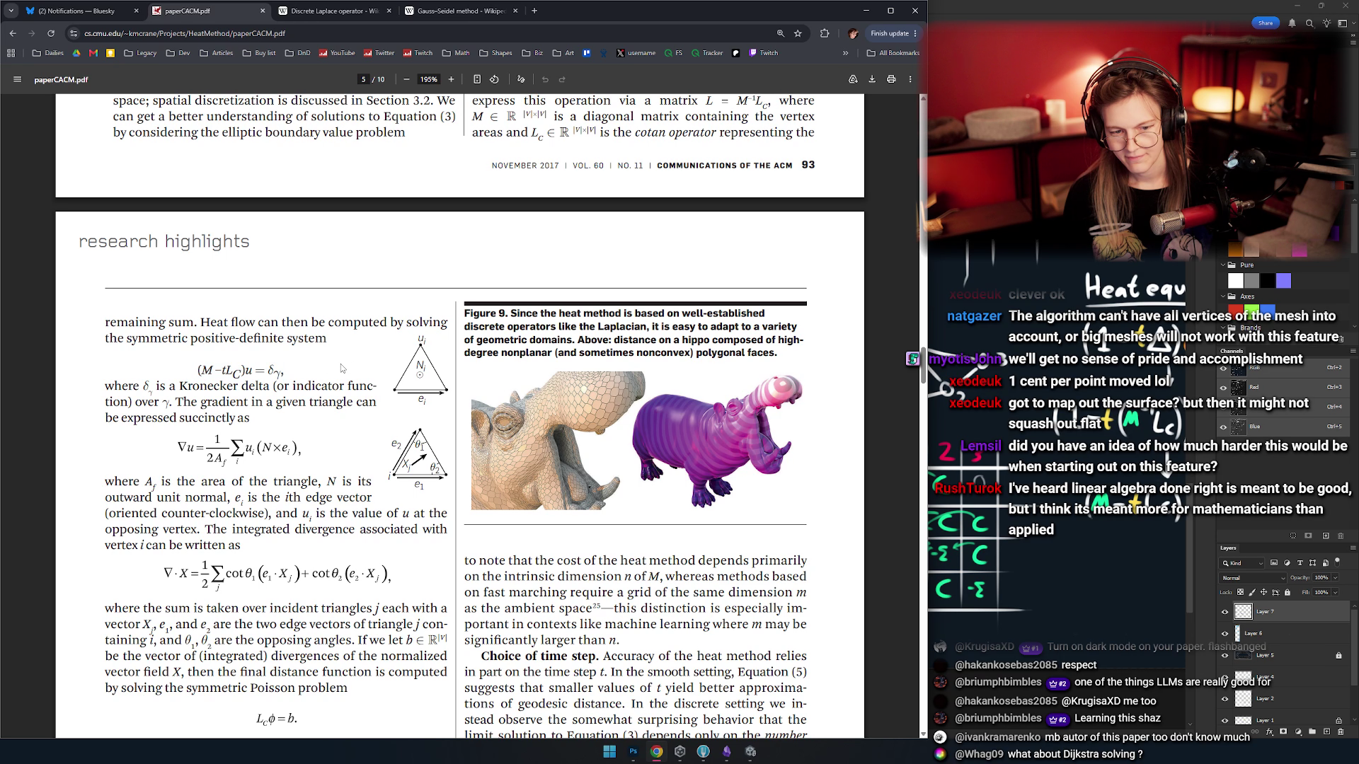
key("alt+Tab")
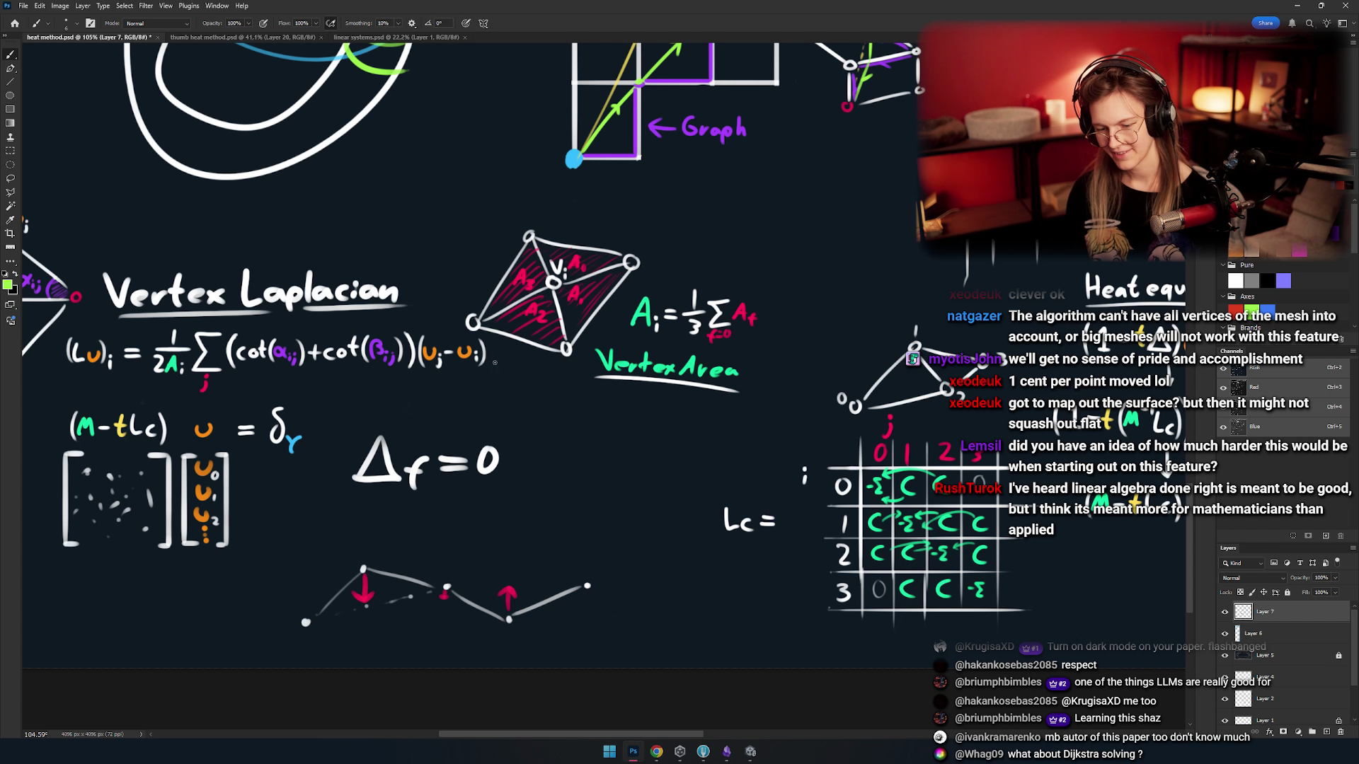
- Pan and zoom across the Vertex Laplacian notes toward the Lc matrix and heat equation
mouse_move(499, 423)
left_mouse_down()
mouse_move(573, 400)
mouse_move(204, 387)
left_mouse_up()
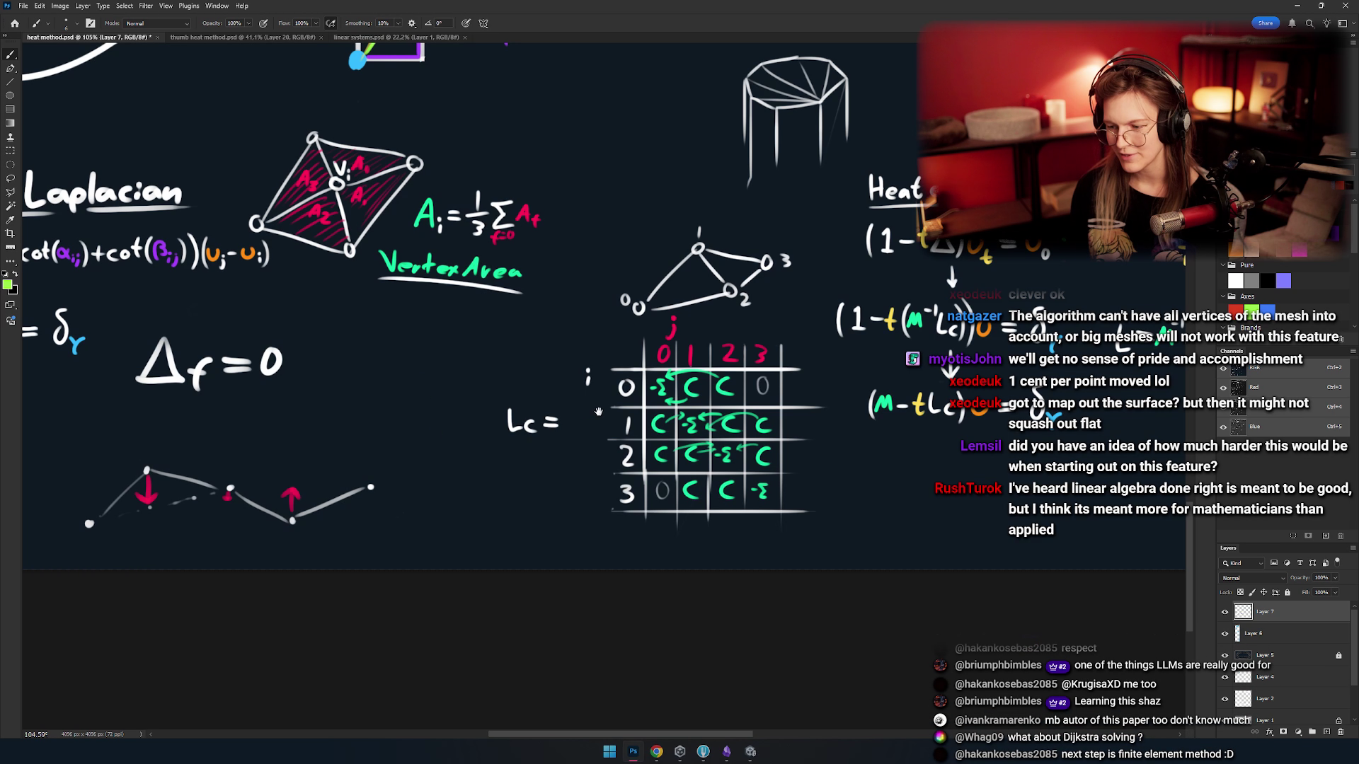
mouse_move(379, 330)
left_mouse_down()
mouse_move(446, 343)
mouse_move(598, 464)
left_mouse_up()
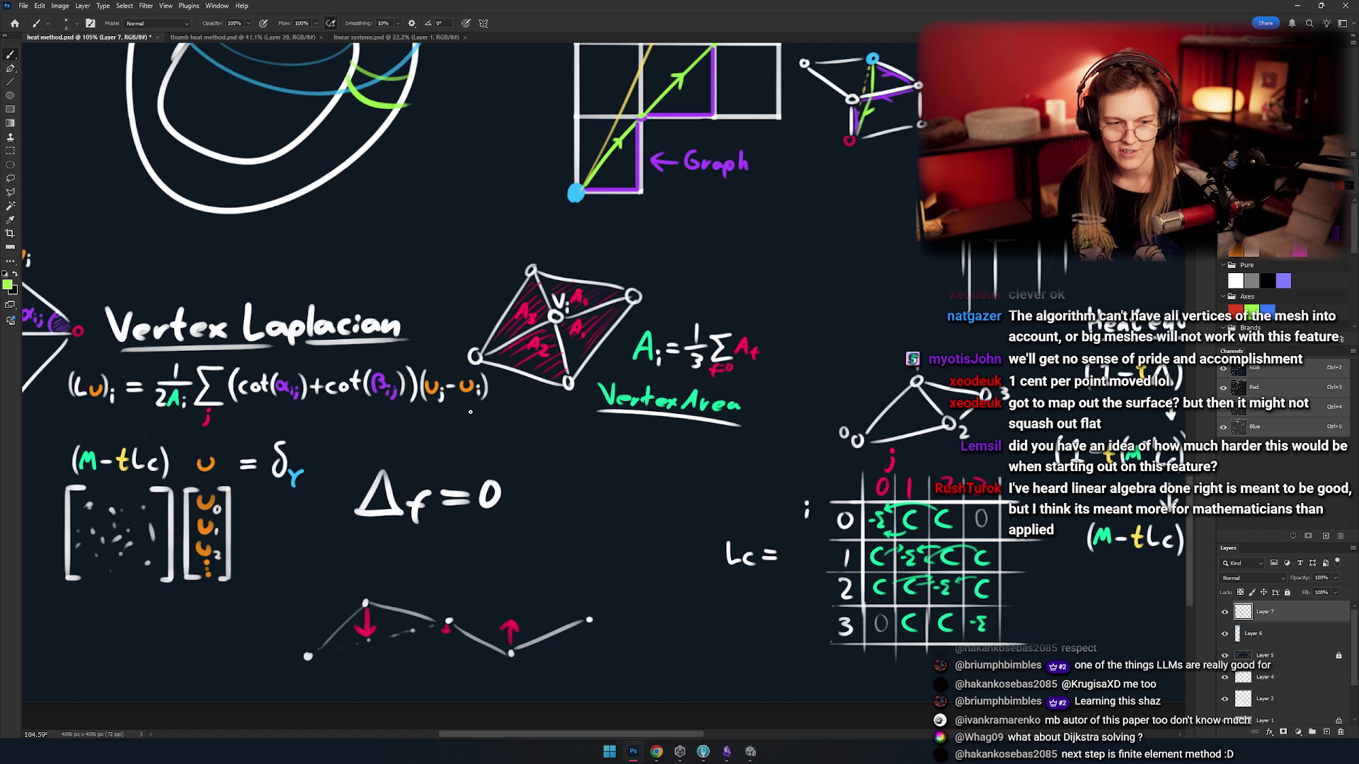
scroll(470, 411, "down", 5)
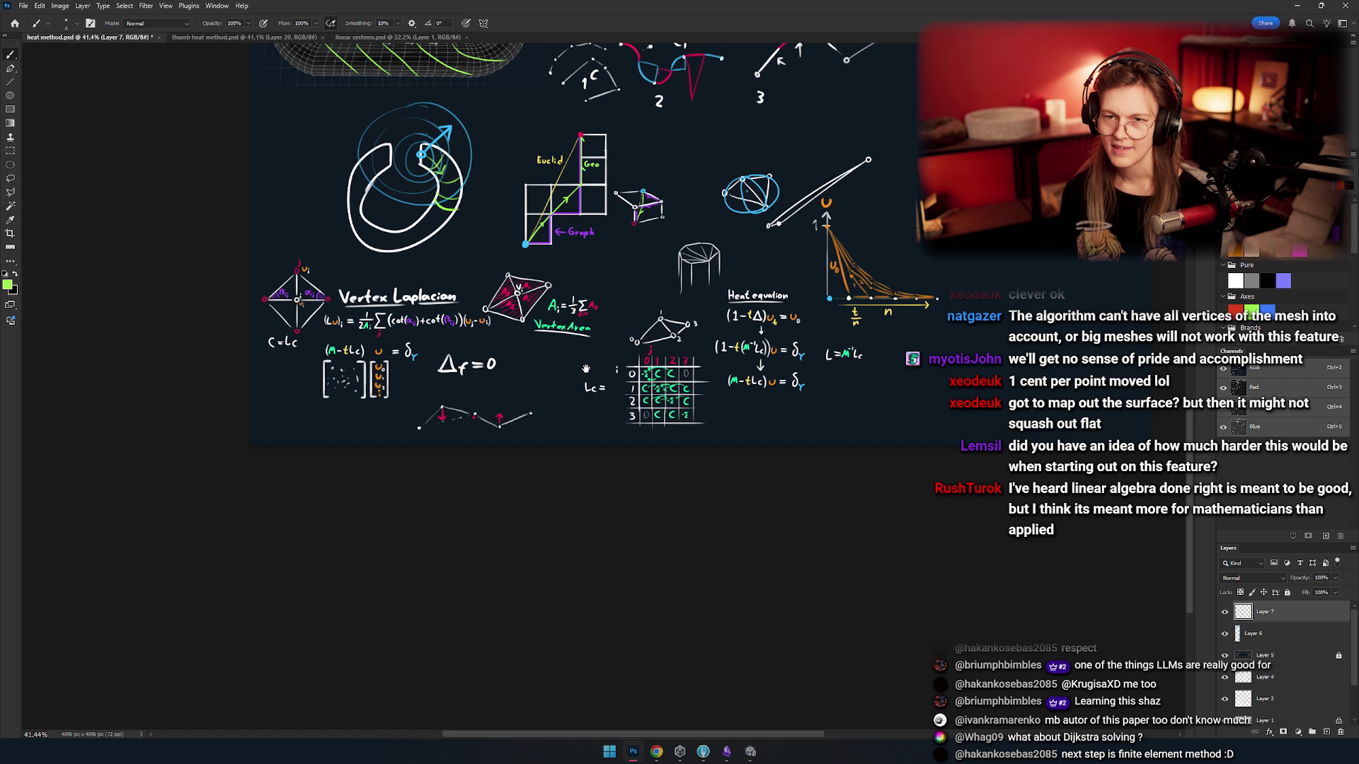
mouse_move(552, 367)
left_mouse_down()
mouse_move(482, 394)
mouse_move(479, 380)
mouse_move(556, 370)
left_mouse_up()
scroll(478, 379, "up", 5)
- Glance at the Unity project, then pan Photoshop to the Heat equation and decay plot
key("alt+Tab")
key("Tab")
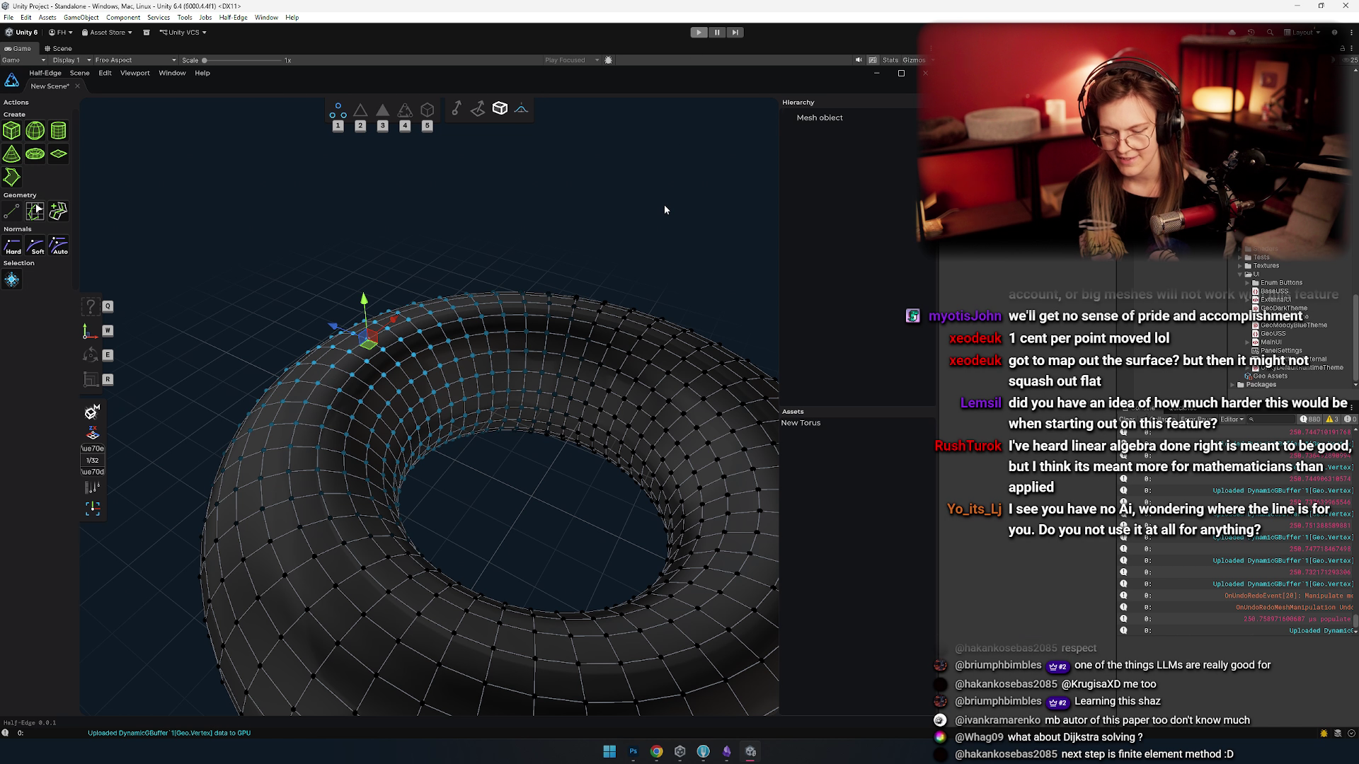
key("alt+Tab")
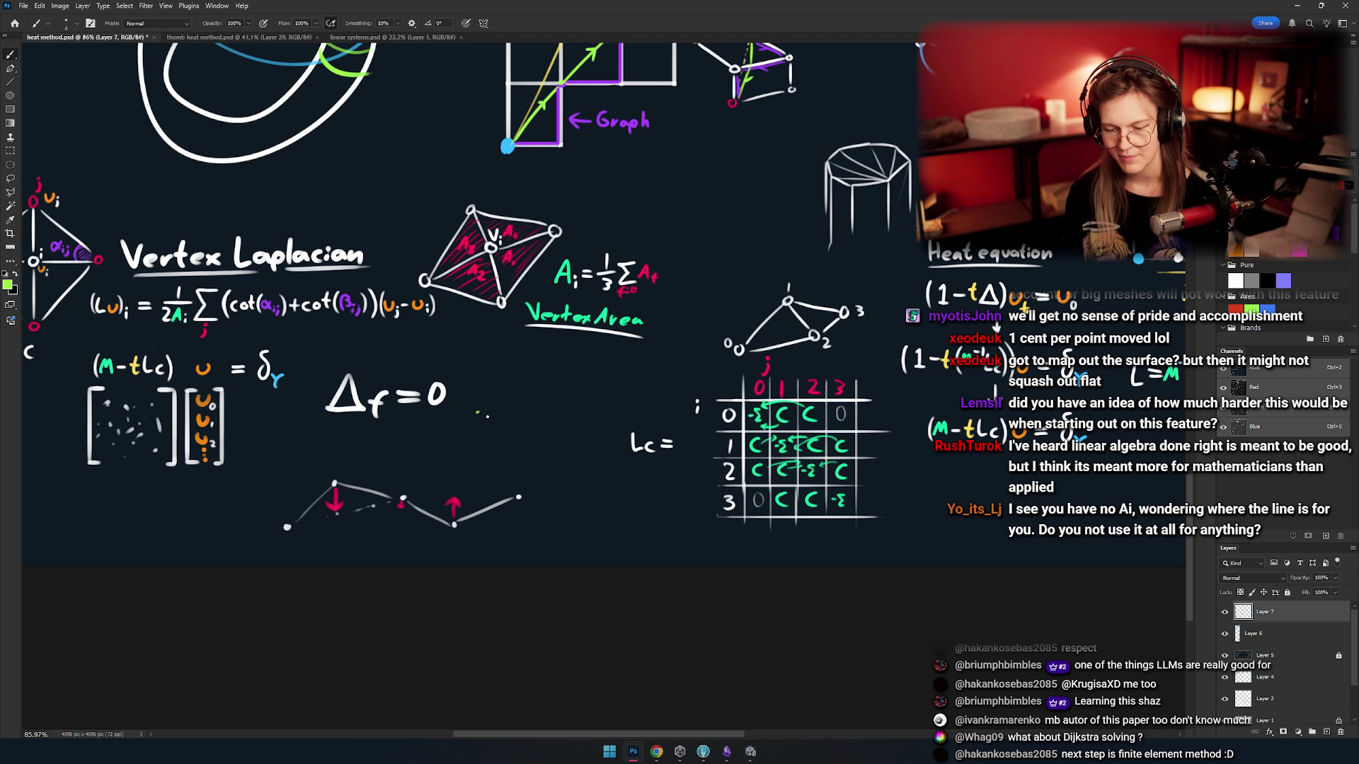
left_click_drag(516, 355, 531, 389)
mouse_move(752, 489)
left_mouse_down()
mouse_move(509, 506)
mouse_move(562, 476)
mouse_move(466, 501)
left_mouse_up()
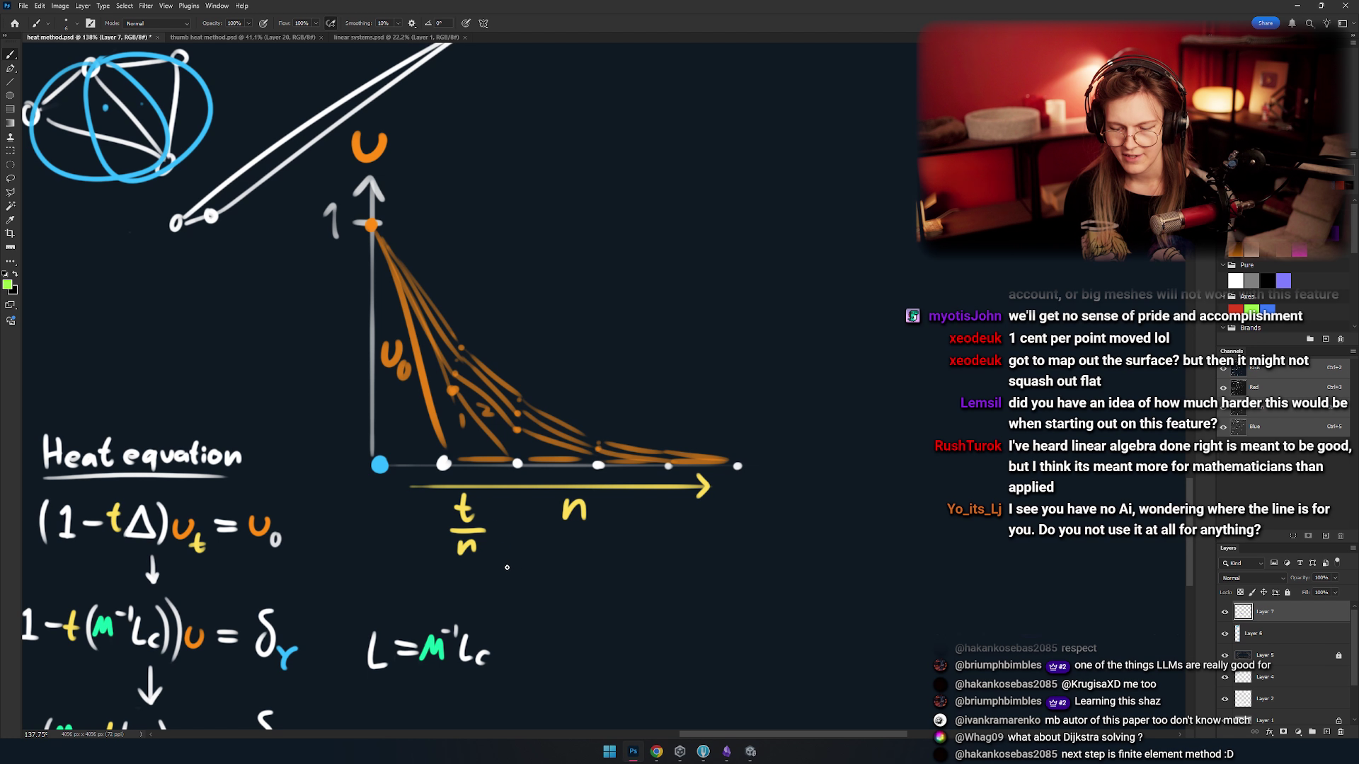
- Try a green circle around the u decay plot, undo it, and zoom out to the whole sheet
mouse_move(511, 577)
left_mouse_down()
mouse_move(552, 574)
mouse_move(616, 599)
mouse_move(777, 576)
left_mouse_up()
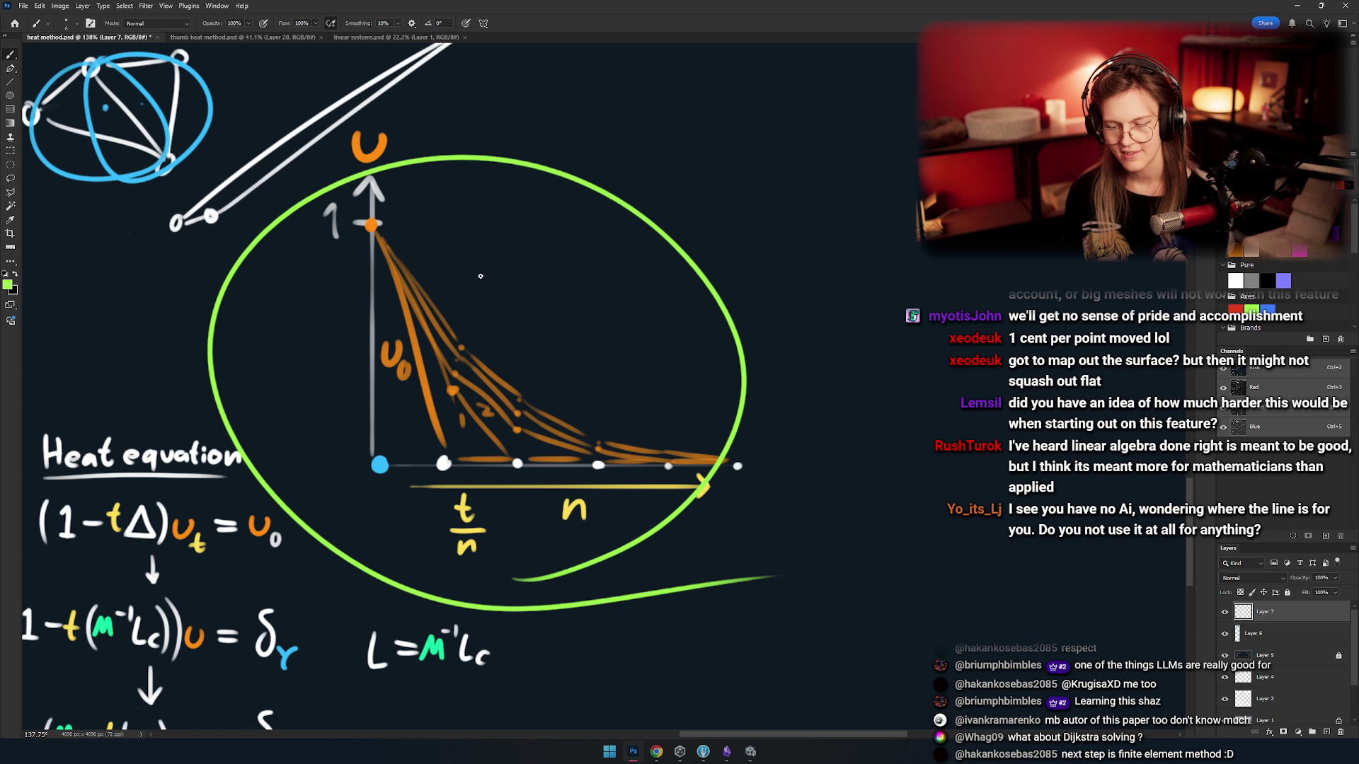
key("ctrl+z")
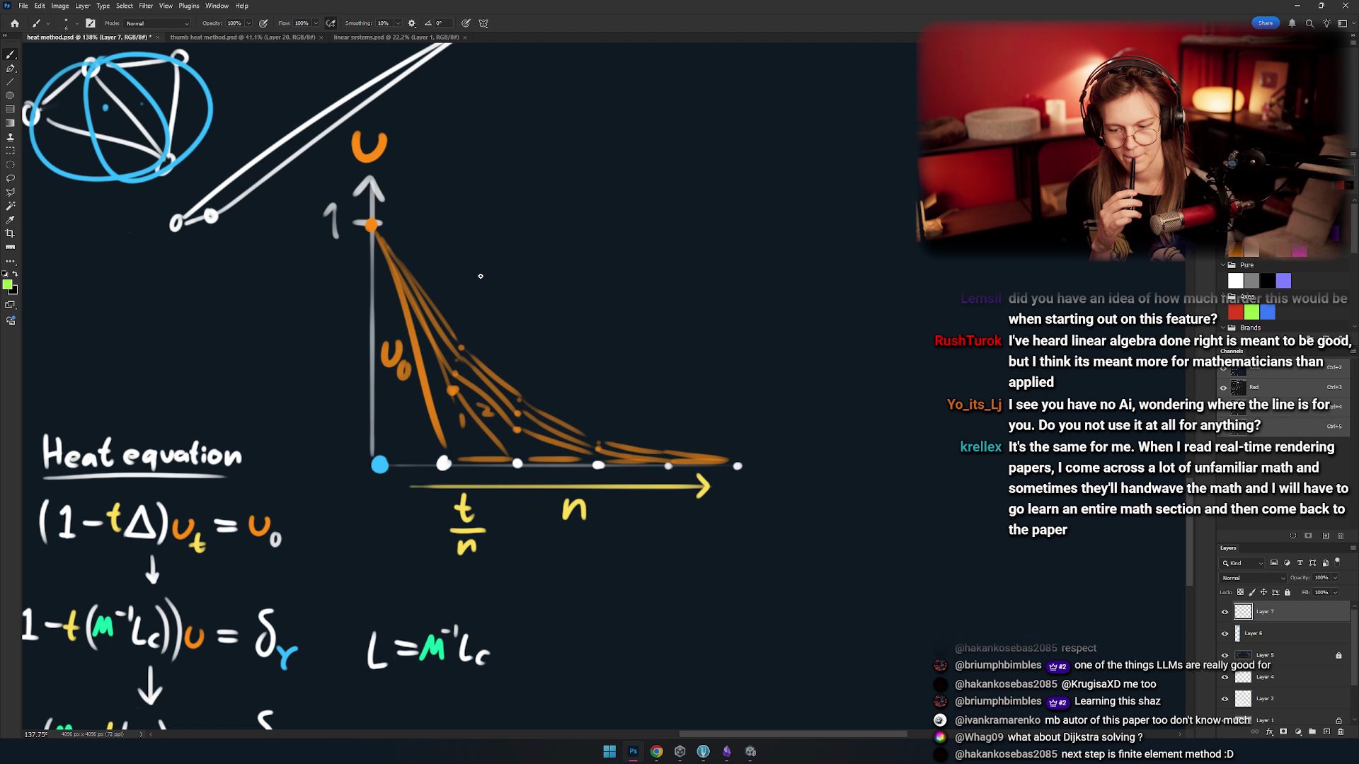
scroll(481, 276, "down", 5)
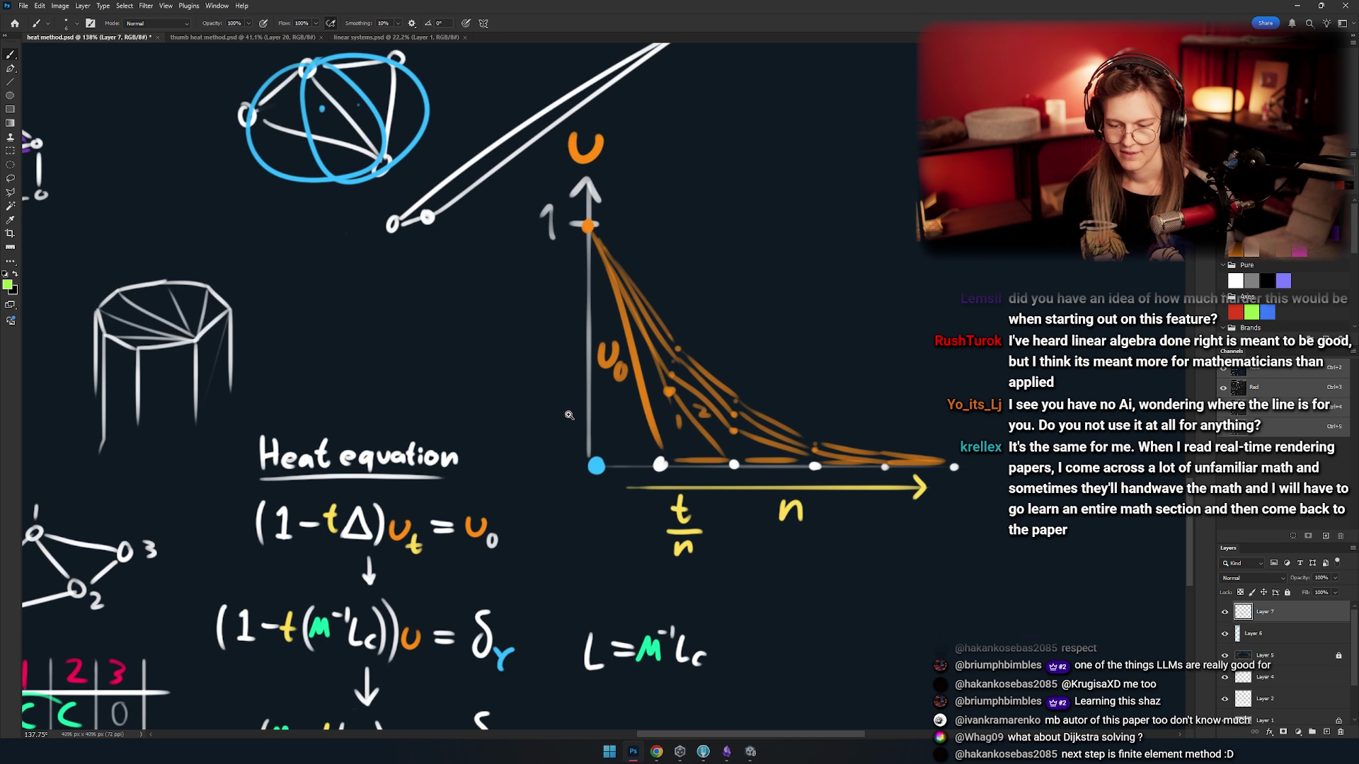
mouse_move(151, 340)
left_mouse_down()
mouse_move(506, 375)
mouse_move(547, 419)
left_mouse_up()
scroll(548, 419, "up", 5)
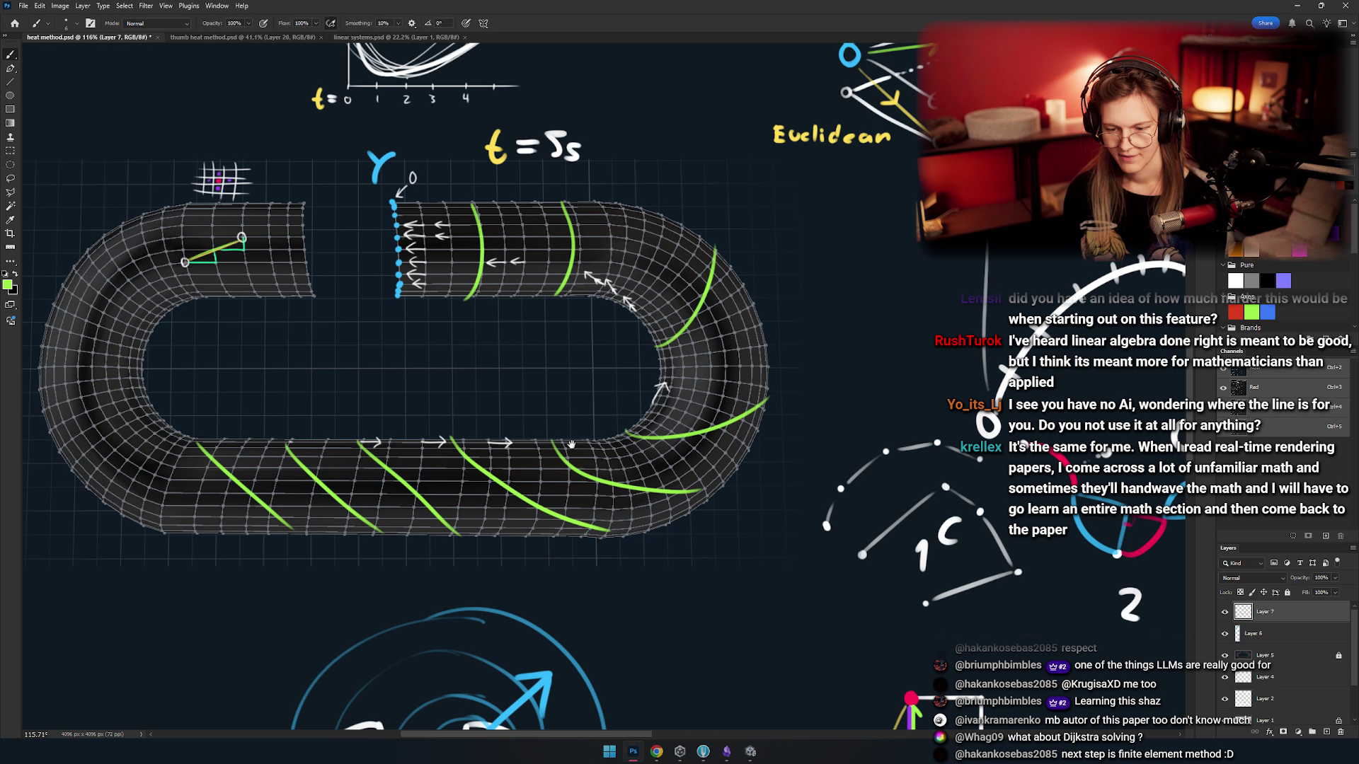
- Zoom and pan back in on the matrix and the heat graph's origin
scroll(571, 447, "down", 3)
scroll(516, 405, "down", 5)
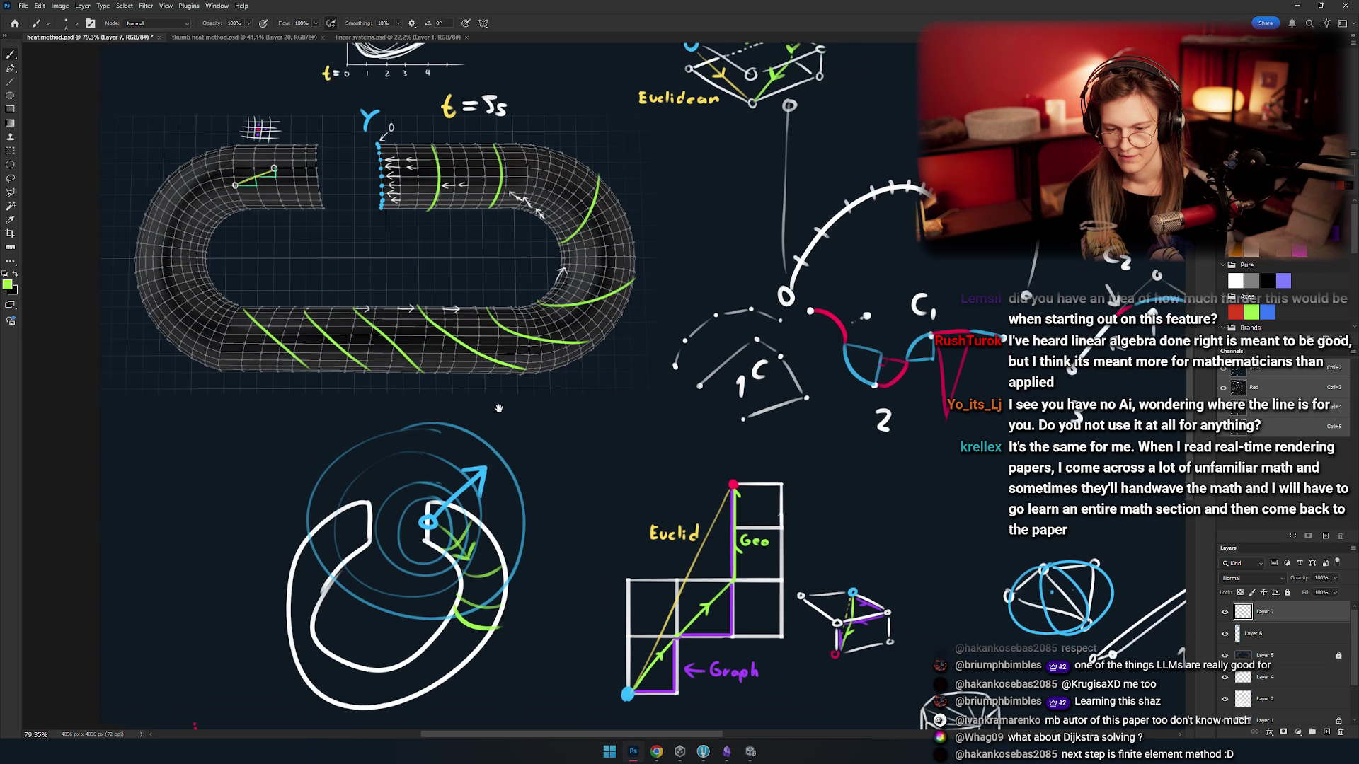
scroll(489, 409, "up", 6)
left_click_drag(489, 409, 459, 357)
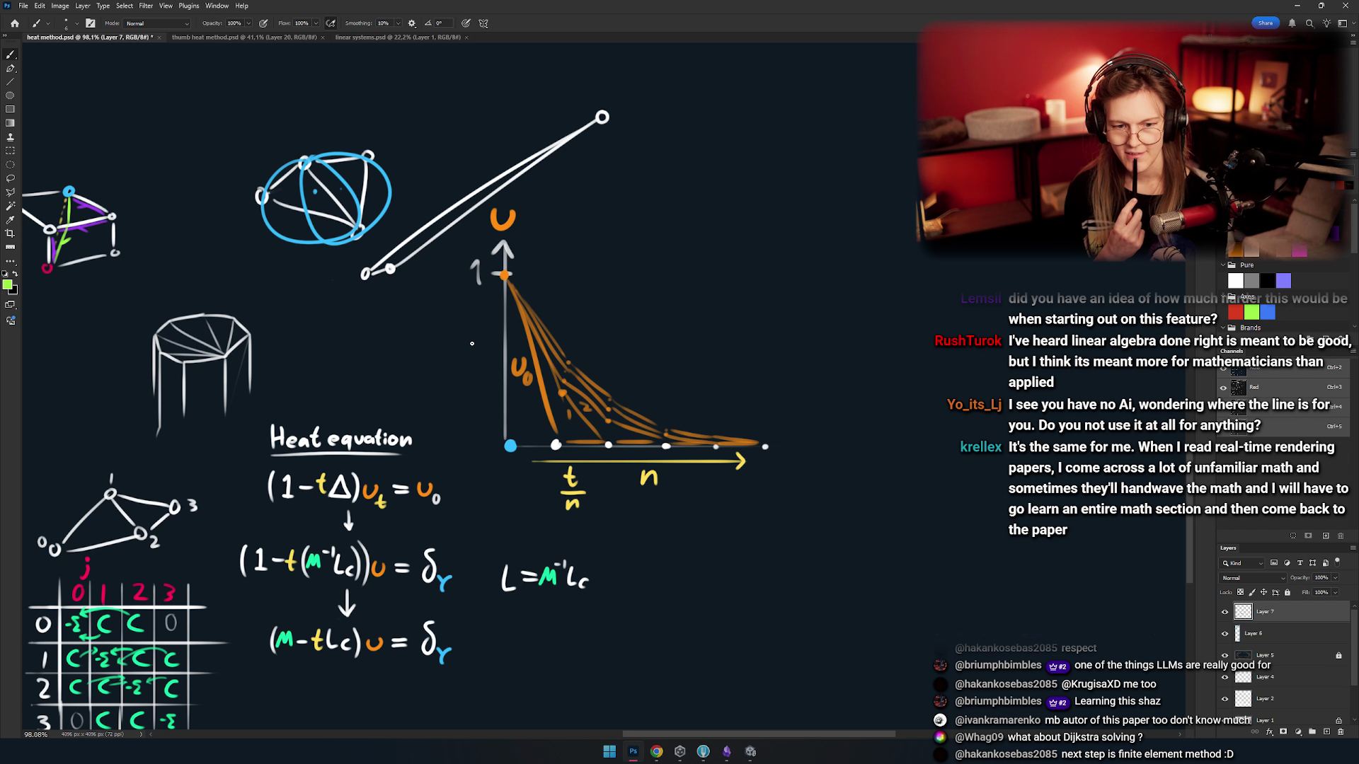
scroll(472, 344, "up", 2)
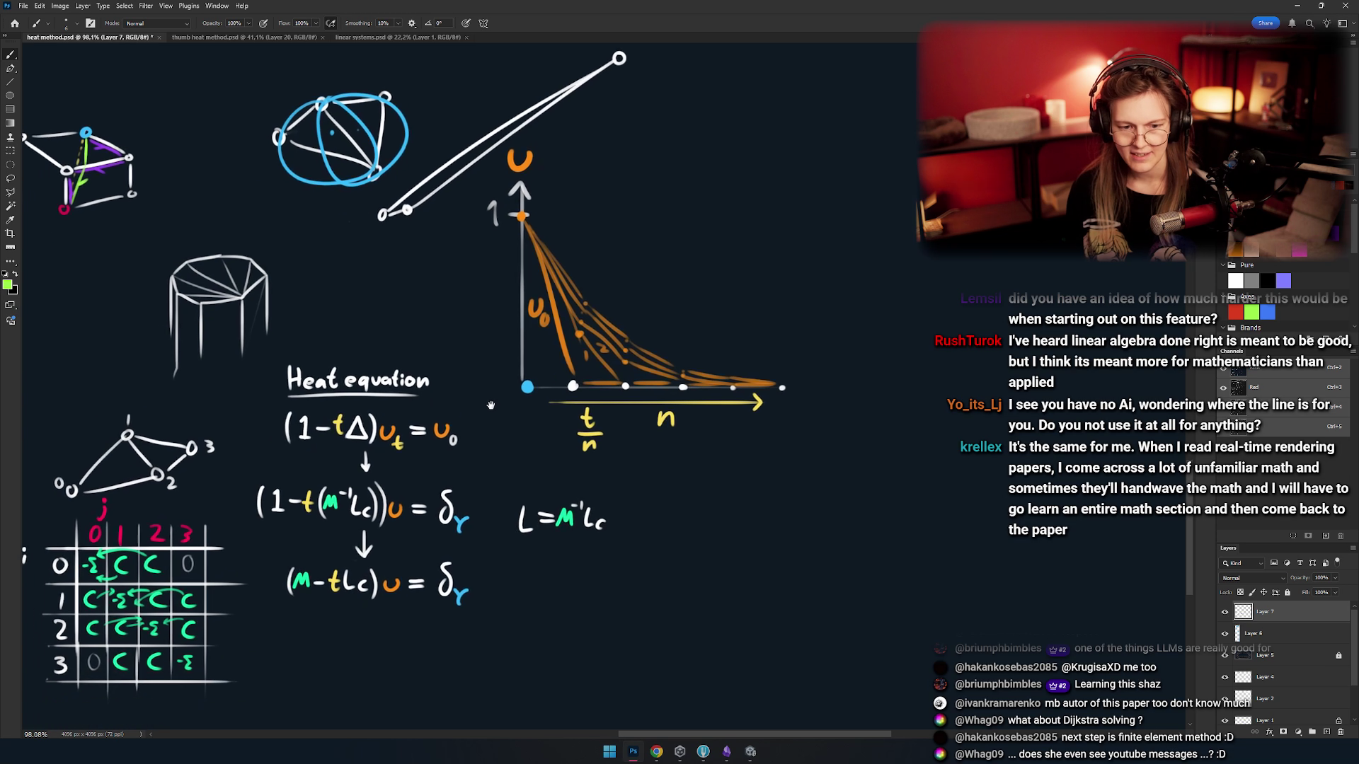
left_click_drag(569, 374, 469, 437)
scroll(469, 436, "down", 1)
- Marquee-select a rectangle around the heat graph and pan the sheet right
key("m")
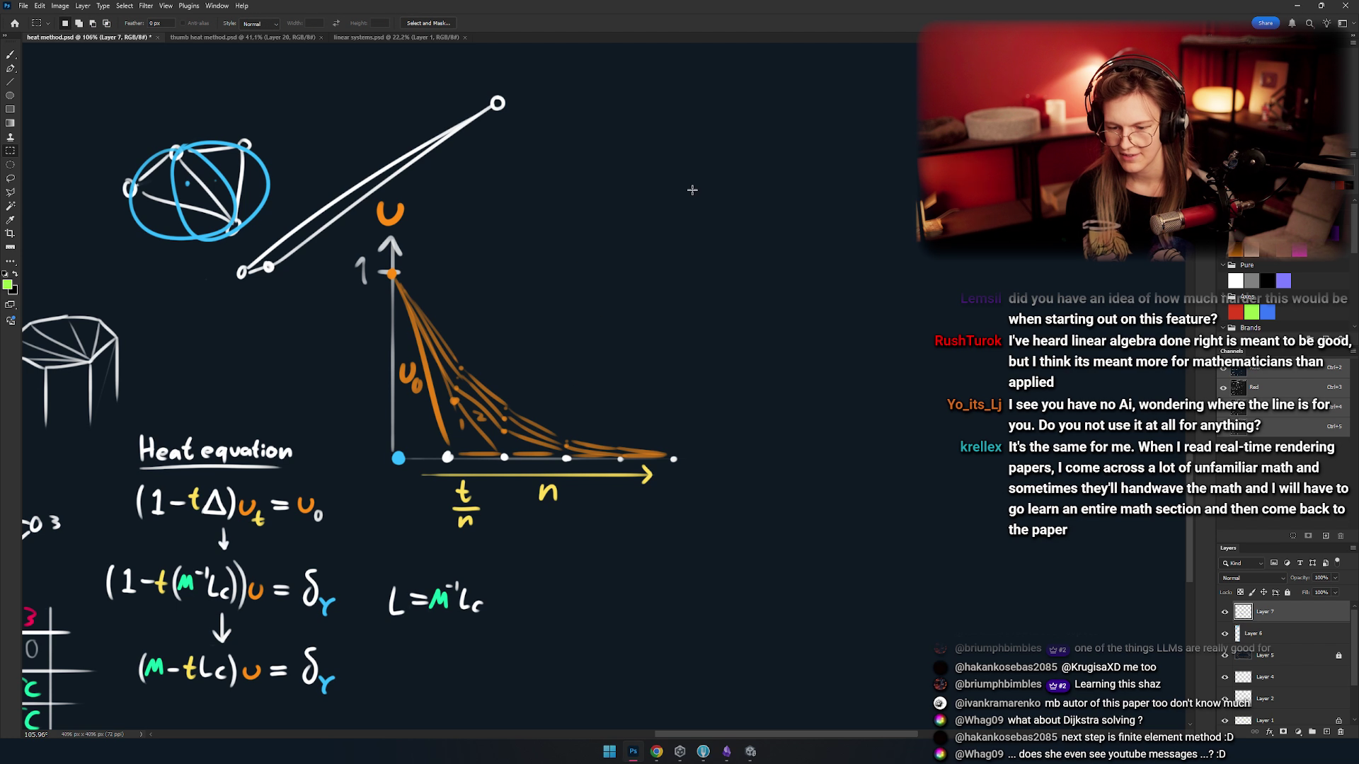
left_click_drag(693, 189, 331, 539)
left_click_drag(451, 446, 552, 439)
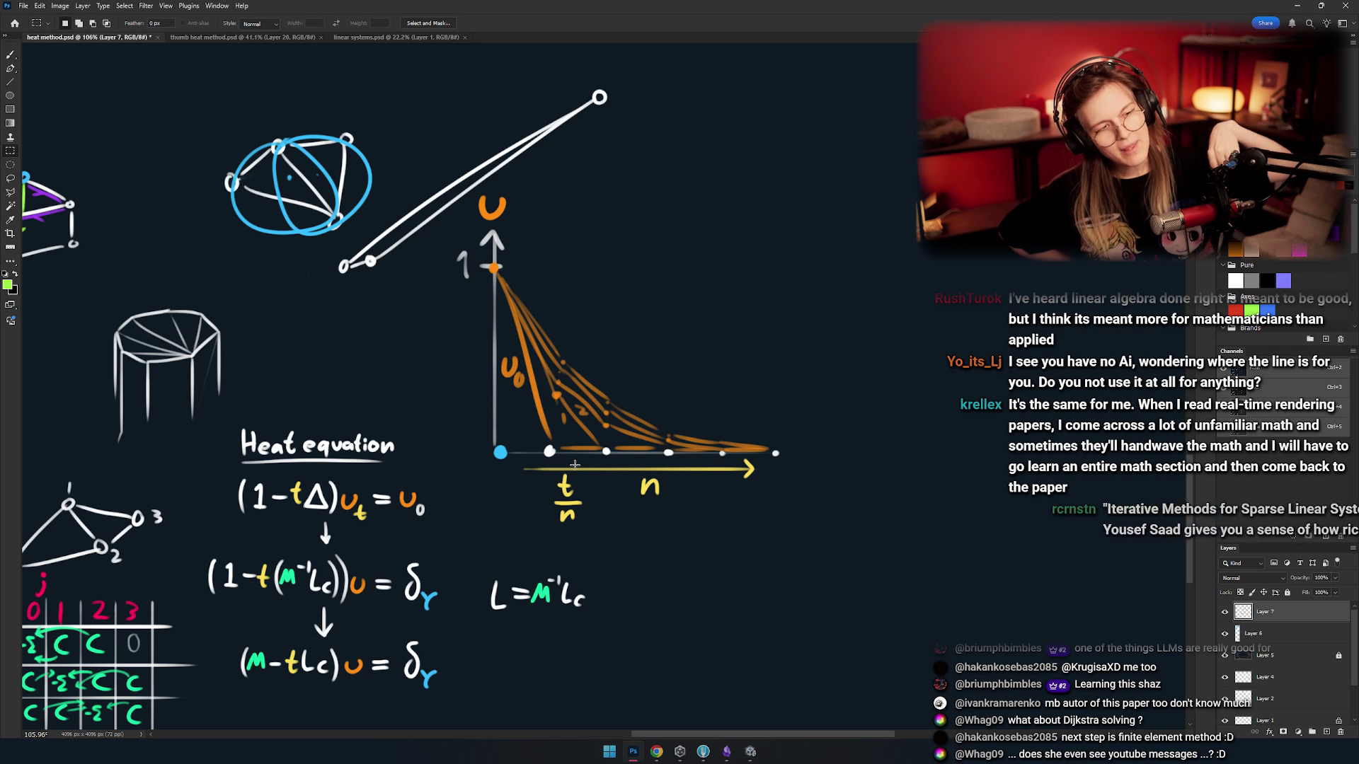
- Return to the Brush, zoom out to the whole sheet, and bring up the task switcher
key("b")
scroll(542, 239, "down", 5)
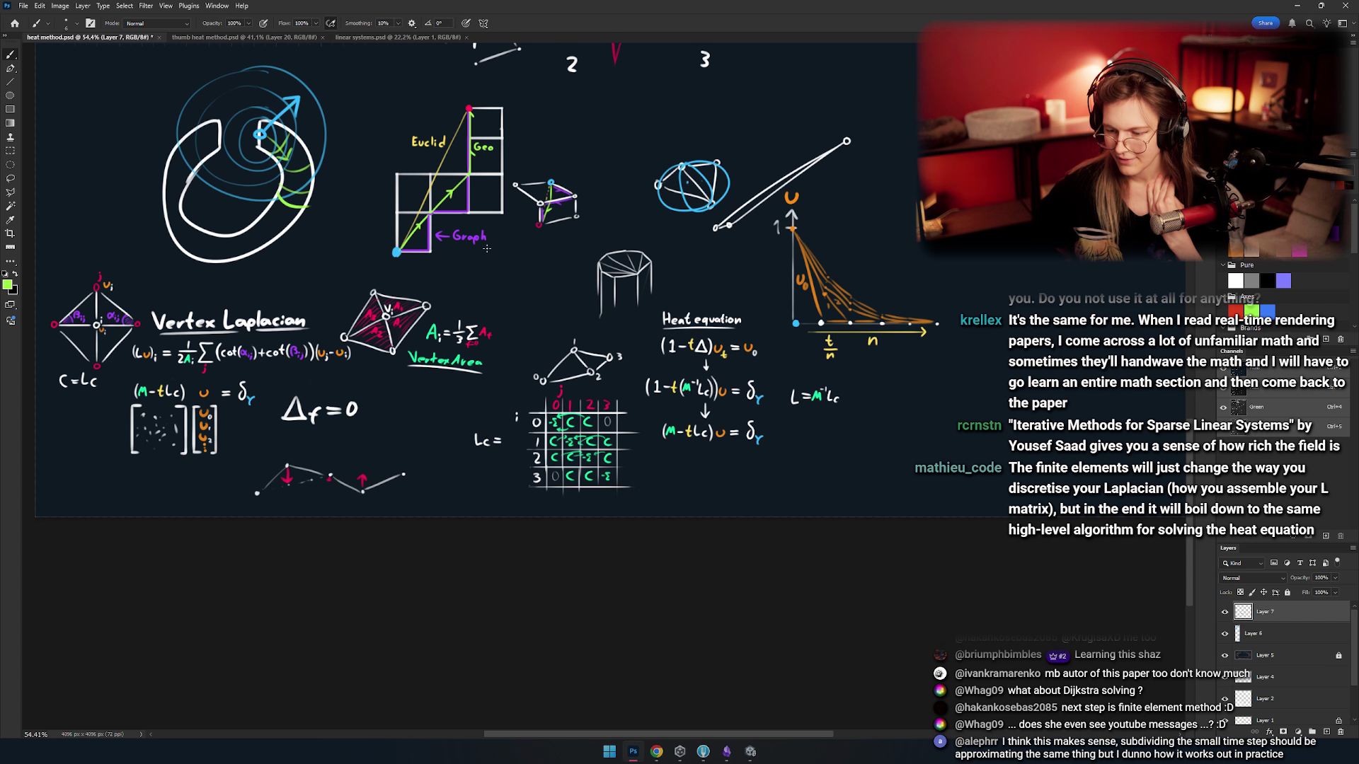
key("alt+Tab")
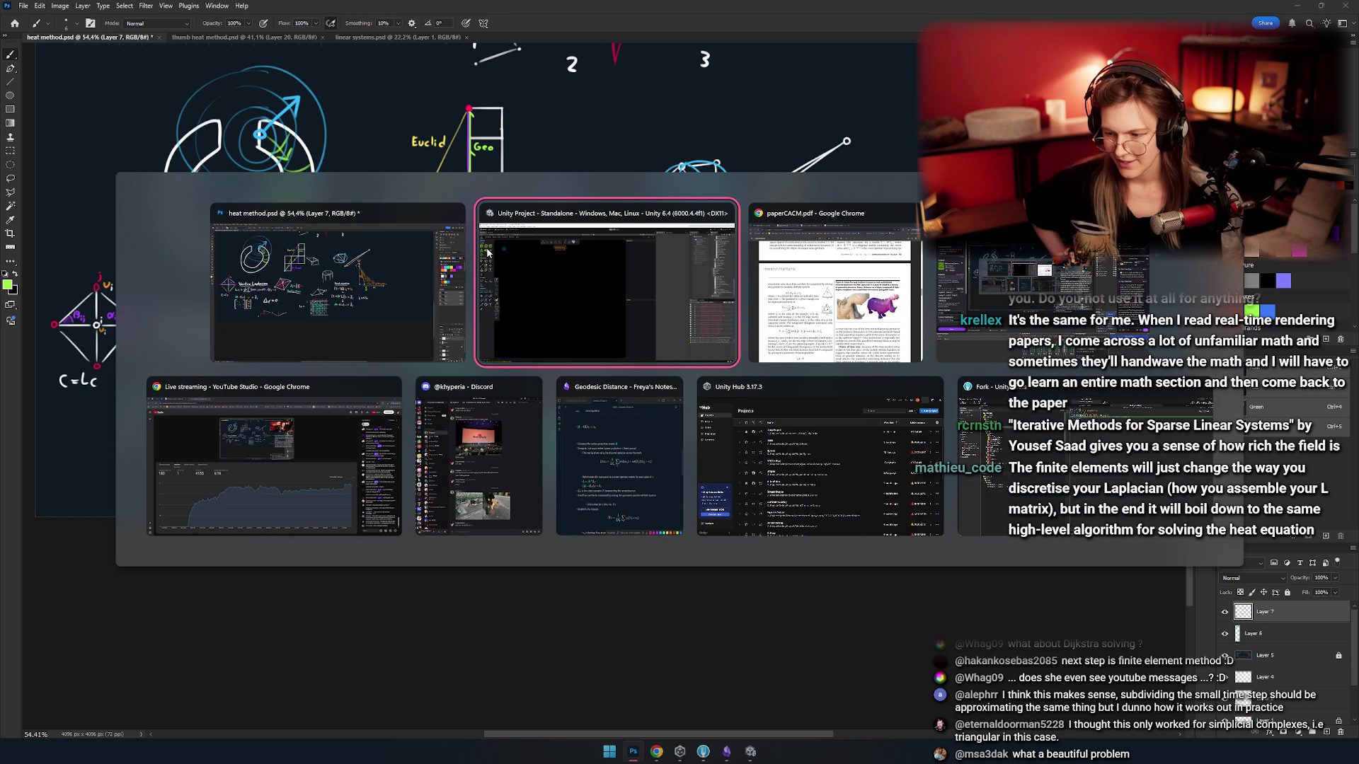
- In the Gauss–Seidel method article, select the phrase 'Jacobi method' in the paragraph
left_click(468, 11)
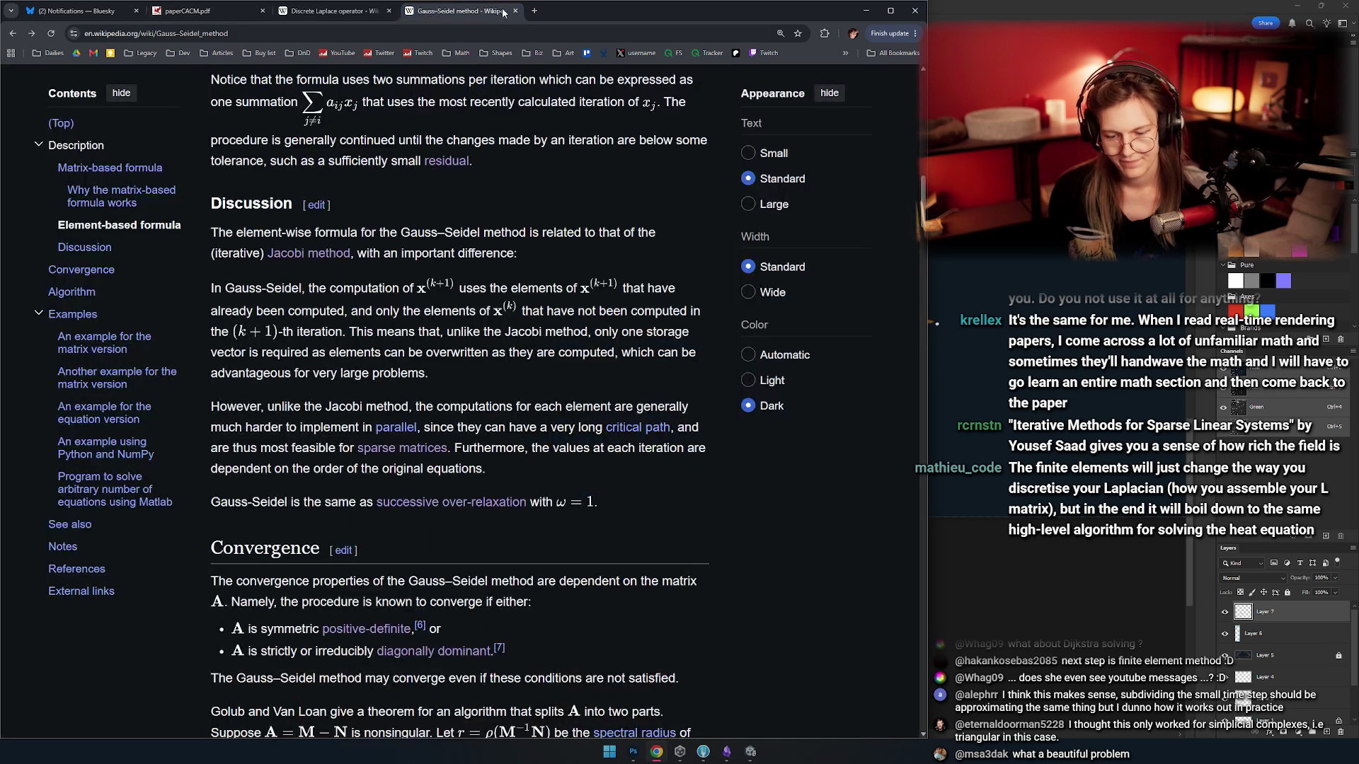
mouse_move(326, 407)
left_mouse_down()
mouse_move(461, 407)
mouse_move(327, 409)
left_mouse_up()
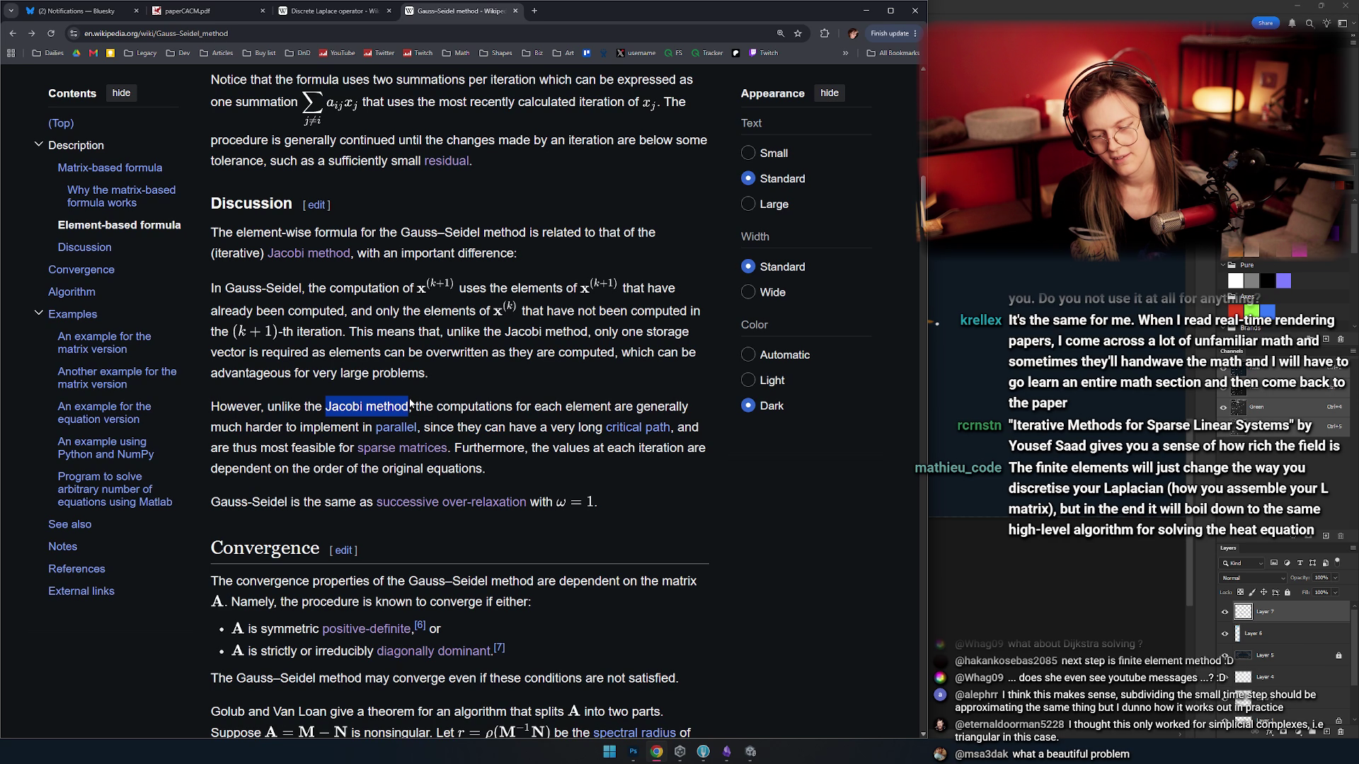
left_click_drag(325, 407, 409, 410)
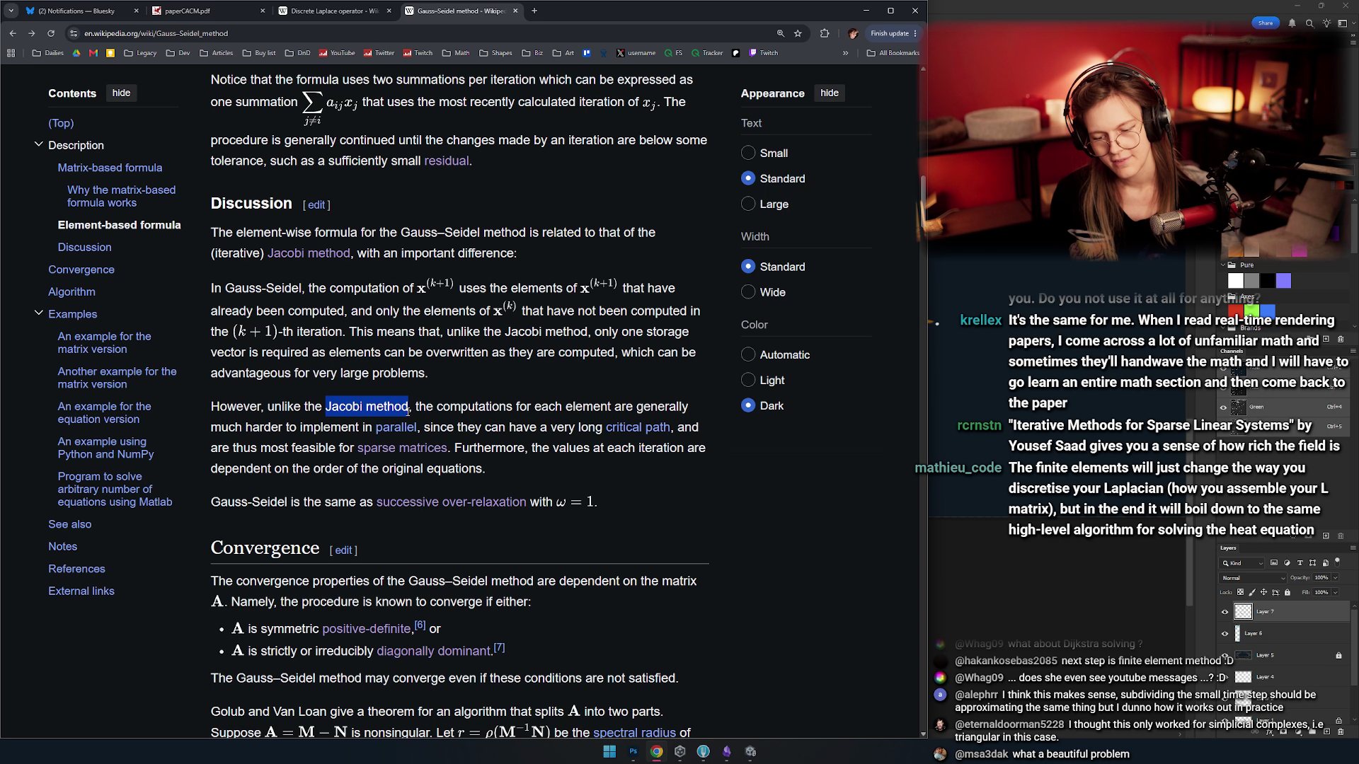
left_click_drag(410, 410, 326, 407)
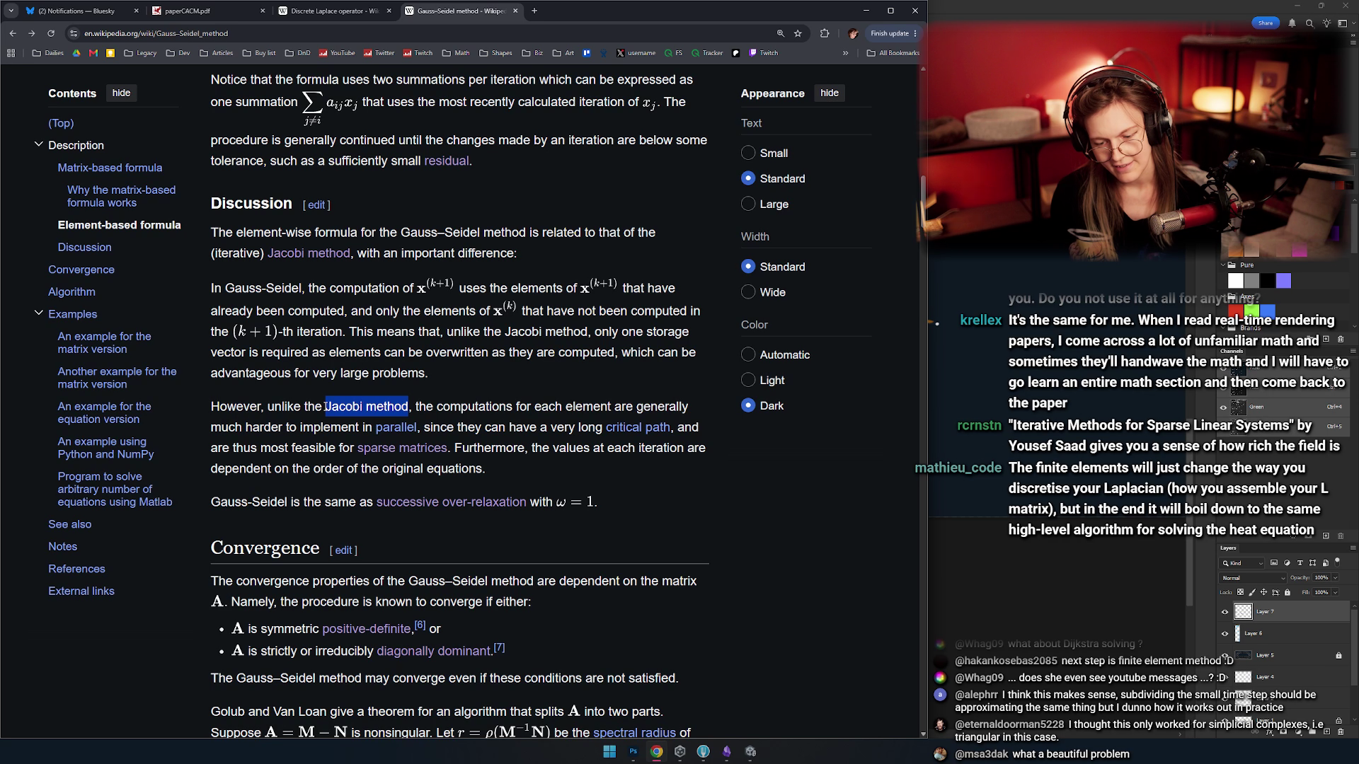
- Back in Photoshop, circle the sparse matrix under (M − tLc)u = δγ in green
key("alt+Tab")
scroll(362, 398, "up", 6)
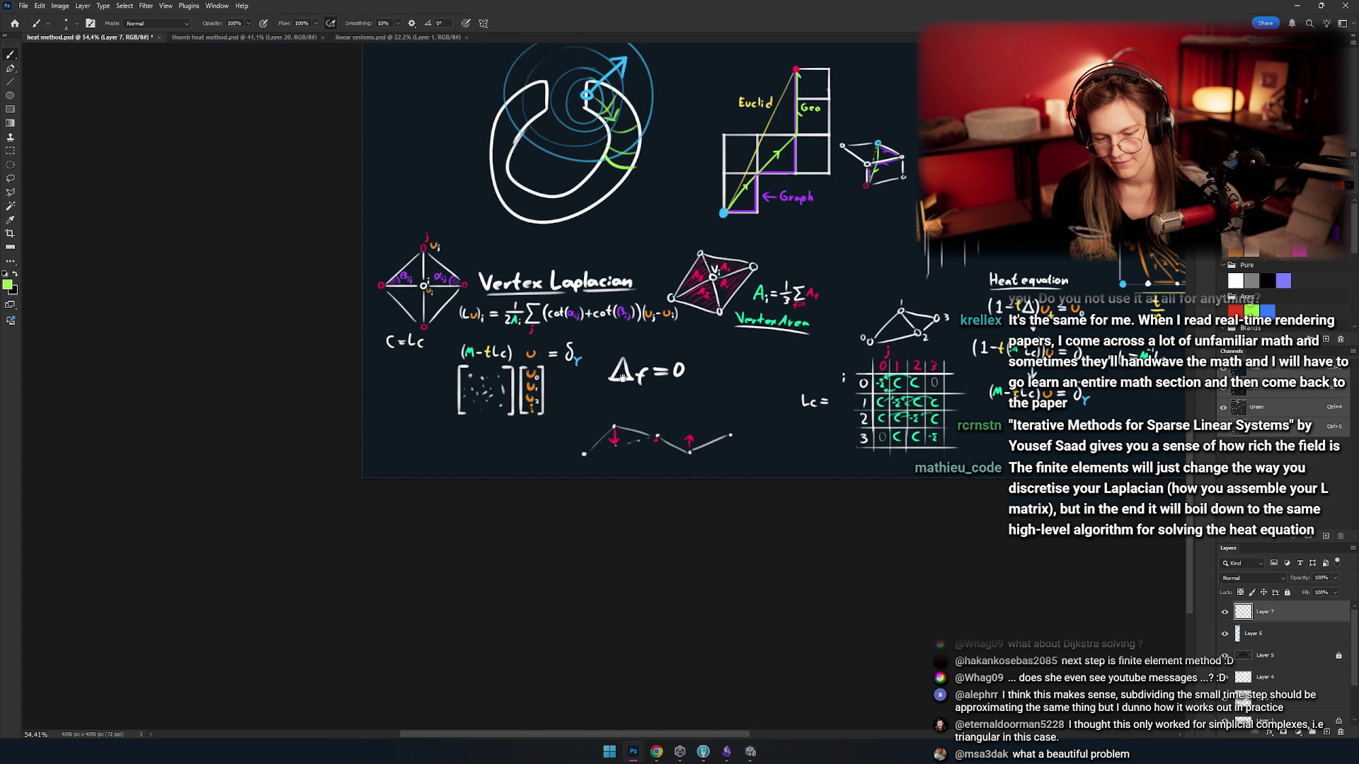
left_click_drag(319, 294, 544, 298)
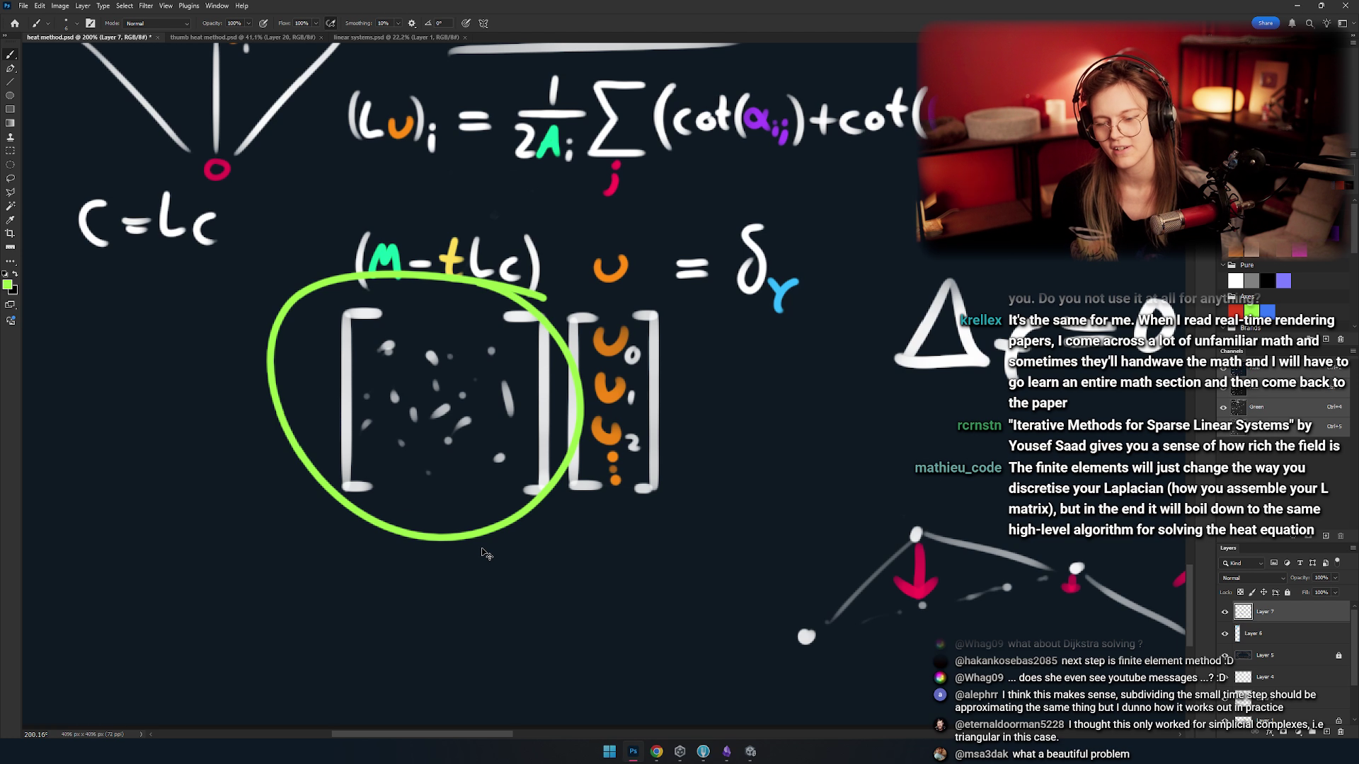
- Undo the green circle and draw a green arrow with a head pointing at the sparse matrix
key("ctrl+z")
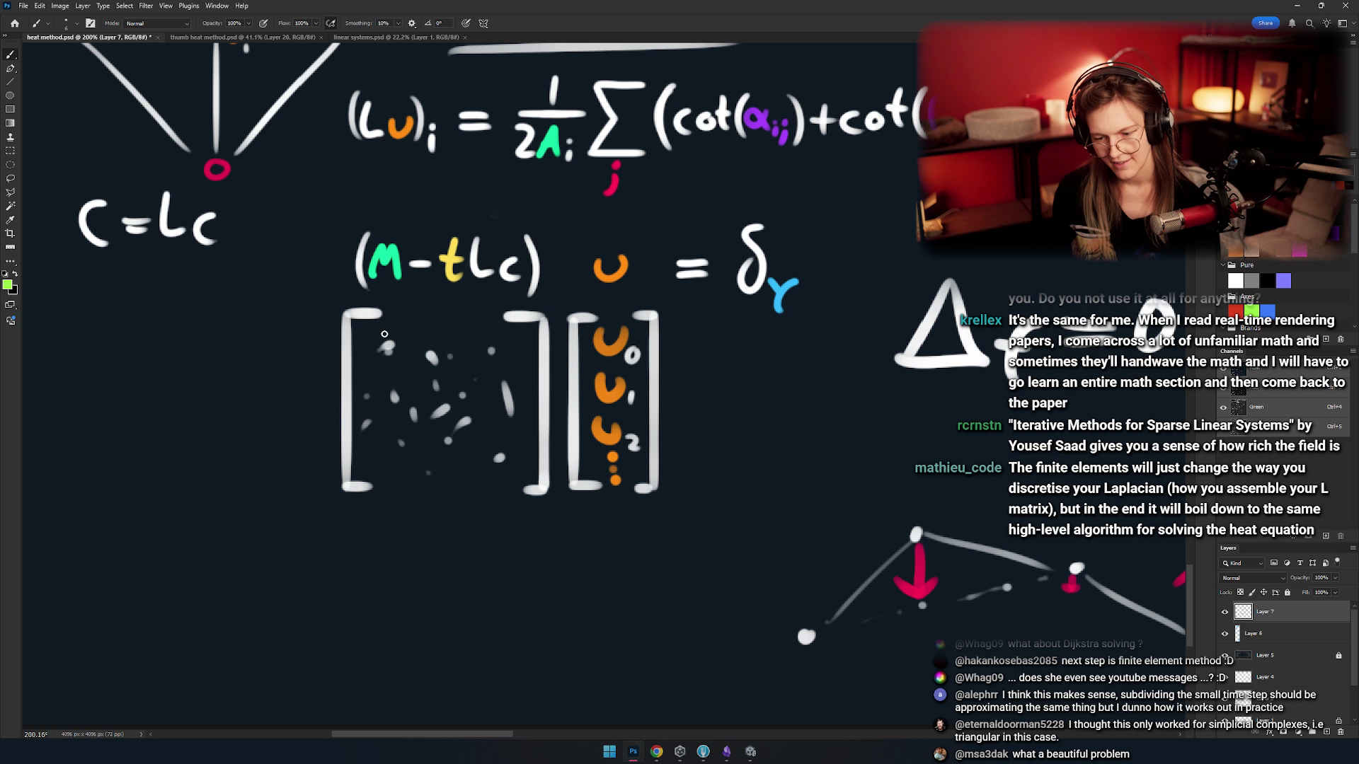
left_click_drag(545, 349, 473, 391)
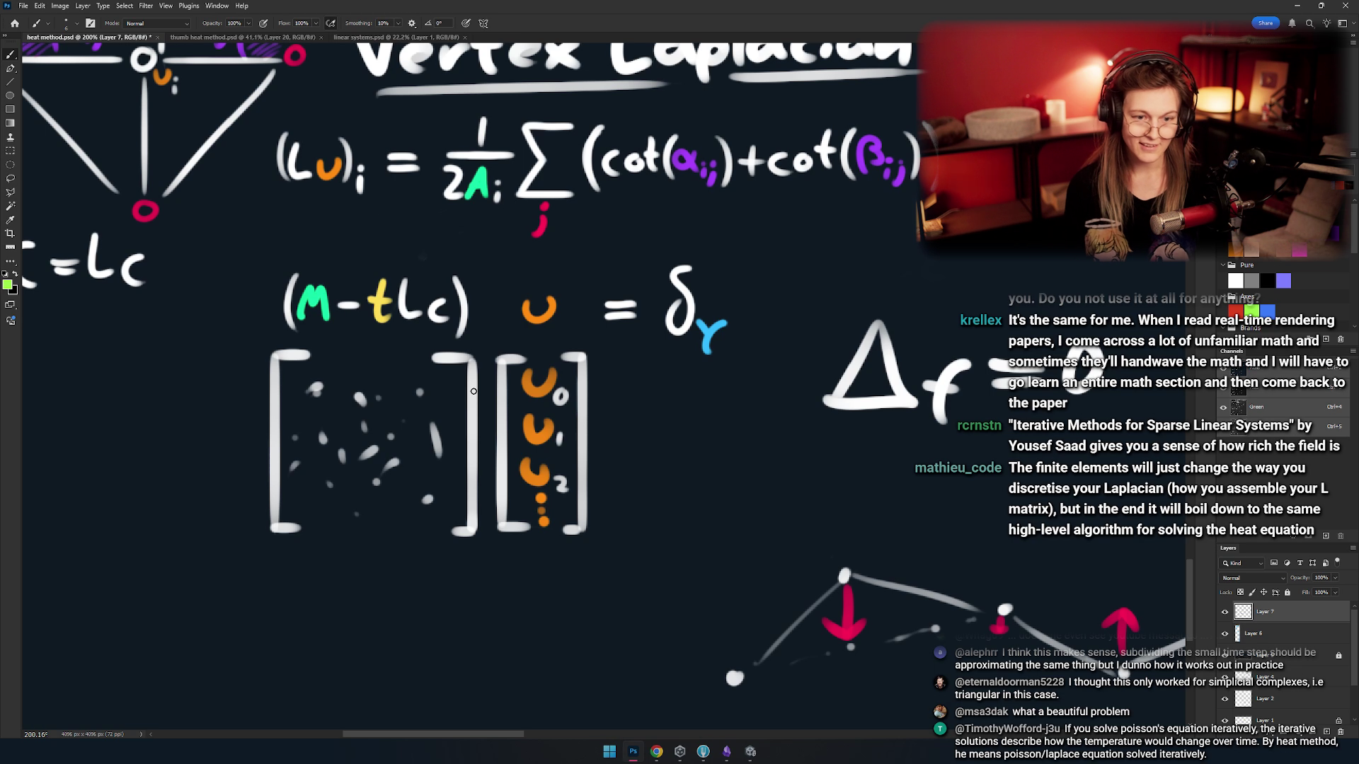
left_click_drag(379, 209, 482, 162)
left_click_drag(330, 443, 298, 403)
mouse_move(241, 461)
left_mouse_down()
mouse_move(299, 368)
mouse_move(327, 424)
left_mouse_up()
scroll(305, 387, "right", 2)
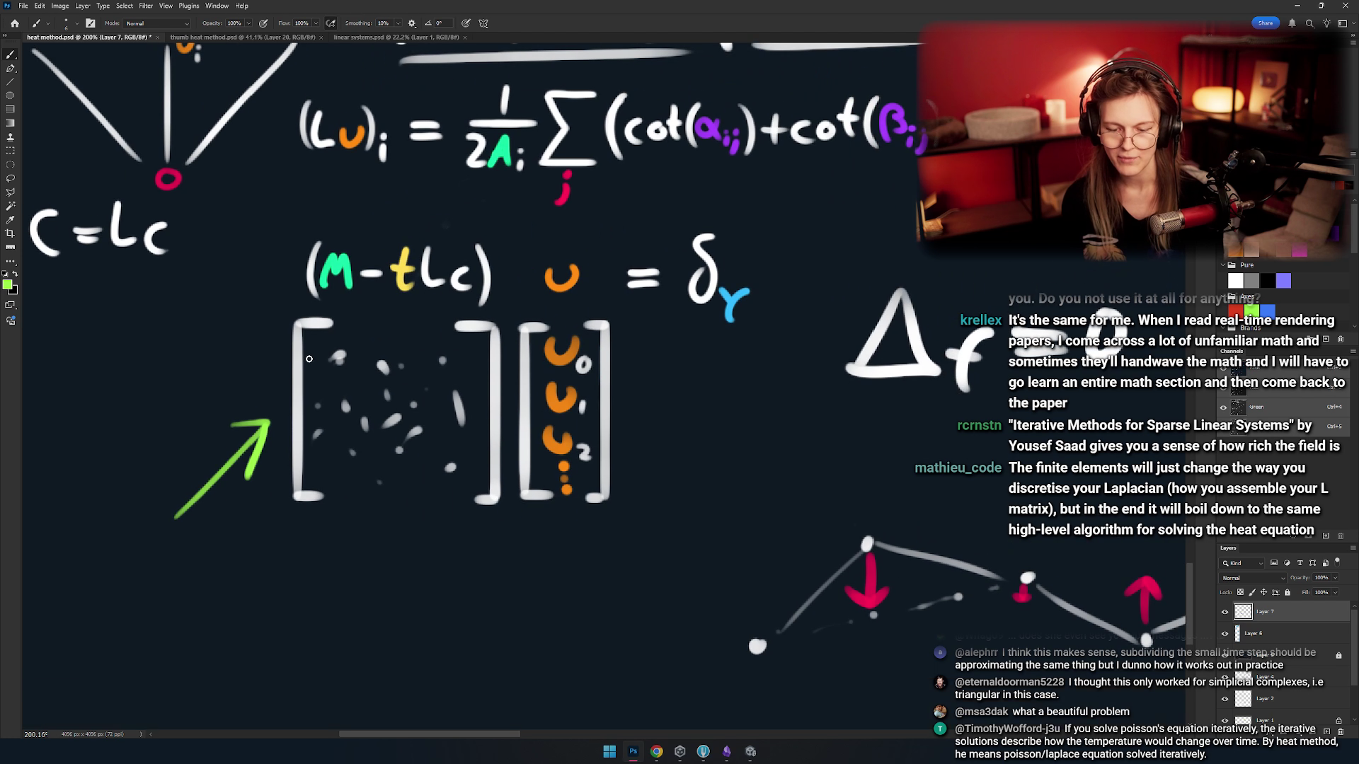
scroll(305, 387, "right", 2)
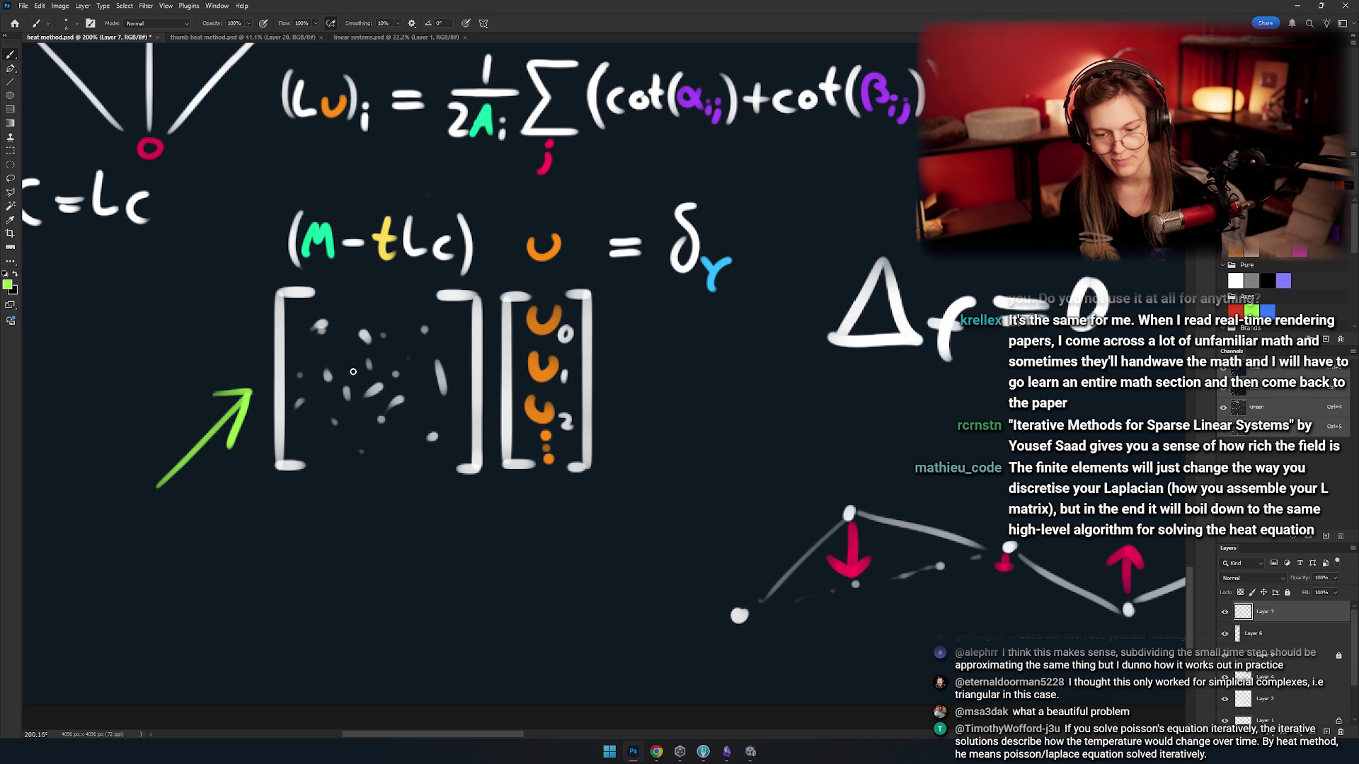
- Try and undo a green rectangle around the matrix entries, then recentre and zoom out
mouse_move(314, 312)
left_mouse_down()
mouse_move(453, 442)
mouse_move(309, 308)
left_mouse_up()
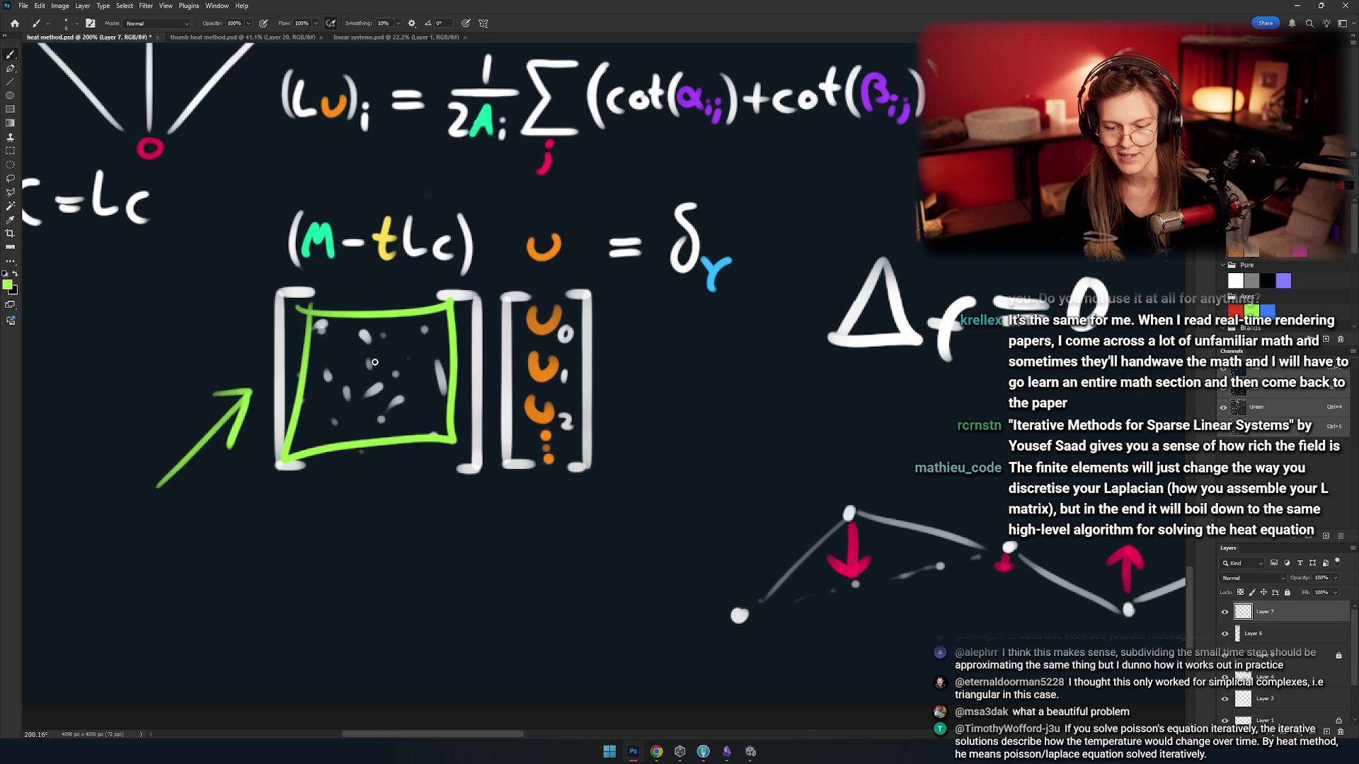
key("ctrl+z")
mouse_move(722, 594)
left_mouse_down()
mouse_move(608, 573)
mouse_move(807, 552)
left_mouse_up()
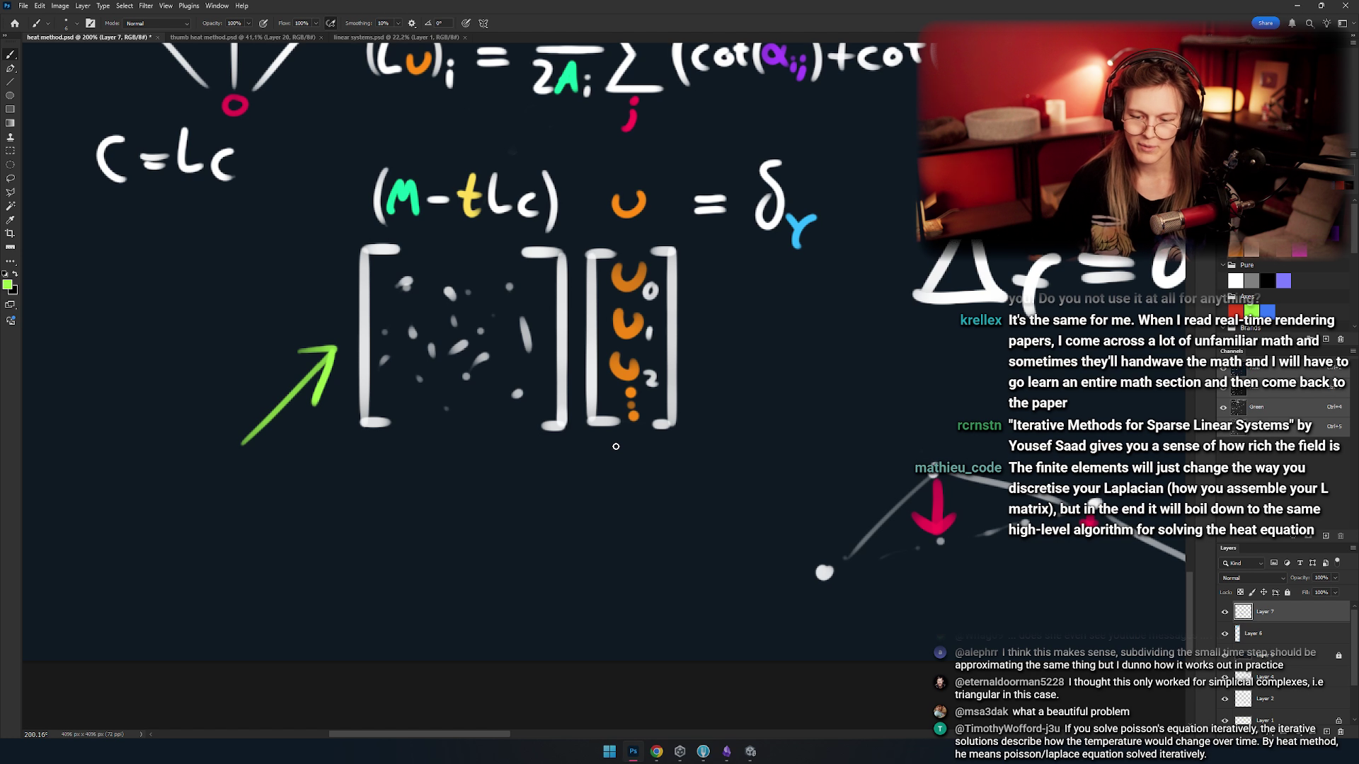
left_click_drag(615, 447, 510, 461)
scroll(418, 334, "down", 5)
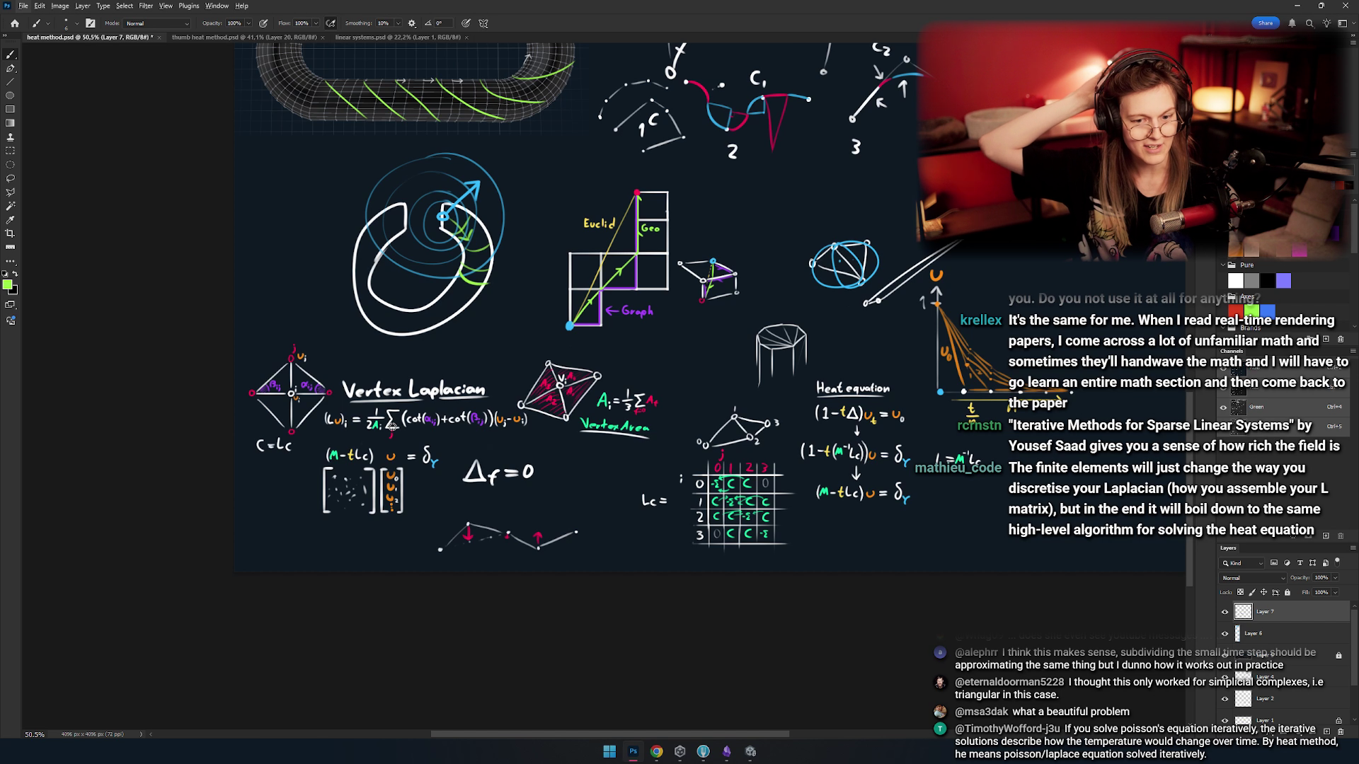
- Try green ellipses around (M − tLc) and the u vector, undoing each
scroll(333, 517, "up", 5)
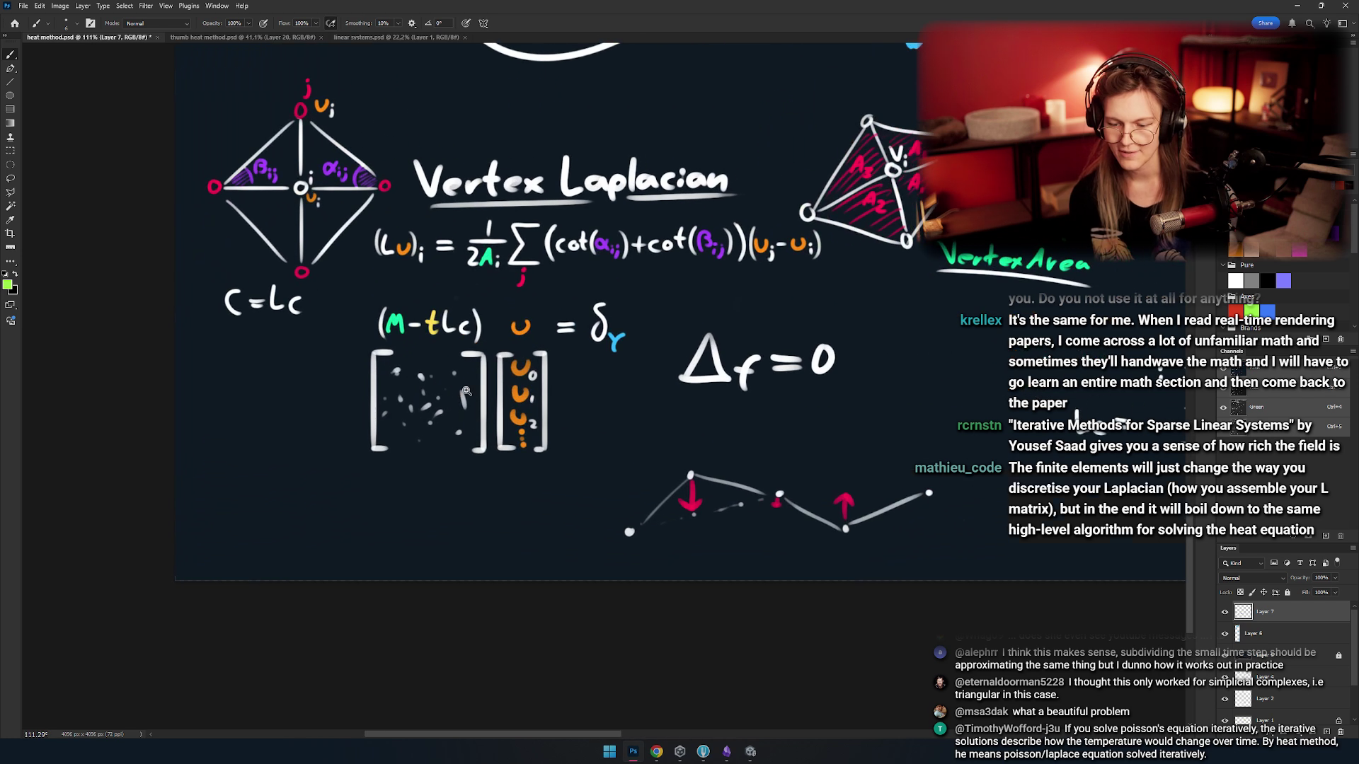
mouse_move(460, 195)
left_mouse_down()
mouse_move(323, 257)
mouse_move(379, 216)
left_mouse_up()
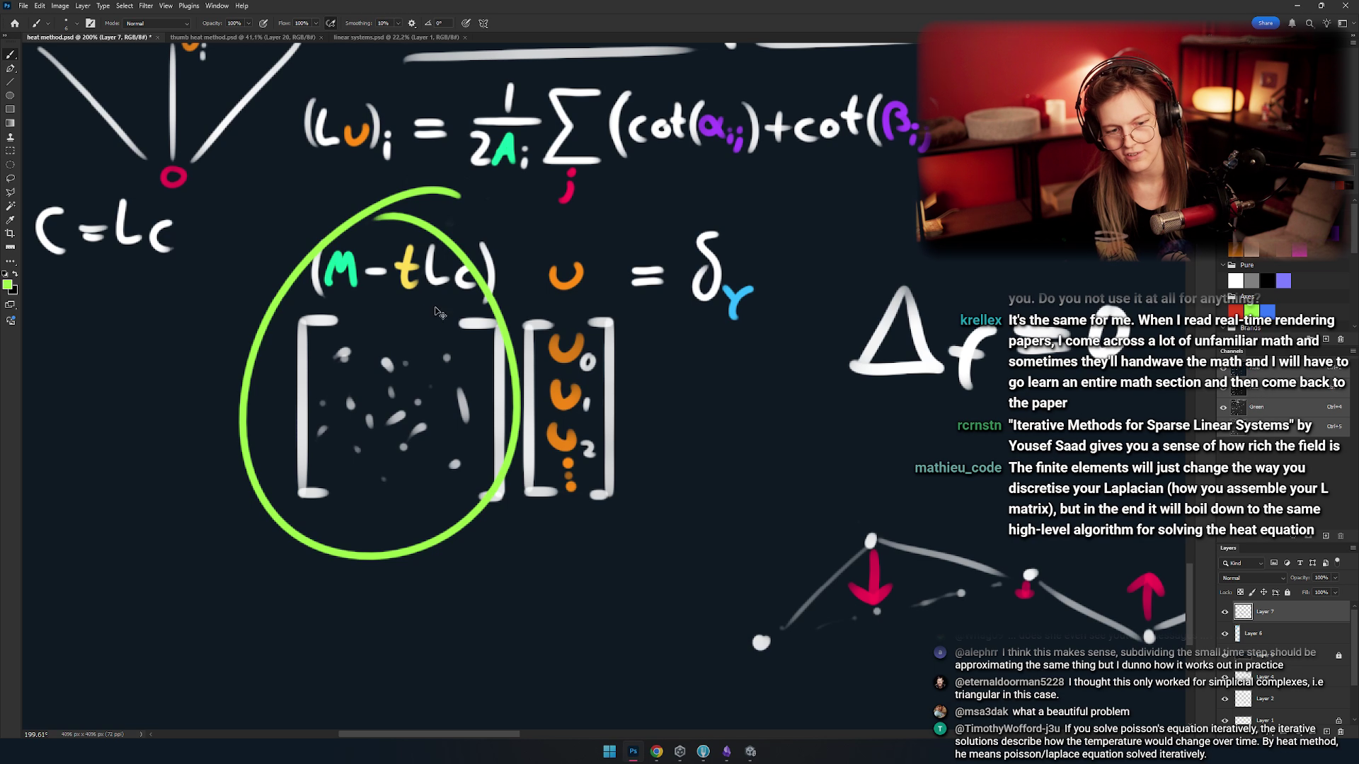
key("ctrl+z")
left_click_drag(414, 373, 297, 366)
mouse_move(467, 212)
left_mouse_down()
mouse_move(403, 397)
mouse_move(488, 424)
mouse_move(491, 265)
left_mouse_up()
key("ctrl+z")
key("ctrl+z")
- Try and undo green circles around the matrix and around Δf = 0
scroll(418, 283, "down", 5)
scroll(403, 509, "up", 5)
scroll(403, 509, "down", 5)
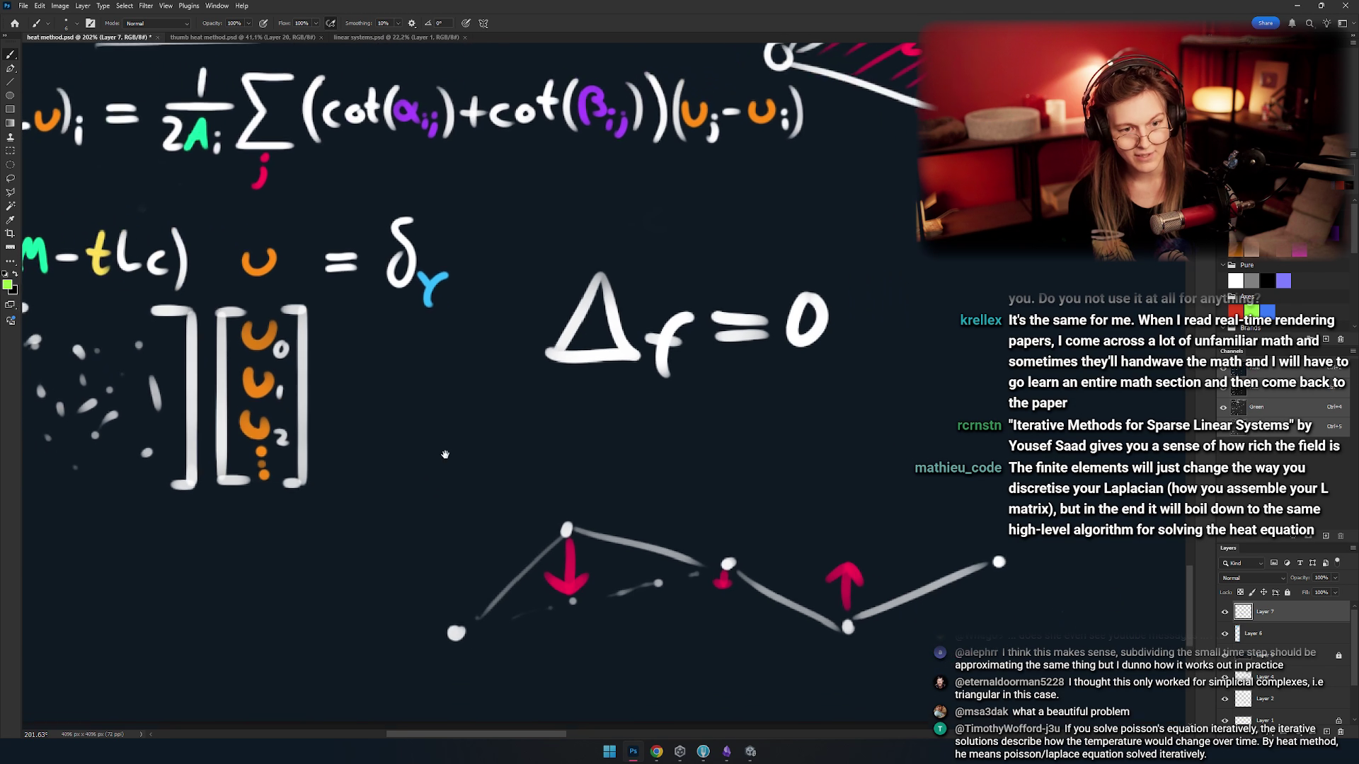
left_click_drag(395, 301, 428, 368)
key("ctrl+z")
scroll(486, 363, "up", 2)
scroll(486, 363, "down", 4)
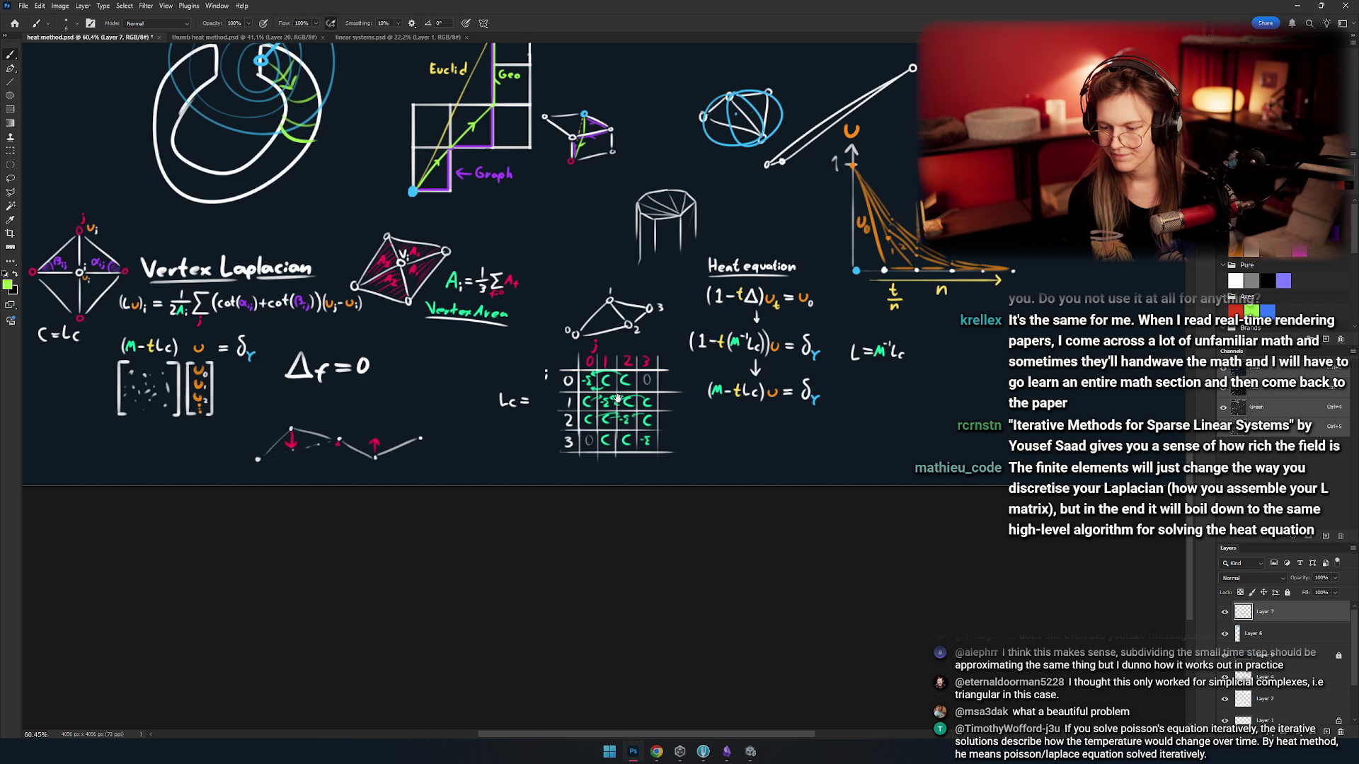
scroll(240, 396, "up", 6)
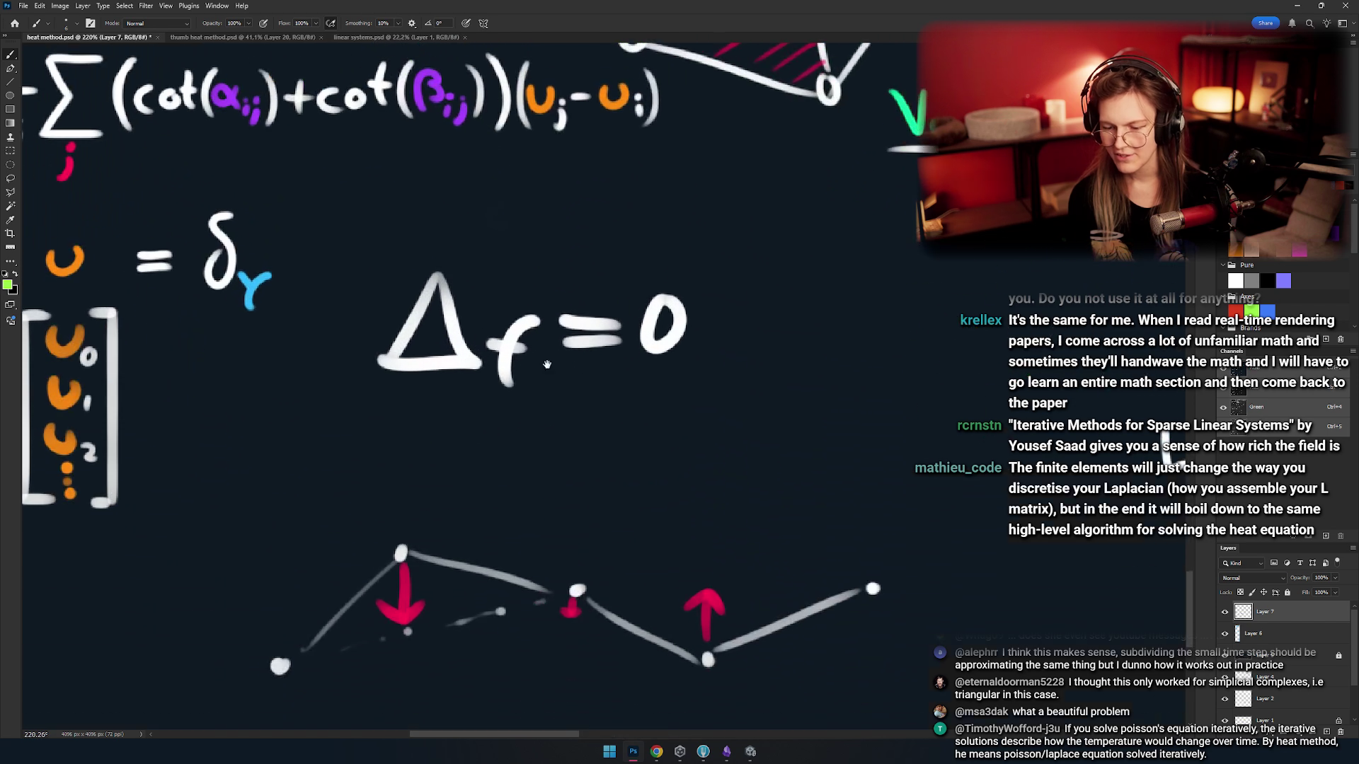
mouse_move(457, 274)
left_mouse_down()
mouse_move(577, 272)
mouse_move(481, 276)
left_mouse_up()
mouse_move(440, 203)
left_mouse_down()
mouse_move(779, 280)
mouse_move(526, 202)
mouse_move(777, 368)
mouse_move(470, 206)
mouse_move(619, 235)
mouse_move(468, 294)
mouse_move(556, 314)
left_mouse_up()
key("ctrl+z")
key("ctrl+z")
- Erase the 0, copy δγ onto its own layer, and move it after Δf =
key("e")
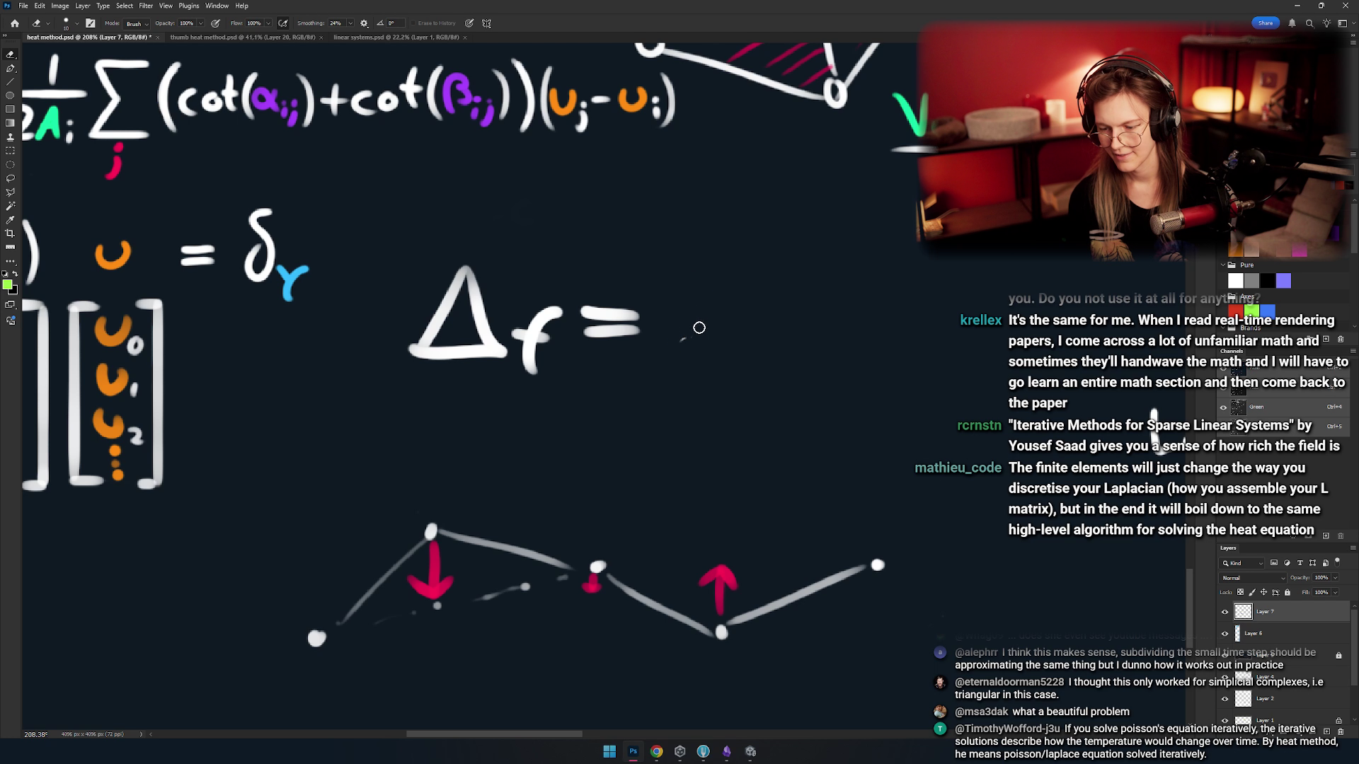
key("m")
left_click_drag(228, 333, 318, 157)
key("ctrl+j")
key("v")
left_click_drag(311, 342, 733, 409)
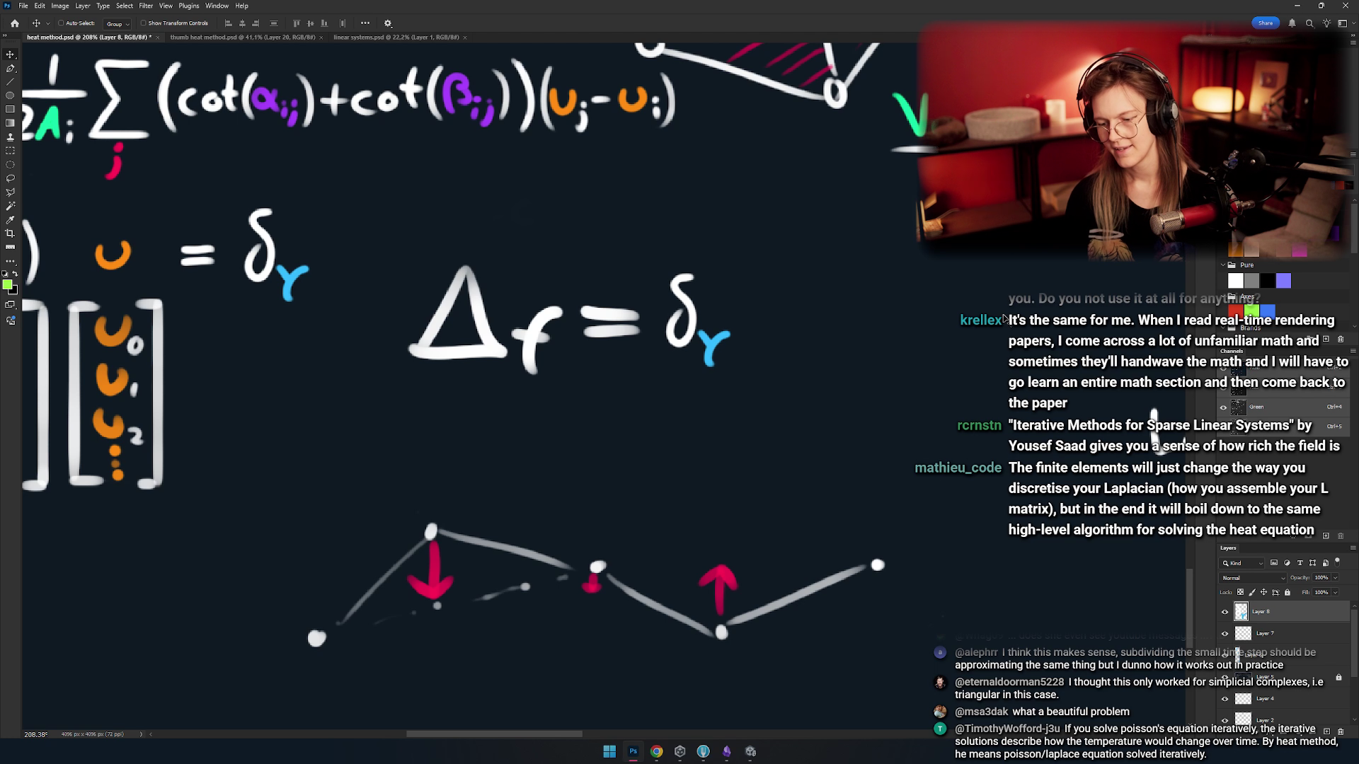
- Pan to the Vertex Laplacian title, zoom, and return to the Brush
scroll(509, 336, "down", 2)
left_click_drag(374, 254, 508, 337)
scroll(509, 336, "down", 1)
key("b")
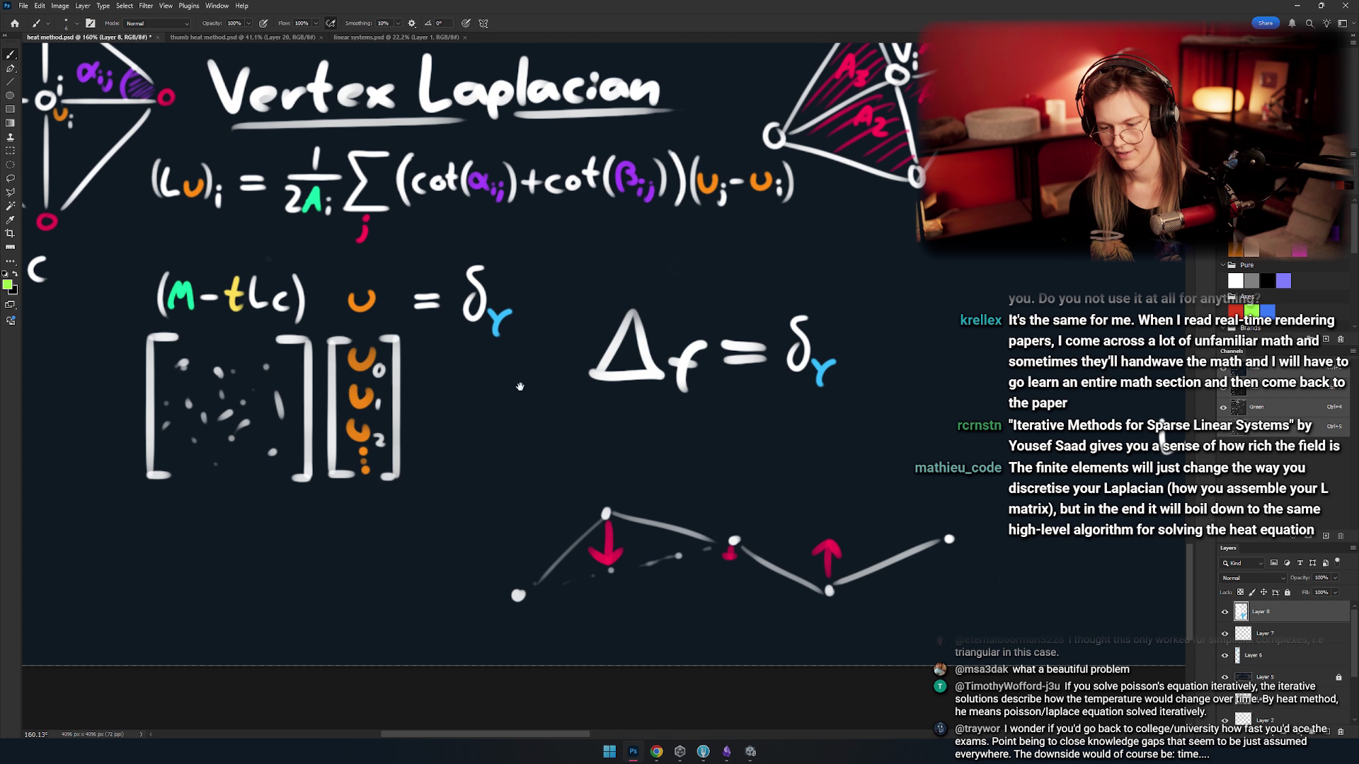
scroll(508, 336, "down", 2)
scroll(551, 383, "left", 2)
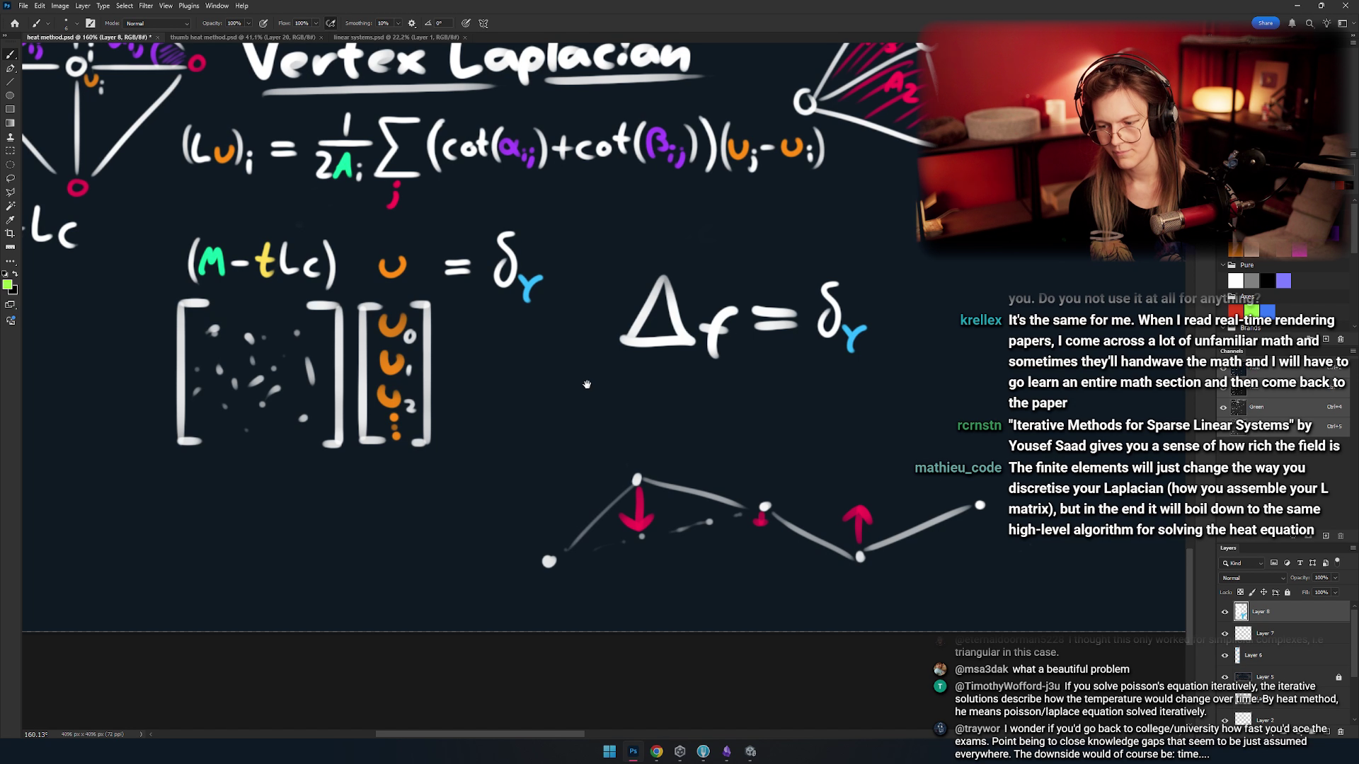
mouse_move(503, 214)
left_mouse_down()
mouse_move(568, 232)
mouse_move(194, 403)
mouse_move(566, 226)
left_mouse_up()
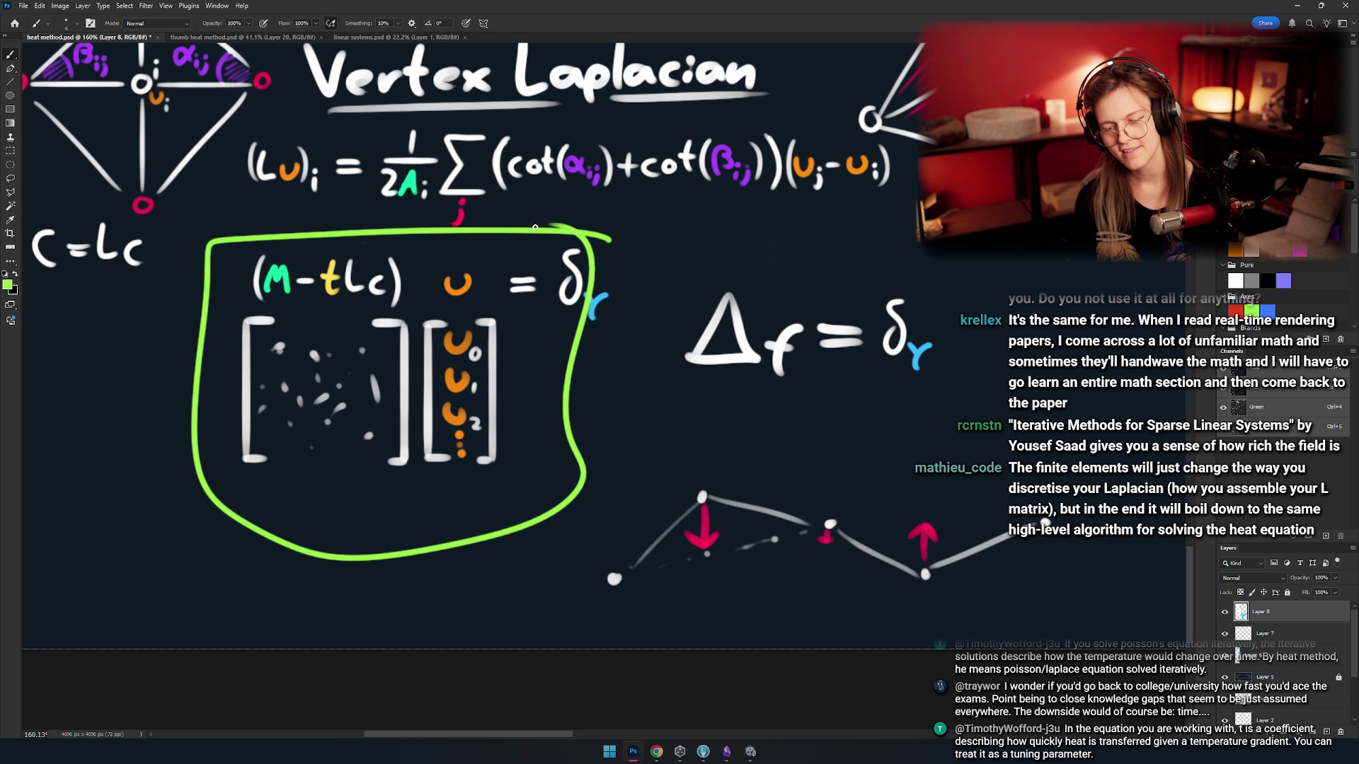
key("ctrl+z")
mouse_move(292, 248)
left_mouse_down()
mouse_move(384, 306)
mouse_move(323, 293)
left_mouse_up()
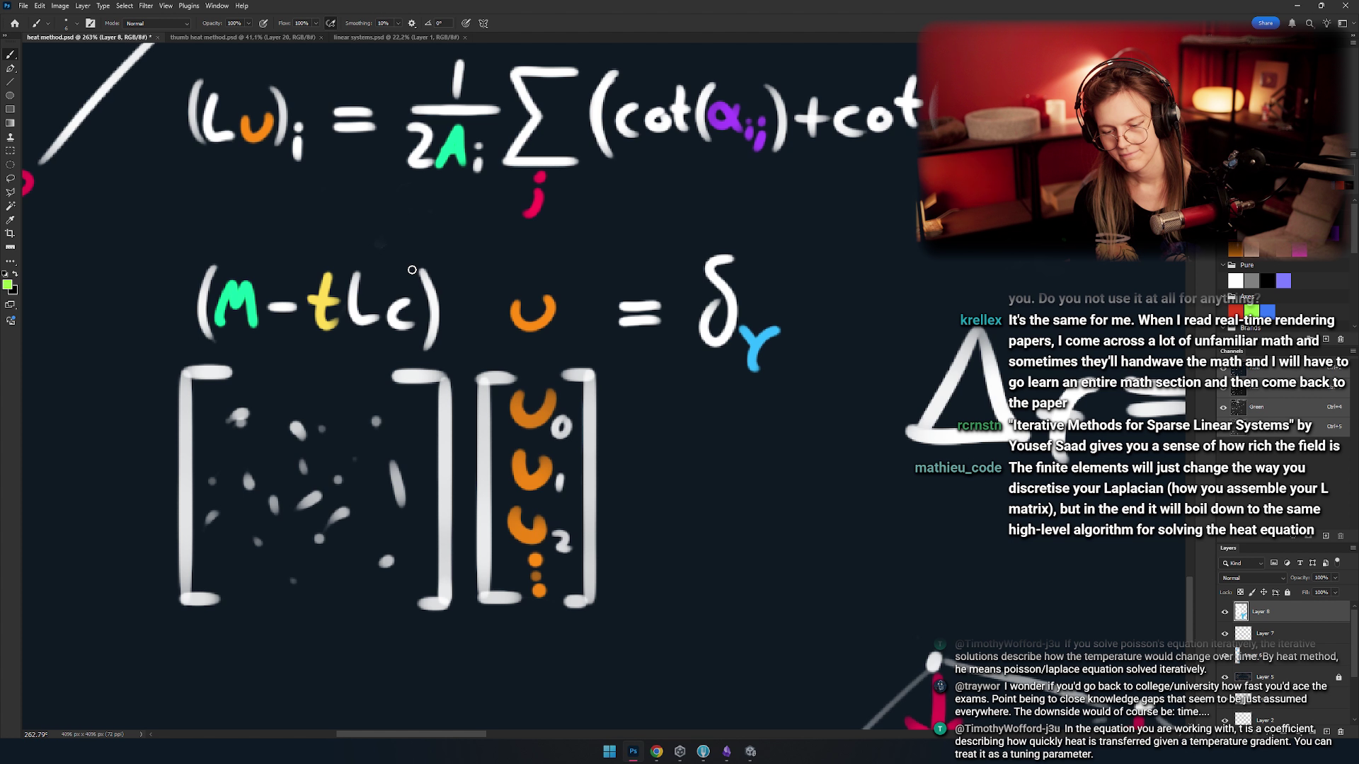
left_click_drag(433, 262, 573, 251)
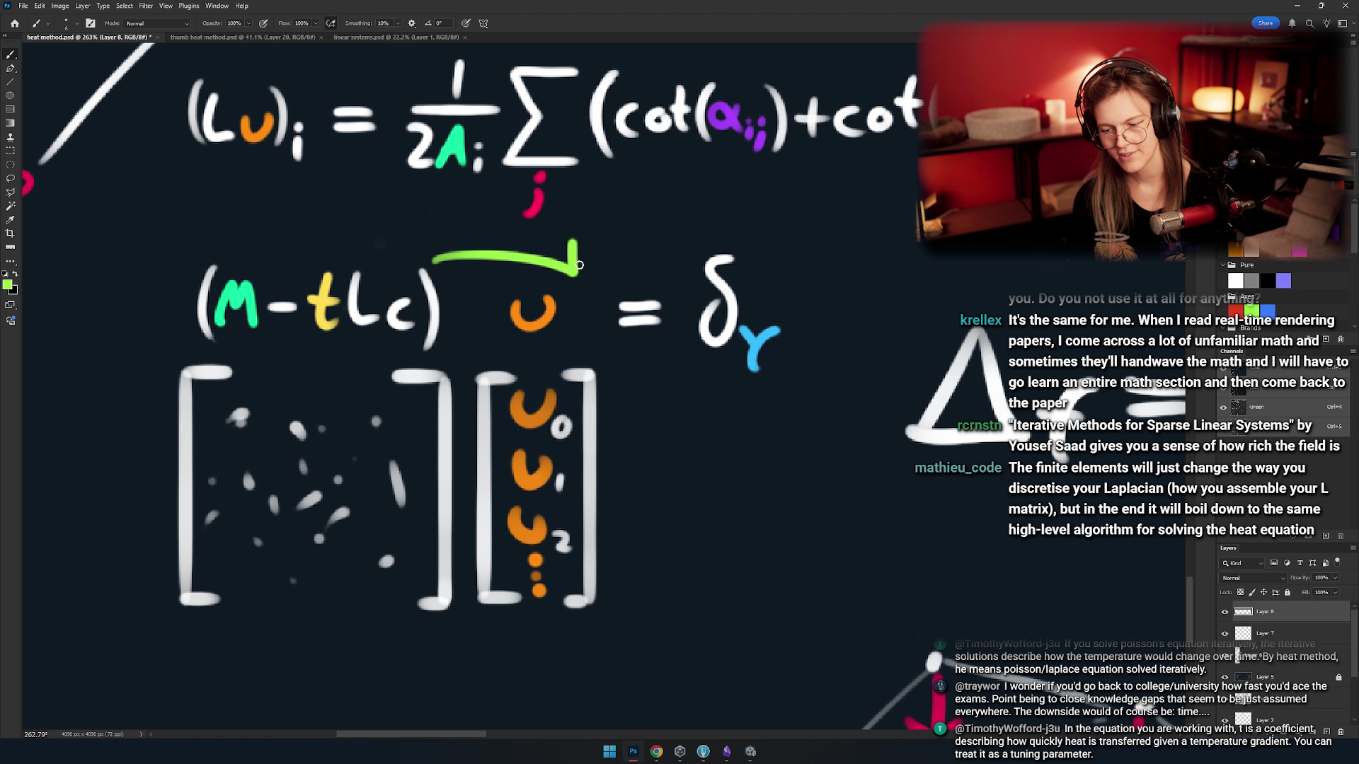
key("ctrl+z")
left_click_drag(431, 276, 568, 251)
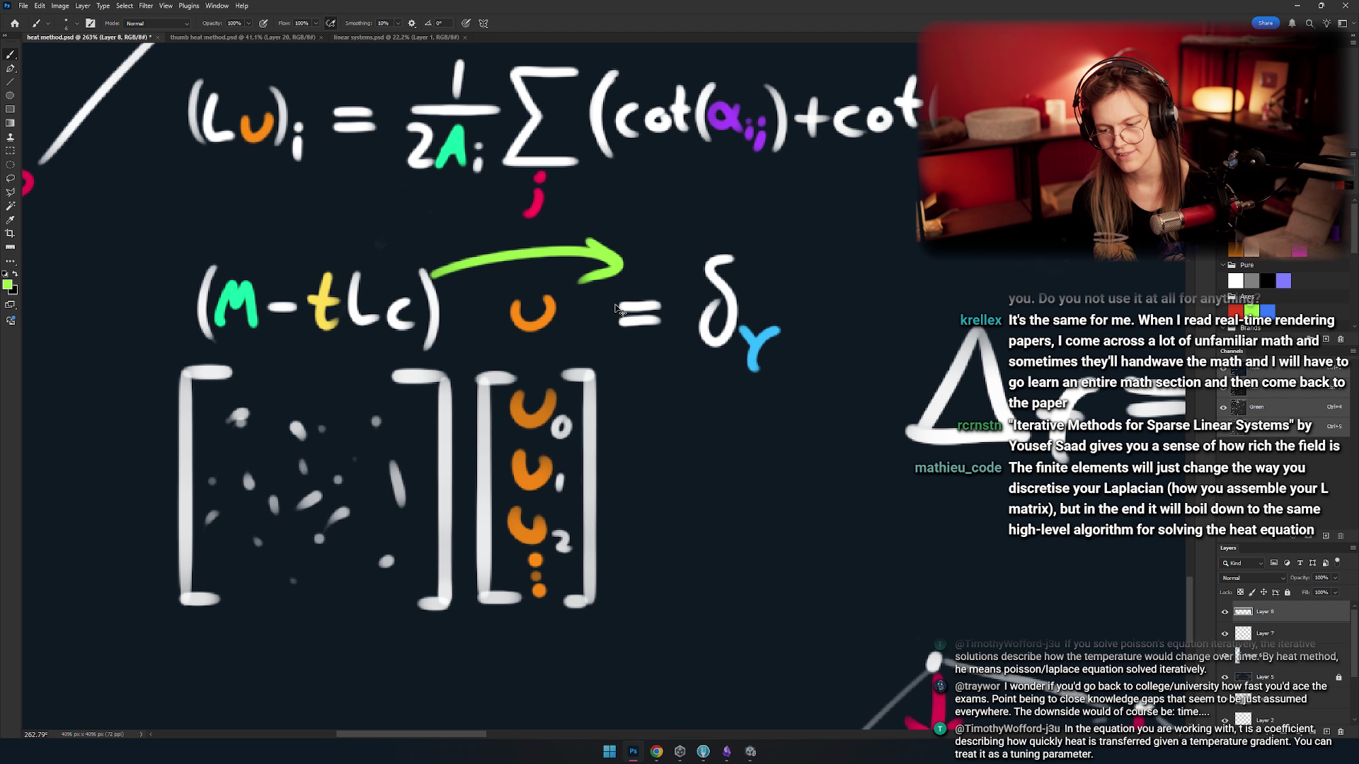
key("ctrl+z")
scroll(617, 309, "down", 2)
left_click_drag(813, 318, 538, 298)
left_click_drag(734, 287, 729, 315)
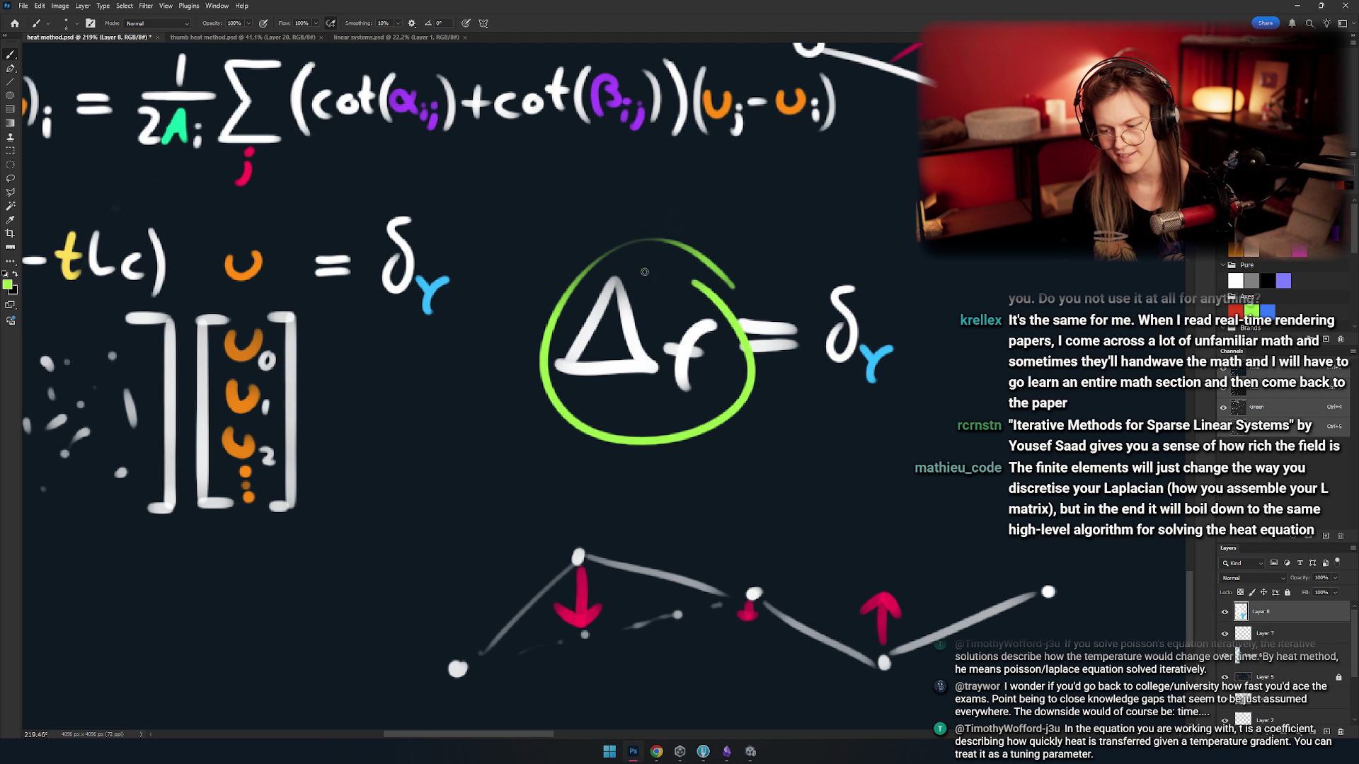
key("ctrl+z")
scroll(680, 272, "down", 2)
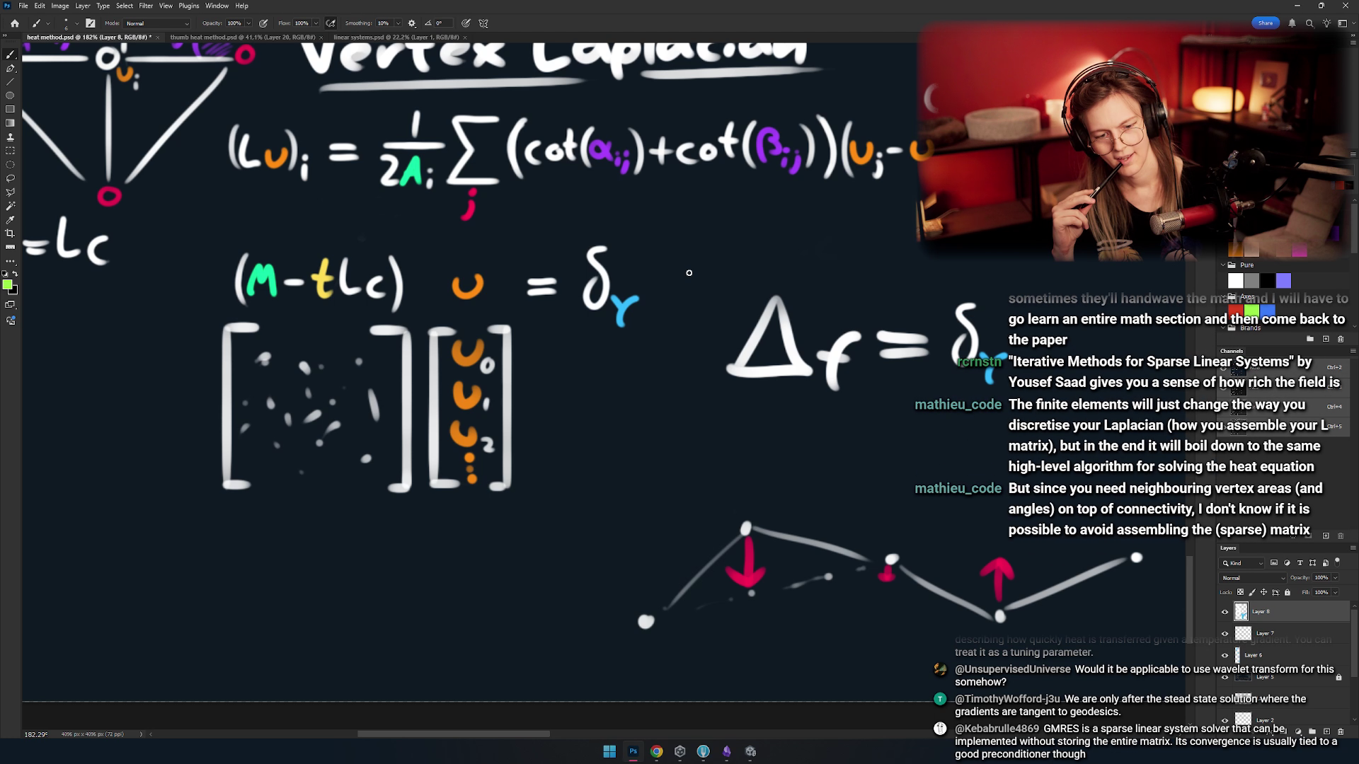
key("m")
- Paste a duplicate of (M-tLc) u = δγ below the matrix and erase beside it
left_click_drag(689, 272, 728, 290)
mouse_move(676, 336)
left_mouse_down()
mouse_move(240, 255)
mouse_move(676, 334)
left_mouse_up()
left_click_drag(615, 291, 716, 373)
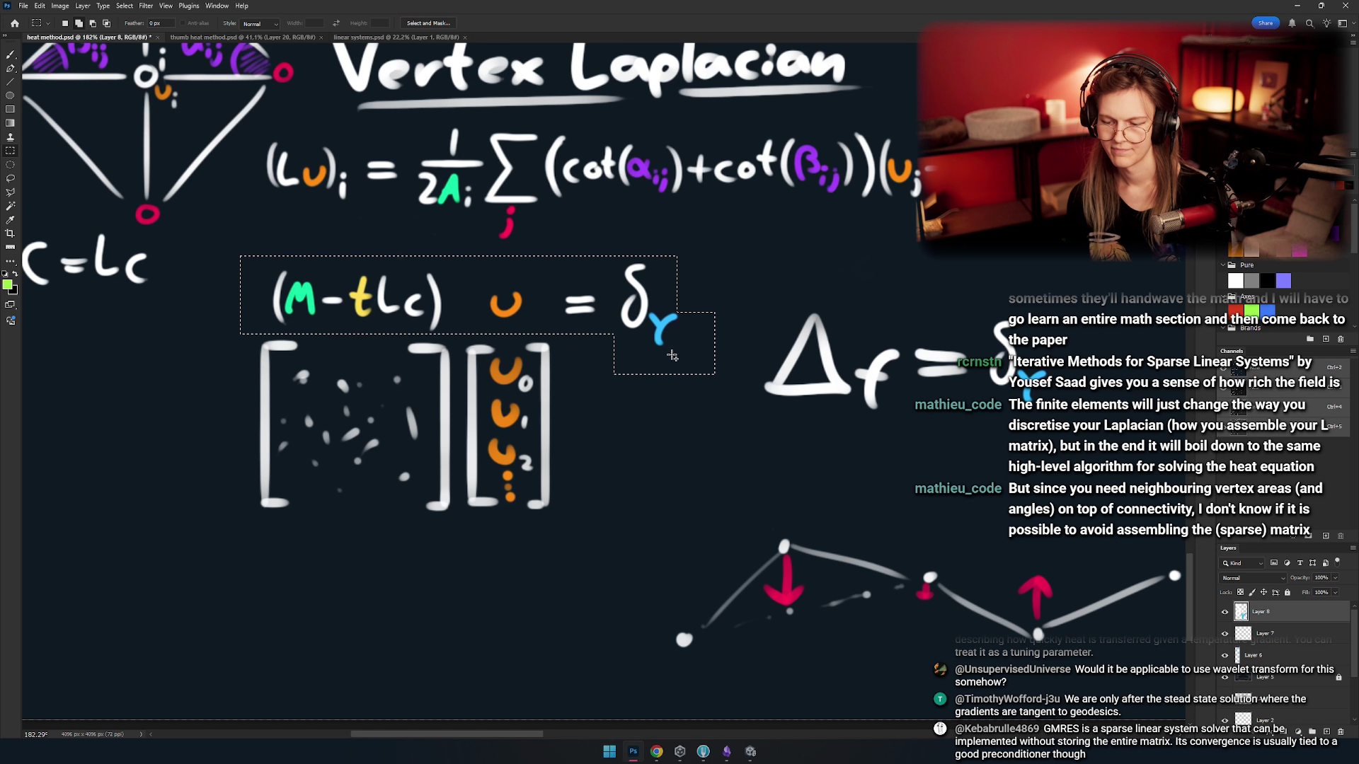
scroll(630, 297, "down", 1)
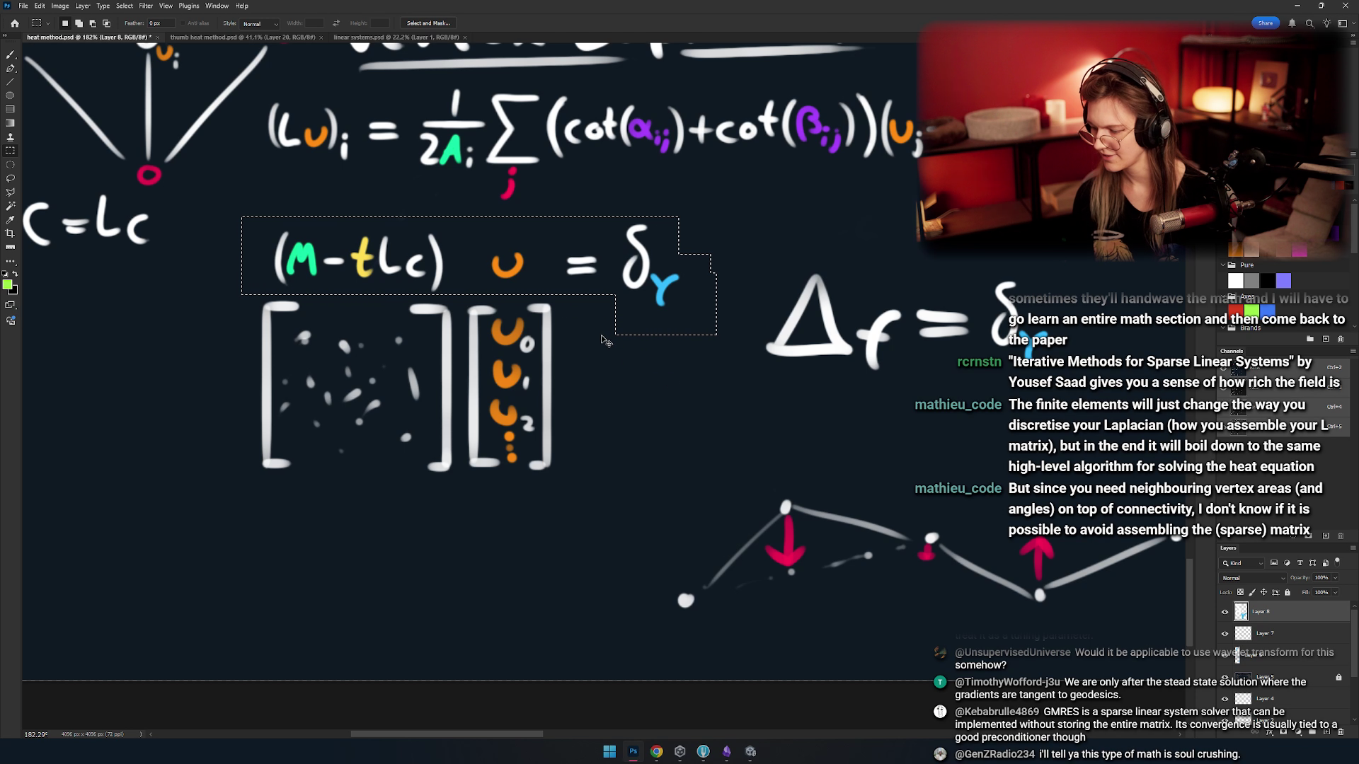
key("ctrl+v")
mouse_move(631, 369)
left_mouse_down()
mouse_move(561, 549)
mouse_move(640, 358)
left_mouse_up()
key("e")
mouse_move(493, 419)
left_mouse_down()
mouse_move(623, 372)
mouse_move(535, 367)
mouse_move(495, 371)
mouse_move(601, 412)
left_mouse_up()
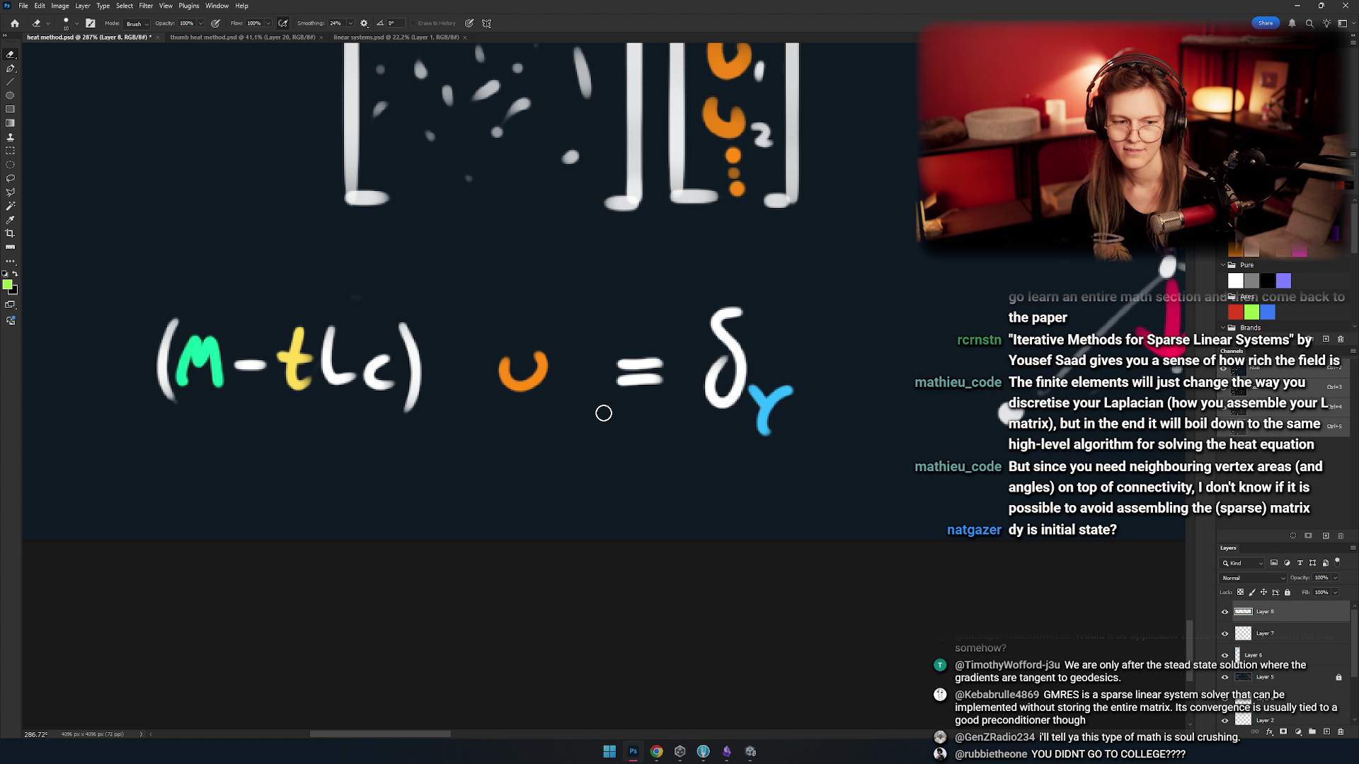
- Marquee-select δγ in the copied equation, redraw the selection, then clear it
key("m")
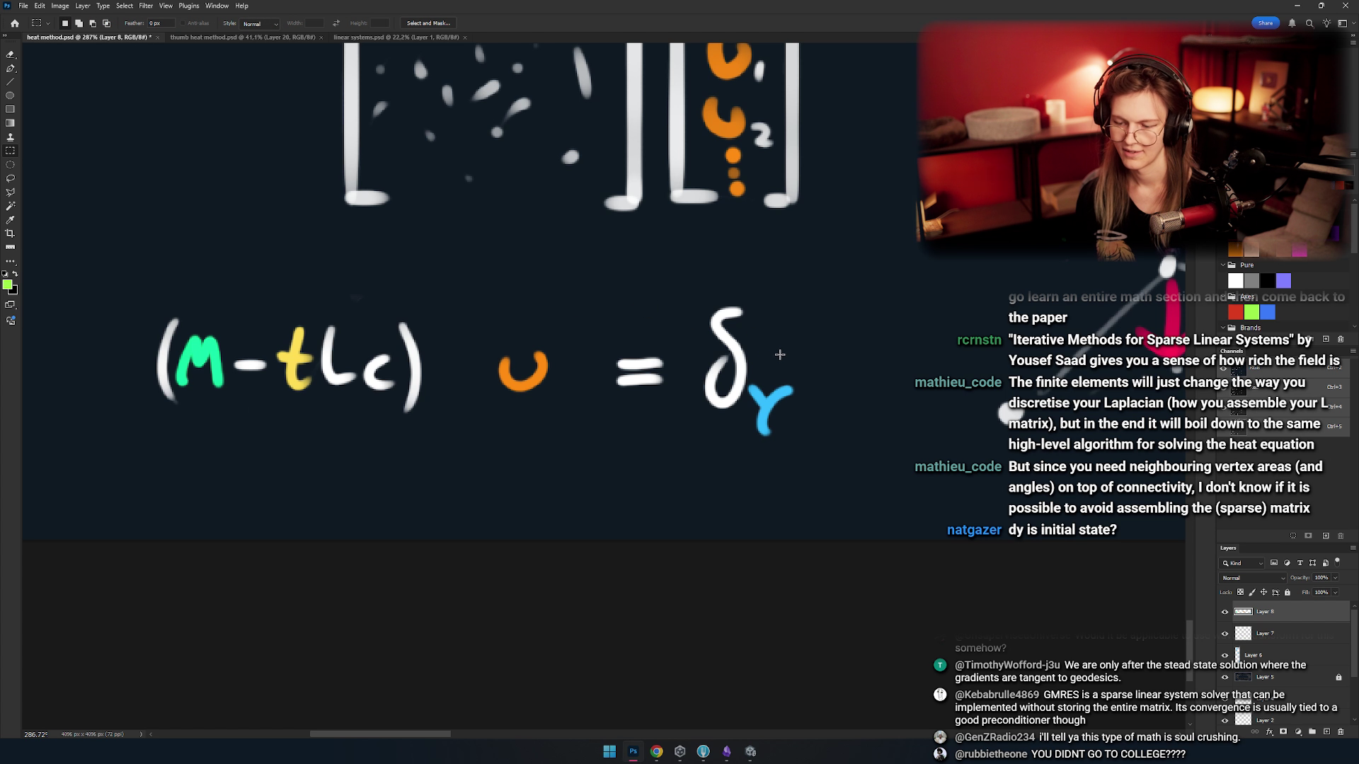
mouse_move(743, 361)
left_mouse_down()
mouse_move(680, 358)
mouse_move(658, 339)
mouse_move(677, 300)
left_mouse_up()
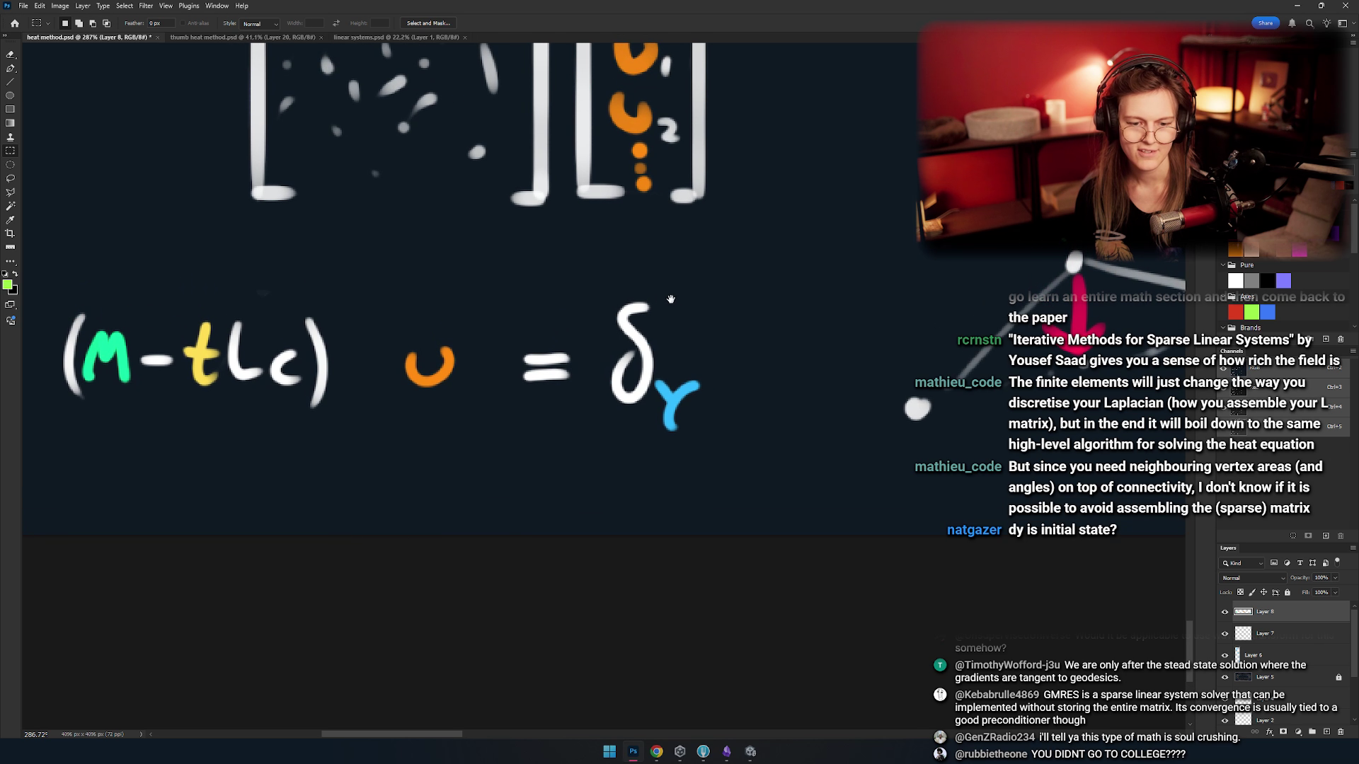
left_click_drag(592, 287, 649, 424)
left_click_drag(724, 455, 724, 447)
left_click_drag(667, 386, 682, 401)
left_click_drag(602, 290, 724, 460)
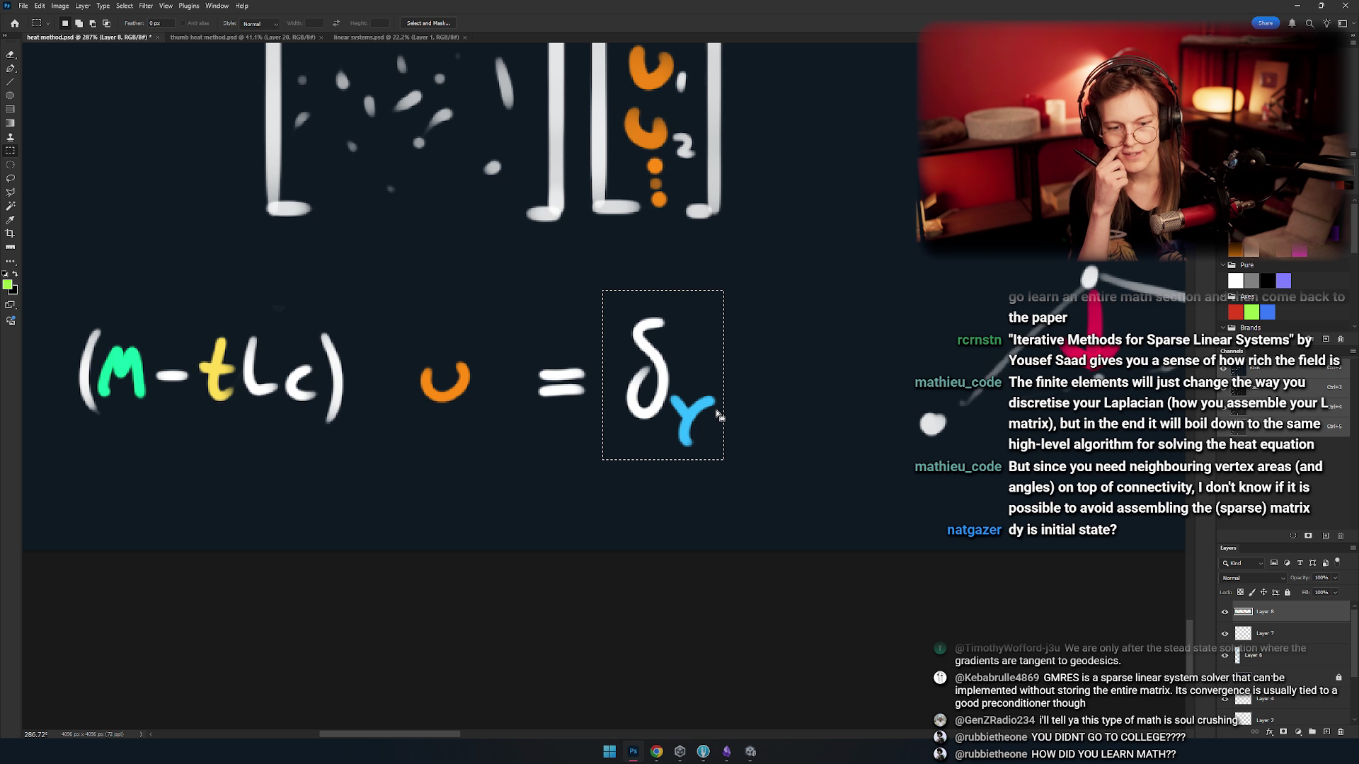
left_click_drag(686, 353, 778, 313)
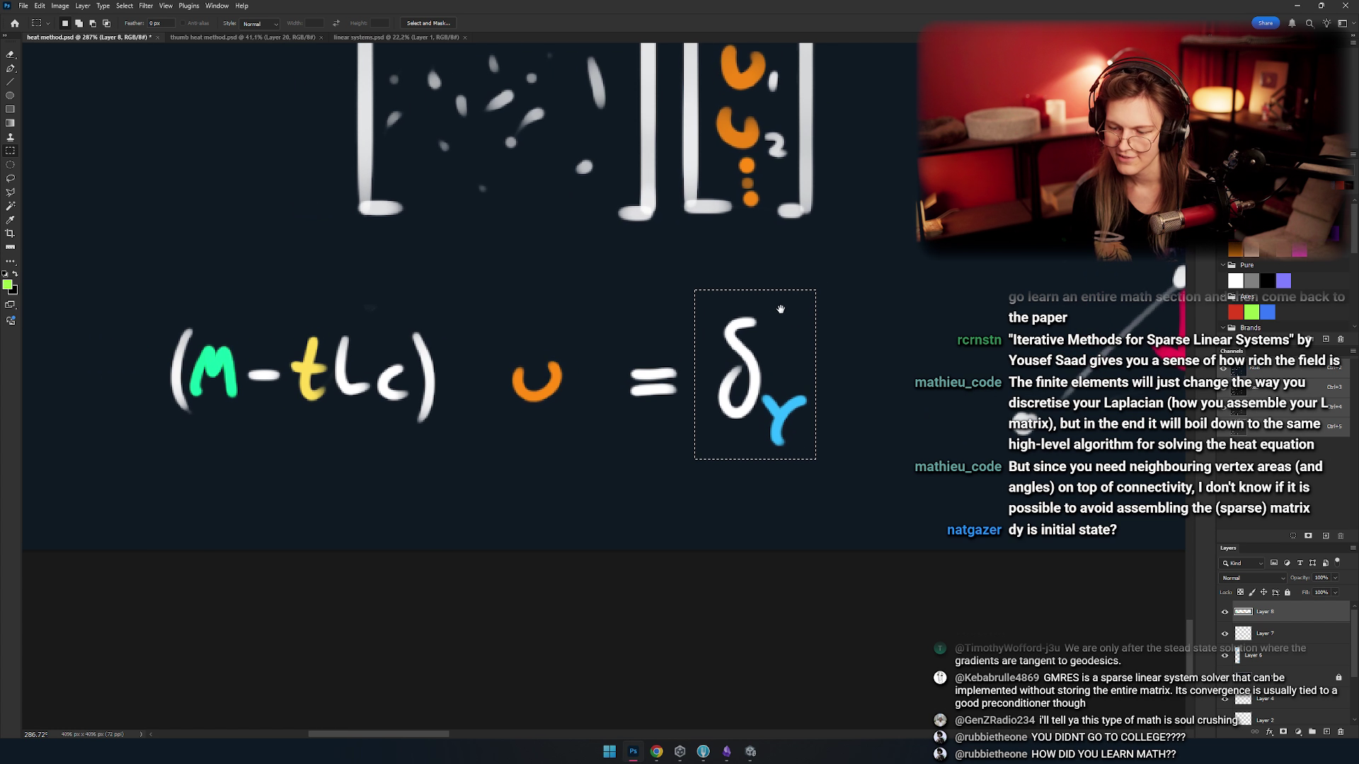
left_click_drag(842, 273, 698, 470)
left_click(680, 393)
mouse_move(679, 393)
left_mouse_down()
mouse_move(739, 379)
mouse_move(736, 431)
mouse_move(776, 424)
mouse_move(719, 420)
left_mouse_up()
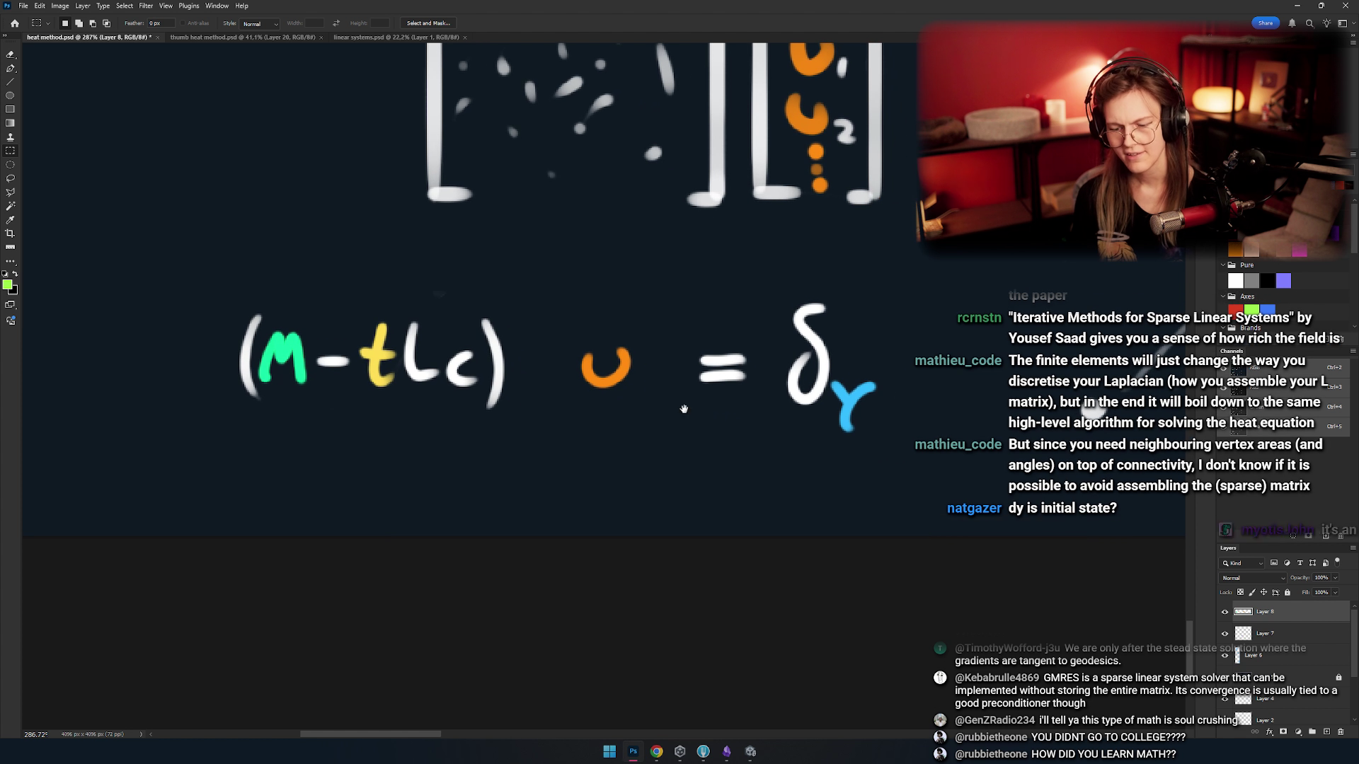
left_click_drag(569, 377, 546, 357)
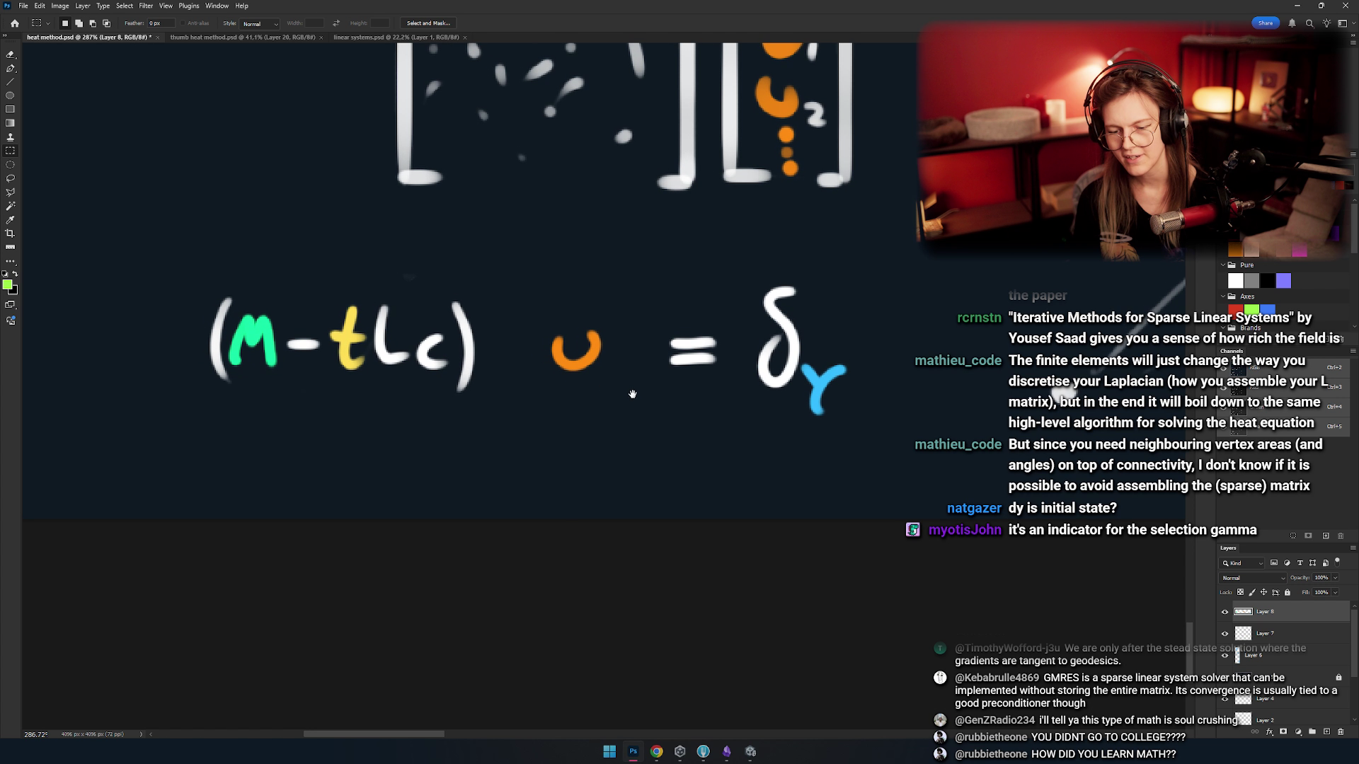
left_click_drag(631, 393, 671, 413)
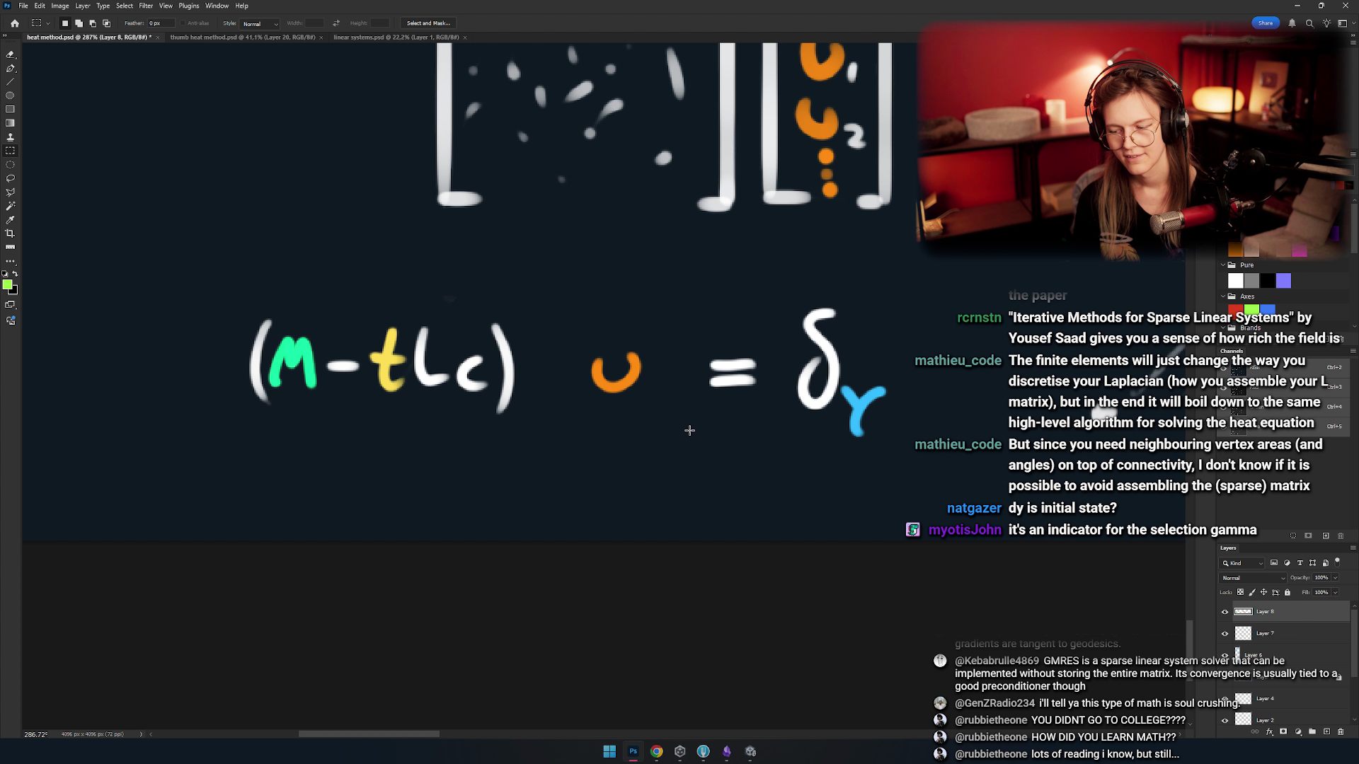
- Select the (M-tLc) part, then δγ, of the copied equation before switching to the Eraser
left_click_drag(78, 440, 130, 446)
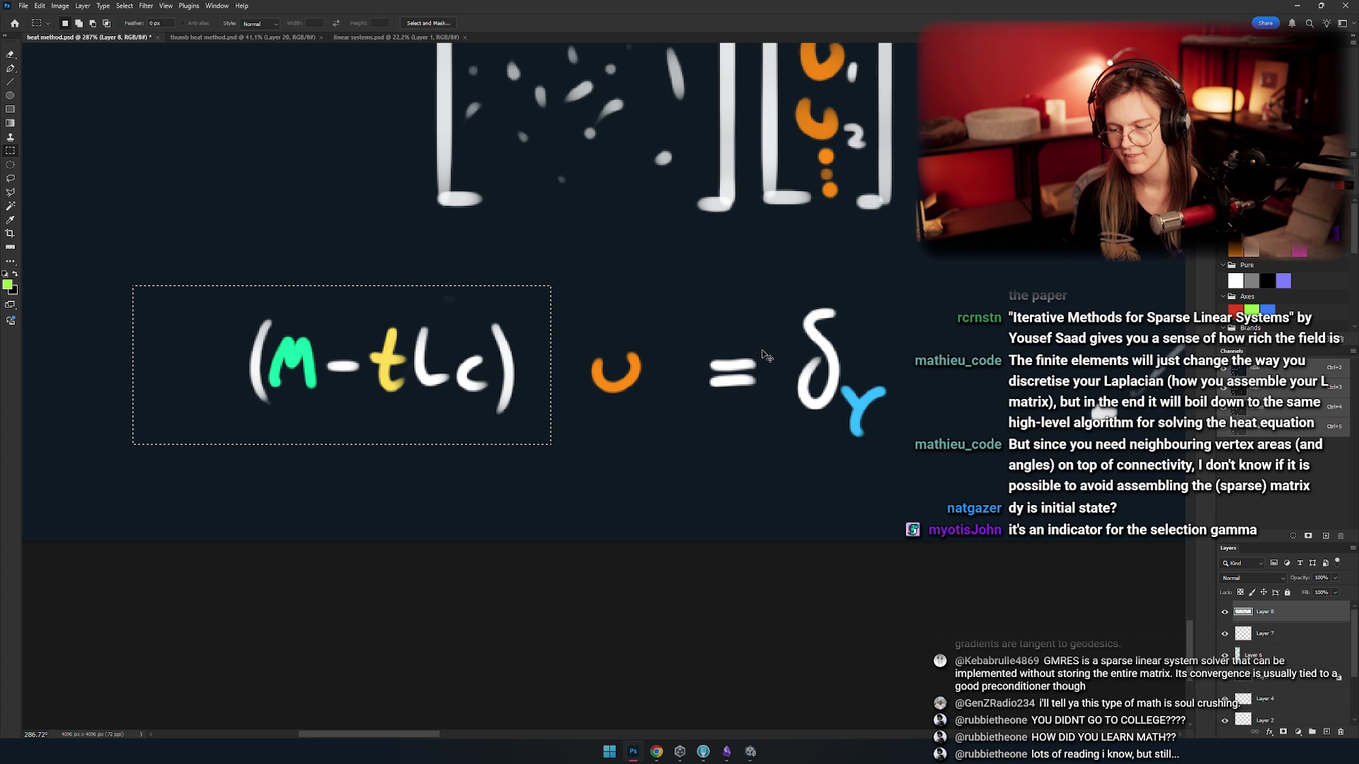
left_click_drag(747, 276, 939, 490)
left_click_drag(564, 418, 659, 426)
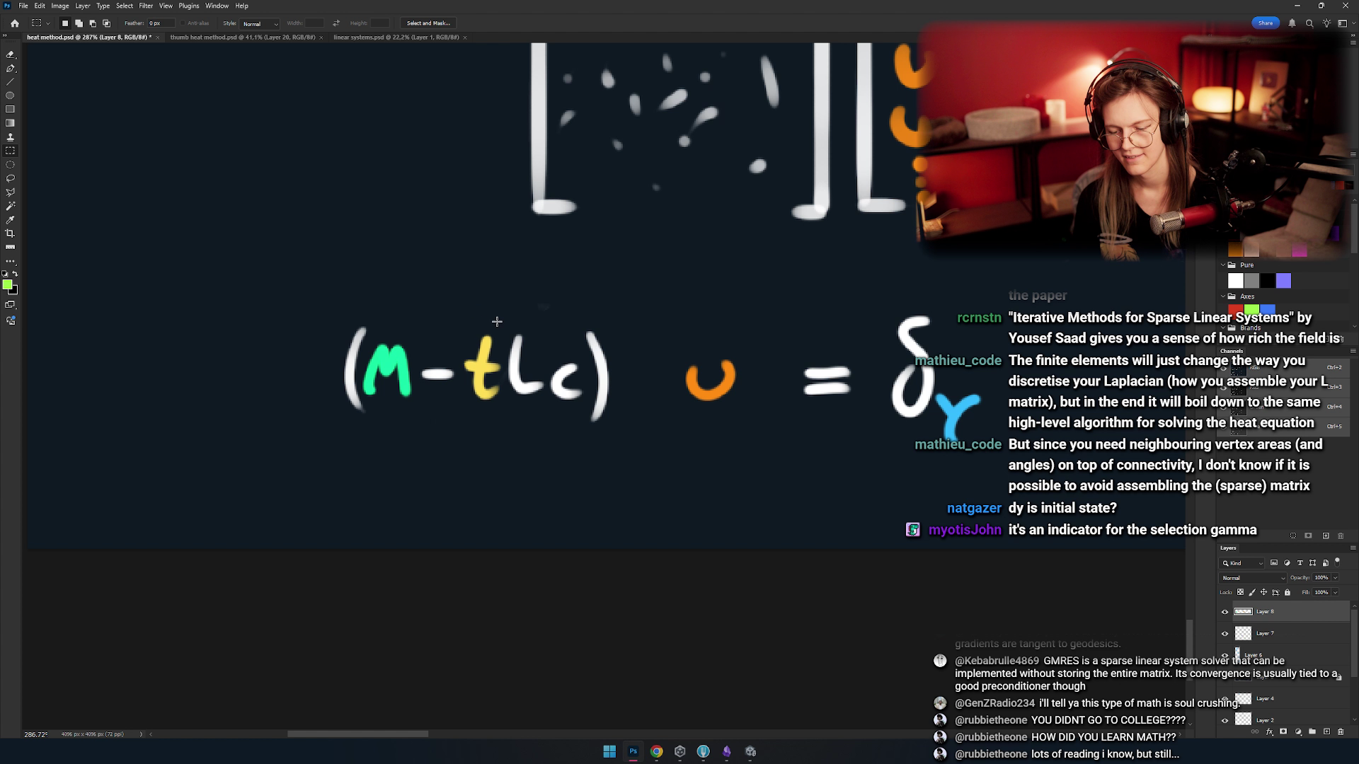
scroll(511, 329, "down", 2)
left_click_drag(546, 401, 479, 378)
mouse_move(593, 420)
left_mouse_down()
mouse_move(537, 449)
mouse_move(549, 439)
mouse_move(555, 453)
left_mouse_up()
key("e")
scroll(417, 285, "down", 6)
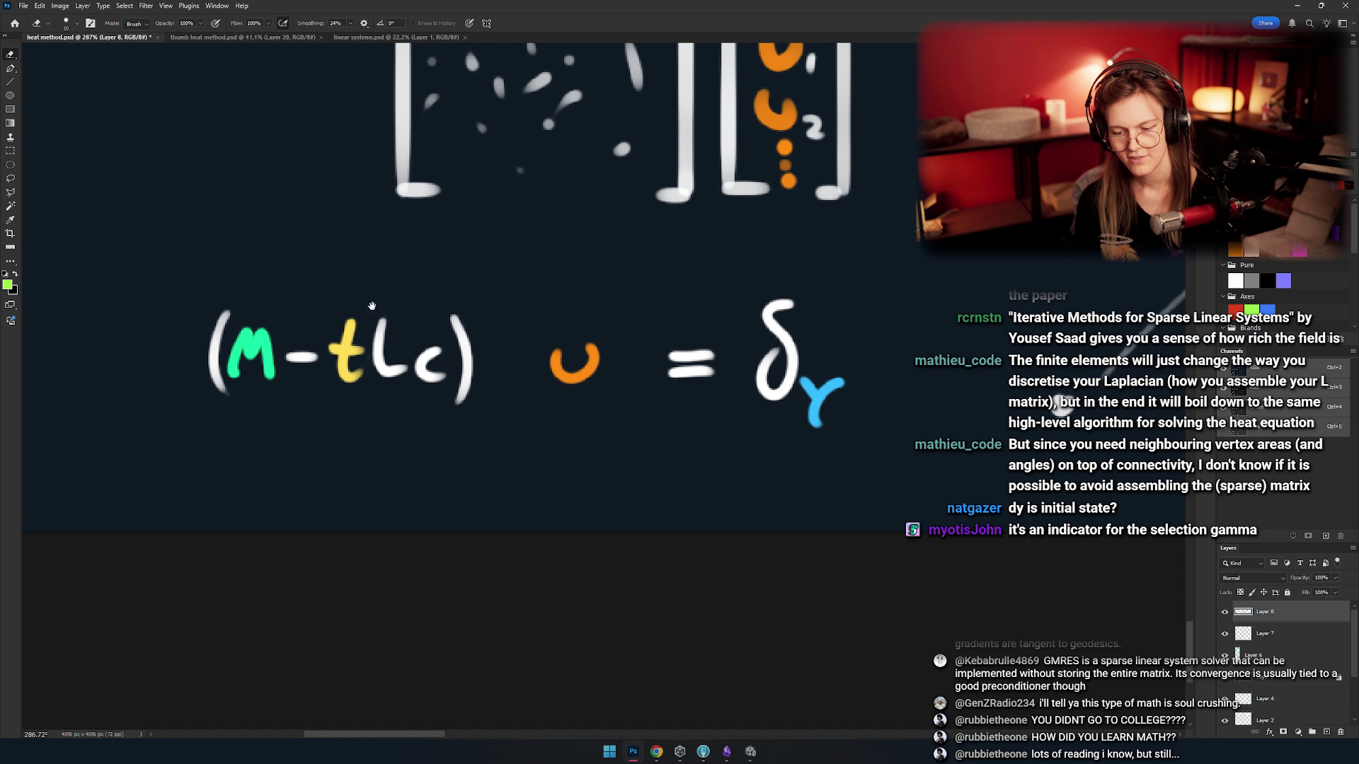
scroll(380, 371, "down", 5)
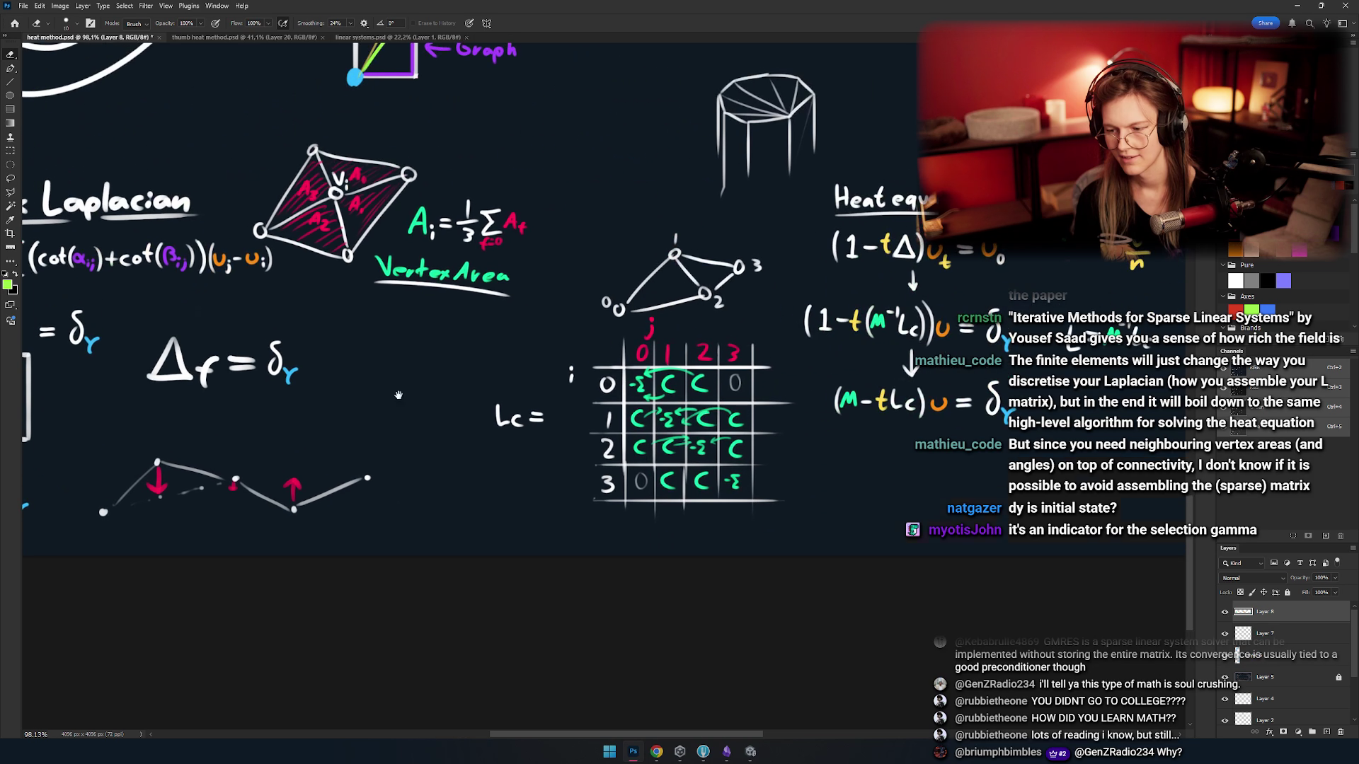
- Copy L=M⁻¹Lc from its layer, paste it and place it beside the copied equation
scroll(504, 322, "up", 5)
key("m")
left_click_drag(718, 254, 494, 354)
key("ctrl+c")
key("Return")
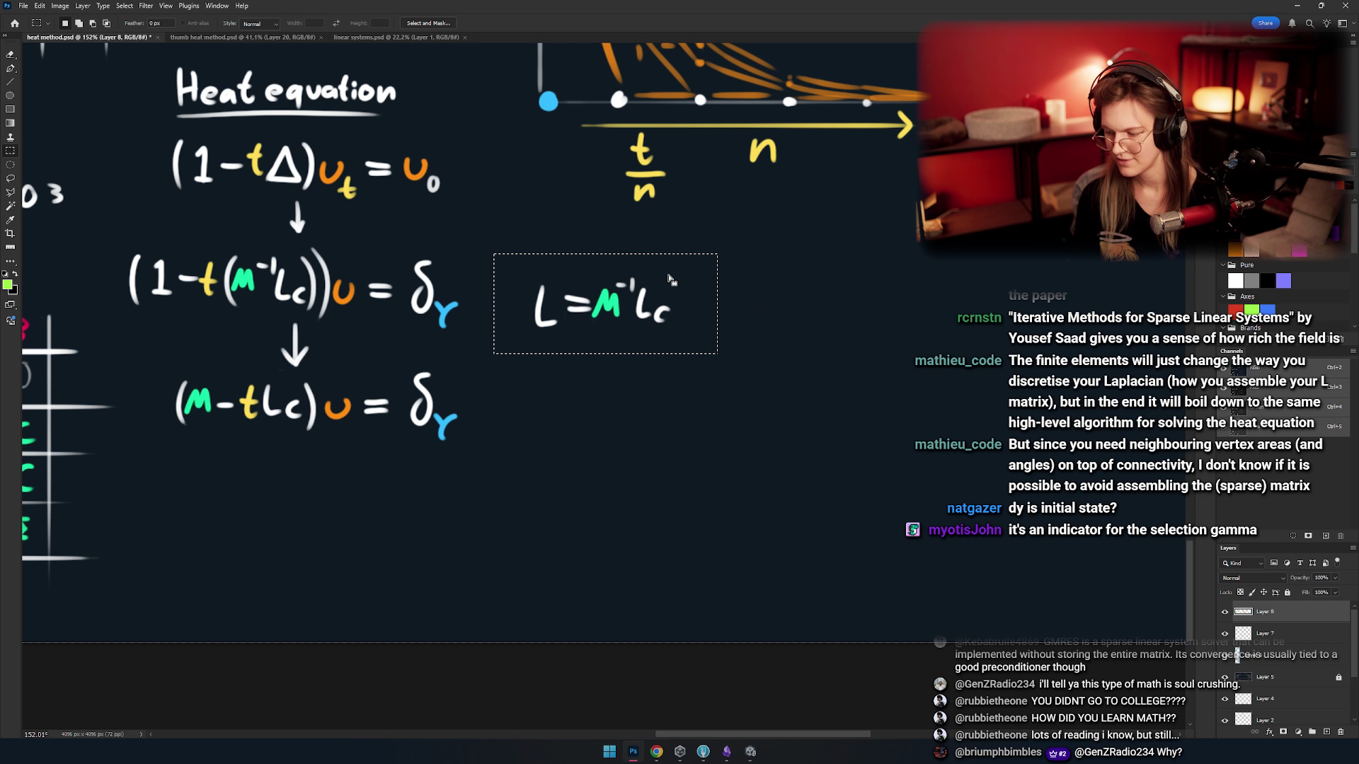
key("alt+bracketleft")
key("ctrl+c")
key("ctrl+v")
key("v")
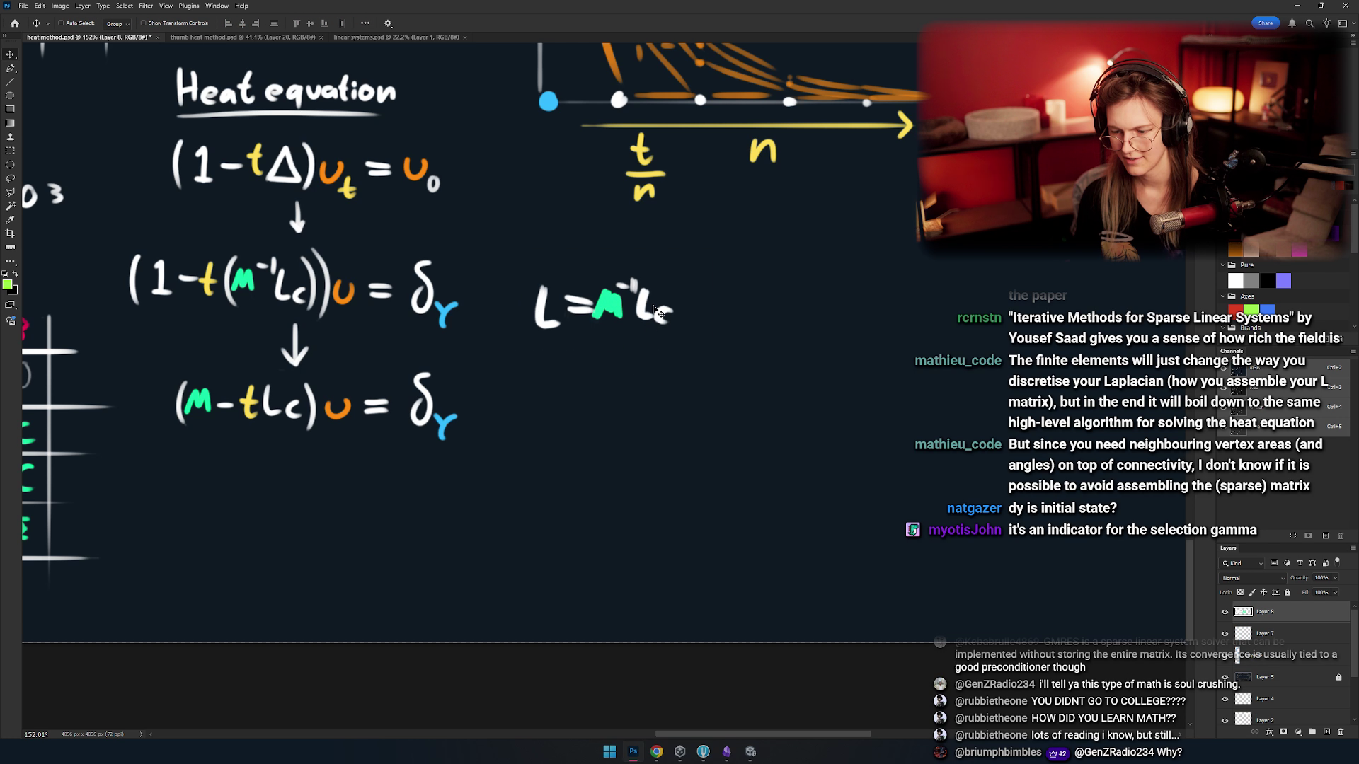
left_click_drag(713, 380, 715, 566)
scroll(715, 566, "down", 5)
mouse_move(1057, 417)
left_mouse_down()
mouse_move(356, 418)
mouse_move(379, 490)
mouse_move(362, 296)
mouse_move(431, 242)
mouse_move(406, 274)
mouse_move(383, 266)
left_mouse_up()
scroll(362, 436, "up", 5)
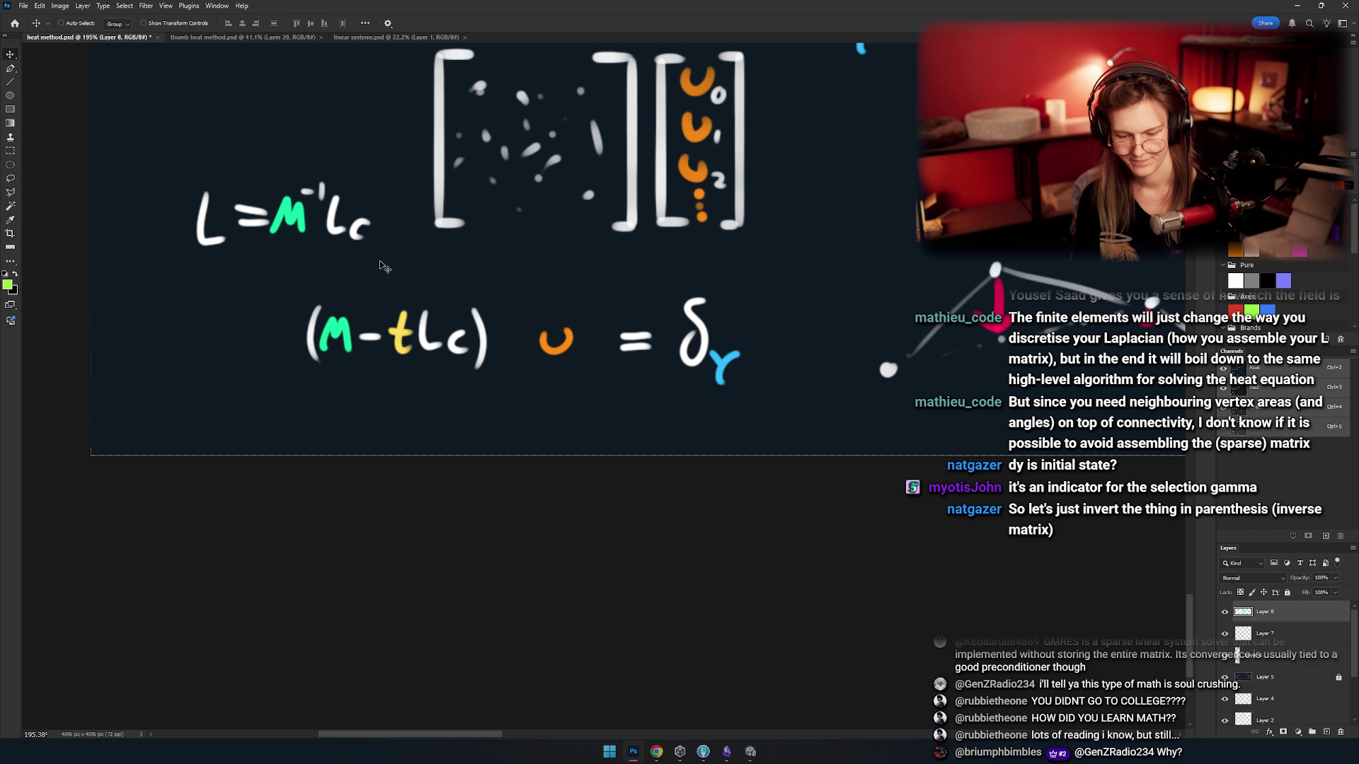
- Marquee both the lower (M-tLc) u = δγ and L=M⁻¹Lc for moving together
key("m")
scroll(408, 329, "up", 3)
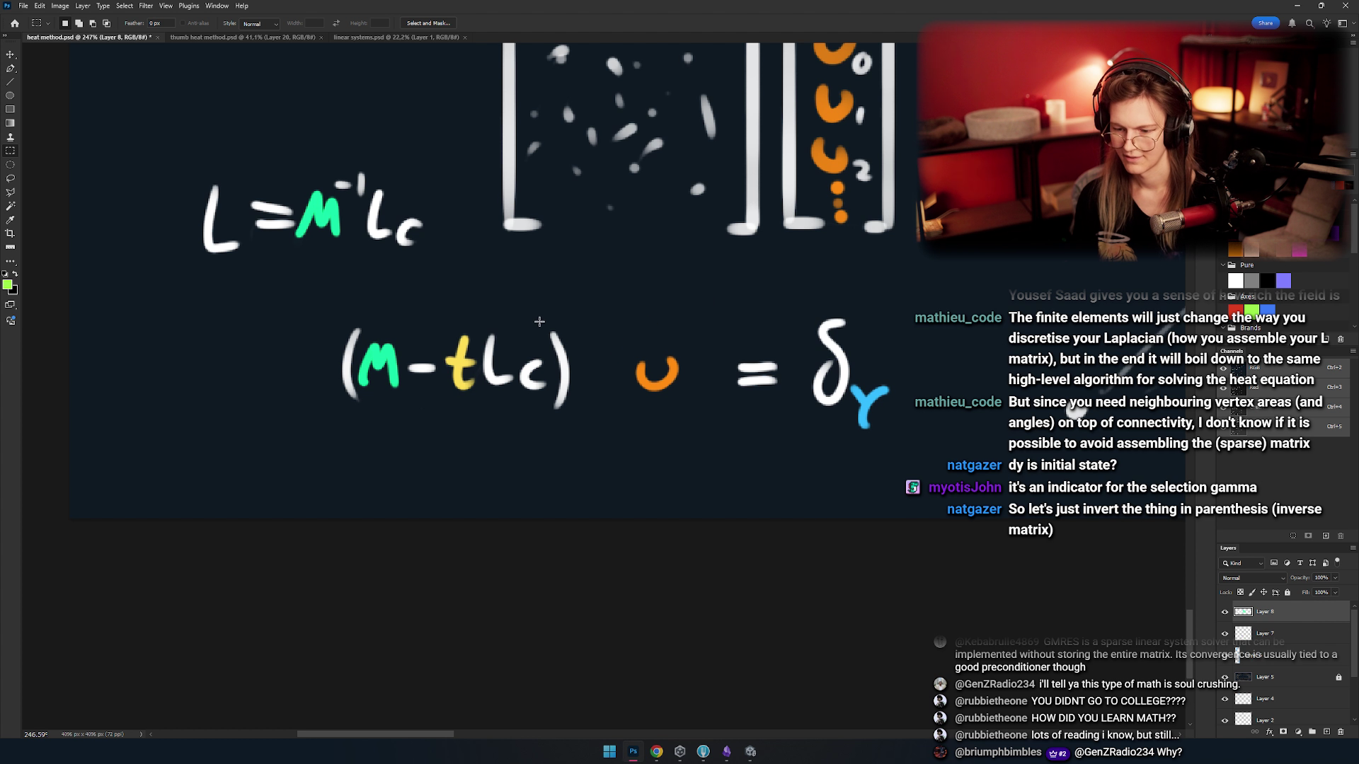
scroll(544, 324, "down", 5)
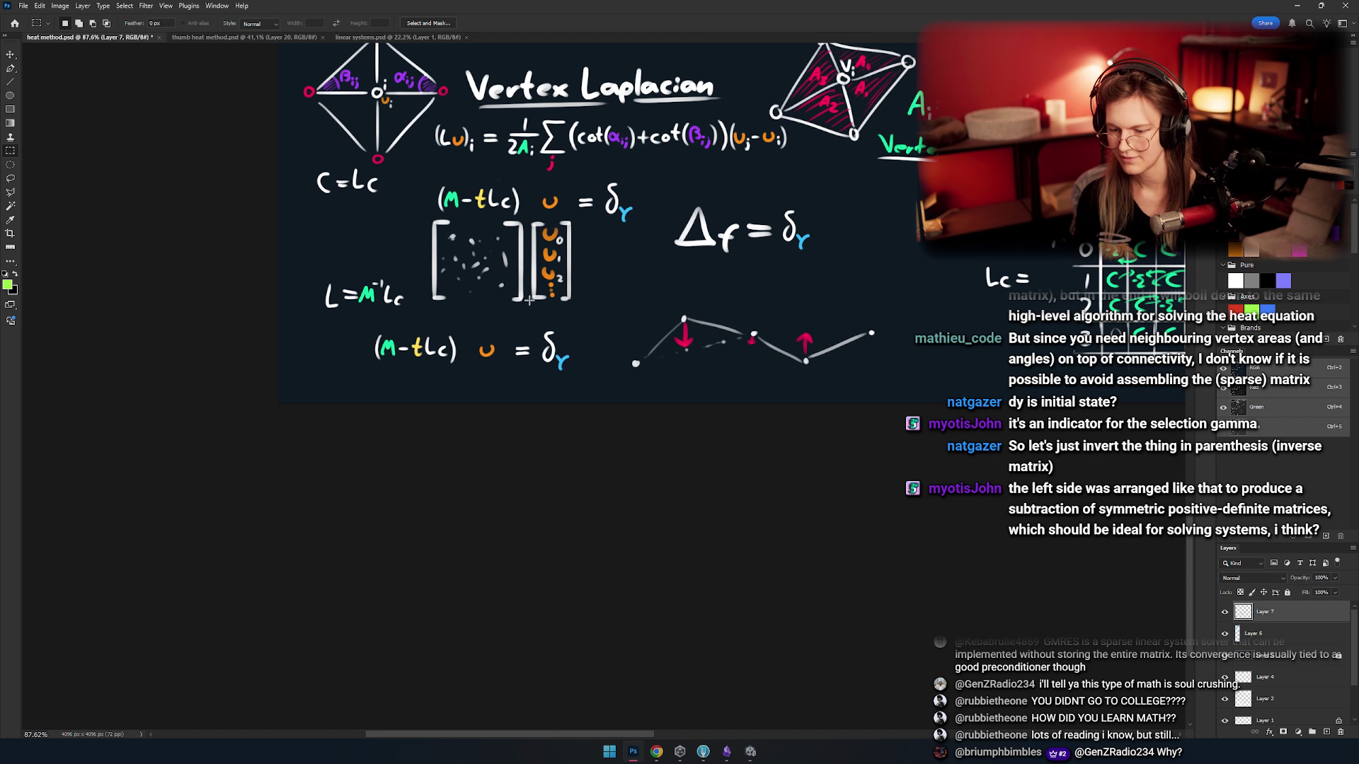
left_click_drag(593, 312, 360, 388)
left_click_drag(292, 264, 427, 352)
key("v")
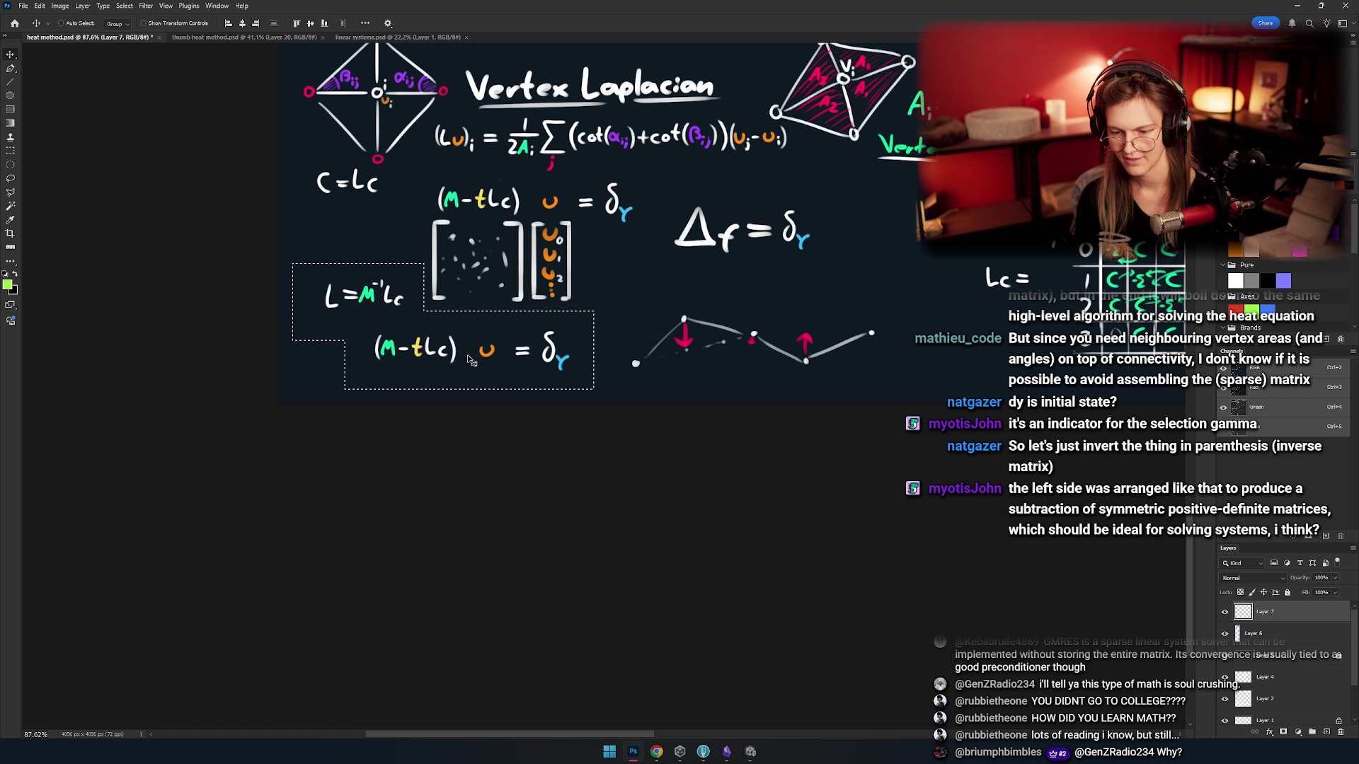
scroll(479, 350, "down", 5)
scroll(479, 350, "up", 3)
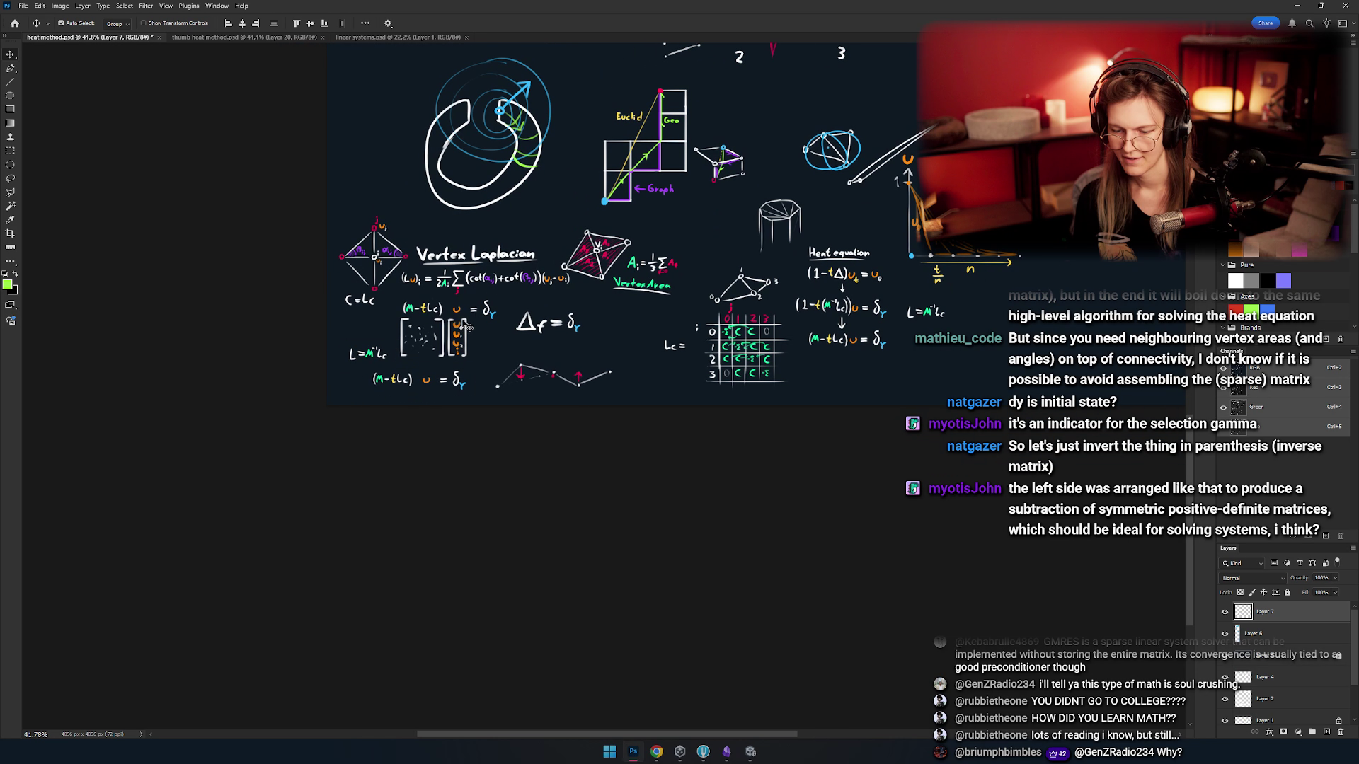
- Extend the canvas height from 4096 to 8192 px, filling the new area with a dark colour
key("ctrl+alt+c")
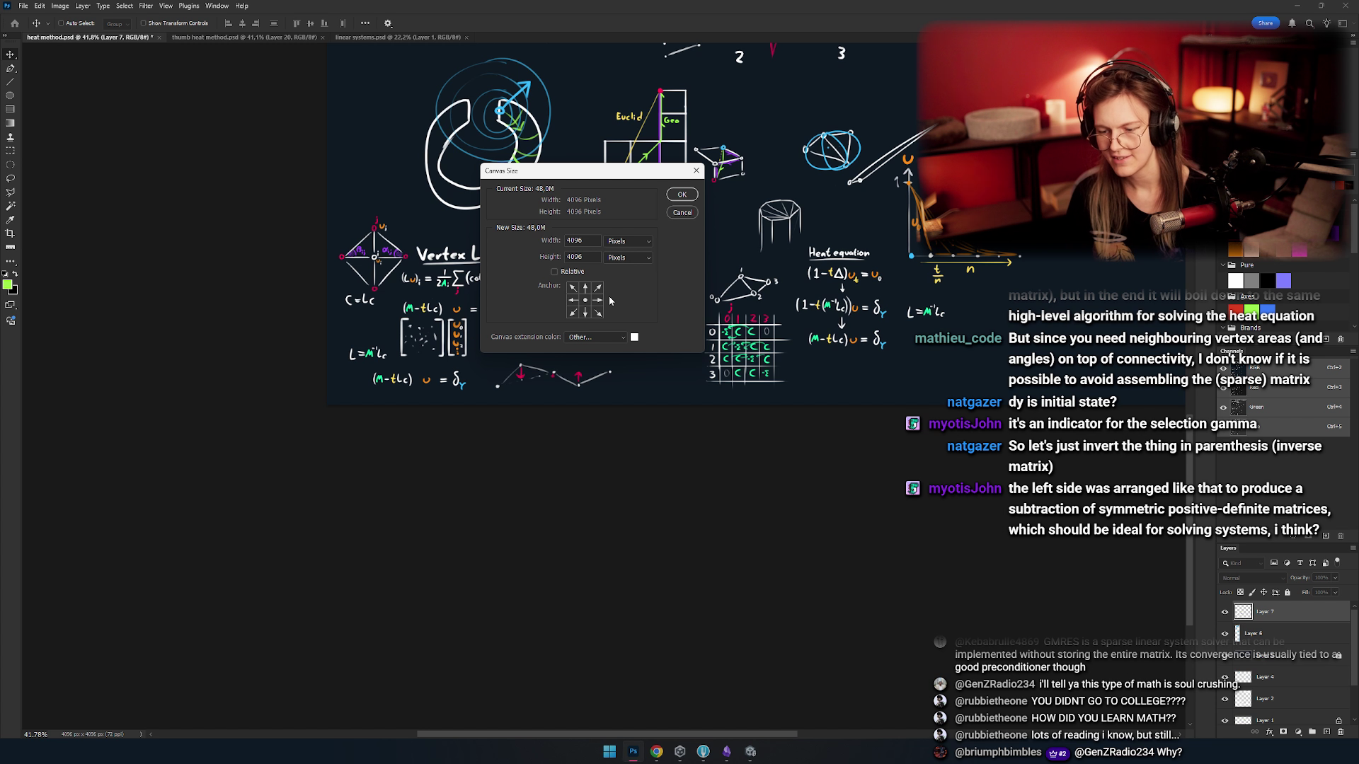
left_click(635, 340)
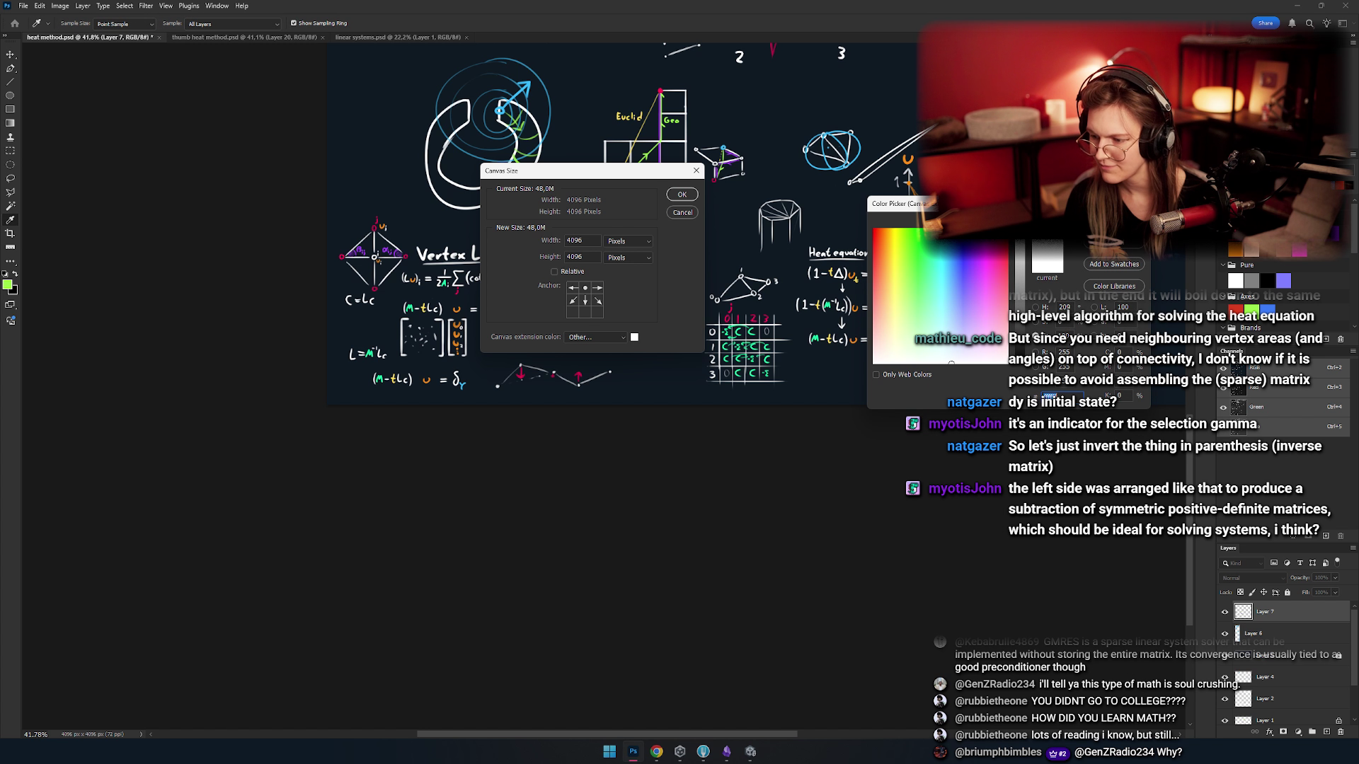
type("8192")
key("Return")
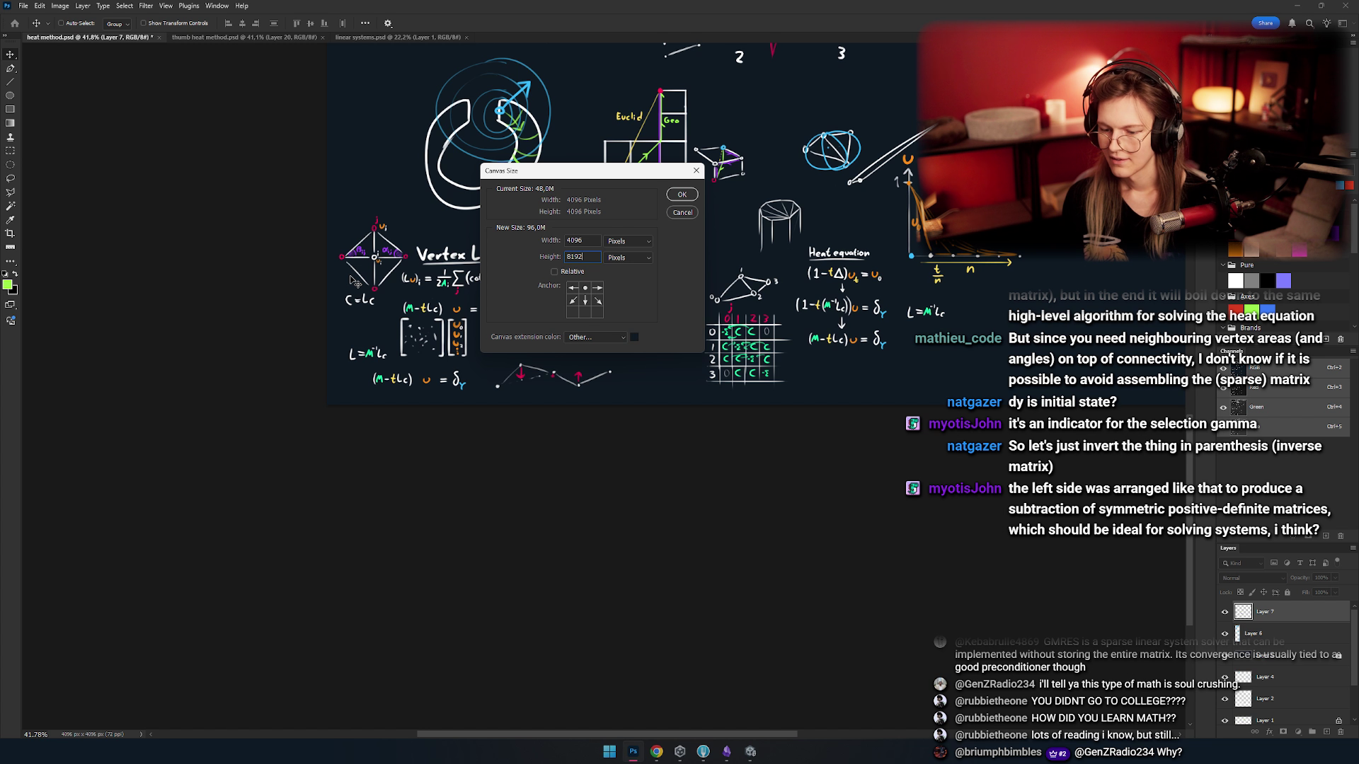
key("Return")
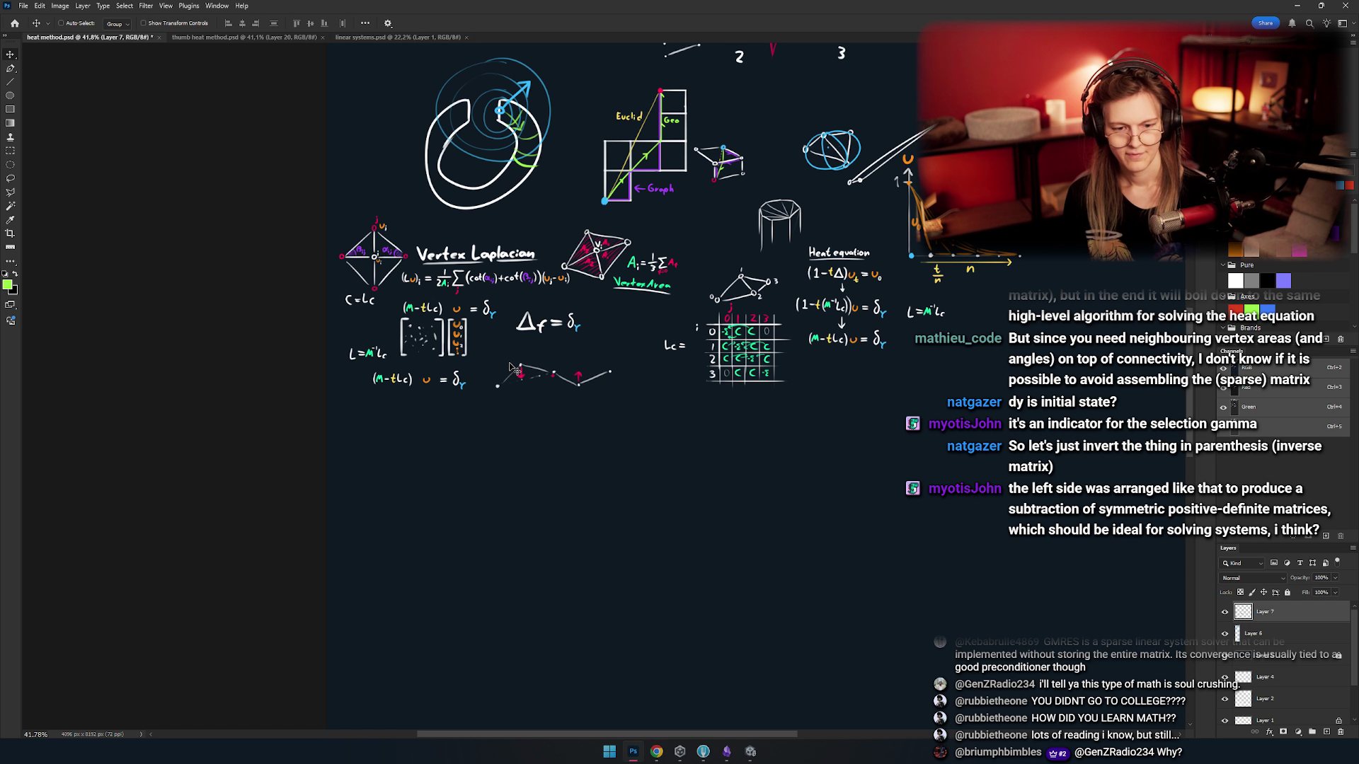
- Move the lower (M−tLc)u = δγ equation down about 100 px
scroll(514, 368, "down", 3)
scroll(559, 283, "up", 3)
key("m")
scroll(602, 290, "up", 5)
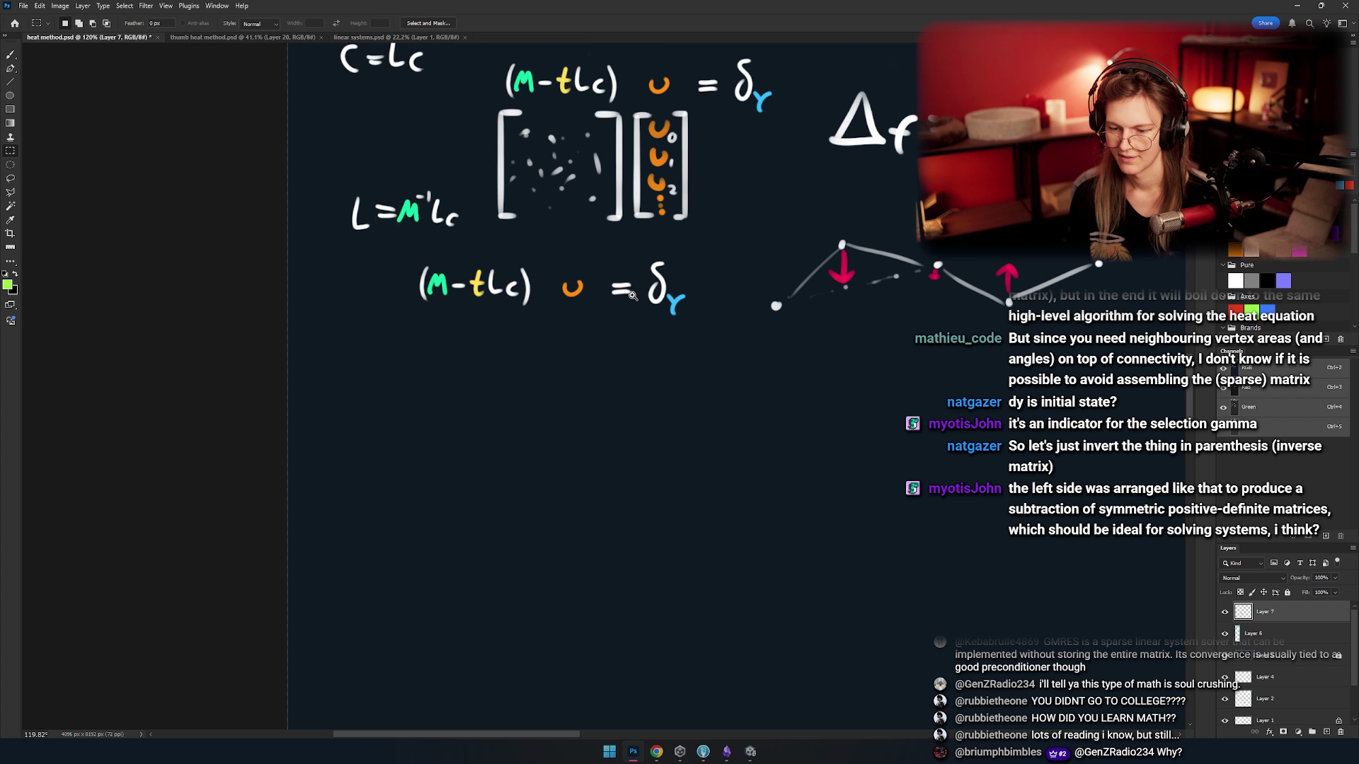
scroll(639, 300, "up", 3)
left_click_drag(252, 182, 773, 370)
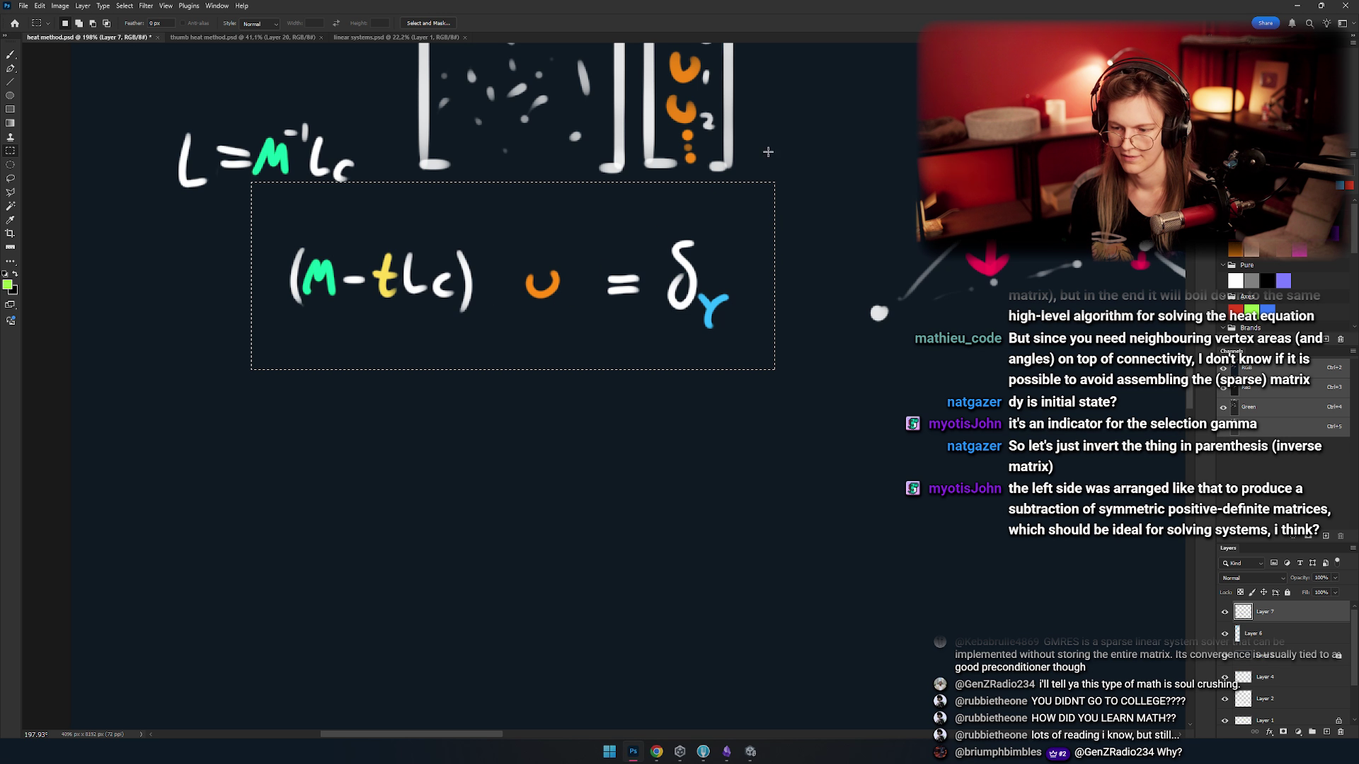
key("v")
left_click_drag(523, 216, 524, 286)
- Shift u = δγ left toward the bracket and align = δγ with the u
key("m")
left_click_drag(852, 237, 482, 449)
key("v")
left_click_drag(609, 394, 561, 378)
key("m")
left_click_drag(728, 278, 522, 420)
key("v")
left_click_drag(608, 331, 637, 316)
scroll(608, 336, "left", 2)
scroll(484, 318, "up", 3)
key("m")
scroll(484, 343, "down", 3)
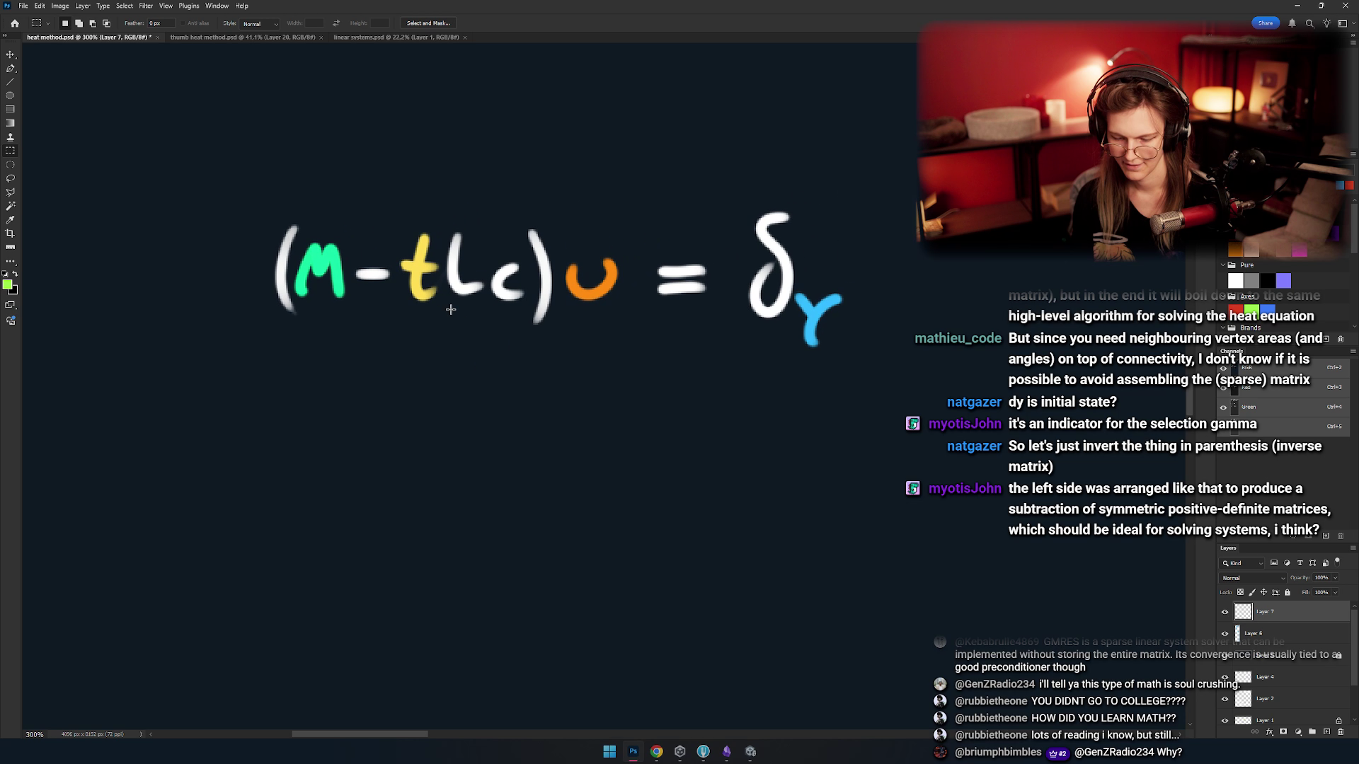
mouse_move(449, 358)
left_mouse_down()
mouse_move(481, 333)
mouse_move(491, 345)
left_mouse_up()
scroll(484, 345, "up", 2)
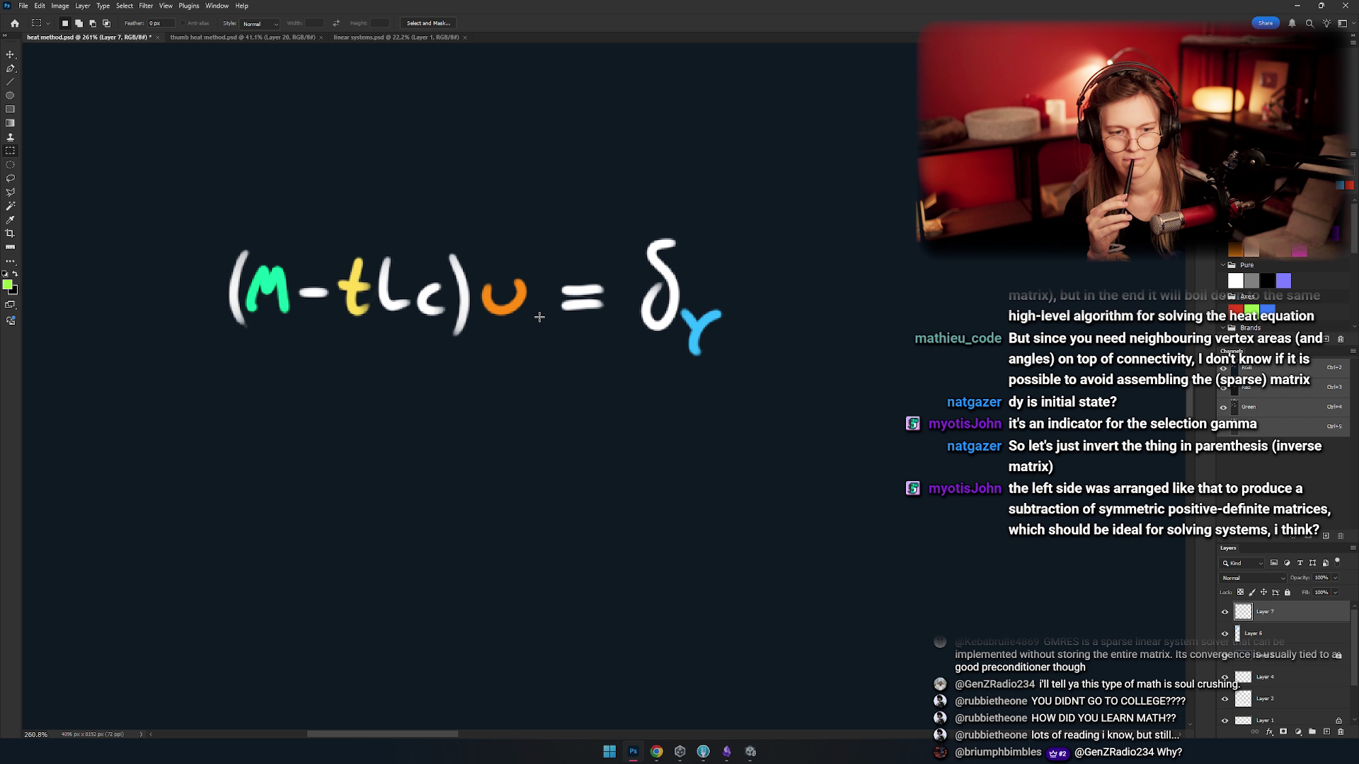
scroll(452, 350, "down", 5)
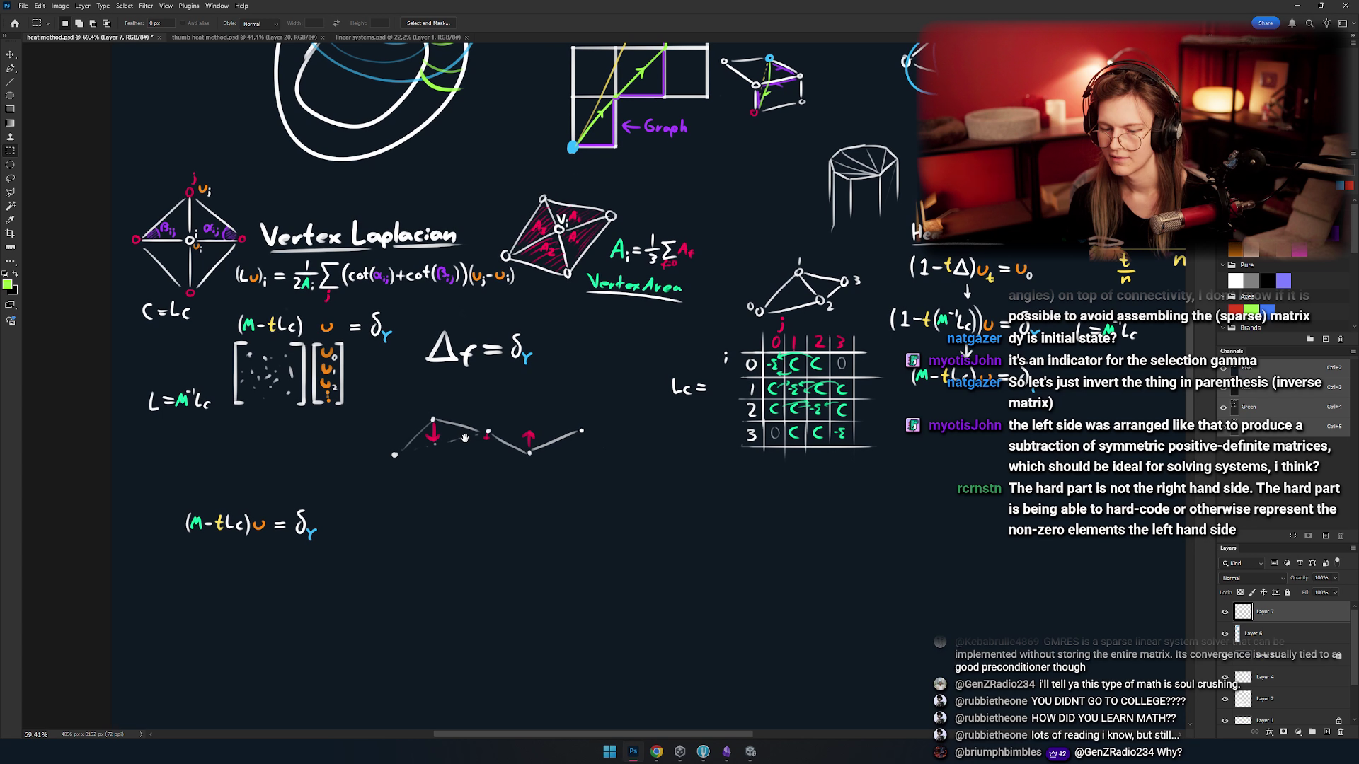
- Copy (1−t(M⁻¹Lc))u = δγ, without the arrow tip, to a new layer and drag it below
left_click_drag(464, 438, 191, 396)
scroll(505, 378, "up", 3)
scroll(499, 347, "up", 3)
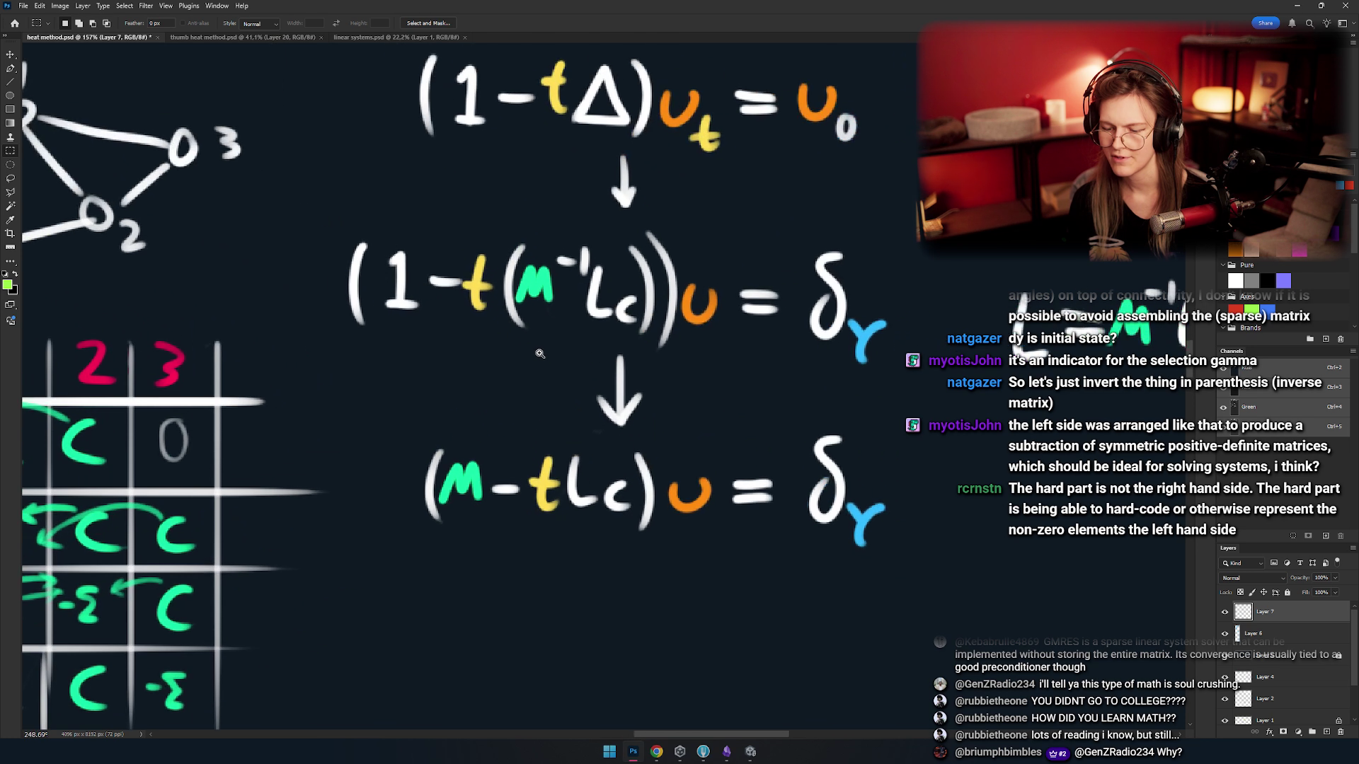
left_click_drag(242, 159, 843, 561)
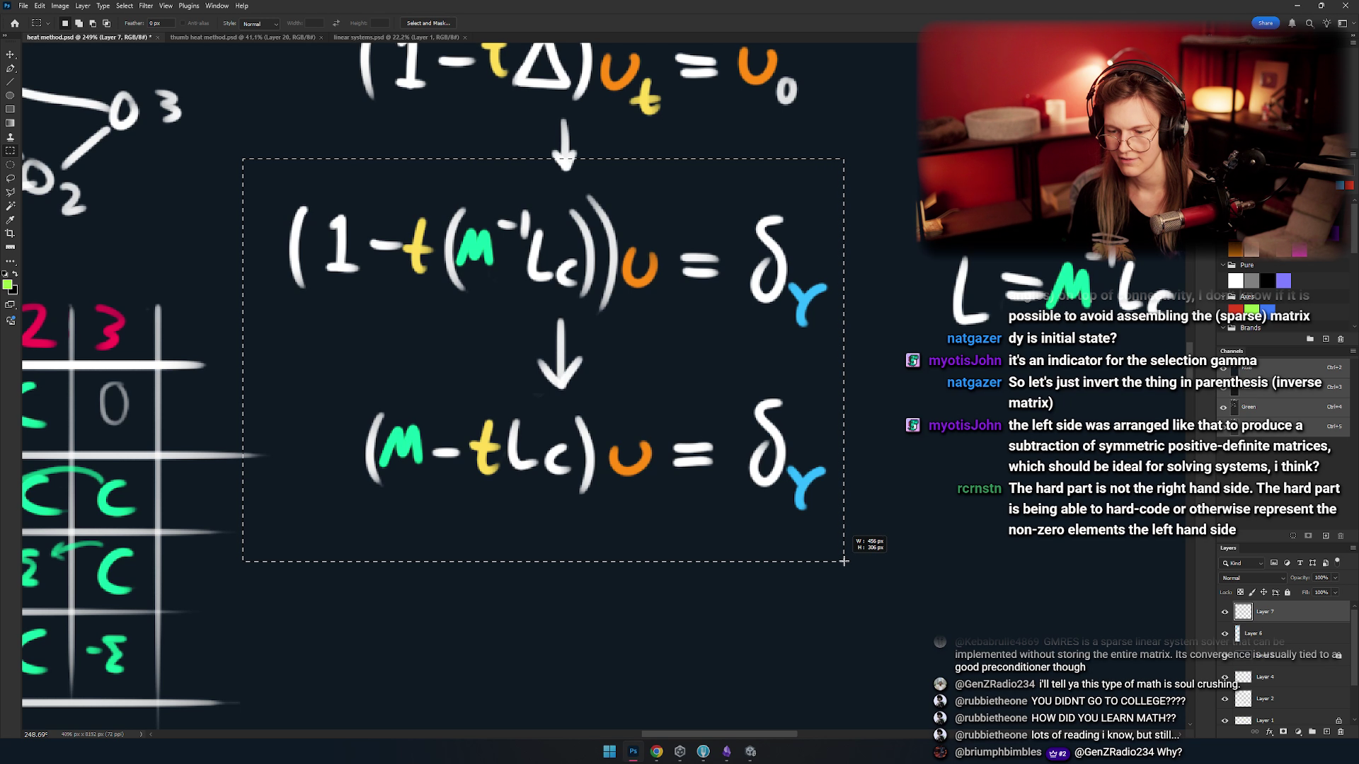
mouse_move(875, 181)
left_mouse_down()
mouse_move(234, 290)
mouse_move(226, 340)
left_mouse_up()
left_click_drag(536, 312, 588, 350)
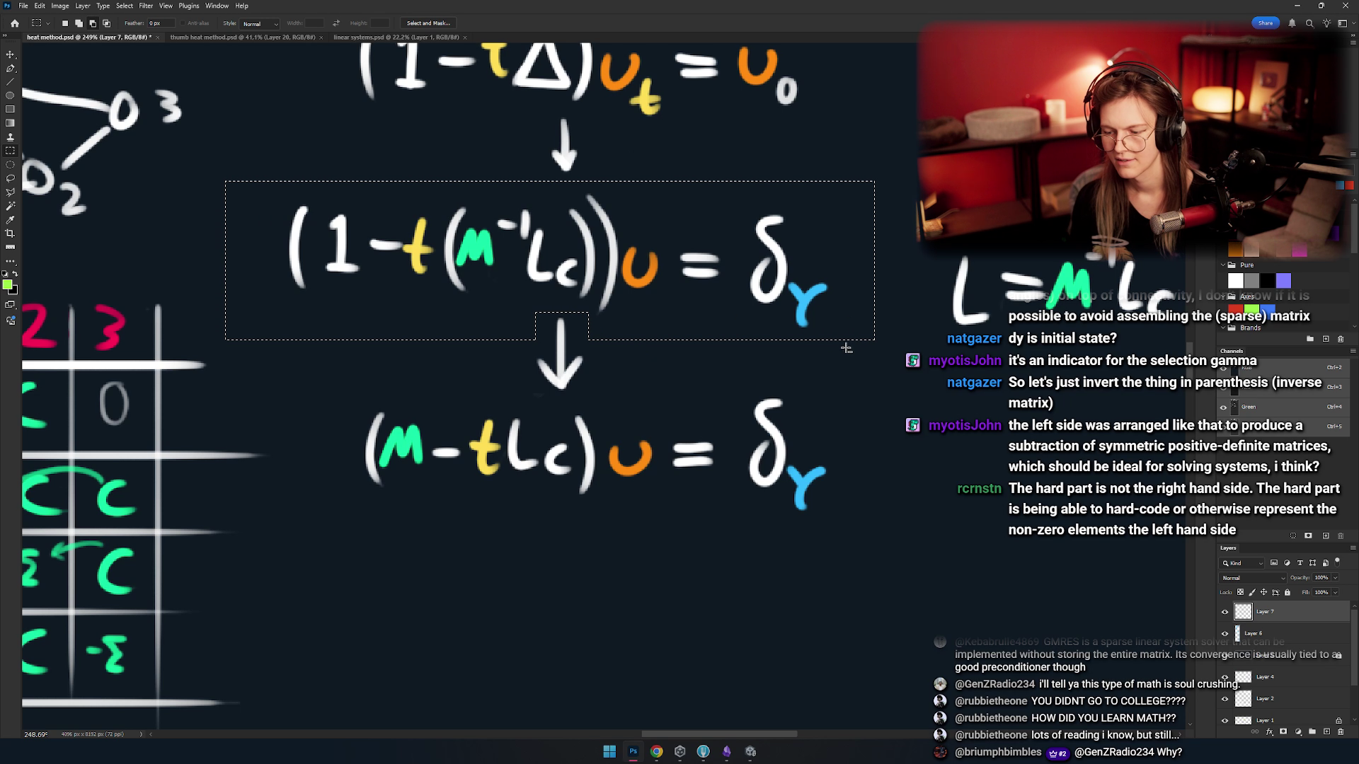
key("ctrl+j")
mouse_move(684, 364)
left_mouse_down()
mouse_move(676, 715)
mouse_move(676, 368)
mouse_move(665, 506)
mouse_move(656, 439)
mouse_move(678, 461)
left_mouse_up()
key("v")
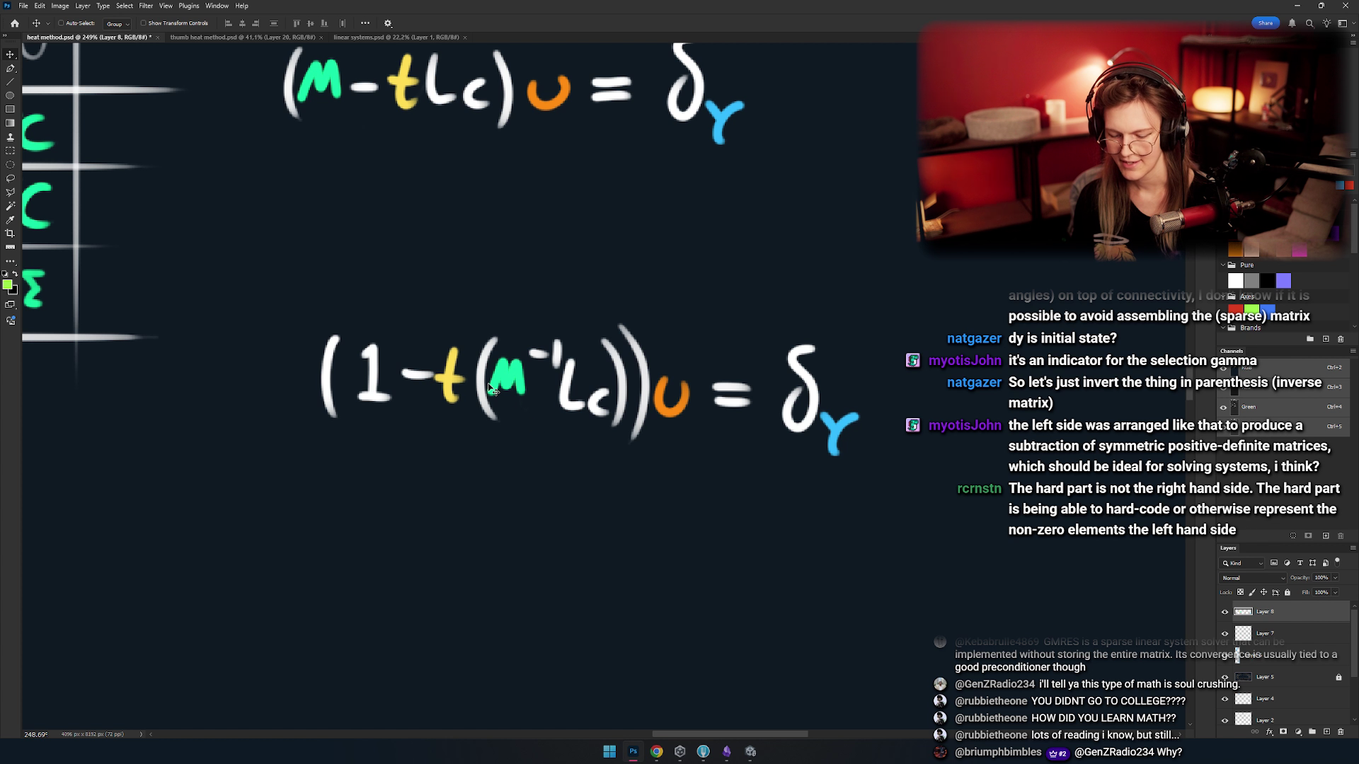
scroll(488, 391, "right", 2)
scroll(574, 413, "down", 2)
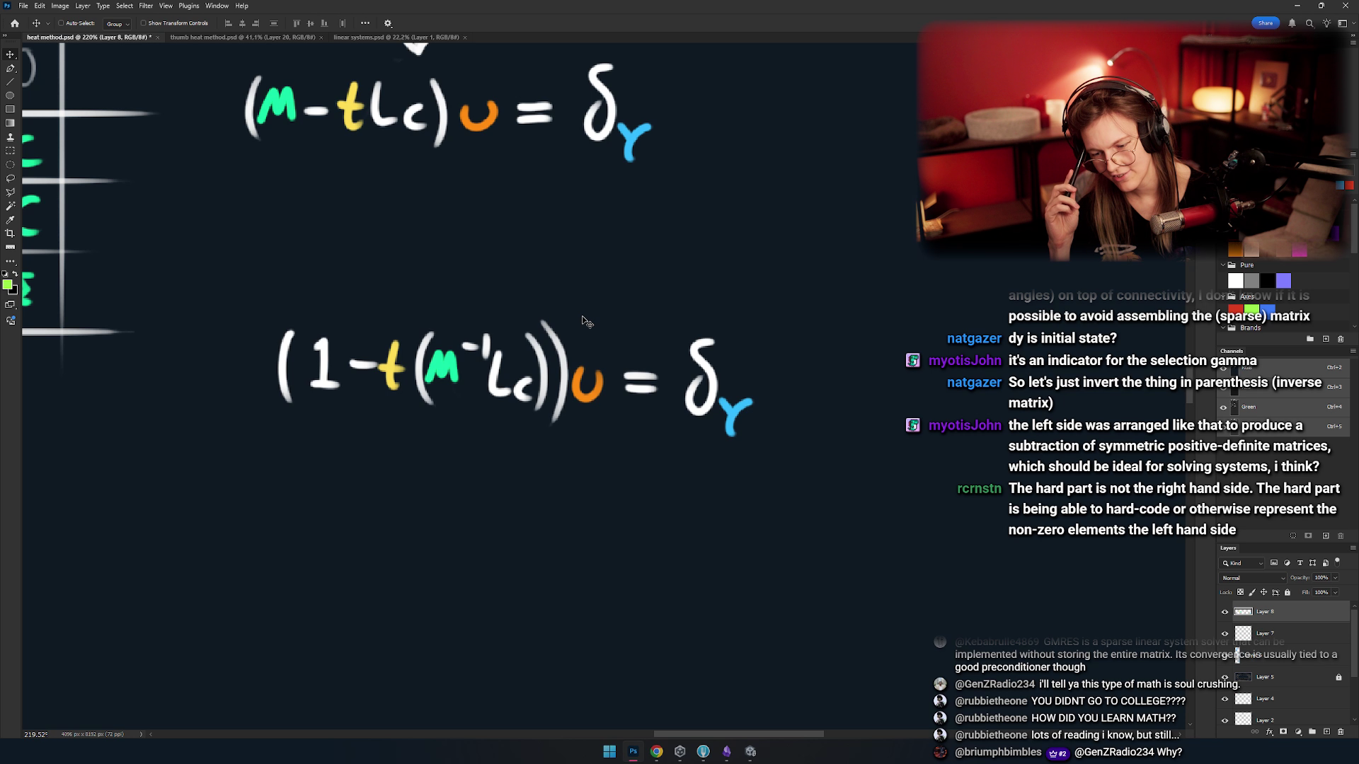
- Brush a green squiggle above −t and an arc arrow toward δγ
left_click_drag(584, 322, 424, 302)
key("b")
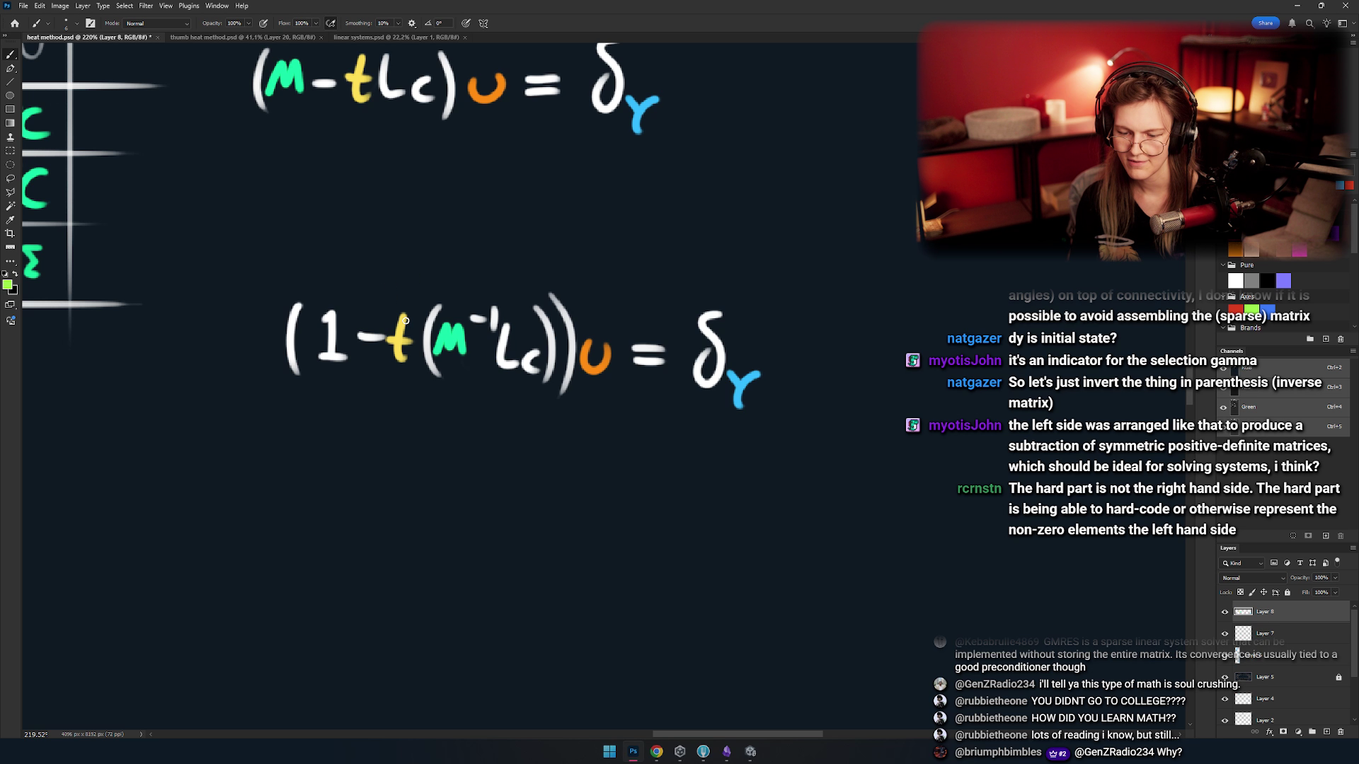
mouse_move(423, 290)
left_mouse_down()
mouse_move(359, 259)
mouse_move(315, 284)
left_mouse_up()
mouse_move(376, 237)
left_mouse_down()
mouse_move(773, 293)
mouse_move(787, 269)
mouse_move(773, 285)
left_mouse_up()
key("ctrl+z")
key("ctrl+z")
key("ctrl+z")
left_click_drag(375, 242, 750, 285)
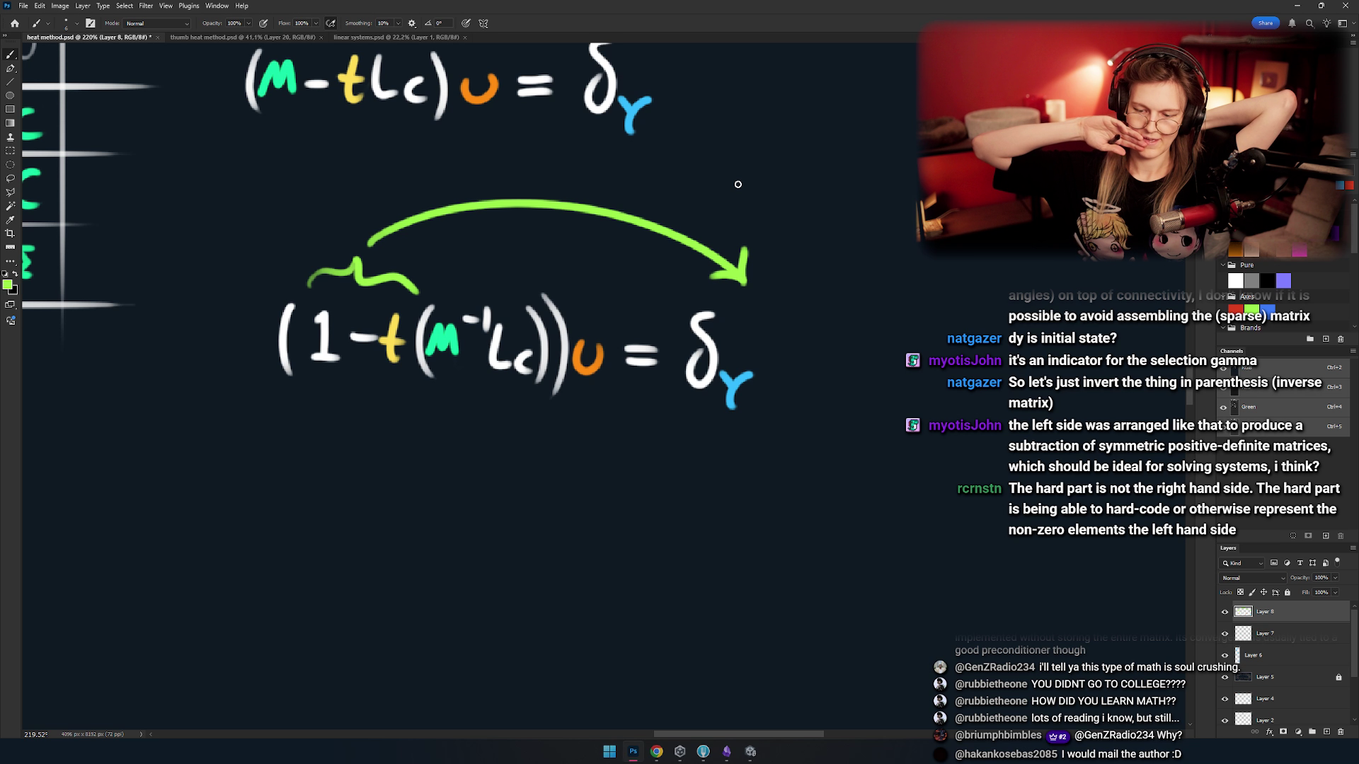
- Try green circles around M⁻¹Lc and the left-hand side, undoing both
mouse_move(523, 280)
left_mouse_down()
mouse_move(470, 268)
mouse_move(421, 375)
mouse_move(504, 287)
left_mouse_up()
key("ctrl+z")
left_click_drag(619, 303, 610, 276)
scroll(610, 276, "down", 3)
scroll(570, 255, "up", 4)
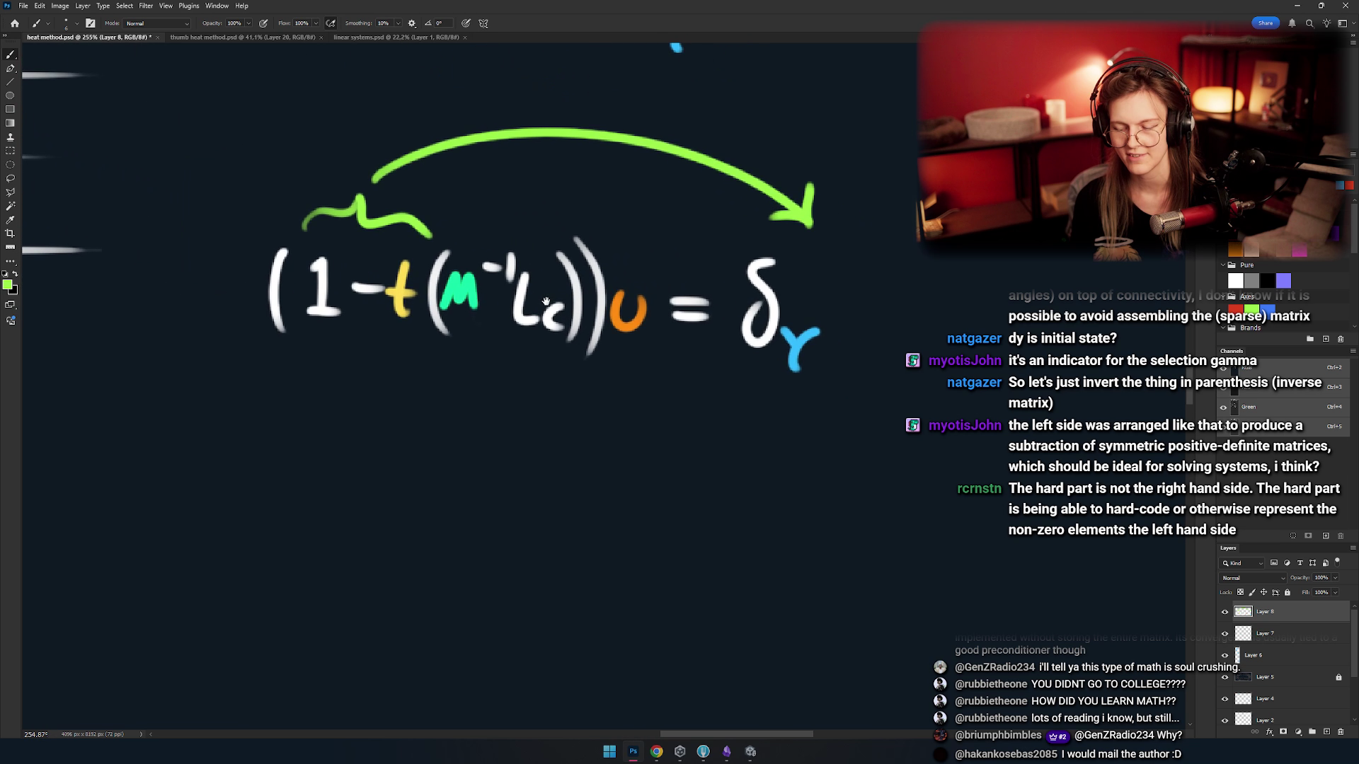
mouse_move(581, 231)
left_mouse_down()
mouse_move(225, 255)
mouse_move(566, 233)
left_mouse_up()
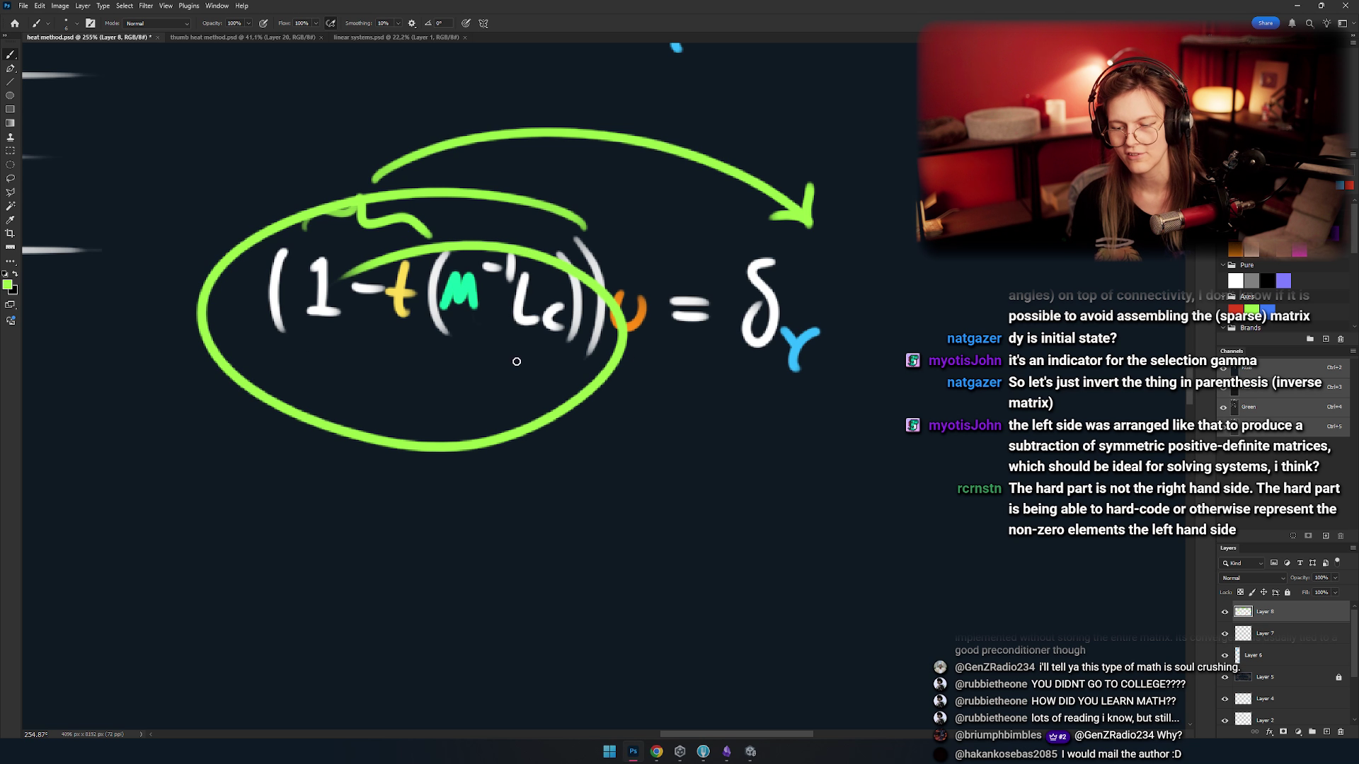
key("ctrl+z")
scroll(489, 367, "right", 3)
scroll(490, 367, "down", 5)
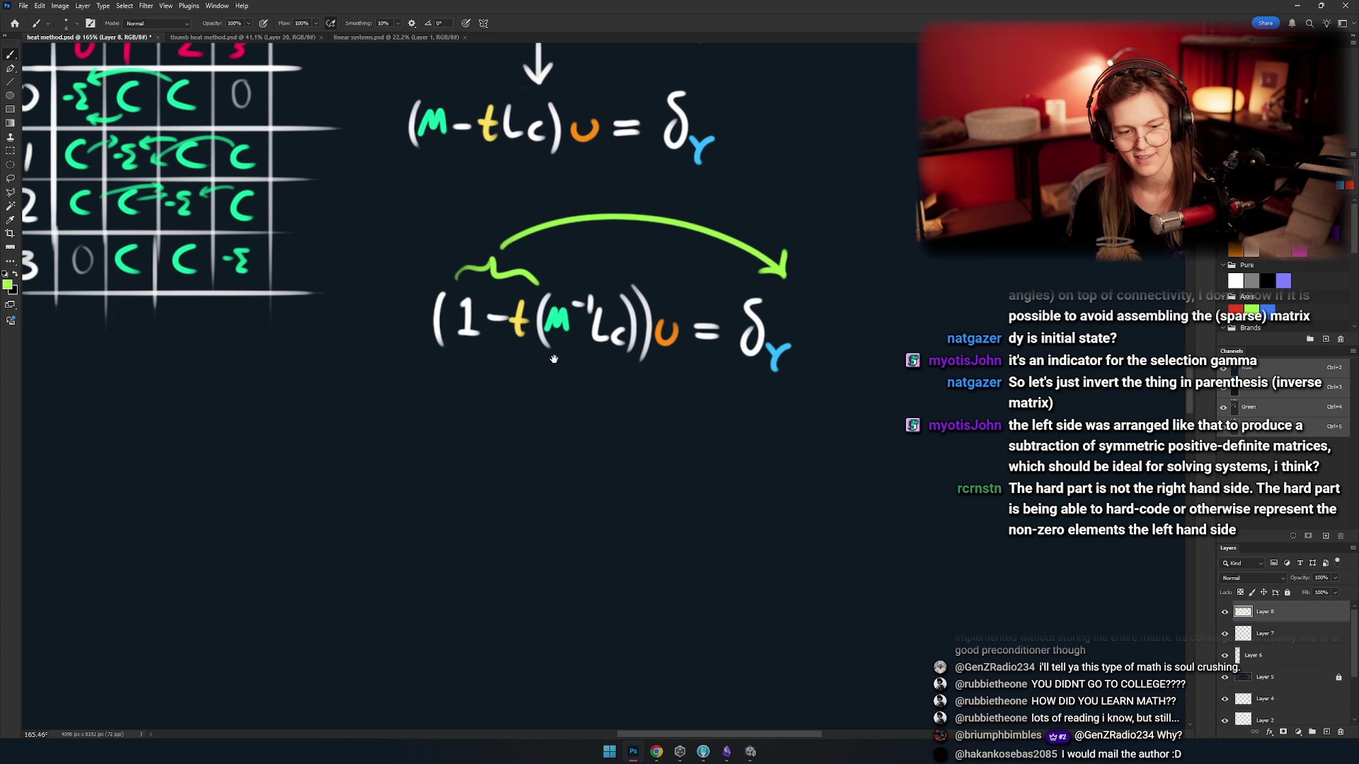
mouse_move(495, 347)
left_mouse_down()
mouse_move(477, 322)
mouse_move(409, 315)
left_mouse_up()
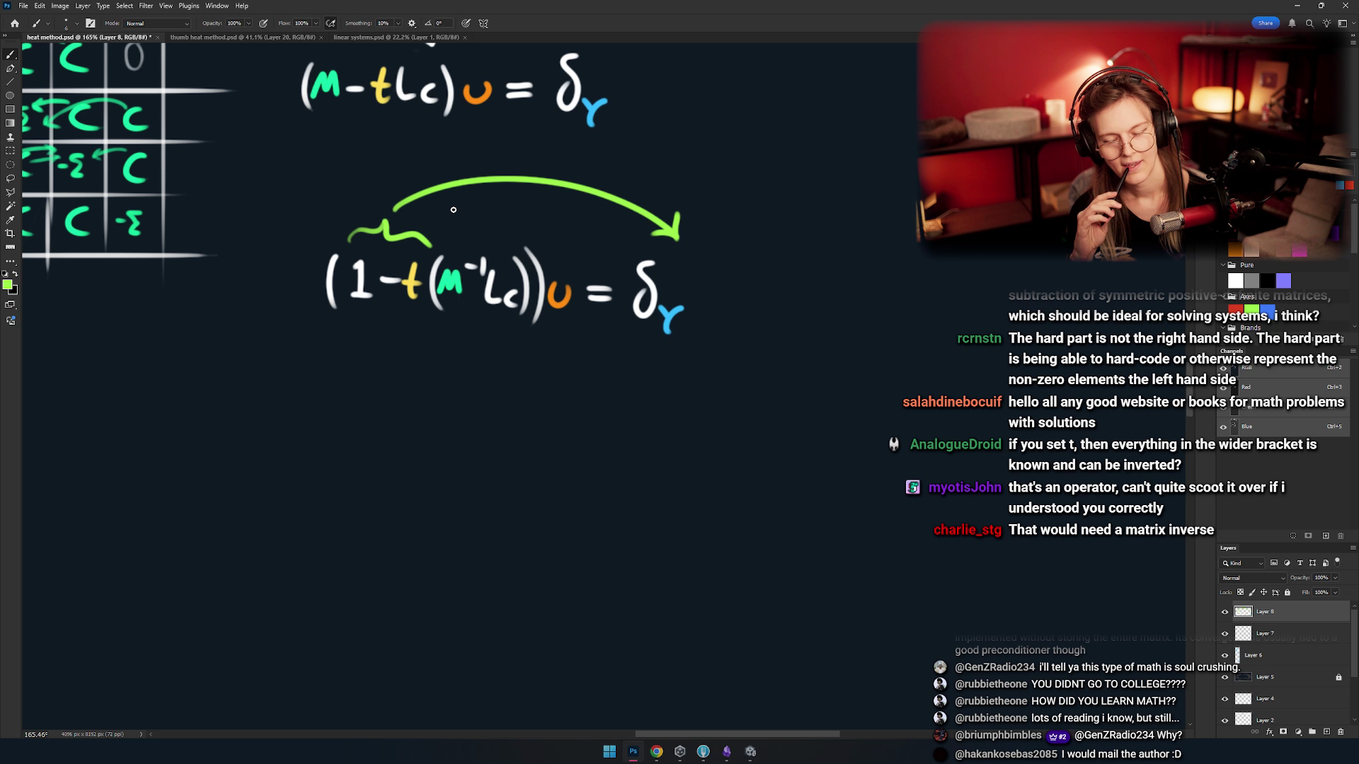
mouse_move(454, 209)
left_mouse_down()
mouse_move(467, 368)
mouse_move(538, 460)
mouse_move(549, 506)
mouse_move(524, 411)
mouse_move(538, 355)
left_mouse_up()
mouse_move(500, 427)
left_mouse_down()
mouse_move(516, 378)
mouse_move(627, 359)
mouse_move(779, 392)
left_mouse_up()
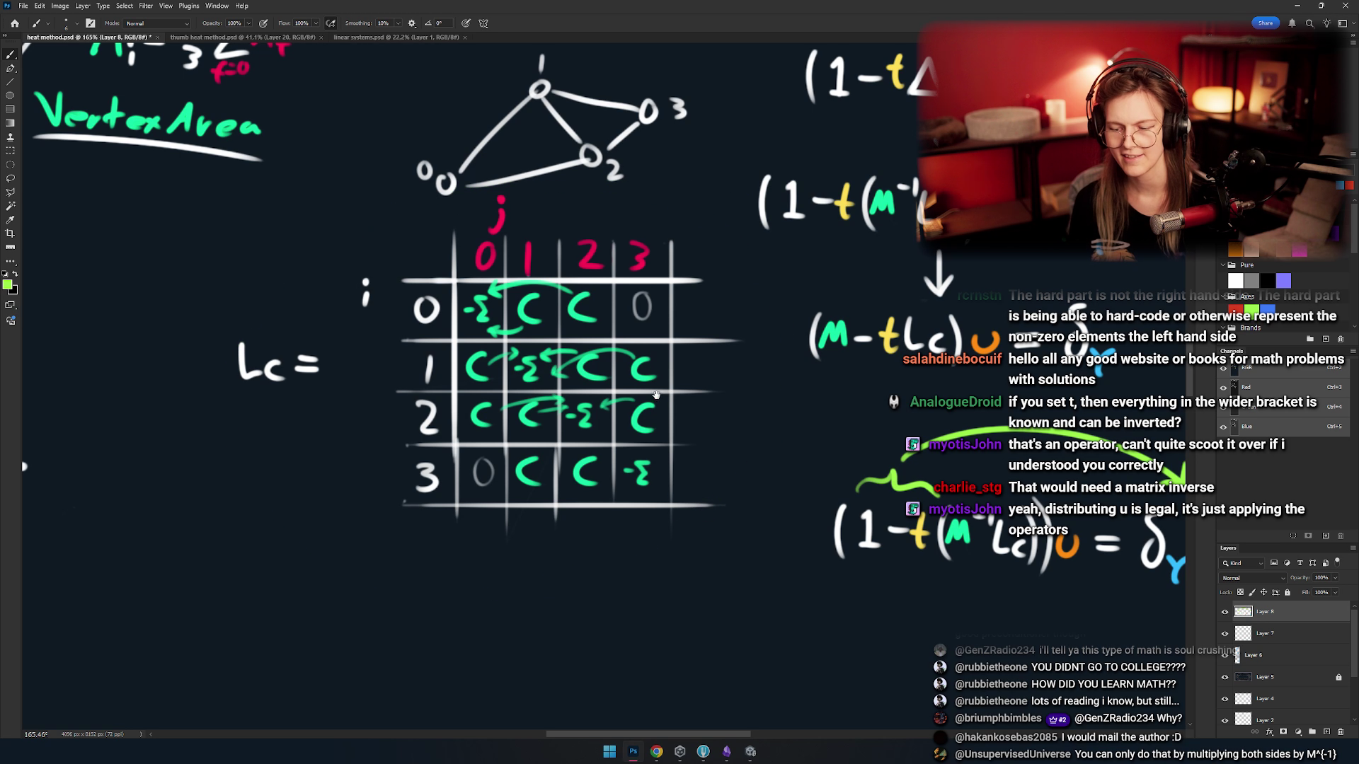
scroll(655, 370, "down", 5)
scroll(549, 395, "up", 3)
scroll(548, 395, "up", 4)
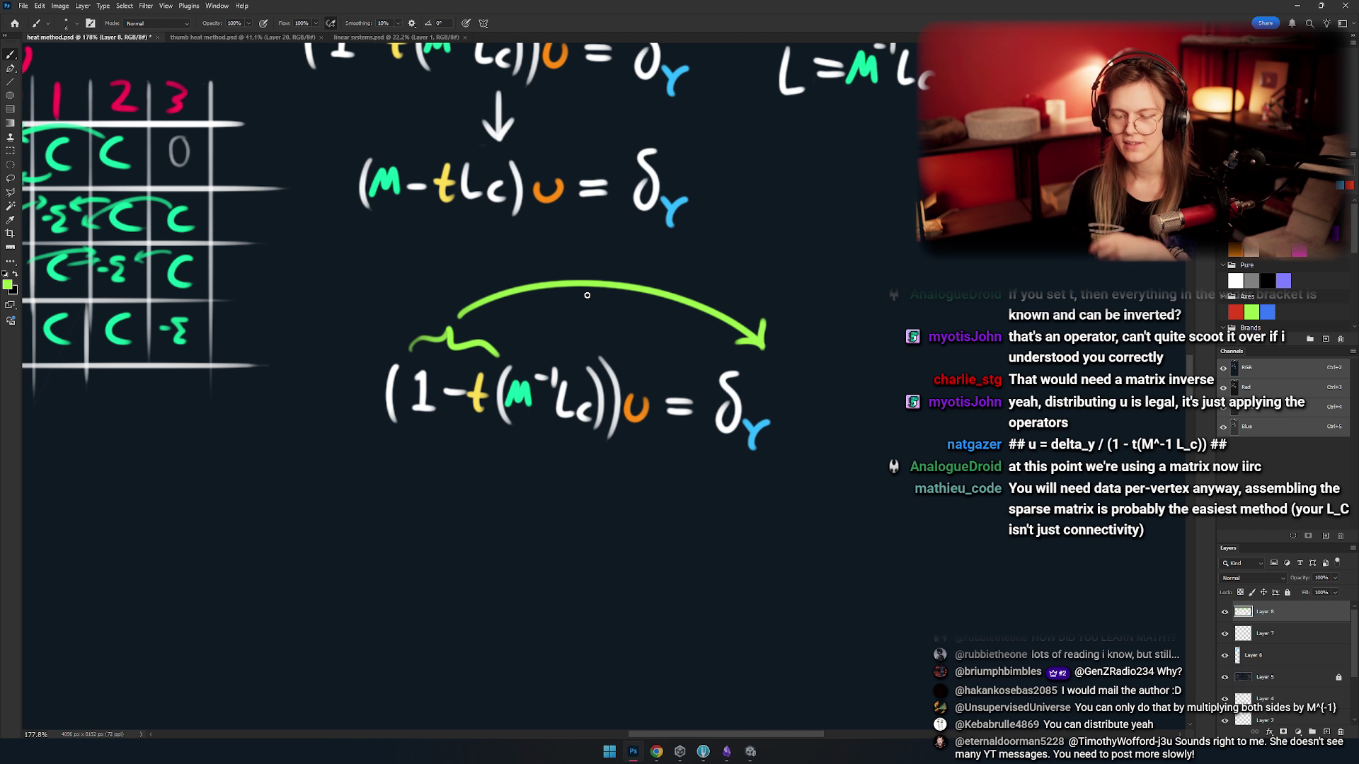
- Copy the arrow-annotated equation to a new layer and move it down below the original
left_click_drag(593, 447, 586, 383)
key("m")
mouse_move(773, 293)
left_mouse_down()
mouse_move(763, 317)
mouse_move(396, 400)
mouse_move(335, 427)
left_mouse_up()
left_click_drag(621, 302, 530, 325)
key("ctrl+j")
left_click_drag(658, 422, 634, 599)
mouse_move(472, 561)
left_mouse_down()
mouse_move(479, 394)
mouse_move(553, 362)
mouse_move(552, 406)
left_mouse_up()
- Erase M⁻¹Lc, write a white L, and slide )u = δγ next to it
key("e")
key("bracketright")
key("bracketright")
key("bracketright")
key("b")
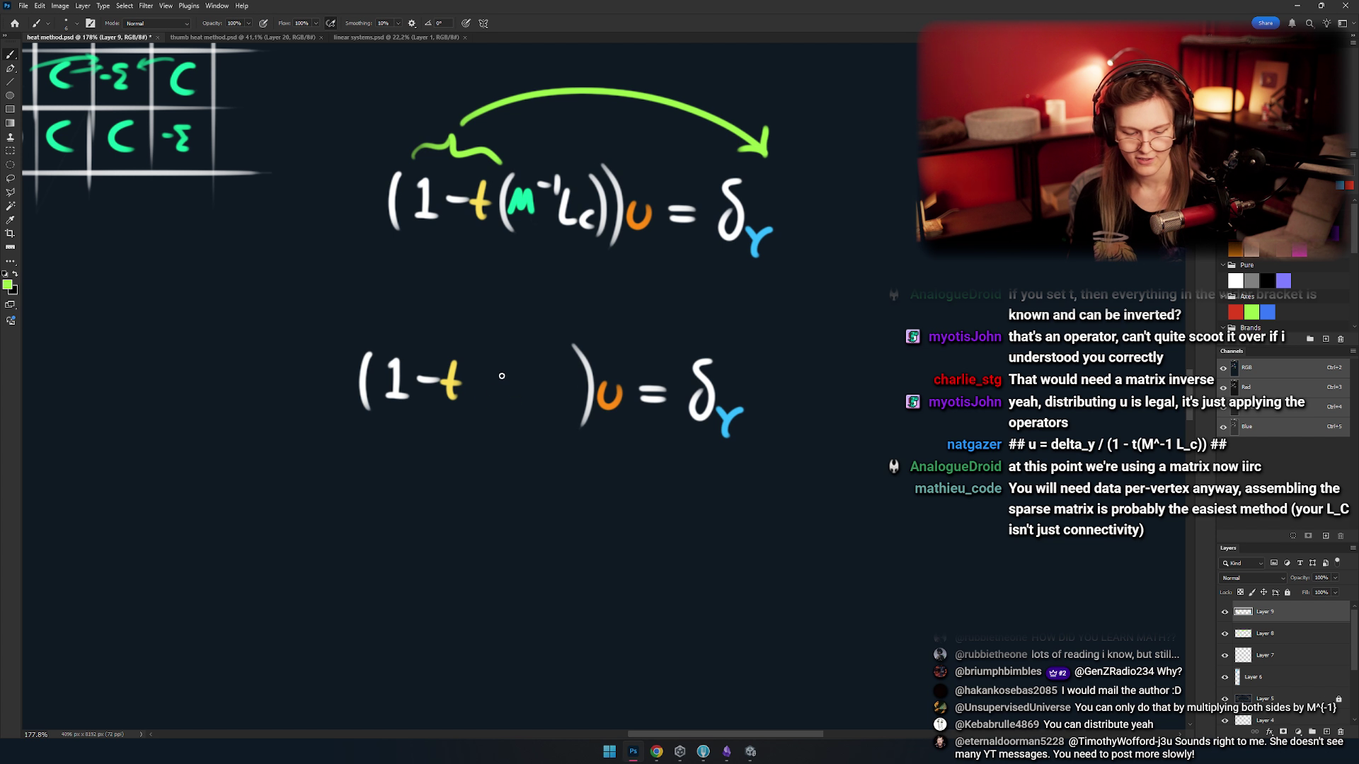
scroll(472, 375, "up", 3)
left_click_drag(481, 329, 527, 421)
scroll(698, 355, "up", 1)
key("m")
key("v")
left_click_drag(626, 396, 479, 397)
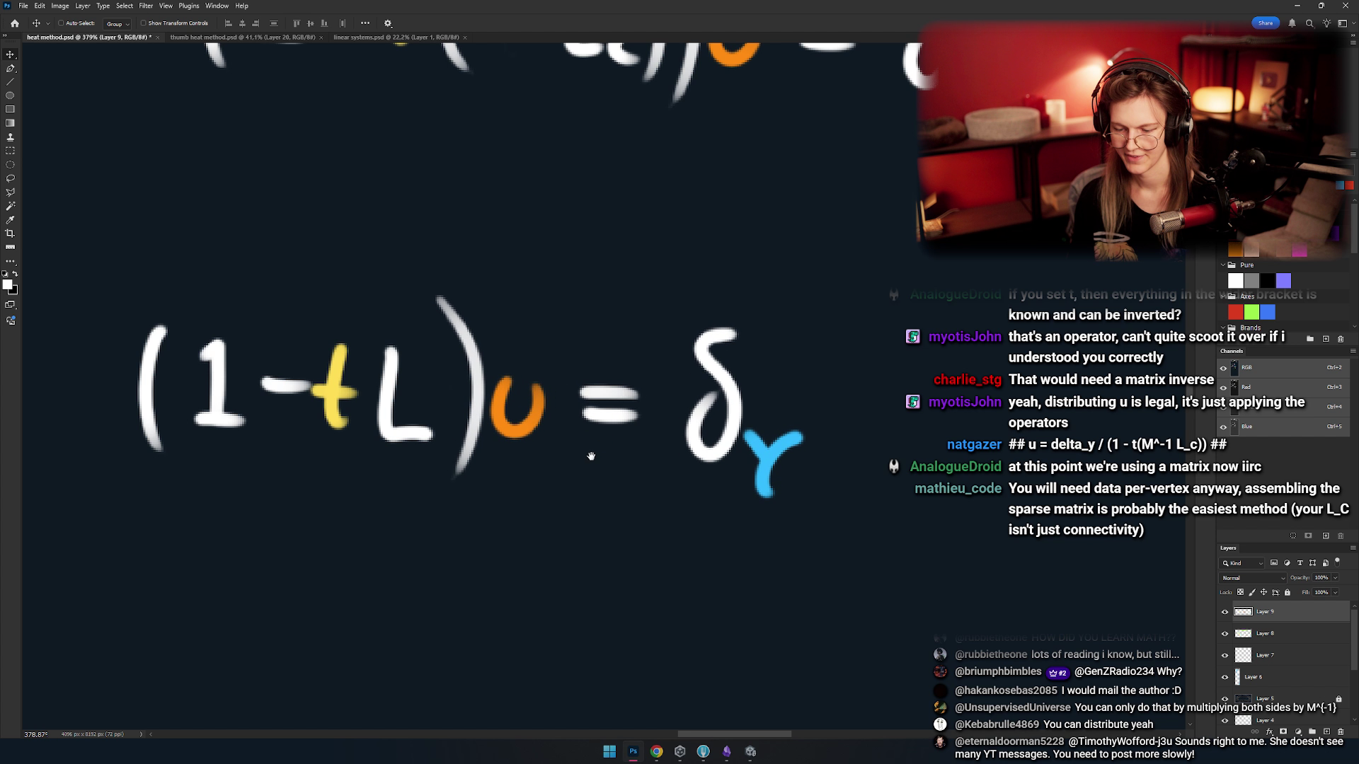
- Duplicate (1−tL)u = δγ onto a new layer and move the copy underneath
left_click_drag(548, 425, 689, 354)
key("m")
left_click_drag(913, 181, 127, 454)
key("ctrl+j")
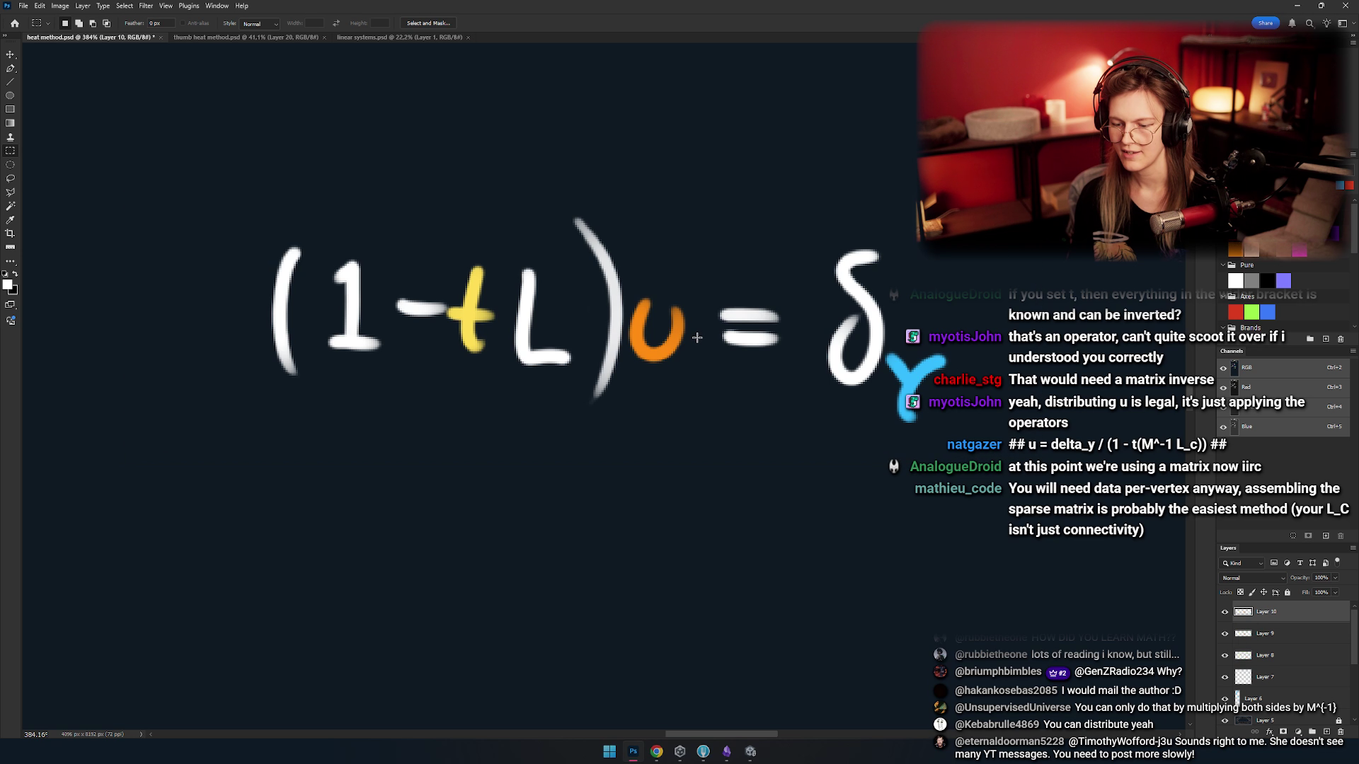
left_click_drag(634, 342, 637, 646)
key("ctrl+d")
key("v")
left_click_drag(623, 425, 634, 700)
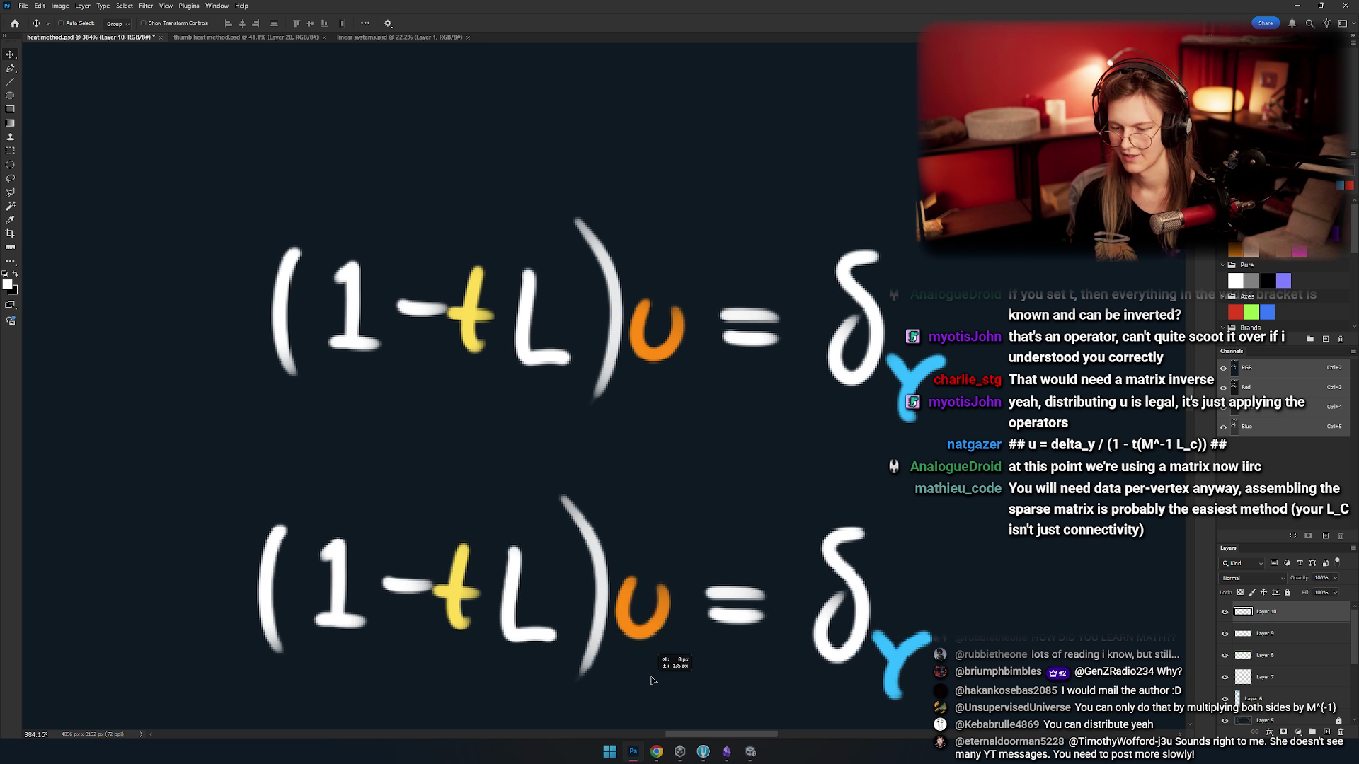
- Erase the closing bracket of the lower (1−tL)u = δγ copy
scroll(637, 319, "down", 3)
scroll(635, 318, "down", 3)
key("e")
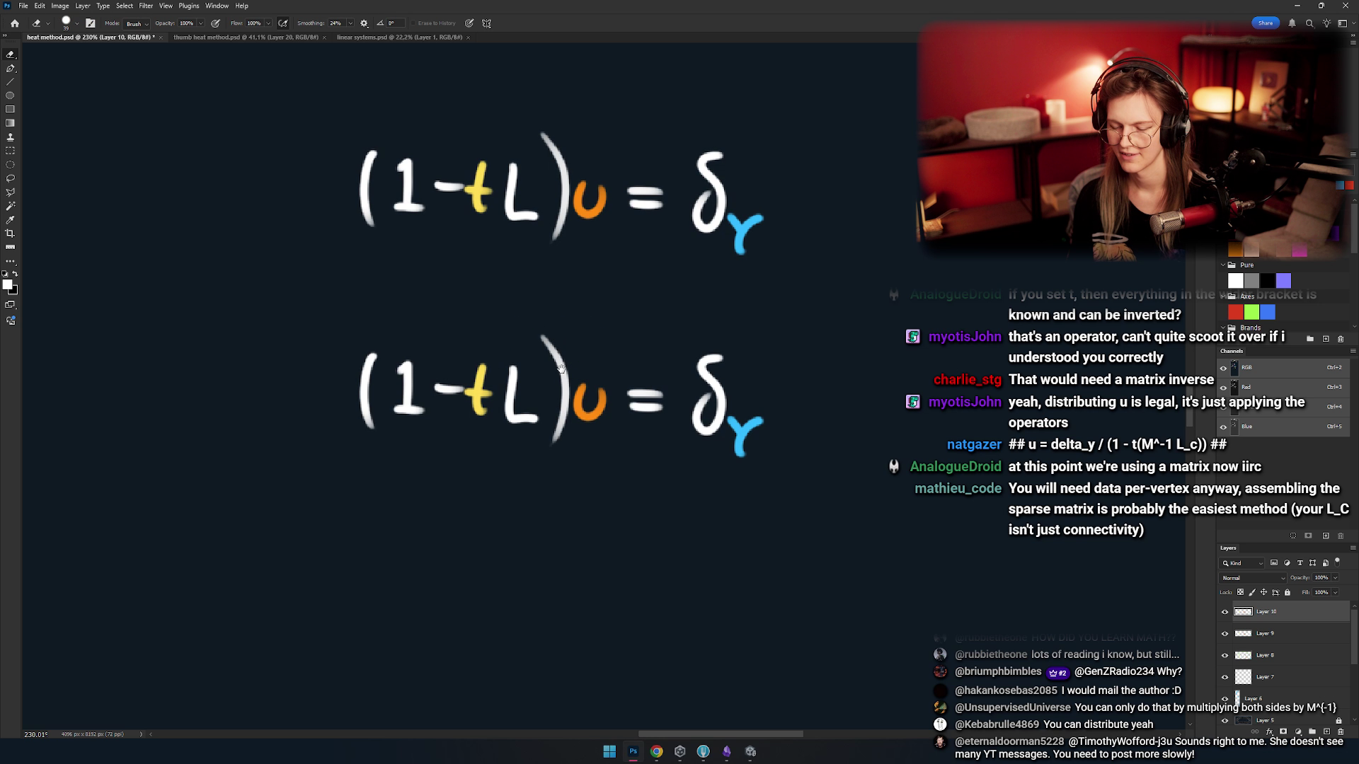
left_click(475, 368)
key("[")
key("[")
key("[")
scroll(566, 354, "down", 1)
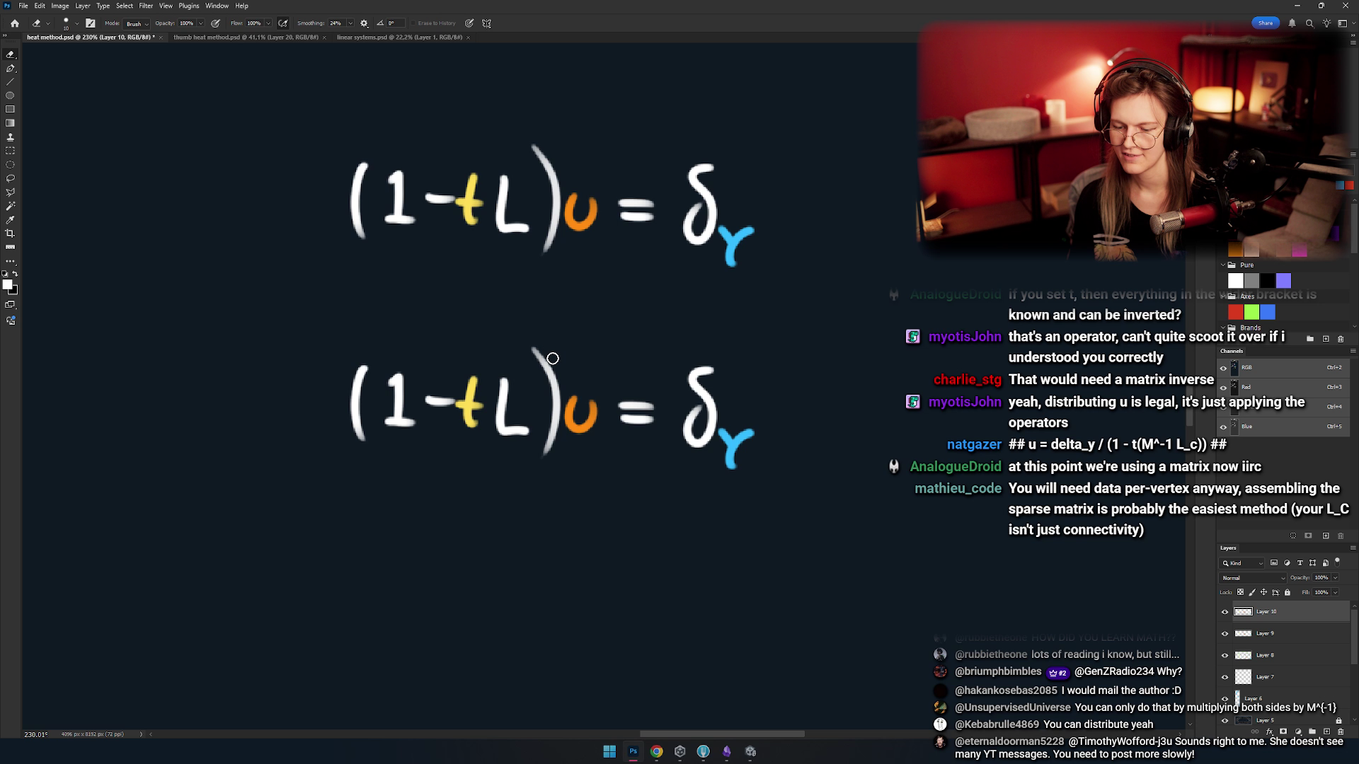
key("]")
- Erase '1 − t' and the bracket from the lower equation, moving L beside u to form Lu = δγ
mouse_move(532, 343)
left_mouse_down()
mouse_move(552, 424)
mouse_move(543, 464)
left_mouse_up()
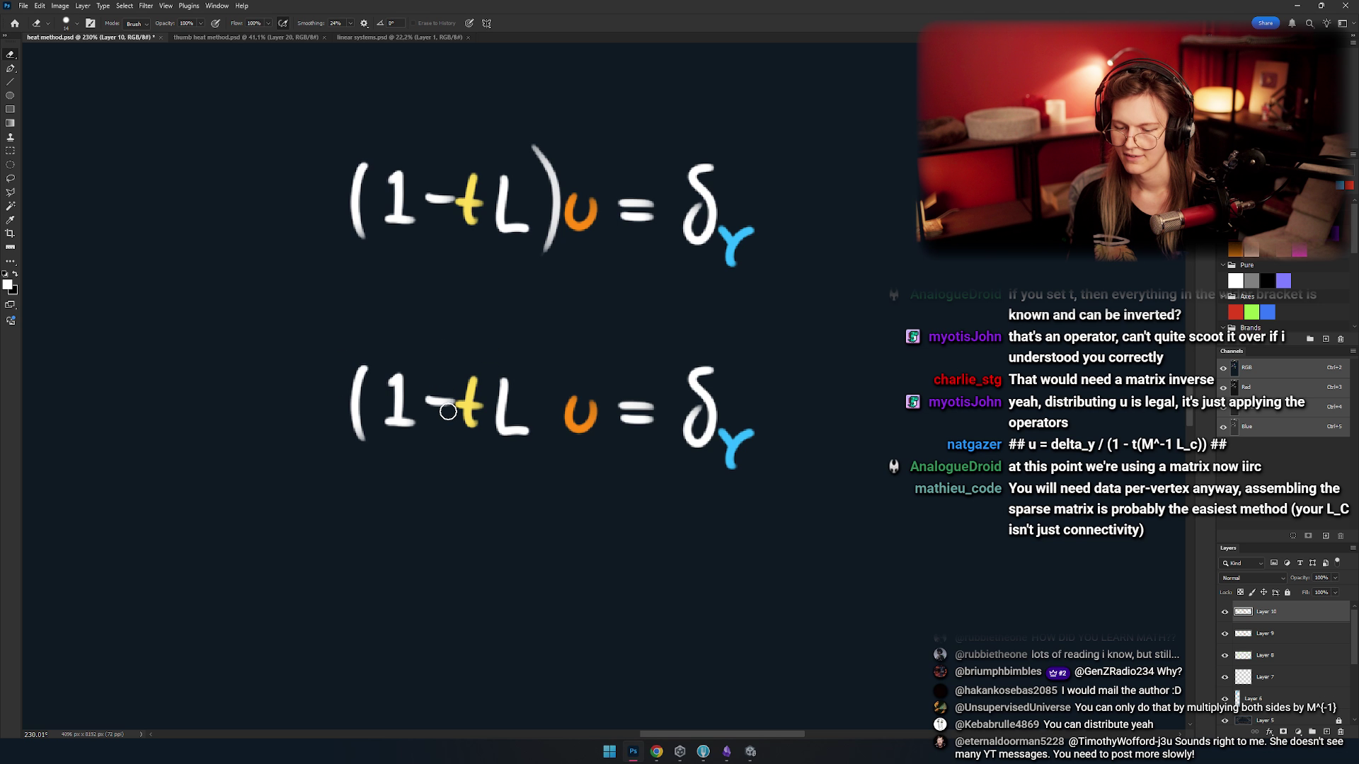
mouse_move(463, 426)
left_mouse_down()
mouse_move(397, 467)
mouse_move(418, 440)
mouse_move(357, 409)
mouse_move(359, 372)
left_mouse_up()
scroll(448, 407, "right", 3)
key("m")
left_click_drag(460, 351, 377, 475)
key("v")
left_click_drag(428, 415, 450, 415)
scroll(450, 415, "right", 3)
key("ctrl+d")
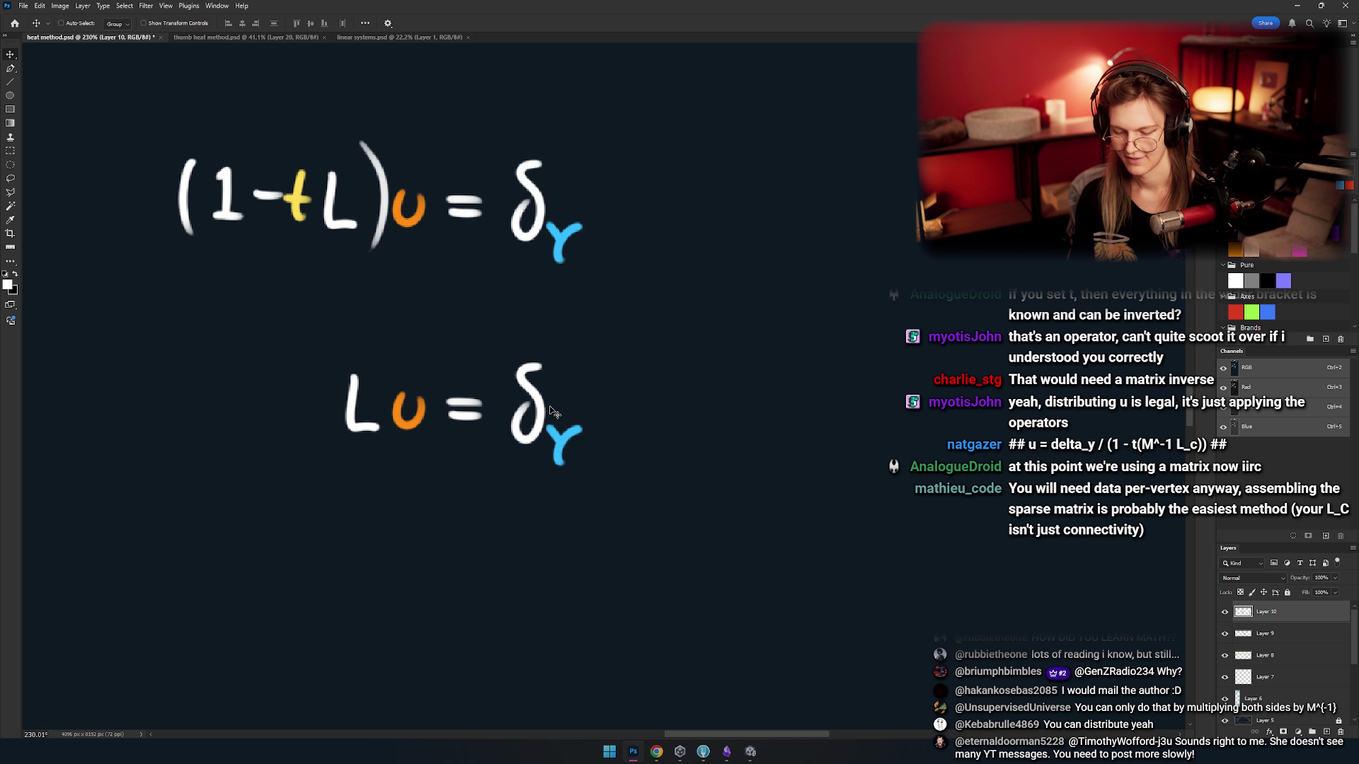
- Reposition the lower Lu = δγ equation further down and to the right
key("m")
scroll(495, 397, "left", 3)
left_click_drag(325, 340, 737, 528)
key("v")
left_click_drag(692, 403, 562, 395)
key("ctrl+d")
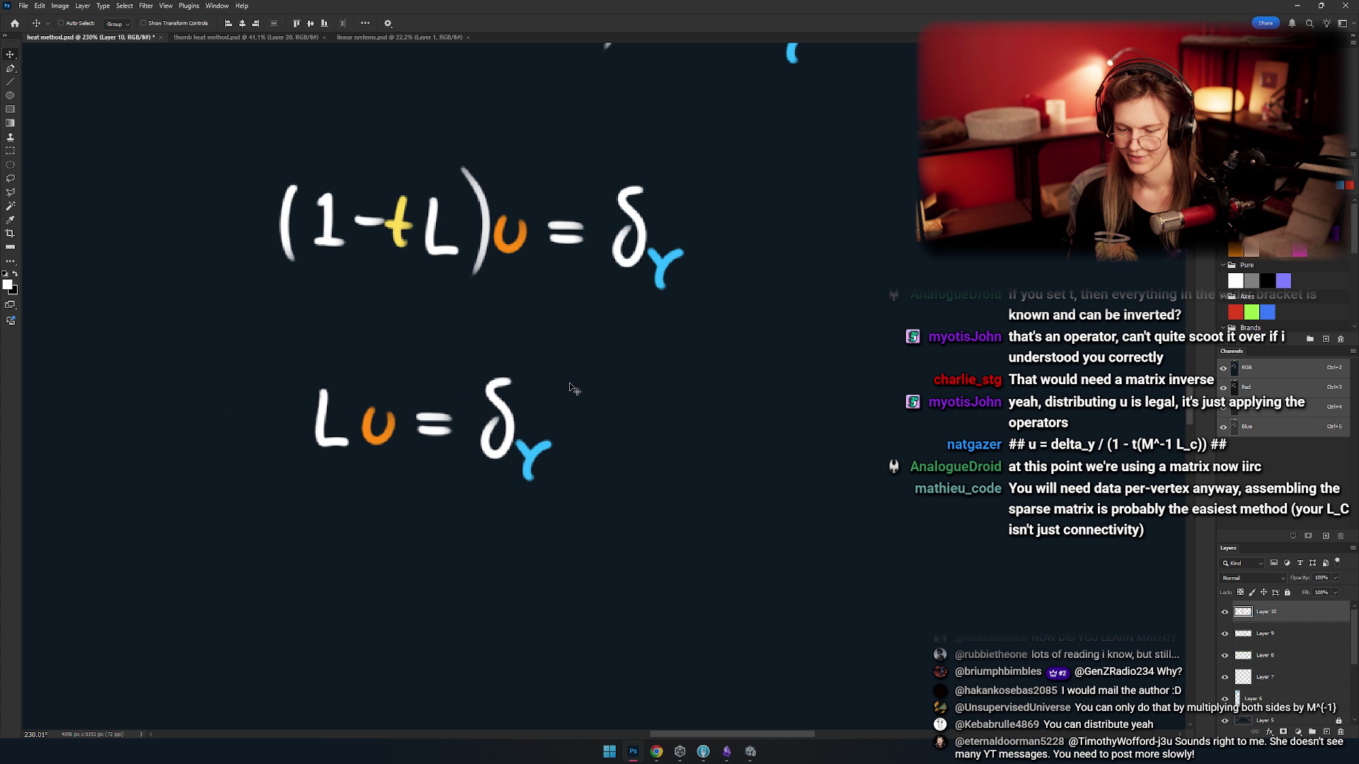
scroll(575, 283, "left", 2)
scroll(643, 385, "down", 3)
scroll(644, 385, "right", 3)
key("m")
left_click_drag(248, 339, 577, 449)
key("v")
left_click_drag(403, 393, 433, 443)
key("ctrl+d")
- Paint a down arrow from (1 − tL)u = δγ to Lu = δγ
key("b")
mouse_move(489, 266)
left_mouse_down()
mouse_move(489, 295)
mouse_move(515, 323)
left_mouse_up()
left_click_drag(463, 313, 488, 345)
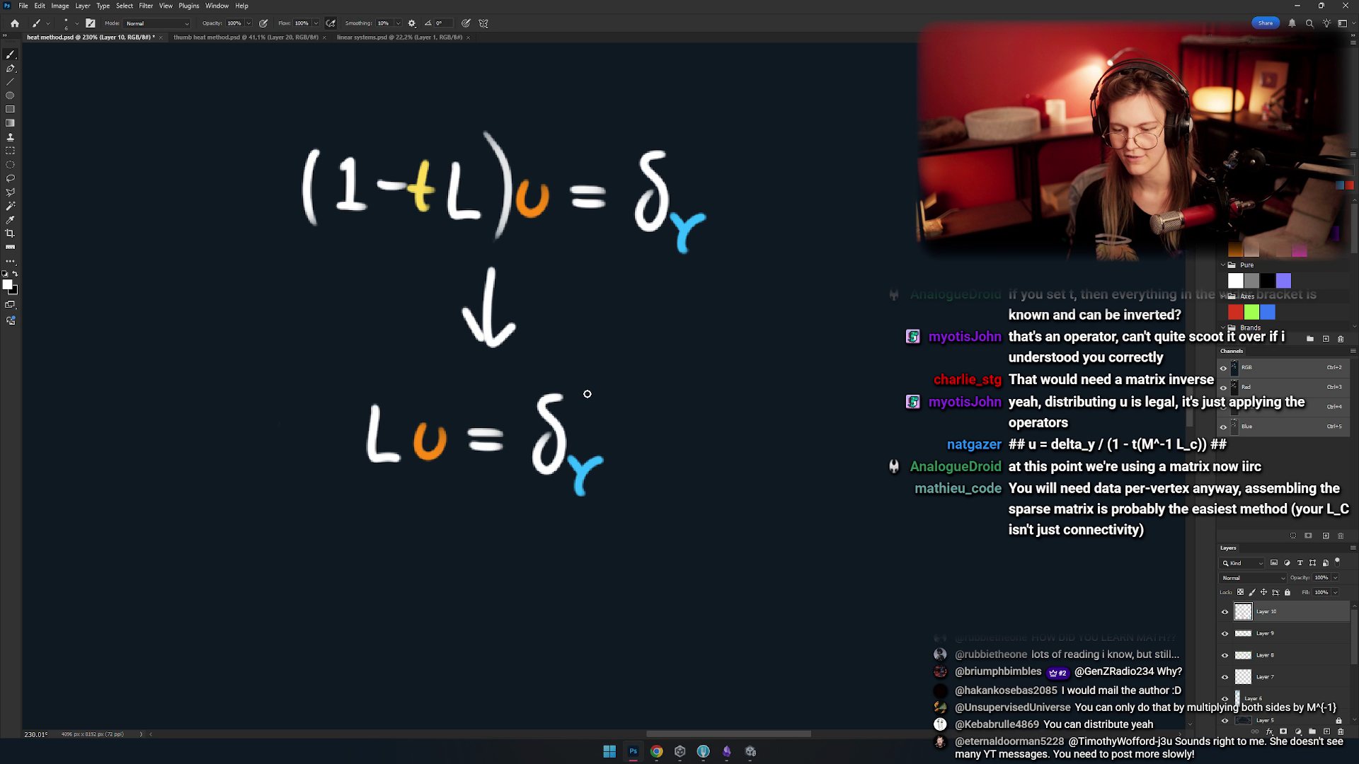
left_click_drag(605, 431, 578, 369)
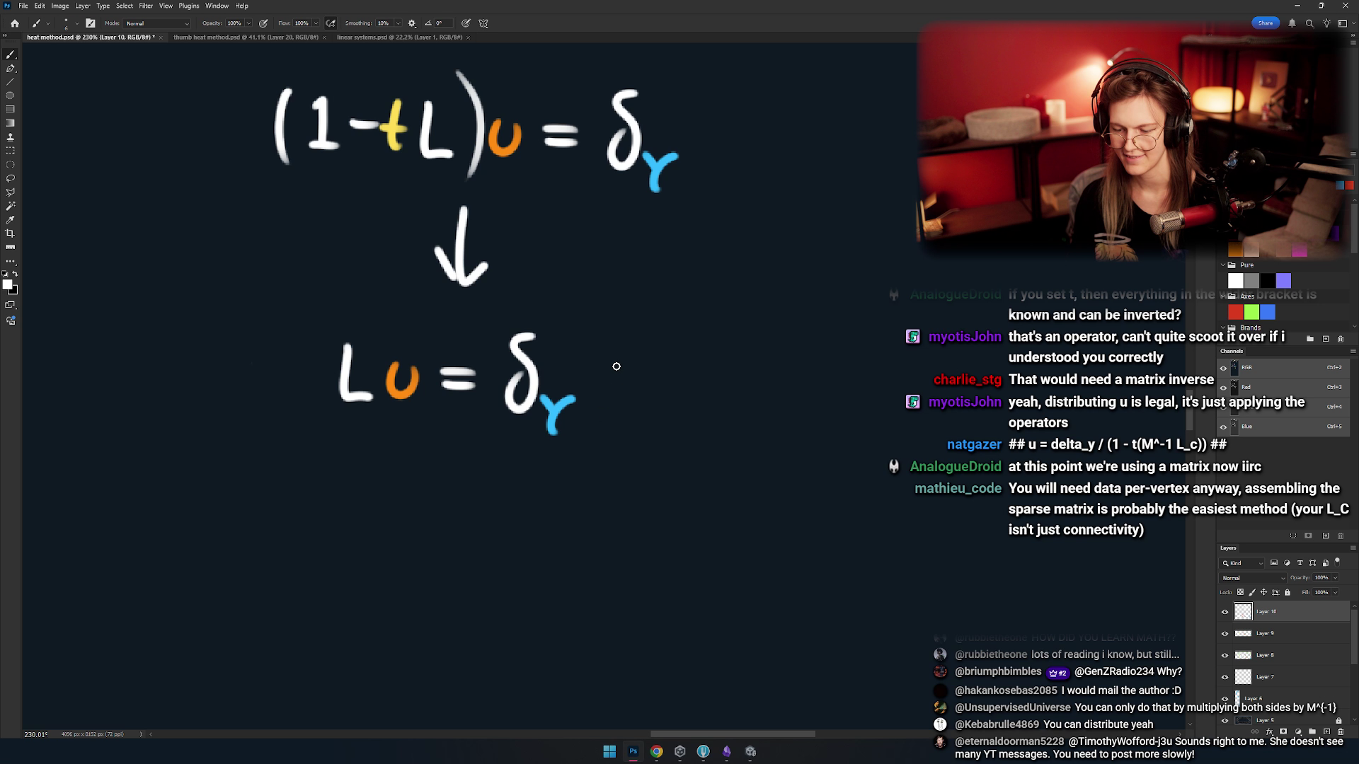
- Draw a slash after δγ in Lu = δγ, followed by a question mark
left_click_drag(649, 327, 579, 458)
mouse_move(663, 364)
left_mouse_down()
mouse_move(684, 379)
mouse_move(670, 404)
left_mouse_up()
left_click(671, 419)
key("ctrl+z")
key("ctrl+z")
left_click(671, 419)
left_click_drag(719, 360, 722, 405)
left_click(725, 429)
- Add more question marks to the right of and below the slash
mouse_move(796, 372)
left_mouse_down()
mouse_move(772, 421)
mouse_move(698, 368)
mouse_move(676, 377)
mouse_move(692, 386)
left_mouse_up()
mouse_move(742, 396)
left_mouse_down()
mouse_move(750, 368)
mouse_move(743, 427)
left_mouse_up()
left_click_drag(623, 281, 640, 348)
left_click(649, 380)
left_click_drag(539, 474, 533, 522)
left_click(539, 538)
mouse_move(528, 319)
left_mouse_down()
mouse_move(699, 400)
mouse_move(665, 399)
mouse_move(624, 348)
left_mouse_up()
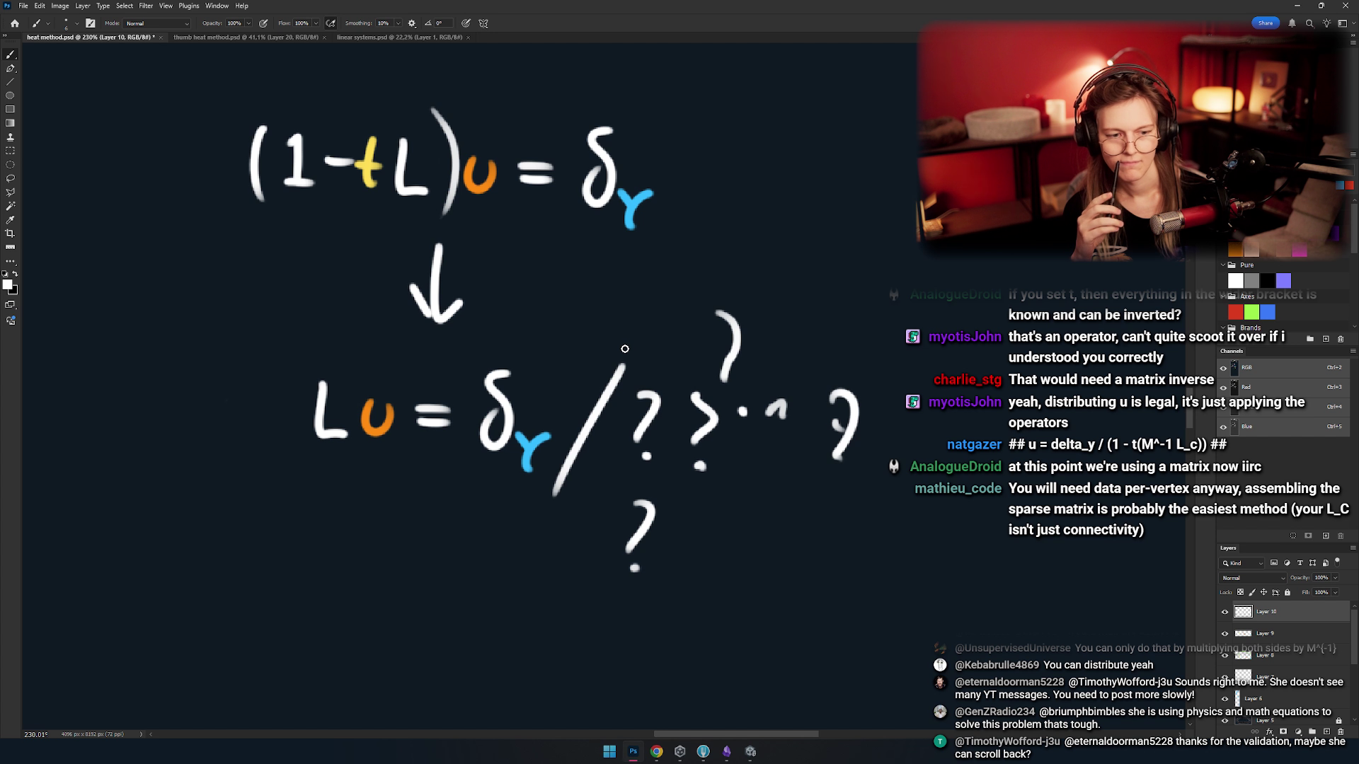
- Zoom in on the lower Lu = δγ equation and pan across the derivation
scroll(625, 349, "up", 3)
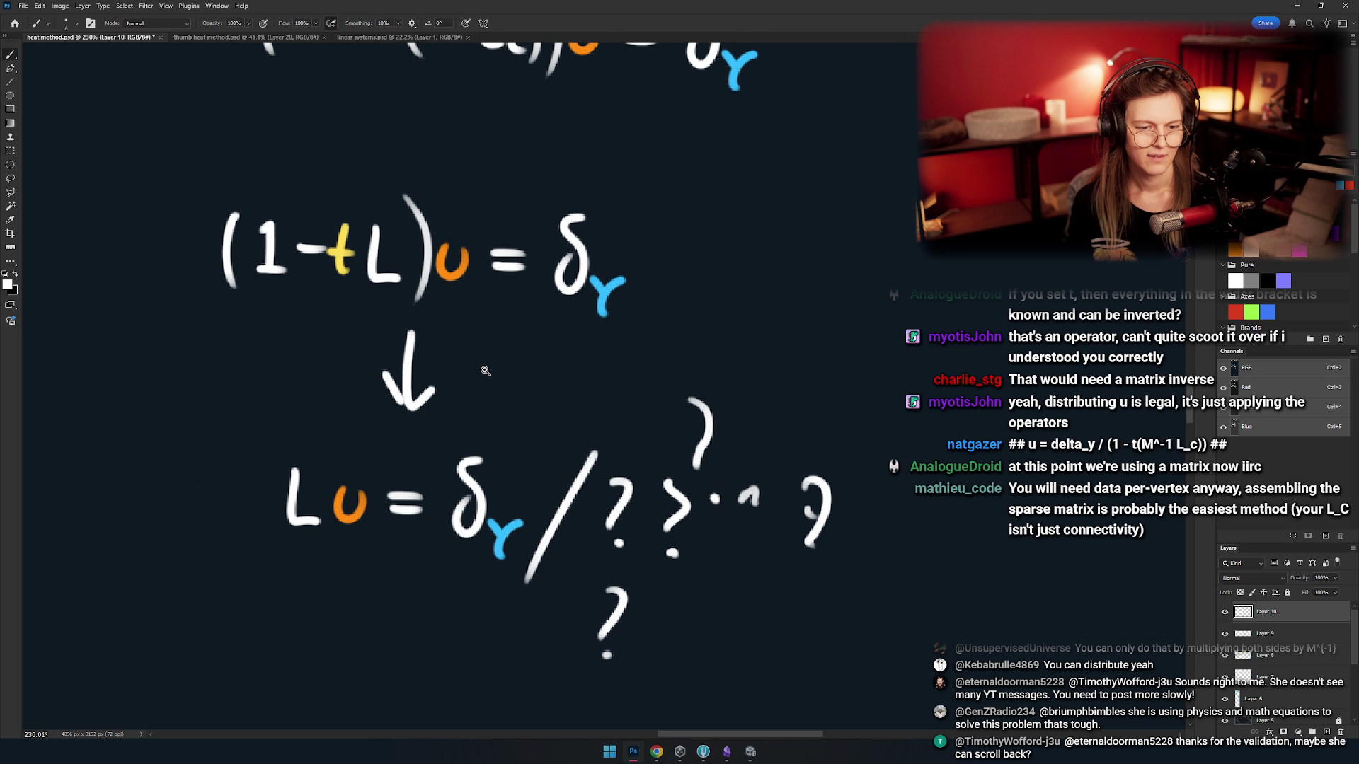
left_click(523, 351, "ctrl")
scroll(522, 351, "down", 2)
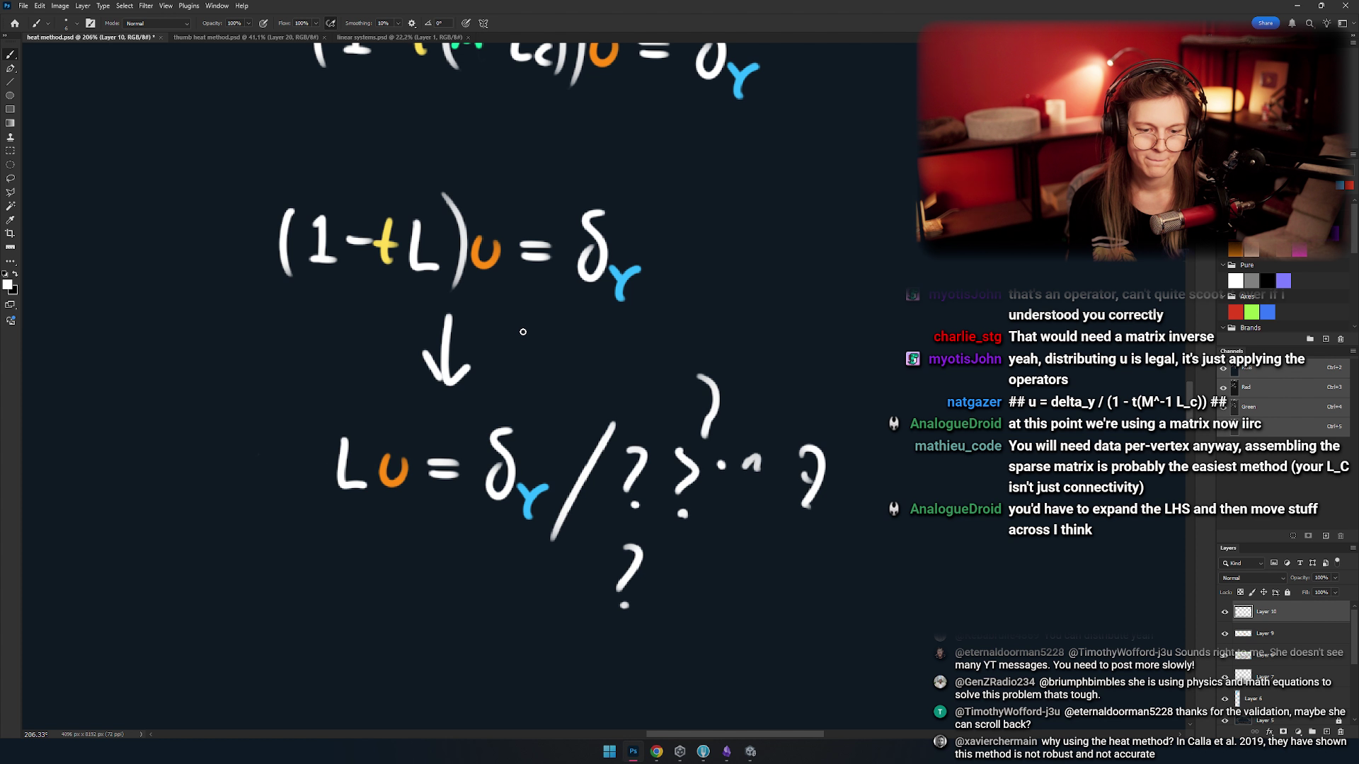
scroll(523, 332, "up", 3)
scroll(547, 402, "right", 5)
mouse_move(523, 403)
left_mouse_down()
mouse_move(416, 365)
mouse_move(441, 457)
left_mouse_up()
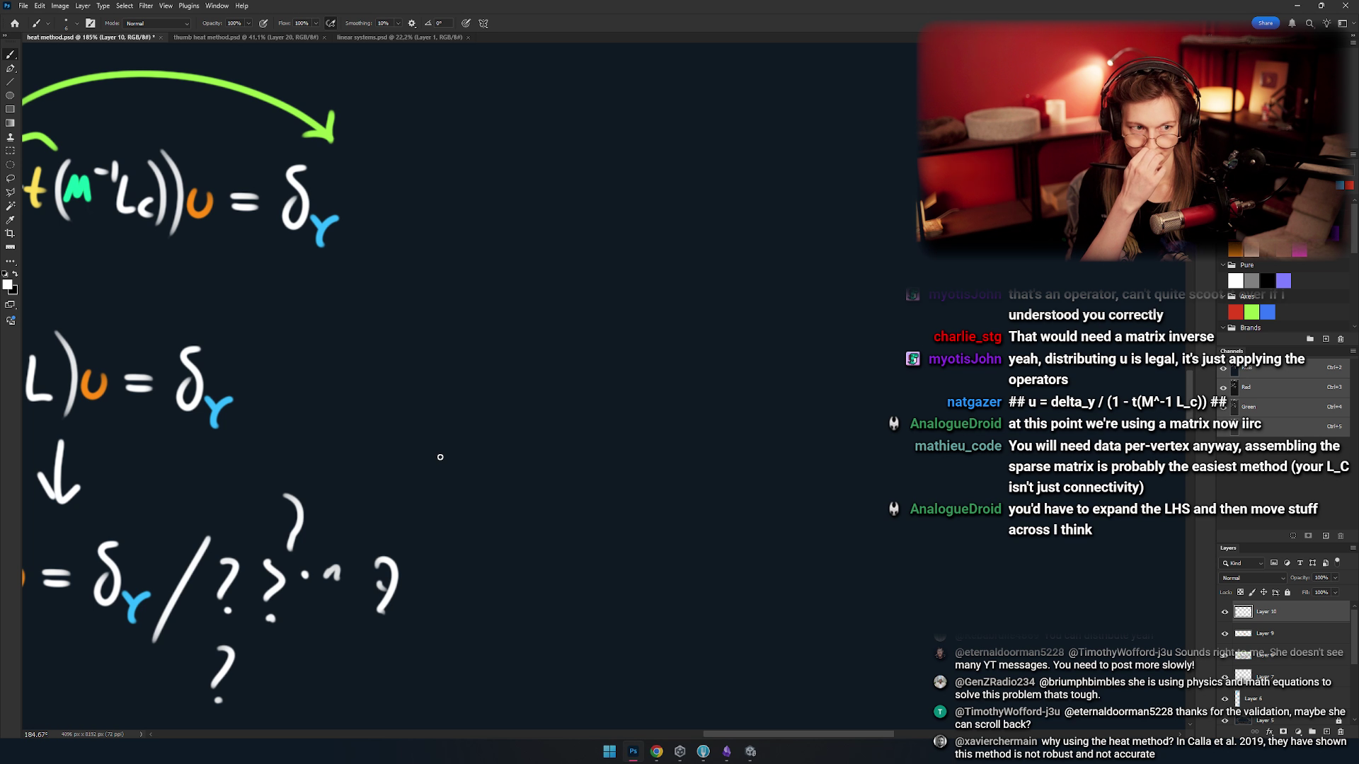
- Bring the Gauss–Seidel method Wikipedia article in Chrome to the front
scroll(418, 407, "right", 3)
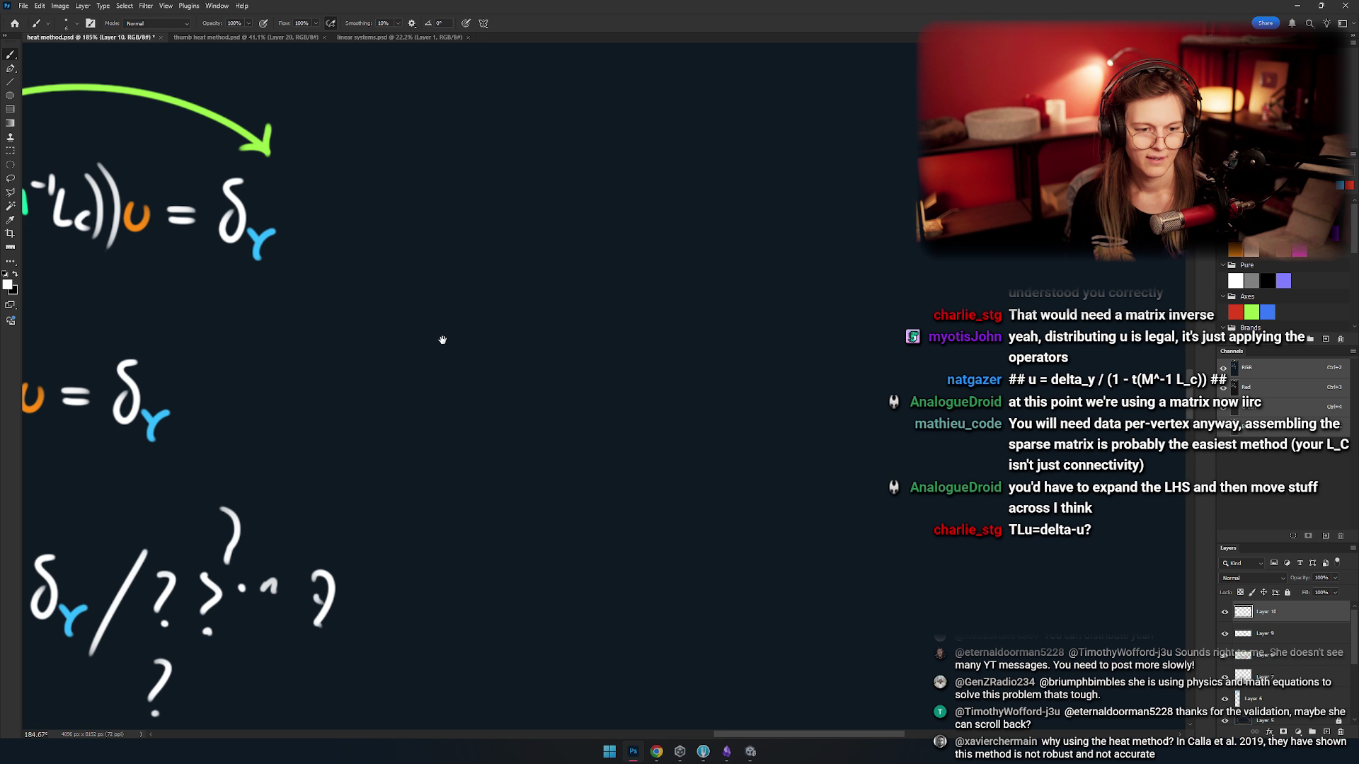
scroll(442, 354, "right", 2)
scroll(438, 368, "left", 5)
scroll(456, 351, "down", 1)
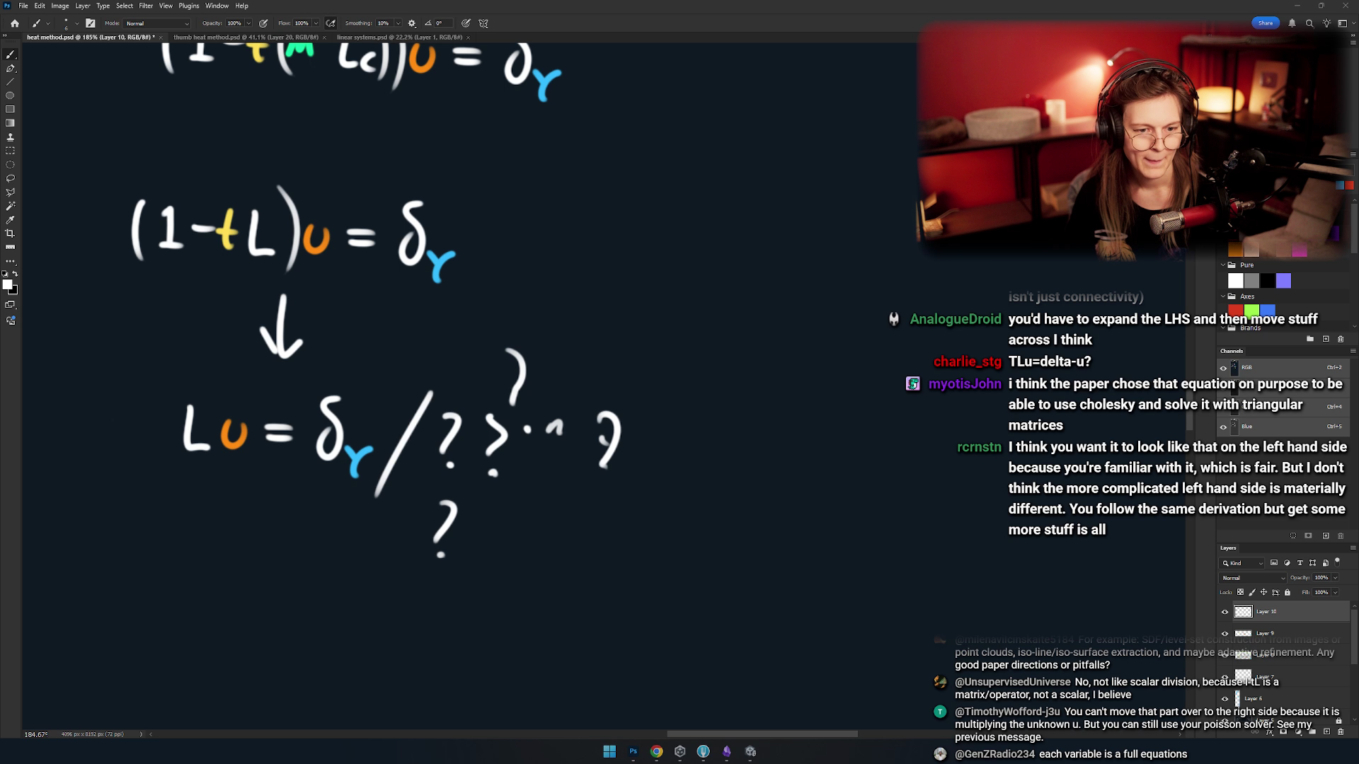
key("alt+Tab")
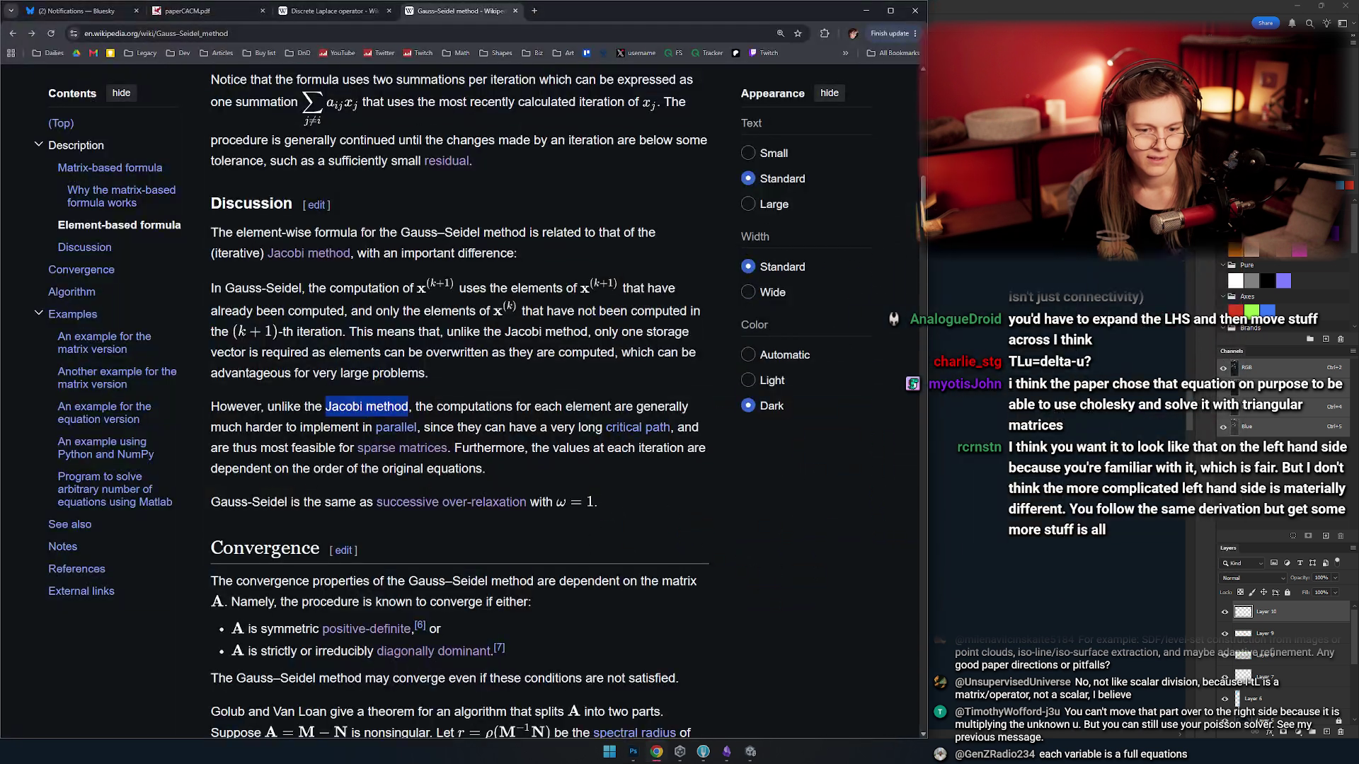
- Minimize Chrome so the Photoshop heat-method sheet is showing again
left_click(865, 4)
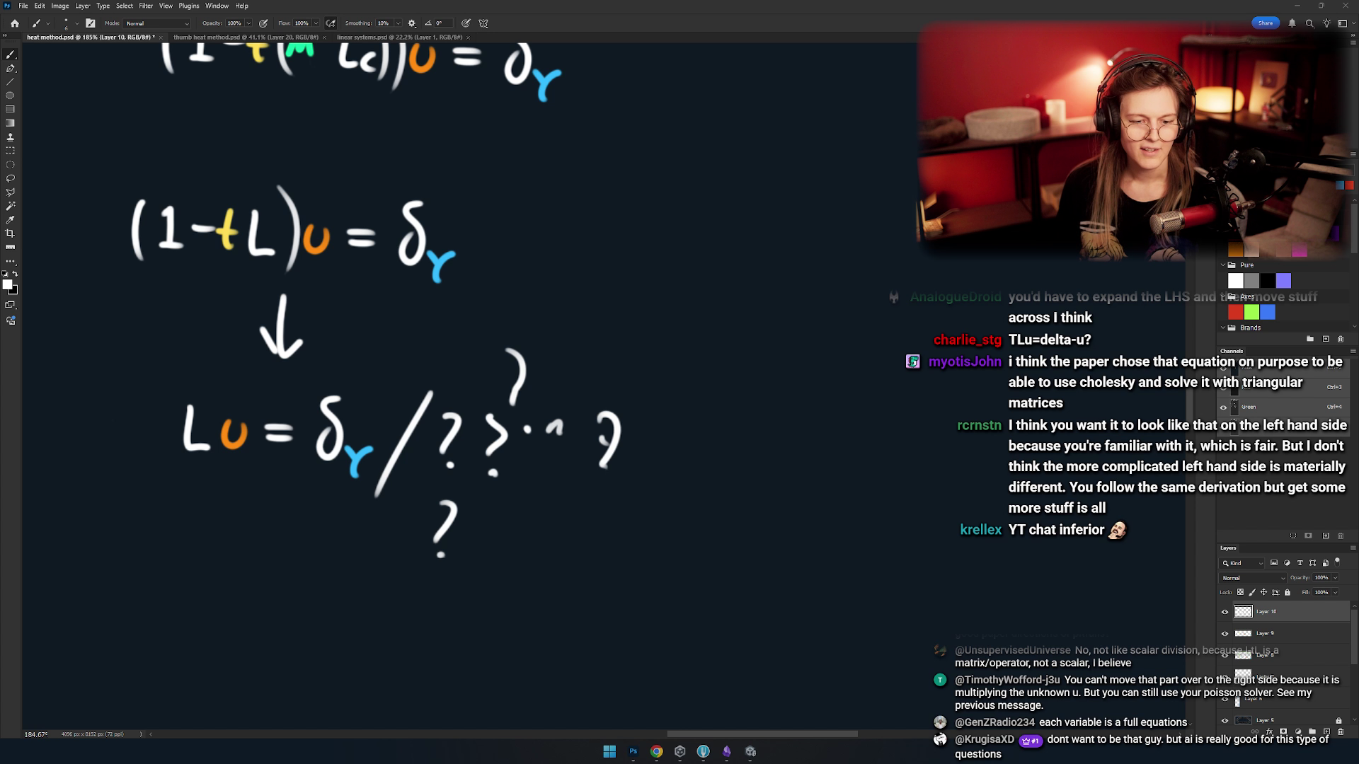
- Undo the question marks after Lu = δγ /, leaving only the slash
left_click_drag(419, 427, 561, 395)
scroll(560, 394, "down", 3)
key("ctrl+z")
key("ctrl+z")
key("ctrl+z")
scroll(561, 359, "down", 5)
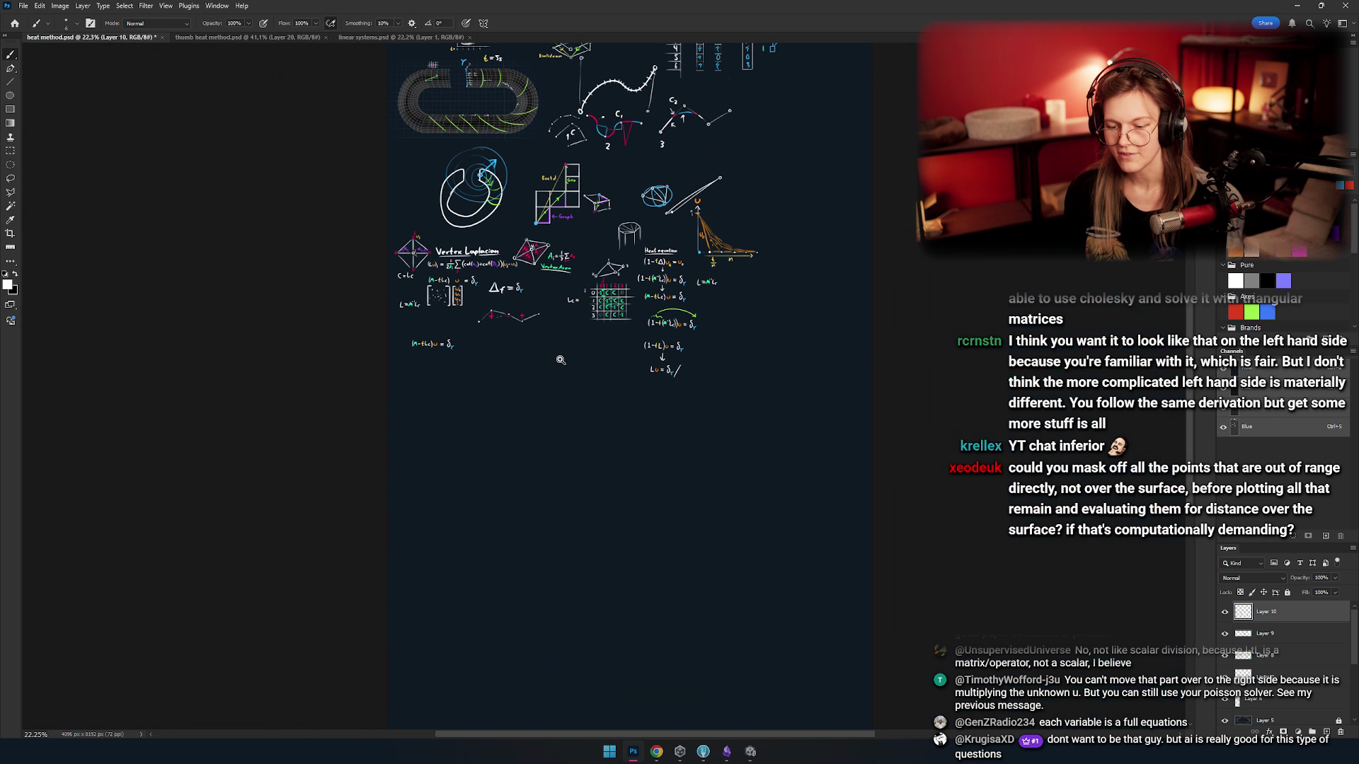
scroll(561, 360, "up", 5)
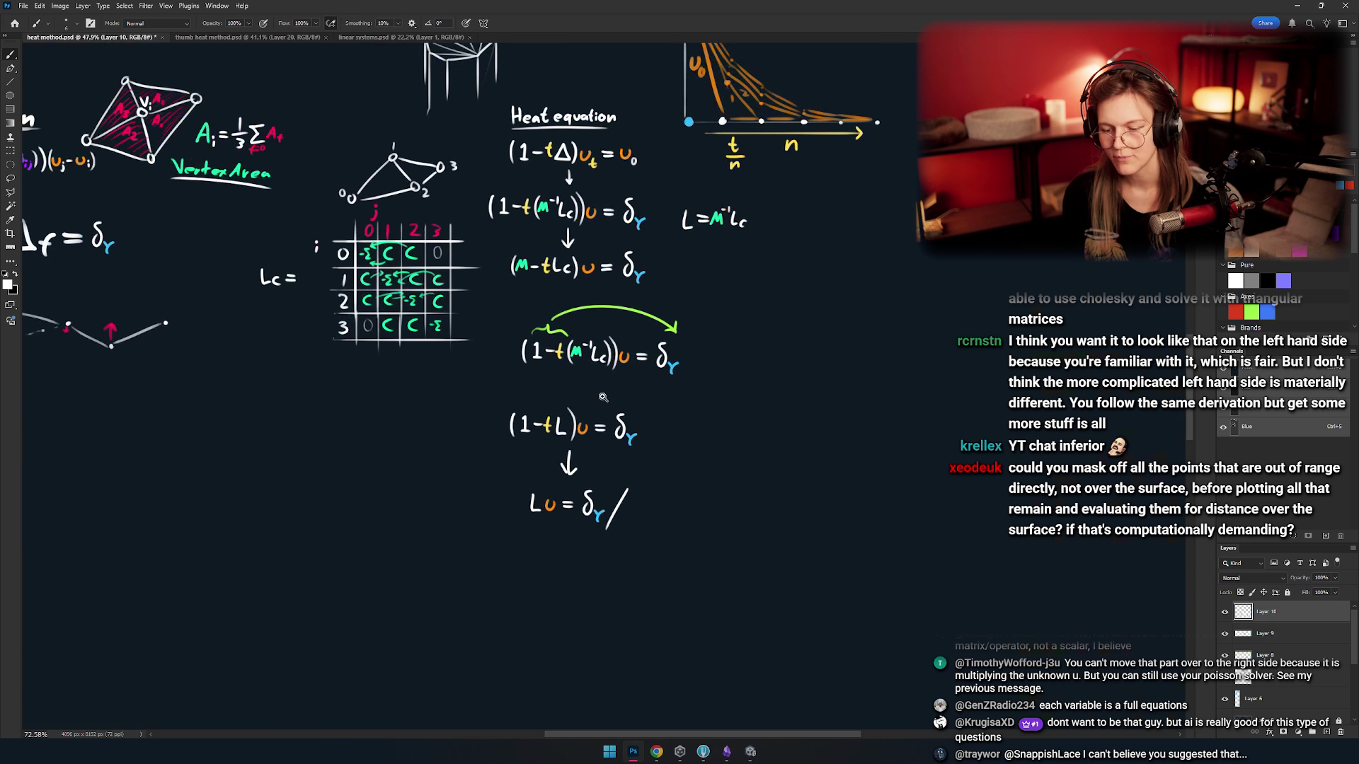
- Pan across the Vertex Laplacian section and left-hand derivations, then switch to the Eraser
left_click_drag(410, 422, 619, 409)
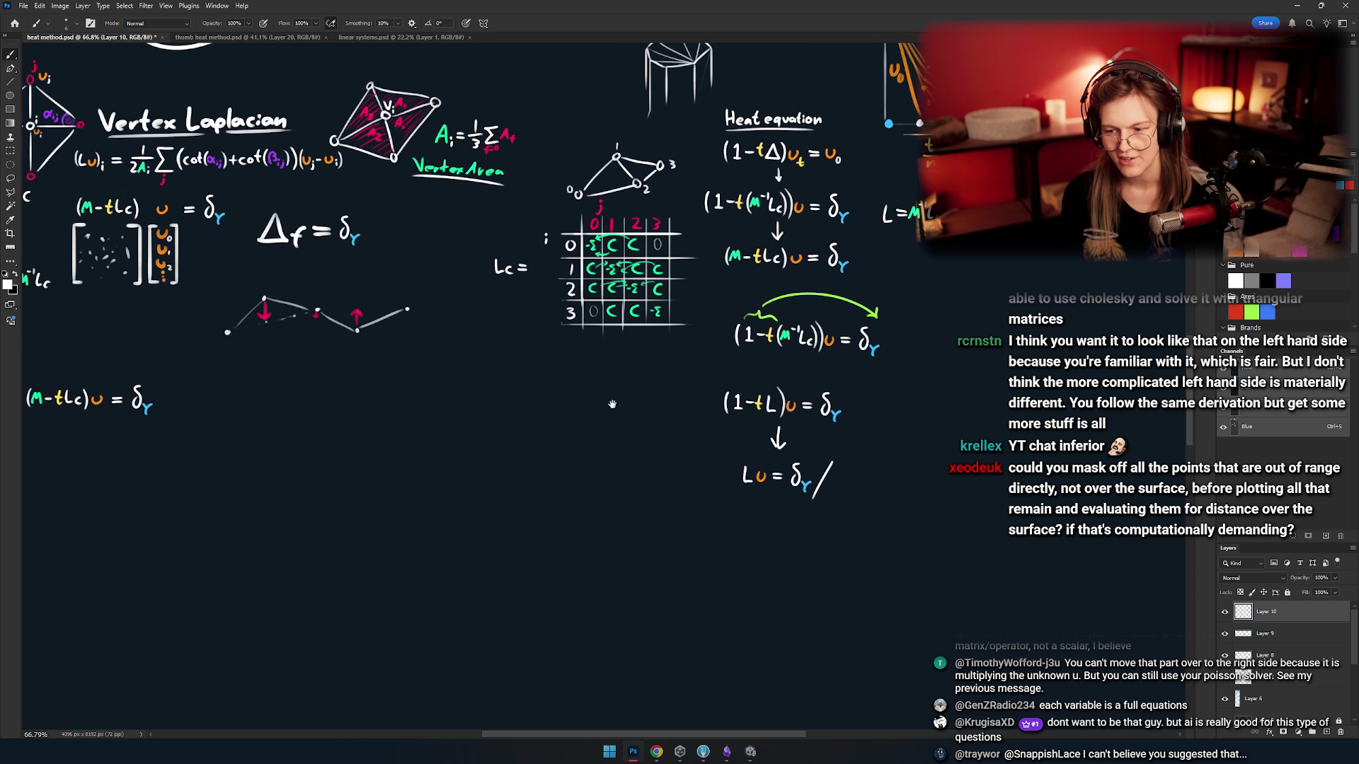
left_click_drag(465, 404, 544, 424)
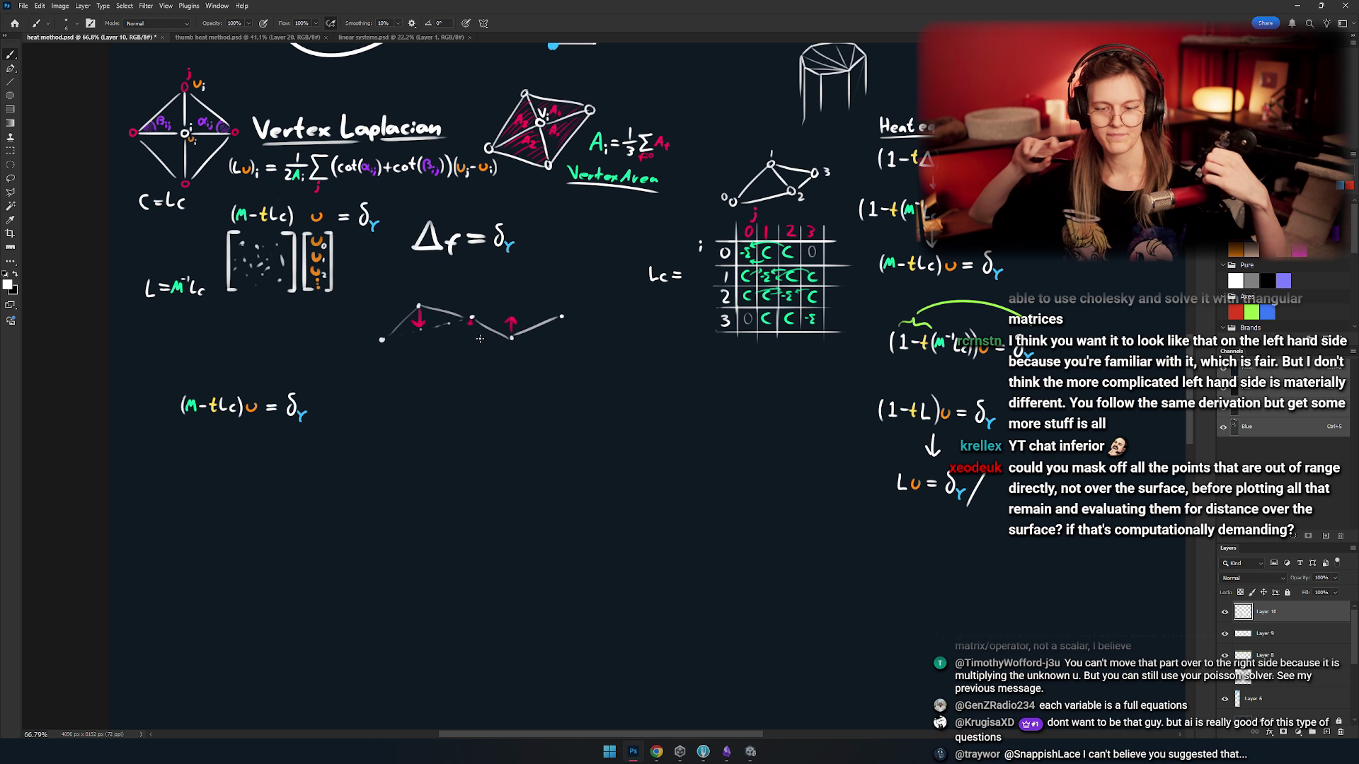
key("alt+Tab")
key("alt+Tab")
key("alt+Tab")
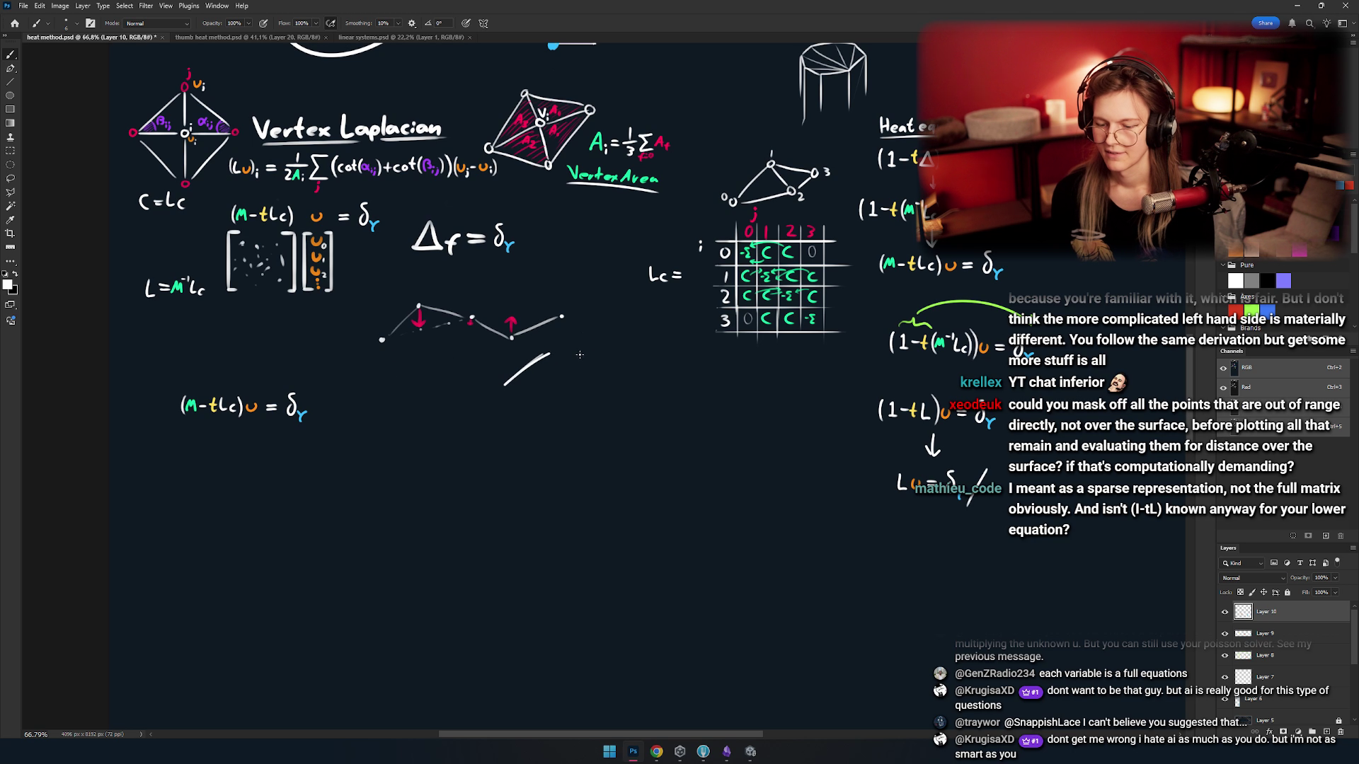
scroll(496, 364, "right", 3)
scroll(640, 370, "up", 2)
scroll(640, 370, "left", 3)
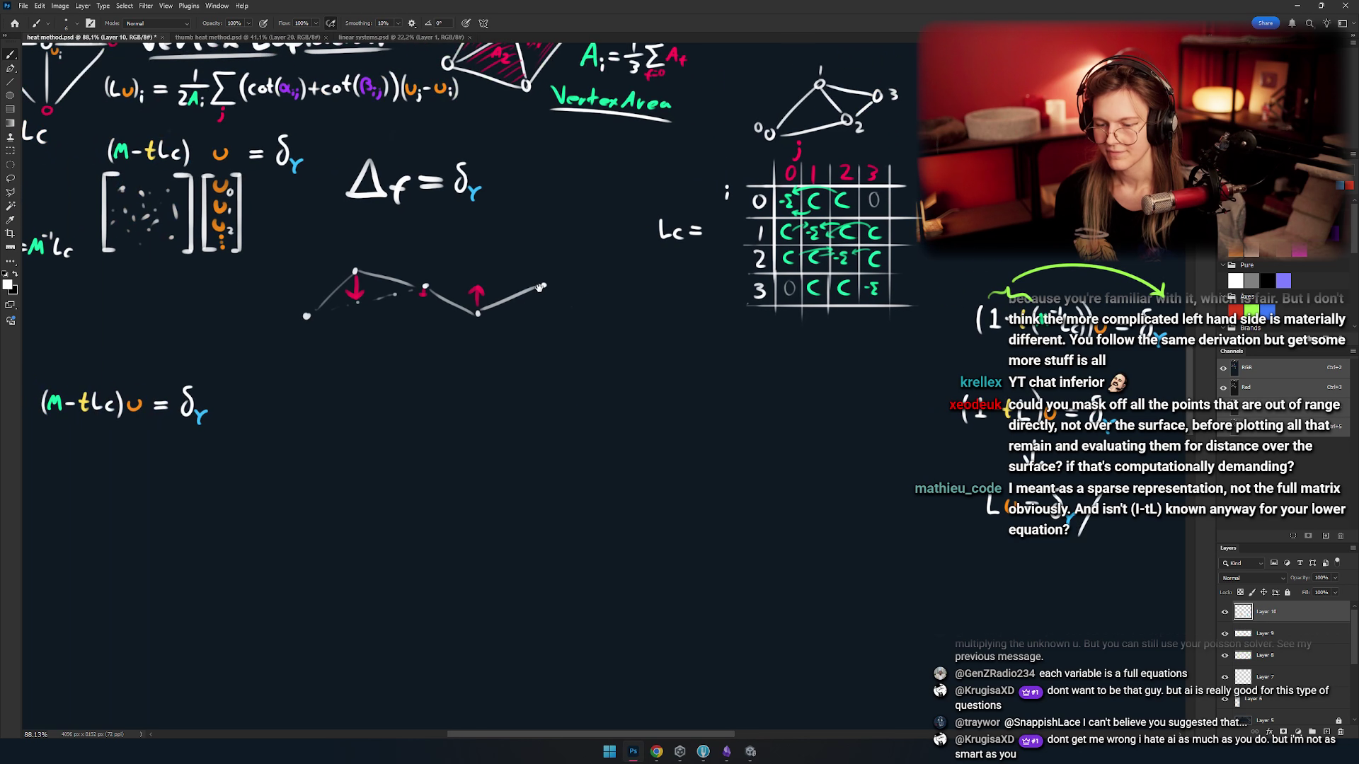
scroll(535, 263, "right", 5)
scroll(449, 358, "up", 6)
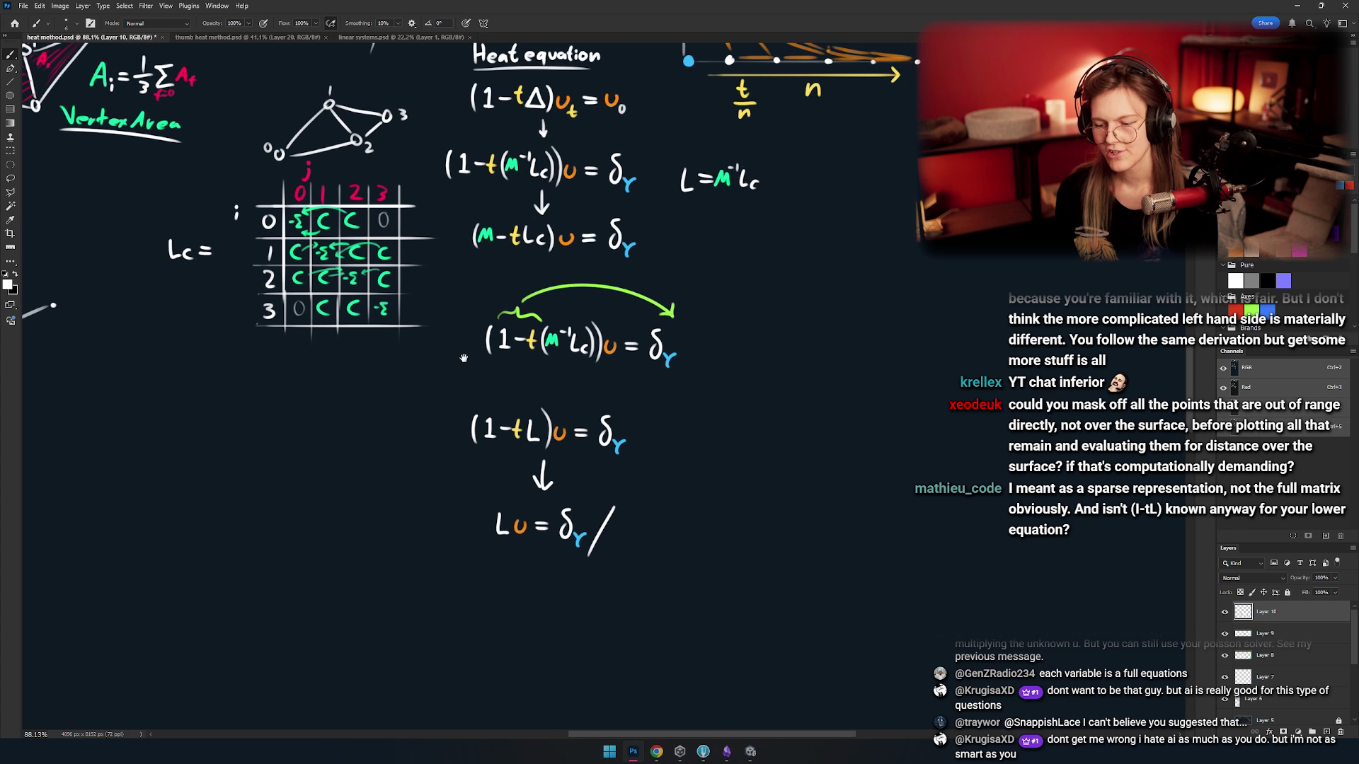
scroll(528, 422, "down", 3)
scroll(538, 368, "left", 5)
key("e")
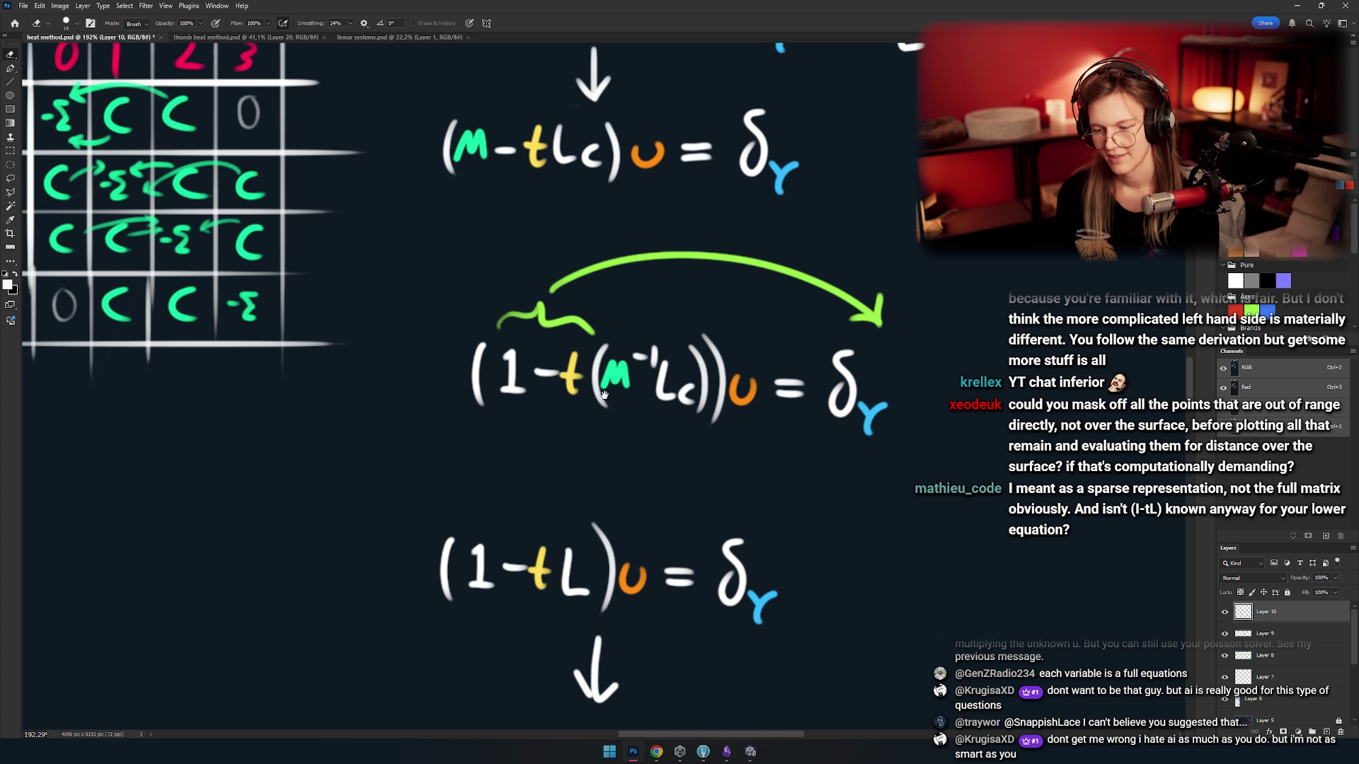
left_click_drag(604, 397, 634, 383)
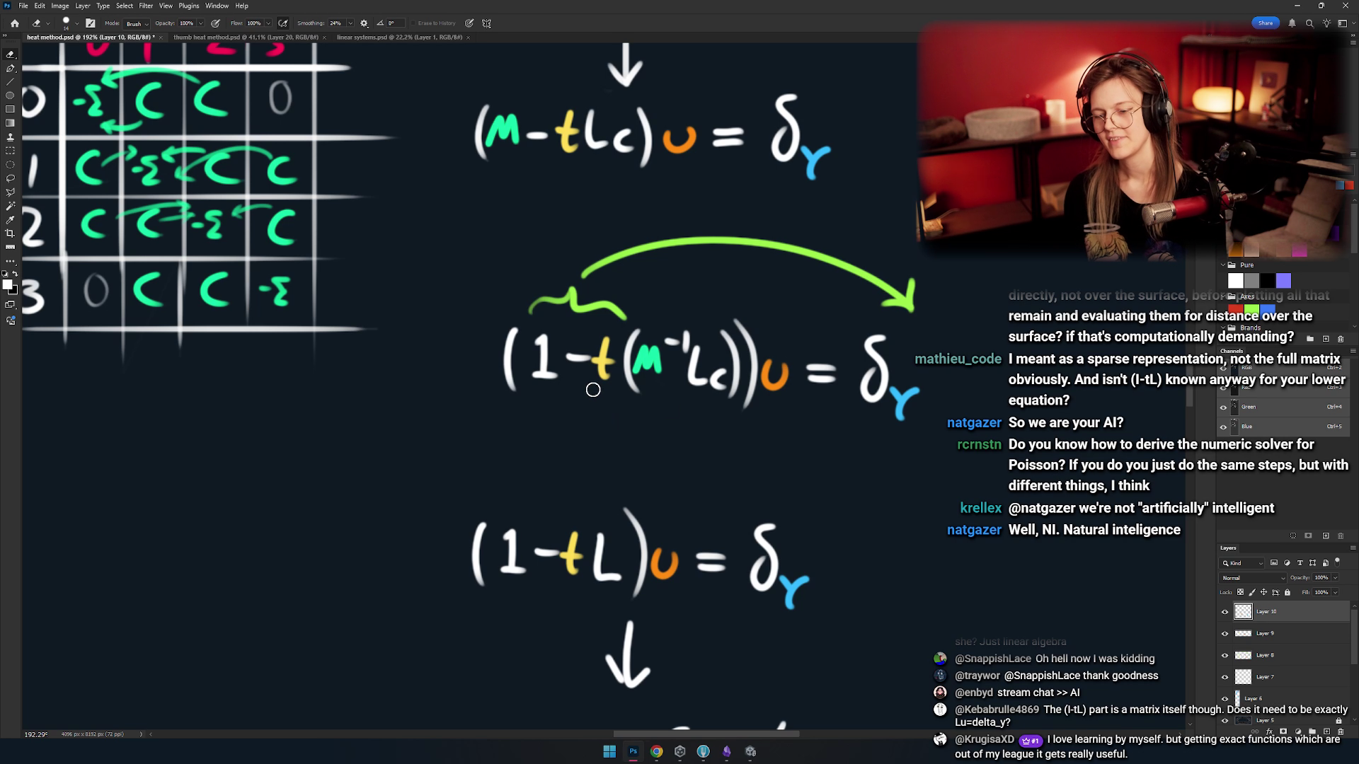
scroll(593, 391, "down", 5)
key("b")
scroll(624, 346, "up", 5)
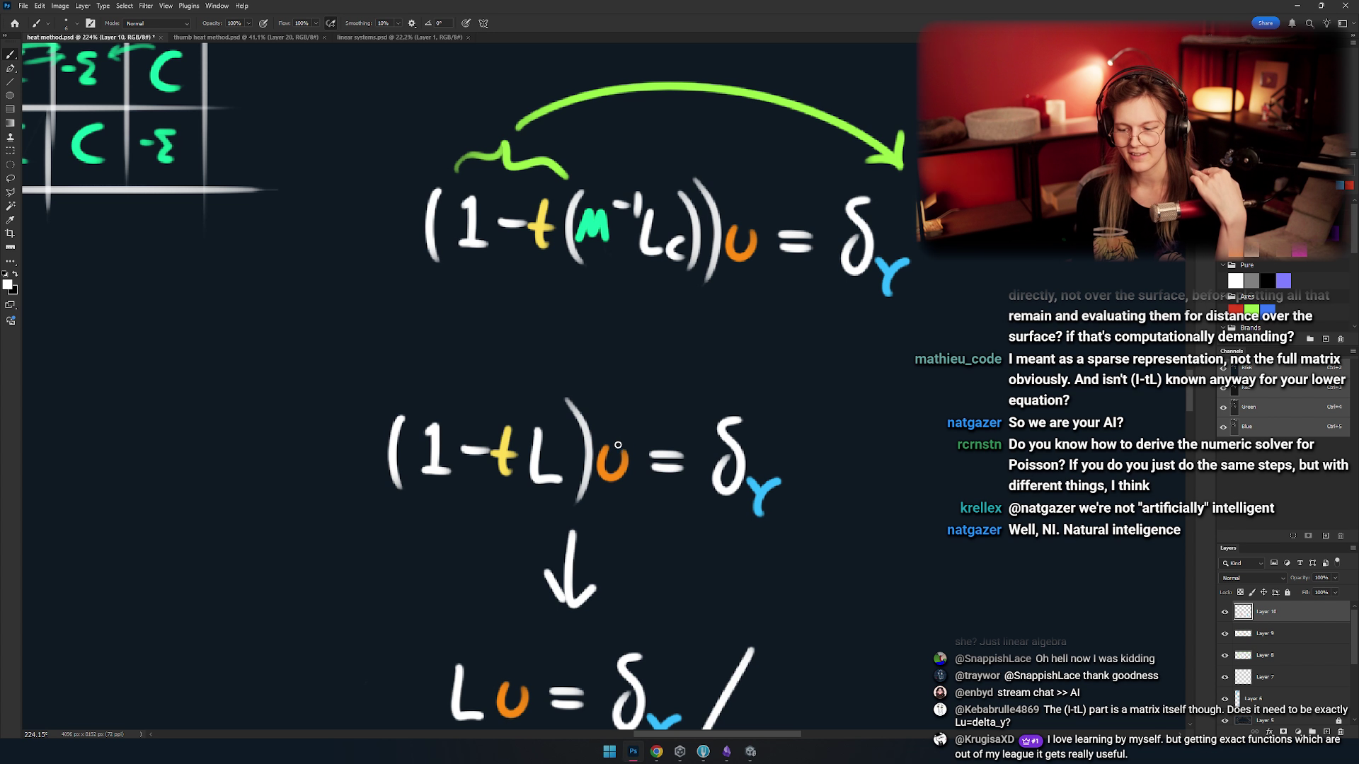
mouse_move(595, 436)
left_mouse_down()
mouse_move(494, 294)
mouse_move(487, 345)
left_mouse_up()
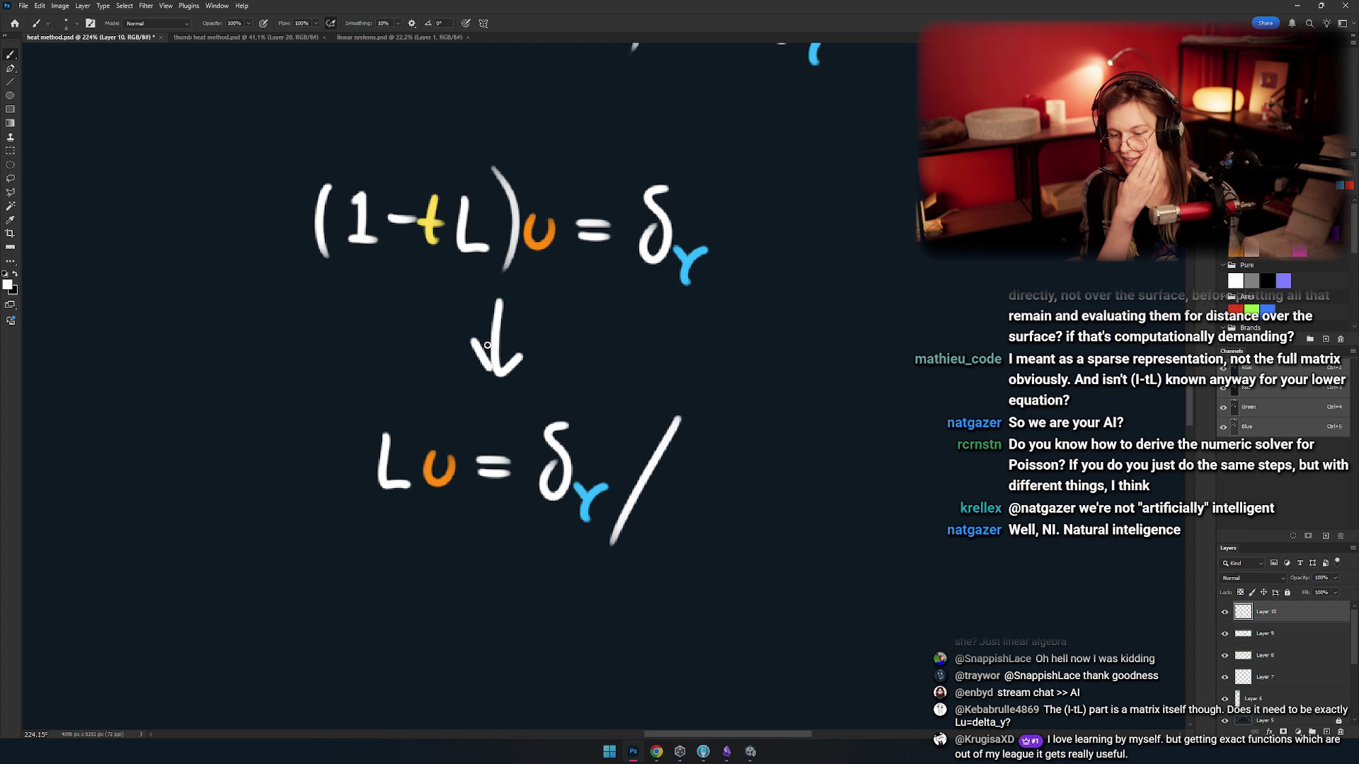
left_click_drag(459, 450, 800, 501)
scroll(545, 461, "down", 6)
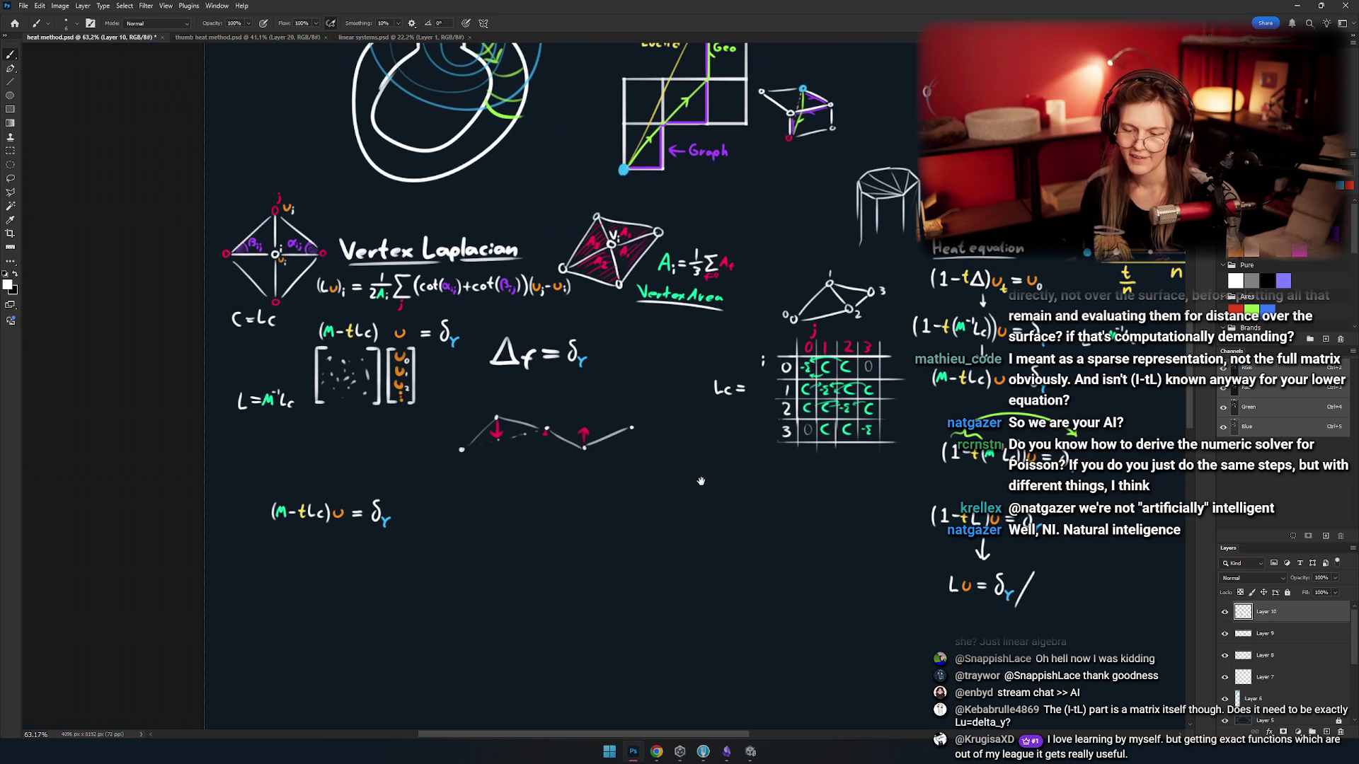
- Try an upward arrow below the matrix, then undo the stray strokes
key("alt+Tab")
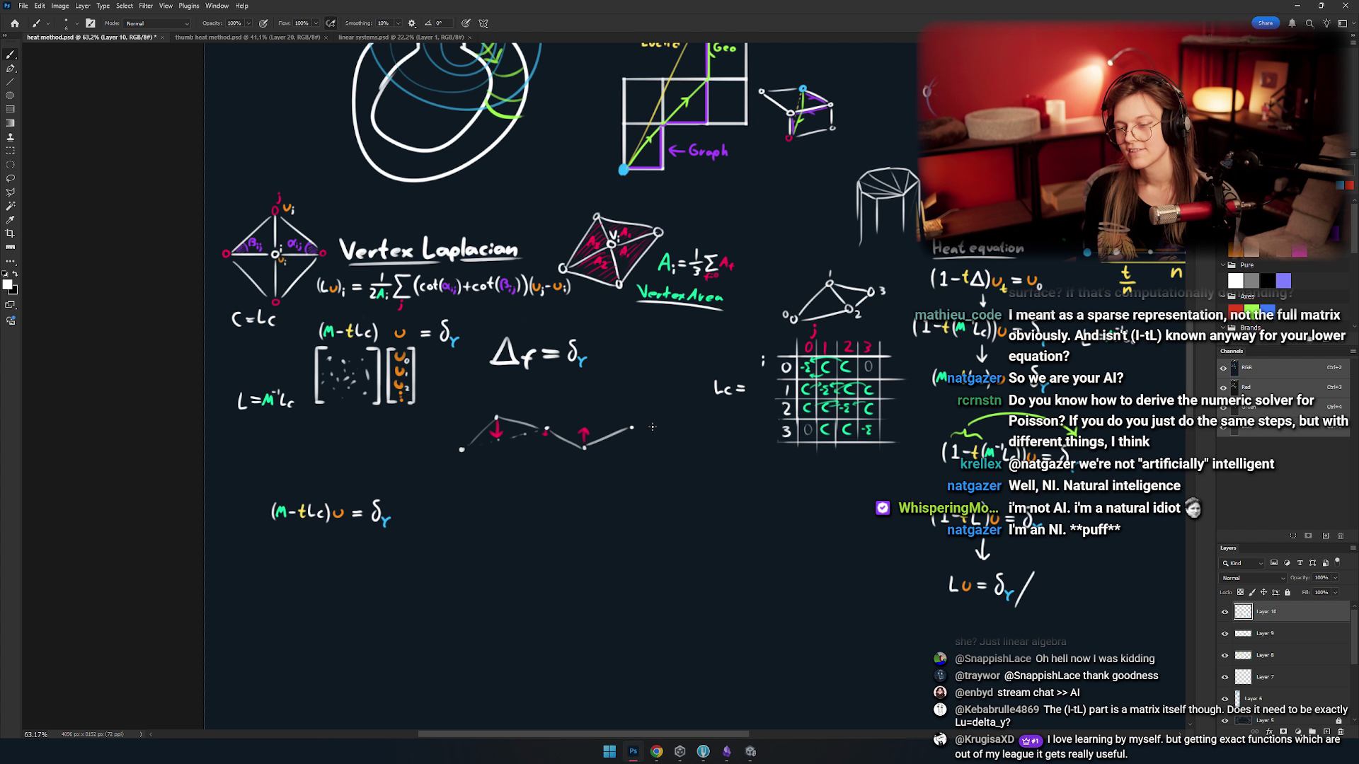
scroll(290, 404, "up", 5)
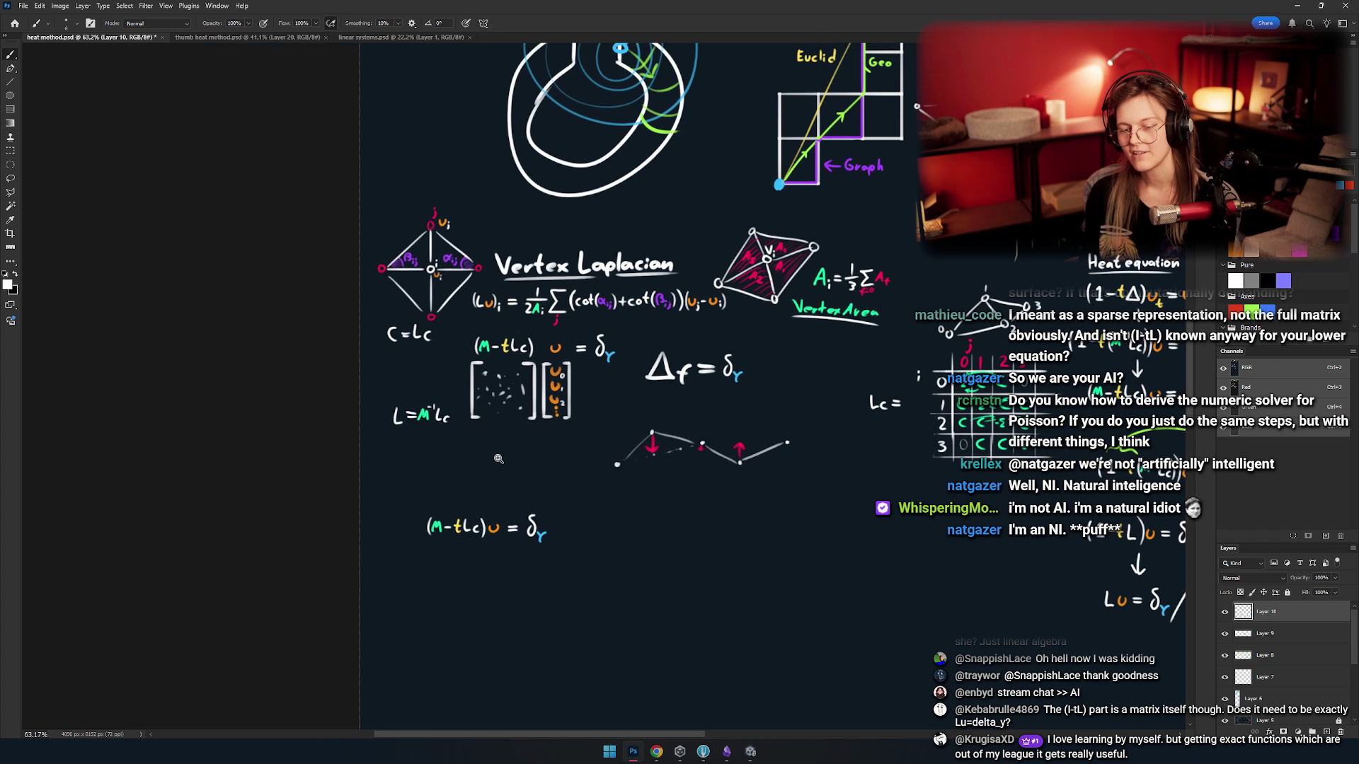
left_click_drag(466, 502, 464, 566)
left_click_drag(477, 460, 495, 425)
key("ctrl+z")
key("ctrl+z")
mouse_move(468, 557)
left_mouse_down()
mouse_move(511, 464)
mouse_move(458, 459)
mouse_move(489, 425)
mouse_move(490, 486)
left_mouse_up()
key("ctrl+z")
scroll(503, 458, "down", 4)
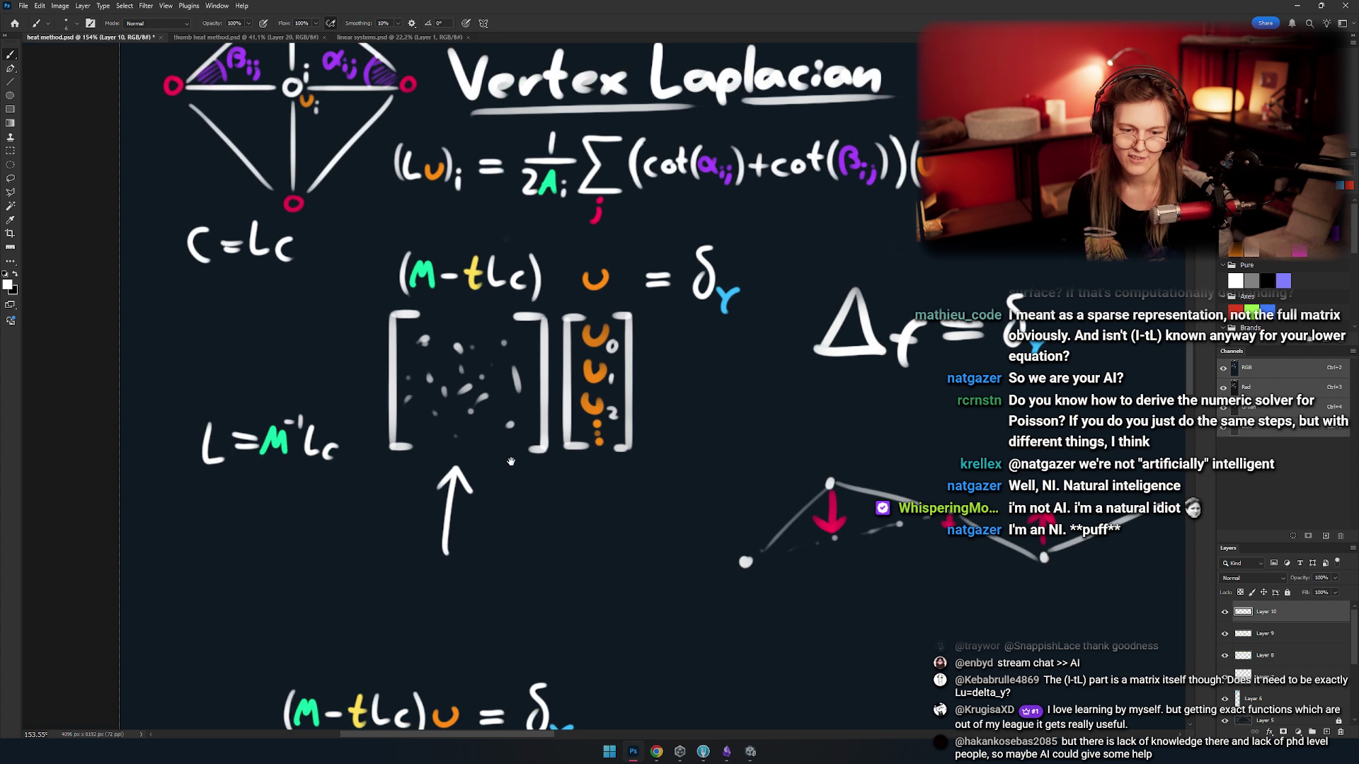
key("ctrl+z")
key("ctrl+z")
- Draw a full upward arrow under the (M − tLc) matrix pointing up at it
scroll(545, 477, "down", 3)
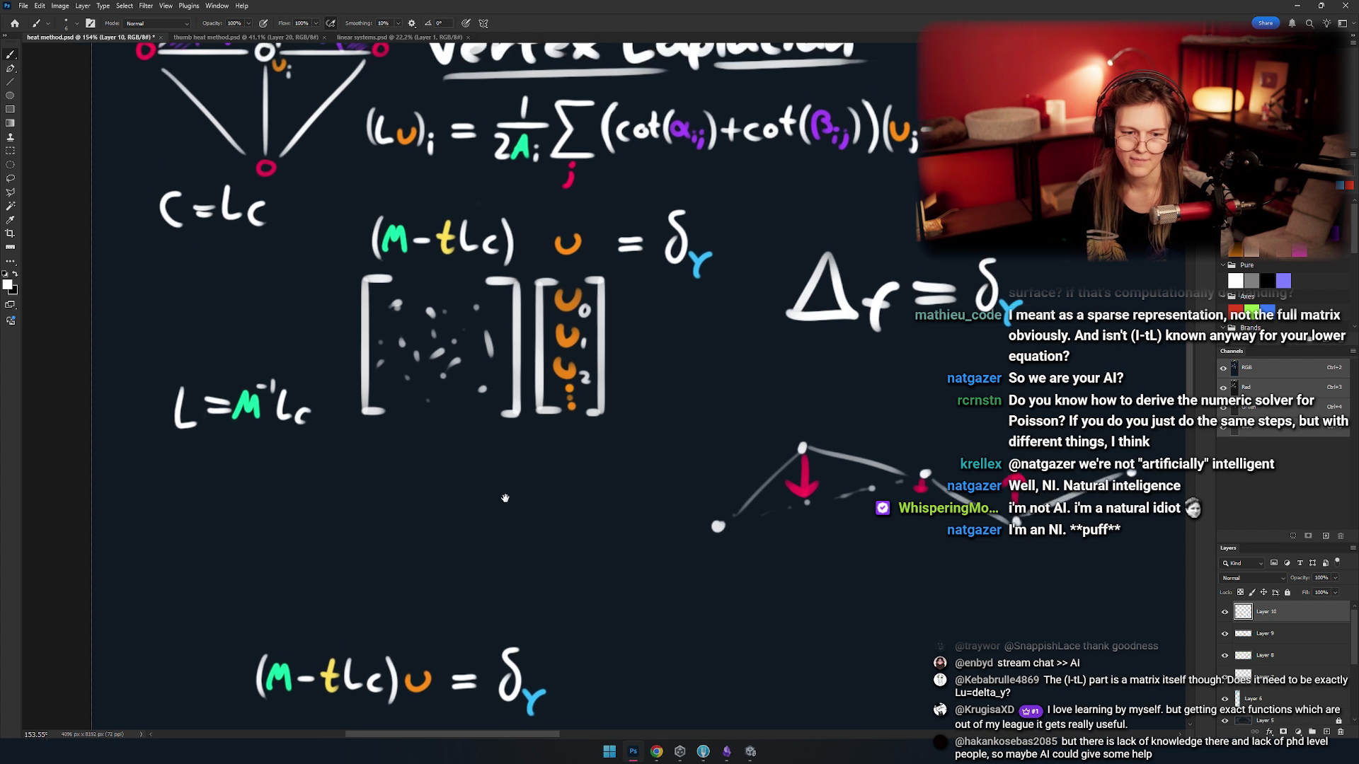
scroll(531, 471, "up", 3)
scroll(518, 464, "down", 1)
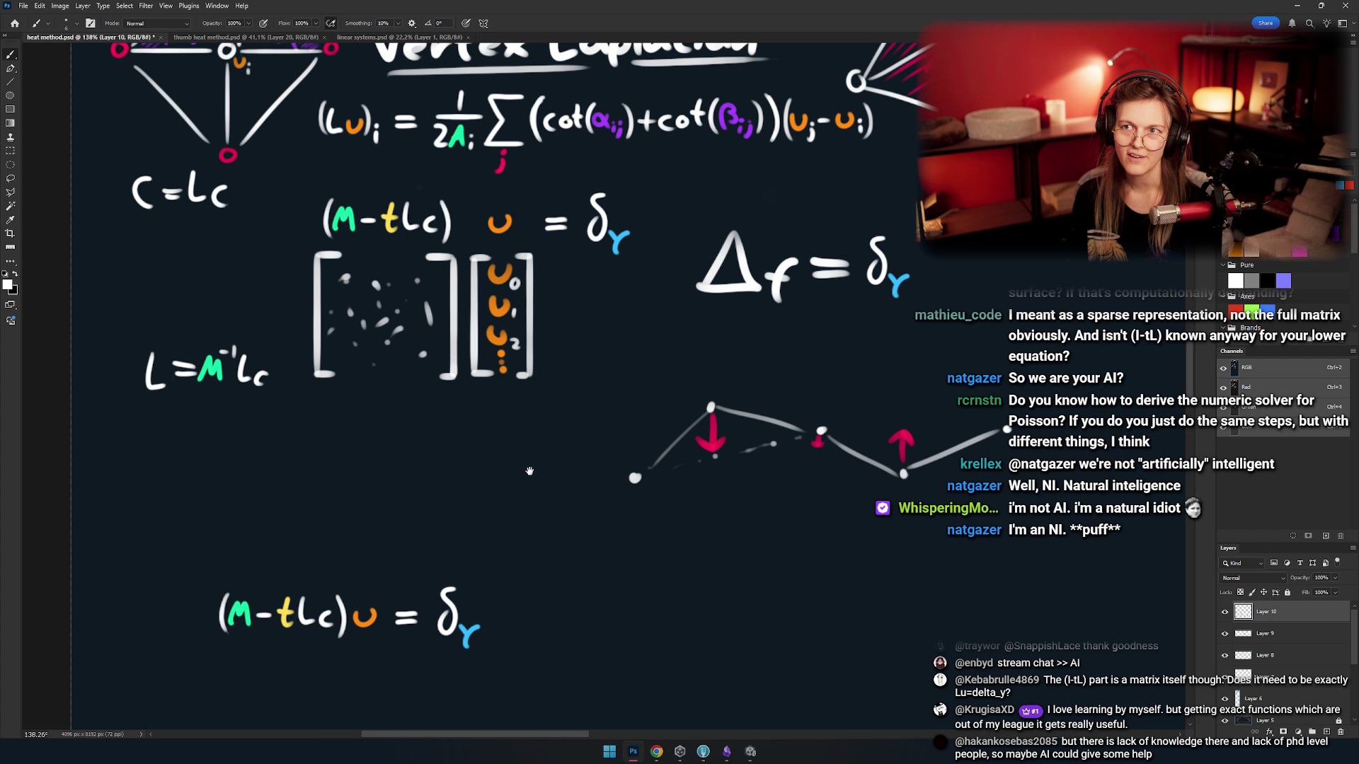
scroll(477, 457, "down", 3)
scroll(481, 464, "up", 4)
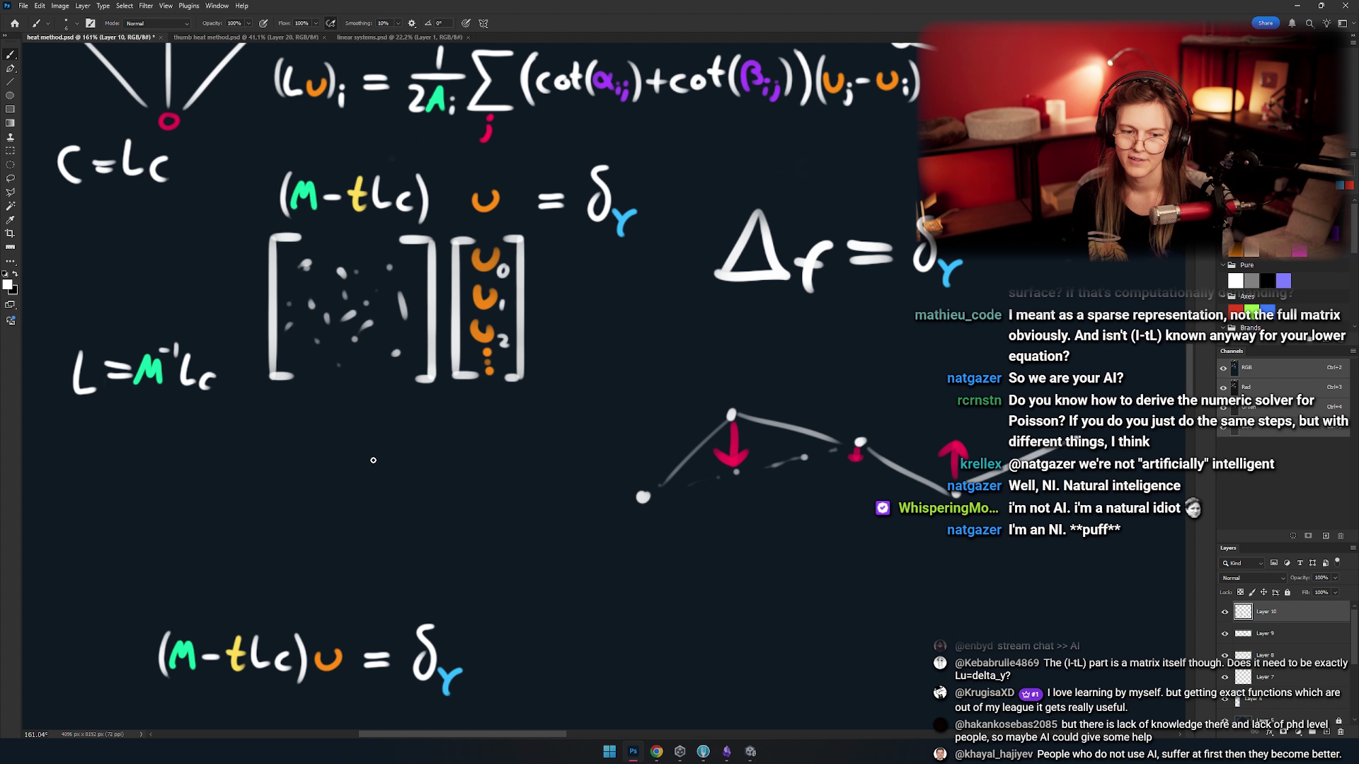
mouse_move(359, 499)
left_mouse_down()
mouse_move(375, 425)
mouse_move(353, 396)
mouse_move(375, 423)
left_mouse_up()
key("ctrl+z")
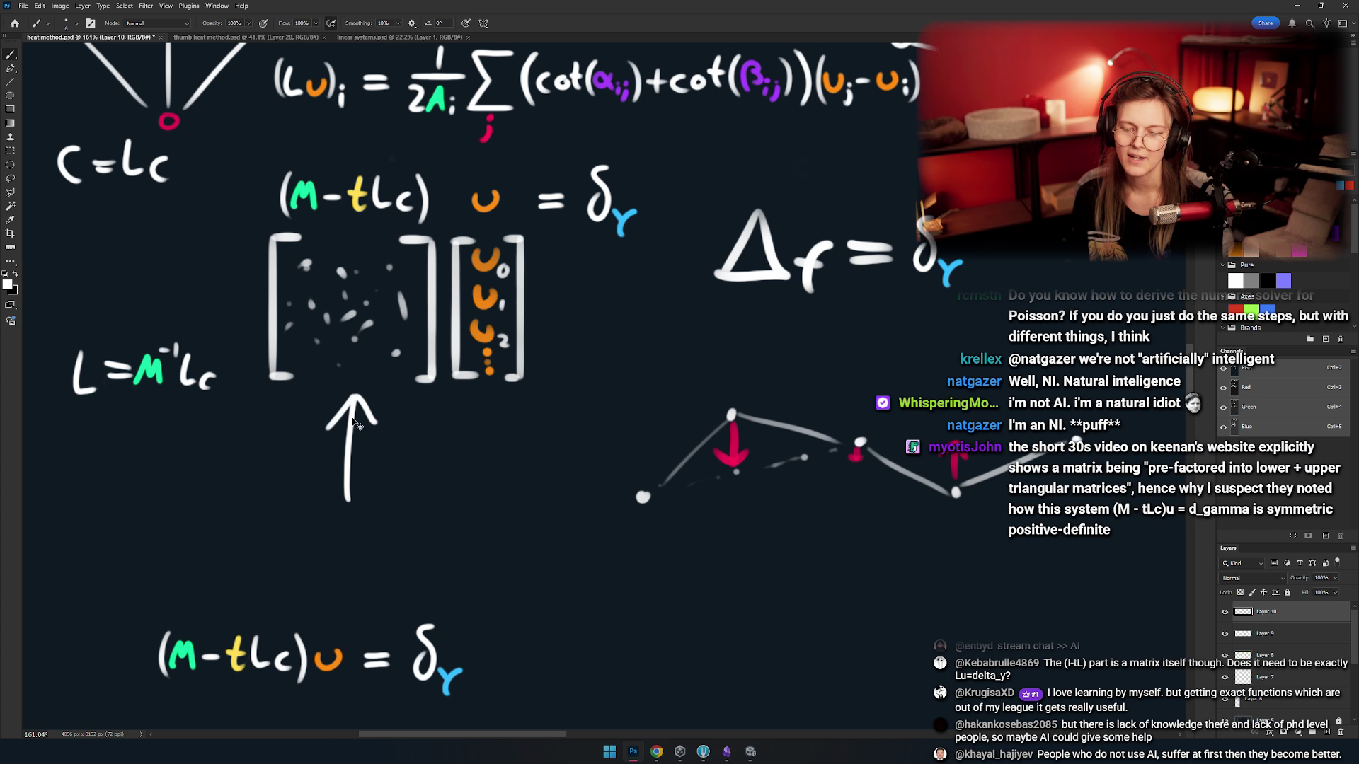
key("ctrl+z")
mouse_move(348, 491)
left_mouse_down()
mouse_move(350, 395)
mouse_move(332, 423)
mouse_move(372, 469)
mouse_move(396, 439)
mouse_move(429, 472)
left_mouse_up()
scroll(429, 472, "down", 5)
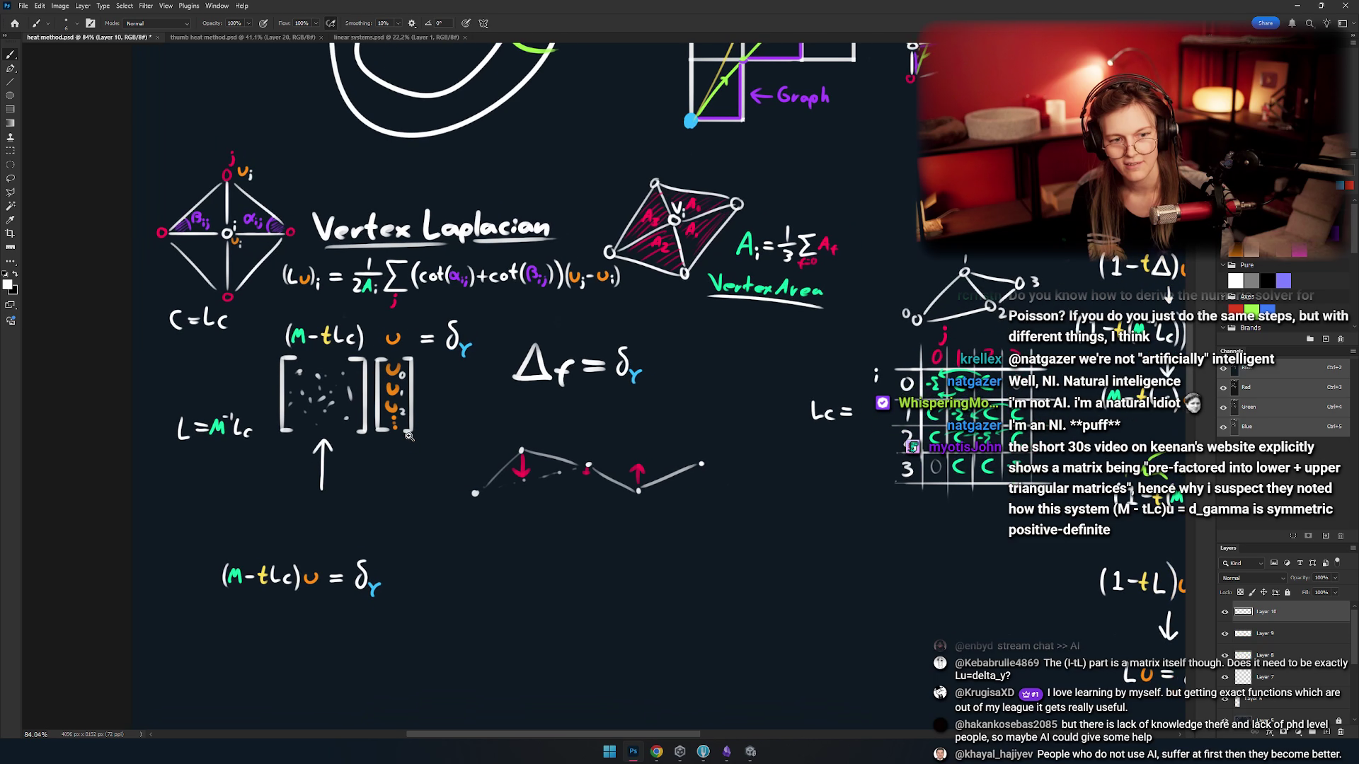
scroll(417, 440, "up", 4)
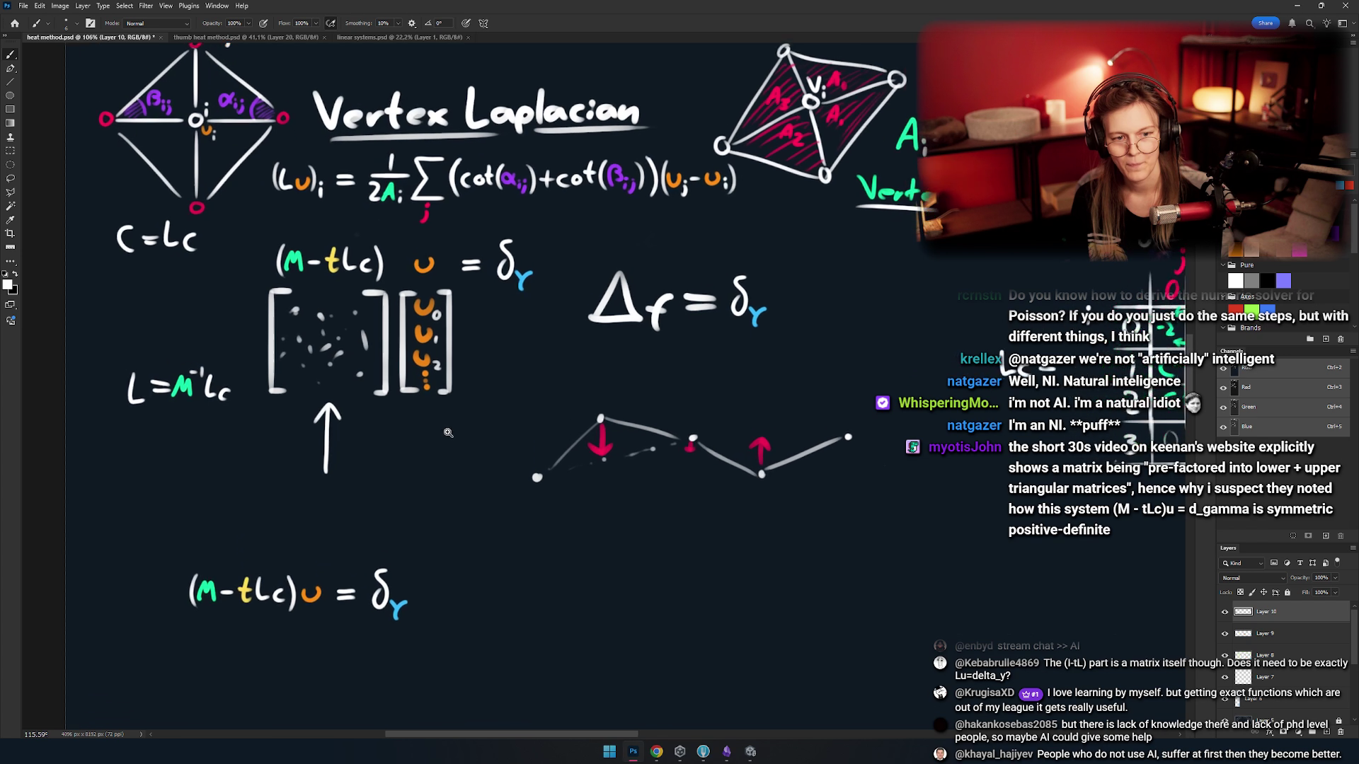
left_click_drag(501, 425, 407, 442)
scroll(407, 442, "down", 4)
scroll(412, 472, "up", 4)
scroll(409, 324, "up", 3)
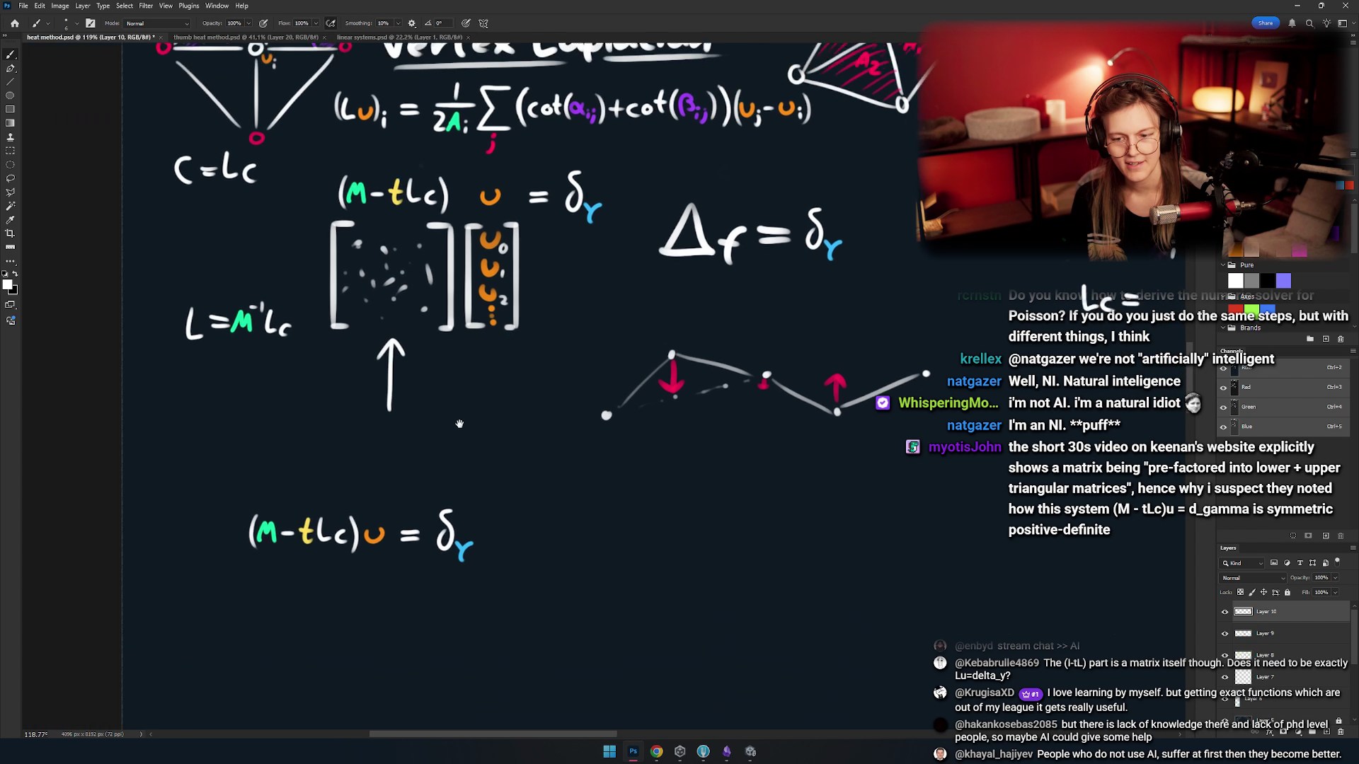
- Sketch a plus-shaped stencil with circle-tipped arms under the upward arrow
left_click_drag(433, 371, 393, 339)
mouse_move(457, 460)
left_mouse_down()
mouse_move(459, 378)
mouse_move(489, 450)
mouse_move(525, 453)
mouse_move(394, 454)
left_mouse_up()
left_click_drag(468, 469, 462, 541)
mouse_move(493, 365)
left_mouse_down()
mouse_move(500, 461)
mouse_move(562, 447)
left_mouse_up()
- Draw a diagonal double-headed arrow beside the cross, then undo it and zoom out
left_click_drag(421, 394, 464, 446)
mouse_move(432, 443)
left_mouse_down()
mouse_move(462, 419)
mouse_move(417, 429)
left_mouse_up()
mouse_move(509, 439)
left_mouse_down()
mouse_move(480, 434)
mouse_move(490, 397)
left_mouse_up()
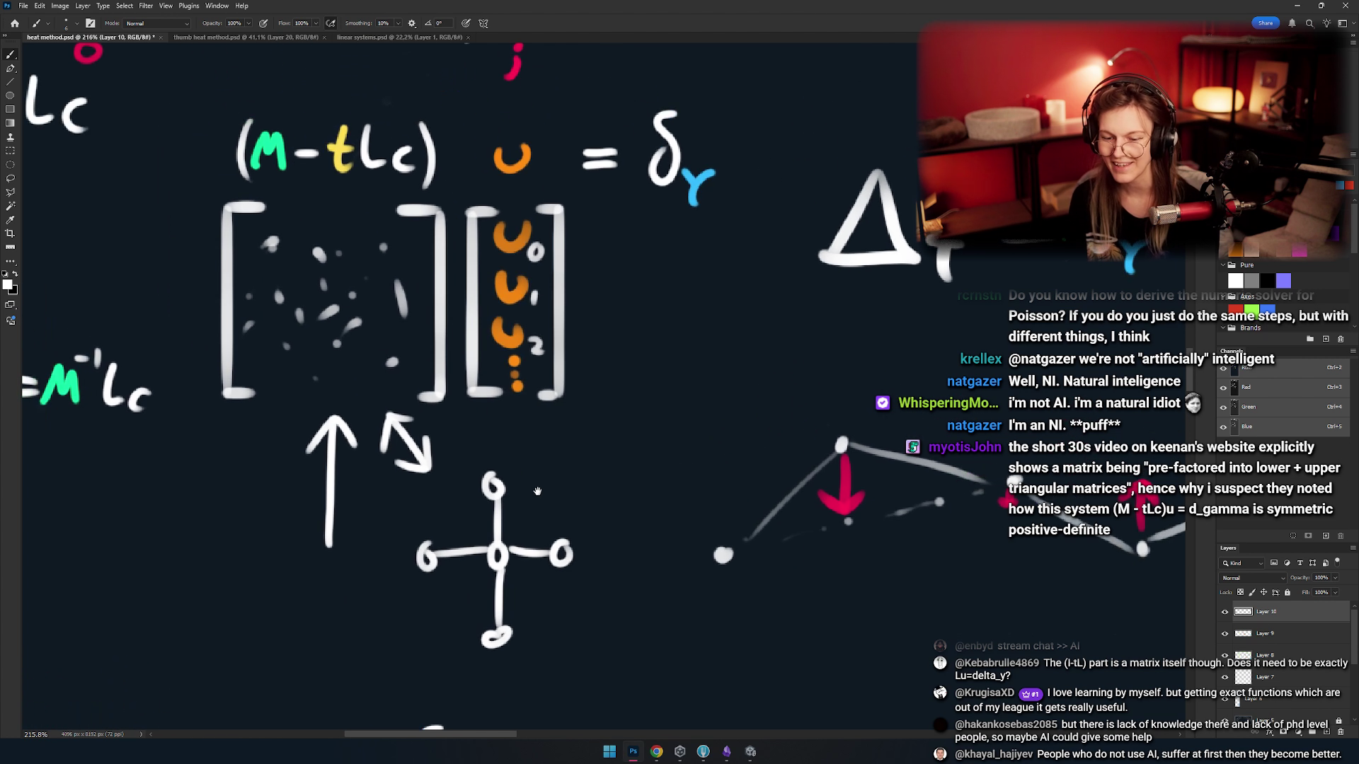
left_click_drag(612, 438, 506, 375)
key("ctrl+z")
key("ctrl+z")
key("ctrl+z")
scroll(506, 375, "down", 1)
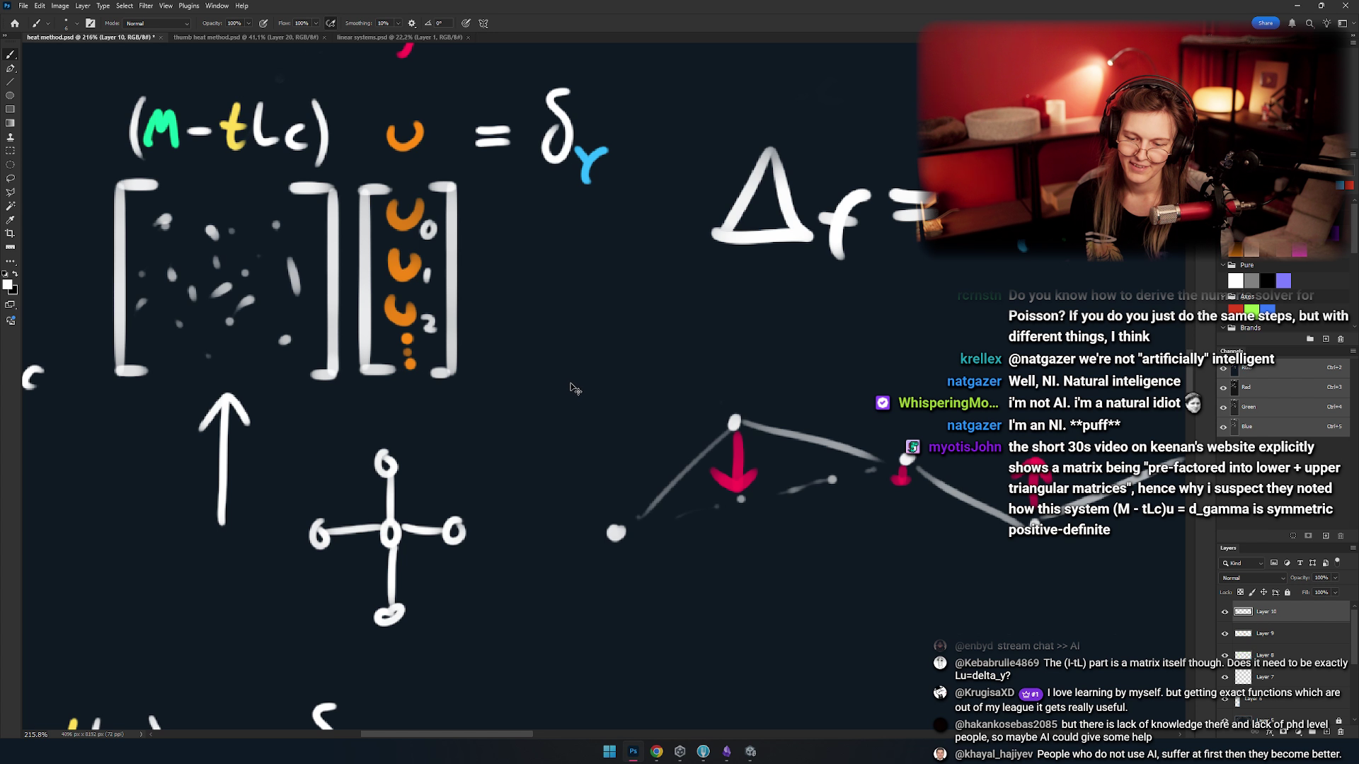
scroll(513, 389, "down", 6)
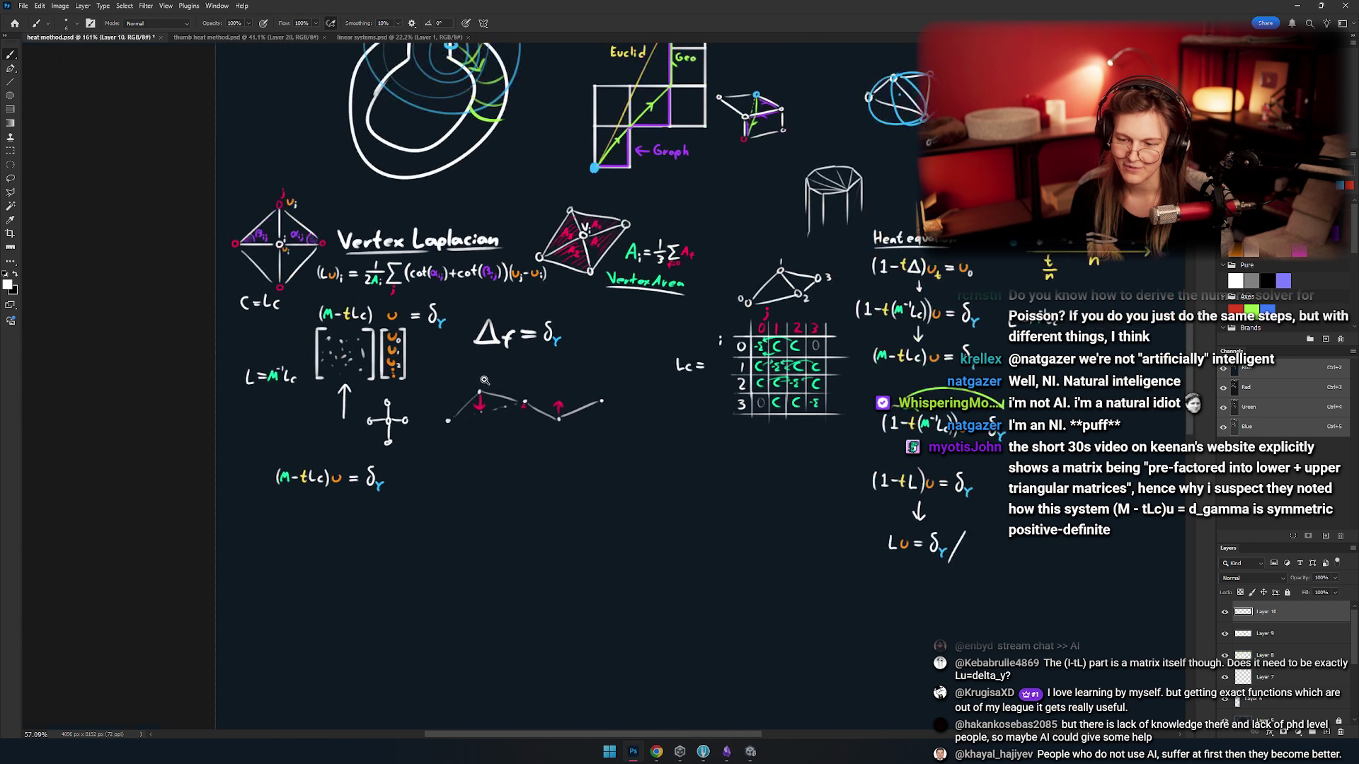
mouse_move(411, 315)
left_mouse_down()
mouse_move(474, 363)
mouse_move(481, 330)
left_mouse_up()
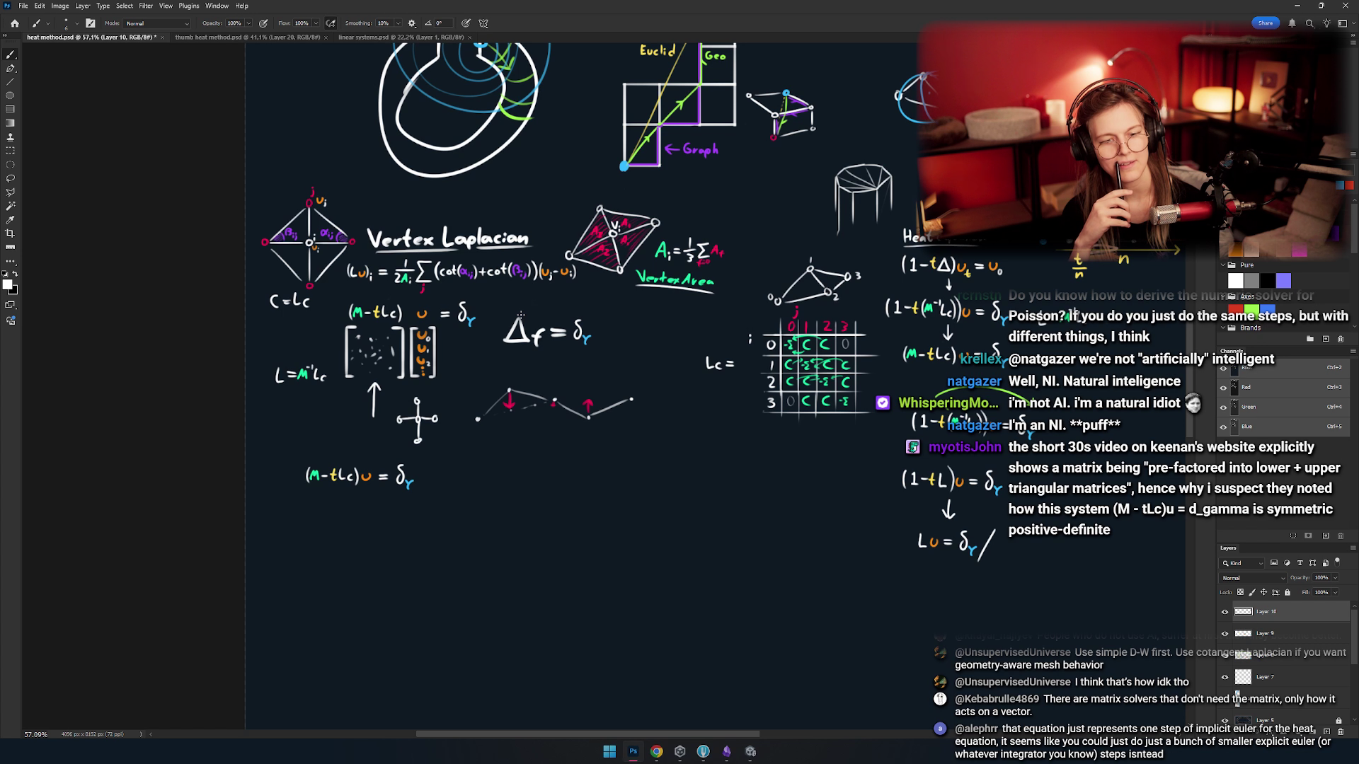
scroll(613, 339, "up", 5)
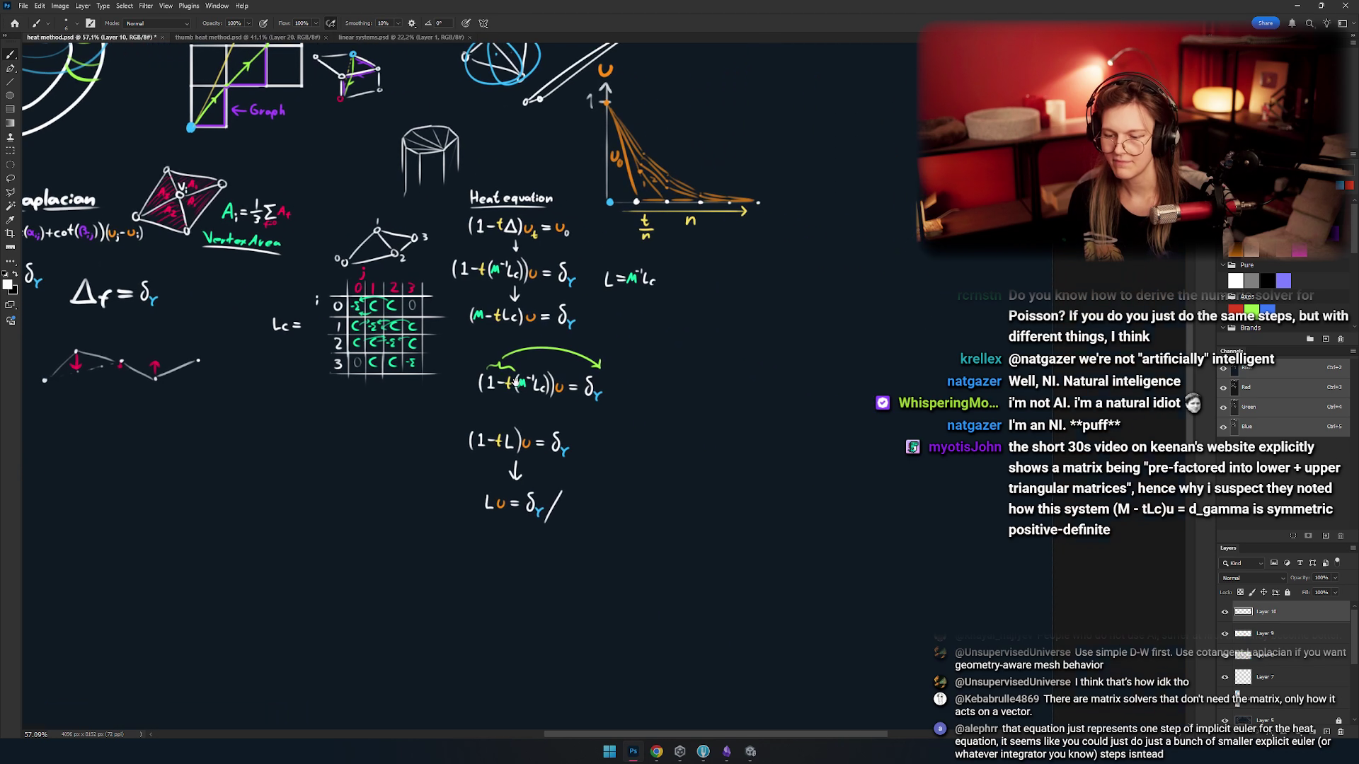
- Brush a question mark right after δγ in (1 − tL)u = δγ
scroll(613, 339, "up", 6)
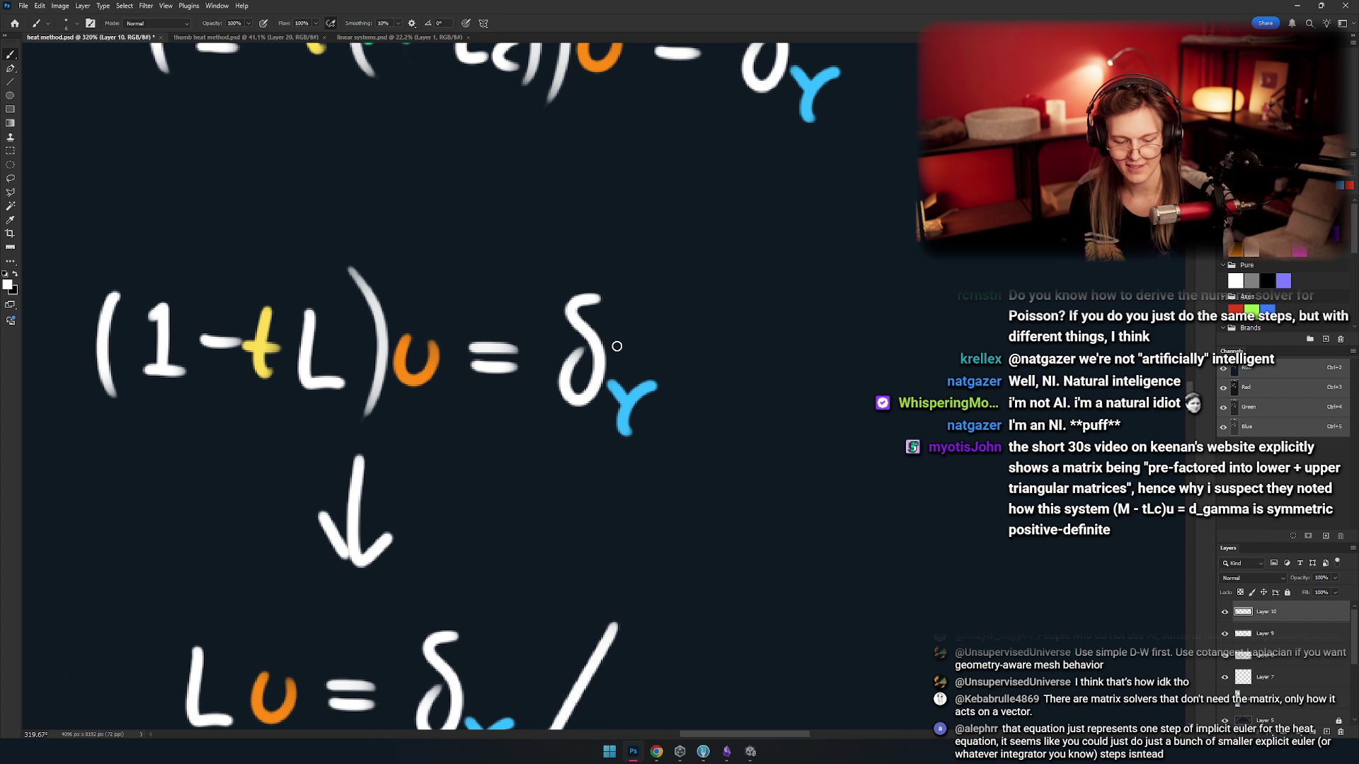
mouse_move(672, 368)
left_mouse_down()
mouse_move(704, 333)
mouse_move(683, 366)
left_mouse_up()
key("ctrl+z")
left_click_drag(727, 361, 744, 366)
key("ctrl+z")
key("ctrl+z")
left_click_drag(674, 317, 694, 364)
key("ctrl+z")
left_click_drag(680, 312, 695, 365)
left_click(698, 388)
- Add a fraction bar with '?' beneath it and '+ ?', discarding the ellipse around it
left_click_drag(528, 455, 724, 457)
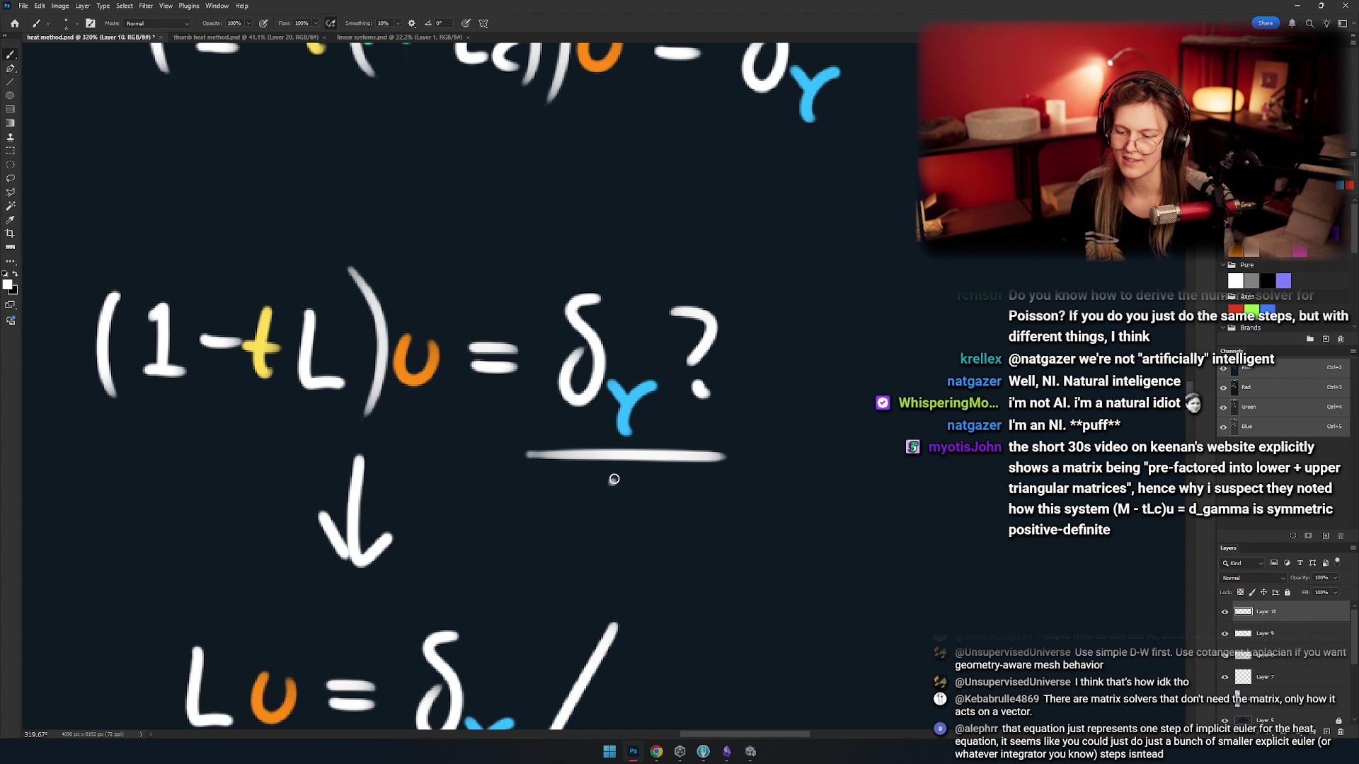
left_click_drag(610, 485, 633, 520)
left_click(637, 535)
left_click_drag(835, 402, 837, 462)
left_click_drag(810, 427, 860, 424)
left_click_drag(920, 385, 941, 433)
left_click(943, 461)
left_click_drag(800, 296, 878, 311)
key("ctrl+z")
mouse_move(645, 576)
left_mouse_down()
mouse_move(673, 343)
mouse_move(681, 400)
mouse_move(637, 396)
mouse_move(616, 368)
mouse_move(651, 361)
mouse_move(631, 349)
left_mouse_up()
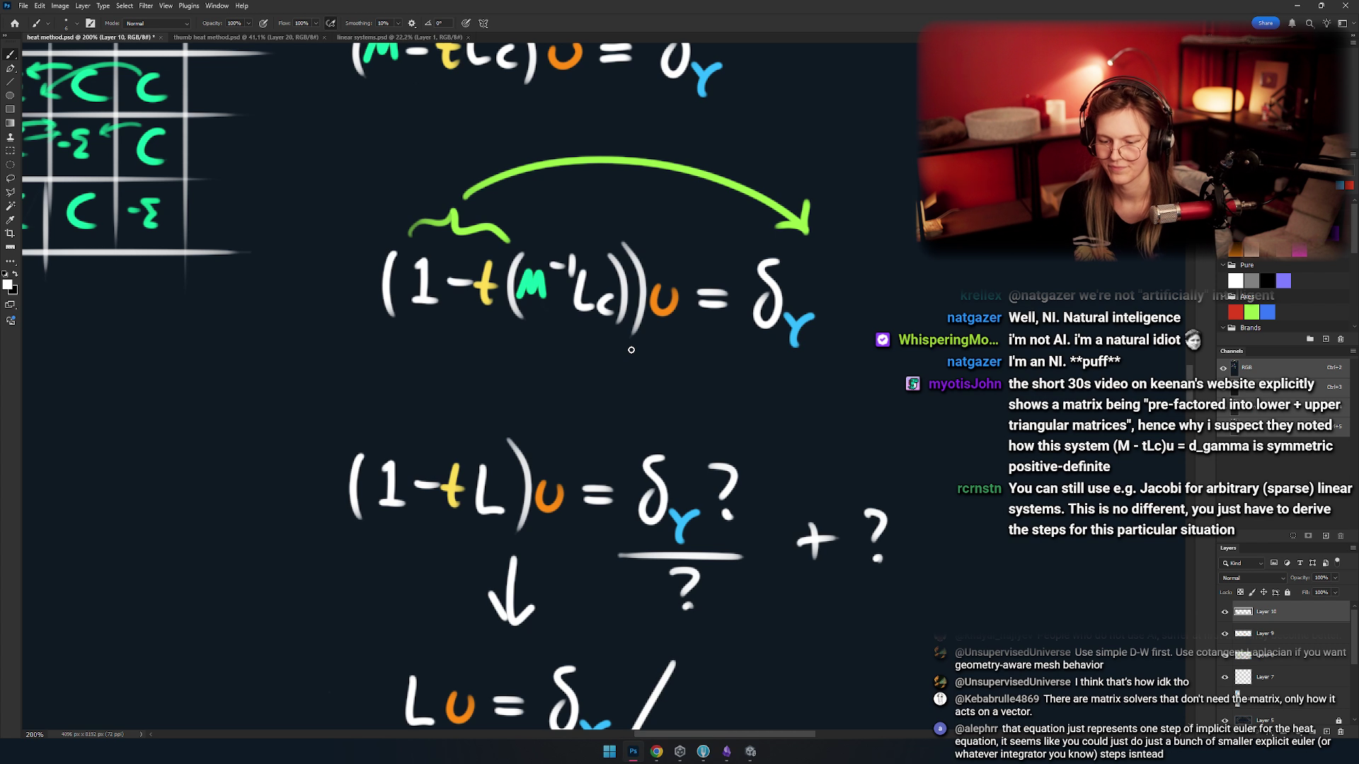
- Erase the slash after Lu = δγ
scroll(736, 329, "down", 5)
key("e")
mouse_move(676, 473)
left_mouse_down()
mouse_move(633, 559)
mouse_move(646, 597)
left_mouse_up()
- Move the question-mark fraction and '+ ?' beside Lu = δγ, then switch to Chrome
key("m")
left_click_drag(777, 416, 1017, 244)
mouse_move(800, 340)
left_mouse_down()
mouse_move(705, 243)
mouse_move(644, 407)
mouse_move(608, 440)
left_mouse_up()
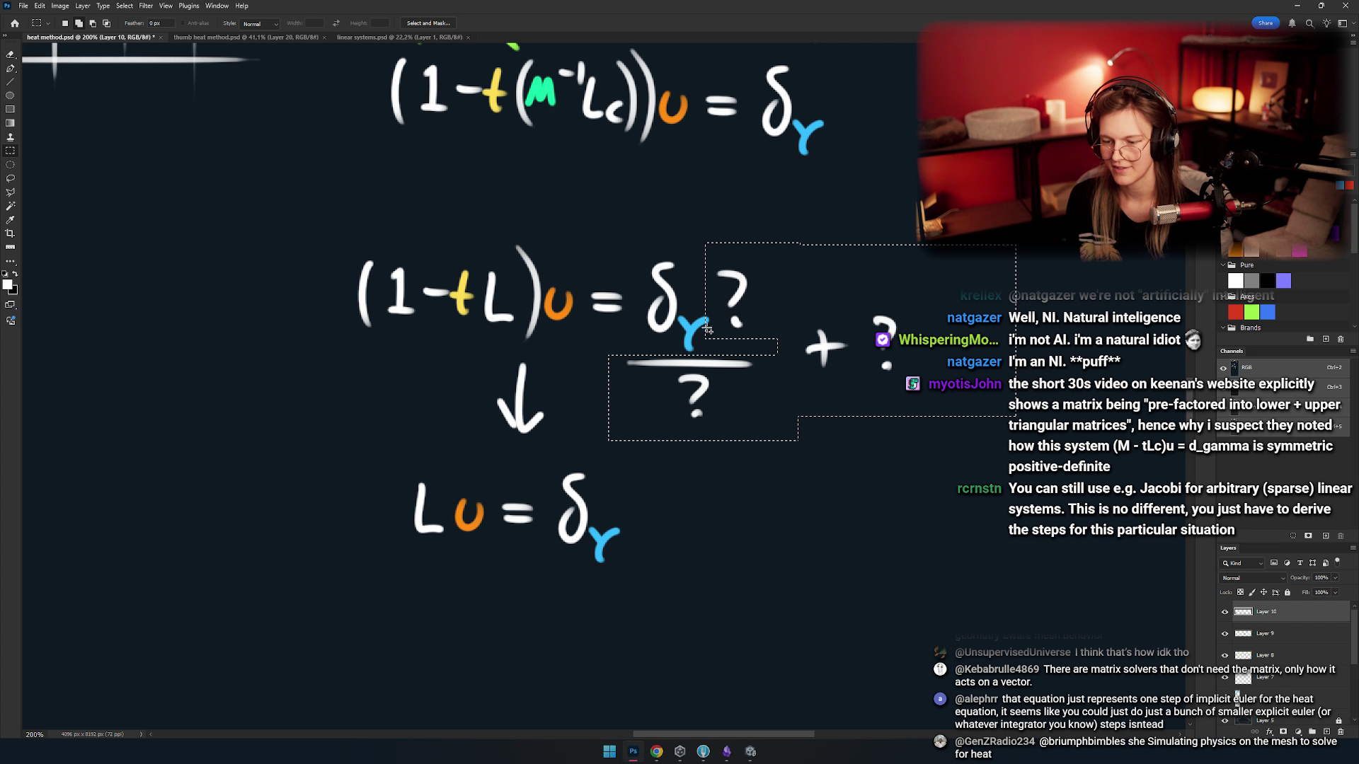
key("v")
left_click_drag(714, 333, 697, 566)
key("ctrl+z")
mouse_move(768, 318)
left_mouse_down()
mouse_move(839, 404)
mouse_move(766, 510)
mouse_move(694, 534)
mouse_move(766, 586)
mouse_move(788, 365)
mouse_move(741, 322)
left_mouse_up()
key("ctrl+d")
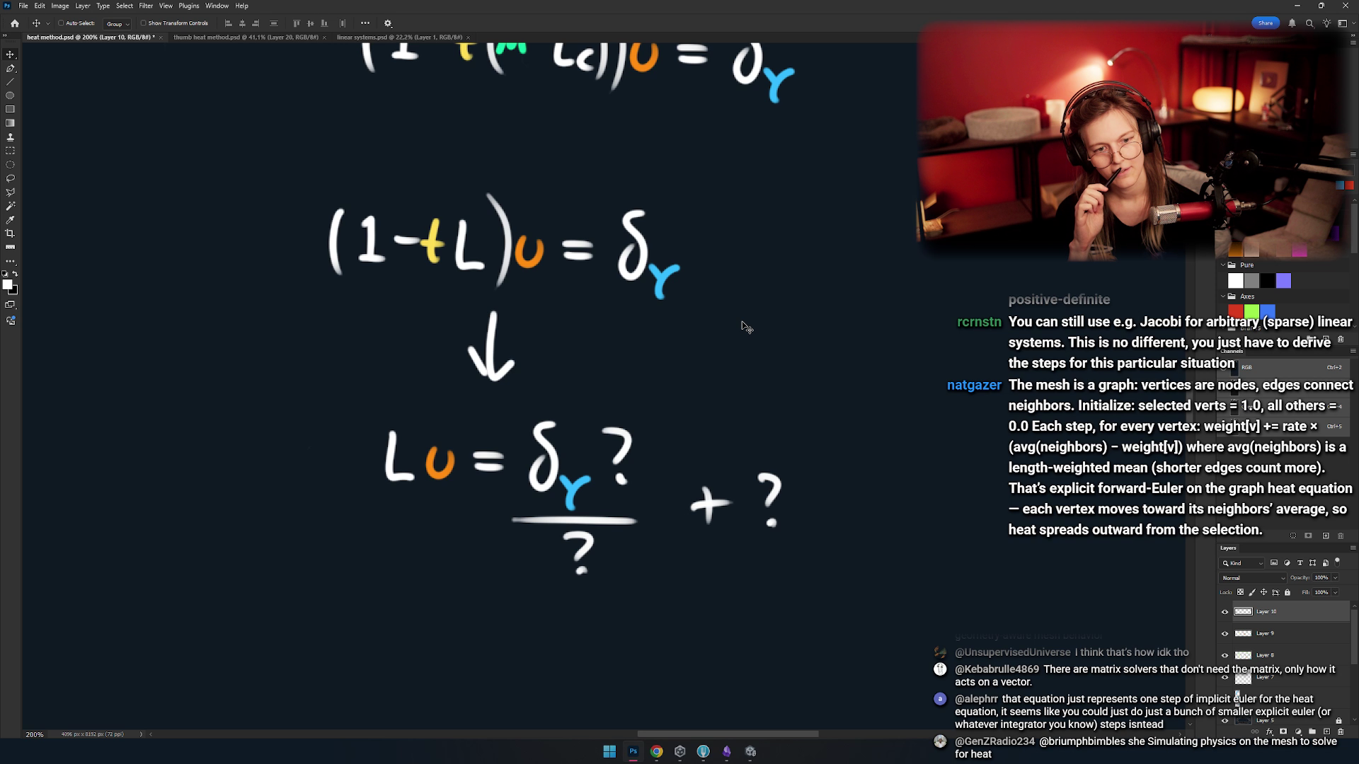
key("alt+Tab")
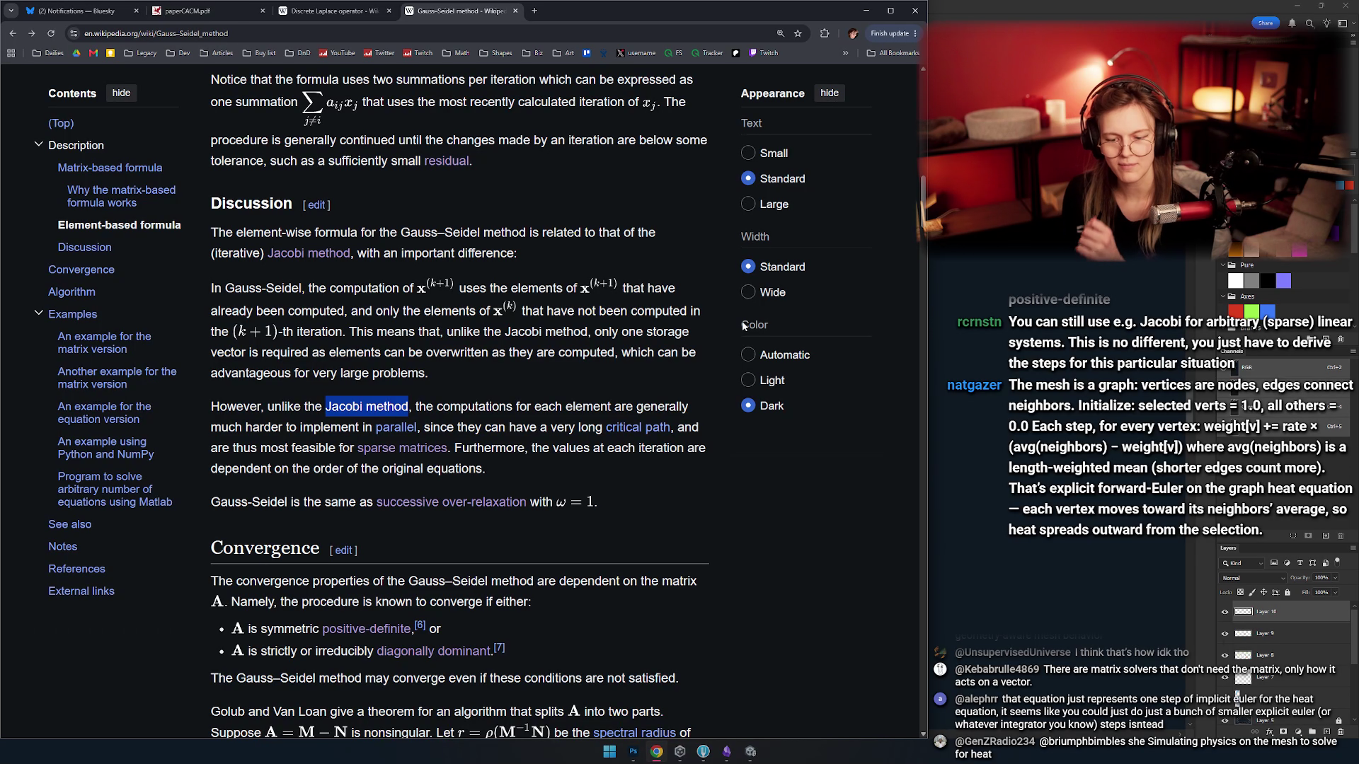
- Follow the 'Jacobi method' link from the Gauss–Seidel page and scroll down the article
left_click(498, 394)
left_click(312, 253)
scroll(462, 447, "down", 3)
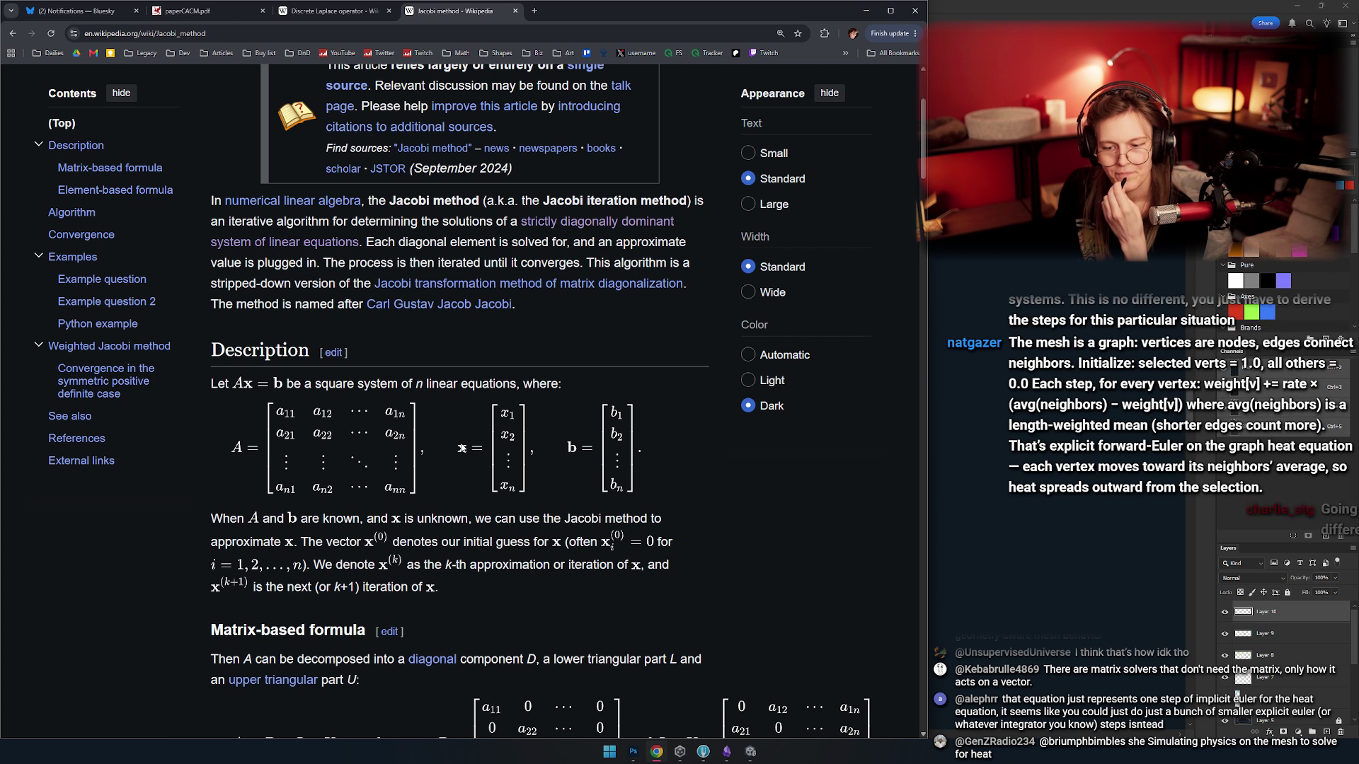
scroll(462, 447, "down", 1)
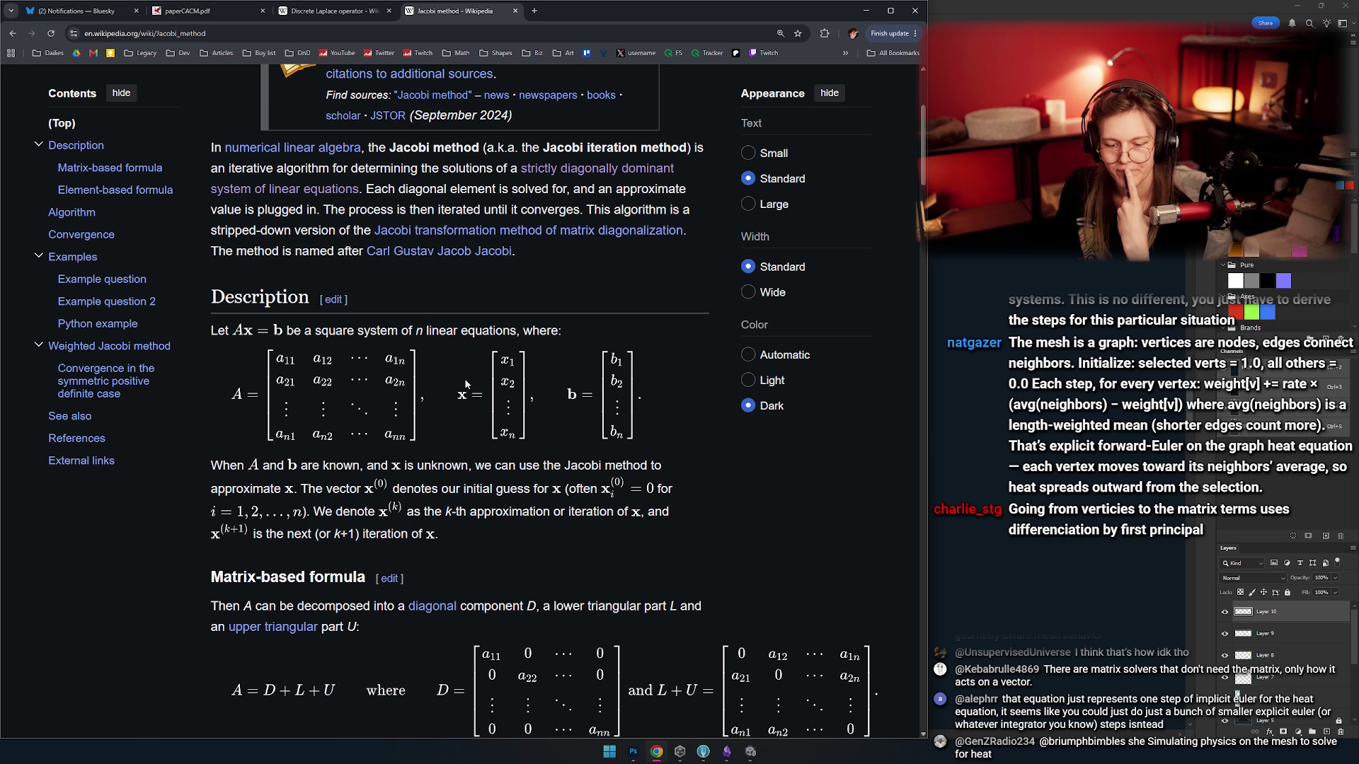
scroll(446, 362, "down", 1)
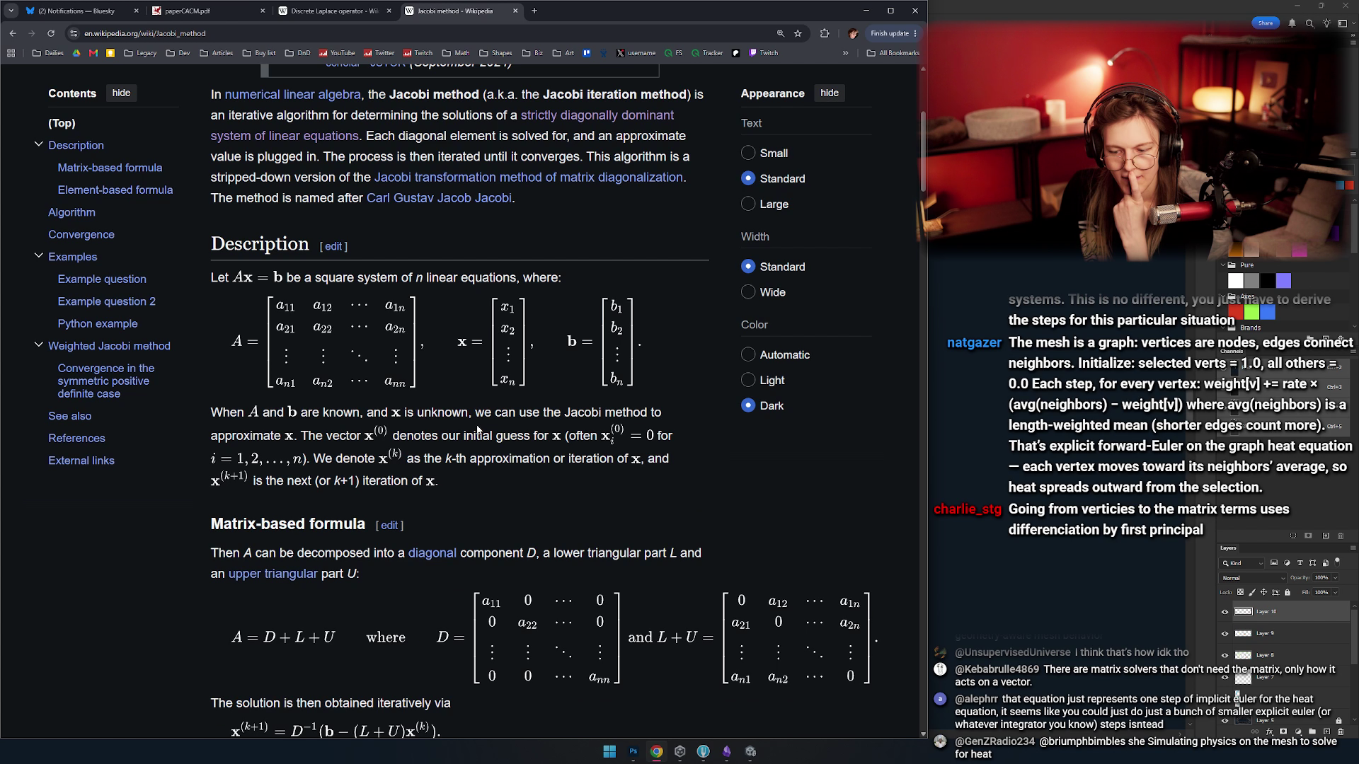
scroll(479, 430, "down", 1)
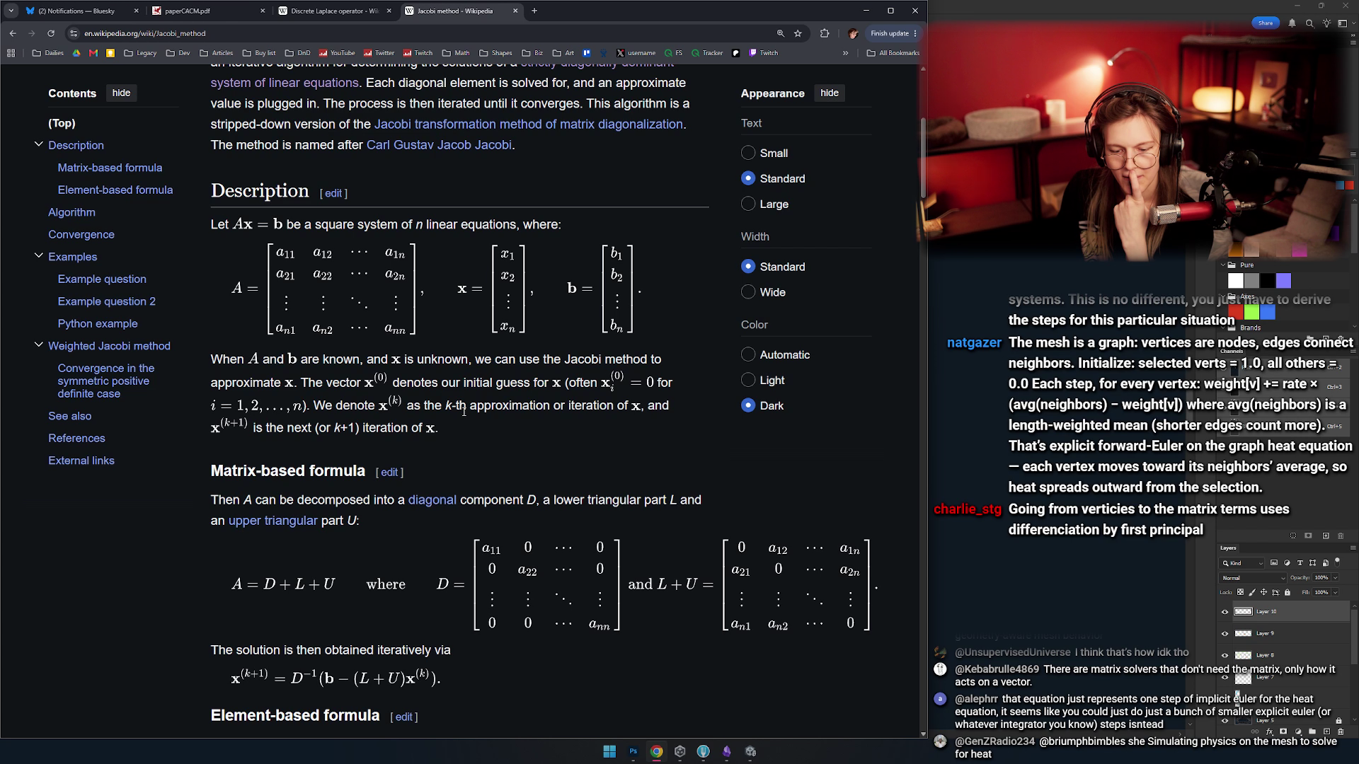
scroll(471, 400, "down", 1)
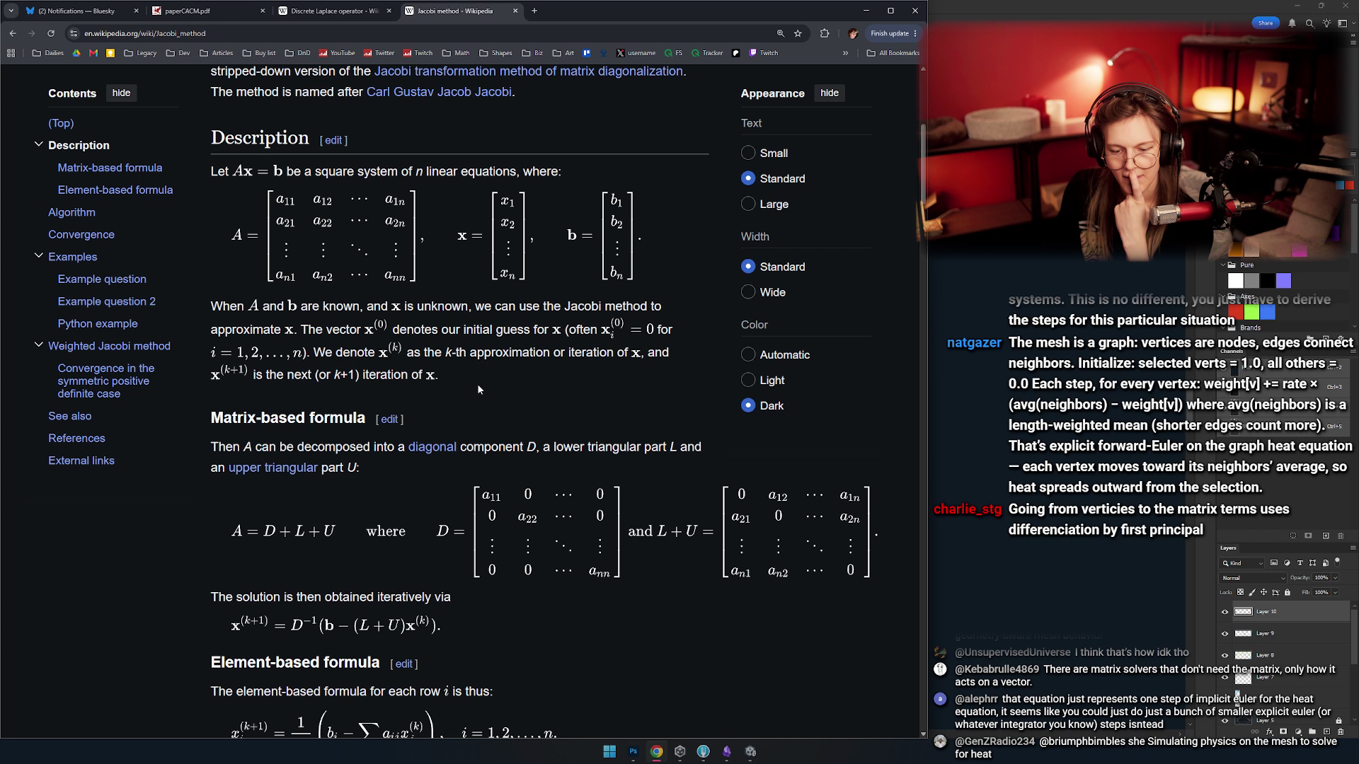
- Highlight the sentence splitting A into D, L and U, then reach the element-based update formula
left_click_drag(219, 446, 406, 490)
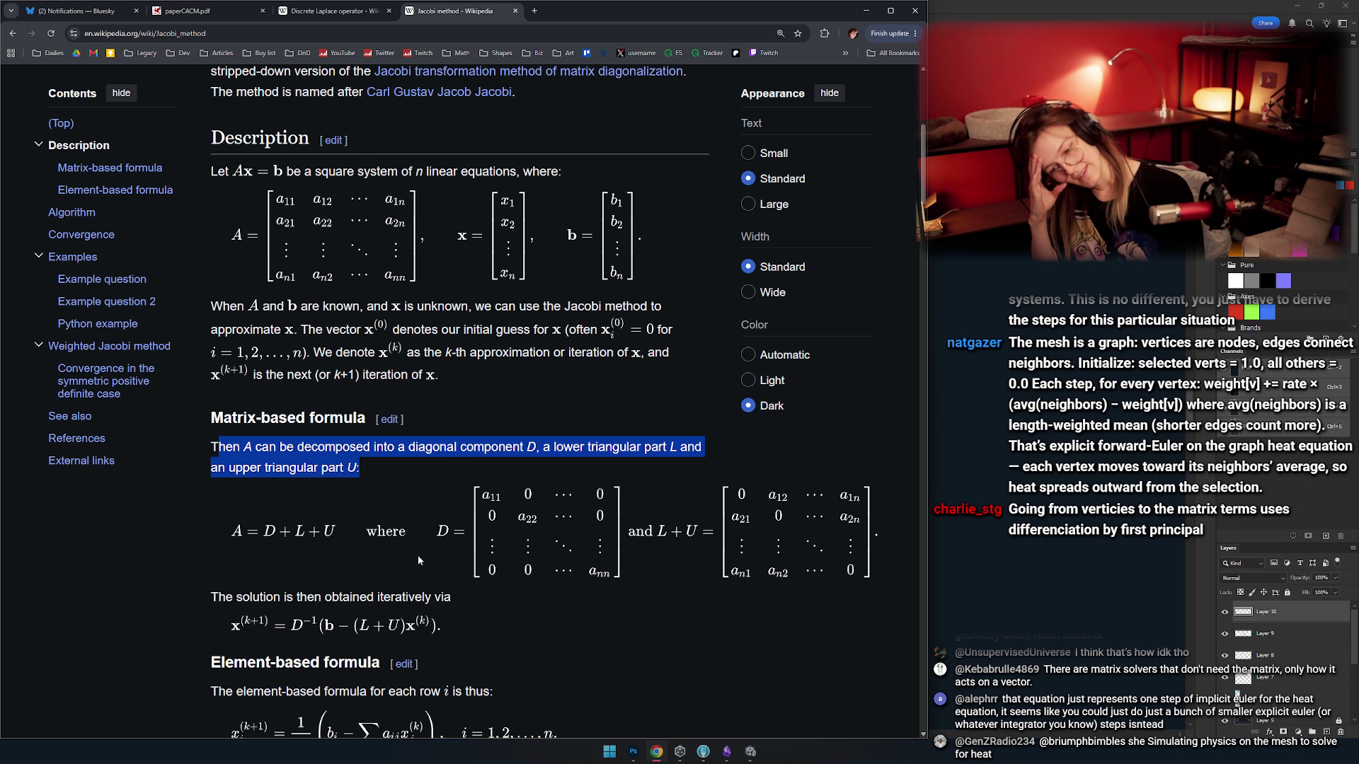
scroll(393, 350, "down", 5)
scroll(393, 349, "up", 2)
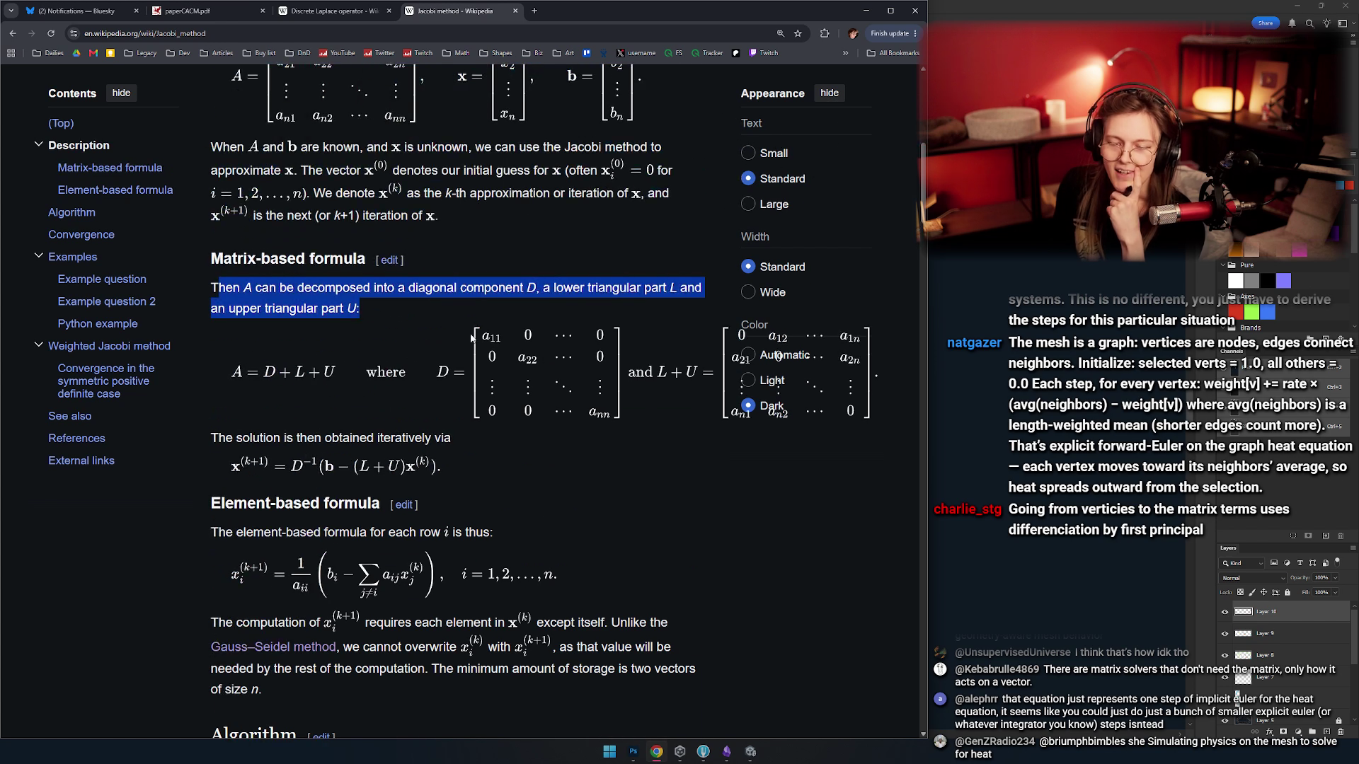
scroll(393, 350, "down", 2)
left_click(393, 354)
scroll(390, 414, "down", 2)
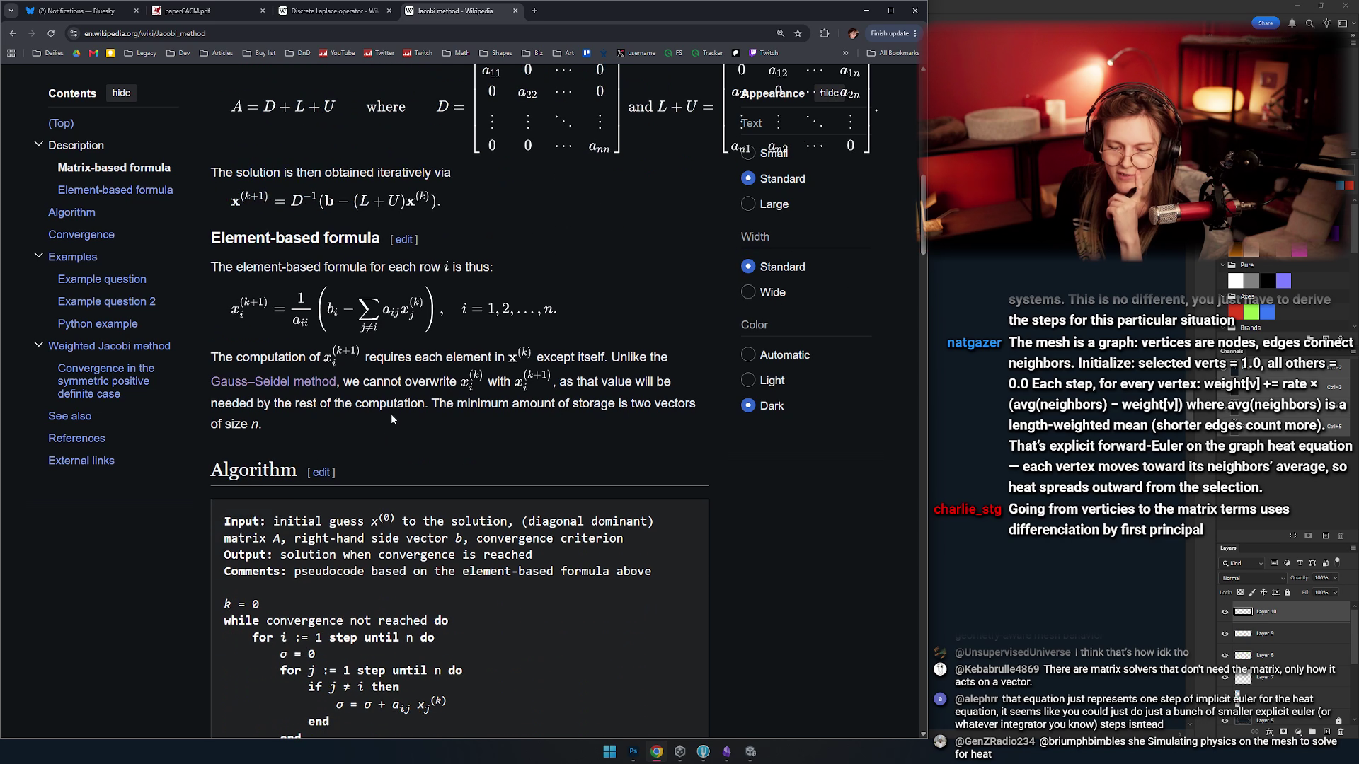
scroll(396, 326, "up", 1)
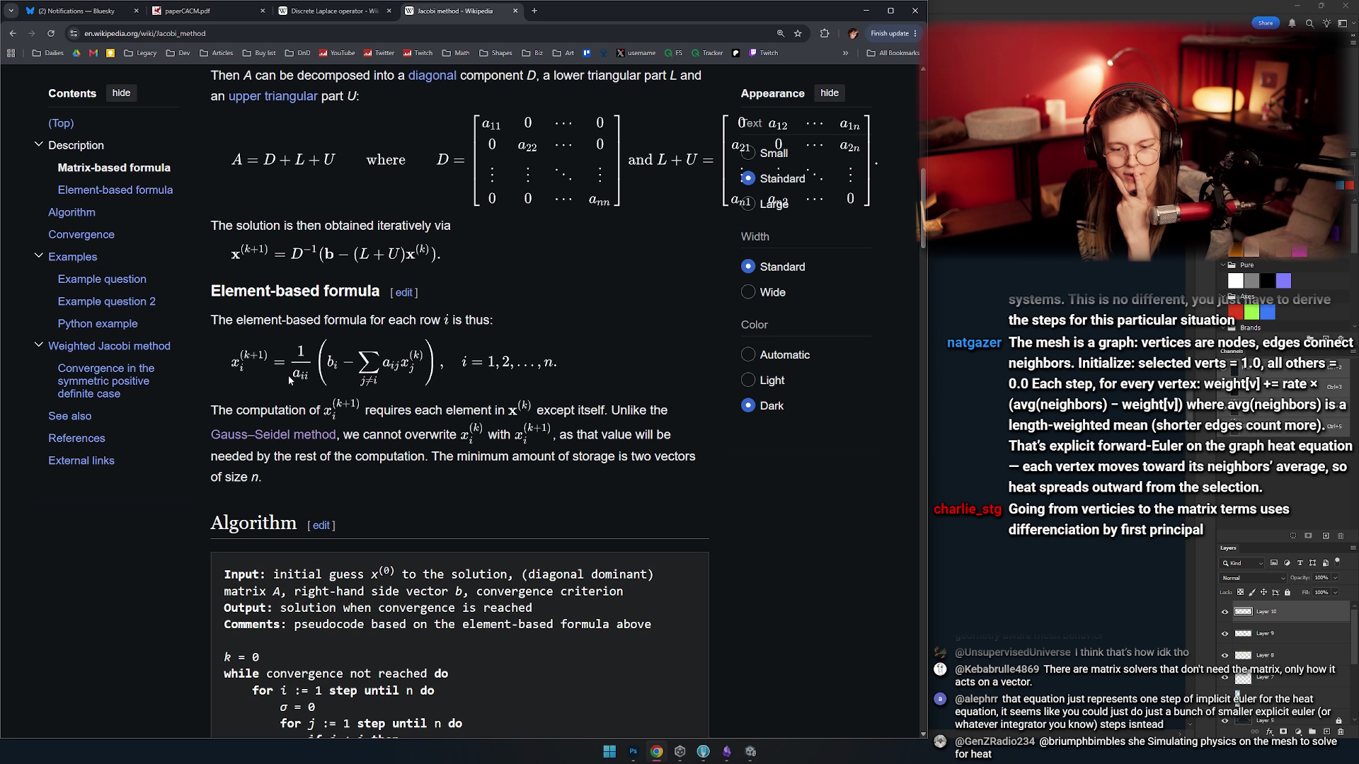
scroll(259, 333, "down", 1)
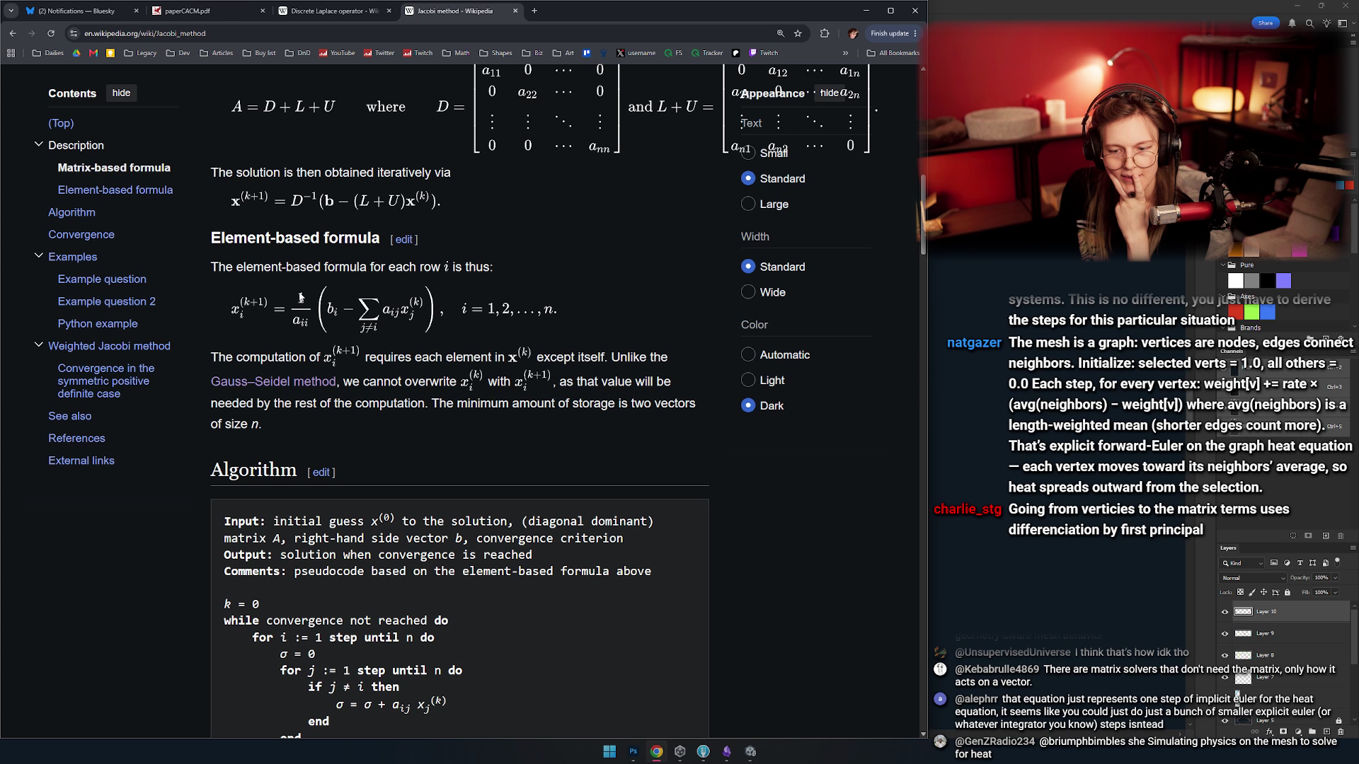
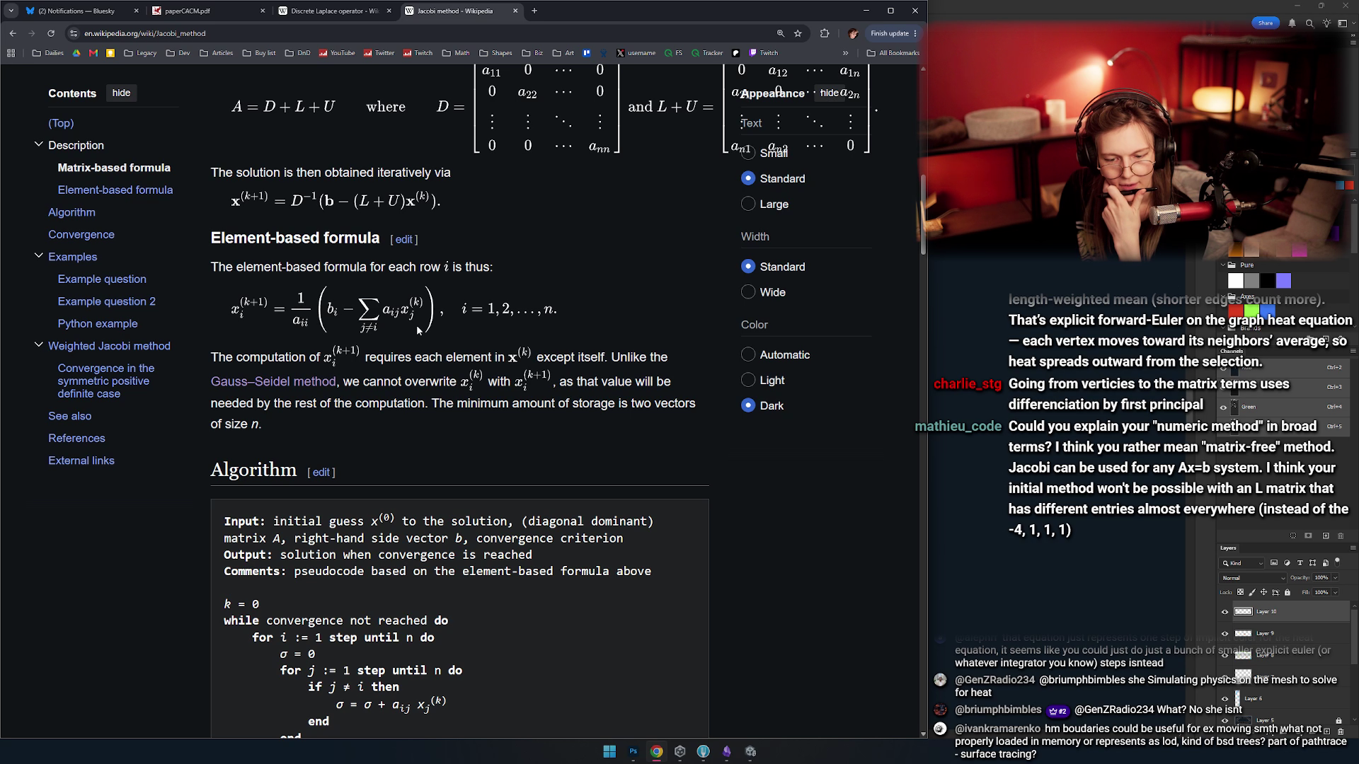
- Paste the captured Jacobi element-based formula into the heat-method canvas, below the Lc matrix
scroll(418, 330, "up", 1)
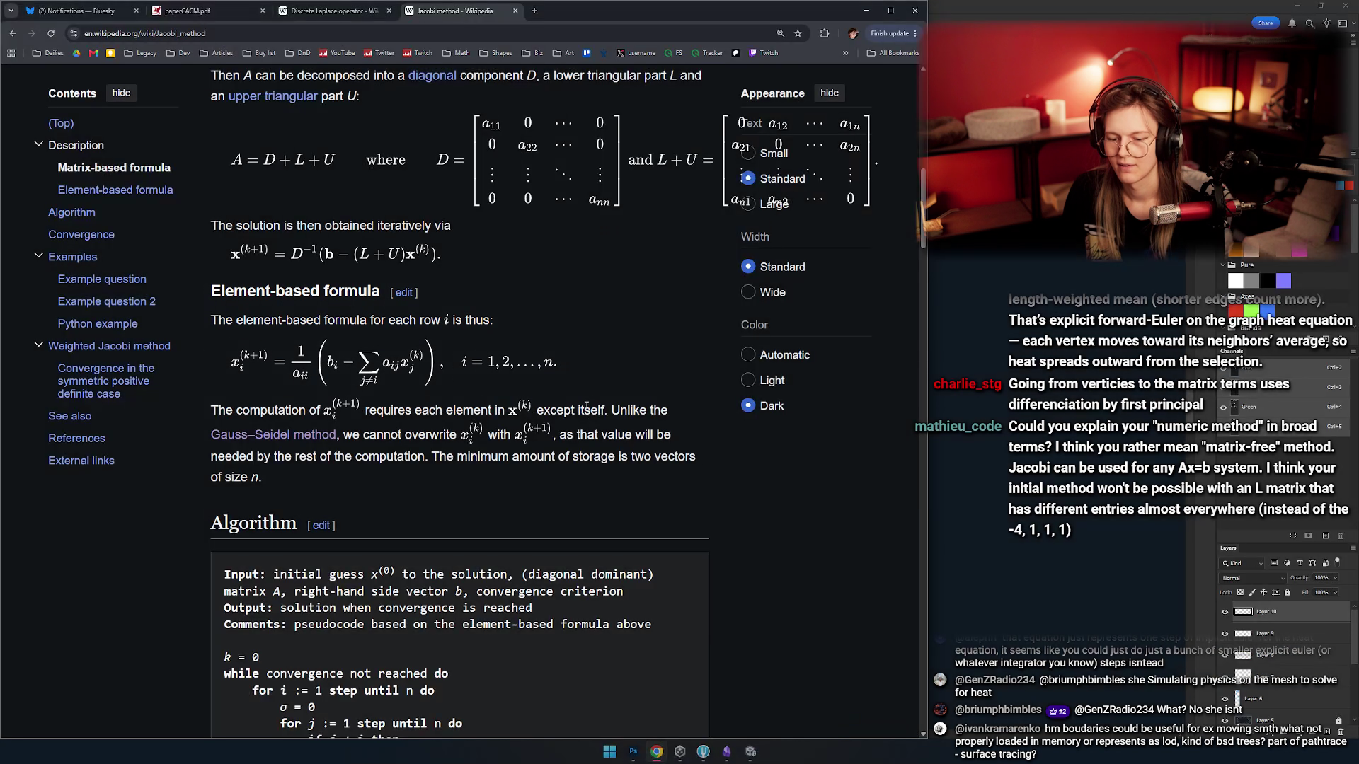
key("alt+Tab")
scroll(558, 400, "down", 5)
scroll(566, 425, "up", 3)
key("ctrl+v")
scroll(574, 440, "up", 3)
mouse_move(574, 440)
left_mouse_down()
mouse_move(650, 530)
mouse_move(662, 513)
left_mouse_up()
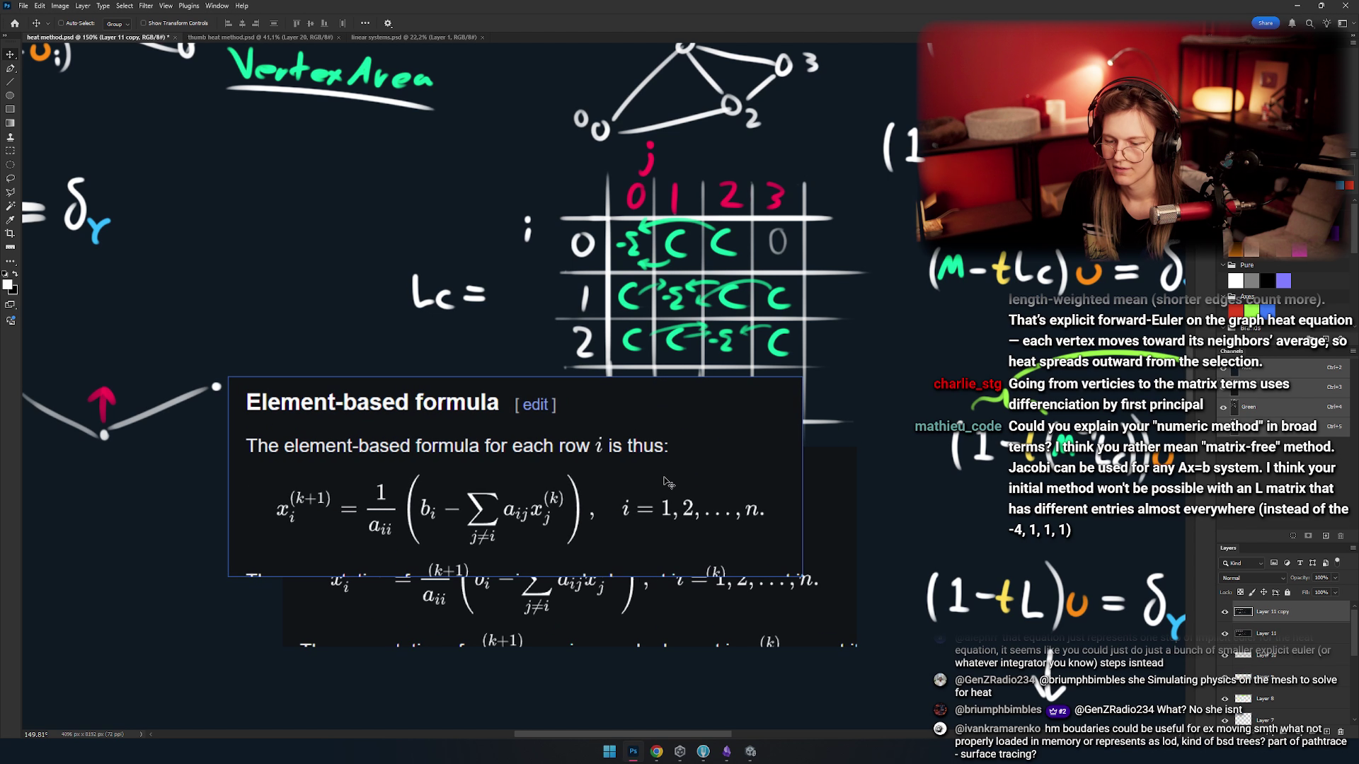
- Use the Magic Wand to select and clear the formula box's flat background
scroll(658, 496, "up", 2)
scroll(226, 212, "down", 1)
scroll(223, 283, "down", 1)
scroll(219, 305, "up", 1)
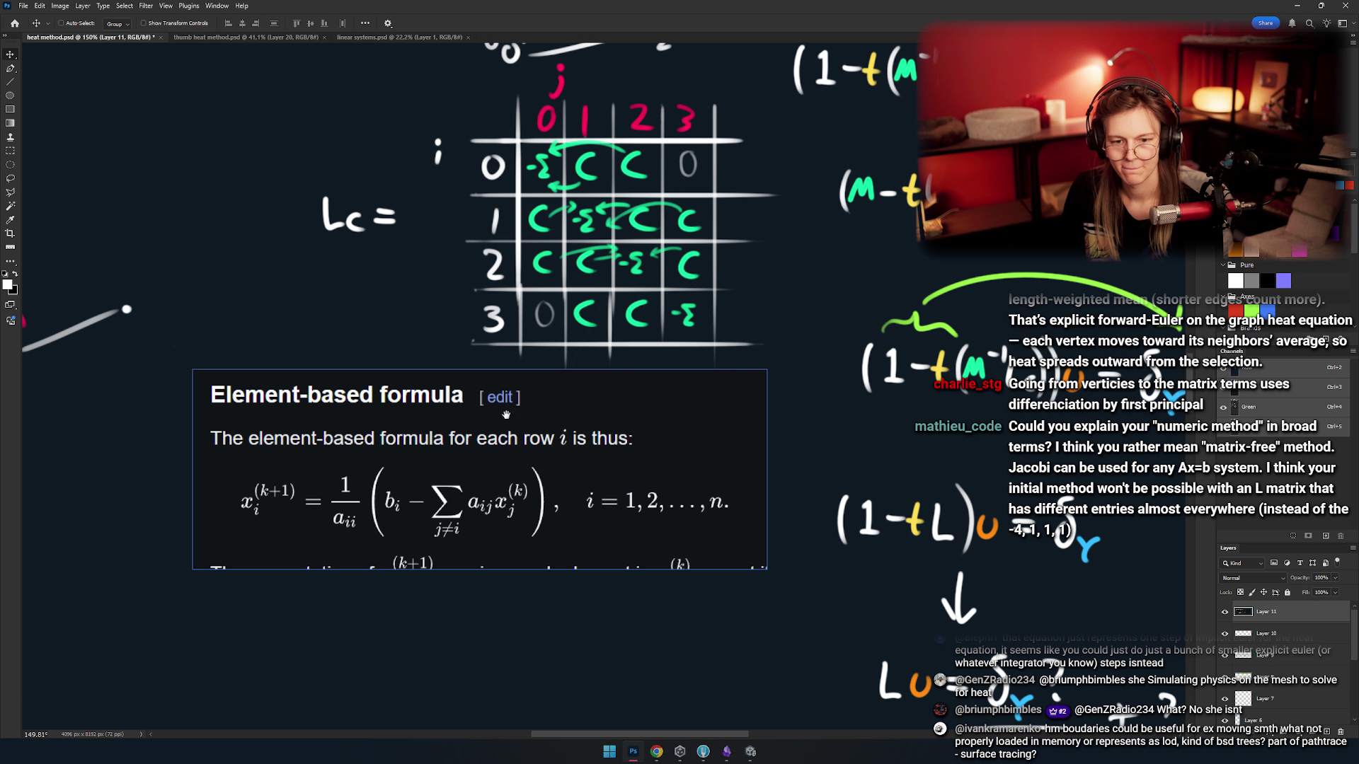
left_click(10, 179)
left_click(9, 205)
left_click(607, 430)
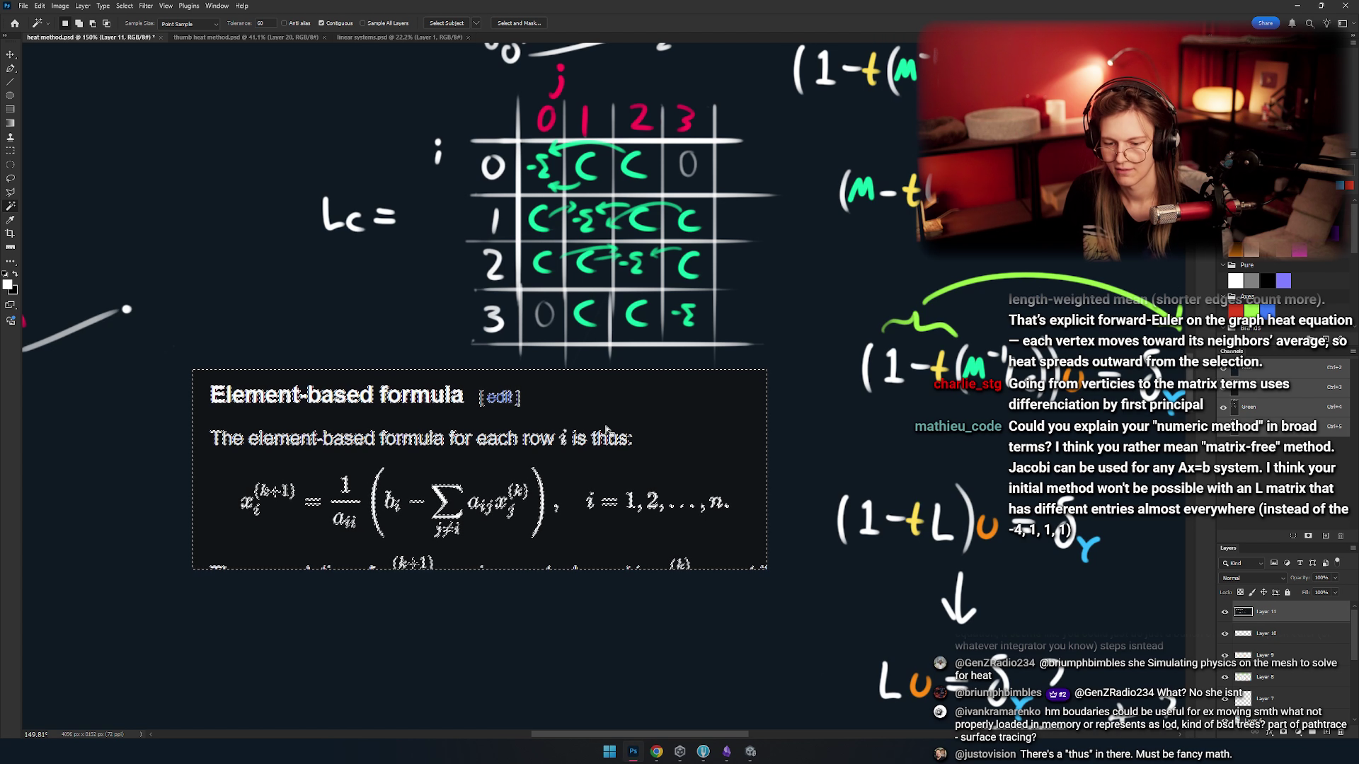
key("ctrl+d")
- Return to the Move tool and shift the view left over the formula
scroll(448, 465, "left", 1)
scroll(447, 464, "down", 1)
scroll(447, 465, "right", 1)
key("b")
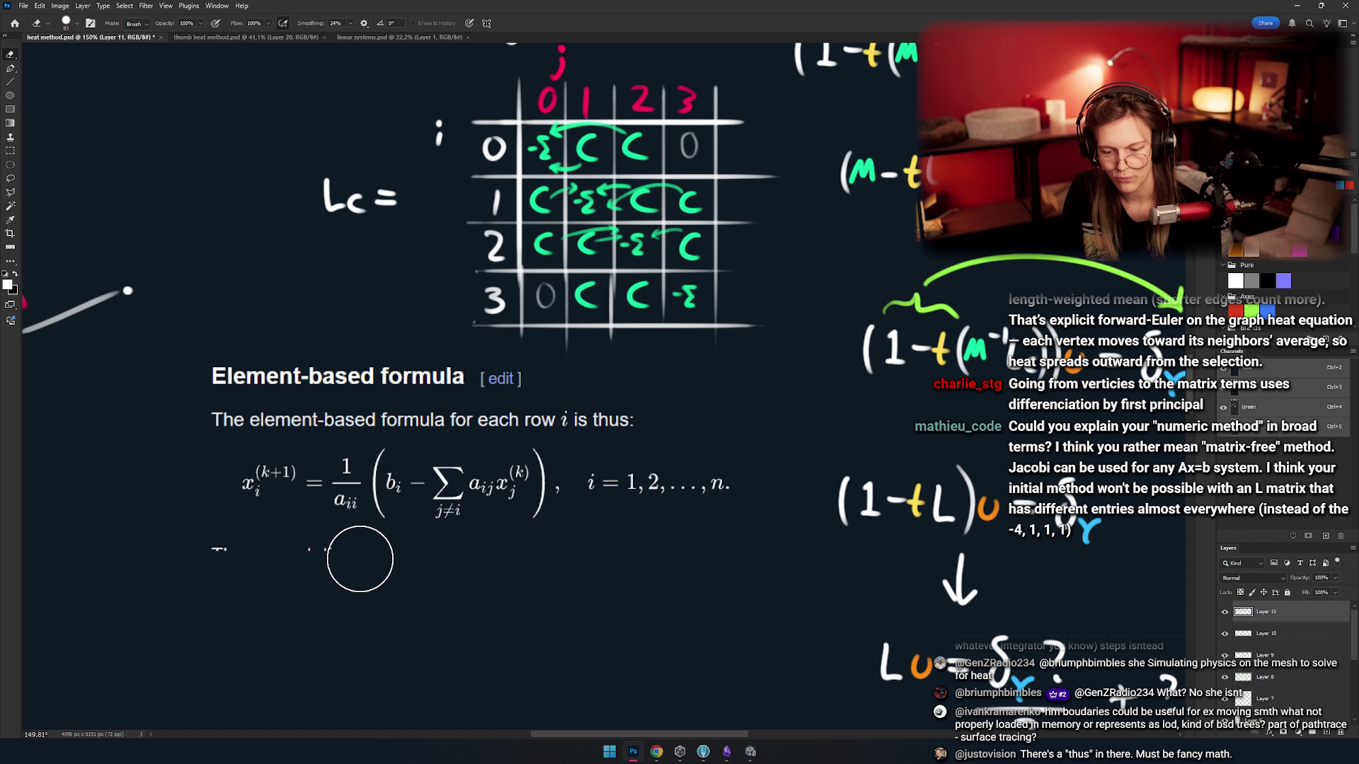
key("v")
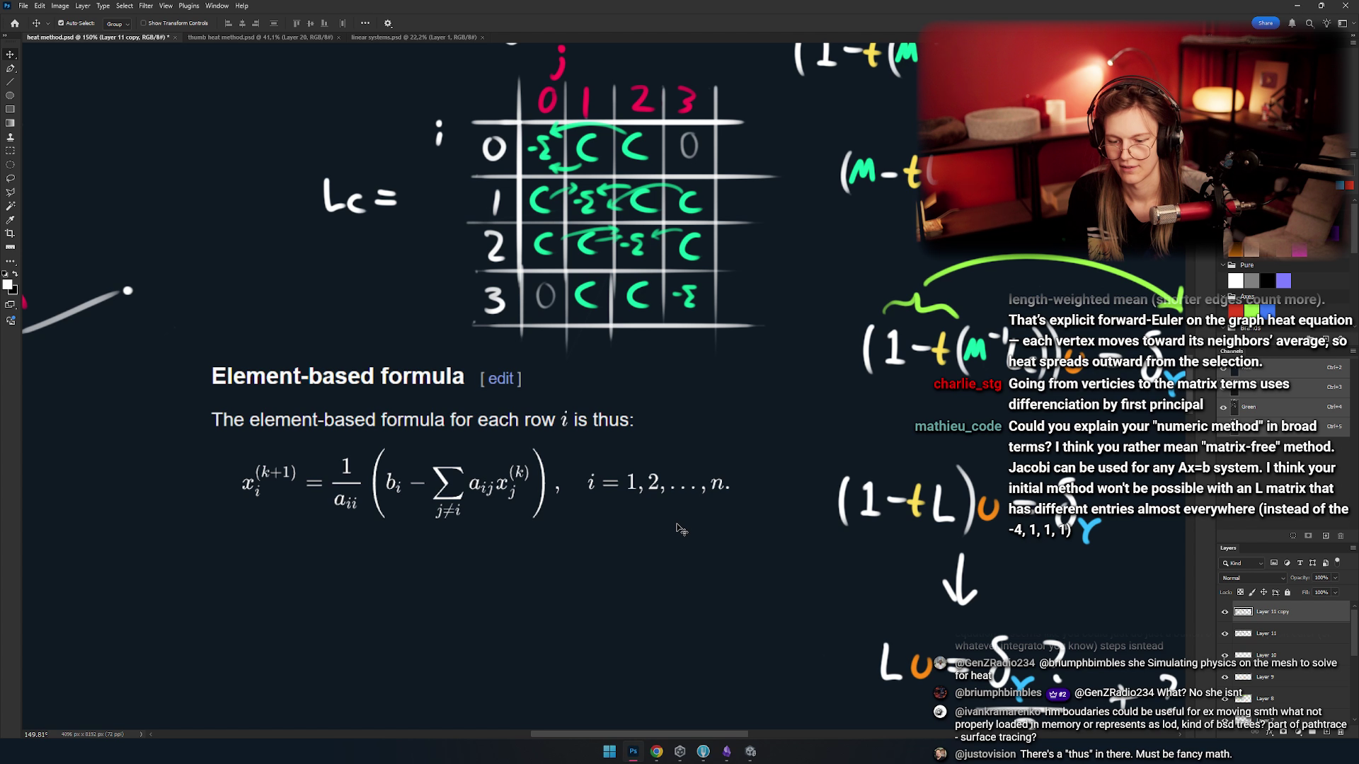
scroll(617, 486, "up", 1)
scroll(617, 486, "left", 1)
mouse_move(617, 487)
left_mouse_down()
mouse_move(612, 451)
mouse_move(539, 487)
mouse_move(520, 456)
mouse_move(513, 489)
mouse_move(531, 488)
mouse_move(545, 547)
mouse_move(485, 541)
mouse_move(569, 494)
mouse_move(476, 577)
mouse_move(494, 489)
mouse_move(445, 506)
left_mouse_up()
- Nudge the formula image up slightly, then bring the grid's top-right corner into view
left_click_drag(397, 577, 397, 559)
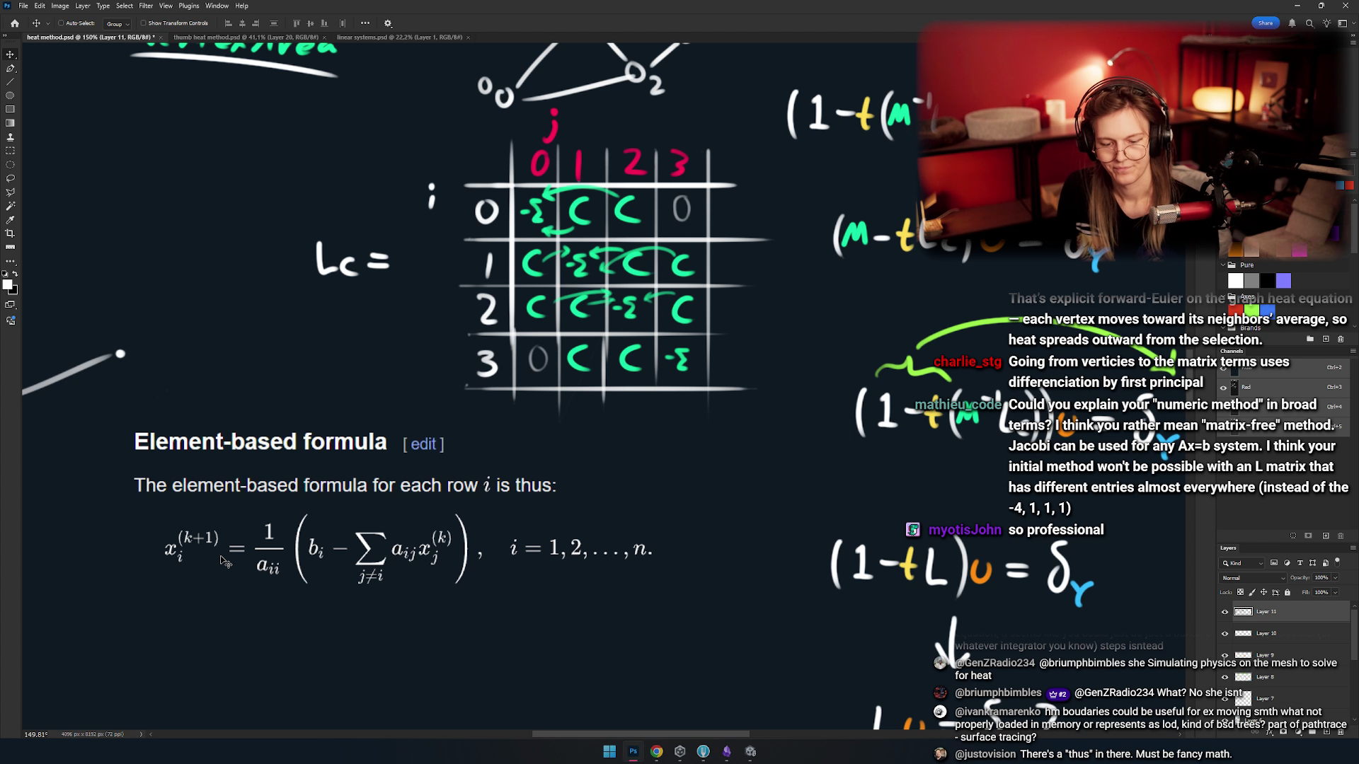
key("b")
left_click_drag(221, 557, 431, 375)
scroll(462, 439, "up", 2)
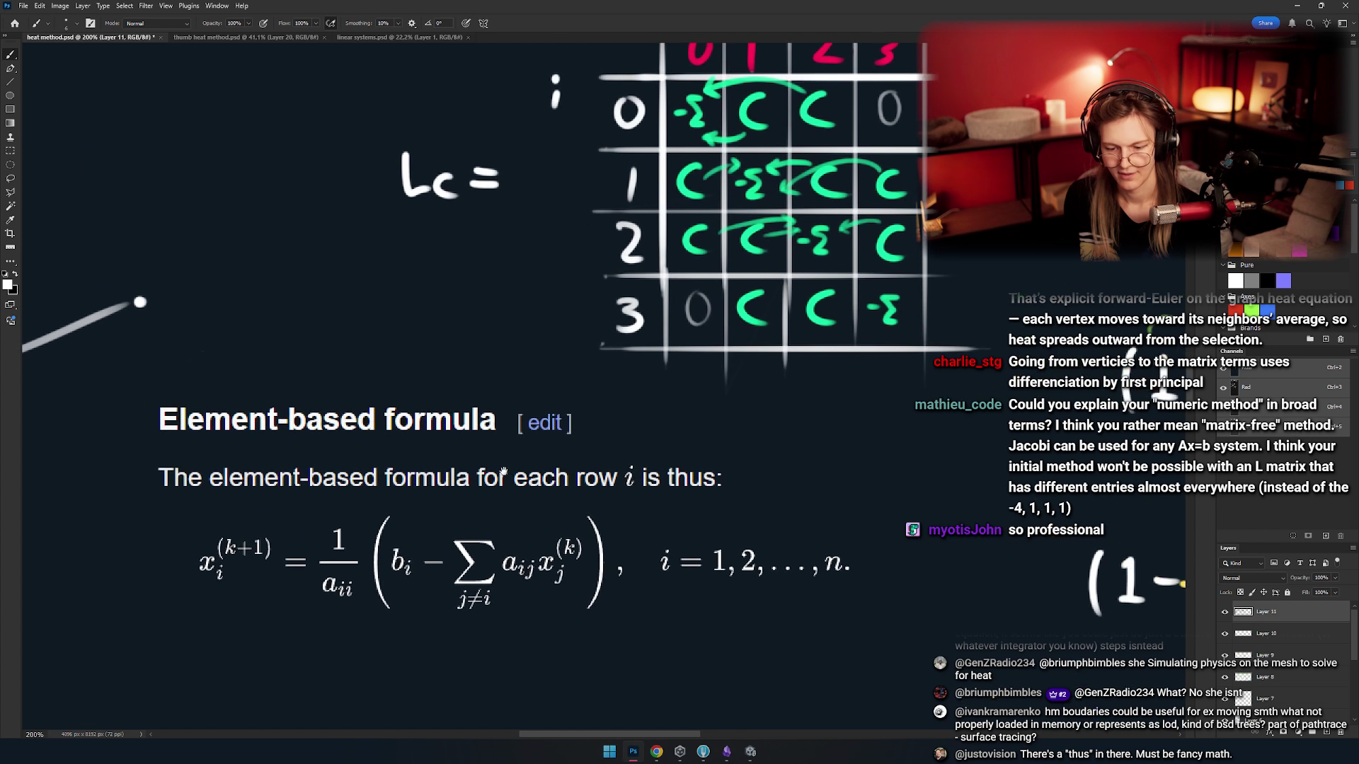
left_click_drag(480, 462, 488, 443)
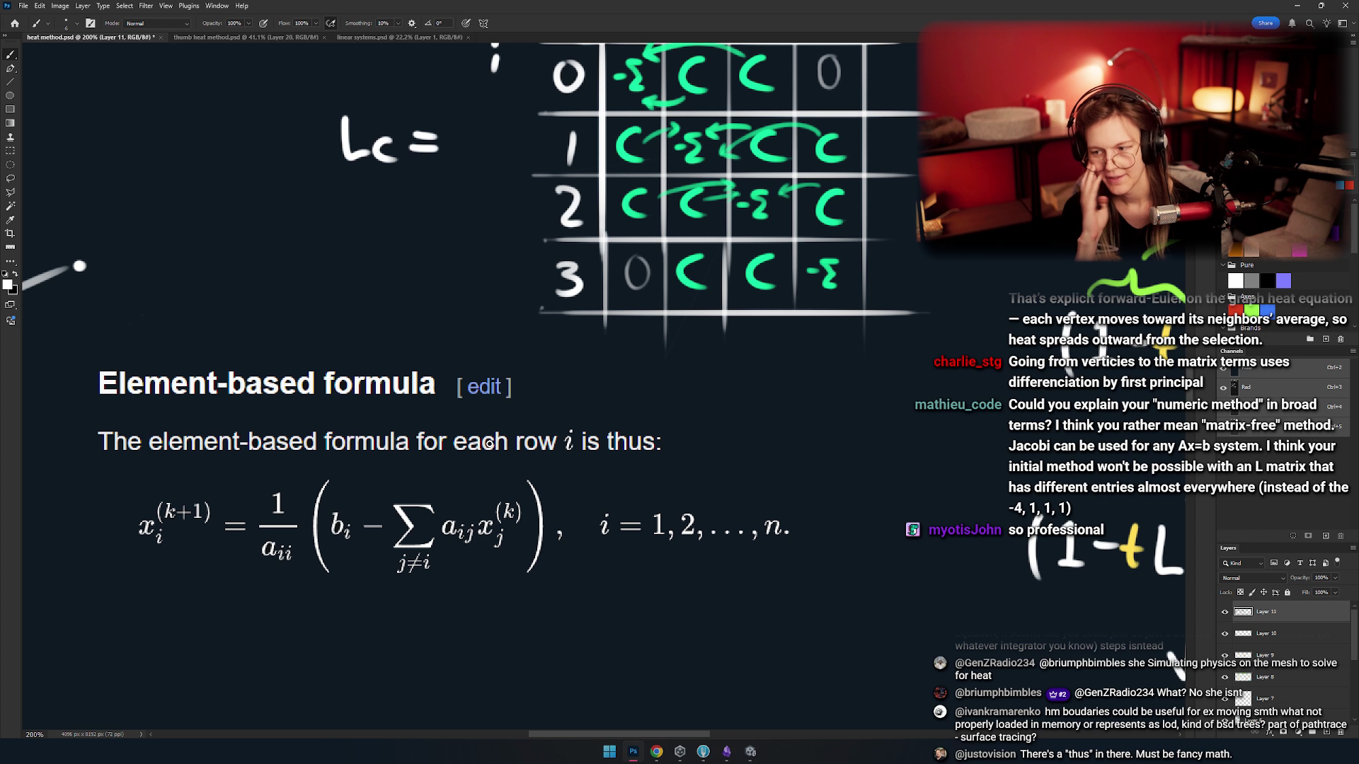
left_click_drag(598, 362, 430, 522)
- On Layer 7, erase the overhanging right ends of the grid lines
key("e")
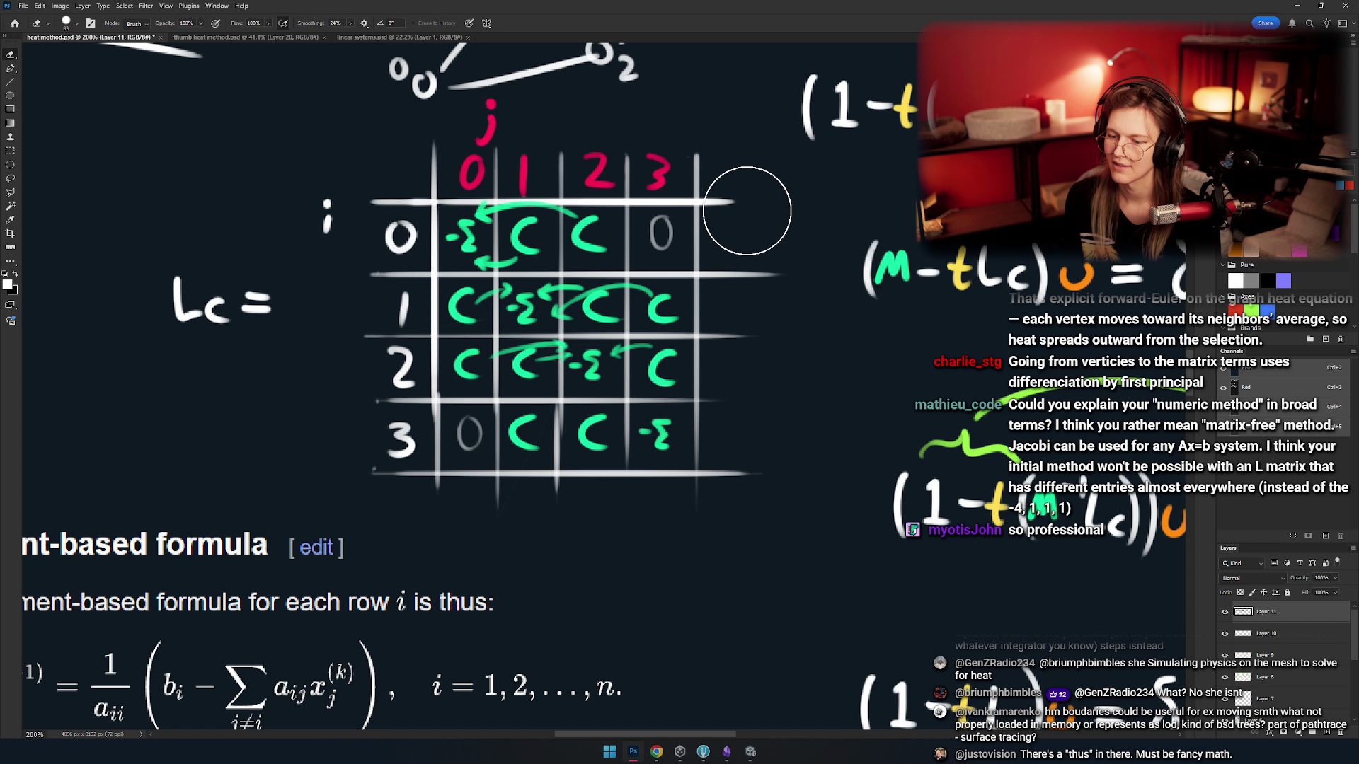
left_click_drag(741, 412, 665, 389)
key("v")
left_click(637, 184)
key("e")
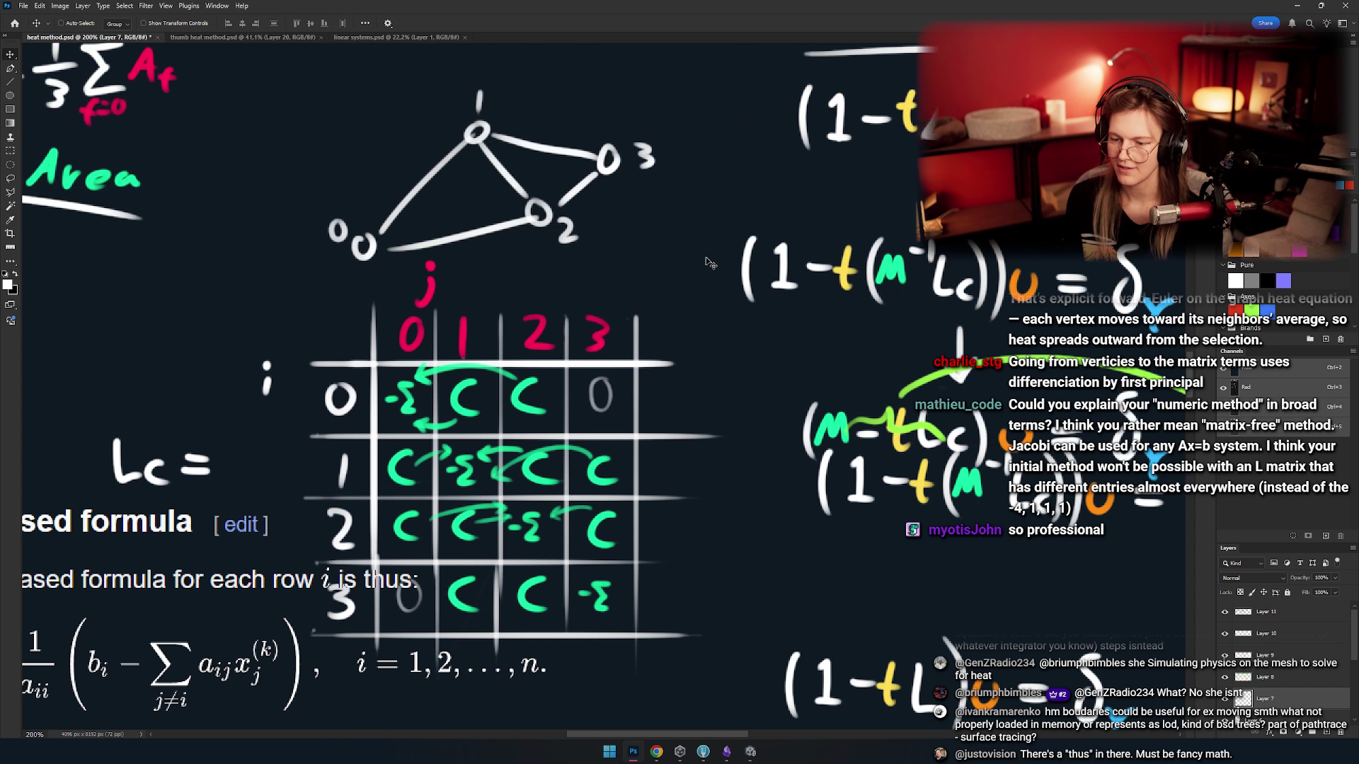
mouse_move(682, 258)
left_mouse_down()
mouse_move(682, 206)
mouse_move(653, 213)
mouse_move(656, 314)
mouse_move(708, 255)
left_mouse_up()
scroll(708, 255, "down", 3)
left_click_drag(588, 340, 736, 273)
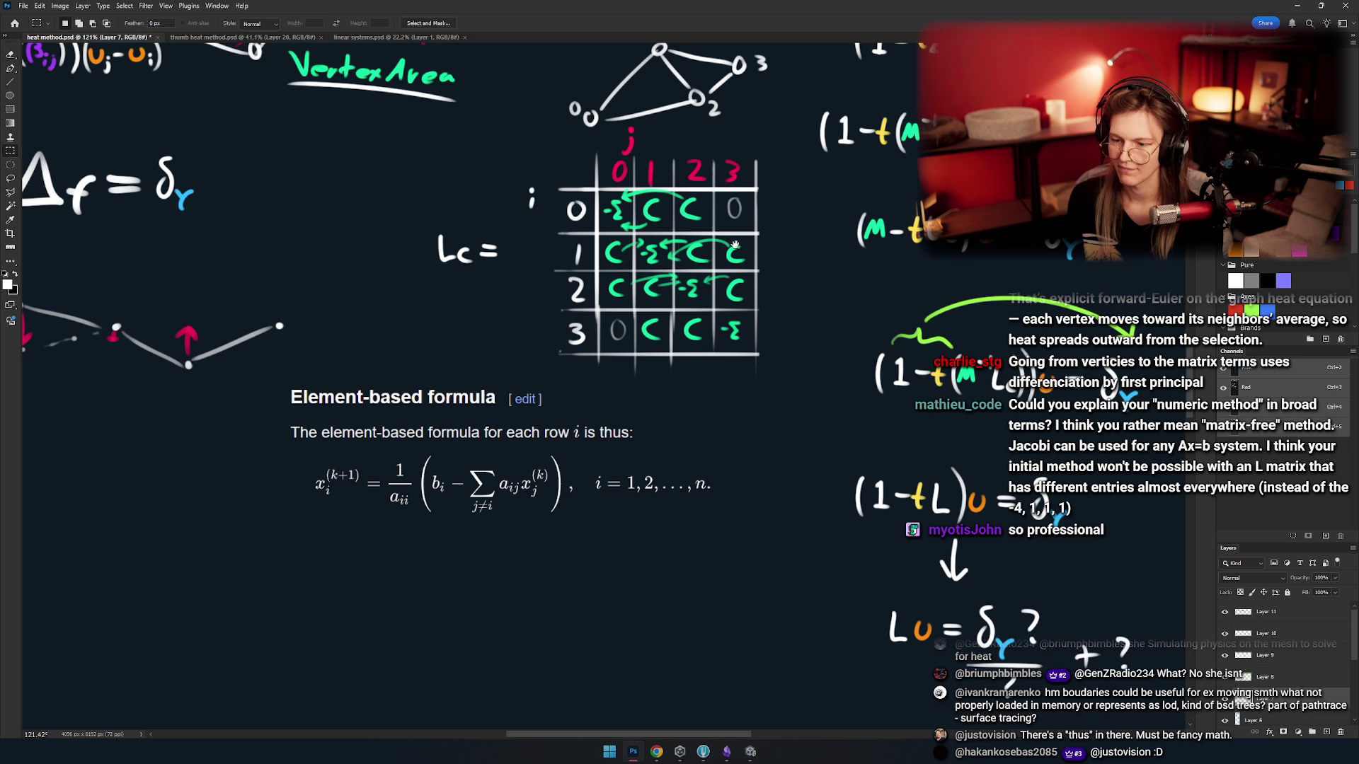
scroll(637, 396, "down", 3)
- Marquee-select the vertex graph and Lc grid and move them down and left
key("m")
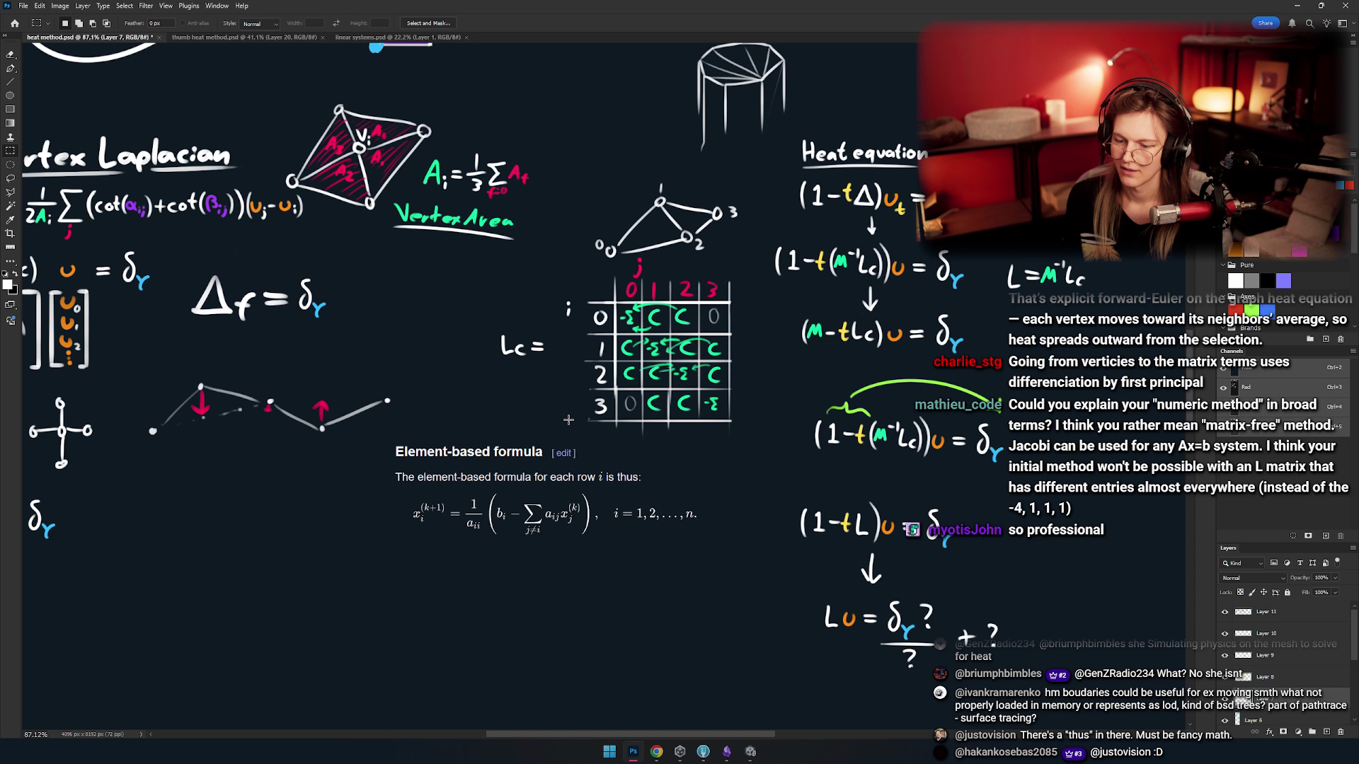
left_click_drag(753, 436, 574, 176)
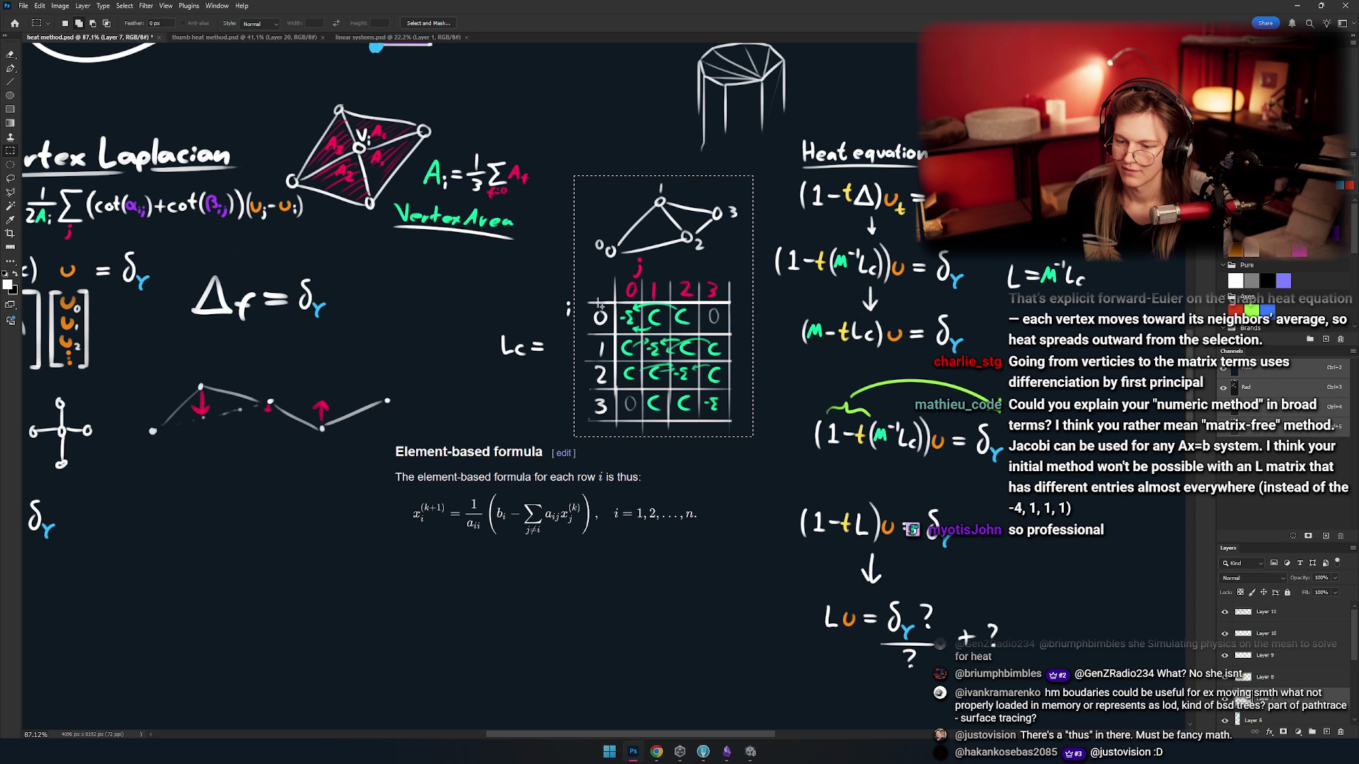
scroll(593, 310, "down", 2)
mouse_move(600, 416)
left_mouse_down()
mouse_move(486, 527)
mouse_move(458, 687)
mouse_move(455, 435)
mouse_move(485, 465)
mouse_move(375, 437)
left_mouse_up()
- Select the area around the formula, then deselect and return to the Move tool
key("m")
scroll(796, 181, "up", 2)
mouse_move(797, 181)
left_mouse_down()
mouse_move(467, 291)
mouse_move(465, 312)
left_mouse_up()
key("v")
key("ctrl+d")
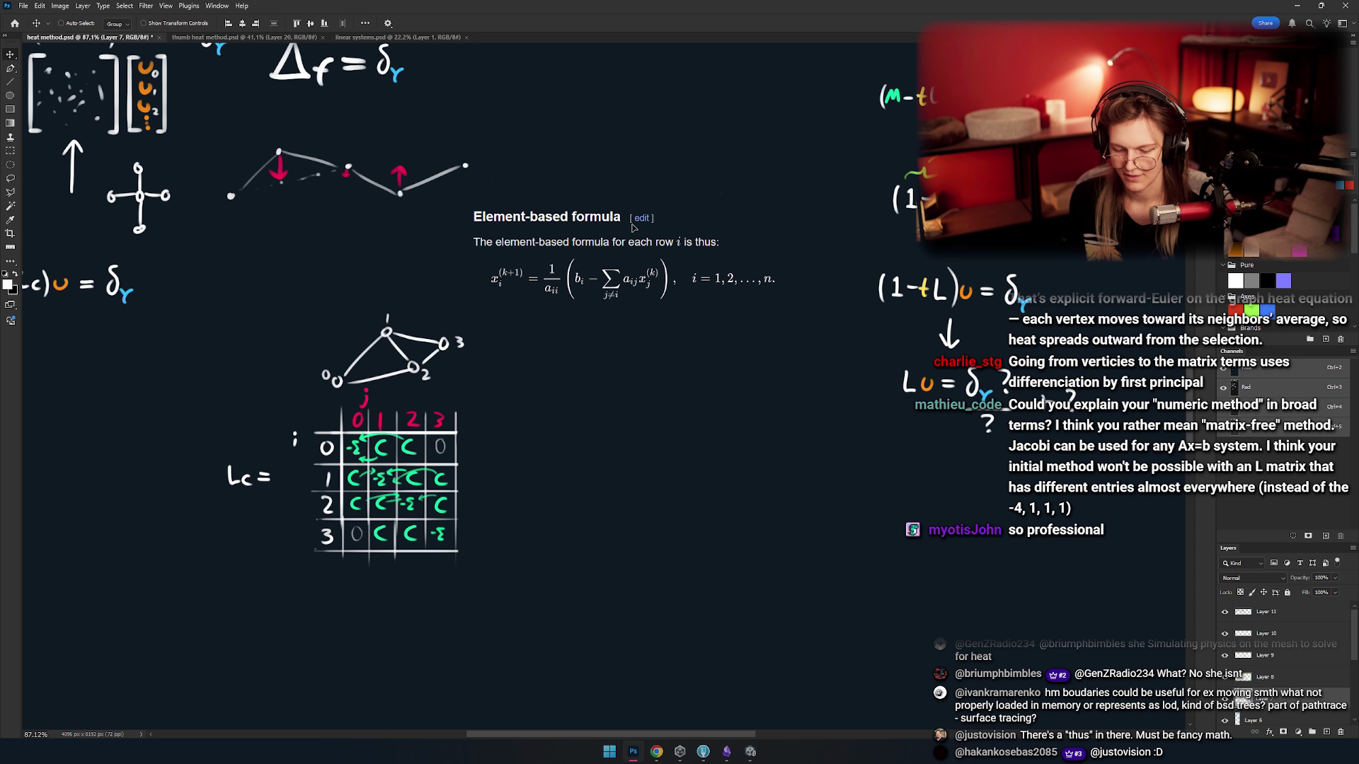
scroll(579, 228, "up", 5)
key("b")
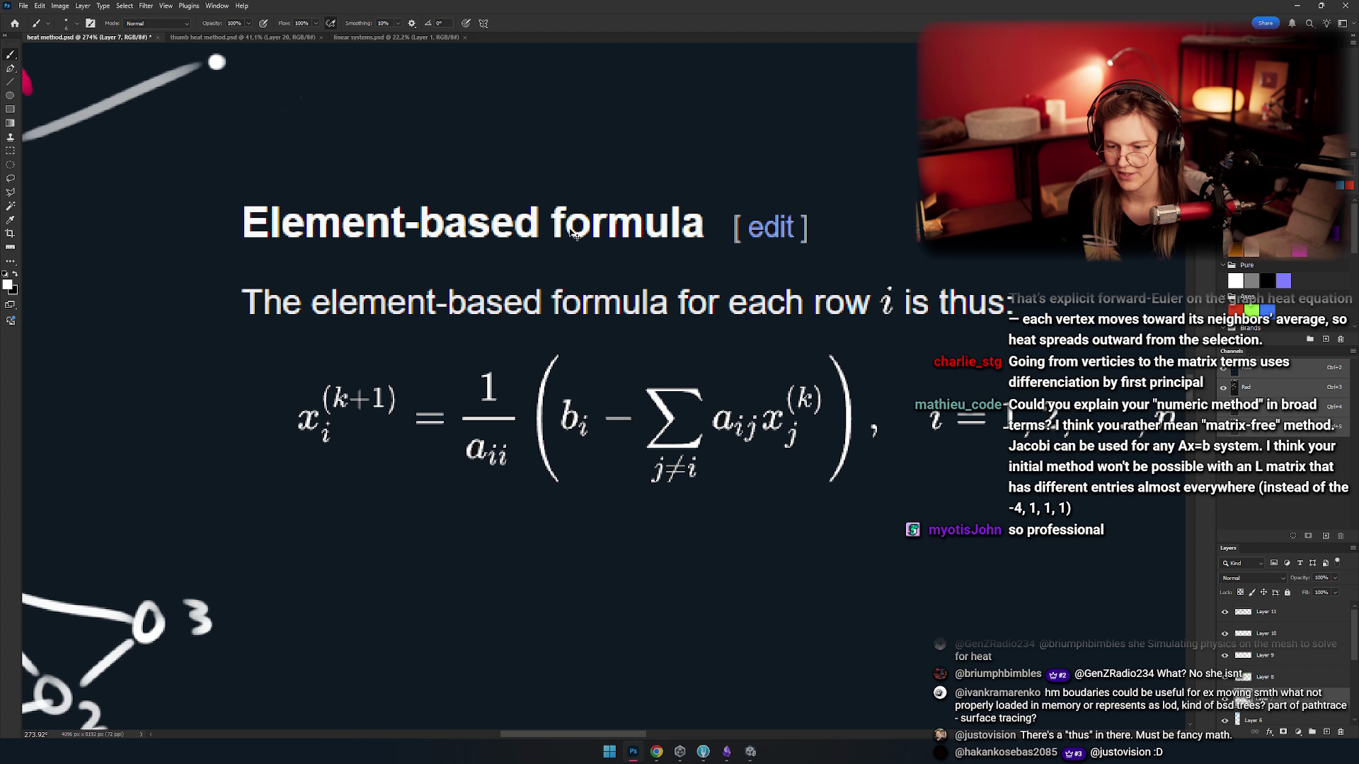
key("v")
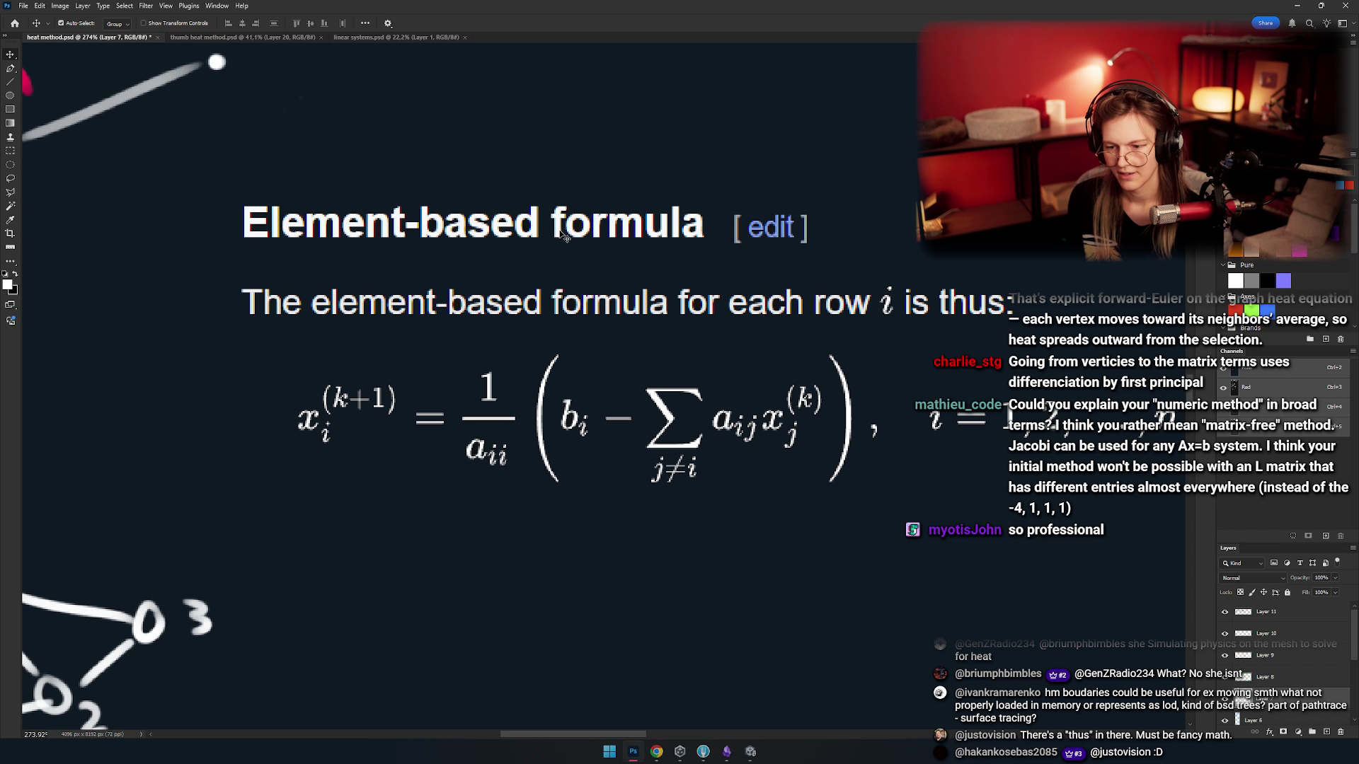
scroll(564, 237, "down", 10)
scroll(577, 399, "up", 6)
scroll(637, 446, "up", 5)
scroll(567, 406, "right", 3)
- Pan over to the Lc matrix and undo a trial loop stroke around it
key("b")
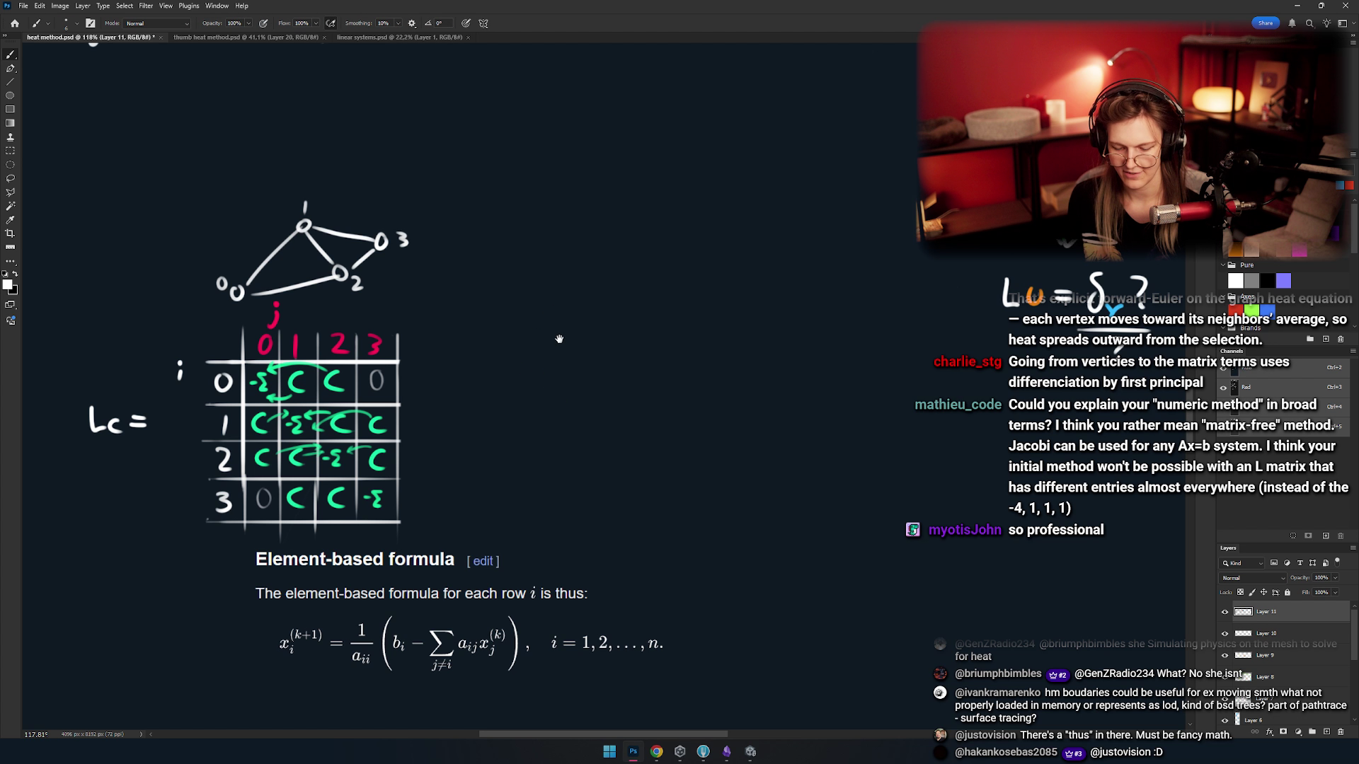
left_click_drag(557, 330, 616, 329)
scroll(567, 348, "up", 5)
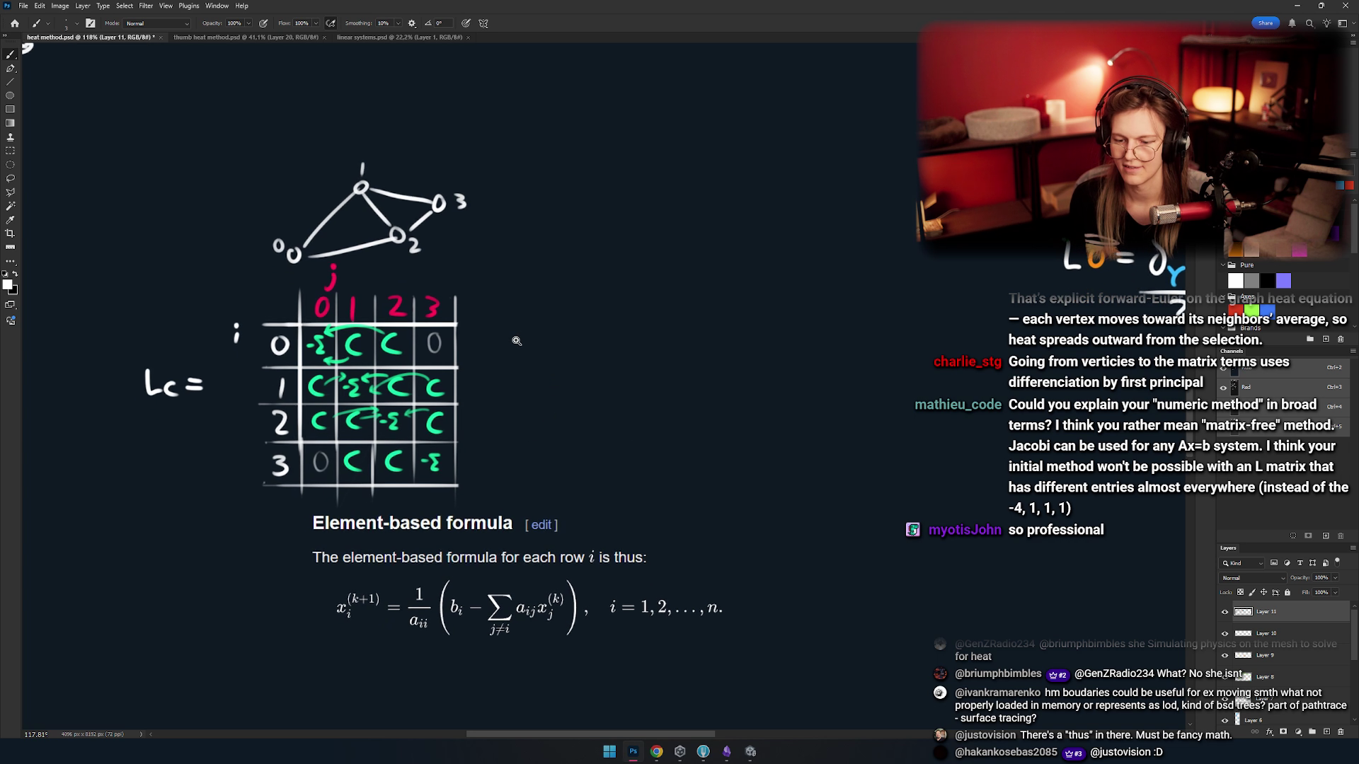
left_click_drag(340, 341, 414, 324)
scroll(414, 324, "down", 2)
mouse_move(707, 163)
left_mouse_down()
mouse_move(722, 496)
mouse_move(771, 234)
left_mouse_up()
key("ctrl+z")
scroll(540, 320, "down", 5)
mouse_move(540, 320)
left_mouse_down()
mouse_move(627, 348)
mouse_move(627, 557)
mouse_move(567, 425)
mouse_move(382, 414)
mouse_move(298, 271)
left_mouse_up()
- Sketch and undo trial arcs and strokes beside Lc= and the matrix
scroll(424, 443, "up", 3)
left_click_drag(209, 354, 205, 467)
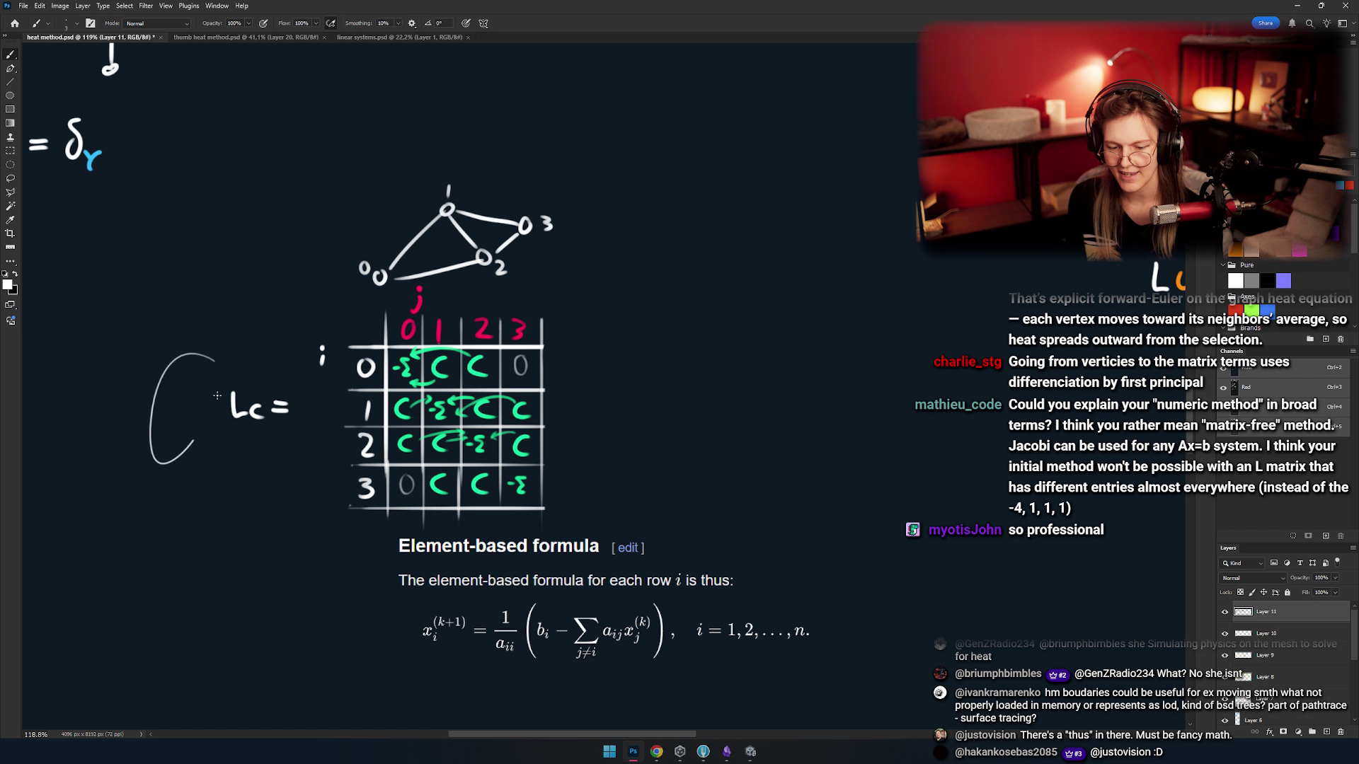
key("ctrl+z")
left_click_drag(495, 397, 361, 397)
scroll(514, 392, "up", 3)
left_click_drag(513, 393, 539, 388)
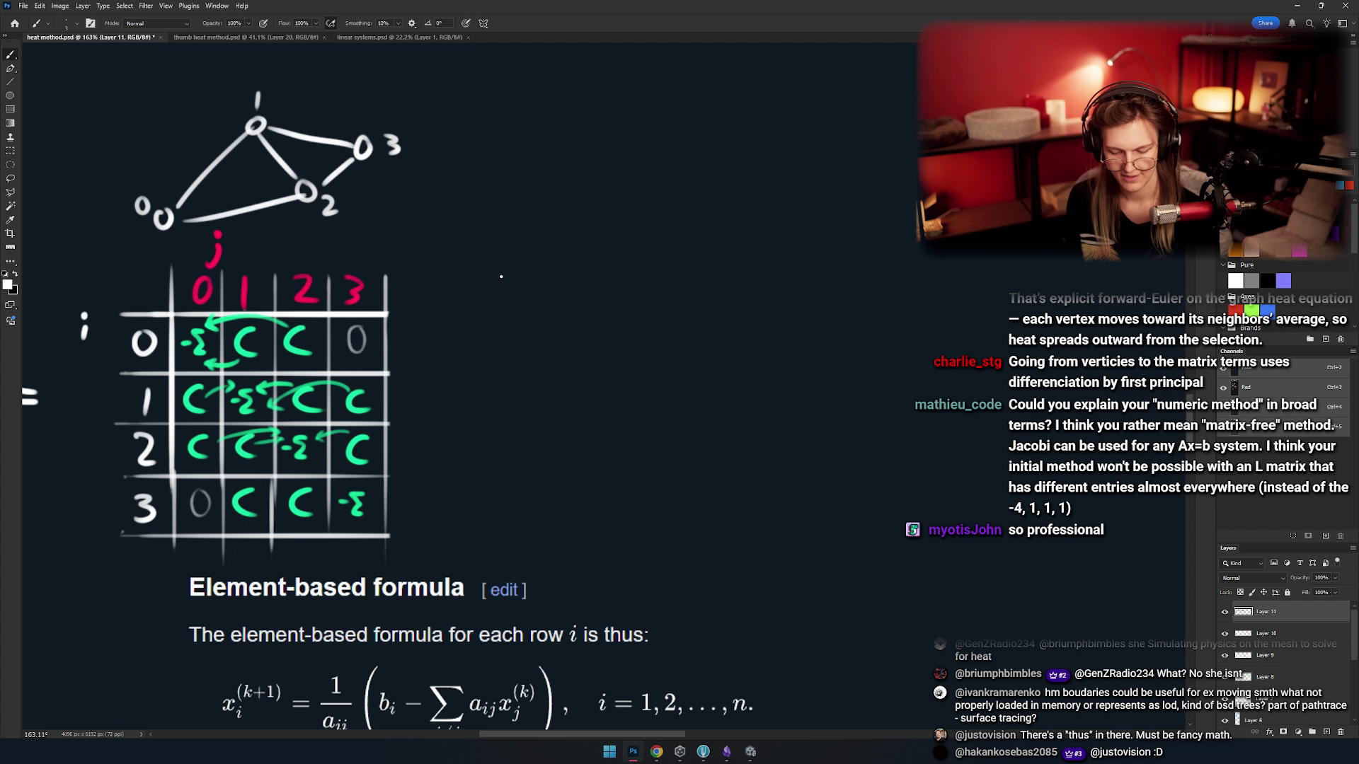
left_click_drag(520, 316, 587, 300)
key("ctrl+z")
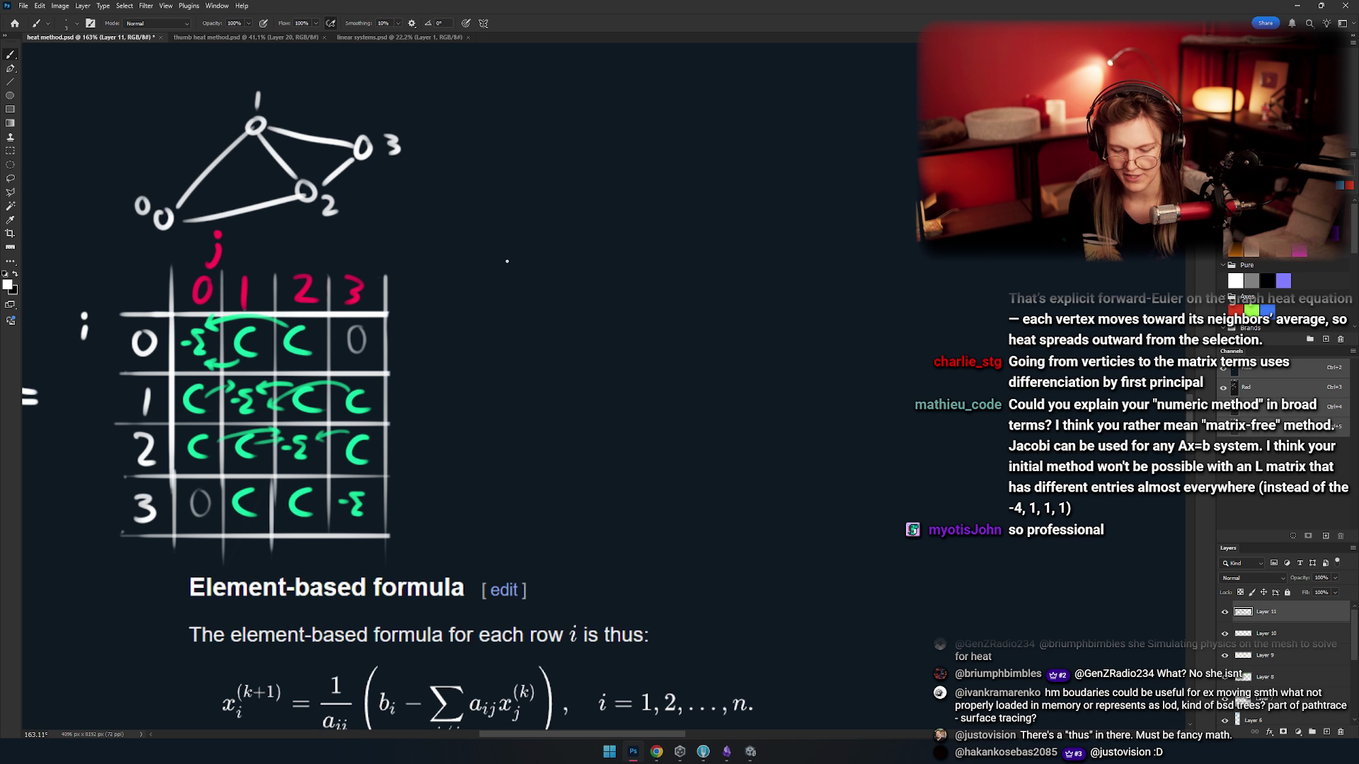
- Draw tall vector brackets to the right of the Lc matrix
mouse_move(495, 312)
left_mouse_down()
mouse_move(549, 292)
mouse_move(524, 470)
left_mouse_up()
key("ctrl+z")
key("ctrl+z")
key("ctrl+z")
left_click_drag(524, 292, 527, 515)
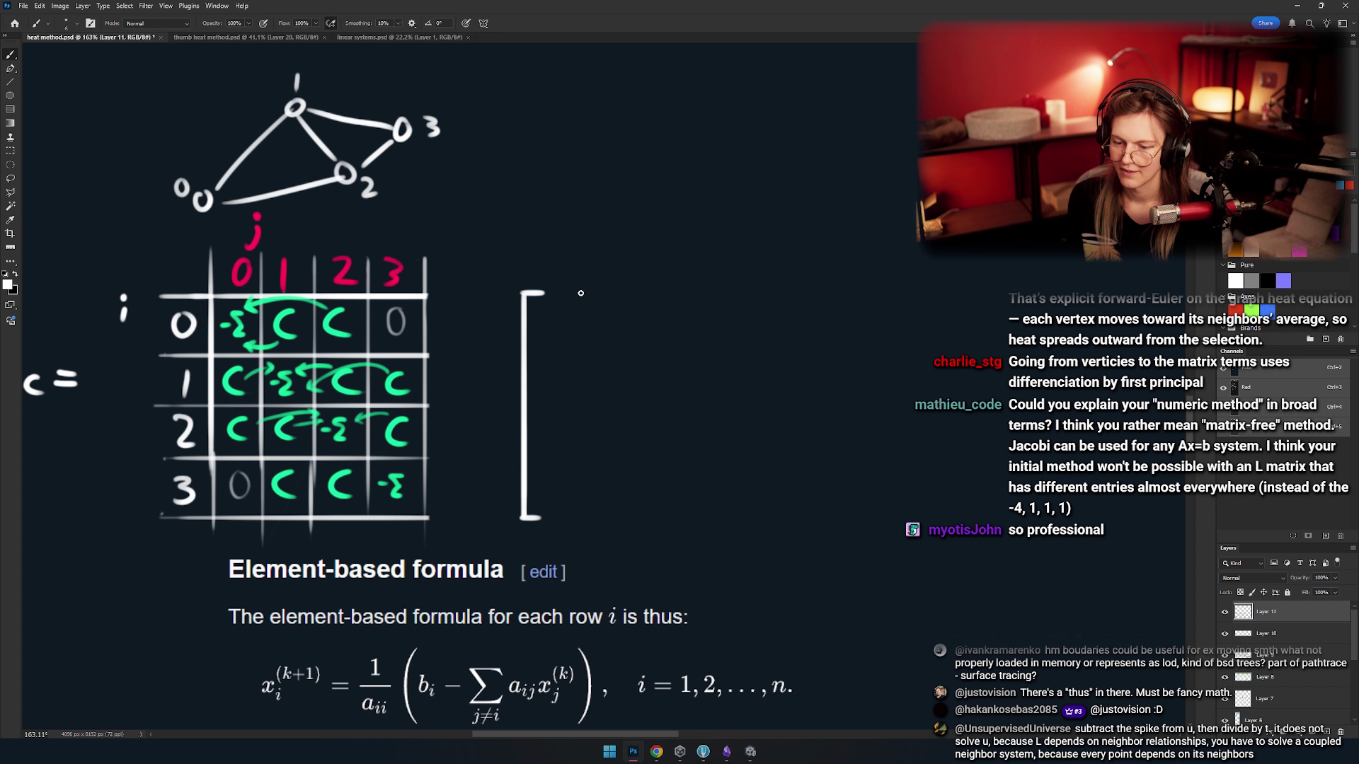
mouse_move(595, 291)
left_mouse_down()
mouse_move(596, 520)
mouse_move(658, 546)
mouse_move(675, 607)
left_mouse_up()
- Write an orange u above the bracket and entries u0 to u3 inside it
mouse_move(604, 359)
left_mouse_down()
mouse_move(639, 359)
mouse_move(654, 94)
left_mouse_up()
mouse_move(631, 340)
left_mouse_down()
mouse_move(585, 441)
mouse_move(630, 286)
left_mouse_up()
scroll(626, 318, "up", 4, "alt")
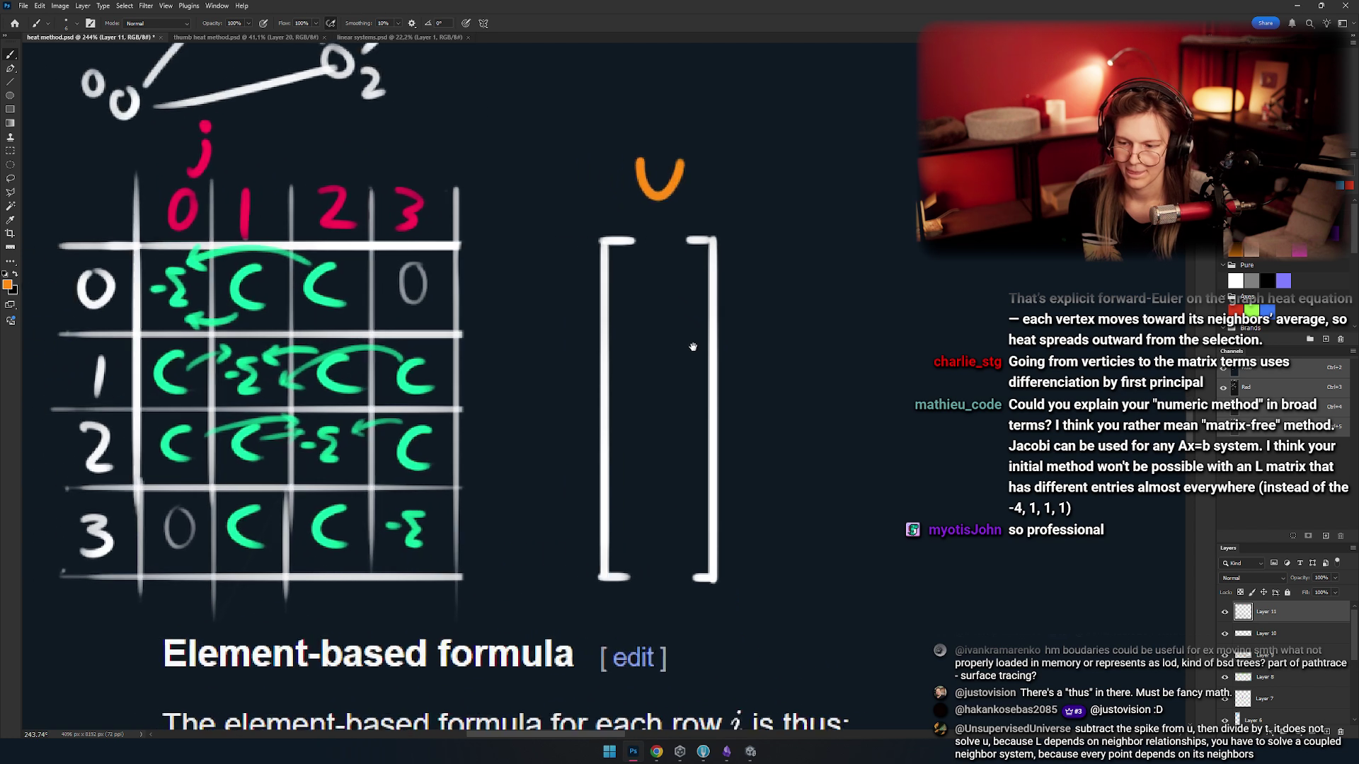
left_click_drag(635, 269, 665, 271)
mouse_move(676, 308)
left_mouse_down()
mouse_move(672, 261)
mouse_move(655, 290)
left_mouse_up()
left_click(672, 318)
mouse_move(627, 356)
left_mouse_down()
mouse_move(659, 356)
mouse_move(687, 408)
left_mouse_up()
mouse_move(637, 472)
left_mouse_down()
mouse_move(677, 397)
mouse_move(703, 444)
left_mouse_up()
mouse_move(698, 439)
left_mouse_down()
mouse_move(691, 369)
mouse_move(626, 375)
left_mouse_up()
key("ctrl+z")
scroll(673, 368, "down", 3)
scroll(666, 366, "up", 3)
- Cycle through the Move, Marquee and Brush tools while nudging the view right
key("v")
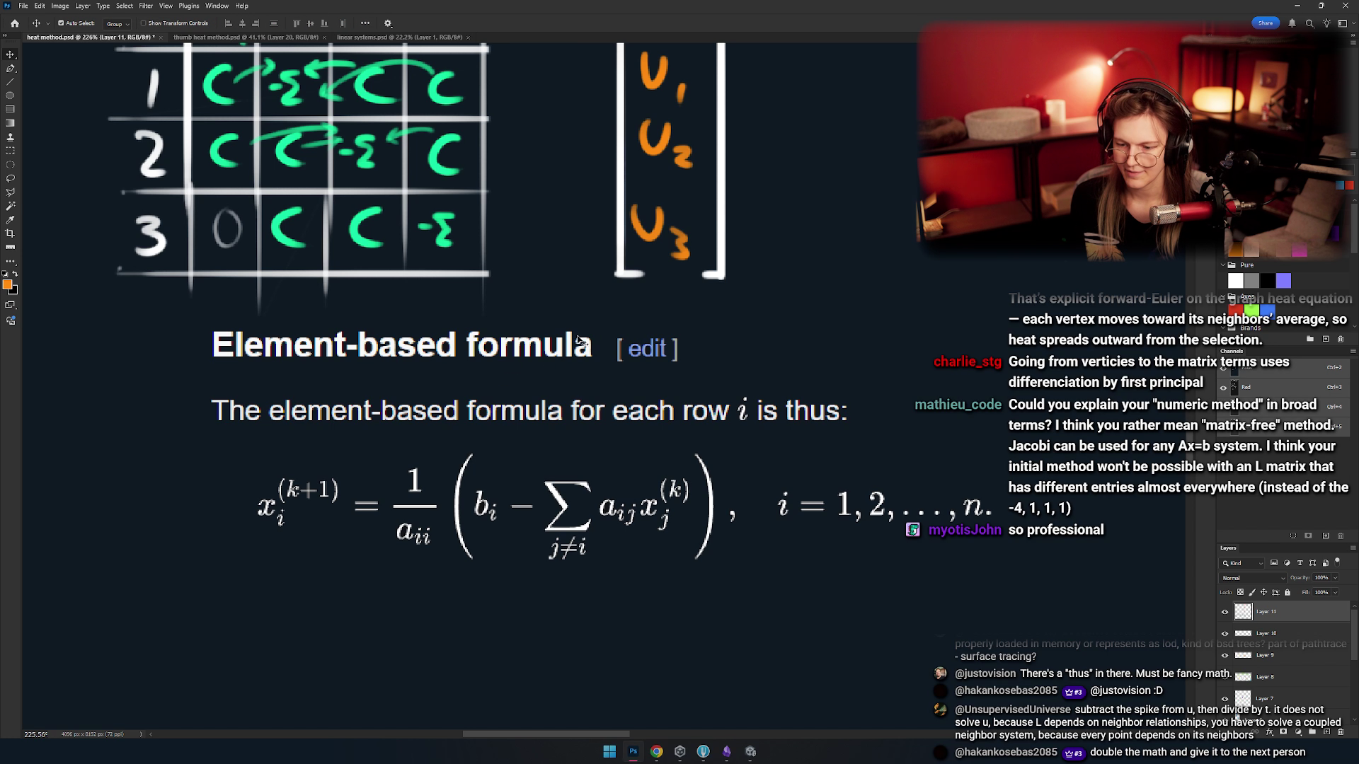
key("m")
left_click_drag(582, 327, 582, 318)
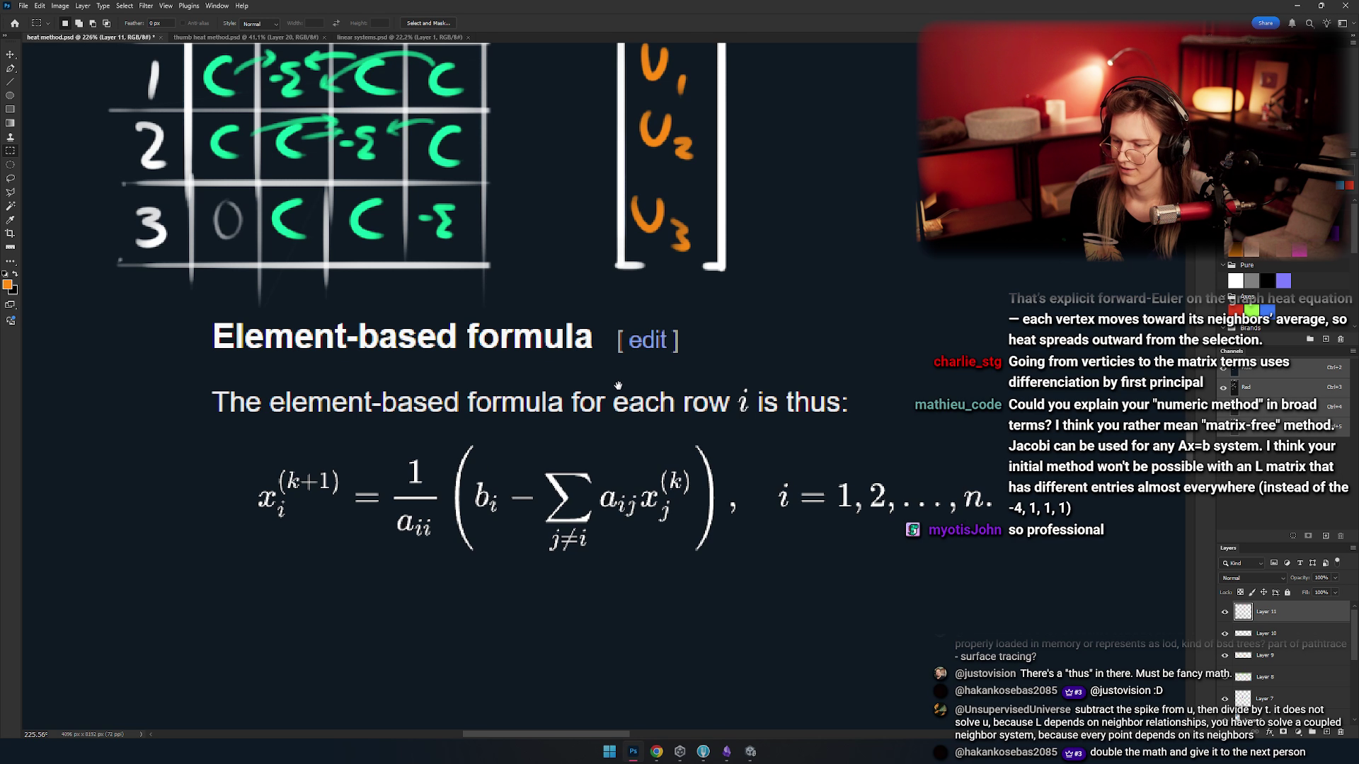
left_click_drag(615, 382, 655, 395)
key("b")
scroll(539, 383, "down", 3)
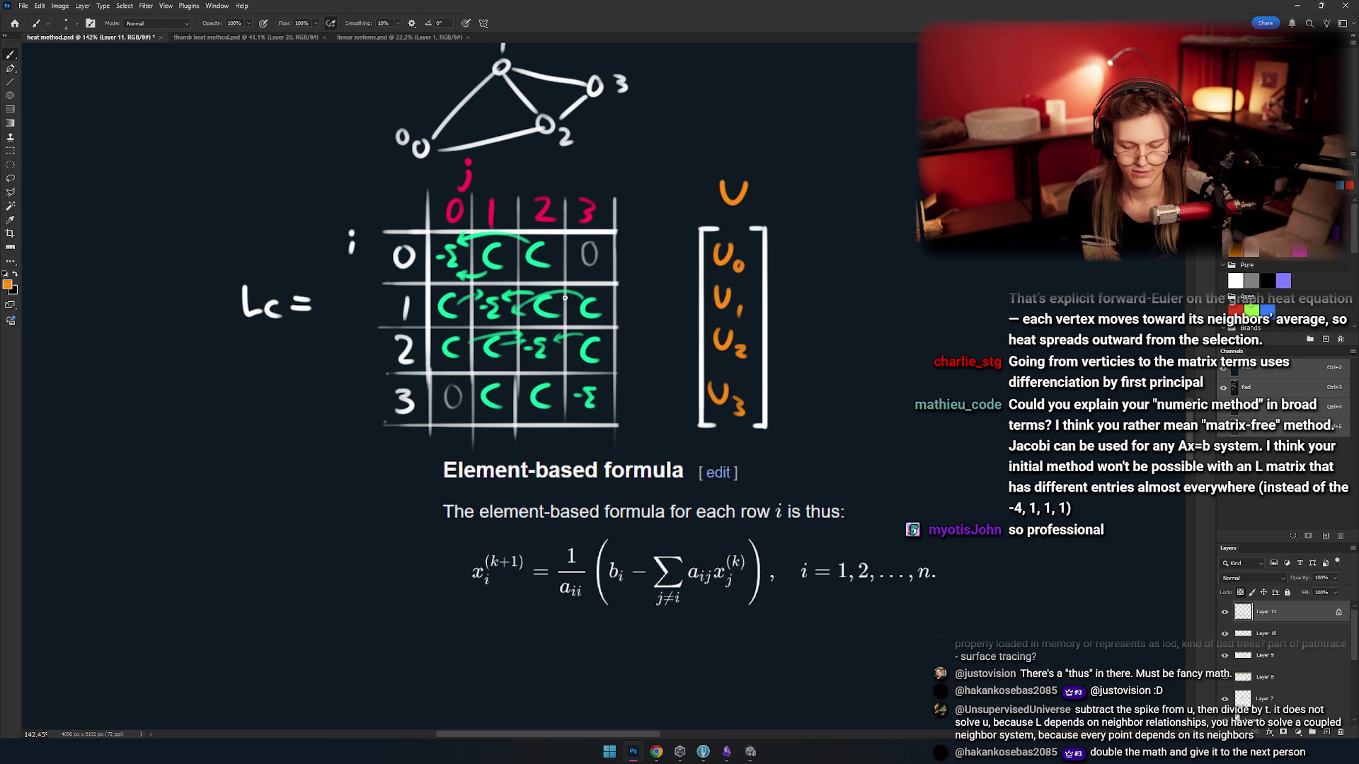
- Bring the graph and matrix into view and loop row 1 of the matrix in red
scroll(544, 393, "up", 2)
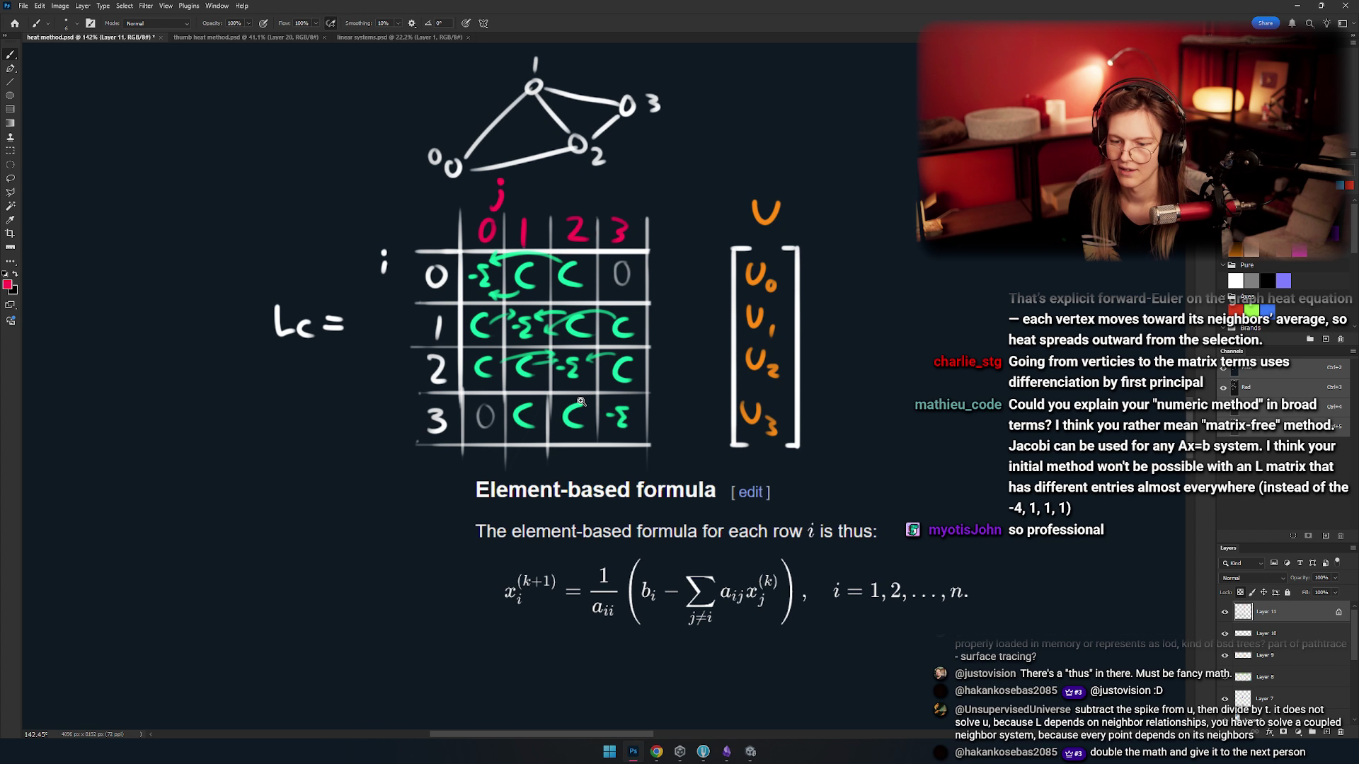
left_click_drag(581, 352, 508, 330)
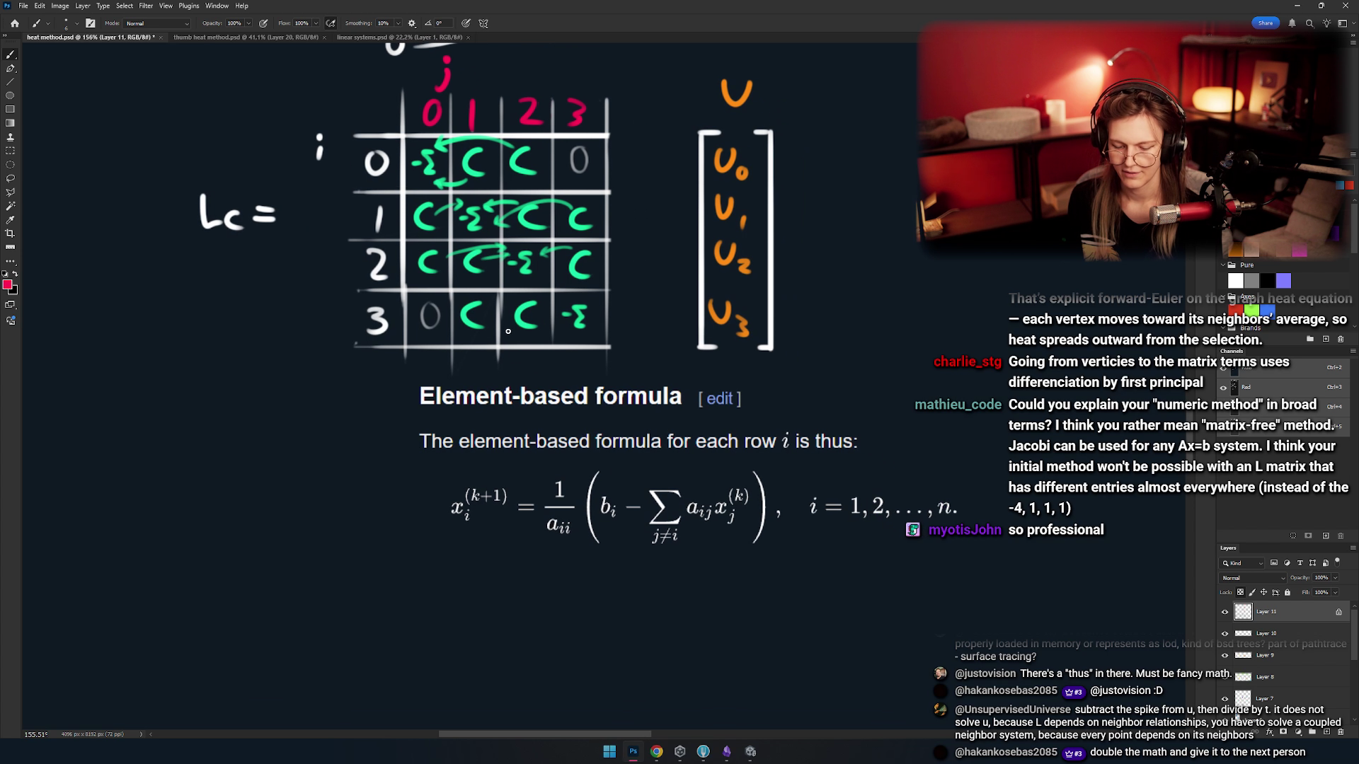
left_click_drag(610, 311, 578, 353)
left_click_drag(628, 193, 590, 249)
left_click_drag(586, 373, 554, 327)
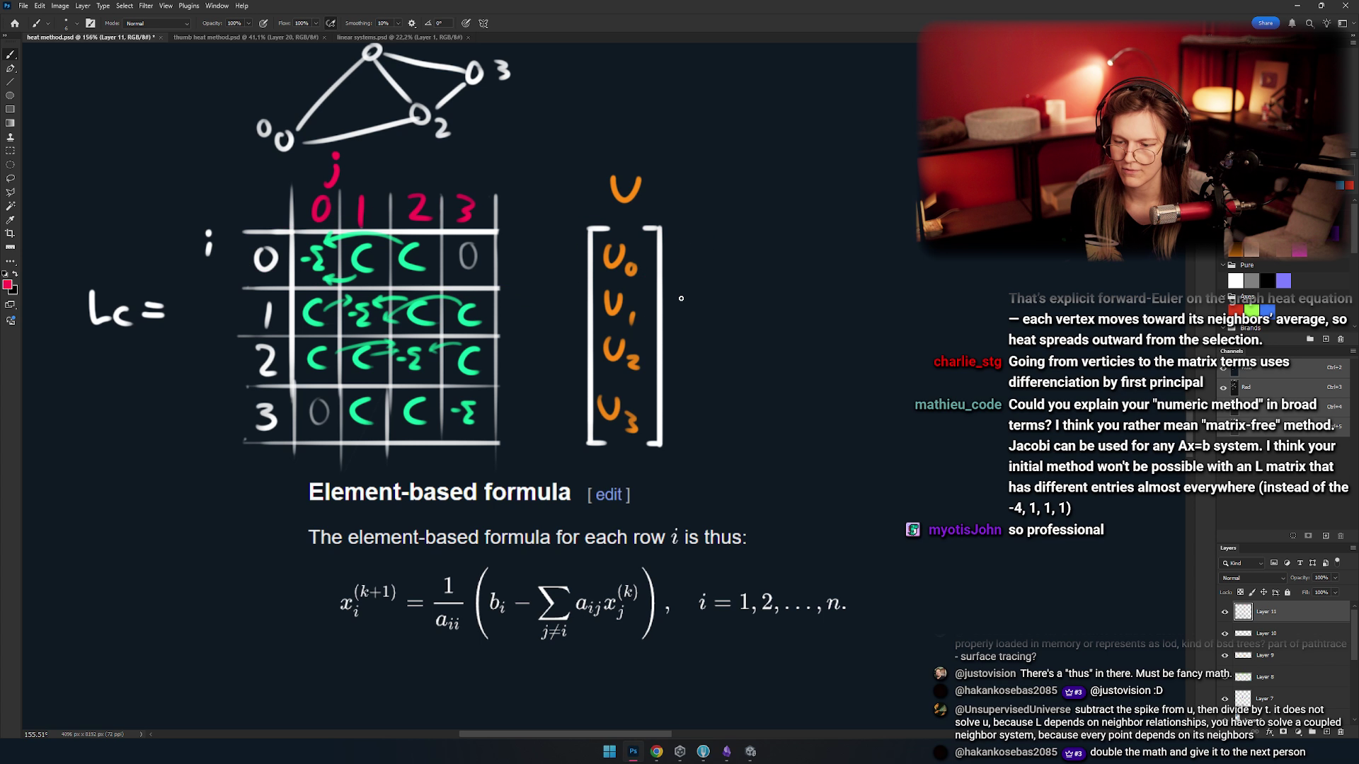
left_click_drag(496, 273, 692, 282)
key("ctrl+z")
left_click_drag(552, 434, 553, 347)
- Undo a stray pink mark beside the formula, then switch to the Jacobi article in Chrome
scroll(514, 439, "up", 3)
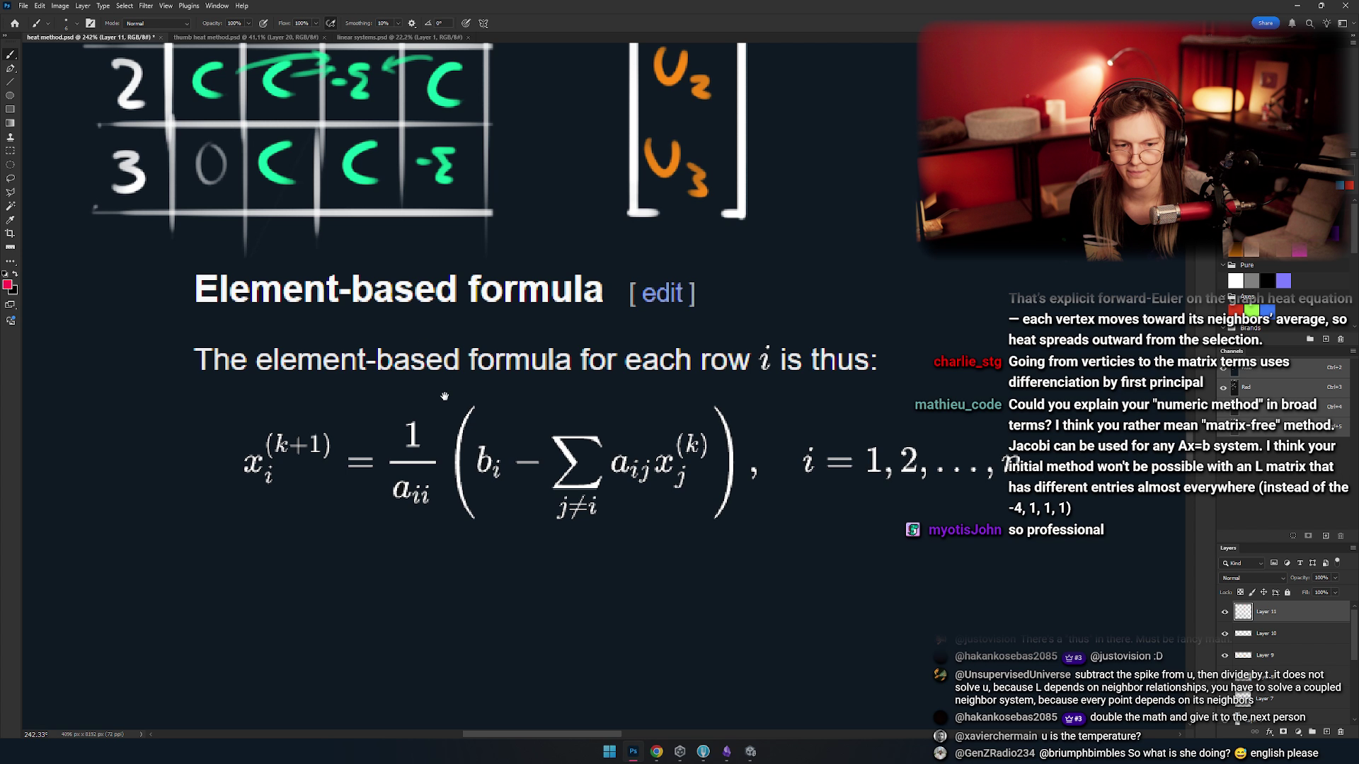
scroll(444, 397, "down", 5)
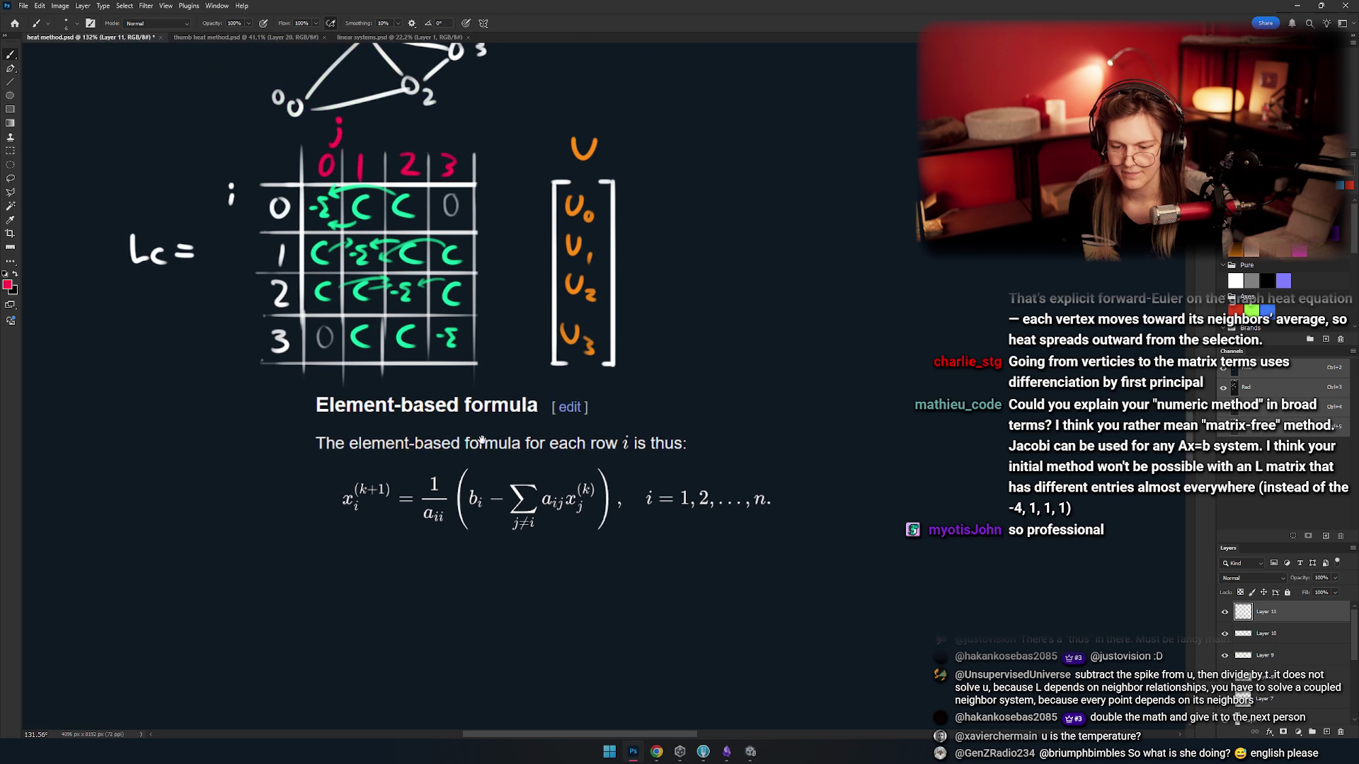
scroll(481, 440, "up", 5)
left_click_drag(441, 473, 559, 488)
key("ctrl+z")
scroll(518, 506, "up", 3)
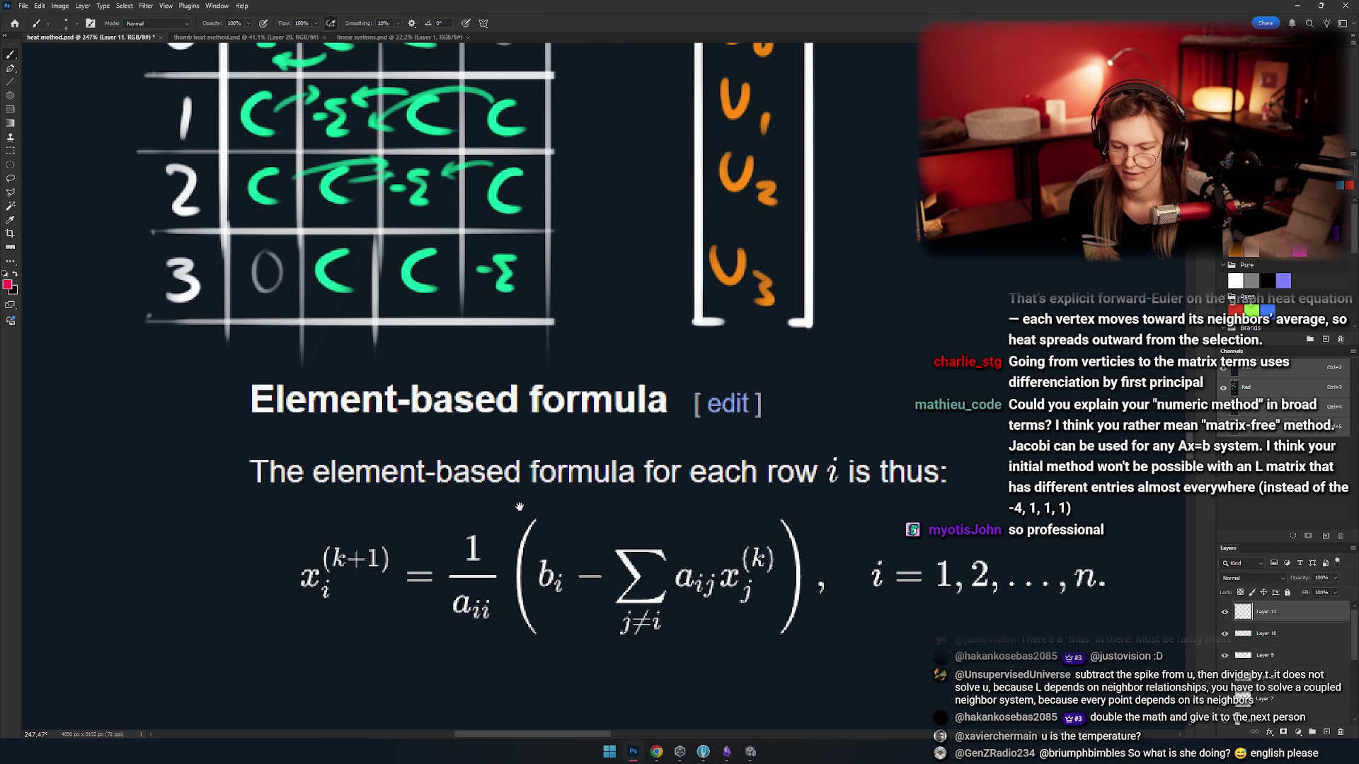
scroll(519, 507, "down", 4)
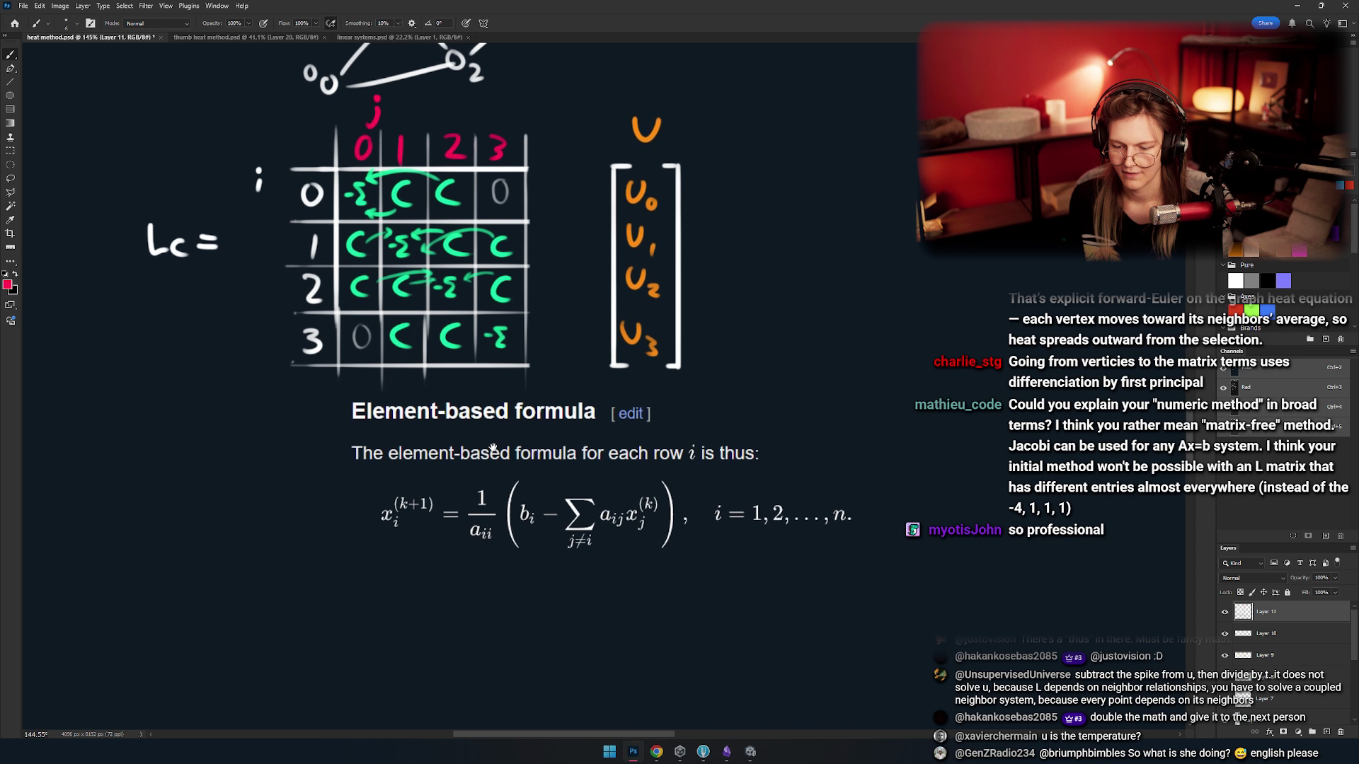
left_click_drag(493, 447, 452, 437)
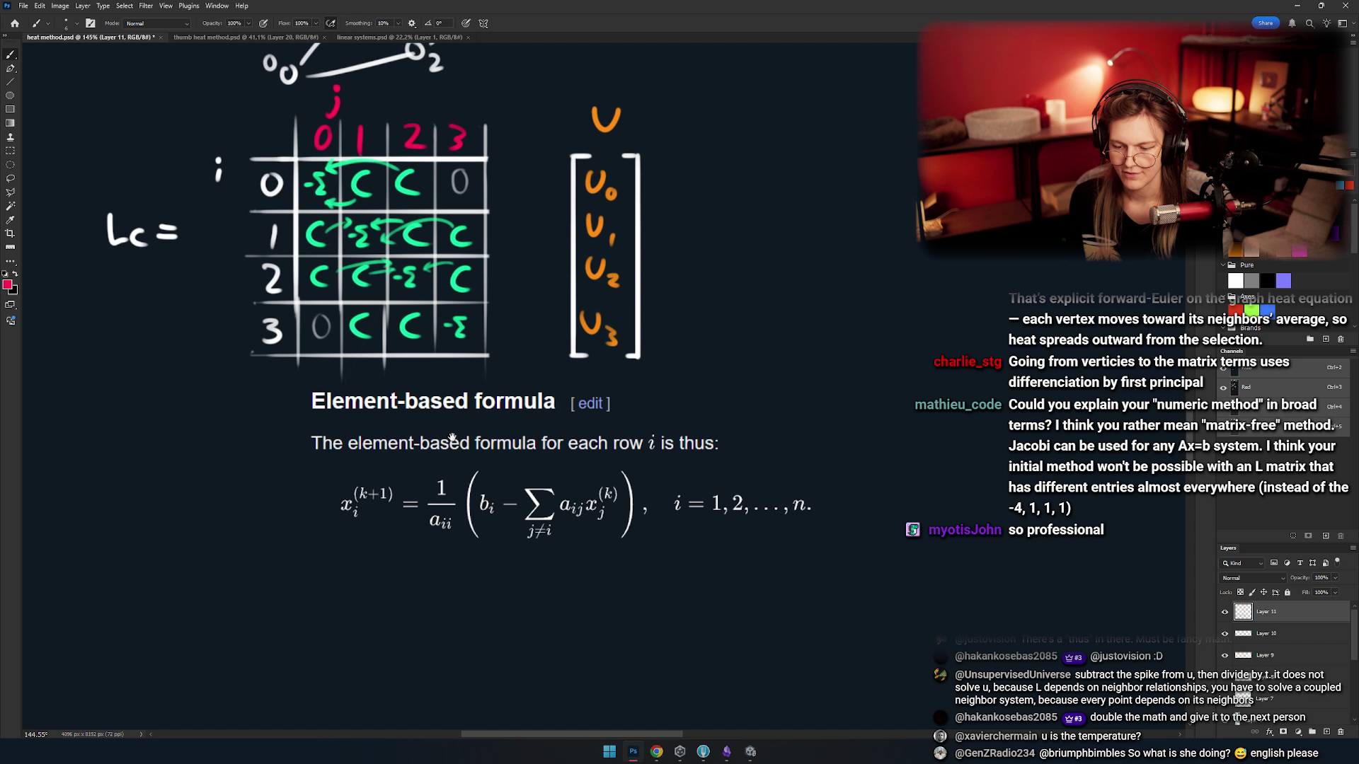
key("alt+Tab")
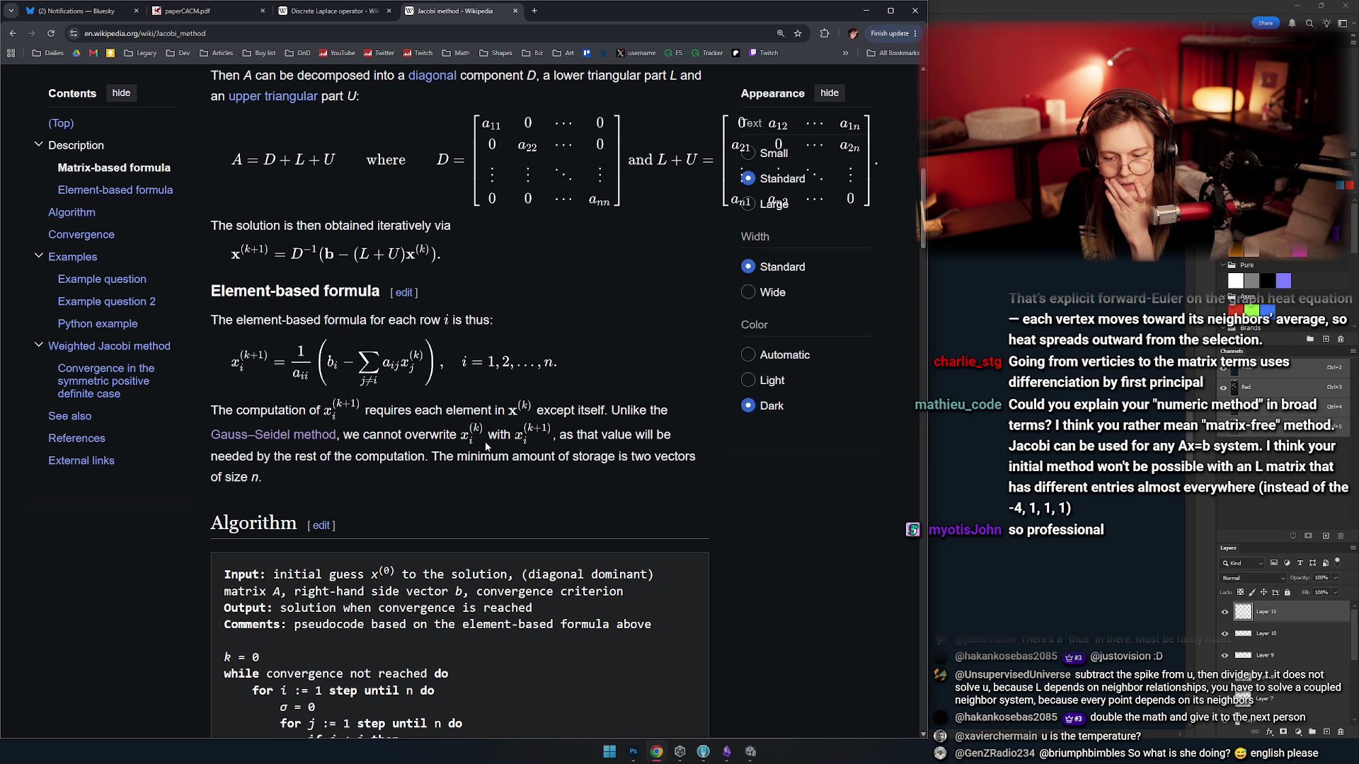
- Scroll through the Jacobi article's matrix and element-based formulas, then switch back to Photoshop
scroll(475, 438, "up", 3)
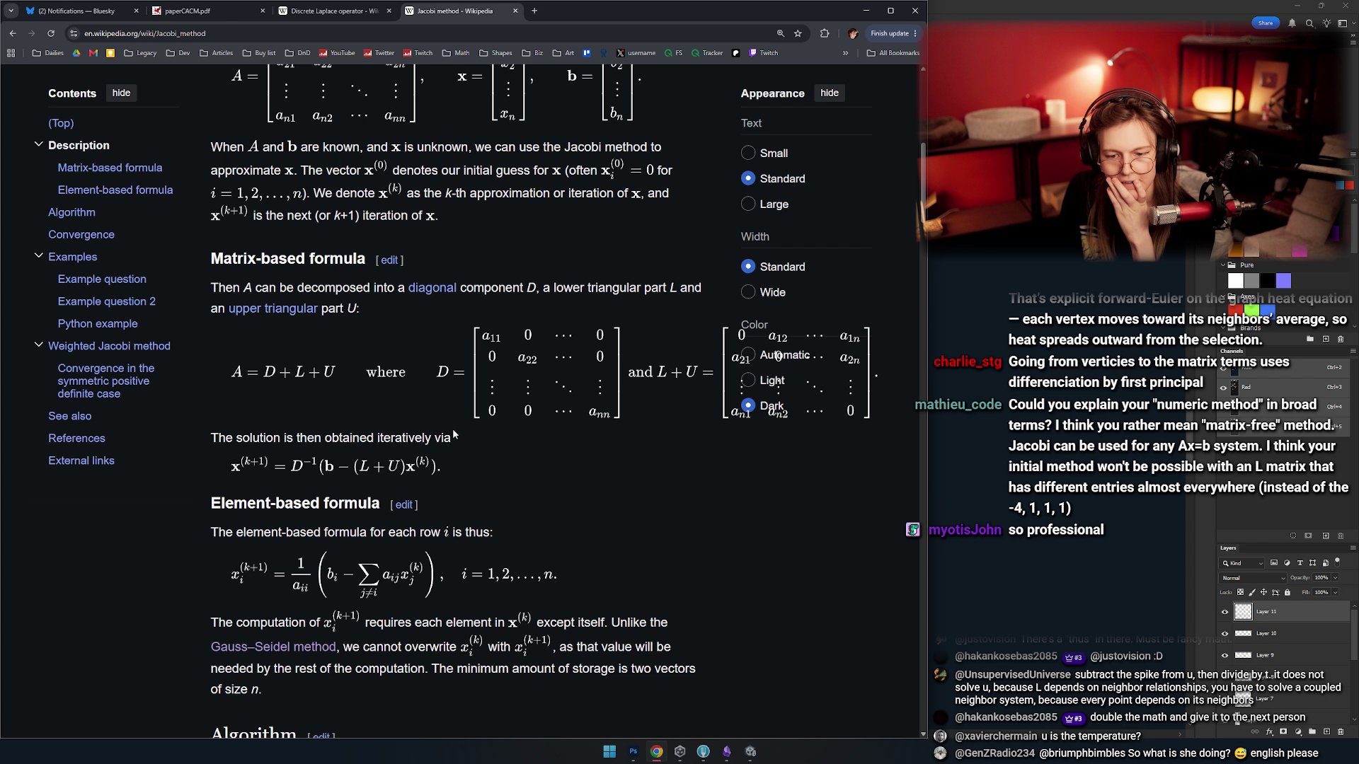
scroll(454, 435, "up", 2)
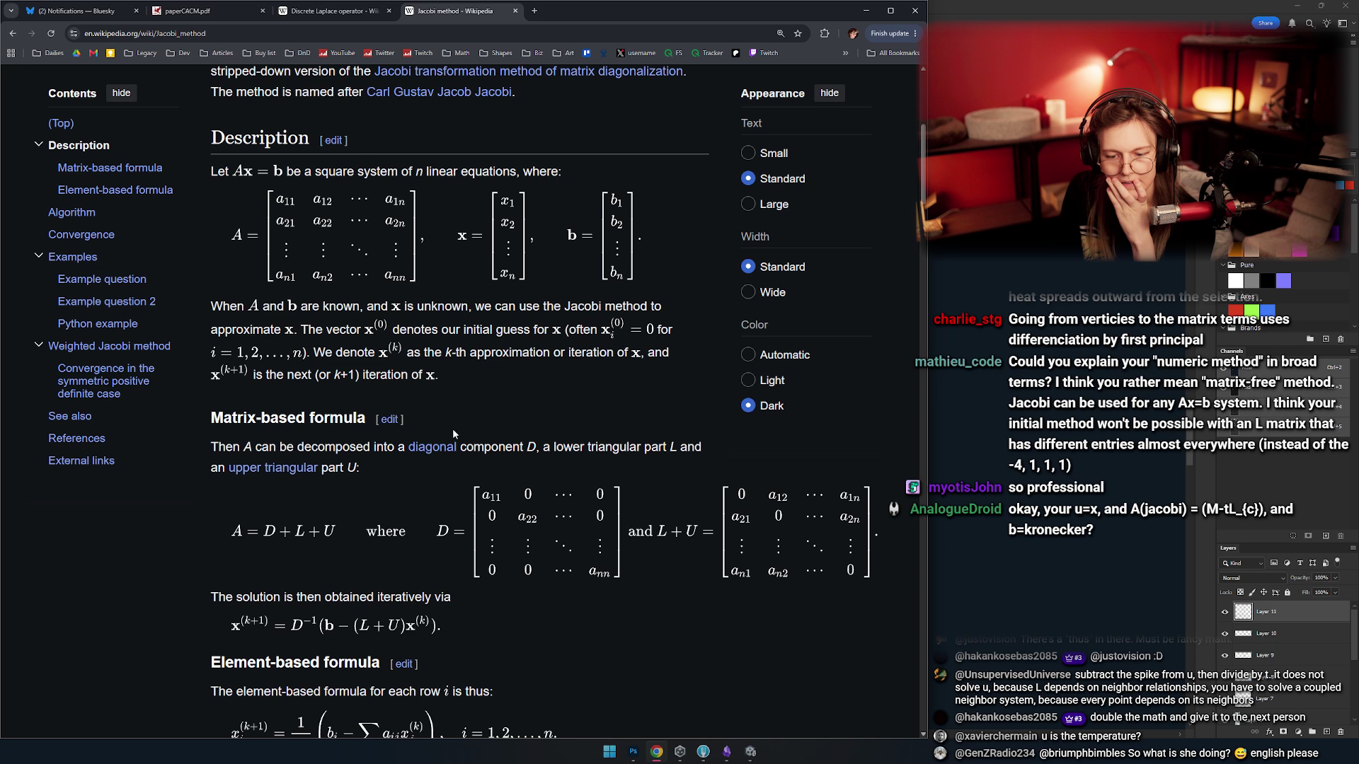
scroll(452, 428, "down", 3)
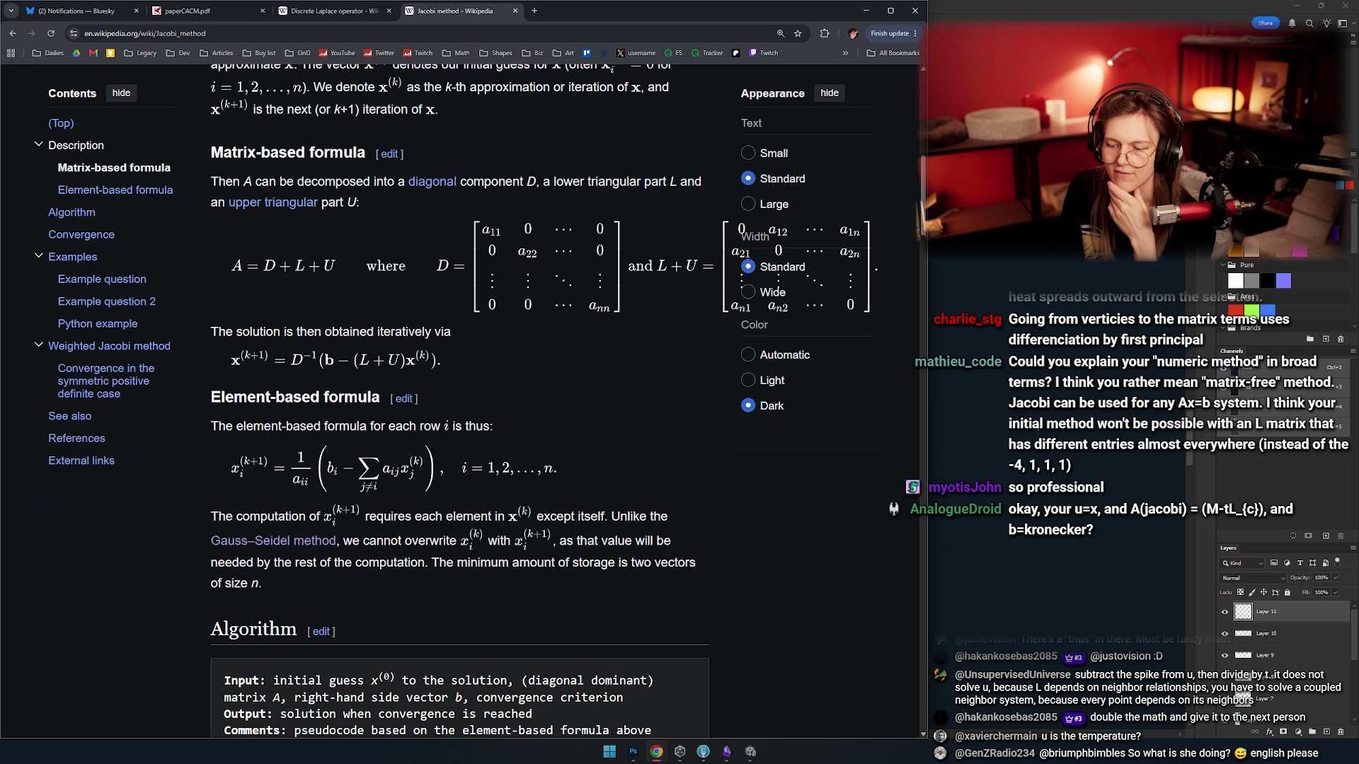
scroll(554, 469, "up", 4)
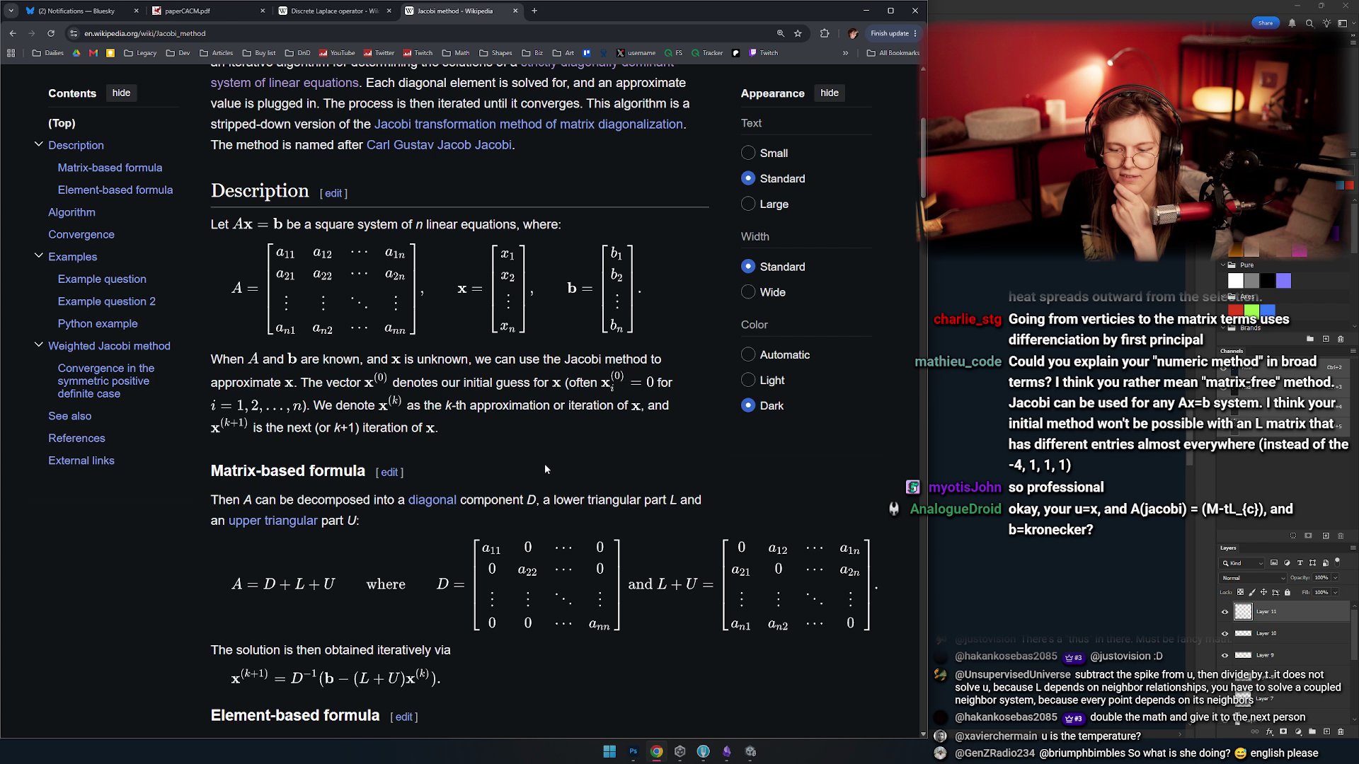
scroll(545, 465, "down", 5)
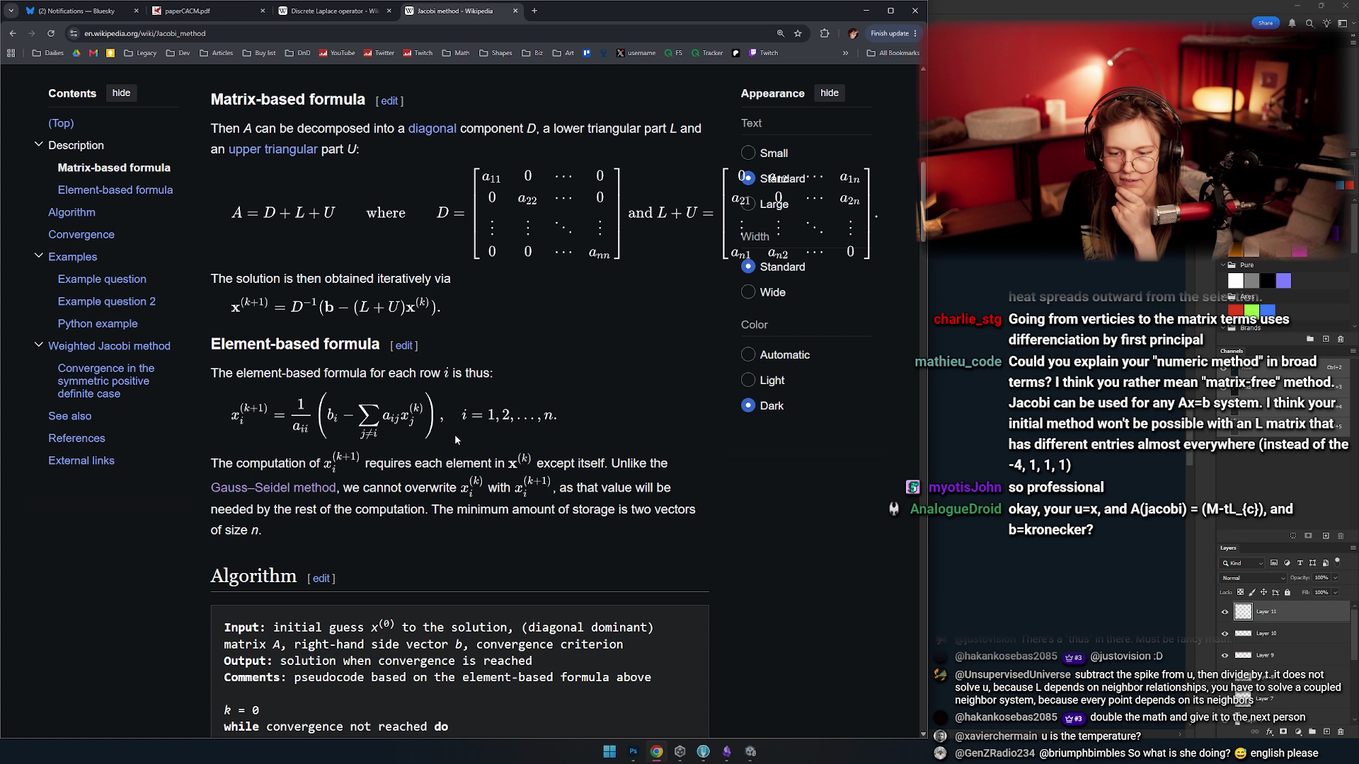
scroll(455, 439, "down", 1)
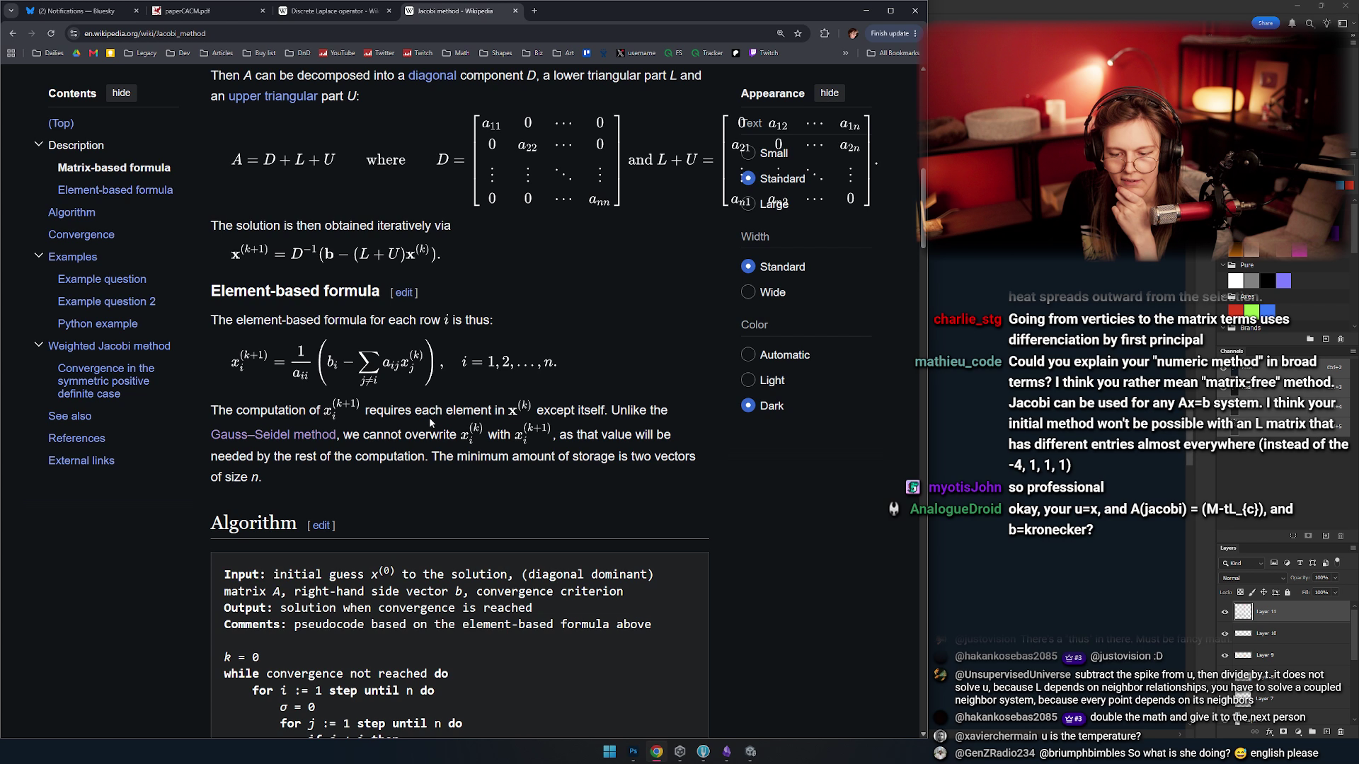
scroll(430, 424, "up", 4)
scroll(431, 423, "down", 4)
key("alt+Tab")
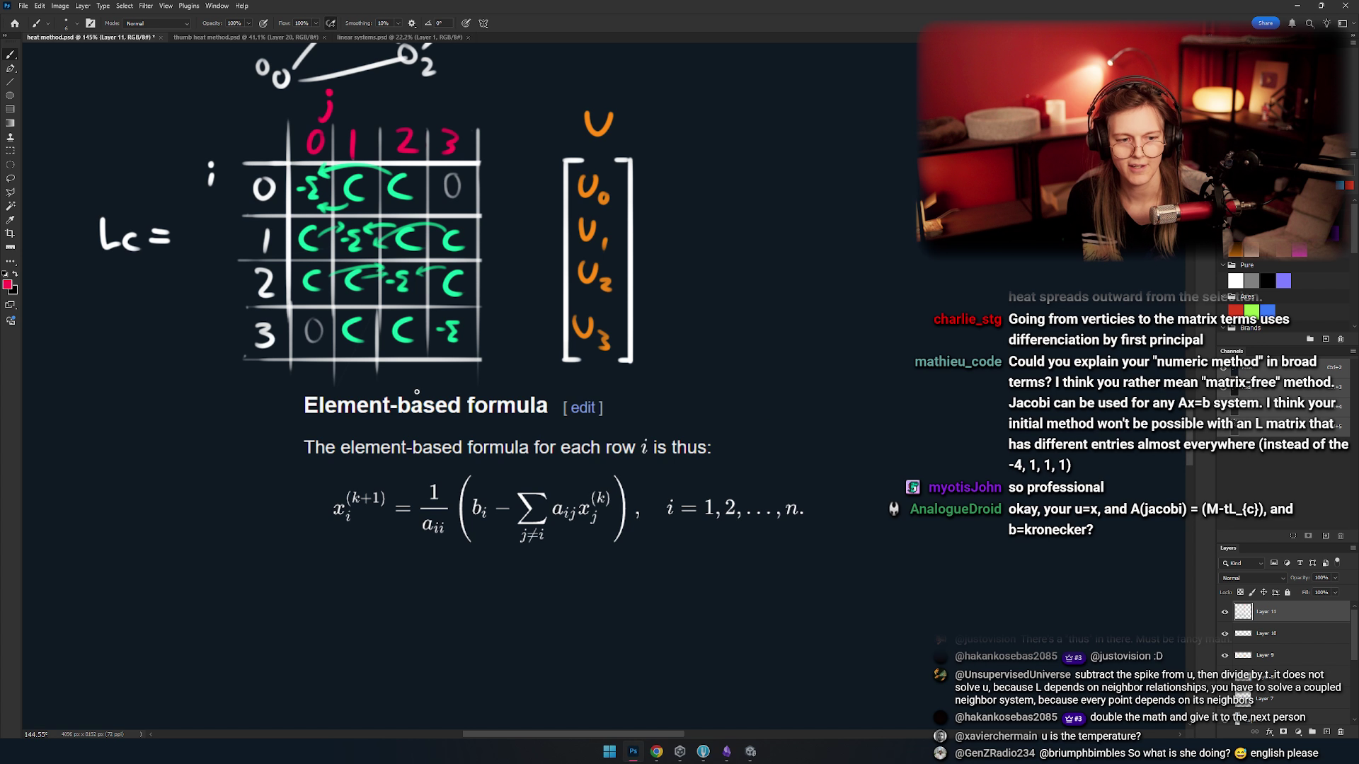
- Draw an equals sign to the right of the U vector
scroll(417, 392, "up", 2)
scroll(417, 392, "right", 2)
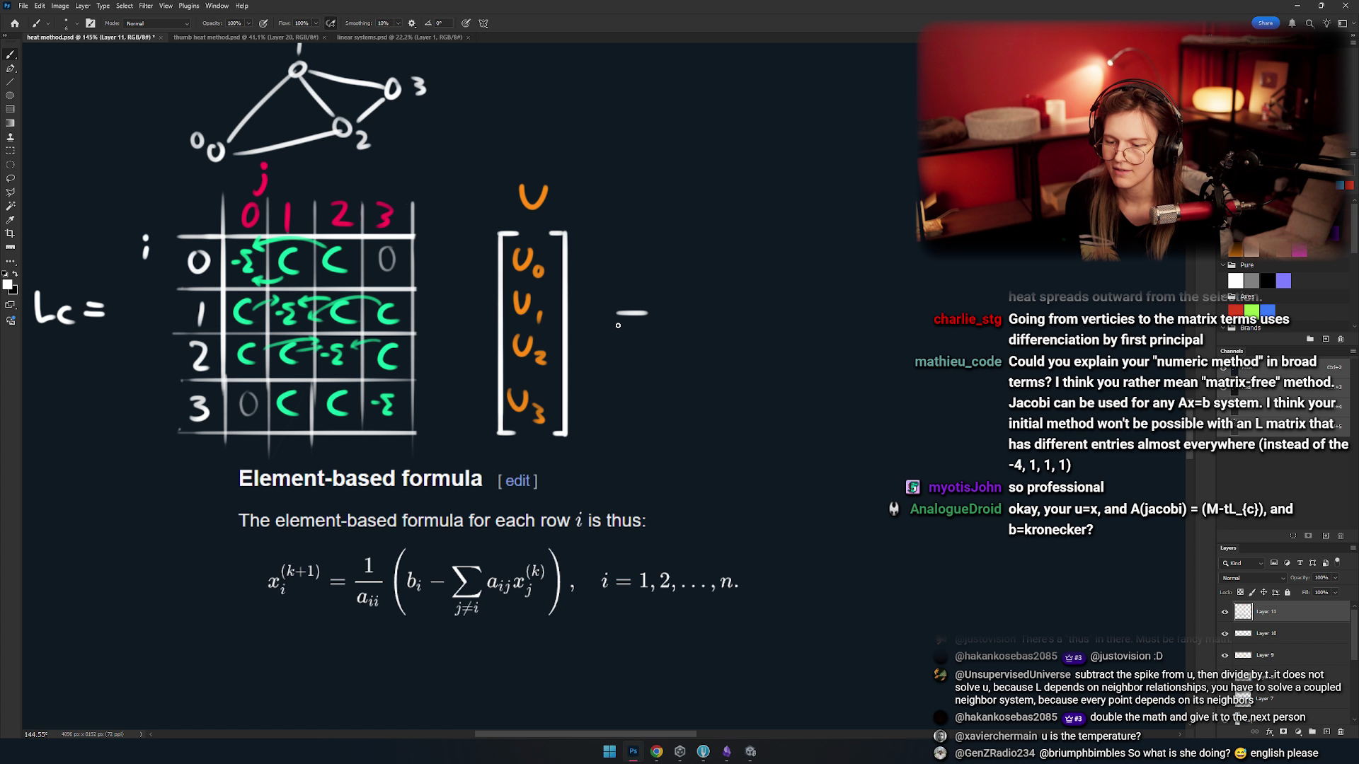
key("ctrl+z")
mouse_move(614, 315)
left_mouse_down()
mouse_move(637, 312)
mouse_move(640, 327)
left_mouse_up()
key("ctrl+z")
key("ctrl+z")
mouse_move(707, 228)
left_mouse_down()
mouse_move(609, 270)
mouse_move(636, 250)
mouse_move(588, 254)
left_mouse_up()
left_click_drag(589, 254, 589, 452)
key("ctrl+z")
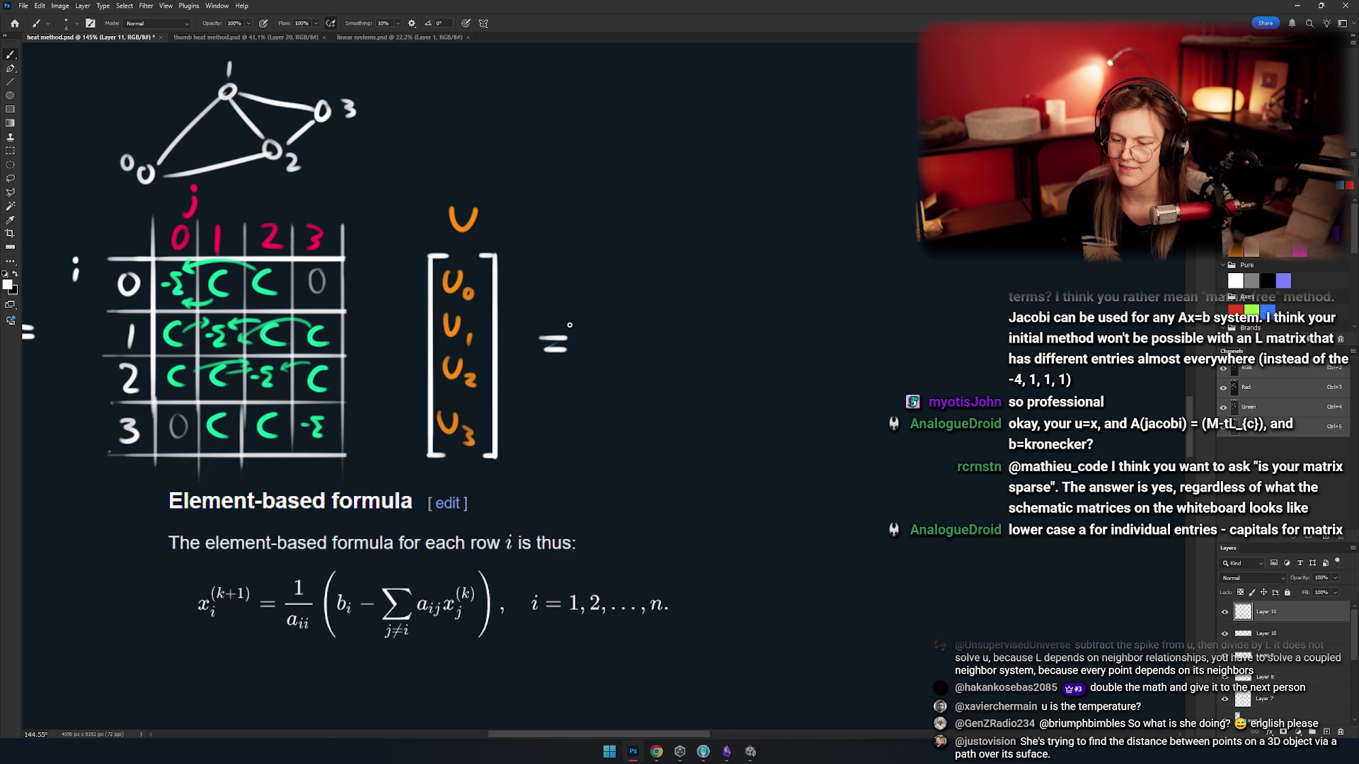
- Write δ with a blue γ subscript after the equals sign, then switch to Chrome
scroll(609, 347, "up", 3)
mouse_move(593, 319)
left_mouse_down()
mouse_move(557, 400)
mouse_move(563, 382)
mouse_move(610, 431)
left_mouse_up()
key("ctrl+z")
scroll(613, 428, "down", 1)
left_click_drag(536, 487, 619, 365)
scroll(620, 365, "down", 3)
scroll(646, 358, "up", 2)
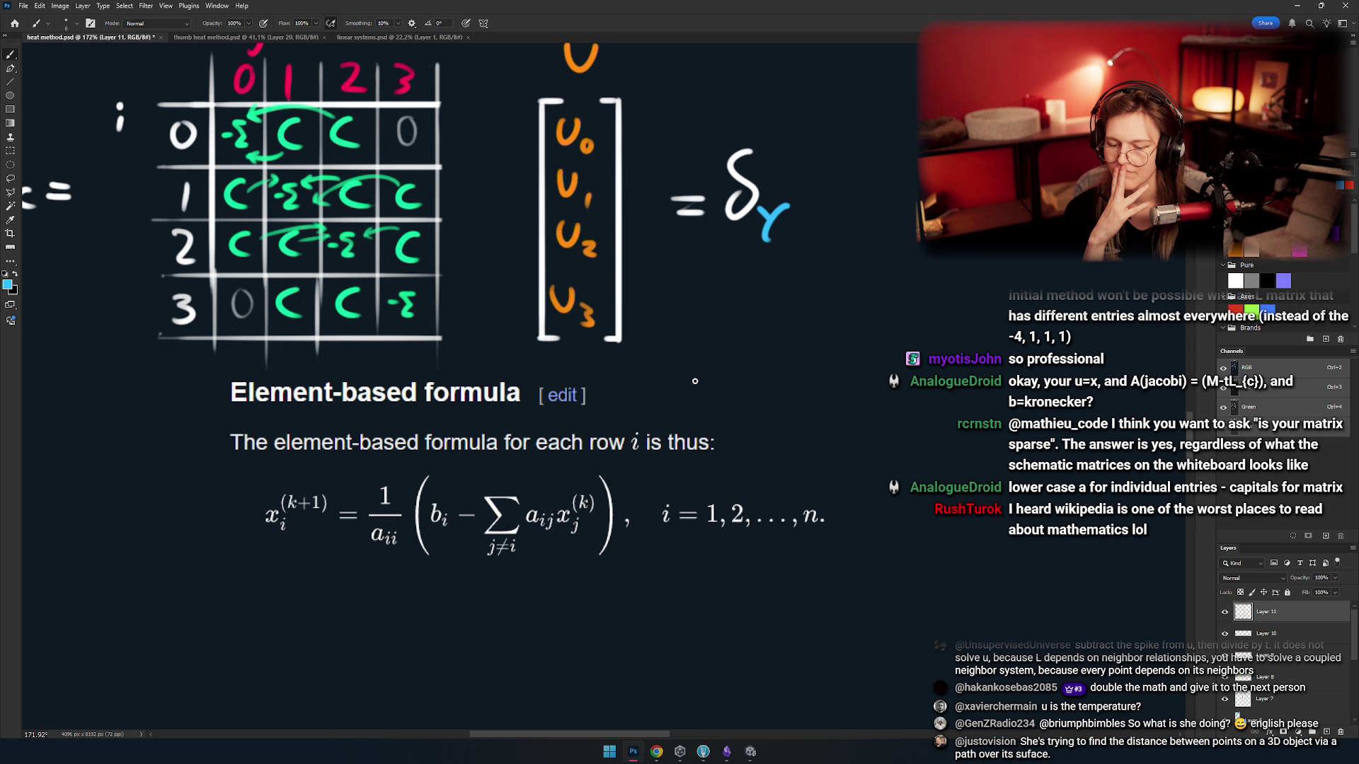
key("alt+Tab")
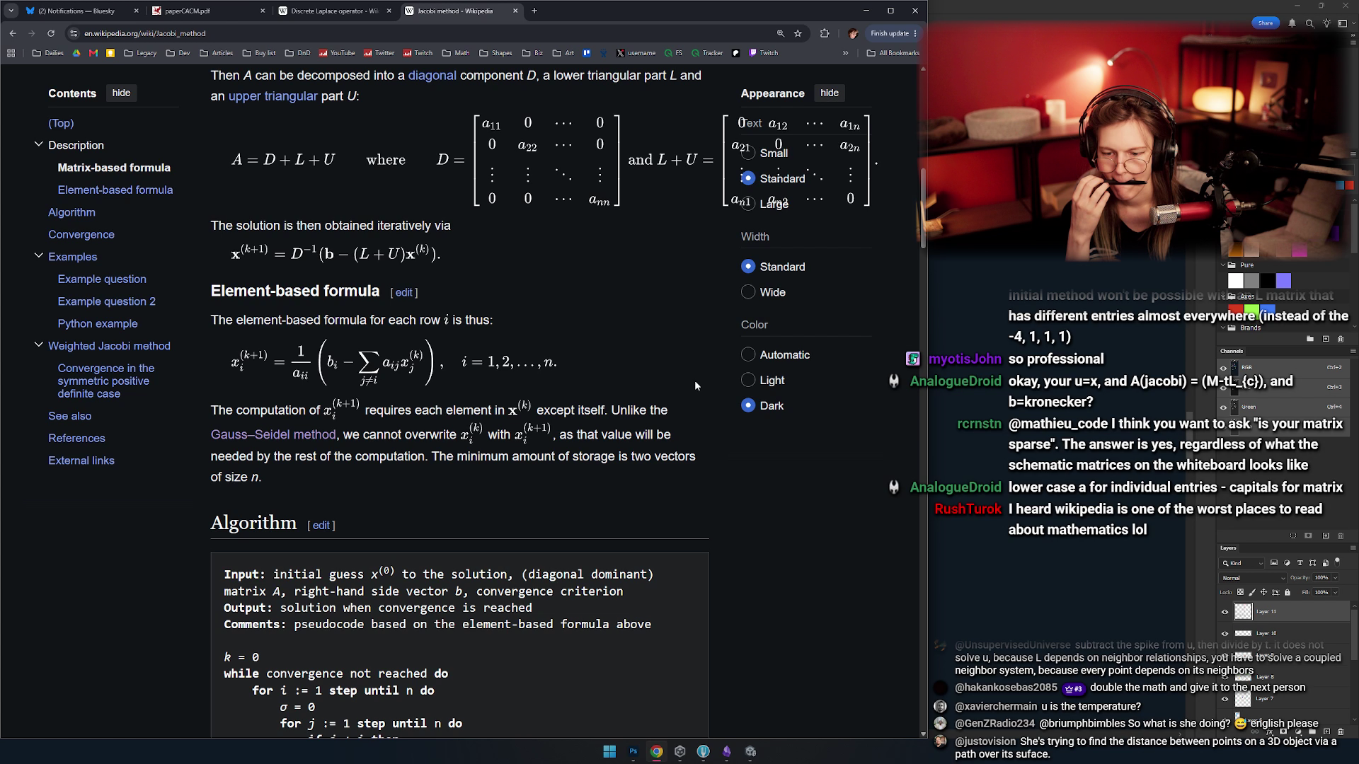
- Highlight the Description section's system definitions and matrices, then return to Photoshop
scroll(457, 395, "up", 5)
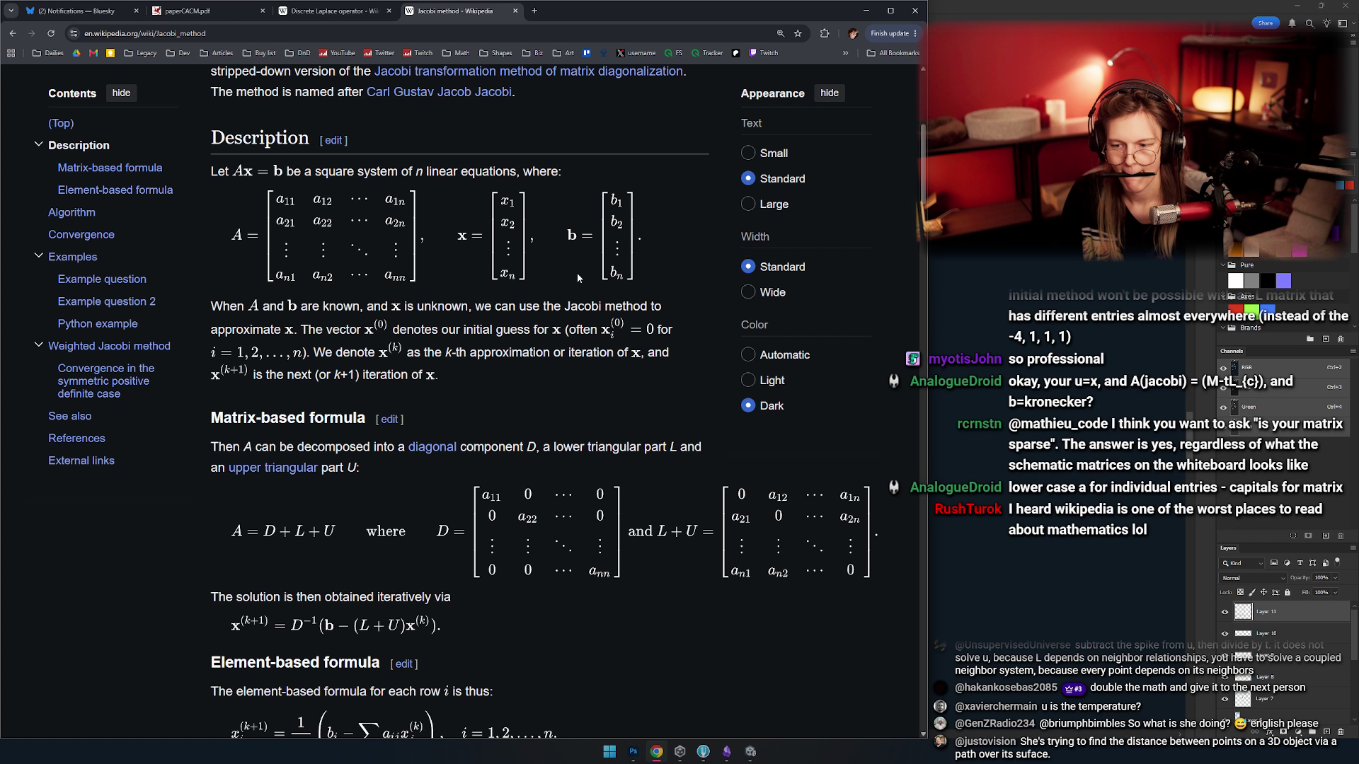
left_click_drag(576, 273, 665, 296)
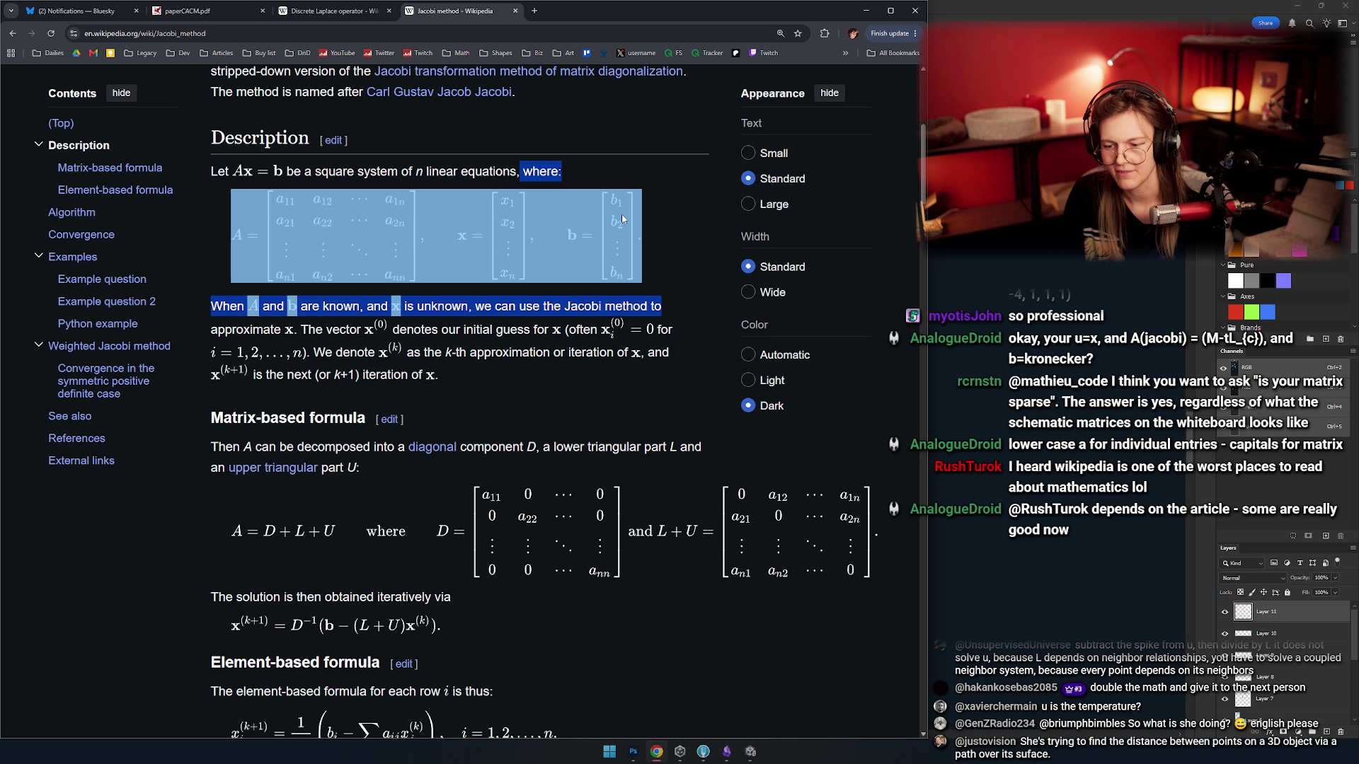
left_click(677, 206)
scroll(548, 300, "down", 7)
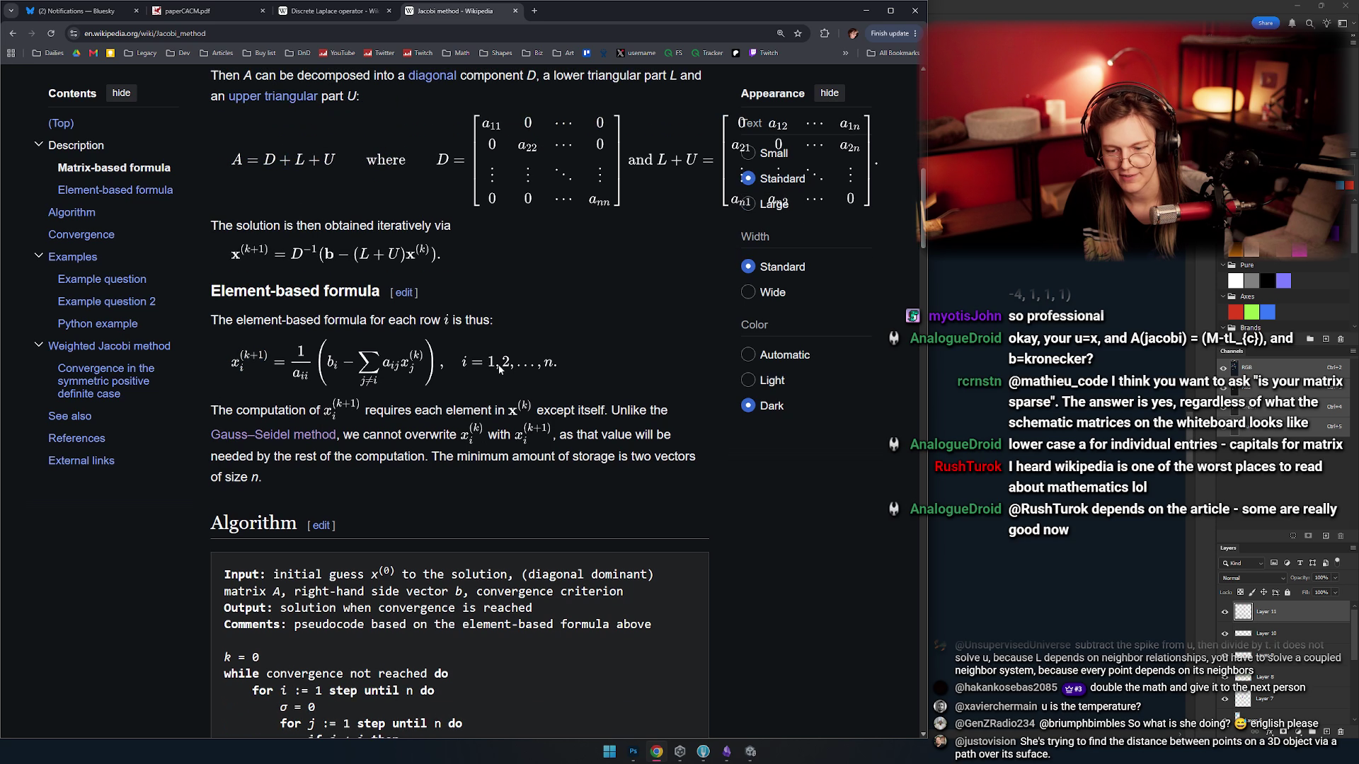
key("alt+Tab")
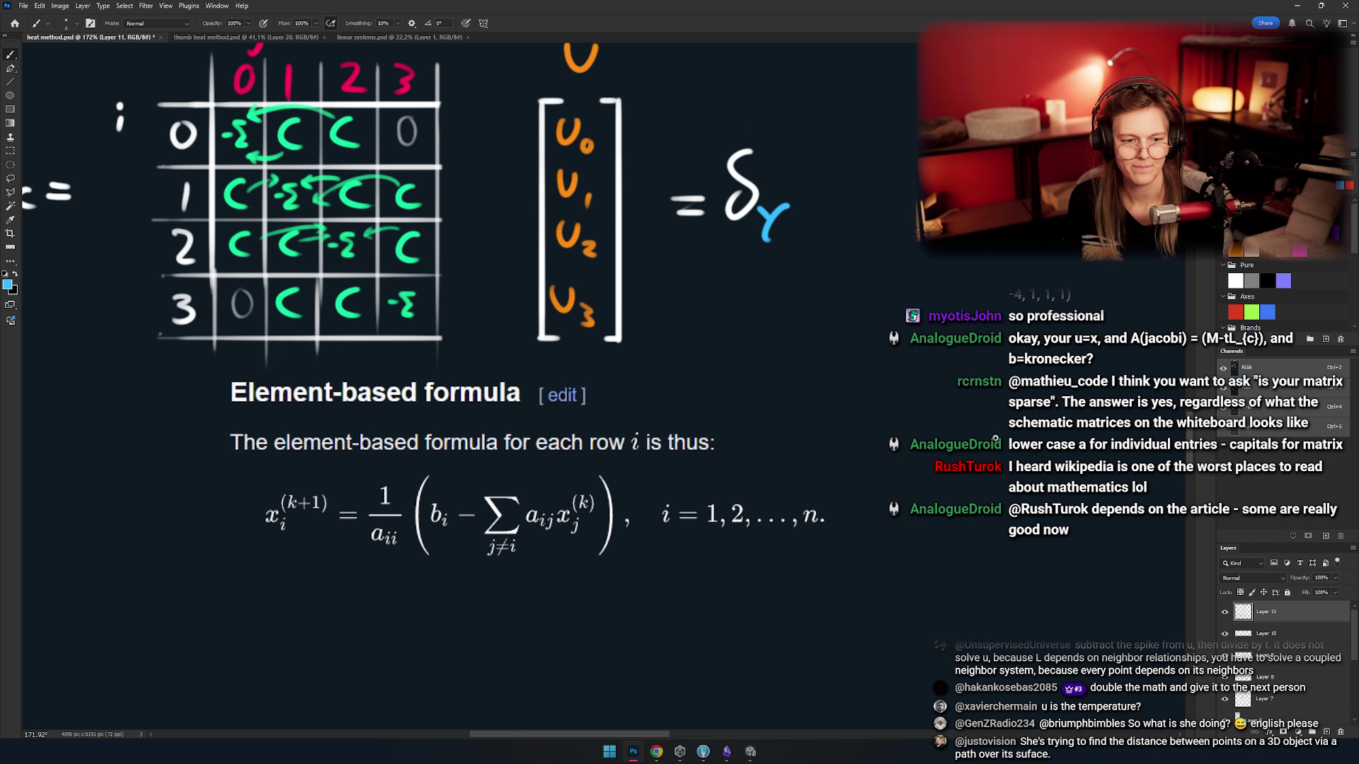
- Marquee-select the δγ and move it about 200 px to the right
scroll(501, 285, "up", 5)
scroll(540, 287, "right", 4)
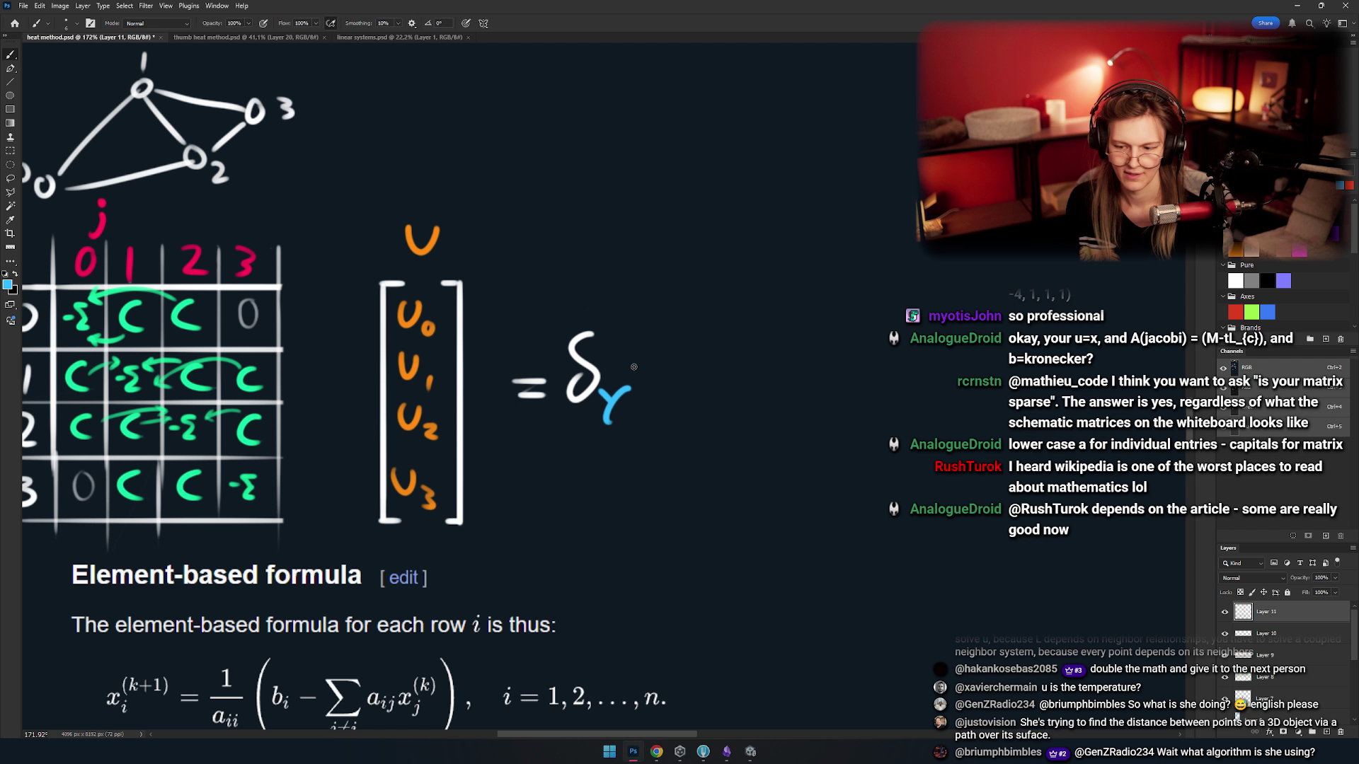
scroll(633, 367, "down", 1)
scroll(633, 366, "right", 2)
key("m")
left_click_drag(623, 257, 520, 419)
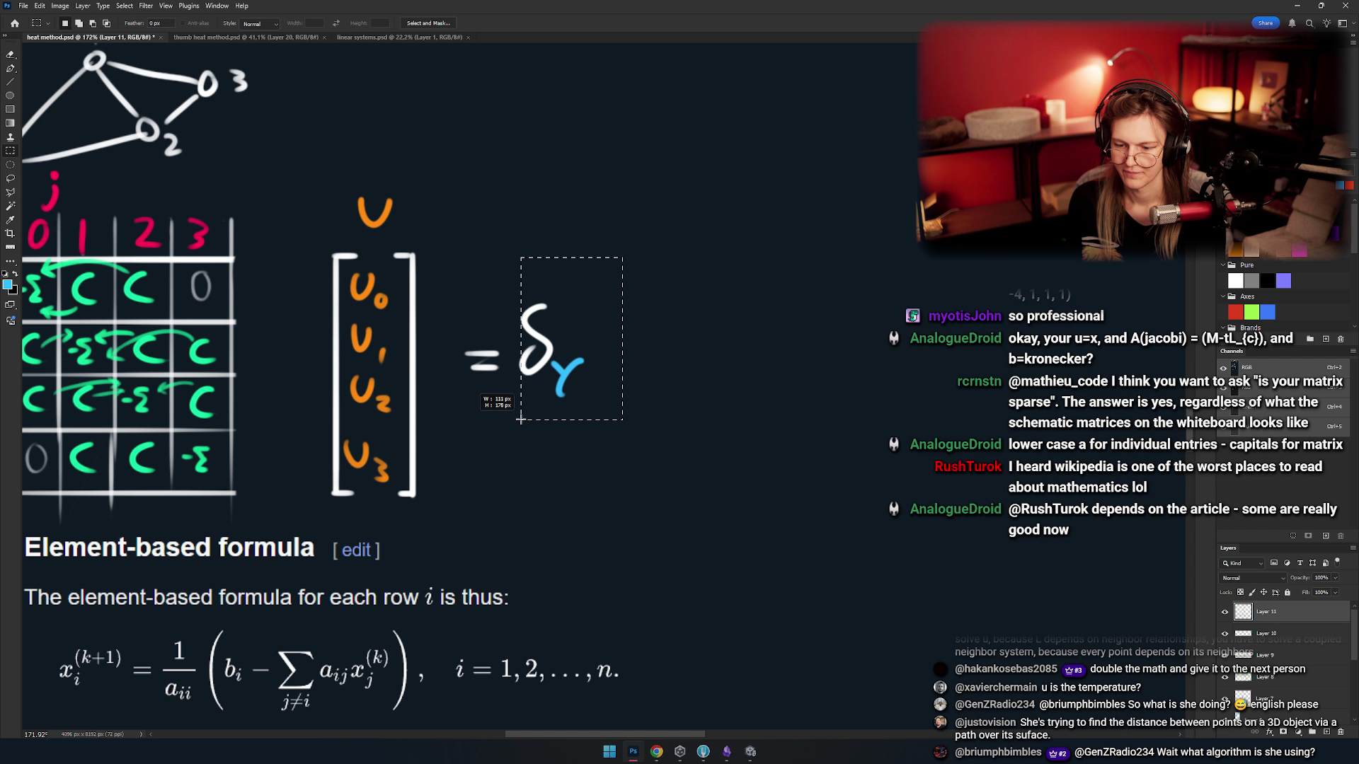
key("v")
left_click_drag(552, 347, 693, 347)
key("ctrl+d")
- Brush a second equals sign and a pair of tall brackets between U and δγ
key("b")
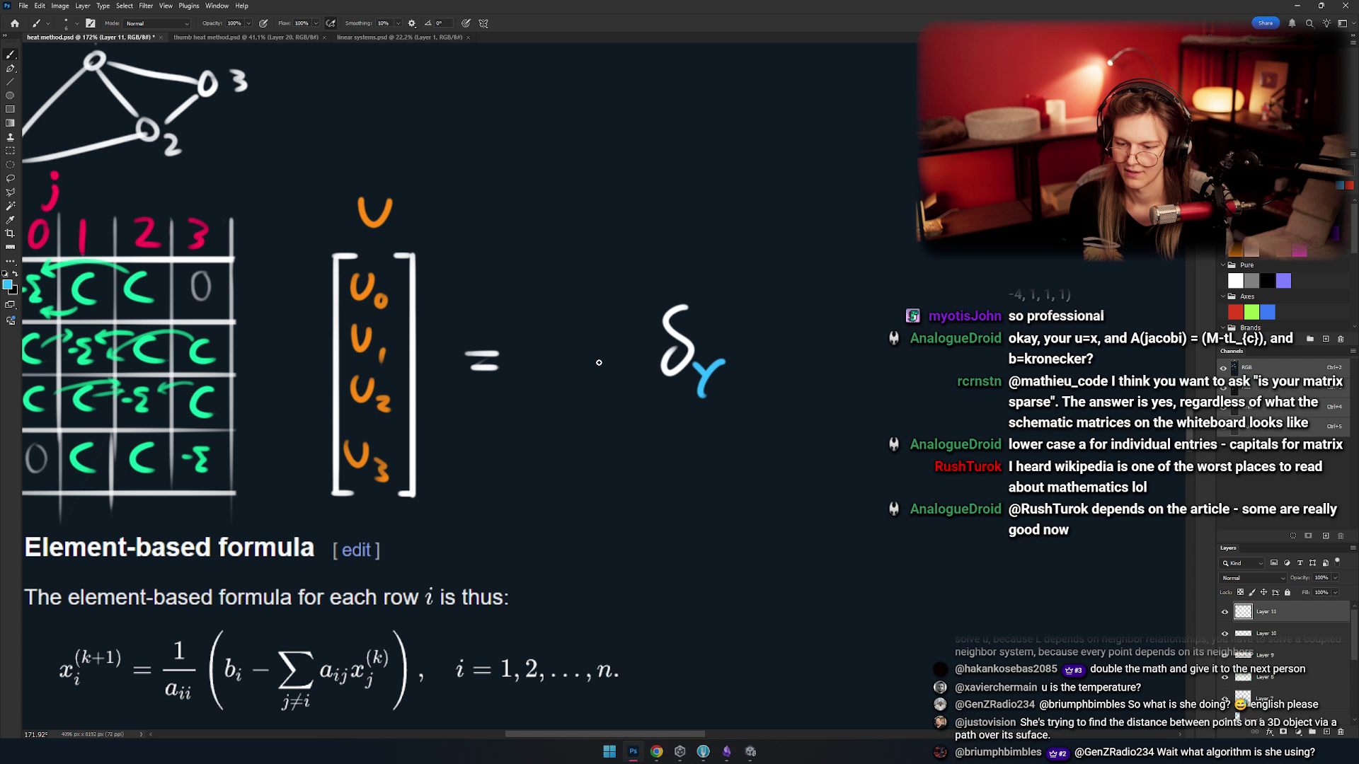
left_click_drag(597, 353, 620, 353)
left_click_drag(595, 365, 628, 365)
scroll(549, 307, "up", 1)
scroll(549, 306, "left", 1)
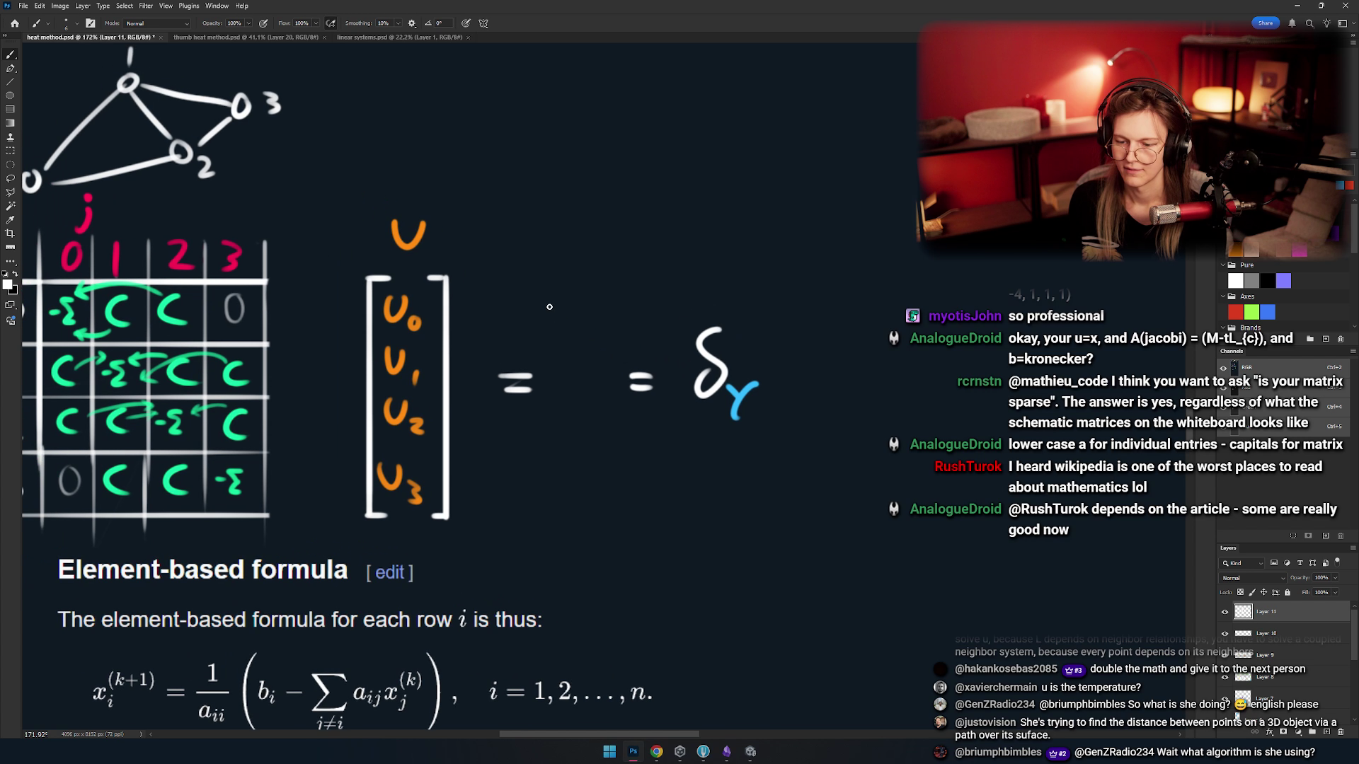
left_click_drag(545, 274, 553, 511)
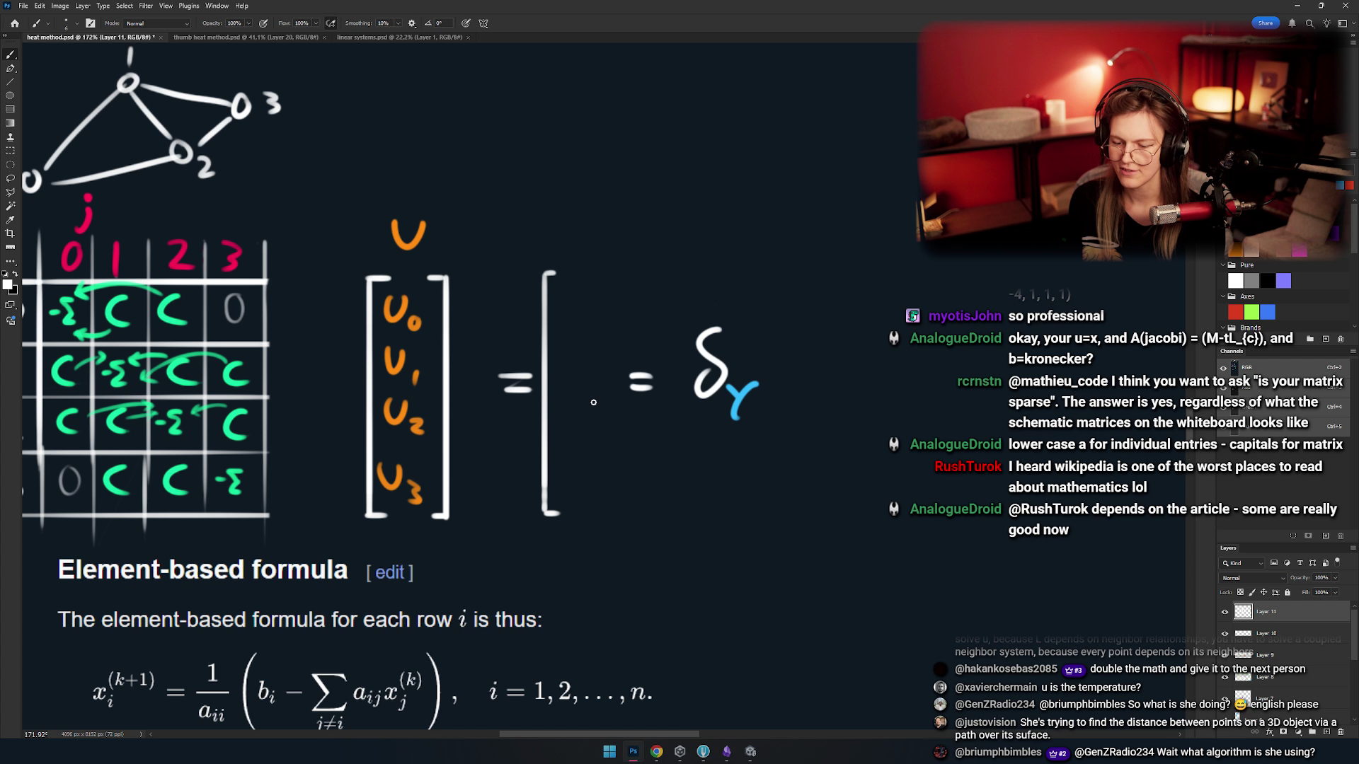
key("ctrl+z")
key("ctrl+z")
mouse_move(549, 270)
left_mouse_down()
mouse_move(546, 496)
mouse_move(564, 521)
left_mouse_up()
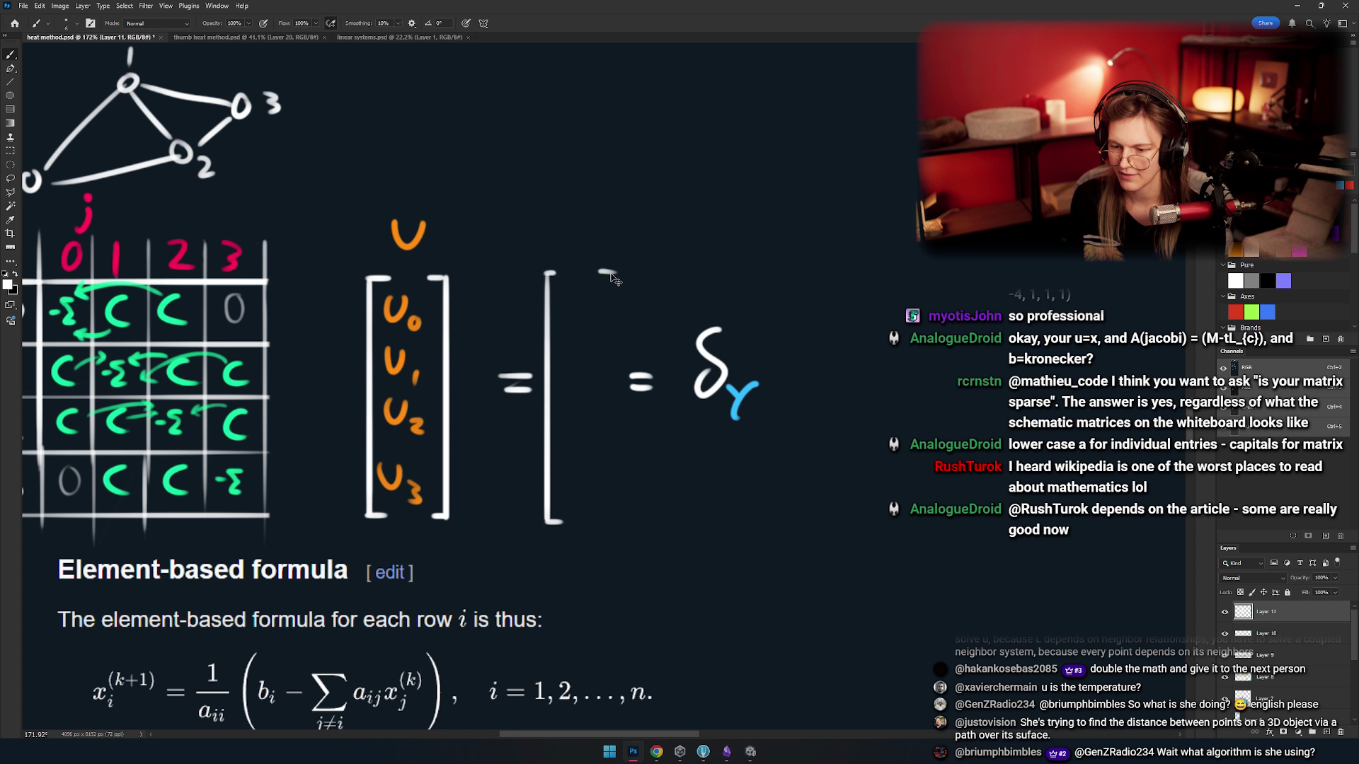
left_click_drag(617, 274, 616, 521)
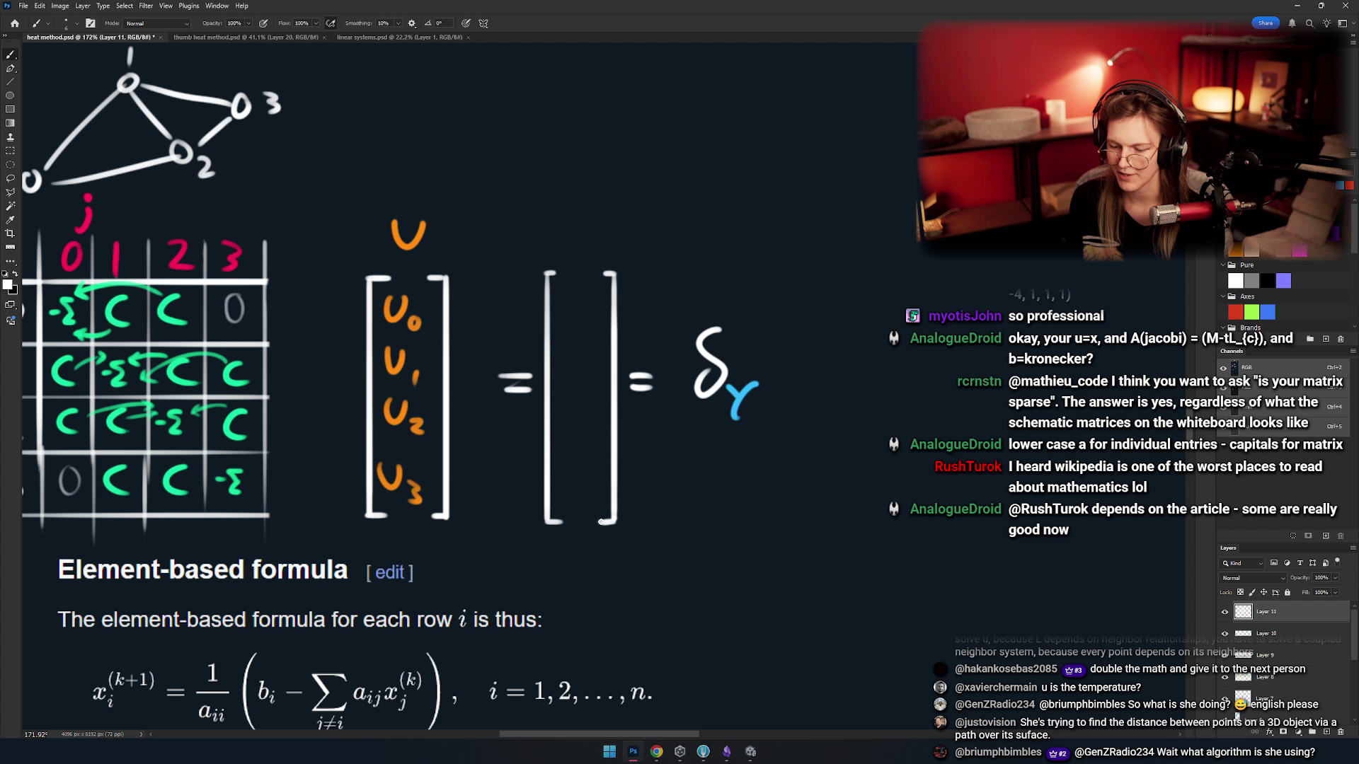
- Write b0, b1, b2 and b3 in blue inside the new brackets
mouse_move(474, 254)
left_mouse_down()
mouse_move(606, 319)
mouse_move(535, 320)
left_mouse_up()
mouse_move(571, 284)
left_mouse_down()
mouse_move(571, 311)
mouse_move(590, 317)
mouse_move(577, 323)
mouse_move(599, 348)
mouse_move(602, 327)
left_mouse_up()
mouse_move(574, 354)
left_mouse_down()
mouse_move(601, 402)
mouse_move(580, 431)
mouse_move(600, 418)
left_mouse_up()
scroll(600, 395, "down", 2)
key("ctrl+z")
mouse_move(605, 417)
left_mouse_down()
mouse_move(581, 476)
mouse_move(602, 475)
left_mouse_up()
scroll(609, 433, "down", 2)
mouse_move(607, 458)
left_mouse_down()
mouse_move(622, 474)
mouse_move(609, 489)
left_mouse_up()
mouse_move(534, 472)
left_mouse_down()
mouse_move(662, 411)
mouse_move(662, 322)
left_mouse_up()
scroll(602, 354, "down", 3)
scroll(539, 388, "up", 4)
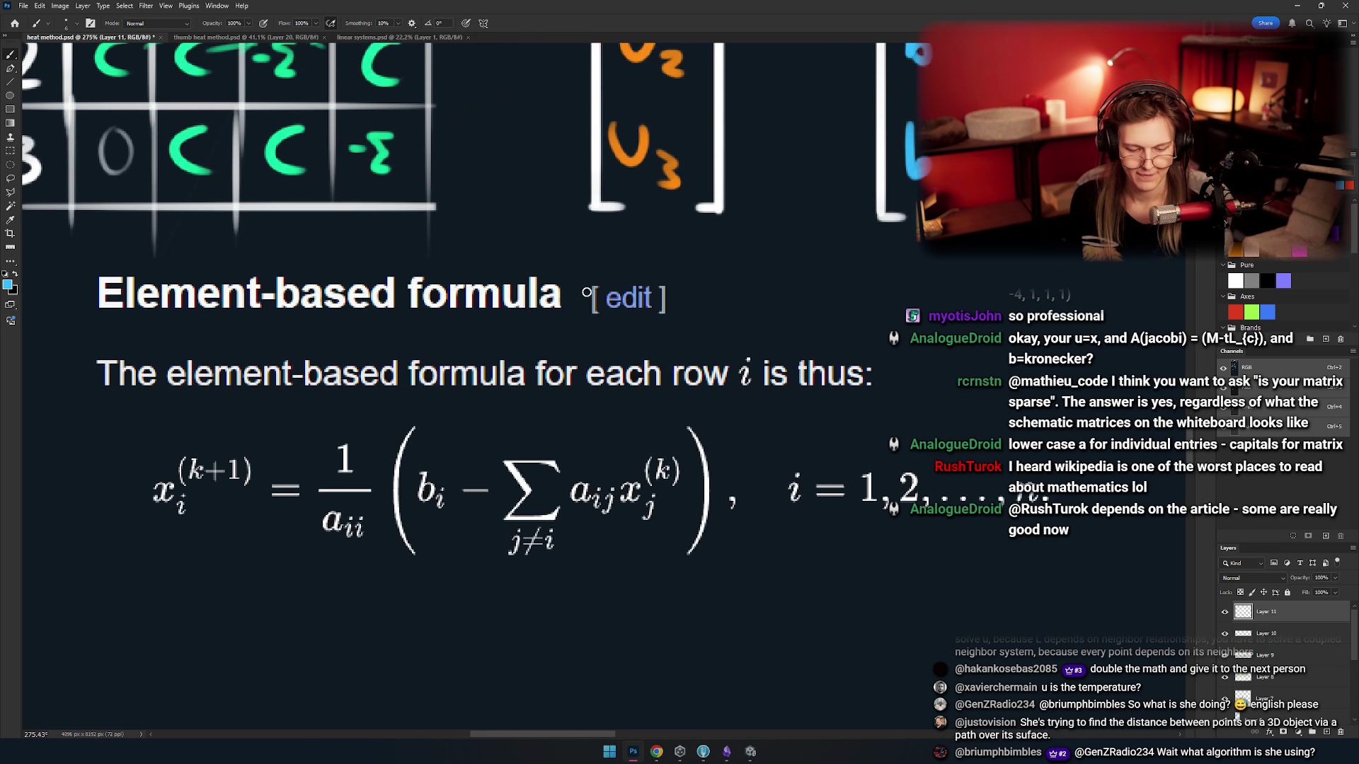
scroll(539, 388, "down", 2)
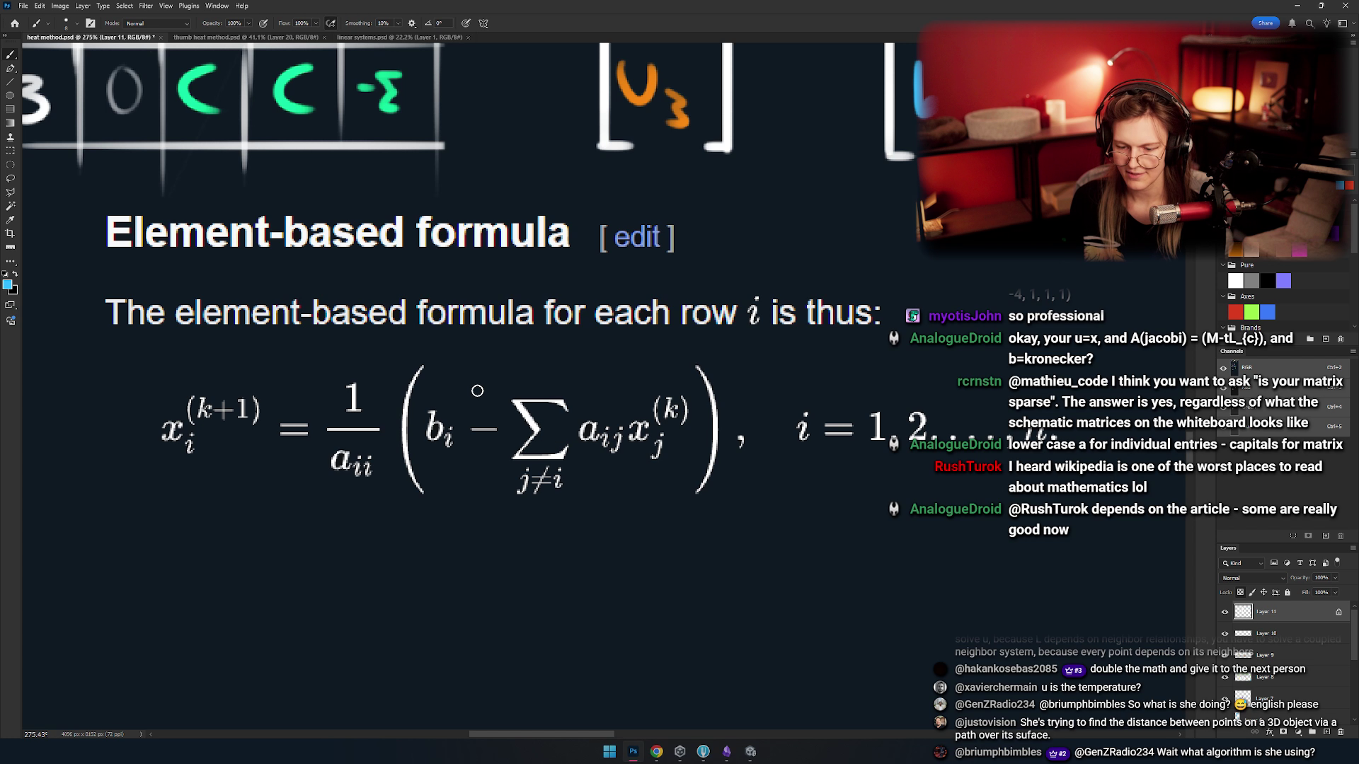
scroll(473, 424, "down", 1)
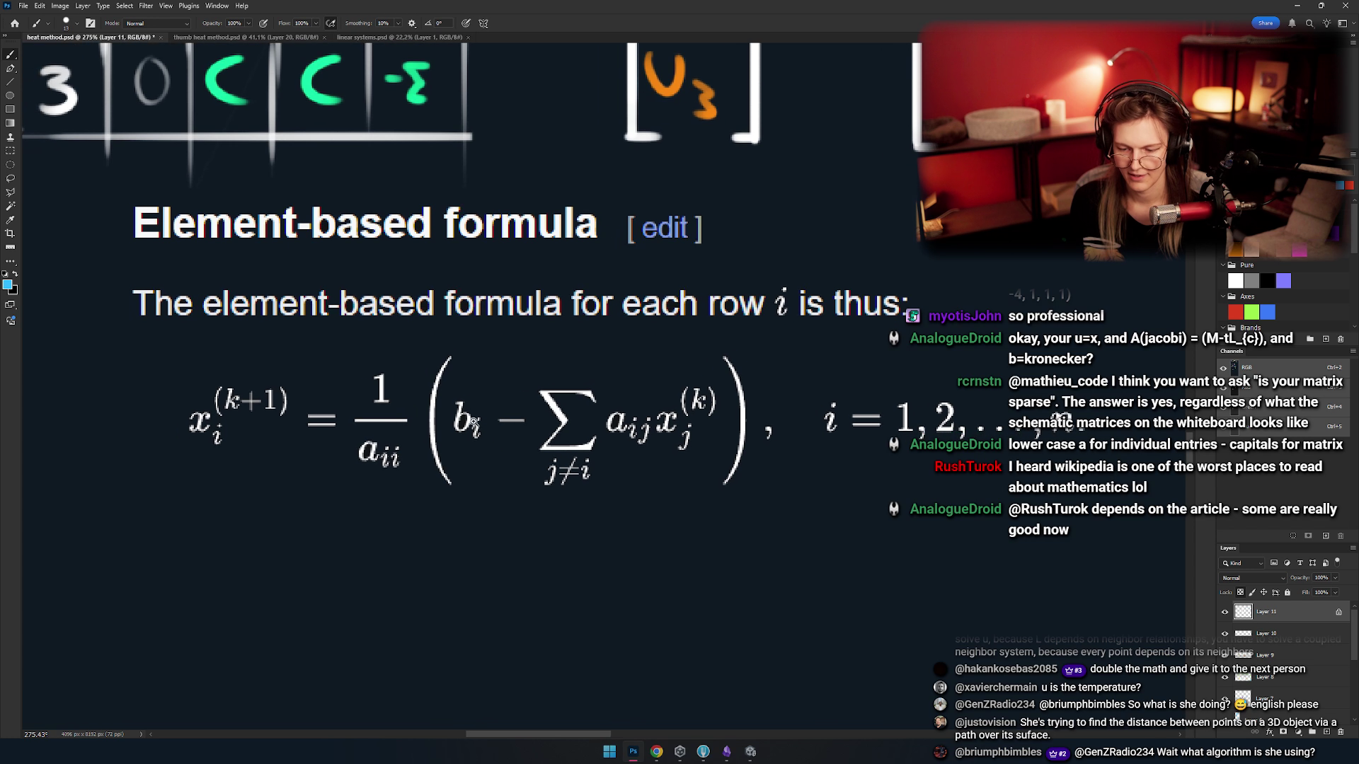
scroll(473, 423, "up", 6)
scroll(473, 424, "up", 1)
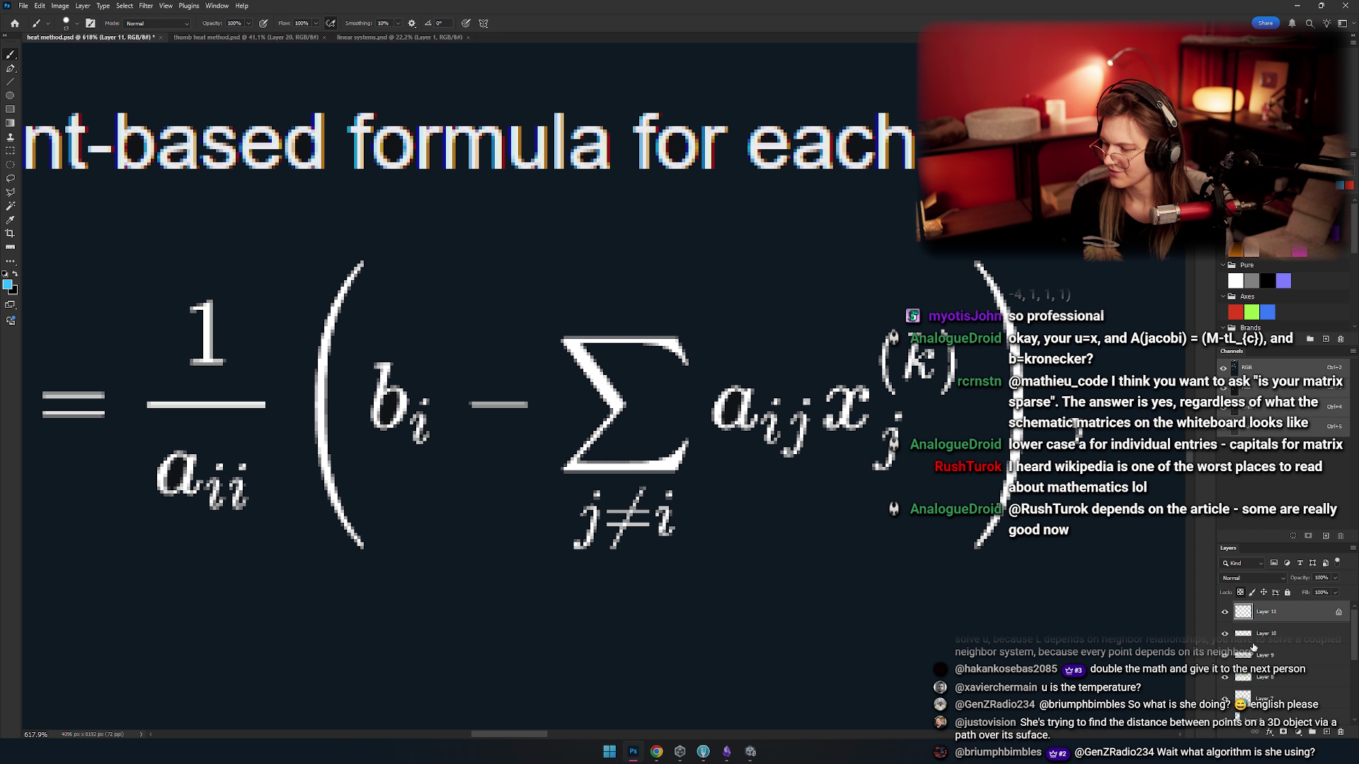
- Add a new layer above Layer 11 and set its blend mode to Multiply
left_click(1327, 732)
scroll(506, 434, "up", 1)
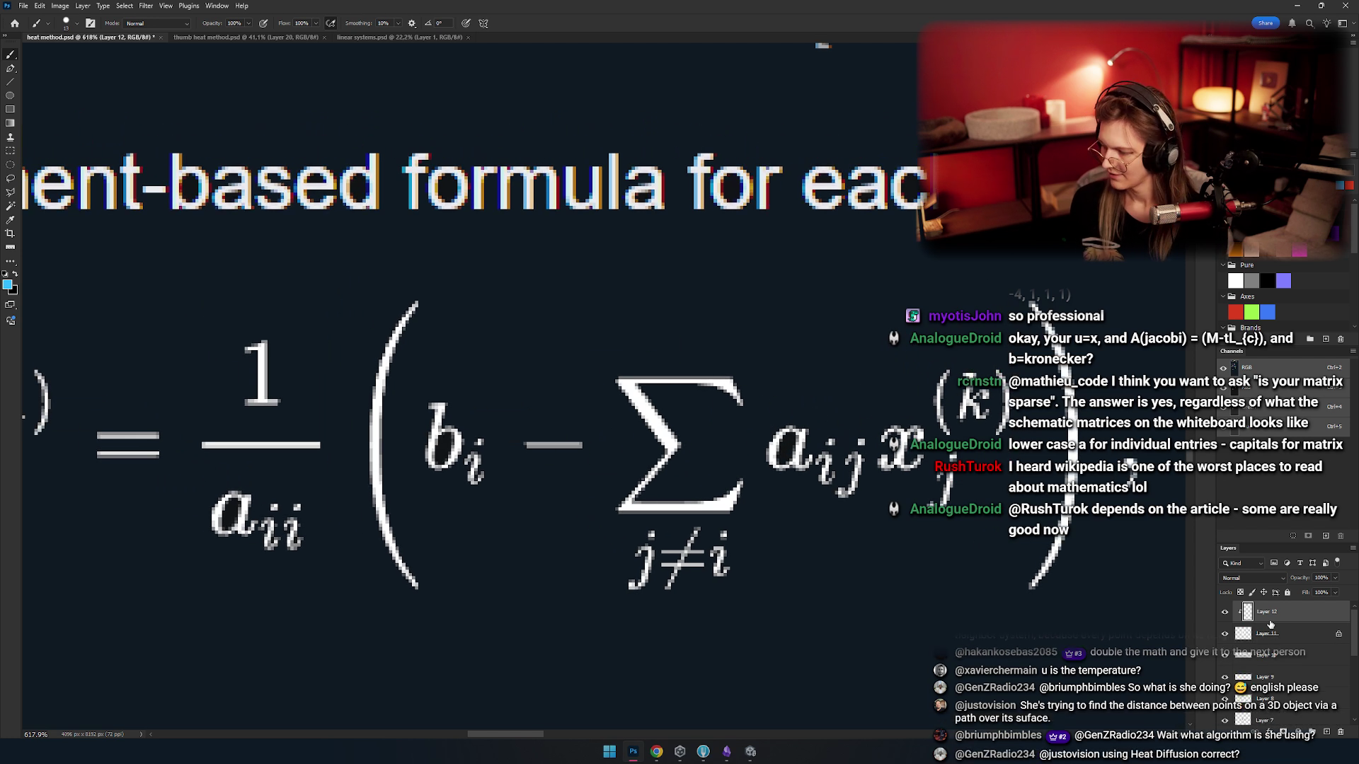
left_click(1251, 578)
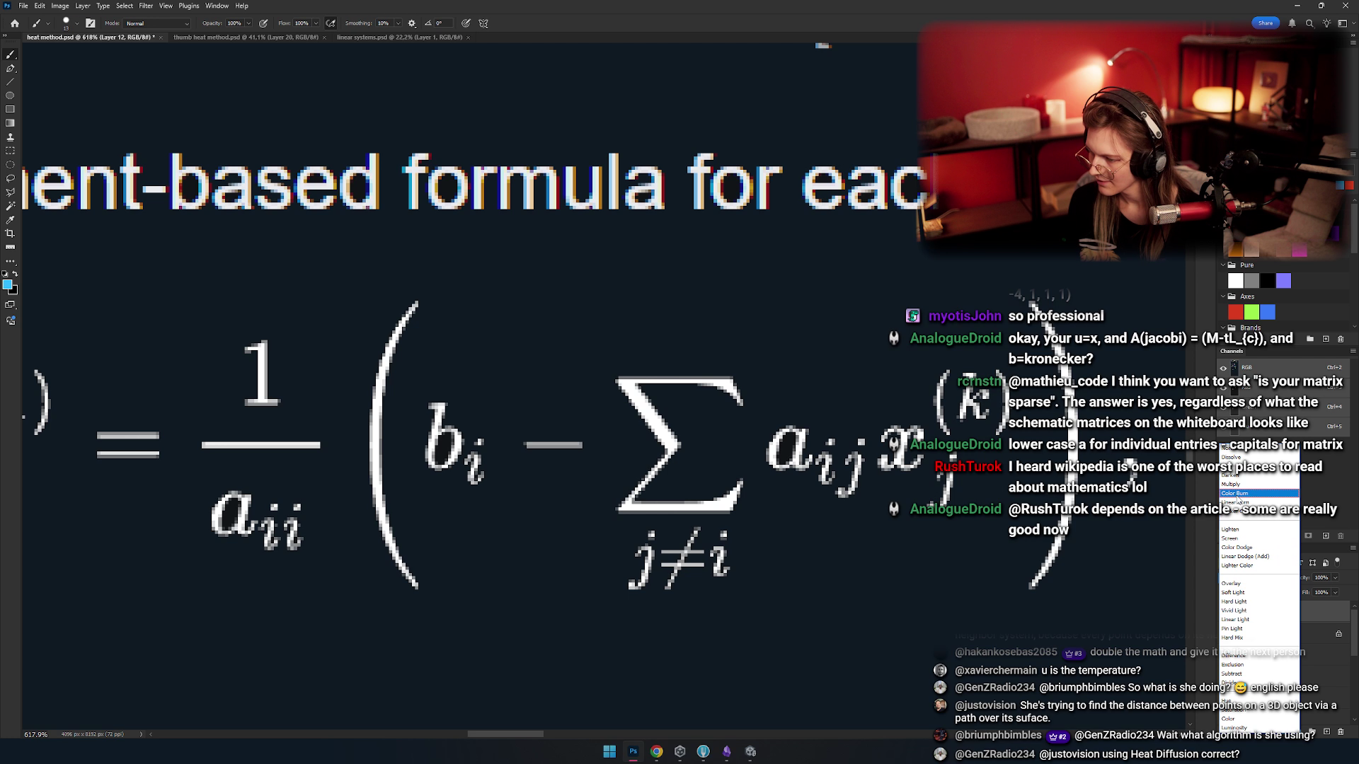
left_click(1232, 484)
- Paint the x_j term in the sum orange
scroll(623, 524, "up", 2)
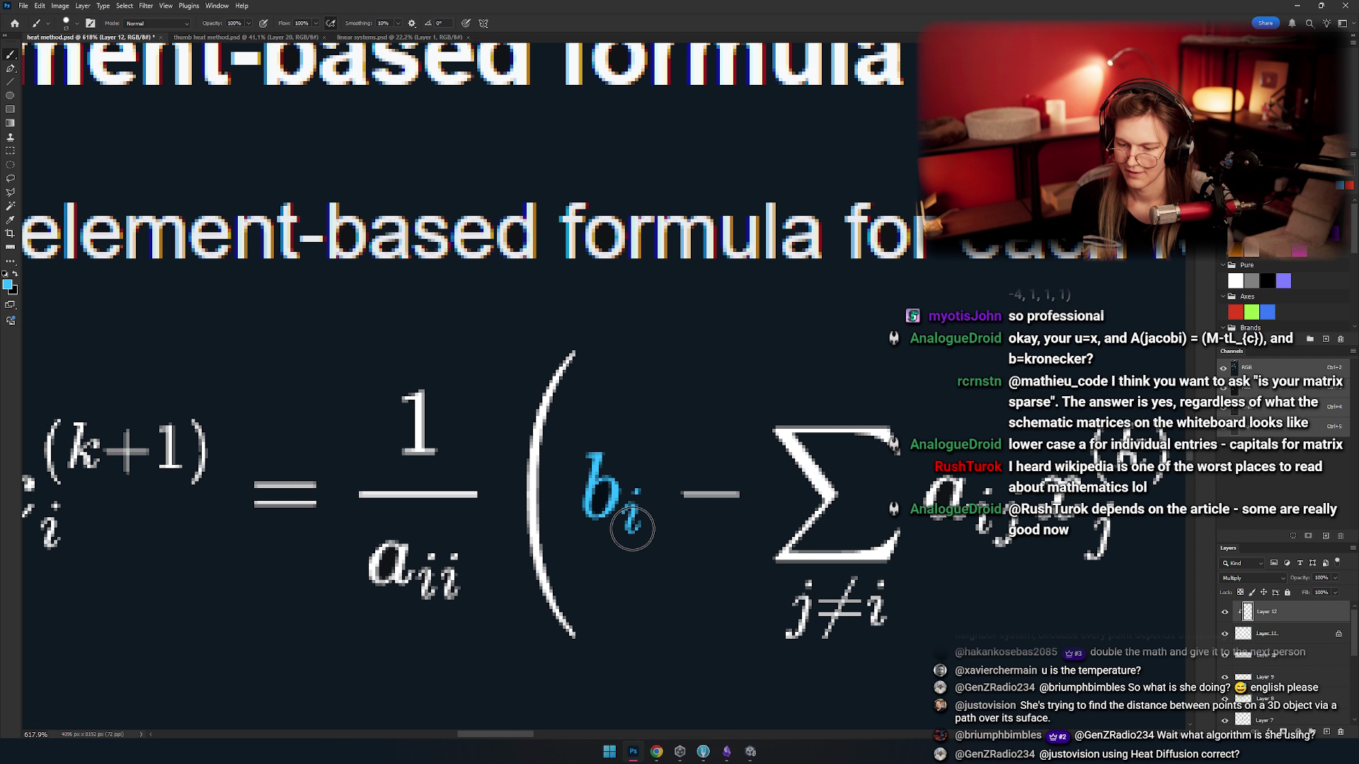
scroll(632, 529, "down", 3)
scroll(547, 488, "up", 3)
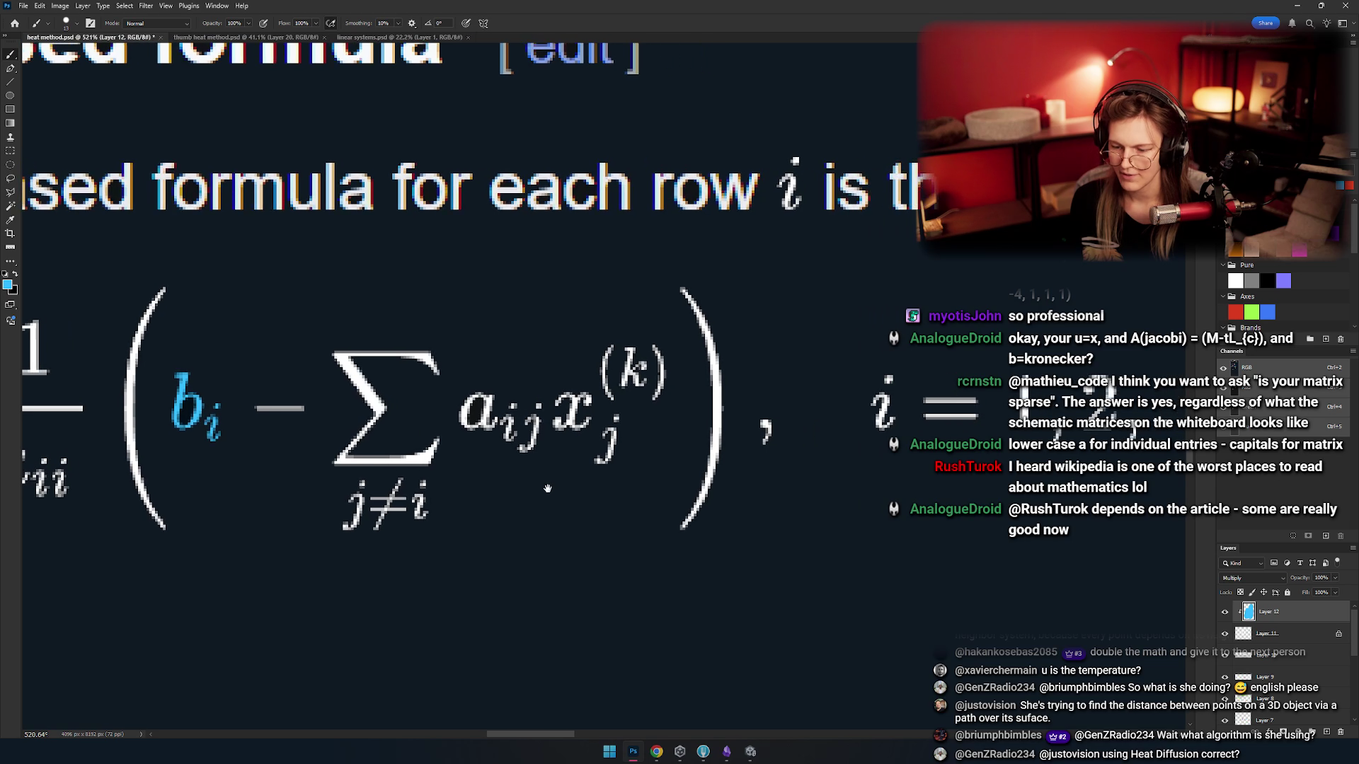
scroll(547, 488, "down", 3)
left_click_drag(548, 489, 396, 489)
scroll(485, 358, "up", 3)
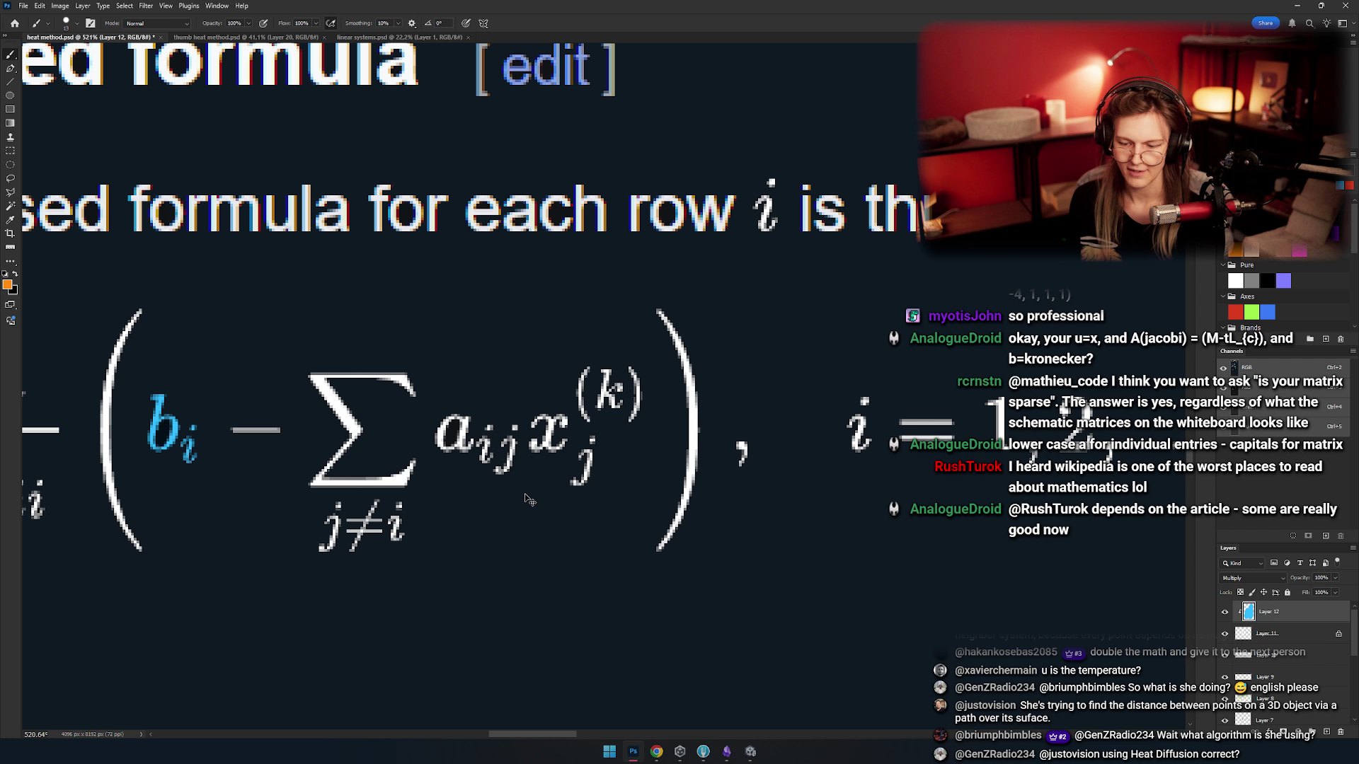
left_click_drag(591, 443, 580, 481)
- Paint the j under the sum and the j subscript of a_ij red
scroll(545, 453, "down", 3)
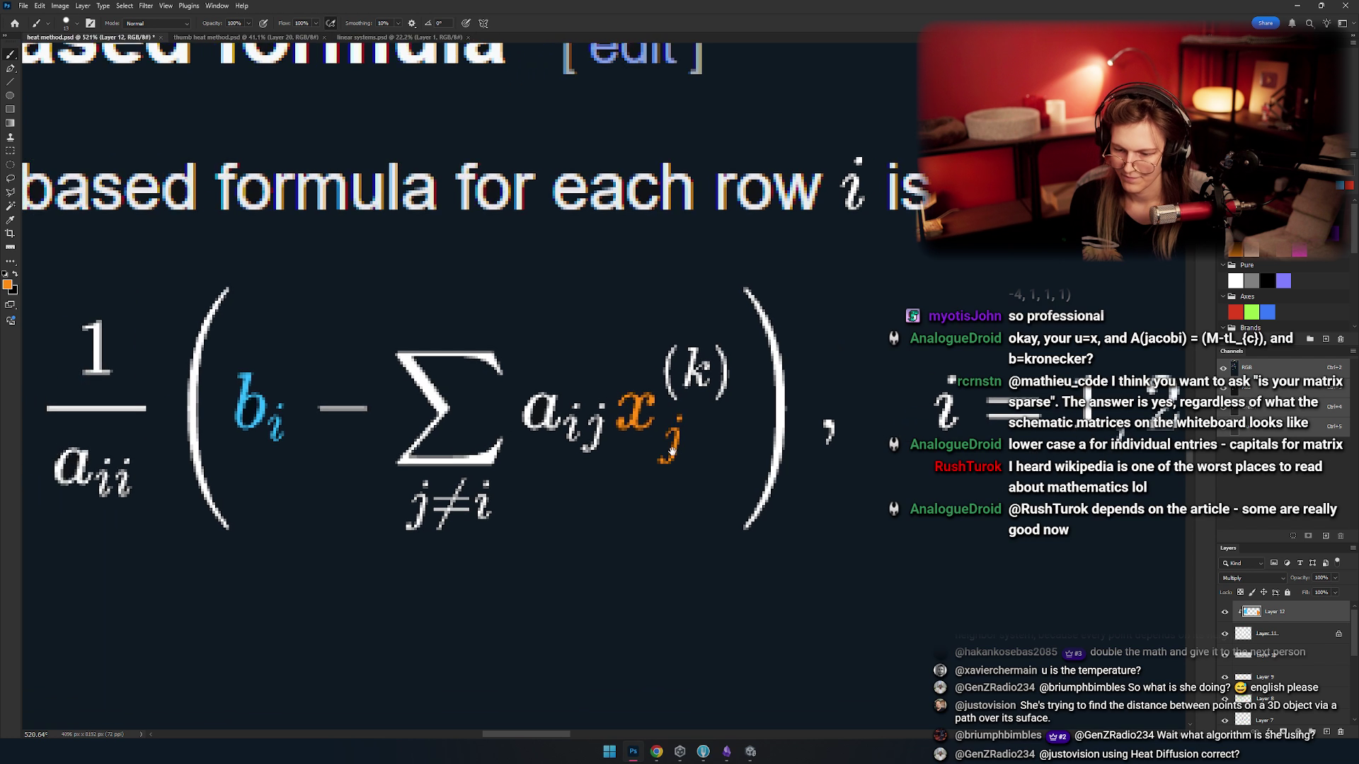
mouse_move(651, 463)
left_mouse_down()
mouse_move(668, 465)
mouse_move(680, 502)
mouse_move(512, 541)
mouse_move(443, 519)
mouse_move(480, 556)
mouse_move(642, 475)
mouse_move(671, 480)
mouse_move(638, 459)
mouse_move(641, 443)
mouse_move(666, 438)
mouse_move(655, 358)
mouse_move(589, 600)
left_mouse_up()
scroll(590, 600, "down", 5)
scroll(555, 481, "up", 8)
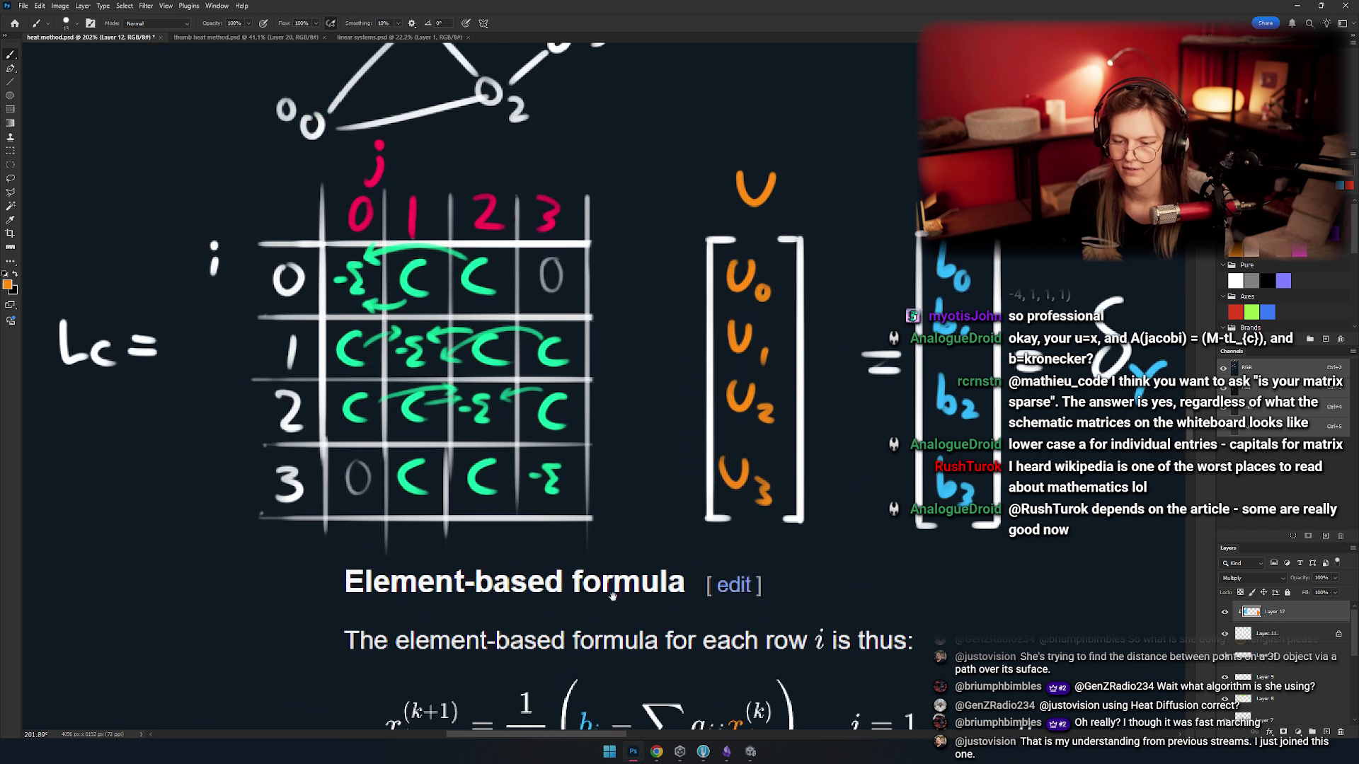
scroll(554, 481, "up", 1)
scroll(597, 495, "up", 1)
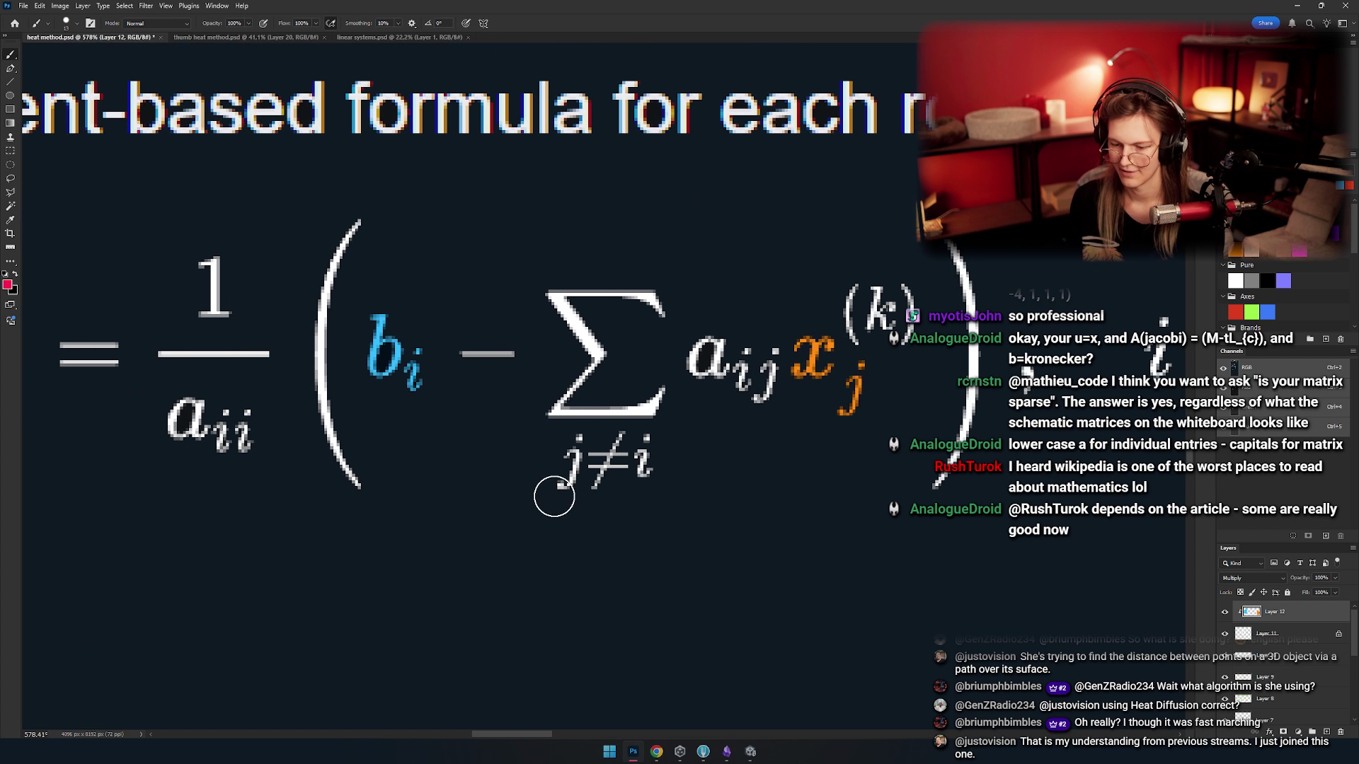
mouse_move(555, 495)
left_mouse_down()
mouse_move(564, 449)
mouse_move(573, 480)
mouse_move(554, 492)
left_mouse_up()
left_click_drag(694, 443, 706, 387)
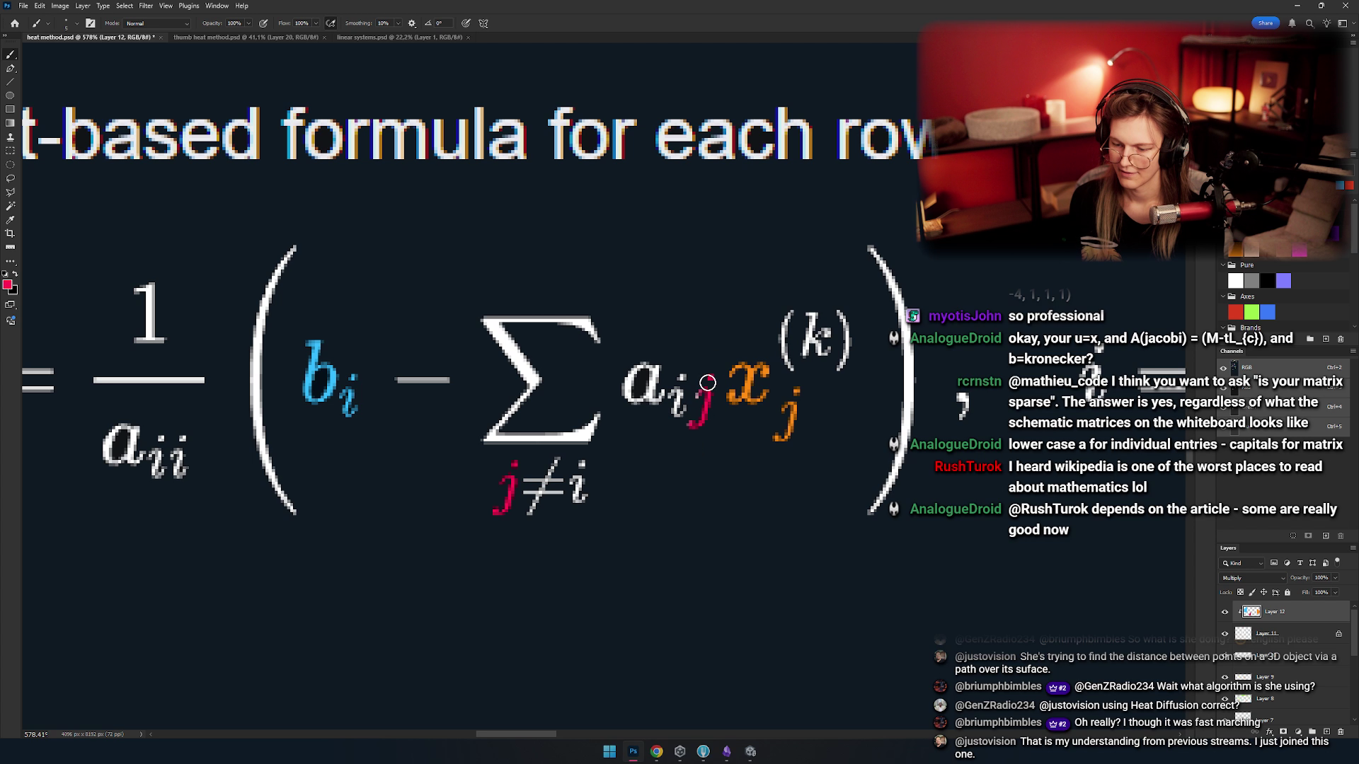
scroll(774, 506, "down", 5)
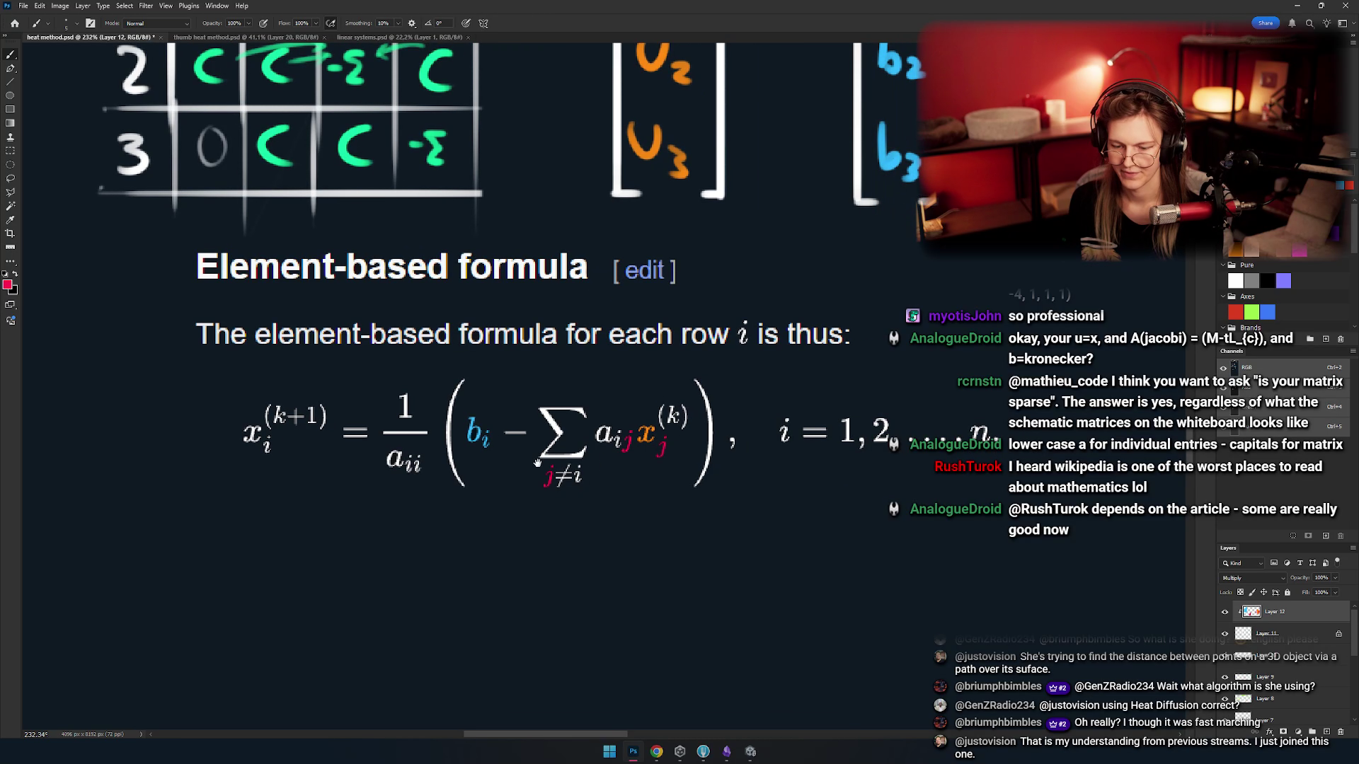
scroll(578, 495, "up", 1)
scroll(578, 495, "up", 5)
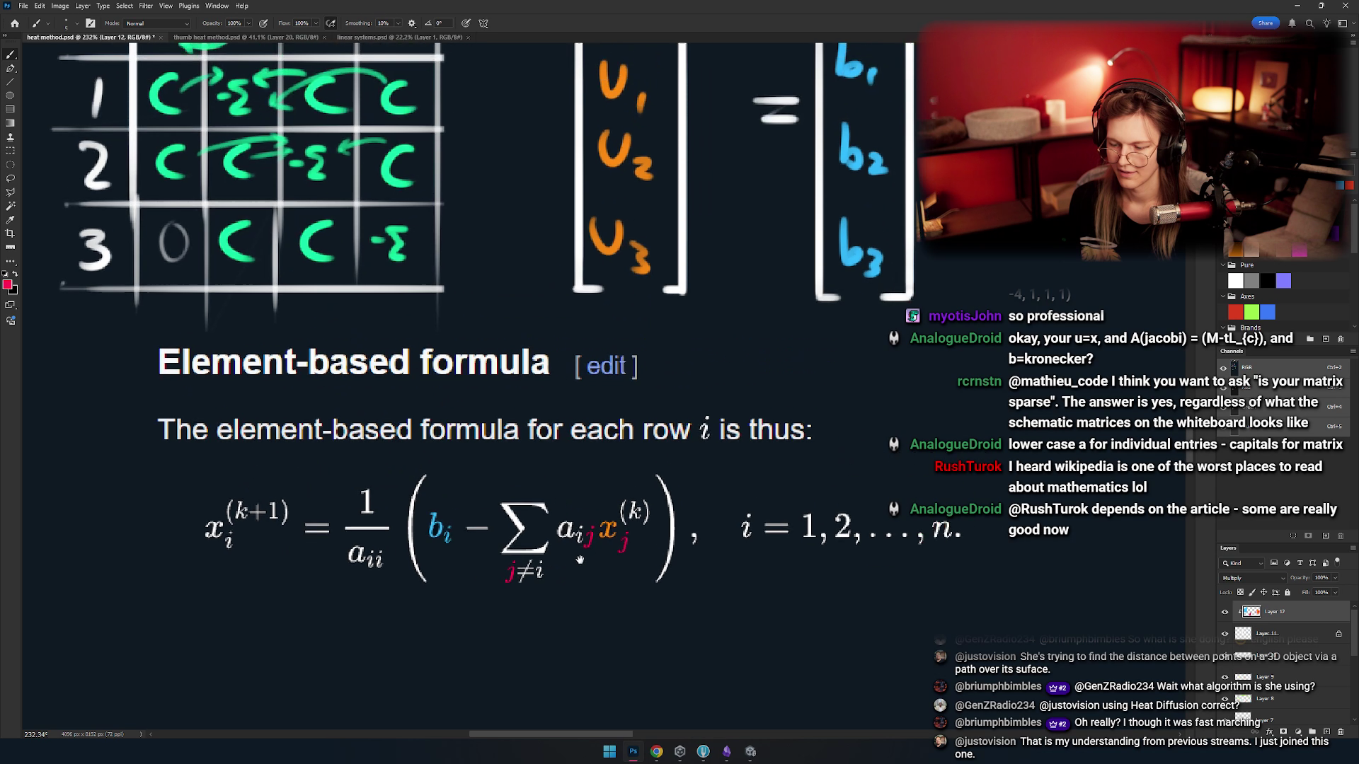
scroll(586, 518, "down", 3)
- Pan up toward the graph drawing and make Layer 11 the active layer
scroll(574, 462, "down", 2)
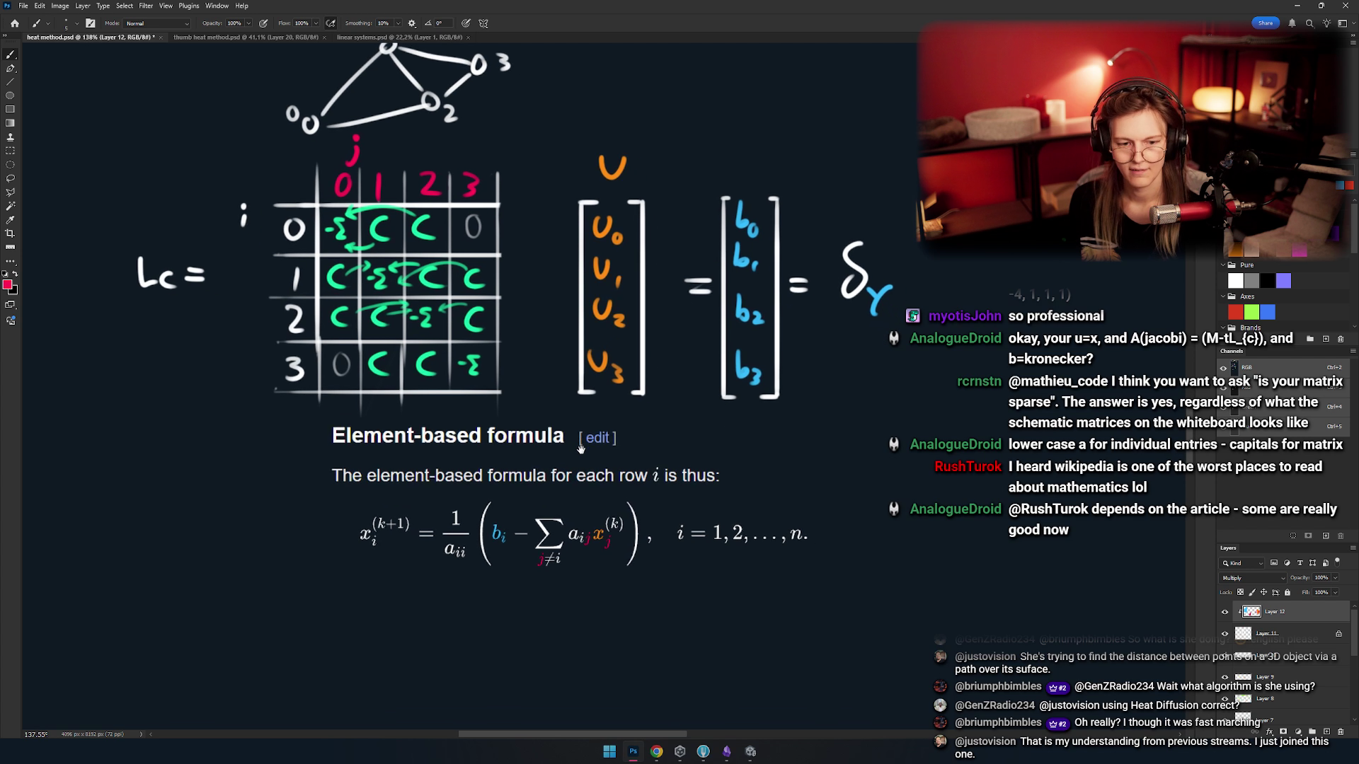
scroll(574, 462, "up", 2)
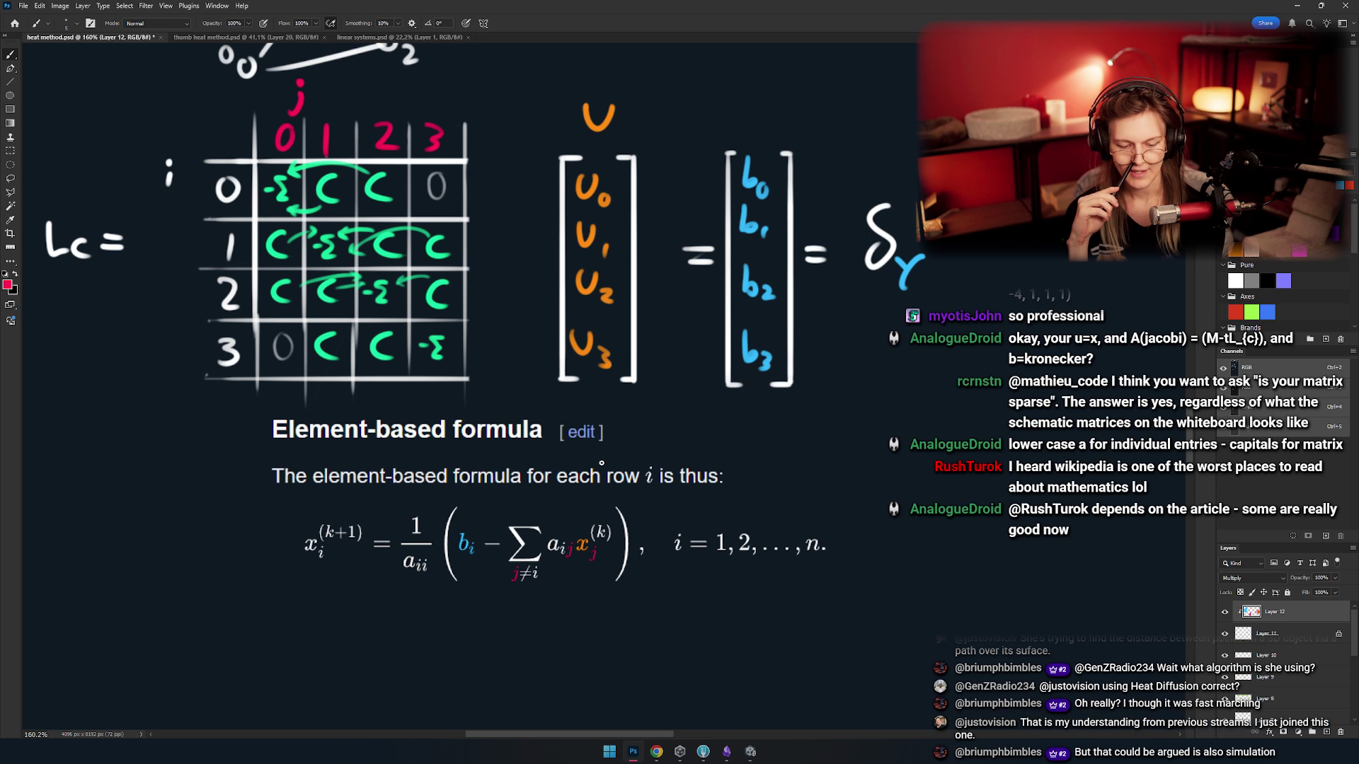
mouse_move(599, 219)
left_mouse_down()
mouse_move(605, 316)
mouse_move(561, 247)
left_mouse_up()
left_click(1273, 637)
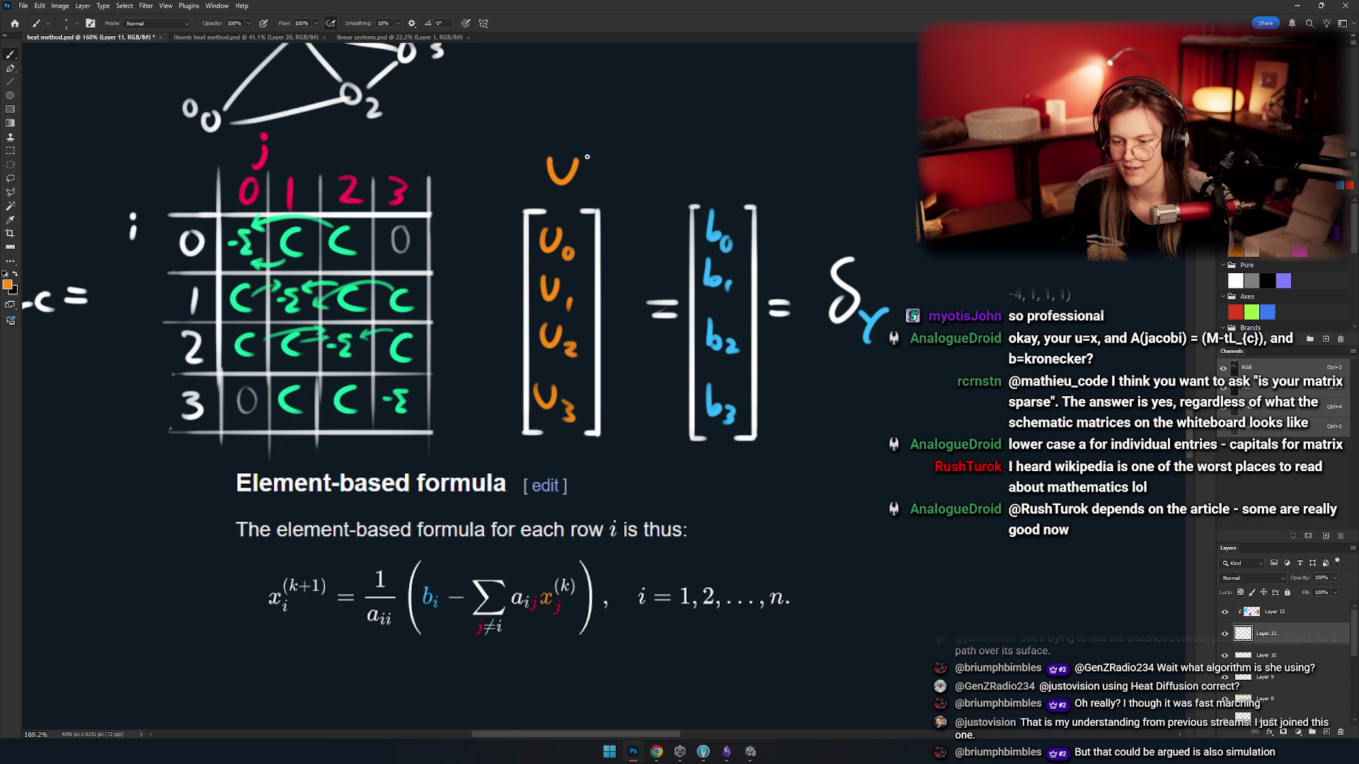
- Try an orange circle around the U vector, then undo it
left_click_drag(587, 157, 577, 145)
key("ctrl+z")
mouse_move(580, 393)
left_mouse_down()
mouse_move(630, 259)
mouse_move(634, 318)
left_mouse_up()
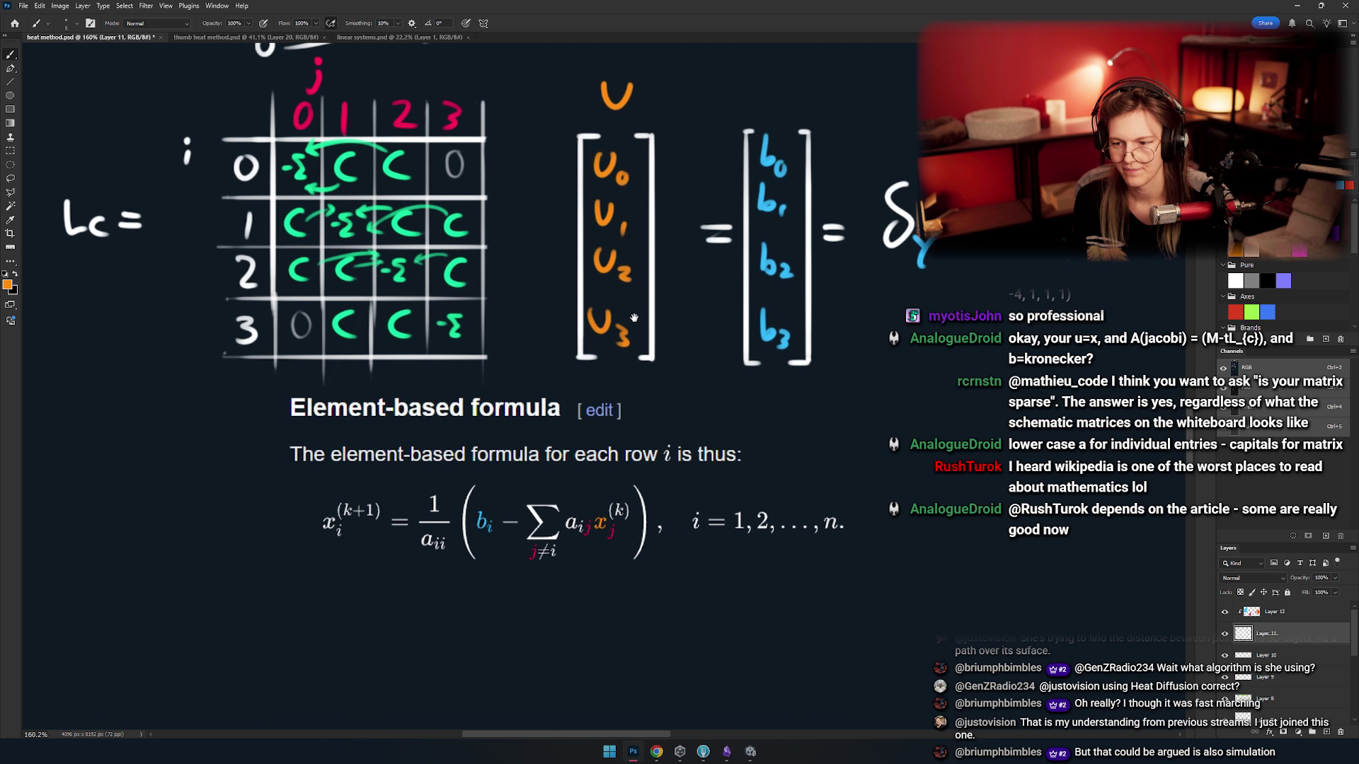
scroll(634, 318, "up", 3)
scroll(427, 451, "up", 1)
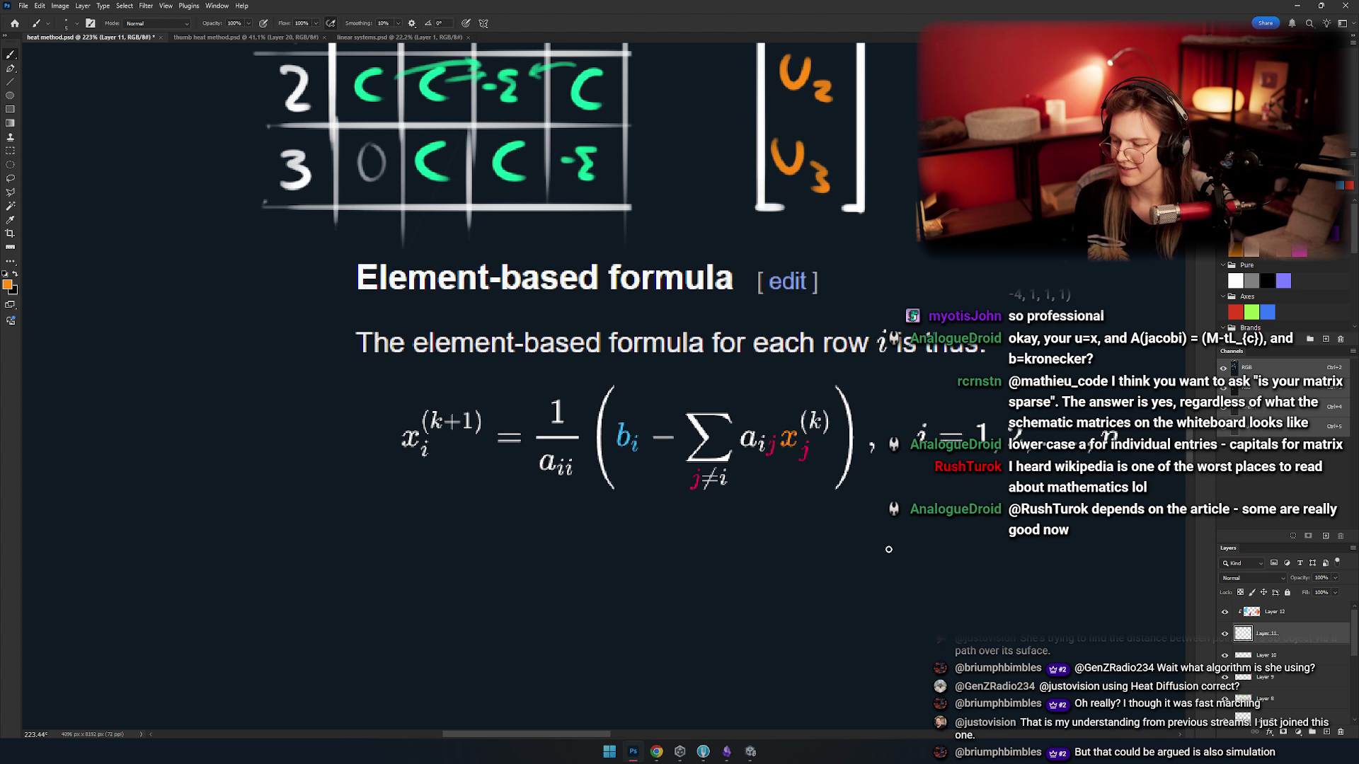
- On Layer 12, paint the left-side x_i orange, redoing the rough first stroke
left_click(1310, 616)
scroll(416, 404, "up", 5)
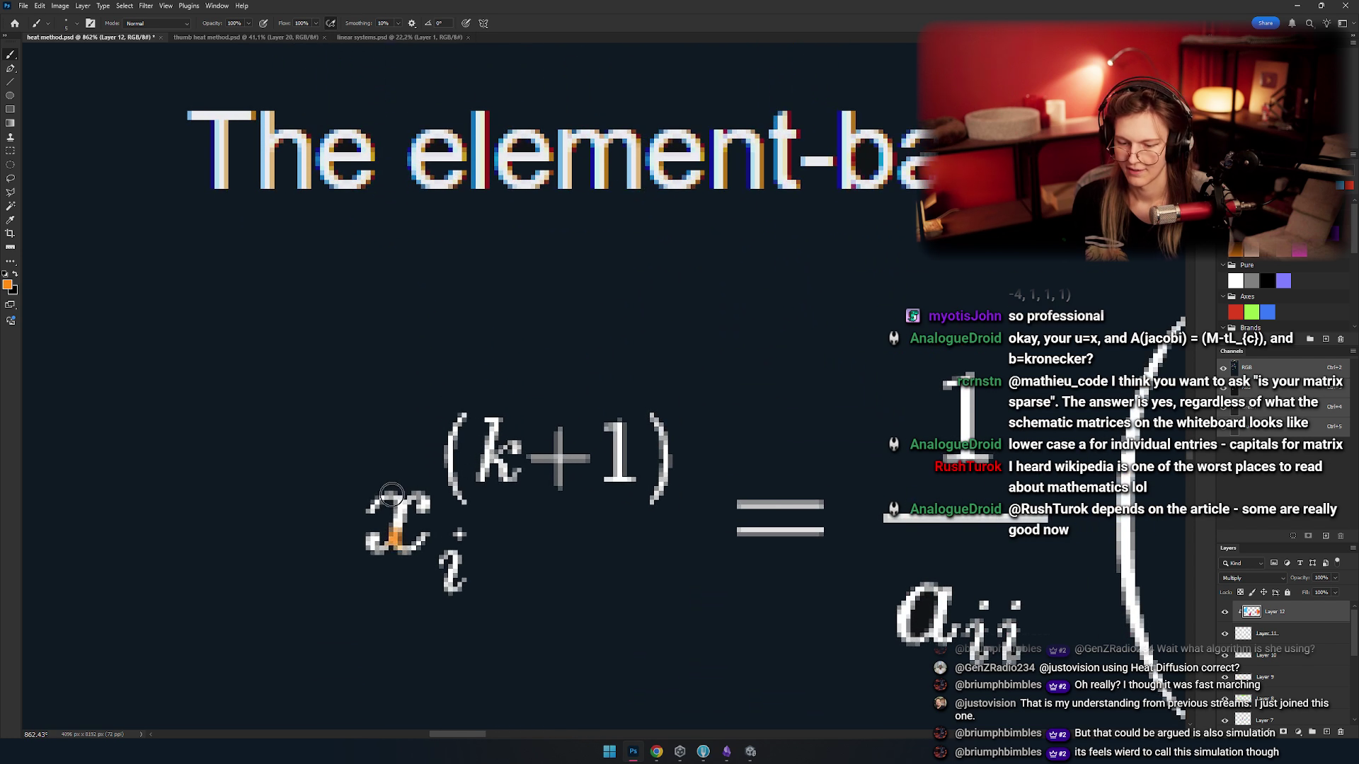
mouse_move(379, 499)
left_mouse_down()
mouse_move(417, 541)
mouse_move(453, 550)
left_mouse_up()
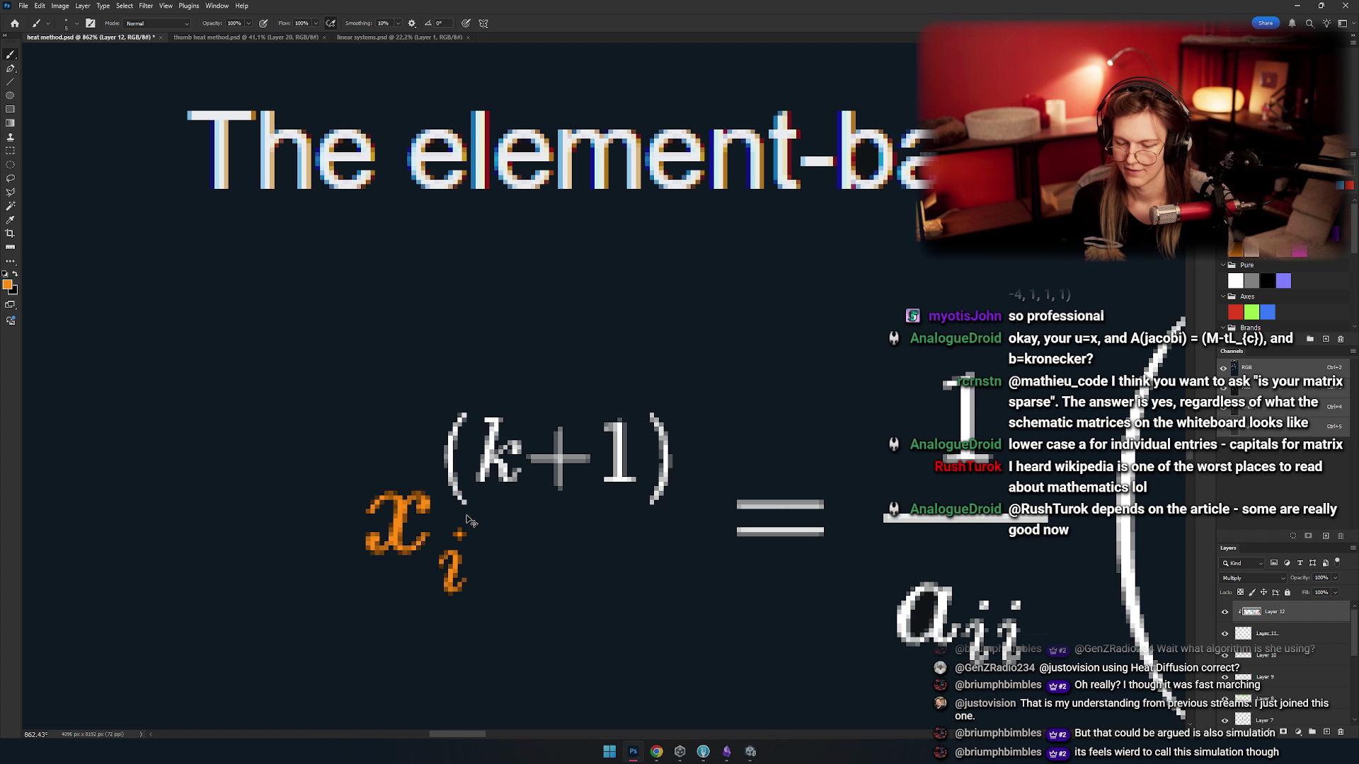
key("ctrl+z")
key("ctrl+z")
mouse_move(417, 503)
left_mouse_down()
mouse_move(396, 552)
mouse_move(382, 545)
left_mouse_up()
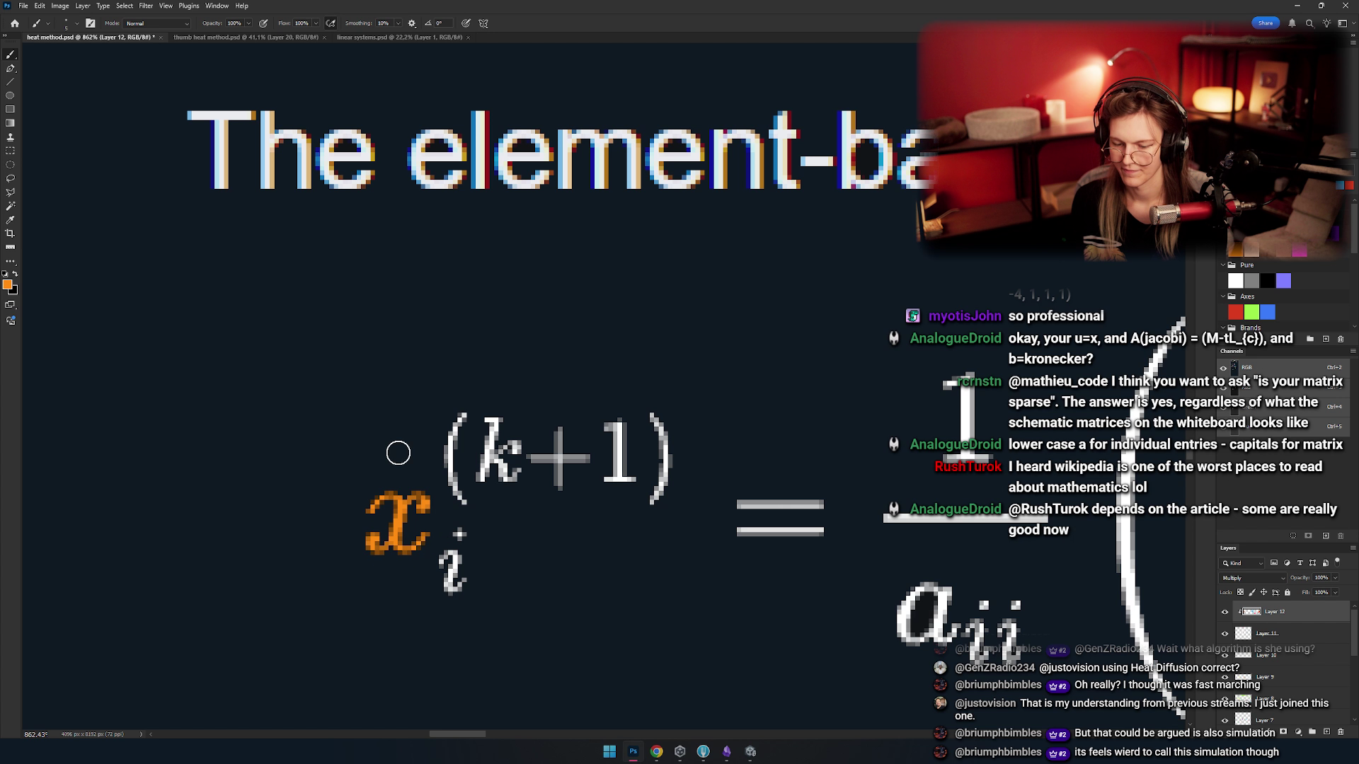
scroll(395, 448, "down", 6)
scroll(481, 511, "up", 4)
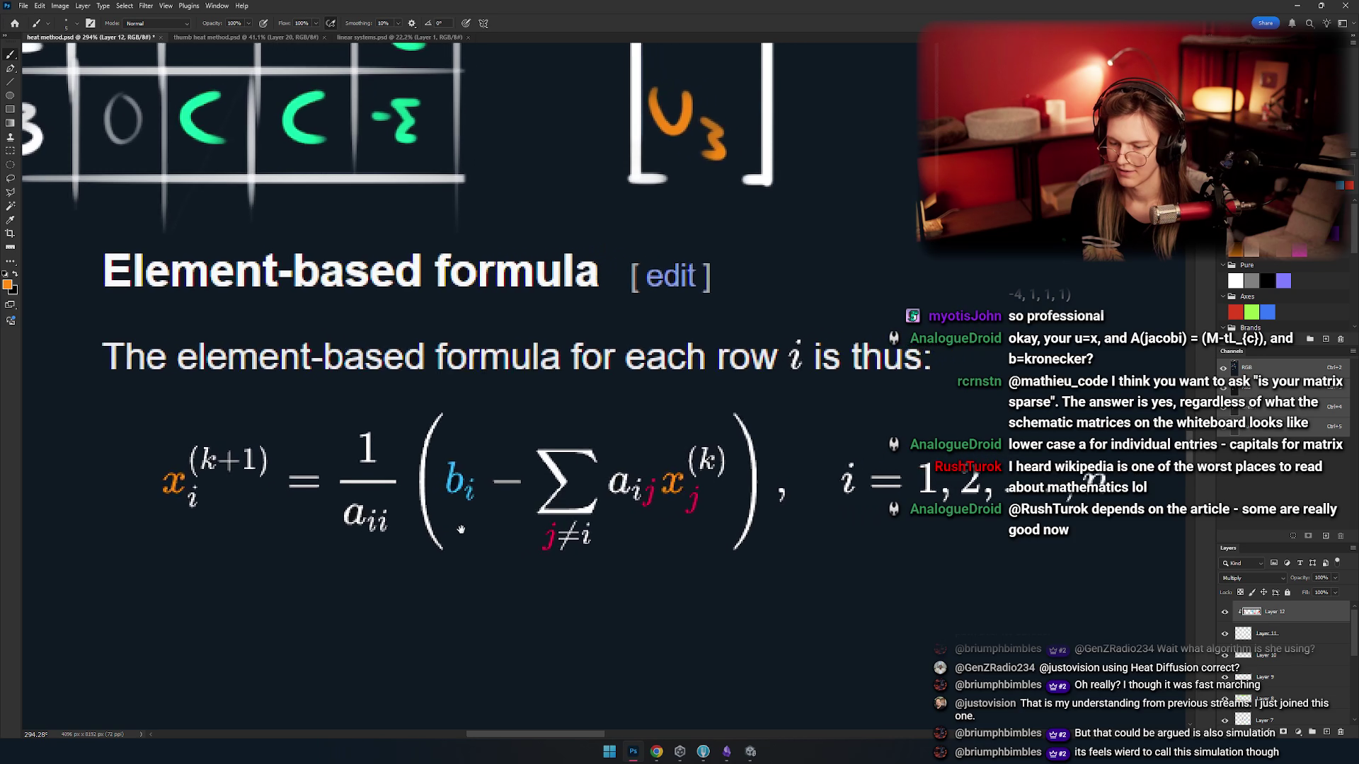
scroll(514, 532, "down", 4)
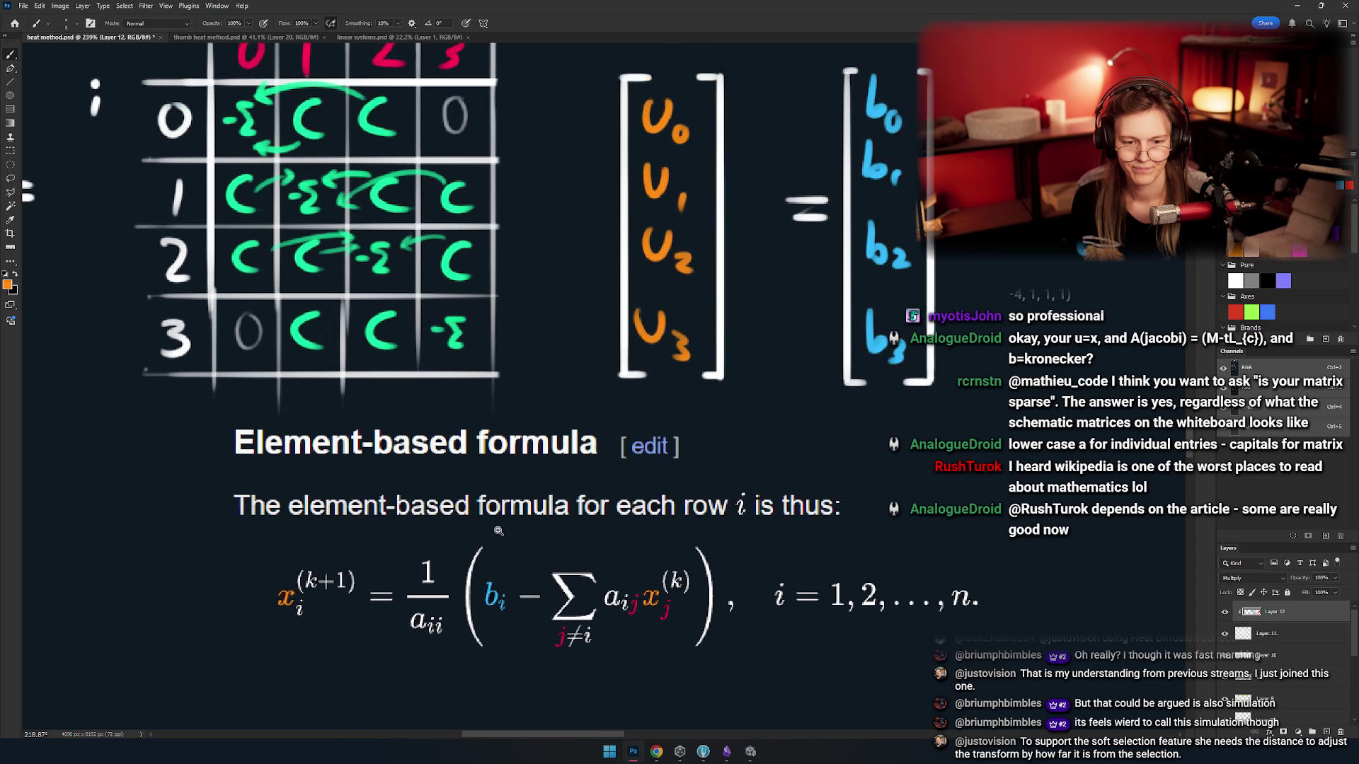
scroll(486, 507, "up", 2)
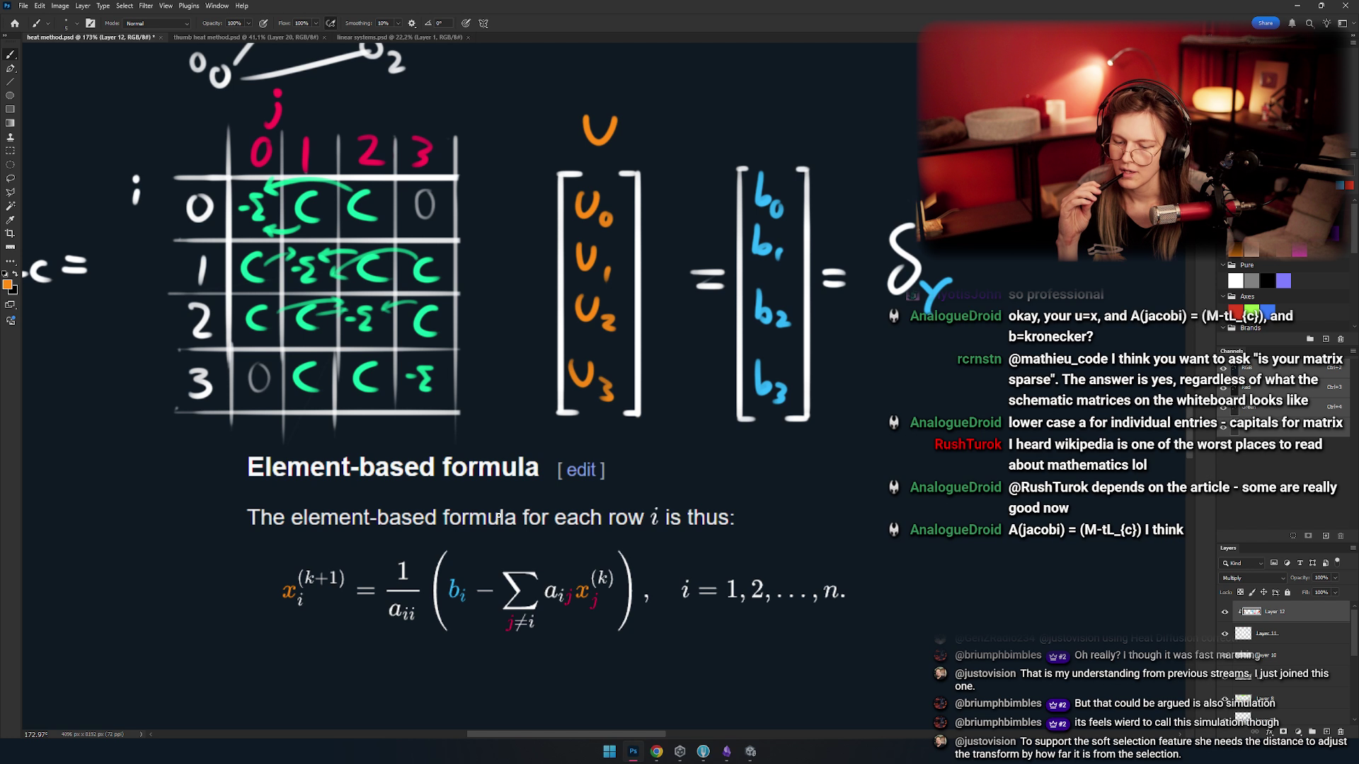
scroll(500, 515, "down", 2)
scroll(499, 515, "up", 5)
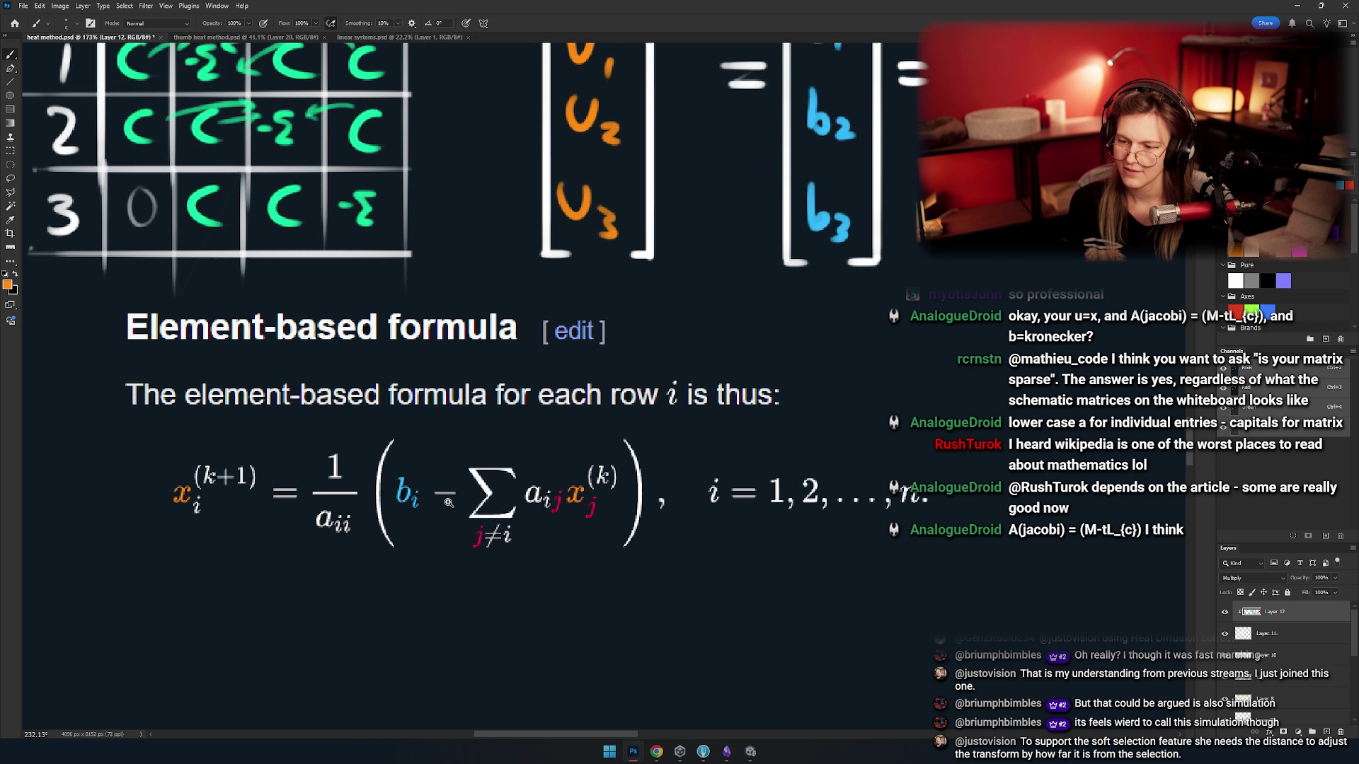
scroll(366, 515, "down", 3)
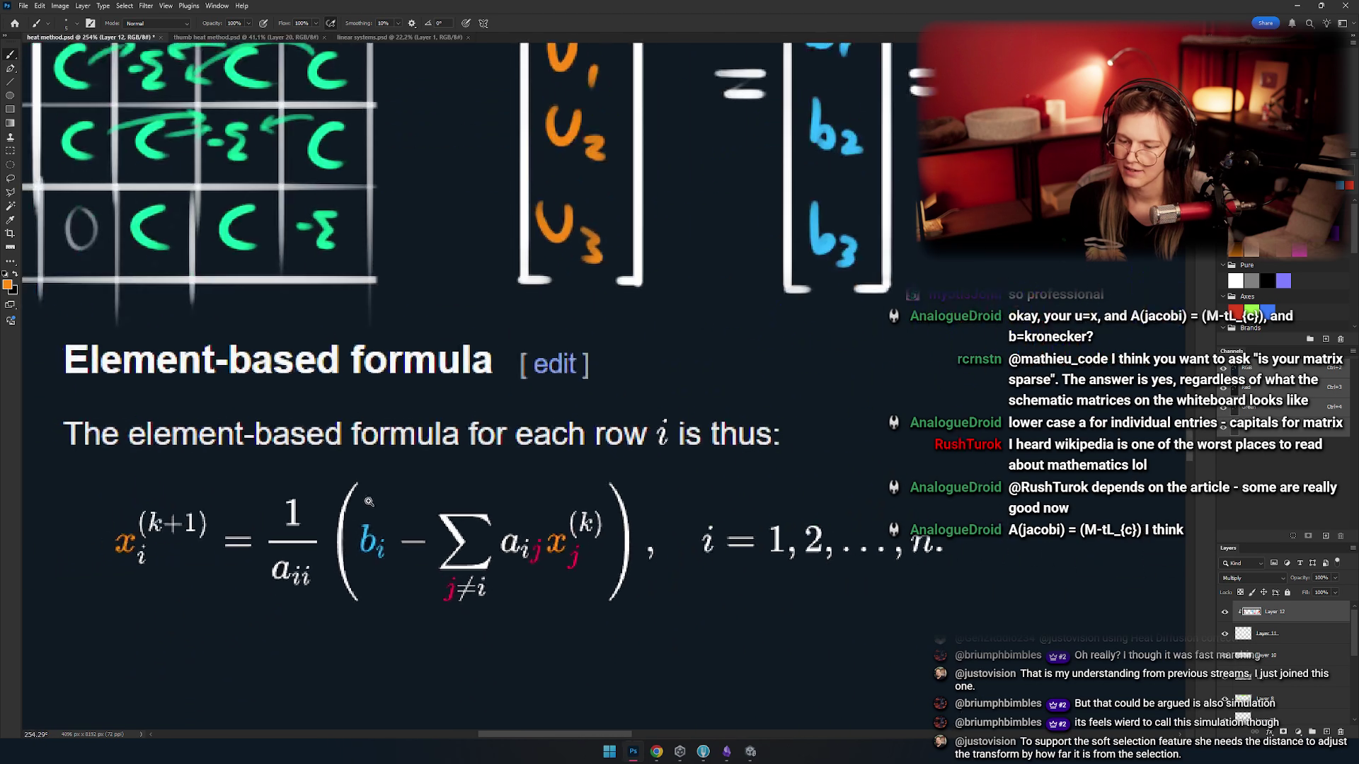
scroll(381, 592, "up", 2)
scroll(381, 592, "down", 2)
scroll(400, 522, "up", 1)
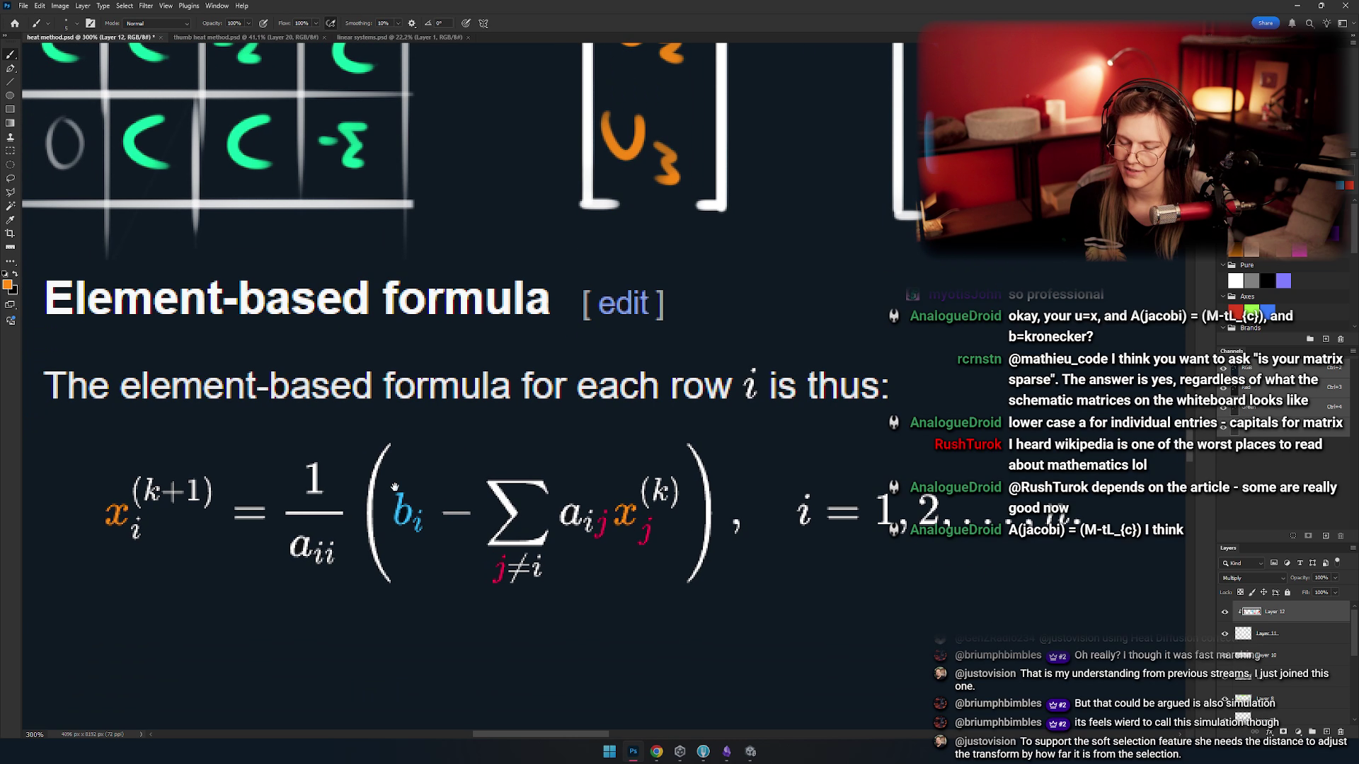
scroll(439, 492, "down", 1)
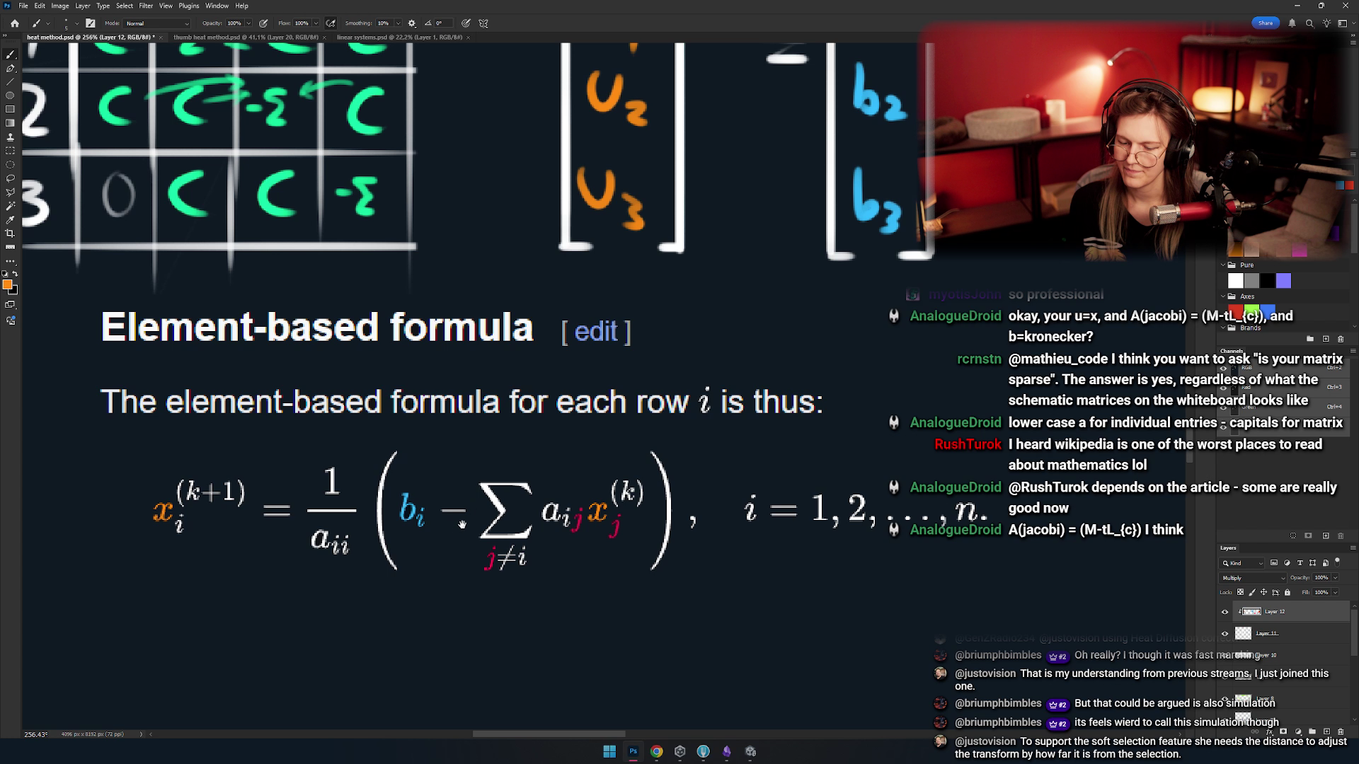
left_click_drag(462, 524, 416, 515)
scroll(484, 547, "down", 5)
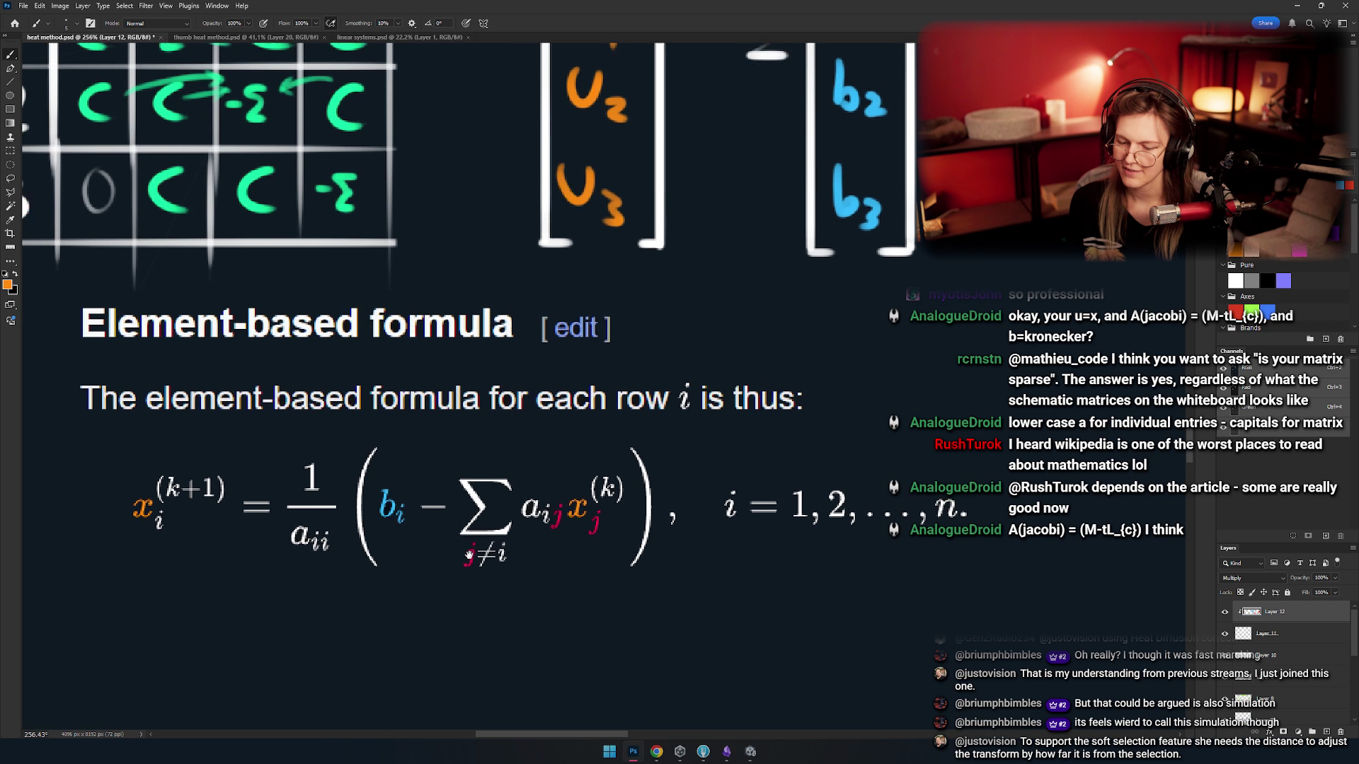
scroll(469, 500, "up", 2)
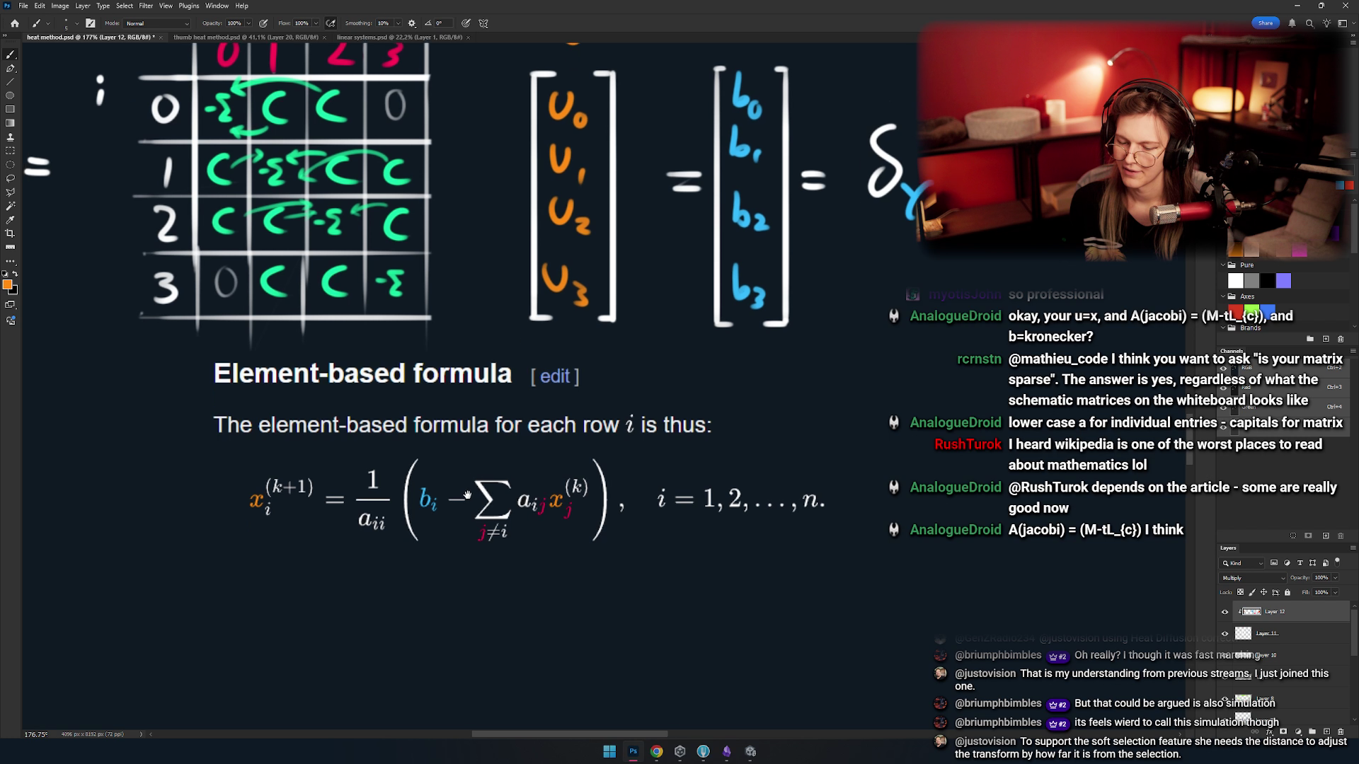
scroll(496, 511, "up", 3)
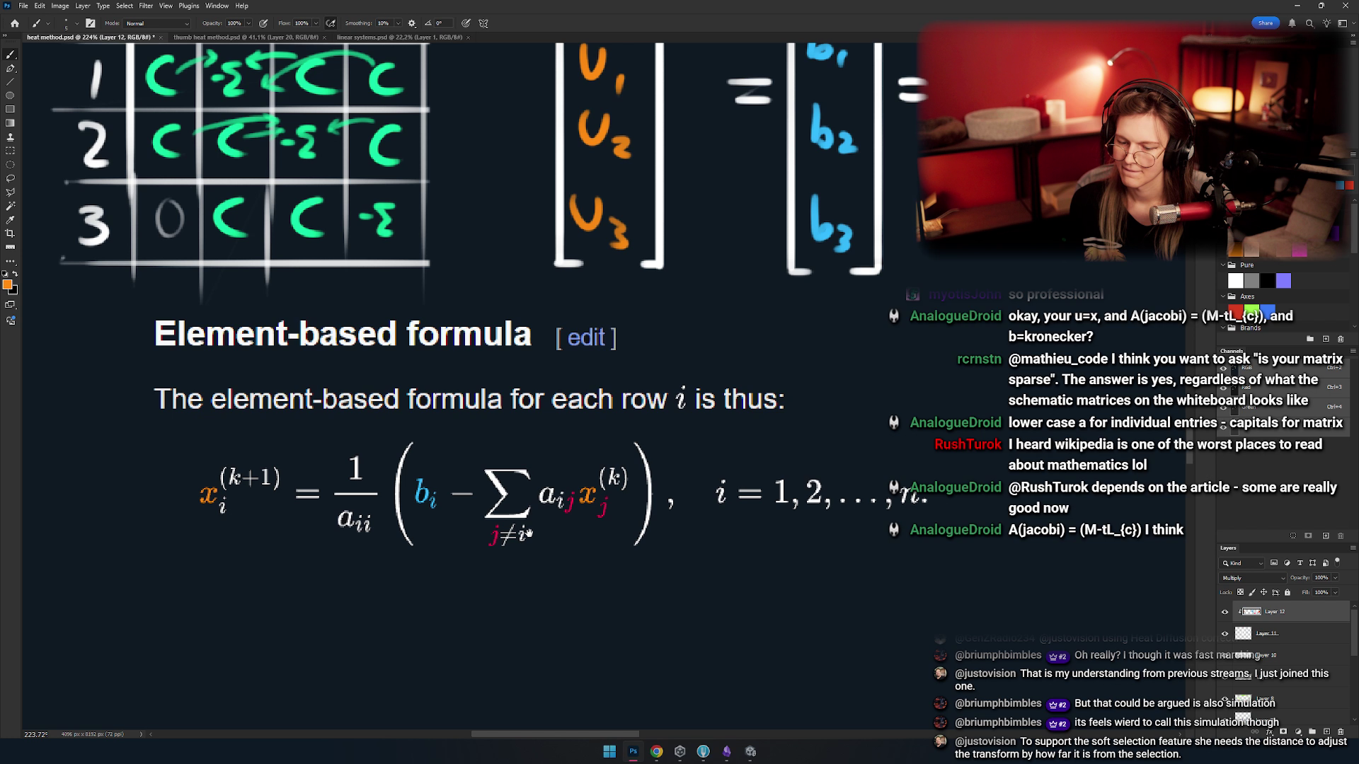
scroll(524, 531, "down", 4)
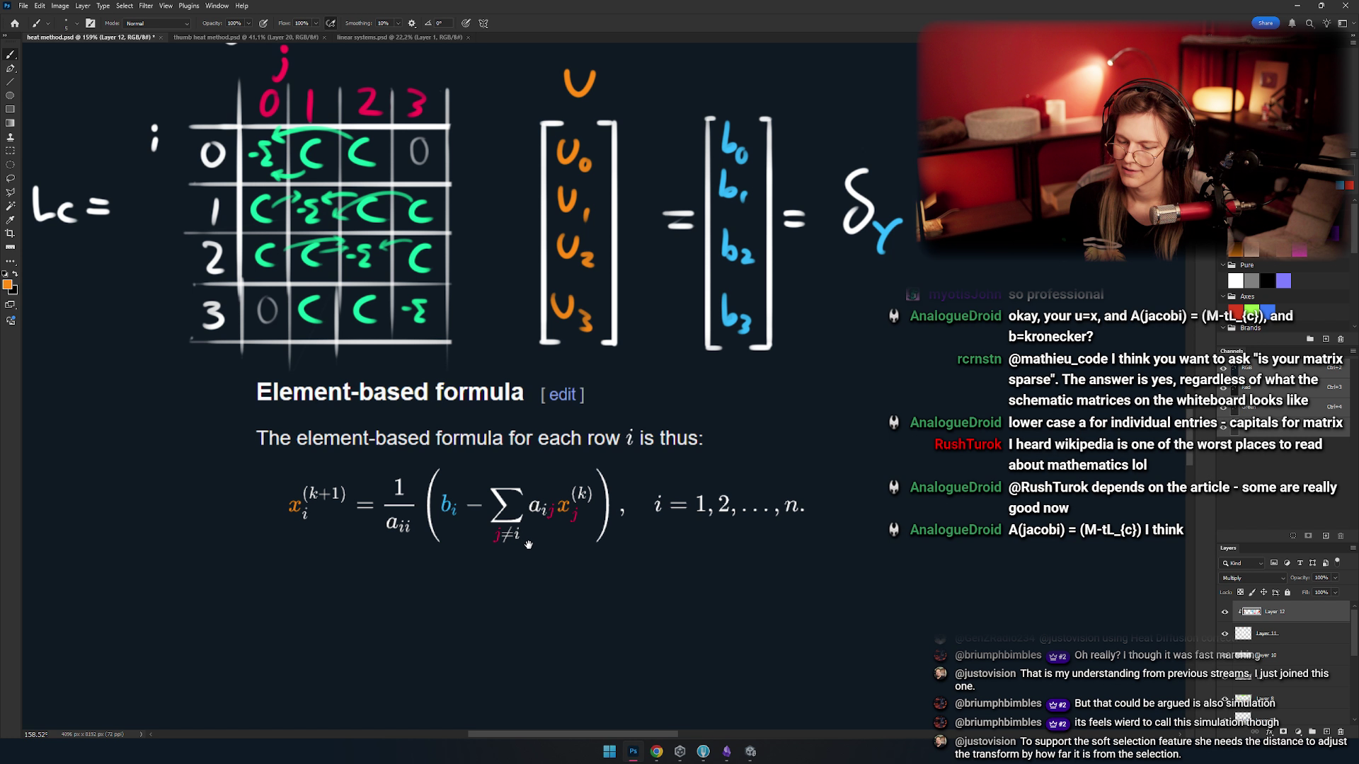
scroll(490, 519, "up", 3)
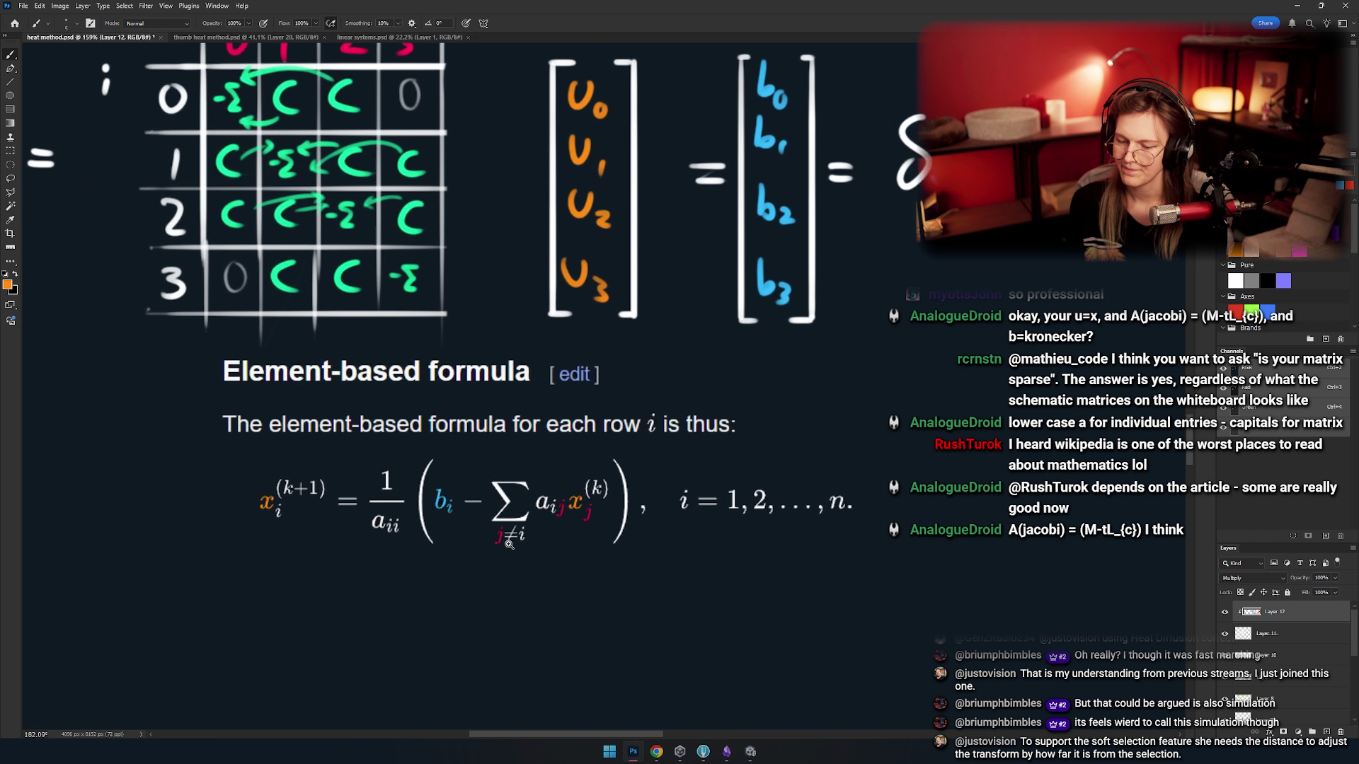
left_click_drag(490, 518, 498, 503)
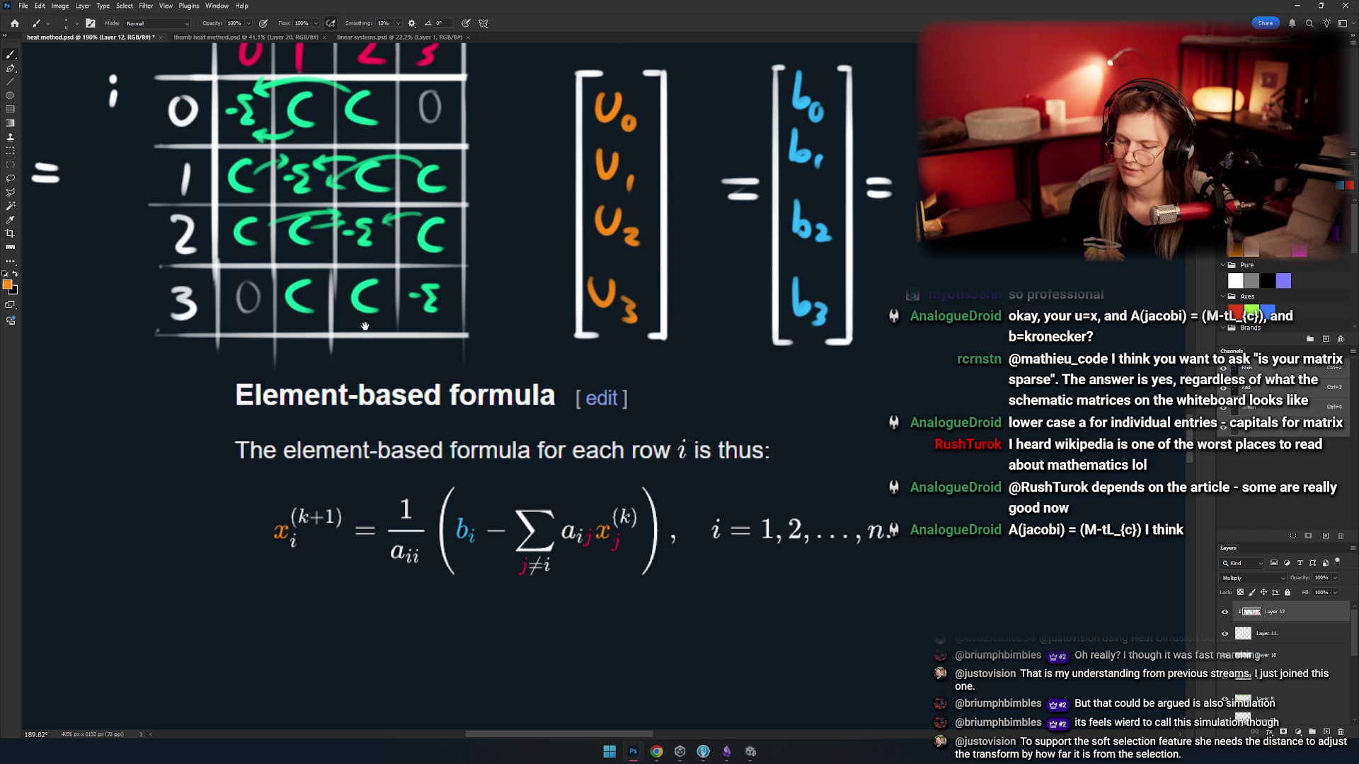
- Recentre on the matrix table and formula, and add a new layer above Layer 11
mouse_move(379, 403)
left_mouse_down()
mouse_move(460, 468)
mouse_move(480, 458)
left_mouse_up()
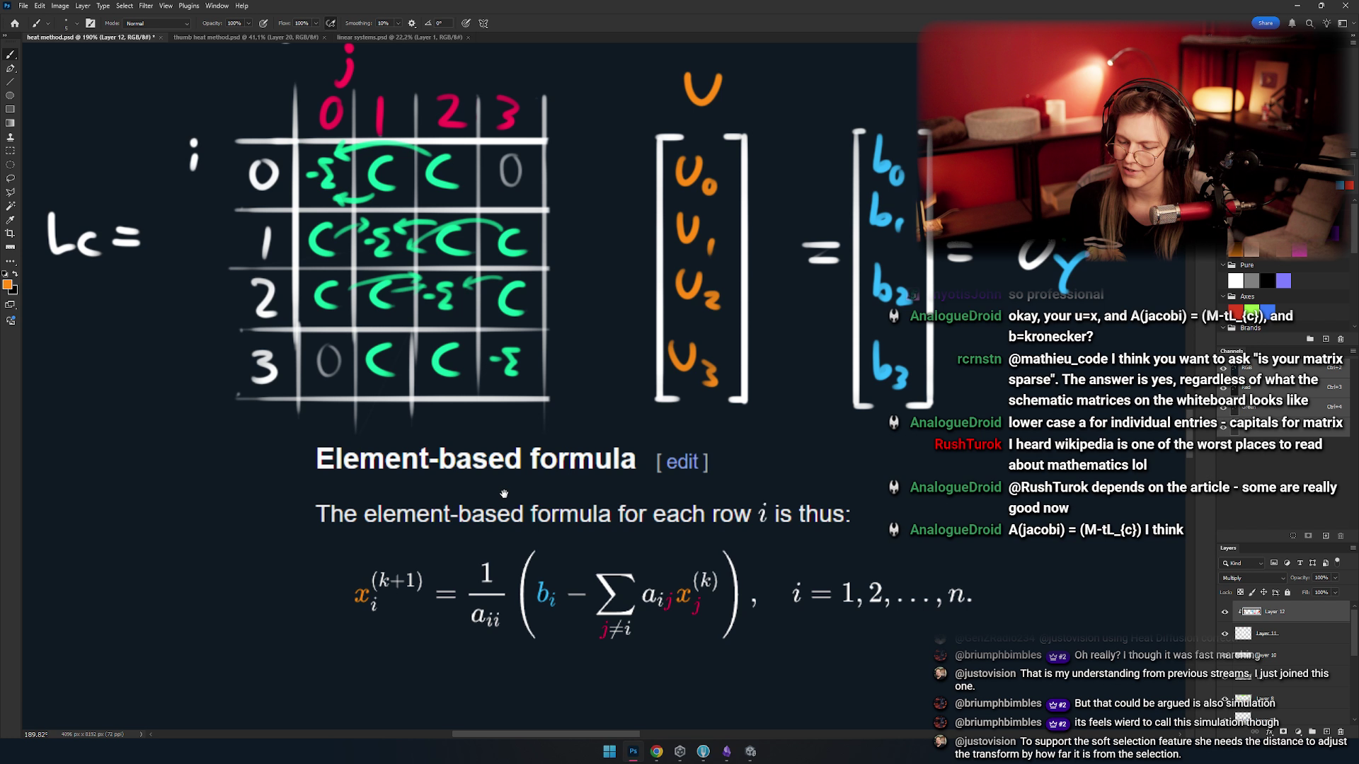
mouse_move(507, 495)
left_mouse_down()
mouse_move(462, 427)
mouse_move(416, 412)
mouse_move(557, 506)
mouse_move(489, 432)
mouse_move(465, 513)
mouse_move(542, 518)
left_mouse_up()
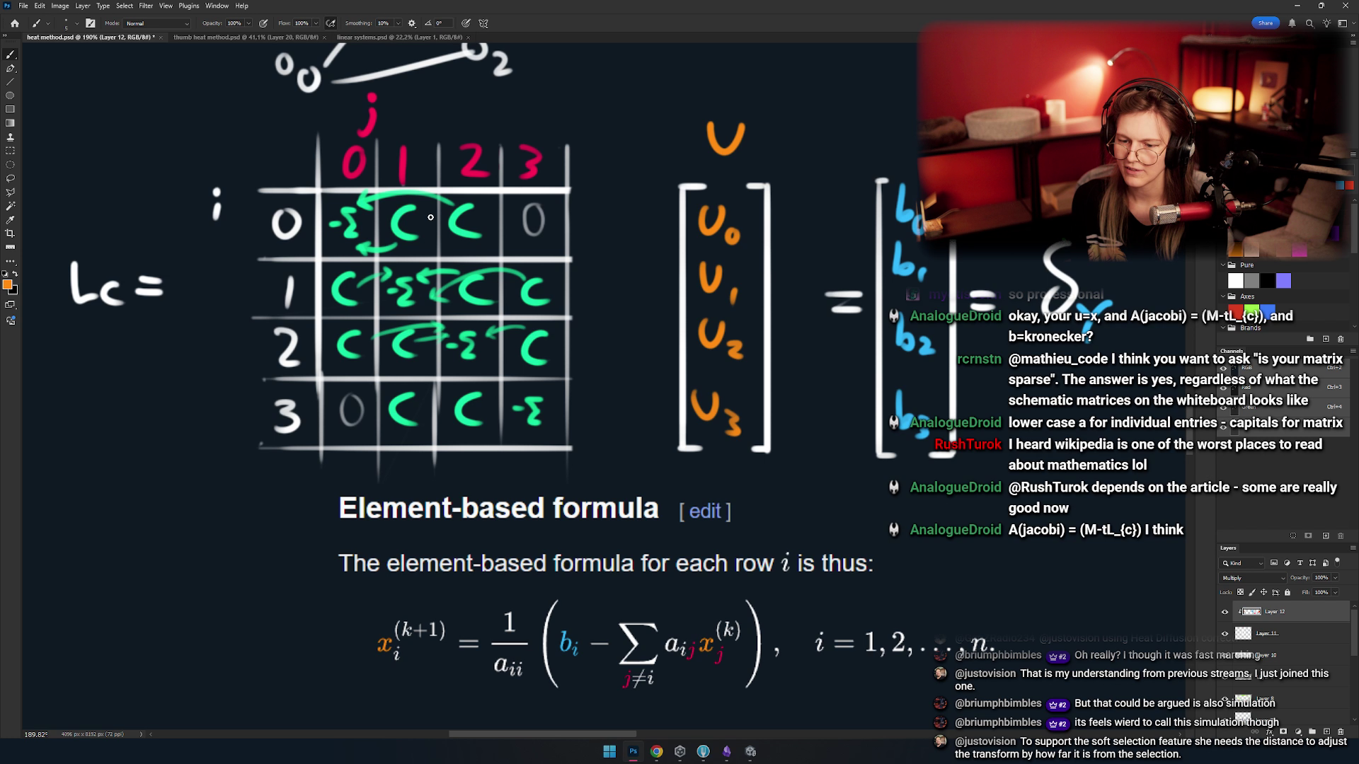
mouse_move(458, 216)
left_mouse_down()
mouse_move(433, 186)
mouse_move(487, 216)
left_mouse_up()
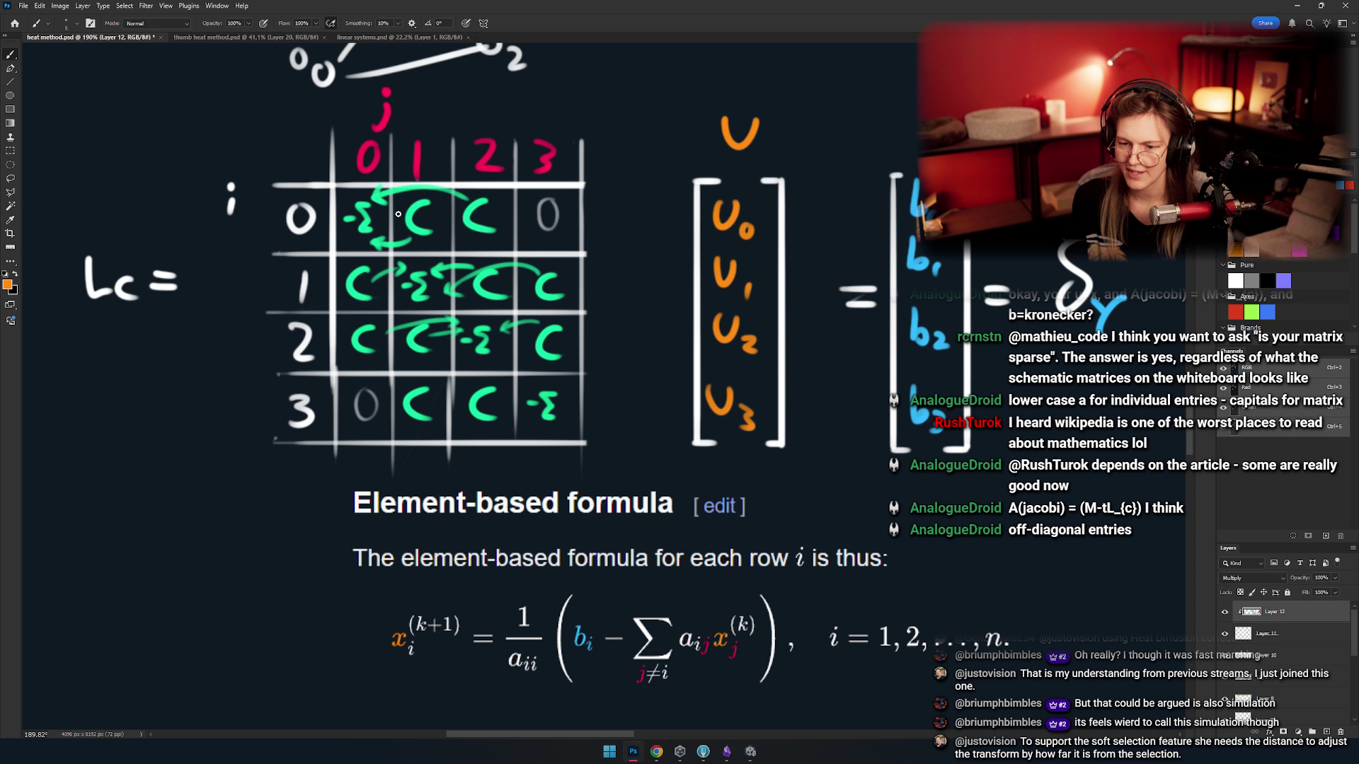
left_click_drag(414, 189, 378, 221)
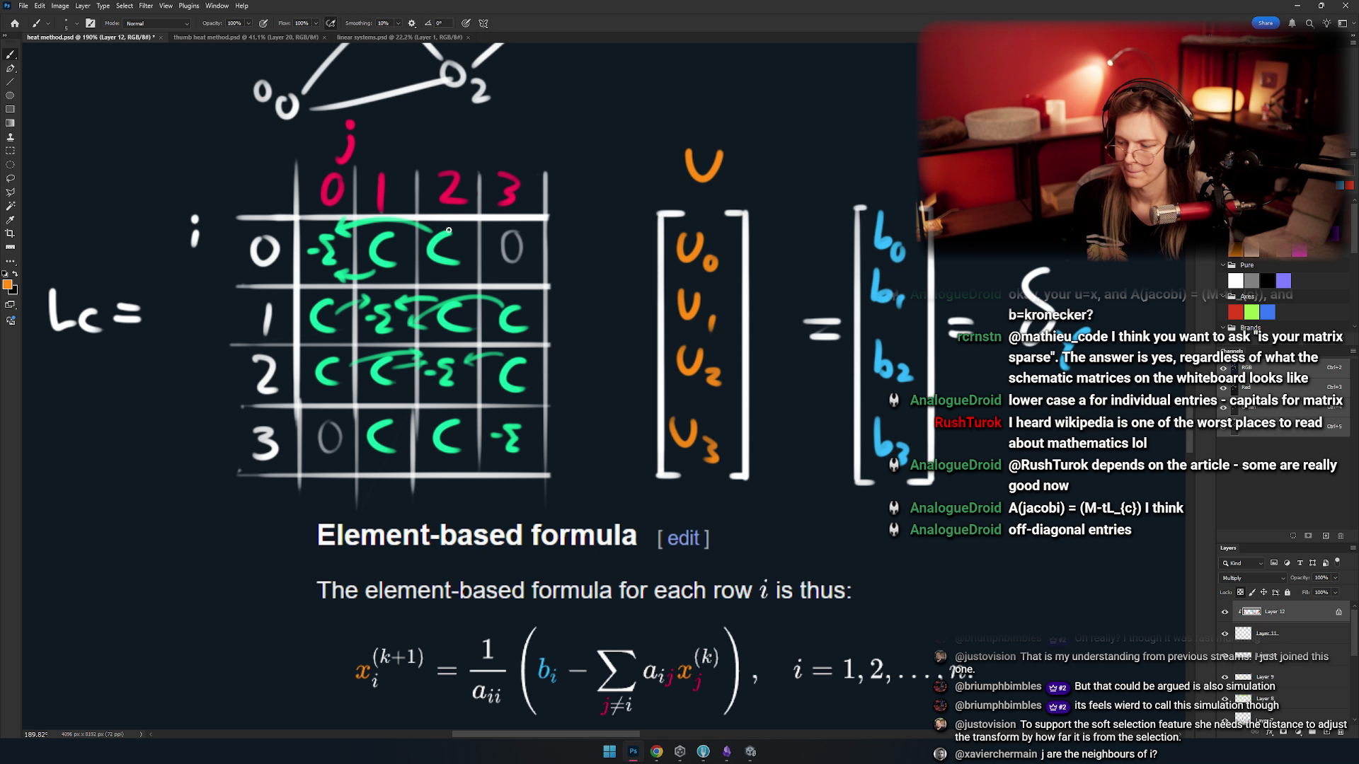
left_click(1338, 634)
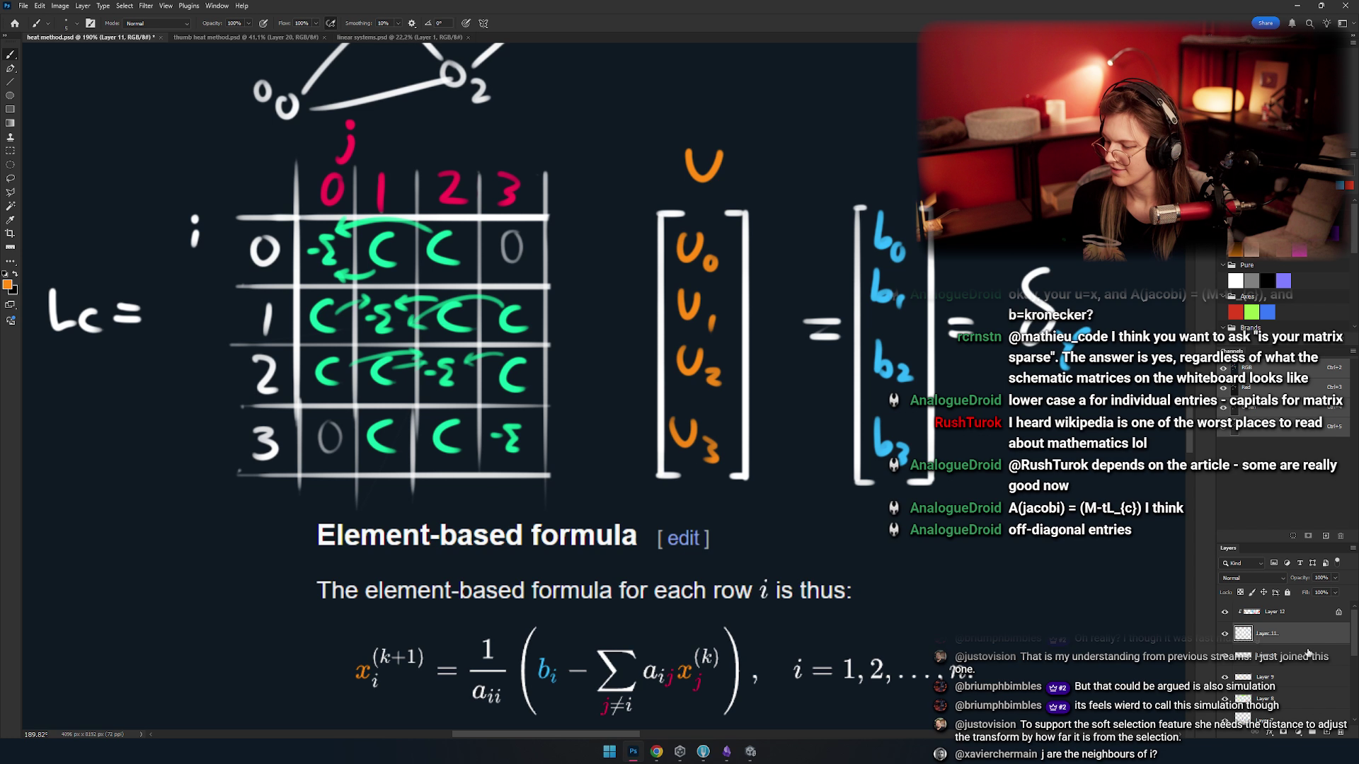
key("ctrl+shift+alt+n")
- Zoom onto the formula and ring the (k) superscript on x_j in white
left_click_drag(318, 251, 545, 358)
key("ctrl+z")
mouse_move(431, 297)
left_mouse_down()
mouse_move(478, 320)
mouse_move(428, 212)
left_mouse_up()
mouse_move(460, 481)
left_mouse_down()
mouse_move(509, 481)
mouse_move(446, 453)
mouse_move(511, 510)
left_mouse_up()
mouse_move(556, 444)
left_mouse_down()
mouse_move(570, 488)
mouse_move(559, 433)
left_mouse_up()
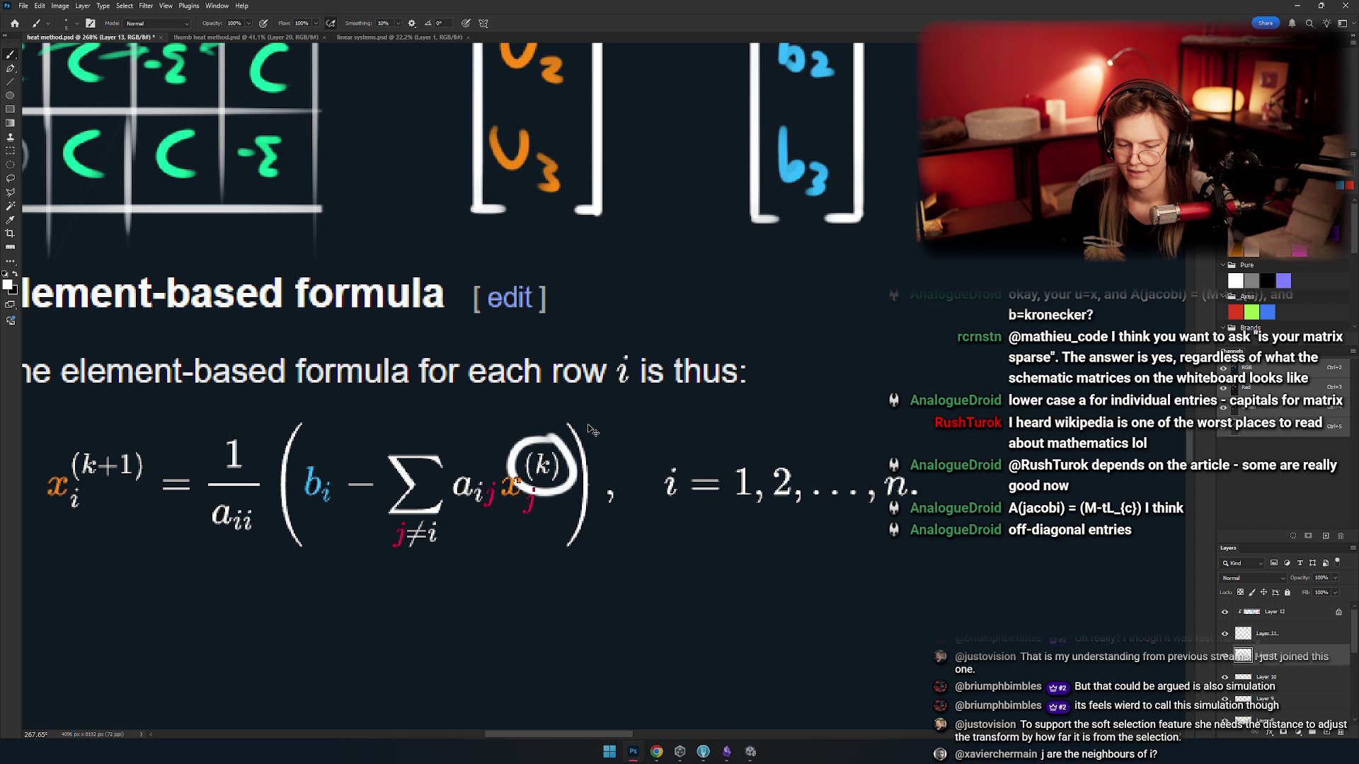
- Remove the white circles around (k), (k+1) and the x_i term
key("ctrl+z")
mouse_move(135, 433)
left_mouse_down()
mouse_move(261, 413)
mouse_move(357, 418)
left_mouse_up()
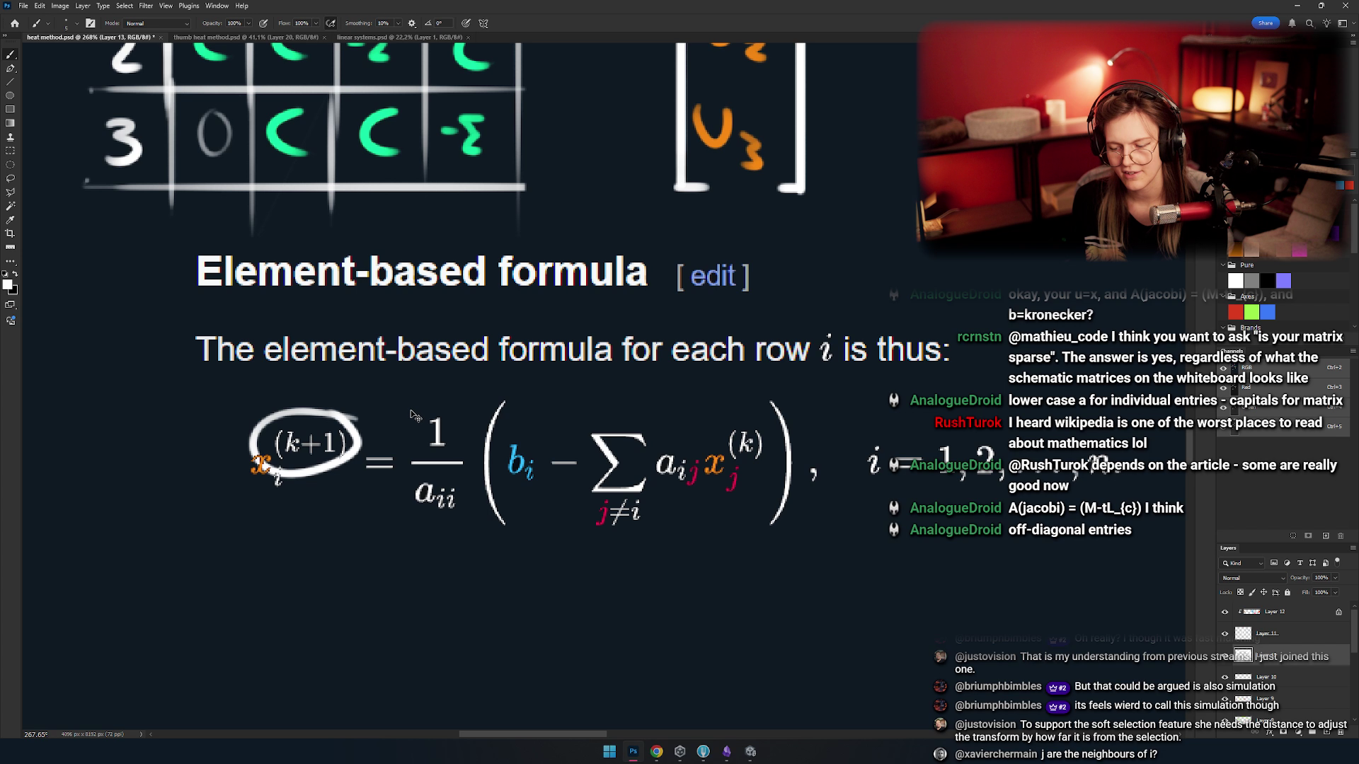
key("ctrl+z")
mouse_move(346, 409)
left_mouse_down()
mouse_move(371, 436)
mouse_move(300, 464)
left_mouse_up()
key("ctrl+z")
key("ctrl+z")
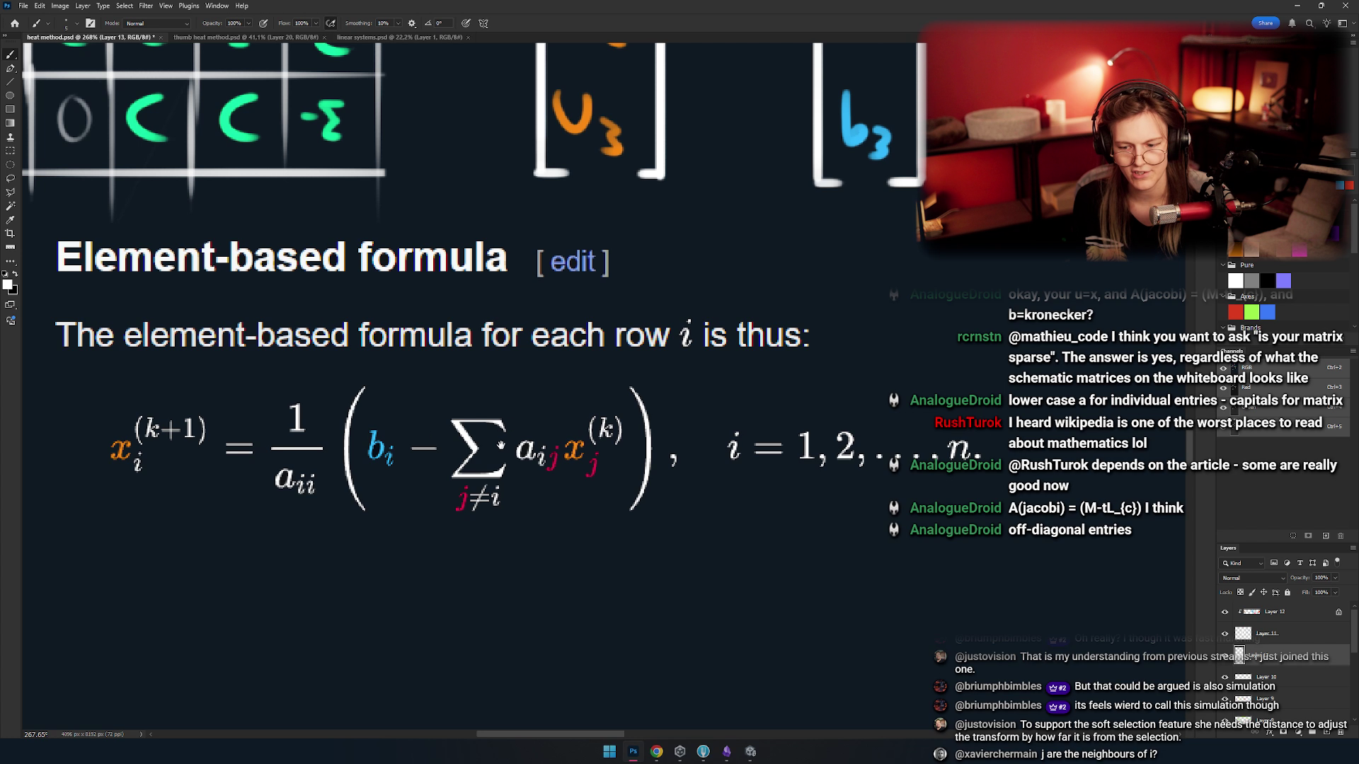
- Try loops around the sum term and the matrix's top-left -Σ entry, undoing each
mouse_move(606, 443)
left_mouse_down()
mouse_move(499, 447)
mouse_move(518, 452)
mouse_move(527, 430)
mouse_move(504, 416)
left_mouse_up()
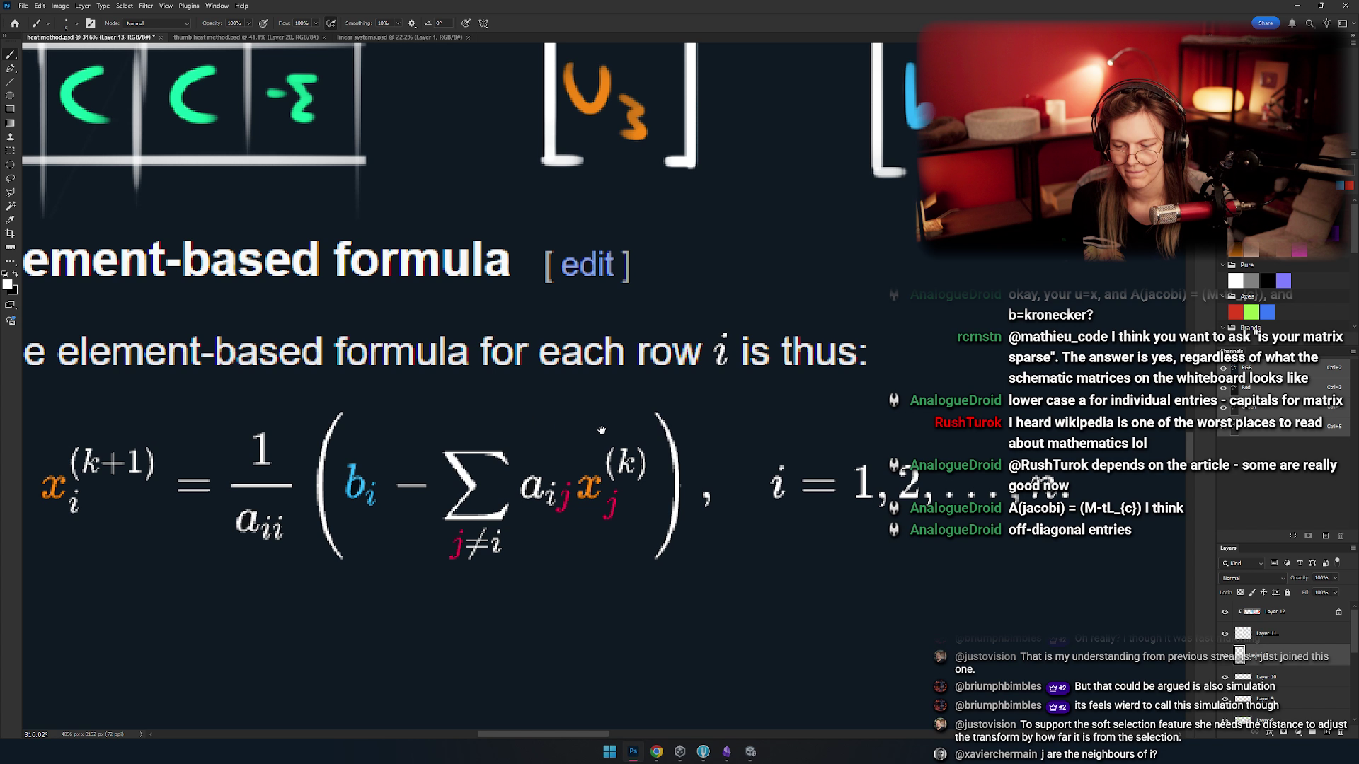
mouse_move(635, 423)
left_mouse_down()
mouse_move(429, 572)
mouse_move(632, 422)
mouse_move(410, 482)
mouse_move(463, 589)
left_mouse_up()
key("ctrl+z")
key("ctrl+z")
mouse_move(424, 443)
left_mouse_down()
mouse_move(561, 582)
mouse_move(488, 423)
left_mouse_up()
key("ctrl+z")
mouse_move(598, 495)
left_mouse_down()
mouse_move(523, 421)
mouse_move(695, 655)
mouse_move(626, 609)
left_mouse_up()
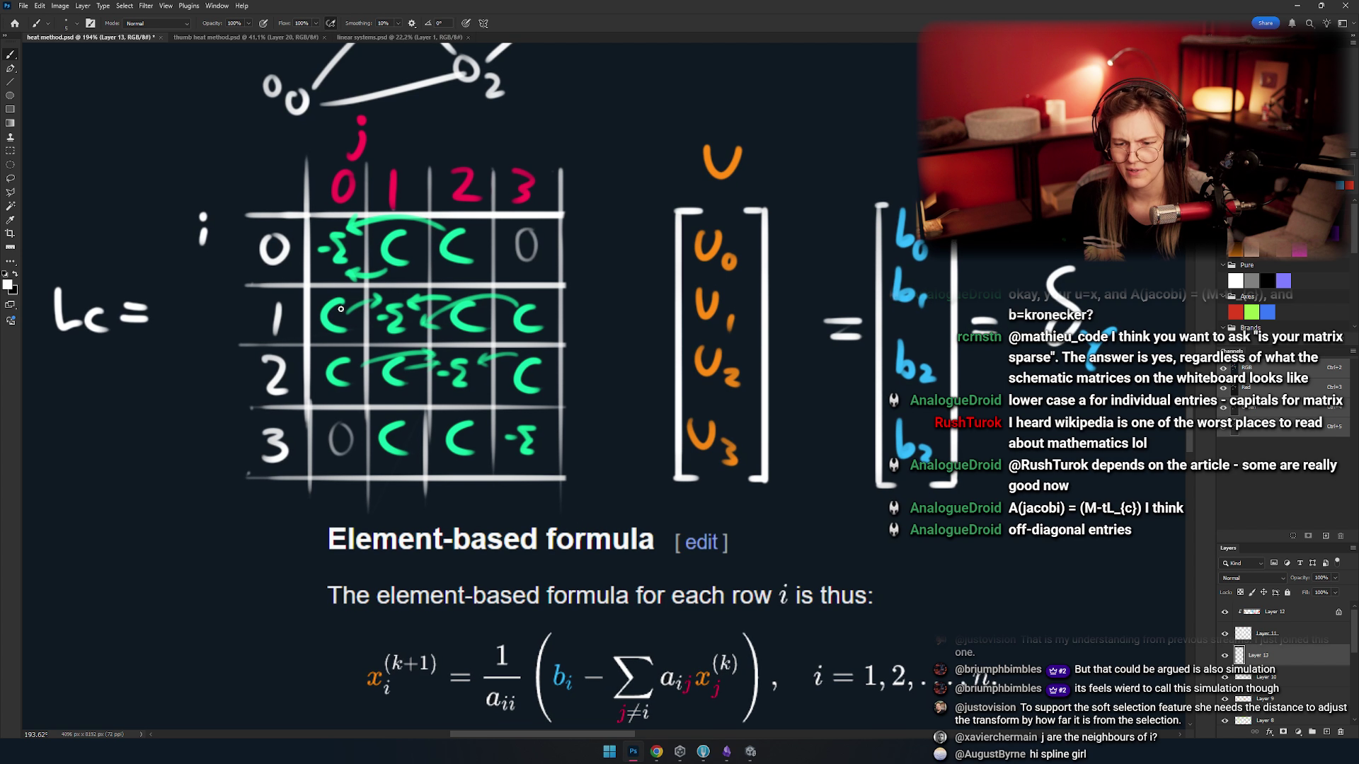
left_click_drag(354, 220, 327, 206)
key("ctrl+z")
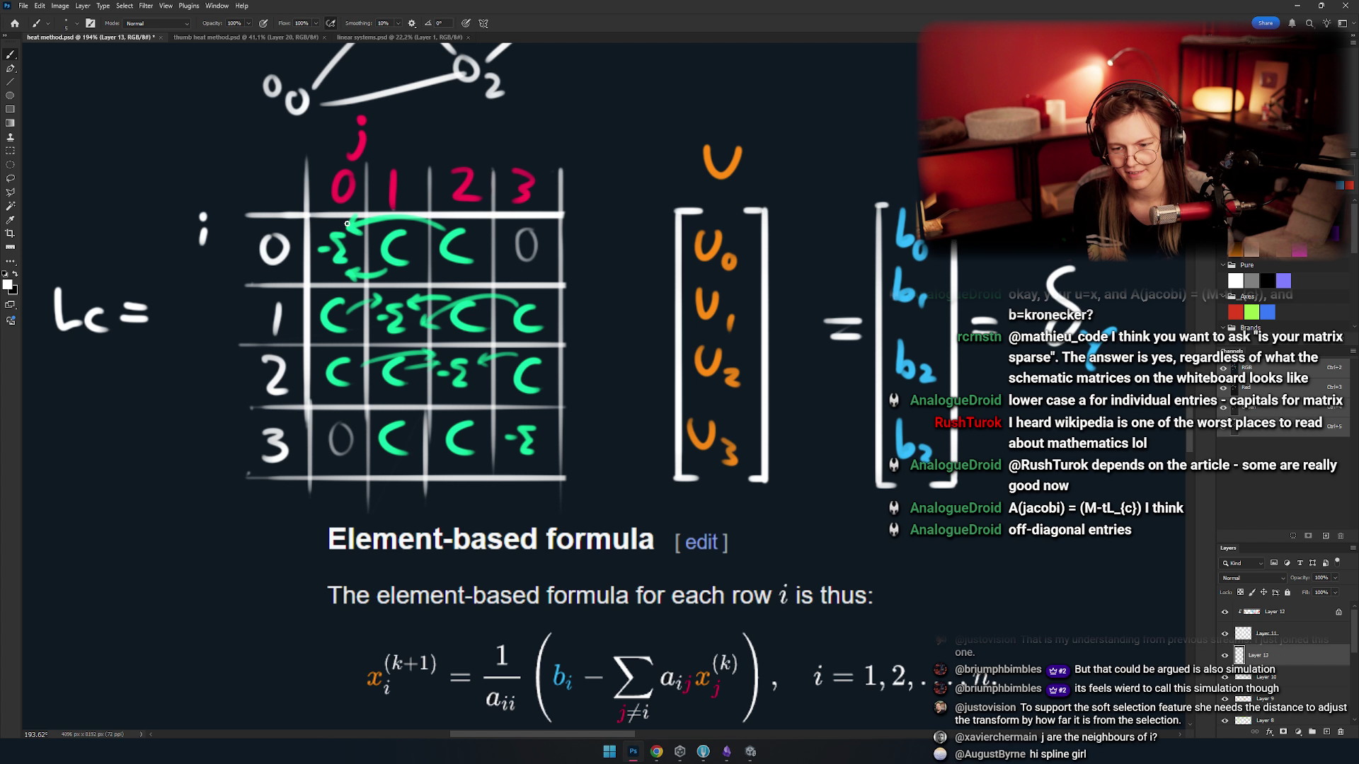
- Try circles around b_i and the sum term, then undo both
mouse_move(444, 355)
left_mouse_down()
mouse_move(427, 317)
mouse_move(456, 337)
mouse_move(451, 326)
mouse_move(453, 354)
mouse_move(397, 333)
mouse_move(450, 323)
mouse_move(396, 312)
mouse_move(432, 293)
mouse_move(434, 312)
left_mouse_up()
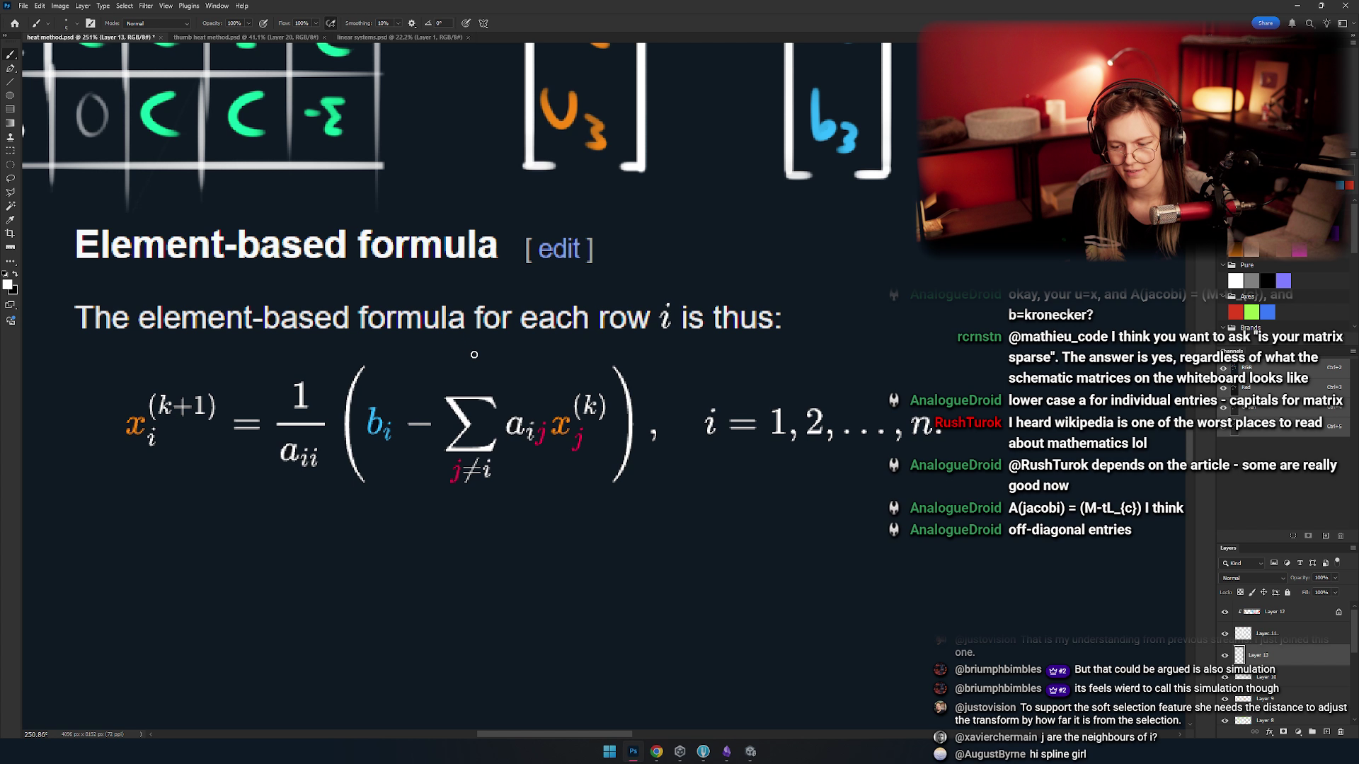
left_click_drag(390, 353, 417, 349)
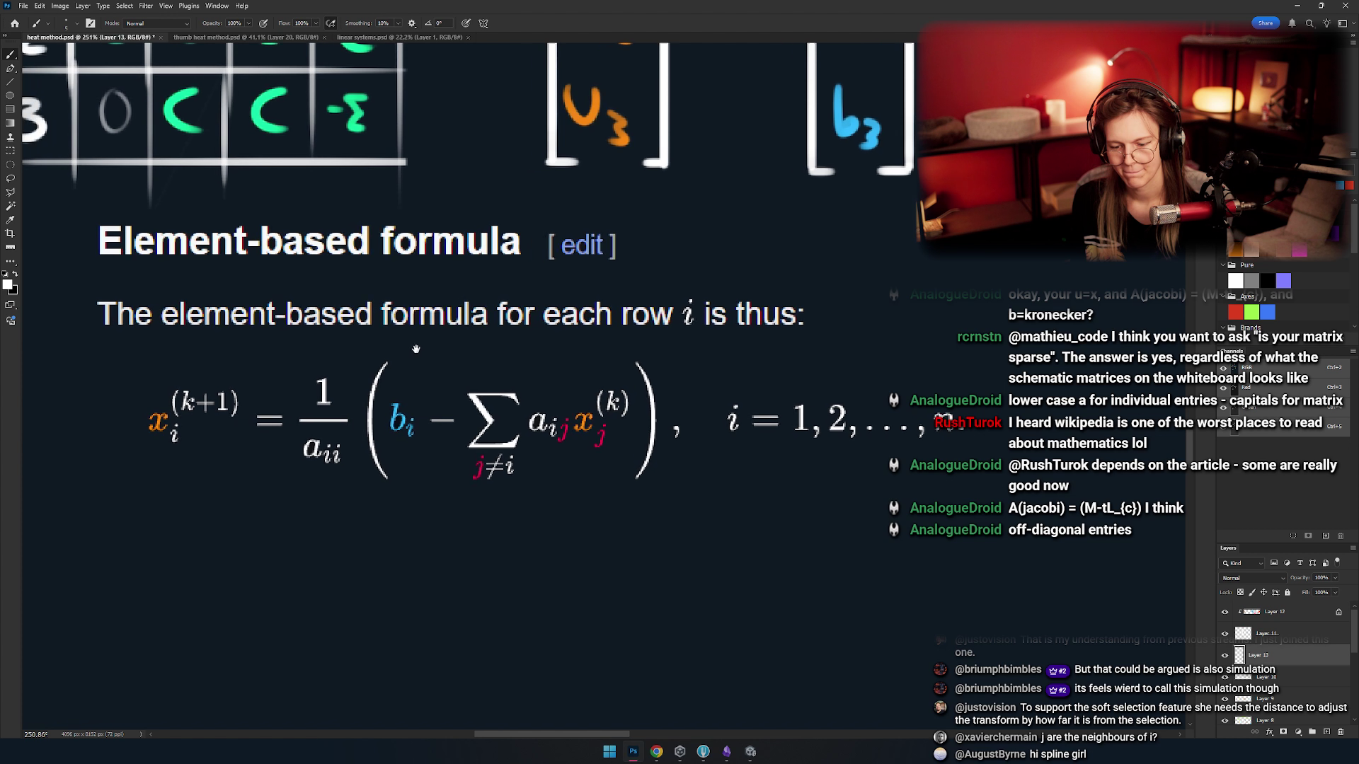
scroll(301, 247, "down", 5)
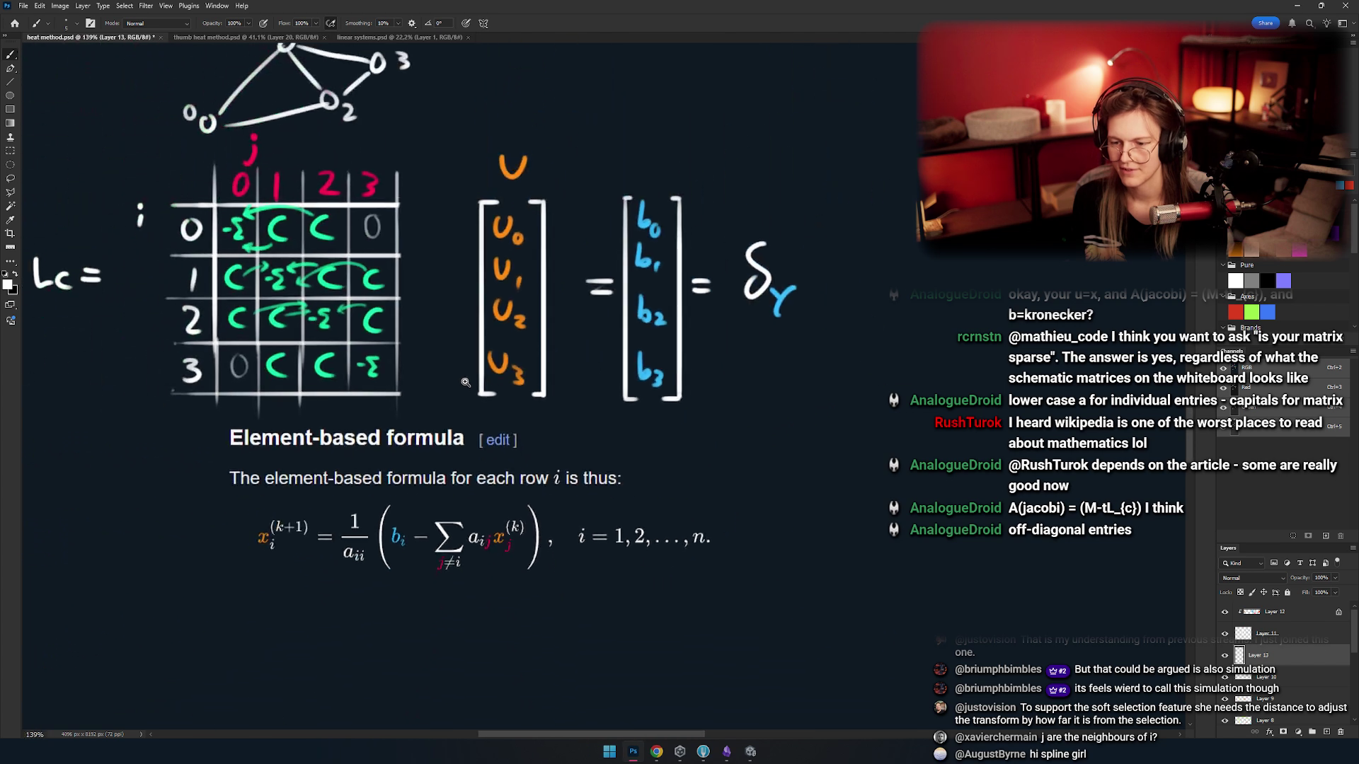
scroll(537, 318, "down", 3)
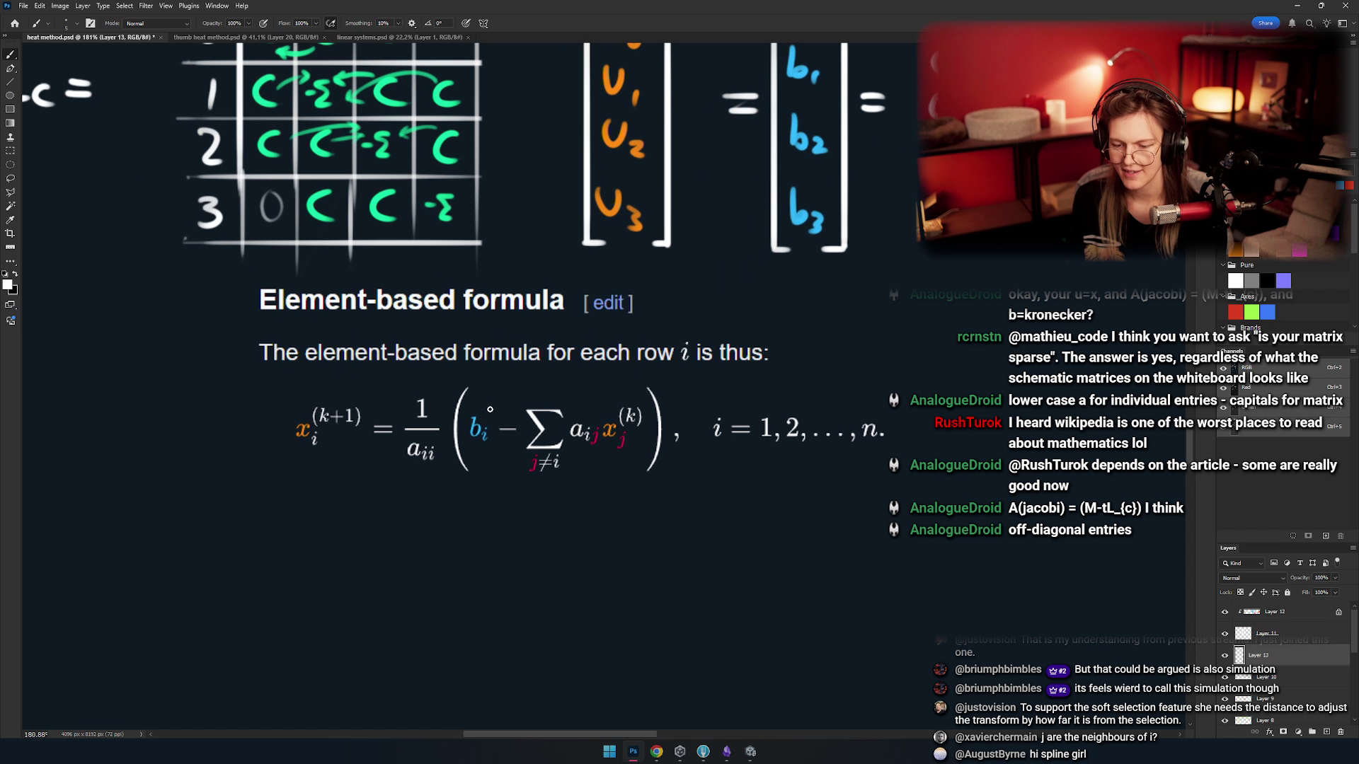
scroll(505, 431, "up", 2)
left_click_drag(478, 423, 476, 418)
key("ctrl+z")
left_click_drag(567, 396, 492, 388)
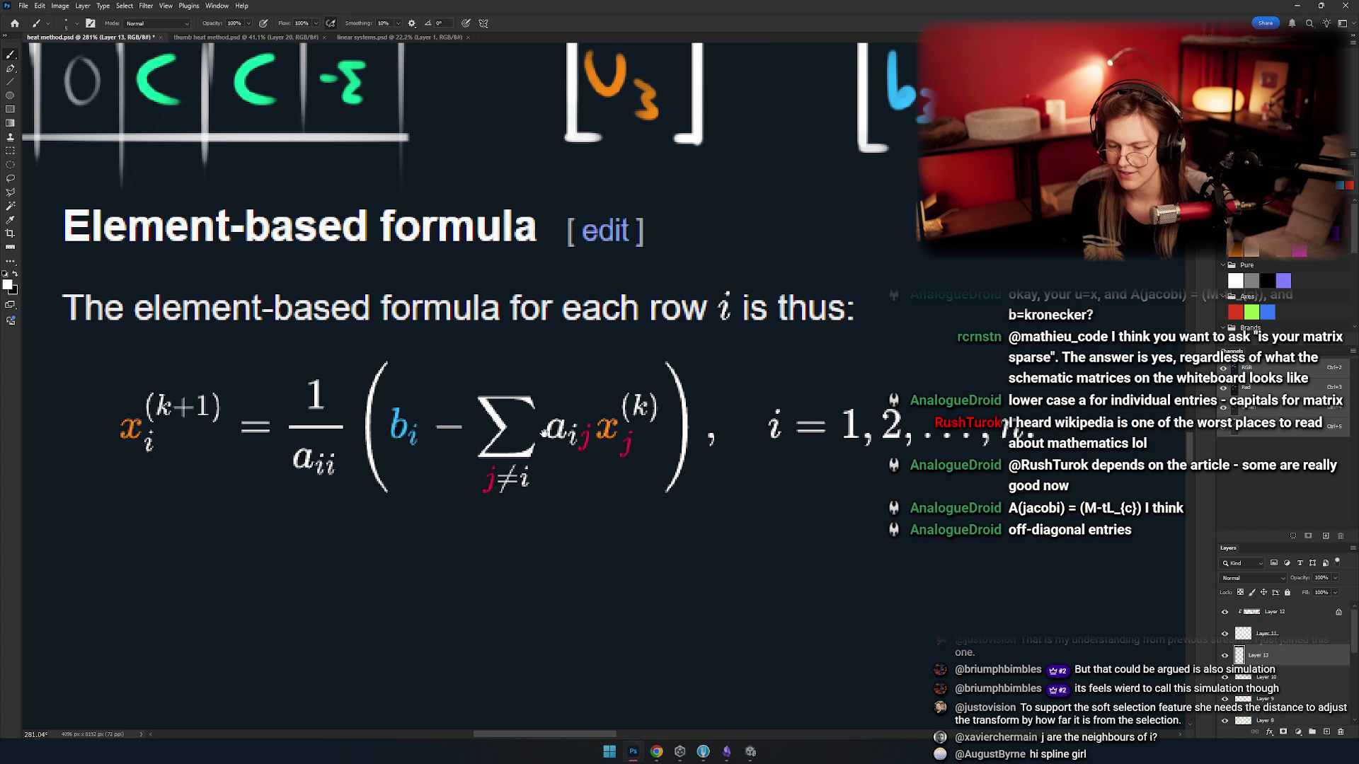
mouse_move(666, 369)
left_mouse_down()
mouse_move(630, 365)
mouse_move(654, 396)
left_mouse_up()
key("ctrl+z")
- Circle then remove the row 0, column 0 -Σ entry, and zoom out over graph and matrix
left_click_drag(524, 388, 543, 395)
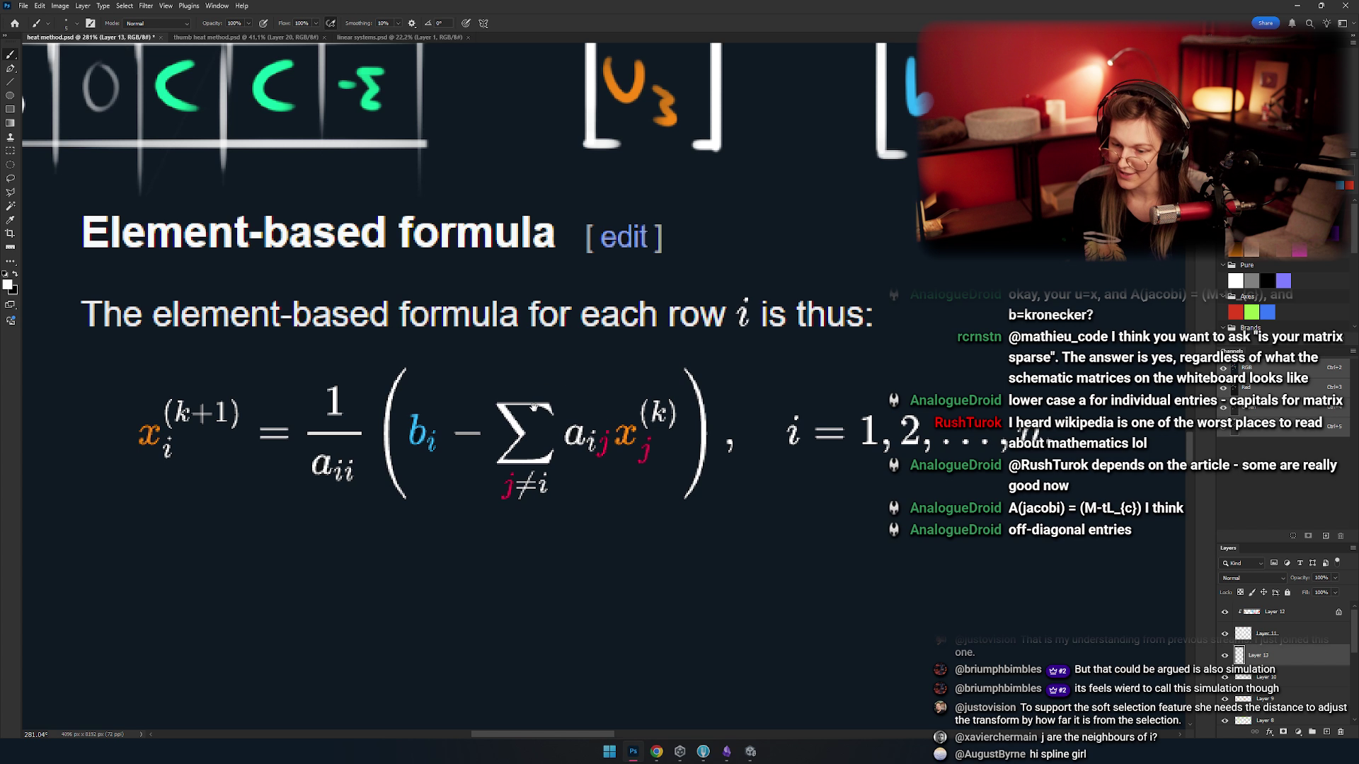
left_click_drag(520, 430, 607, 433)
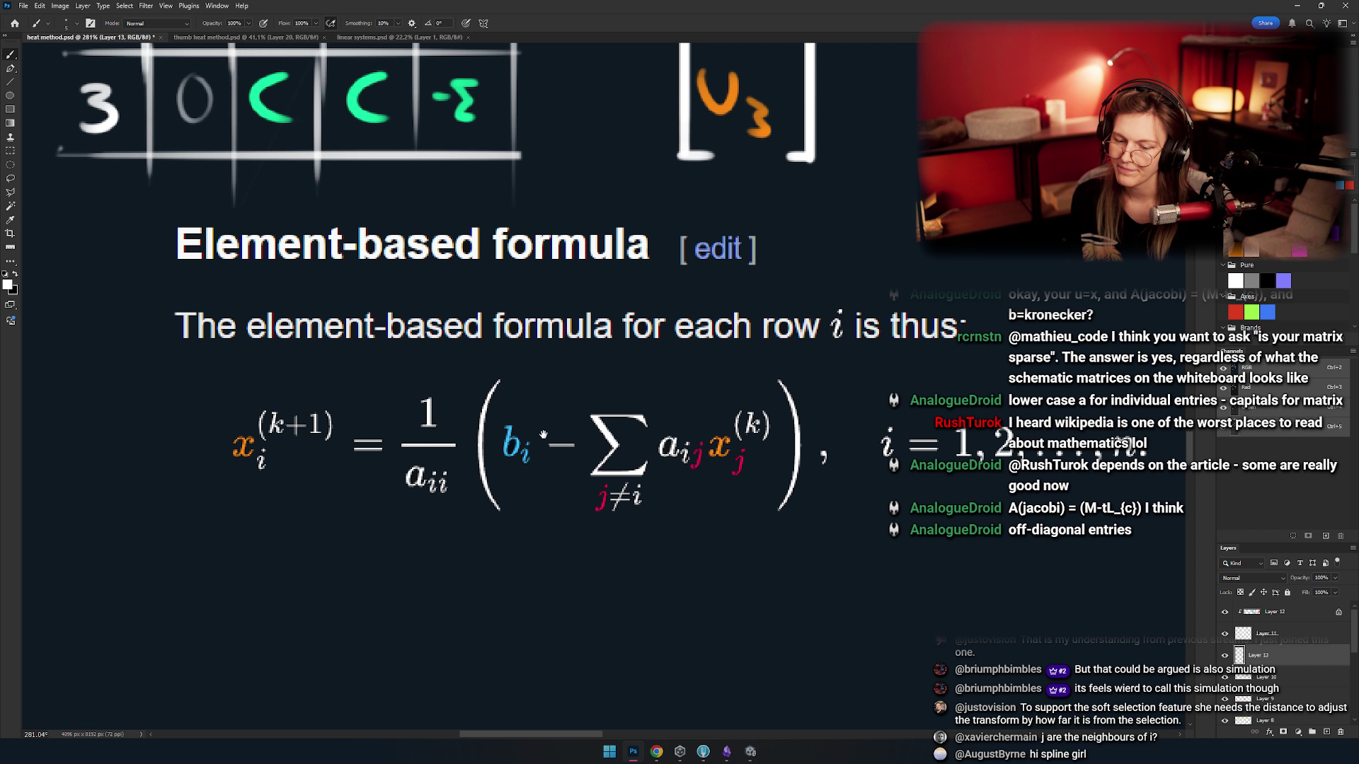
scroll(511, 519, "up", 3)
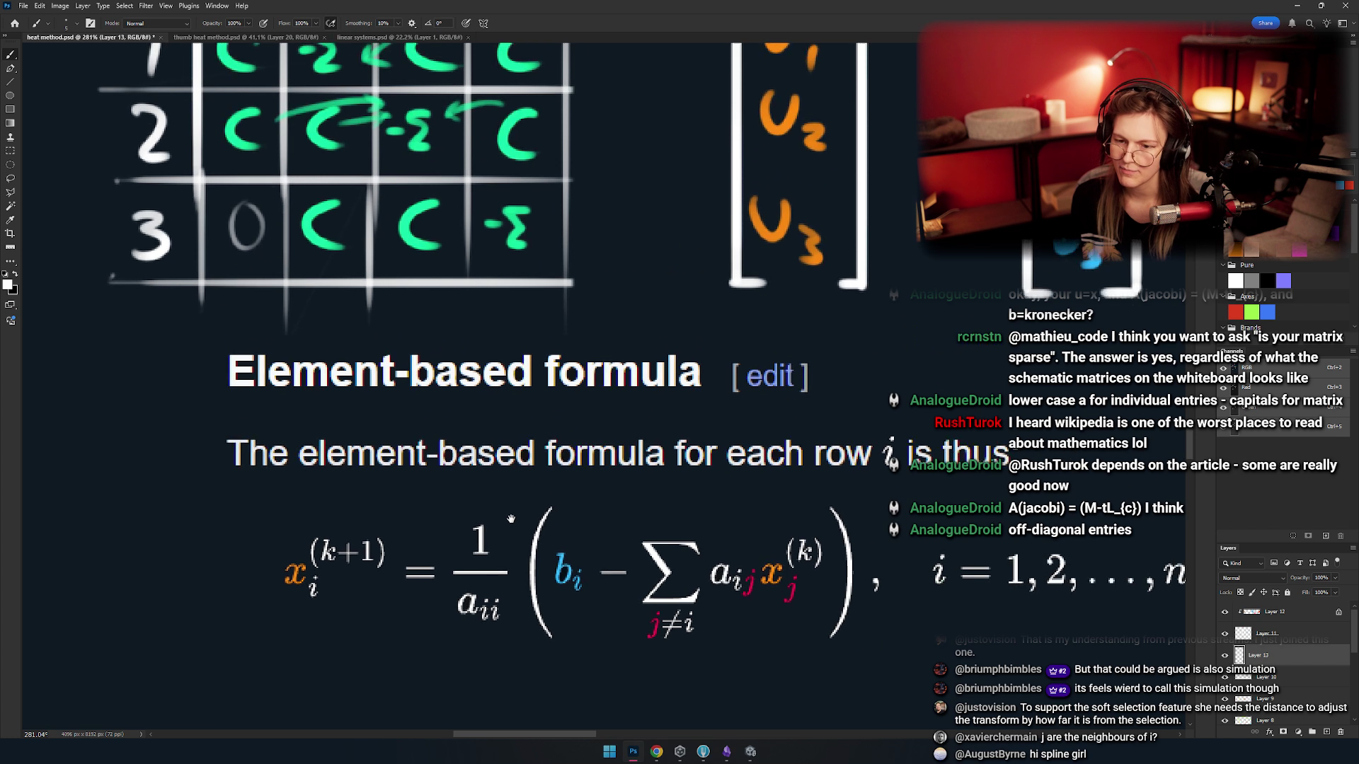
scroll(511, 519, "down", 2)
scroll(524, 504, "up", 3)
left_click_drag(359, 145, 414, 138)
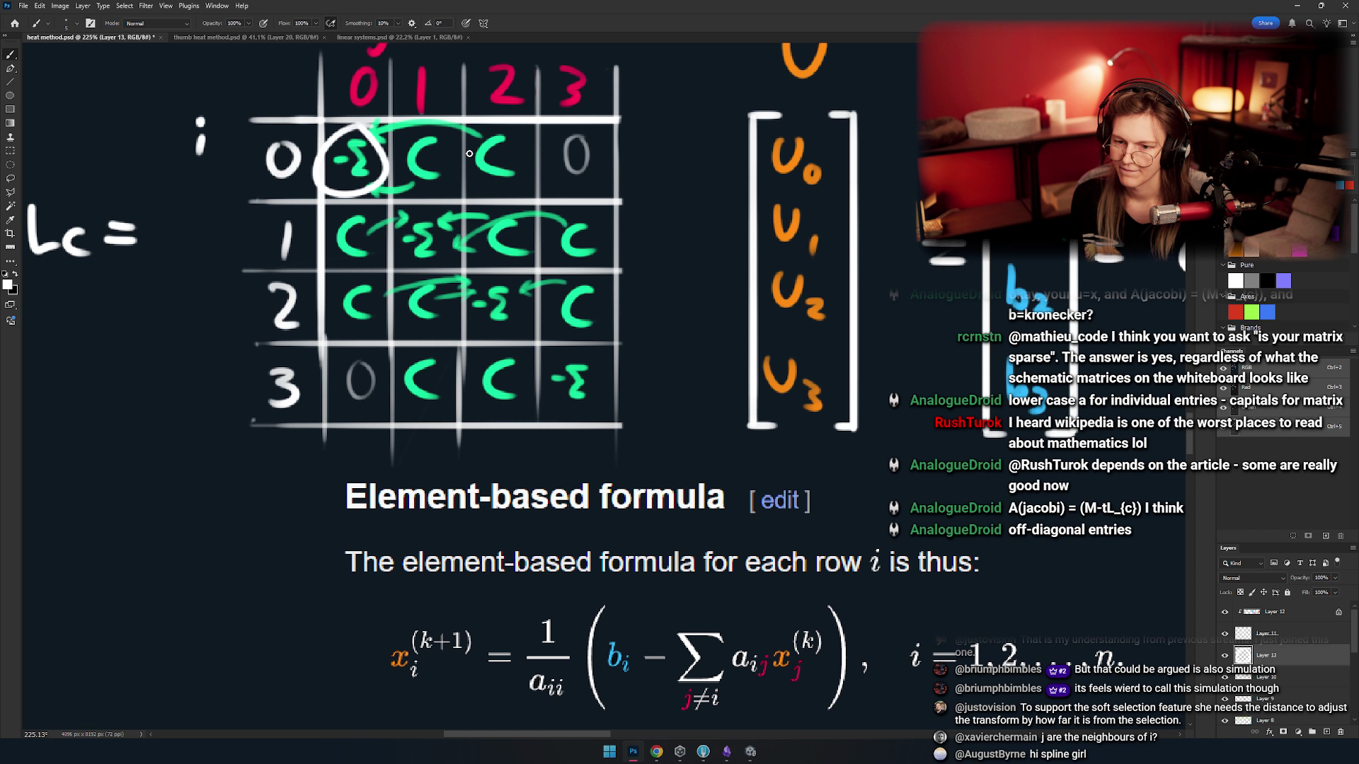
key("ctrl+z")
scroll(401, 248, "down", 3)
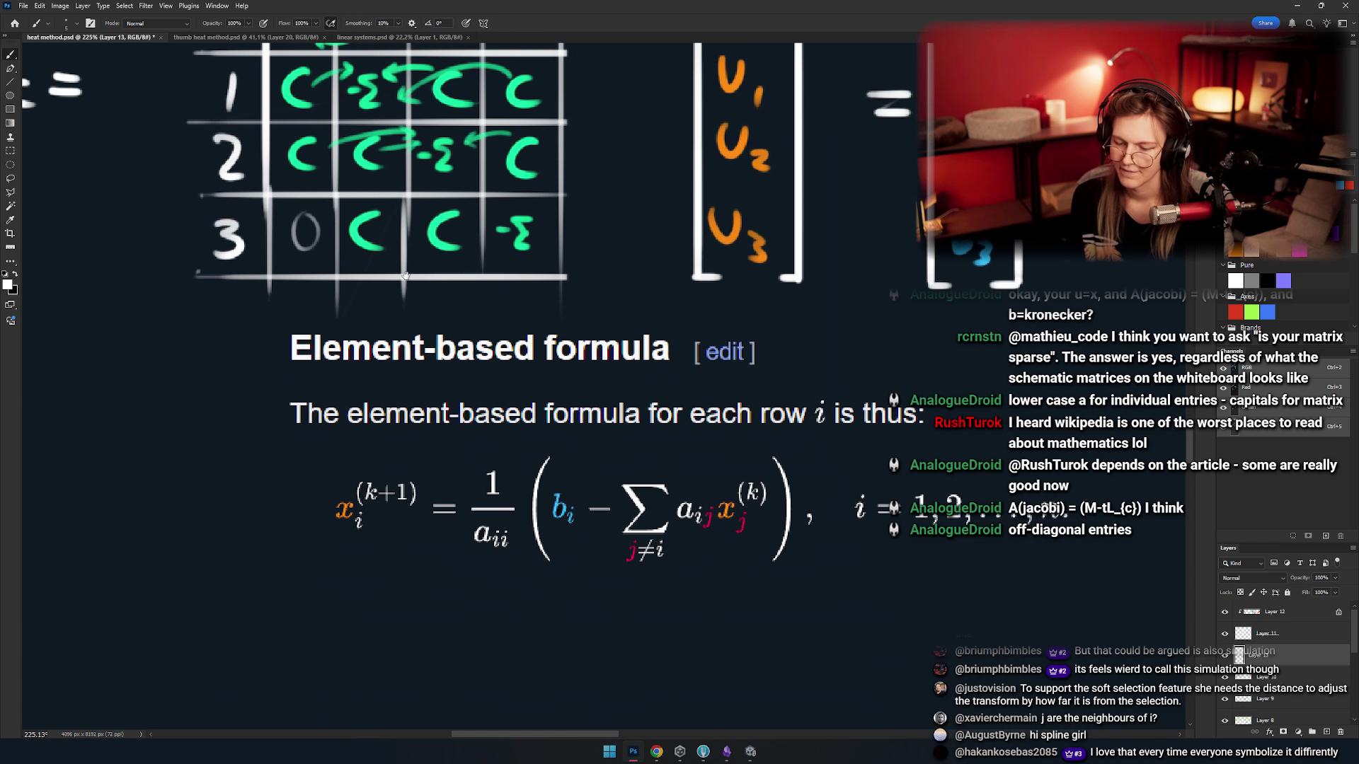
scroll(373, 254, "right", 2)
scroll(366, 233, "up", 3)
scroll(350, 311, "down", 3)
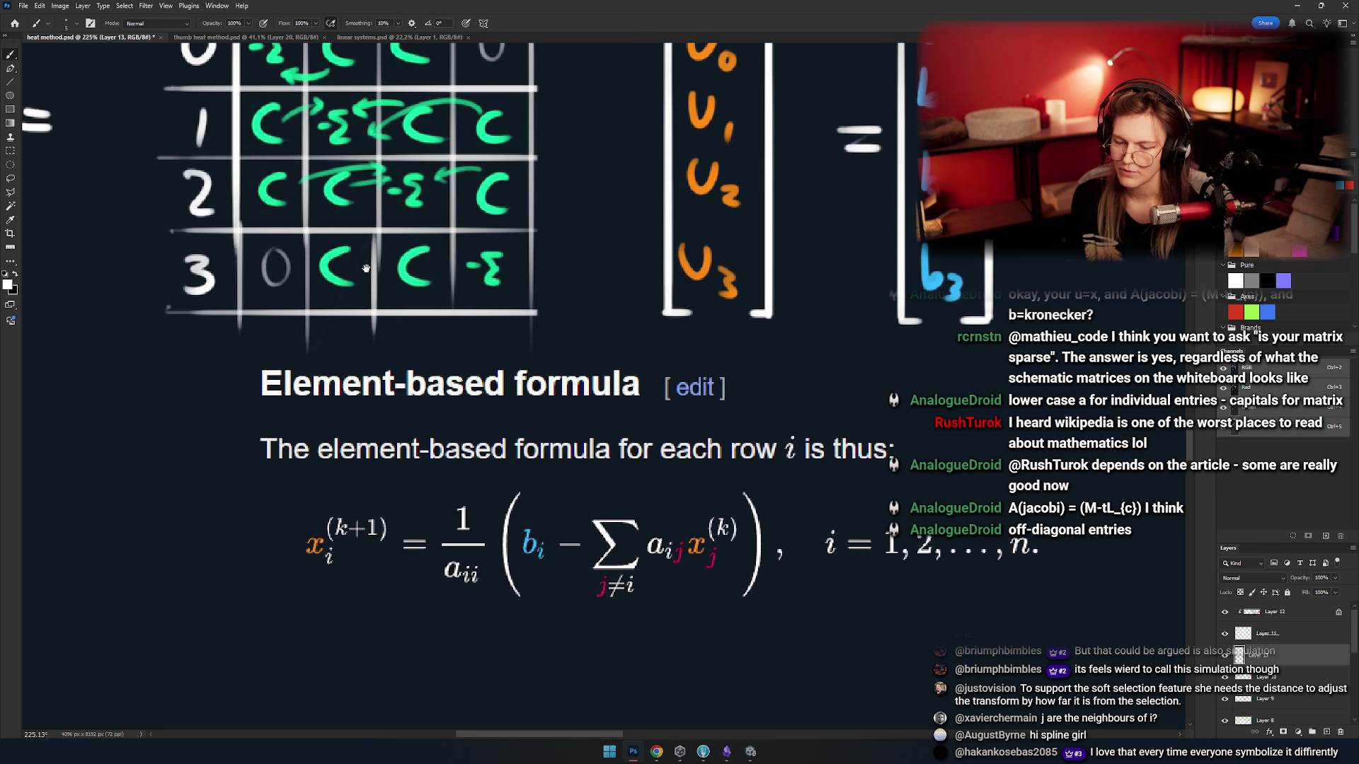
scroll(361, 276, "left", 3)
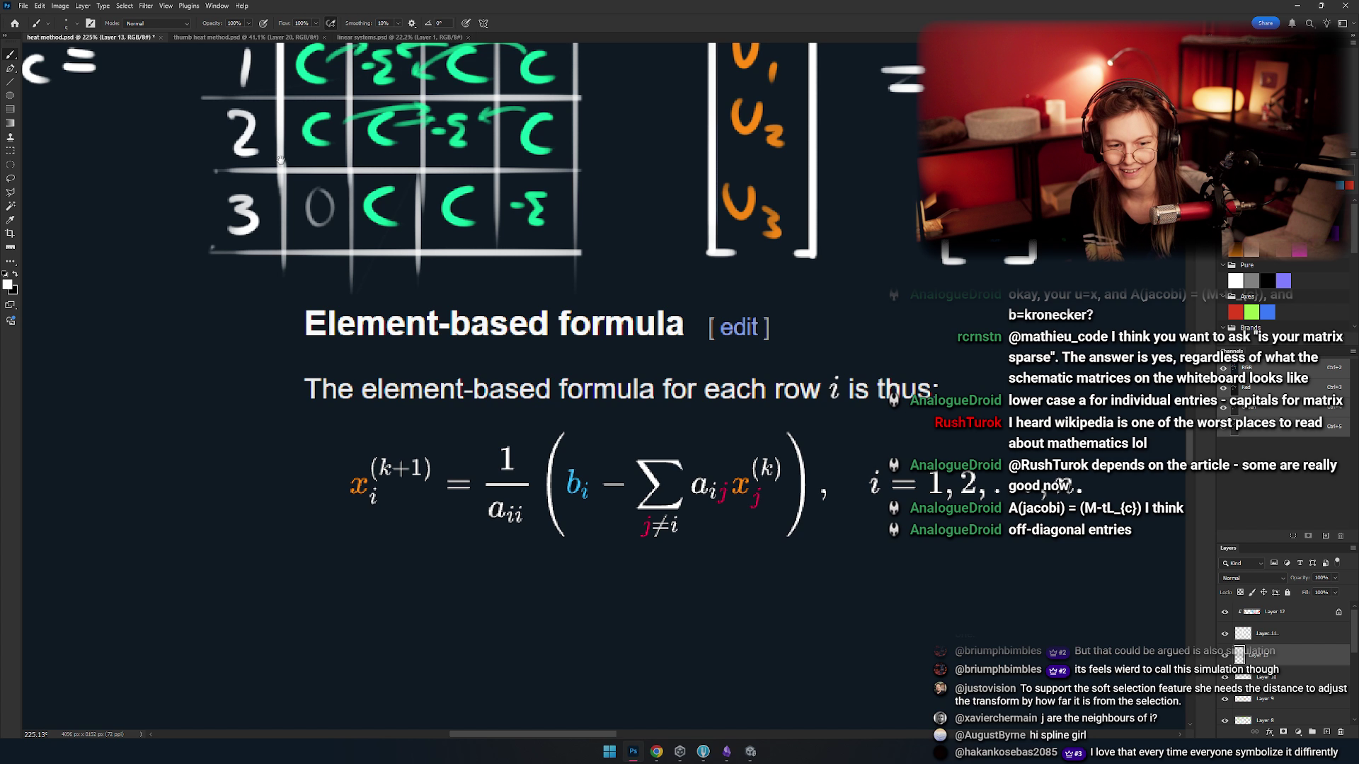
scroll(449, 375, "down", 2)
scroll(470, 376, "up", 2)
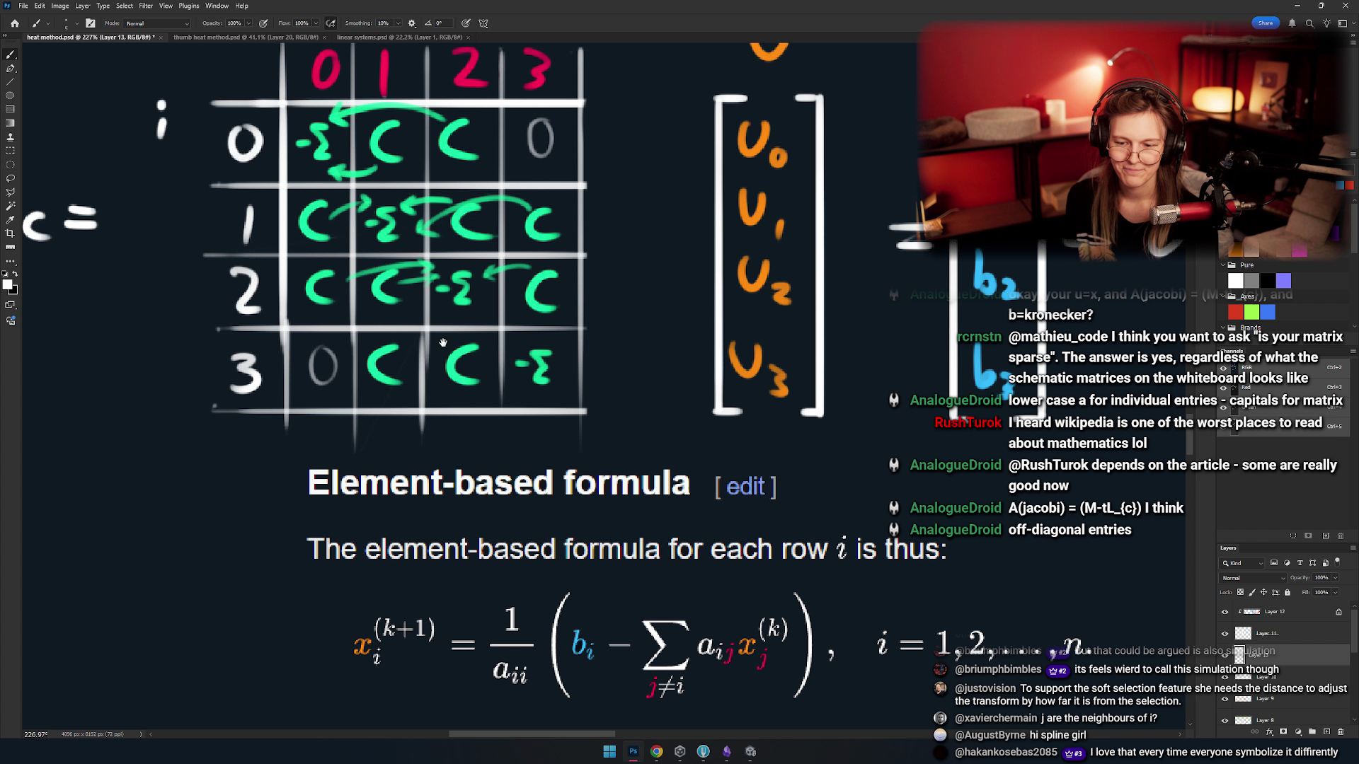
scroll(442, 343, "down", 4)
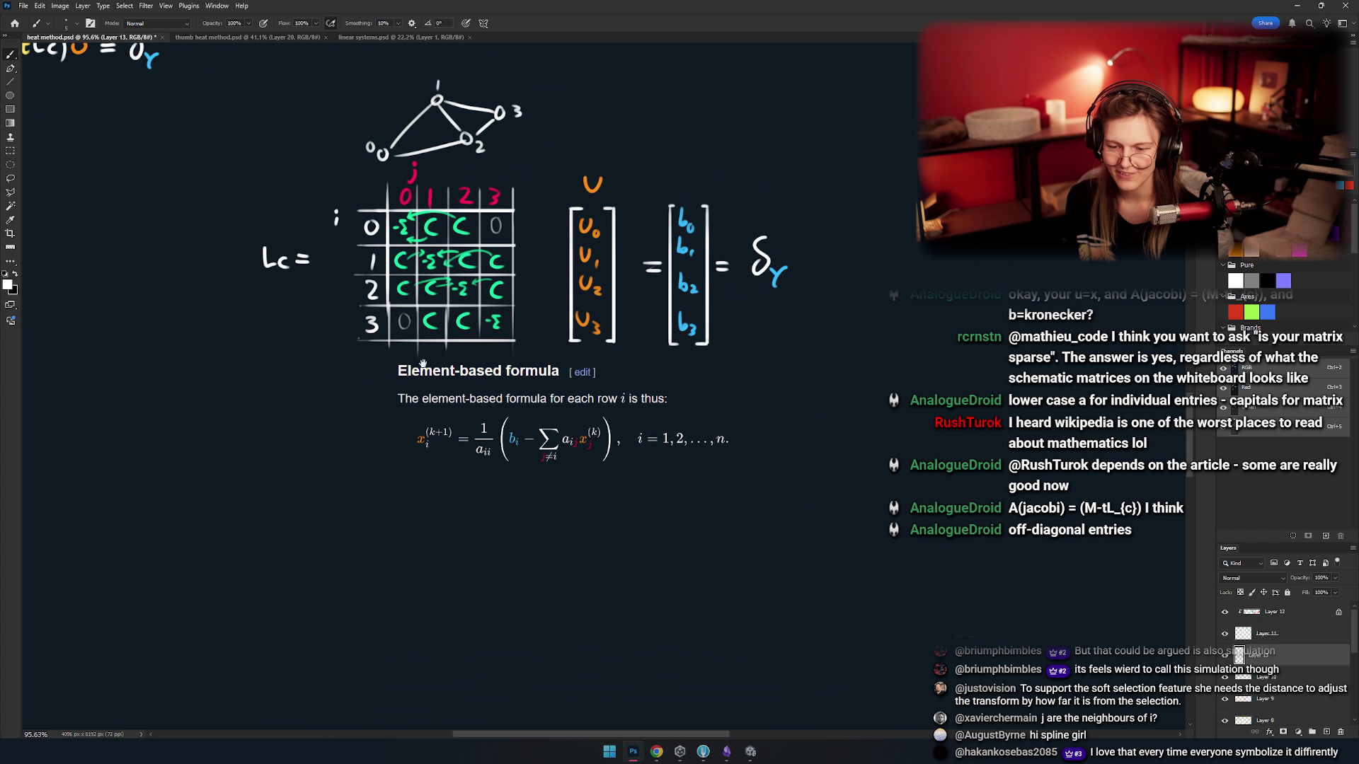
scroll(446, 367, "up", 5)
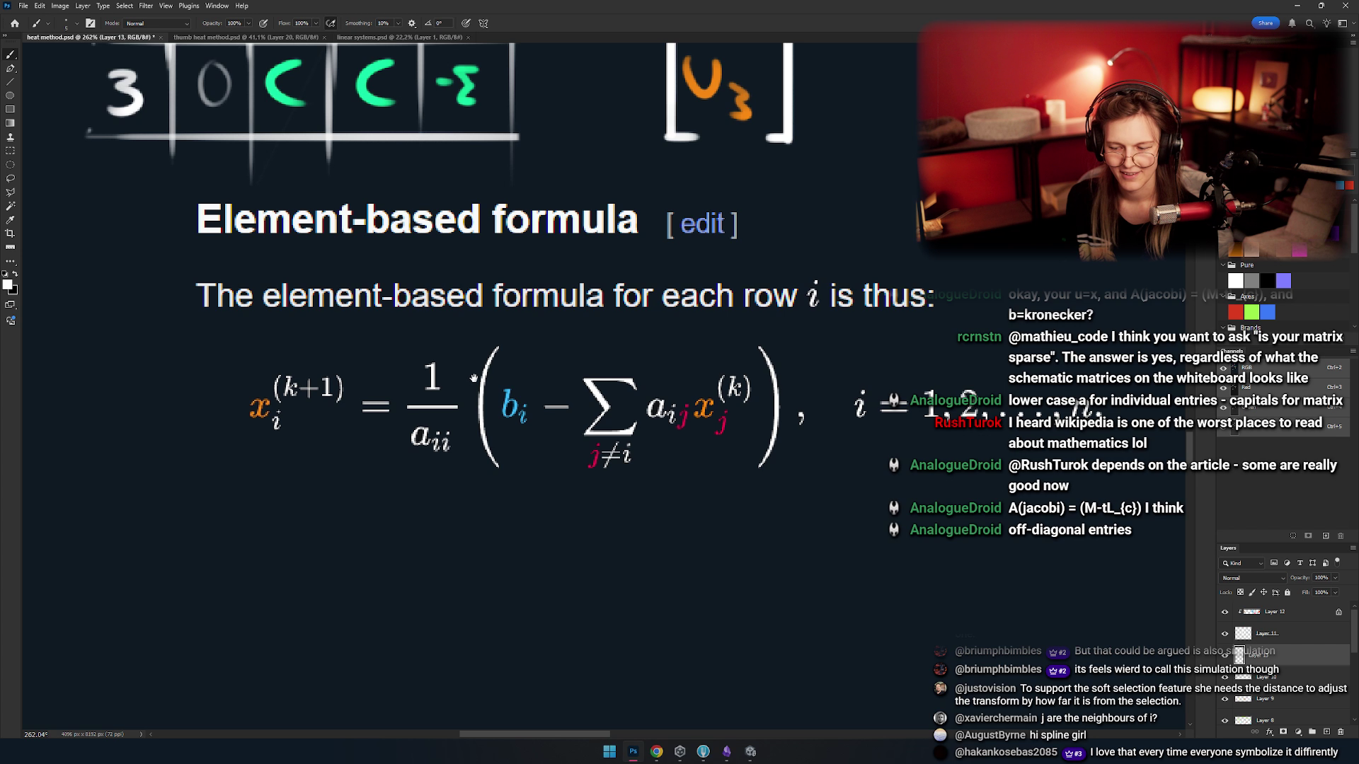
left_click_drag(474, 379, 448, 368)
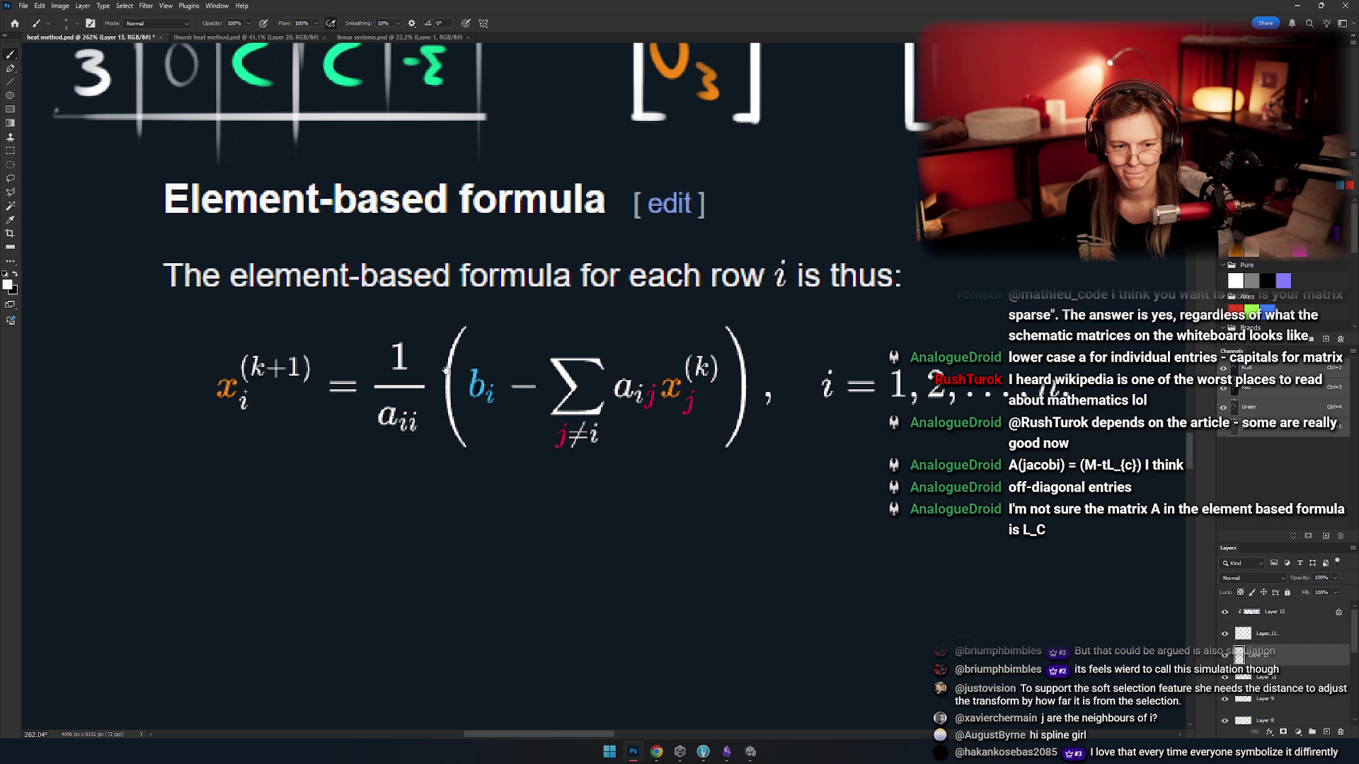
mouse_move(433, 358)
left_mouse_down()
mouse_move(378, 206)
mouse_move(497, 395)
mouse_move(506, 433)
mouse_move(552, 425)
left_mouse_up()
- Try a bracket and then an oval around the (M−tLc) term, undoing both
left_click_drag(503, 213, 474, 369)
key("ctrl+z")
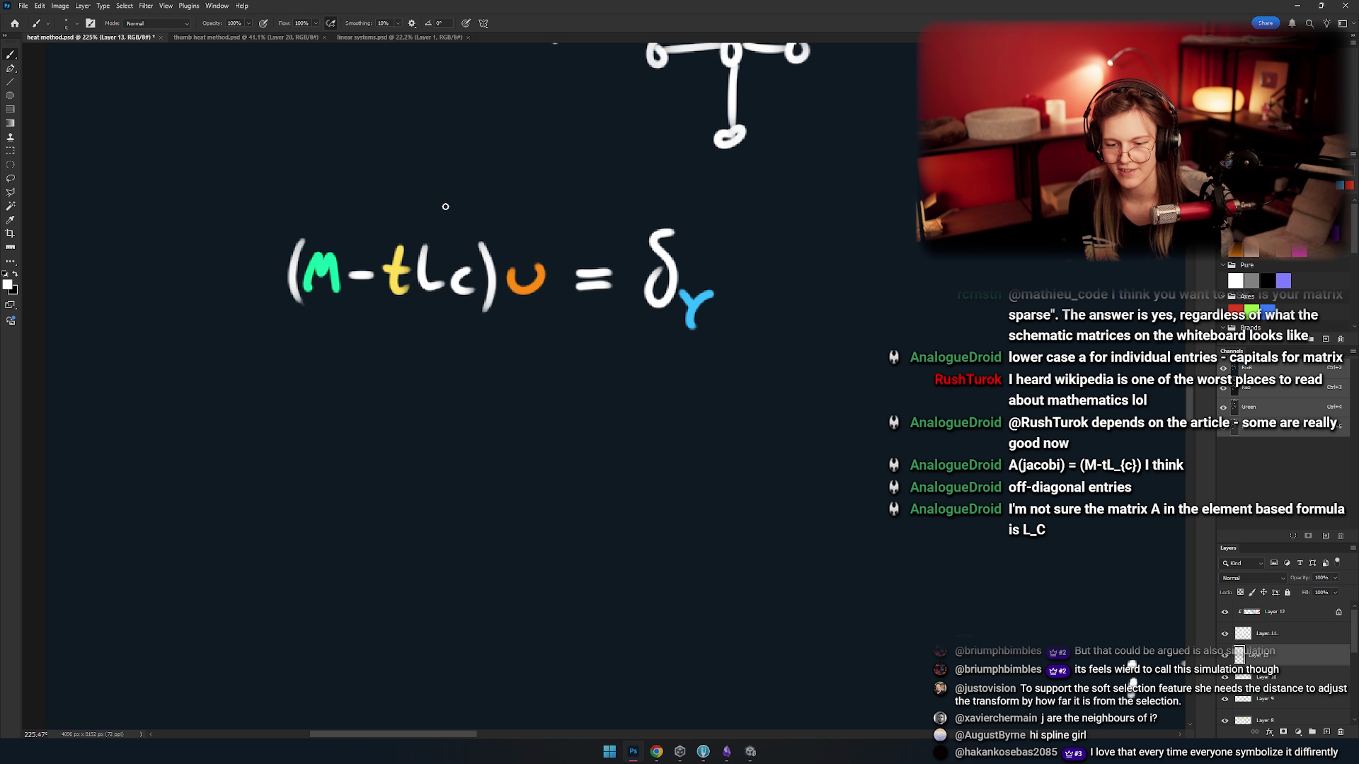
mouse_move(450, 205)
left_mouse_down()
mouse_move(489, 332)
mouse_move(361, 215)
left_mouse_up()
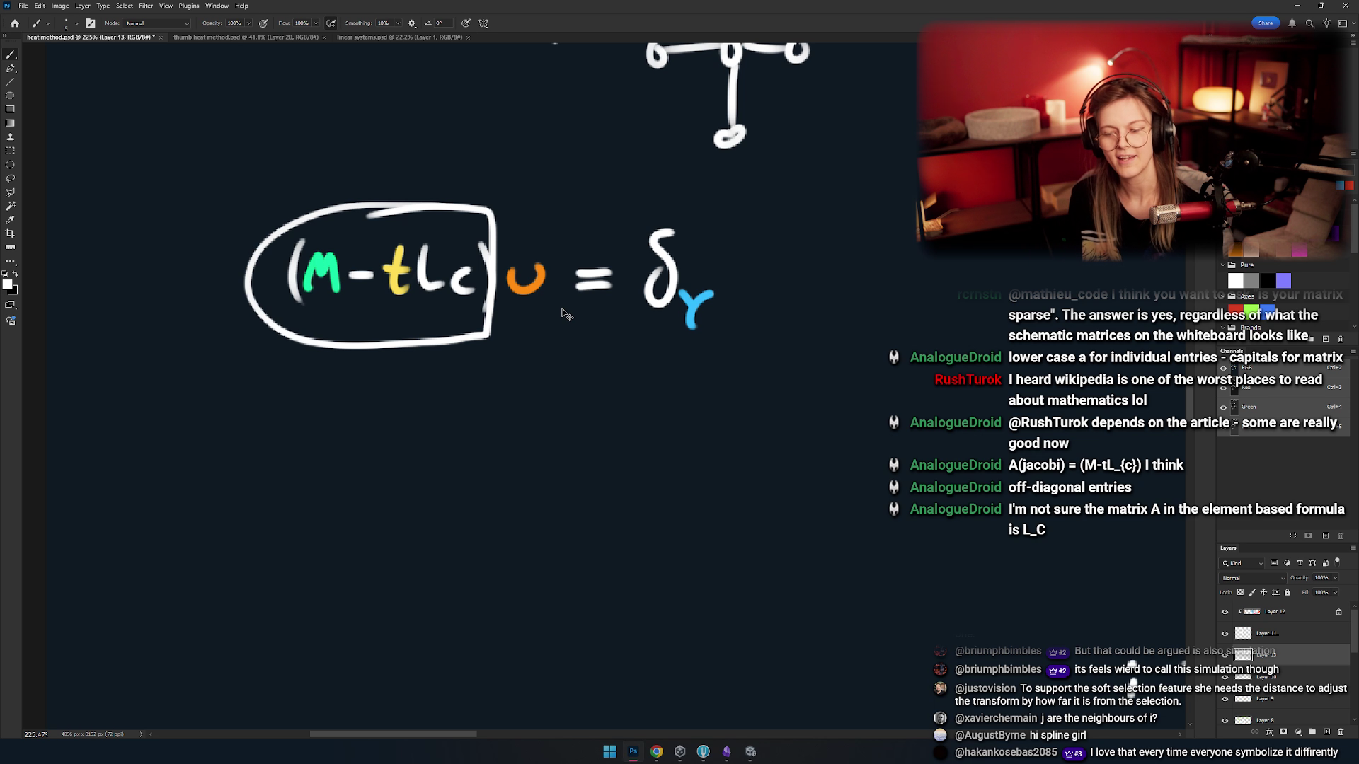
key("ctrl+z")
scroll(524, 319, "up", 2)
scroll(524, 319, "left", 2)
- Draw a white rectangle around the (M−tLc) term with the Brush
mouse_move(564, 310)
left_mouse_down()
mouse_move(387, 444)
mouse_move(598, 301)
mouse_move(555, 306)
left_mouse_up()
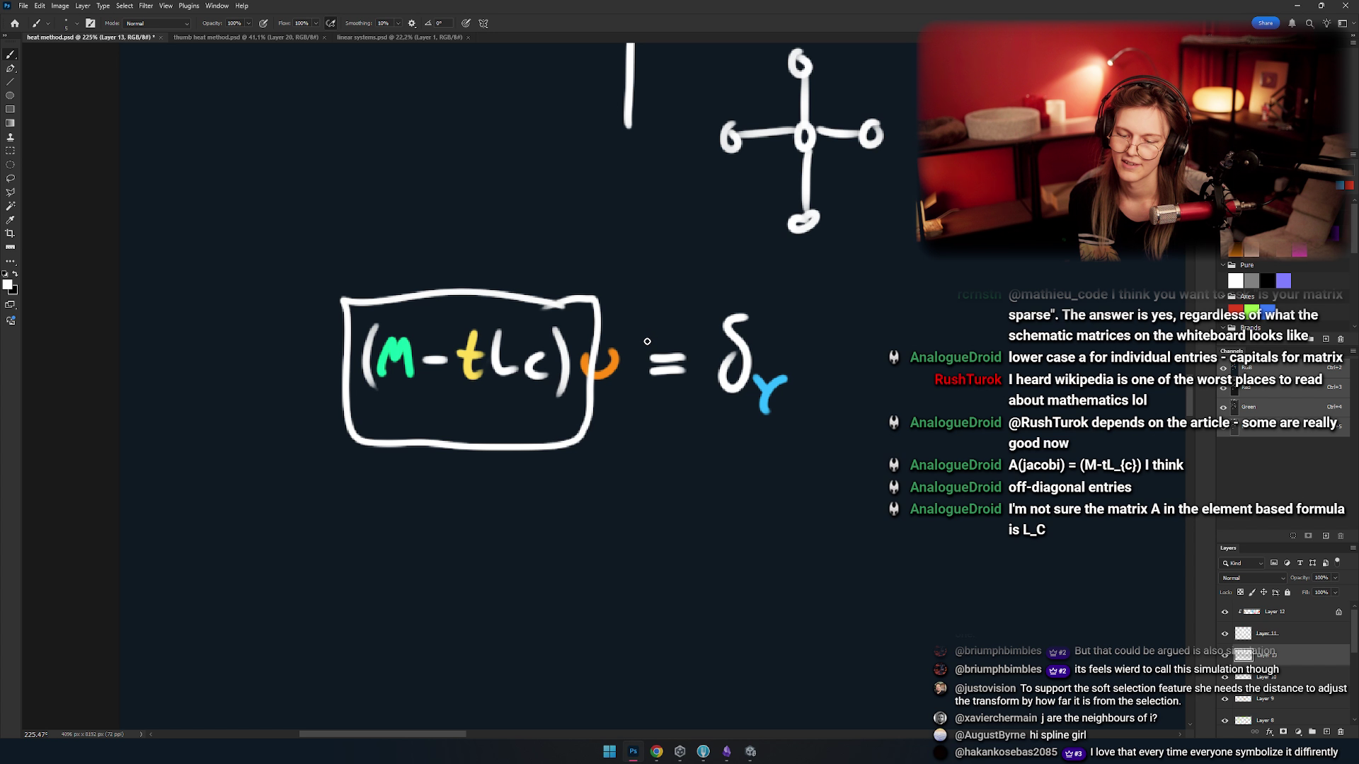
scroll(509, 345, "down", 5)
scroll(495, 326, "up", 4)
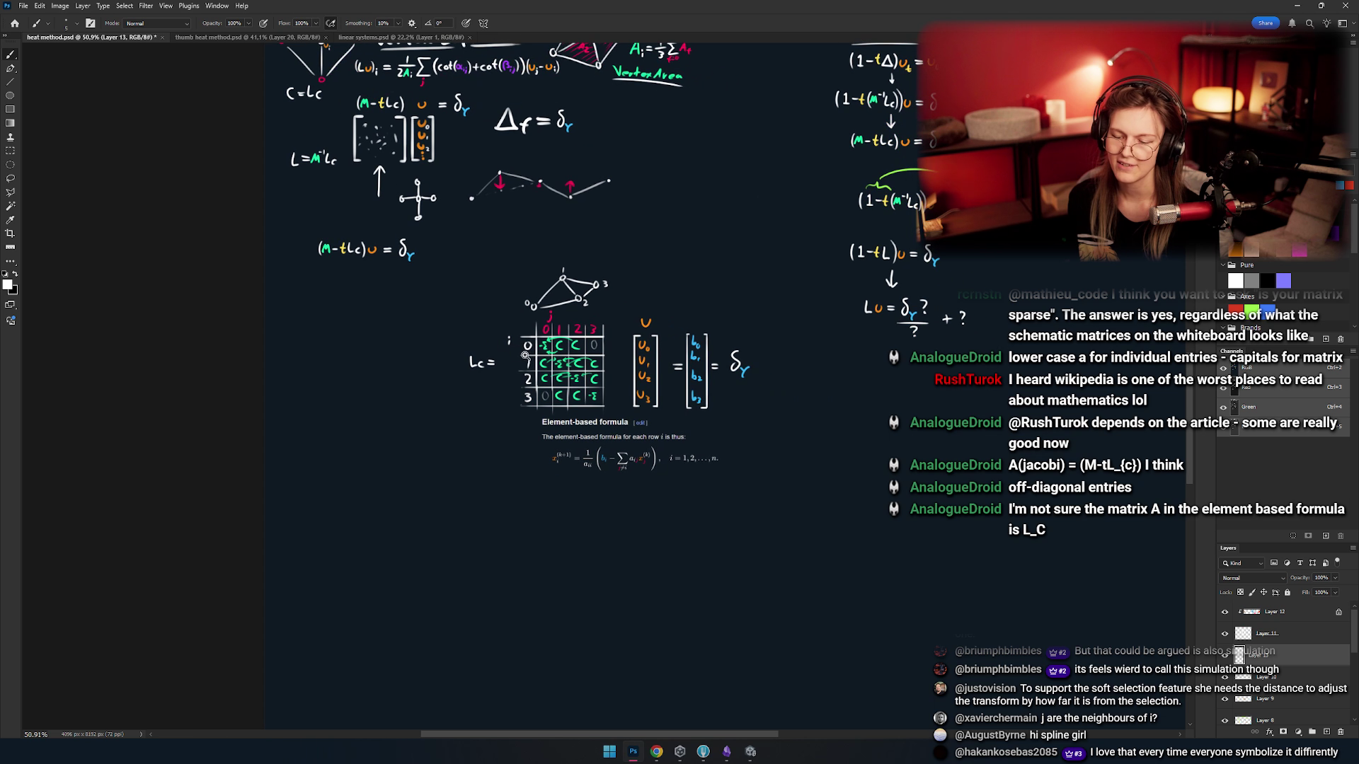
scroll(540, 377, "up", 3)
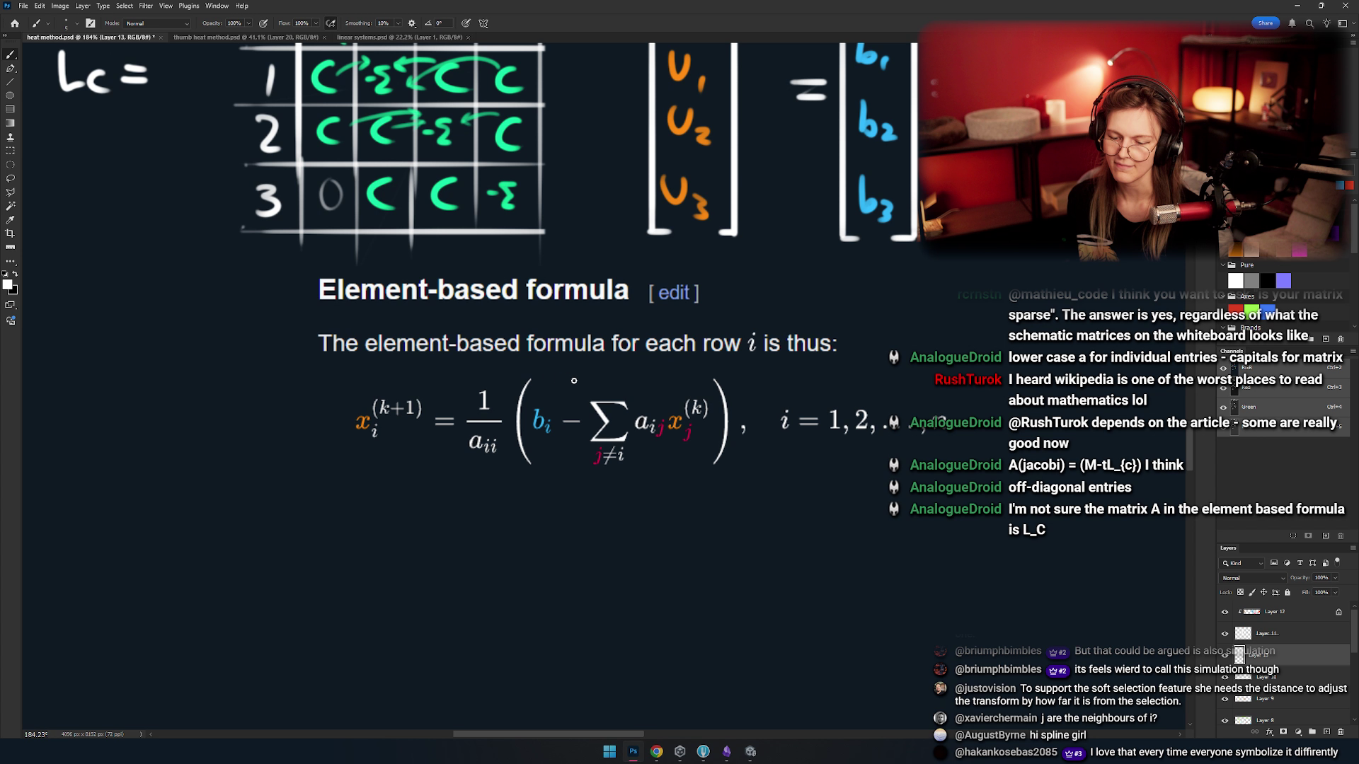
scroll(584, 381, "down", 3)
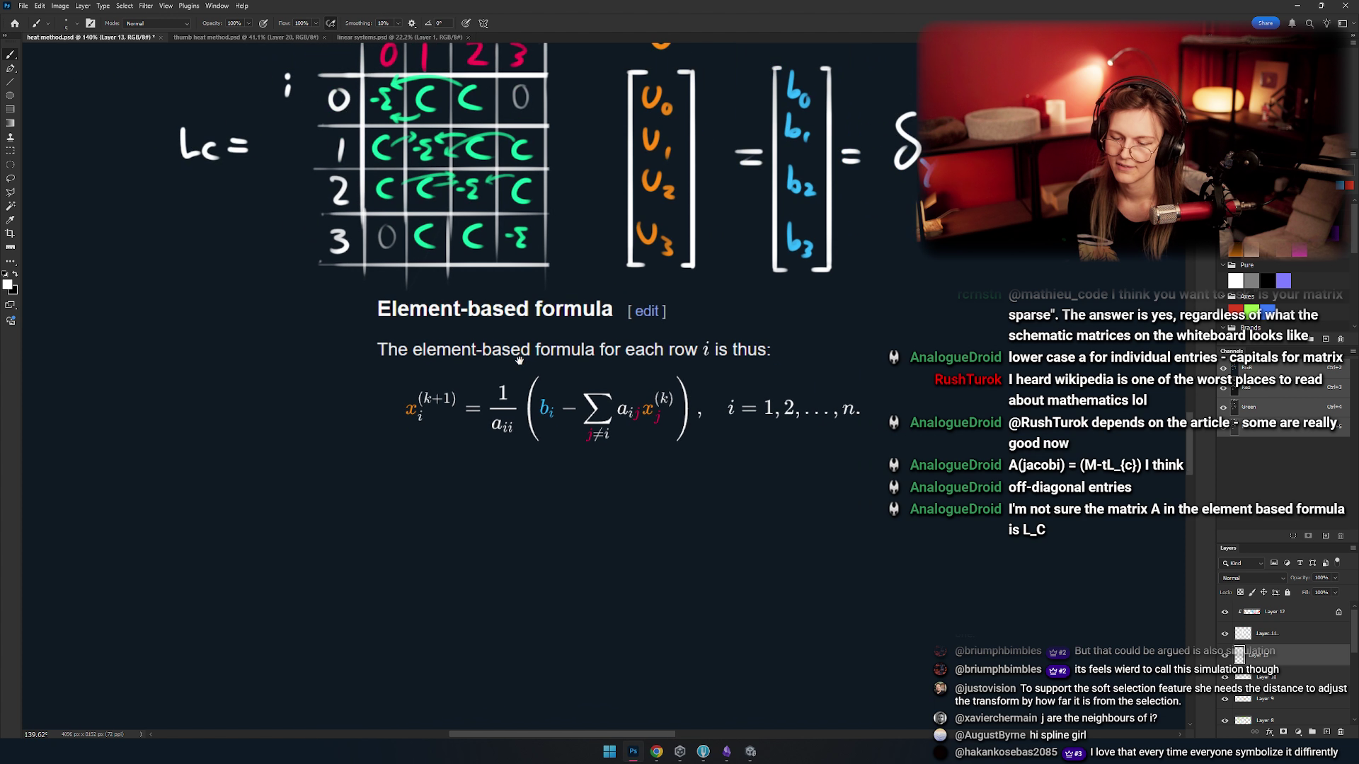
- Circle the element-based formula, then undo that circle
mouse_move(658, 354)
left_mouse_down()
mouse_move(878, 453)
mouse_move(609, 365)
left_mouse_up()
key("ctrl+z")
scroll(606, 424, "up", 1)
scroll(606, 425, "down", 5)
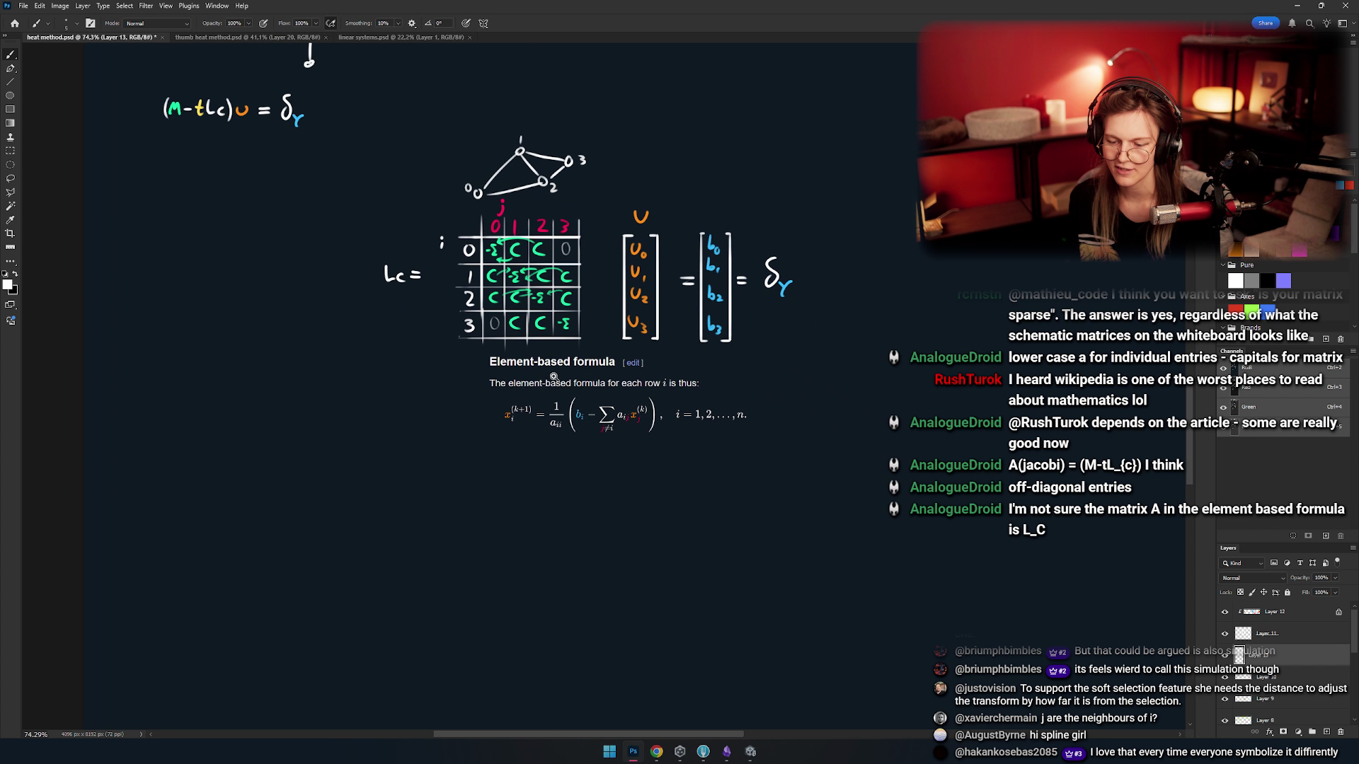
scroll(659, 435, "up", 4)
left_click_drag(620, 393, 614, 540)
left_click_drag(615, 312, 651, 465)
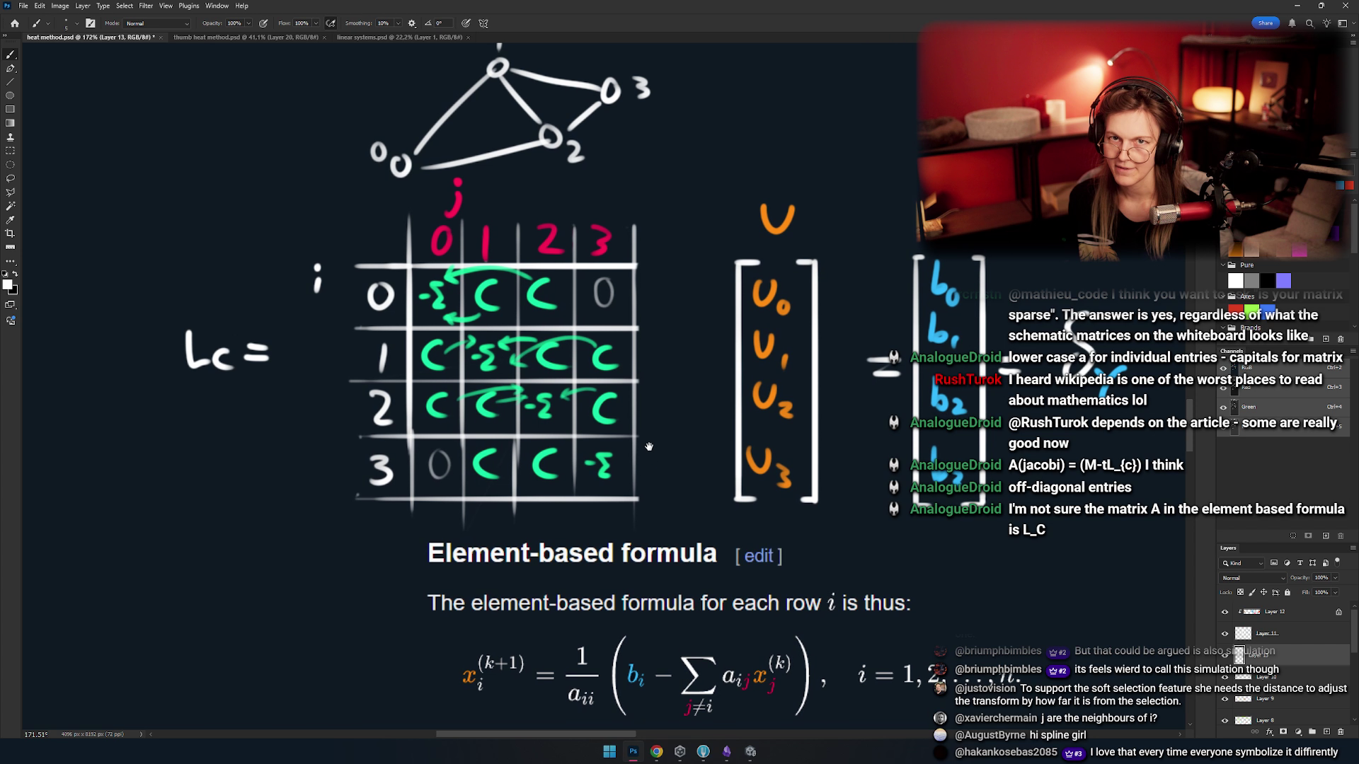
left_click_drag(434, 280, 507, 309)
left_click_drag(378, 313, 382, 310)
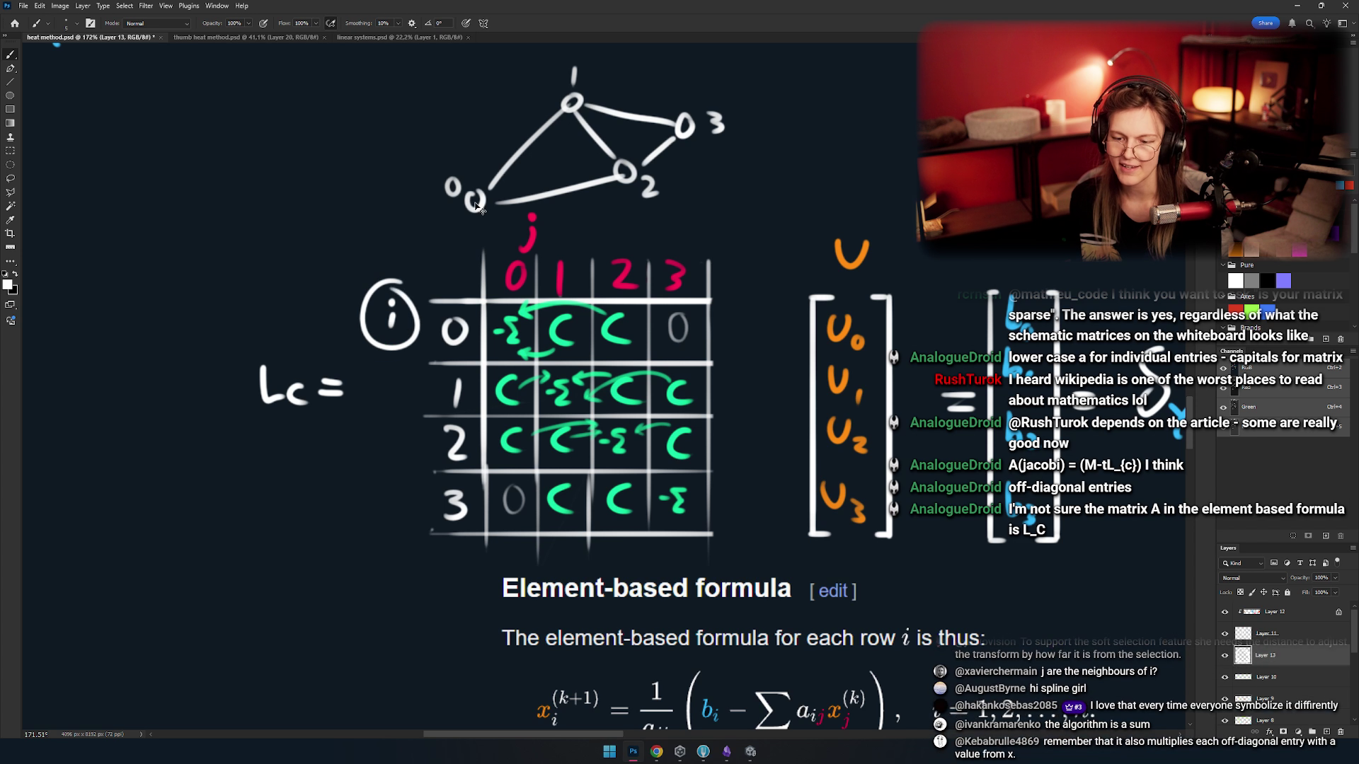
key("ctrl+z")
mouse_move(456, 156)
left_mouse_down()
mouse_move(446, 220)
mouse_move(495, 177)
left_mouse_up()
key("ctrl+z")
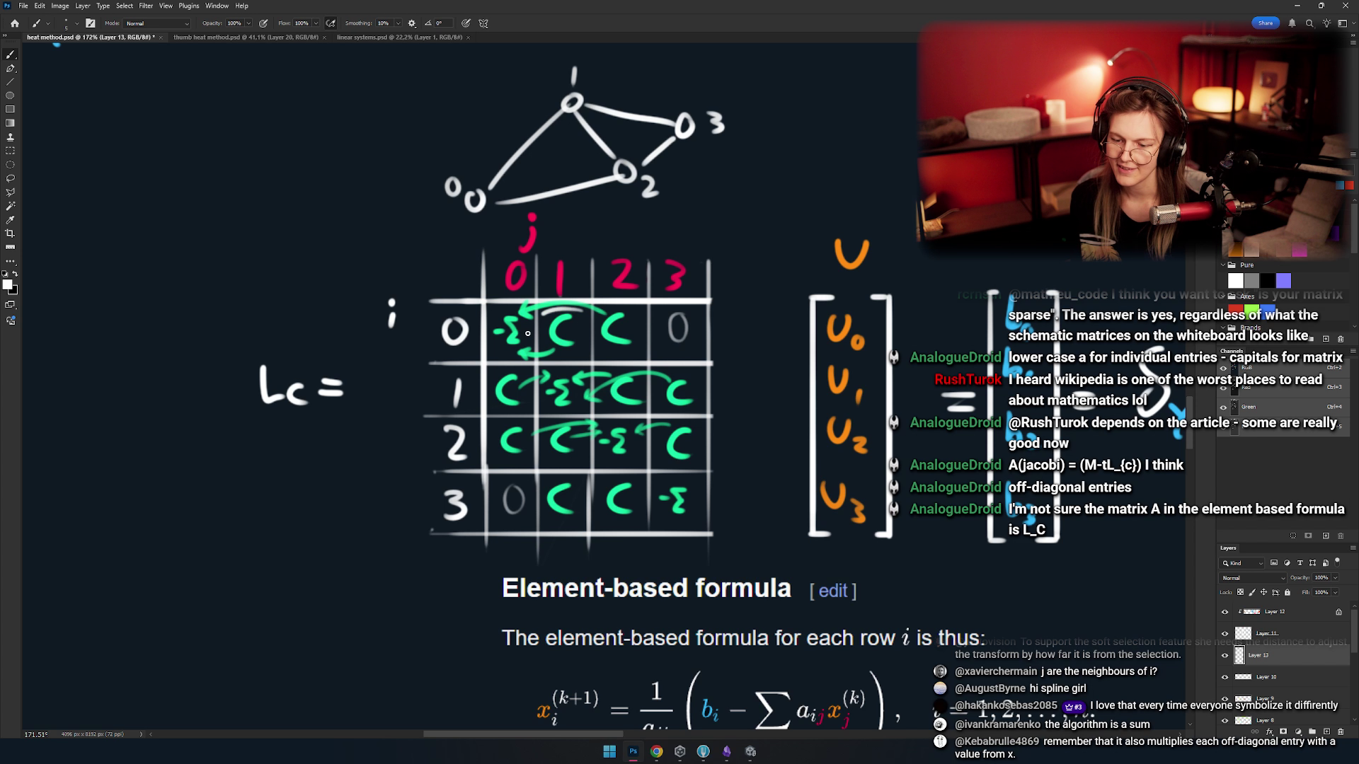
left_click_drag(622, 315, 594, 340)
key("ctrl+z")
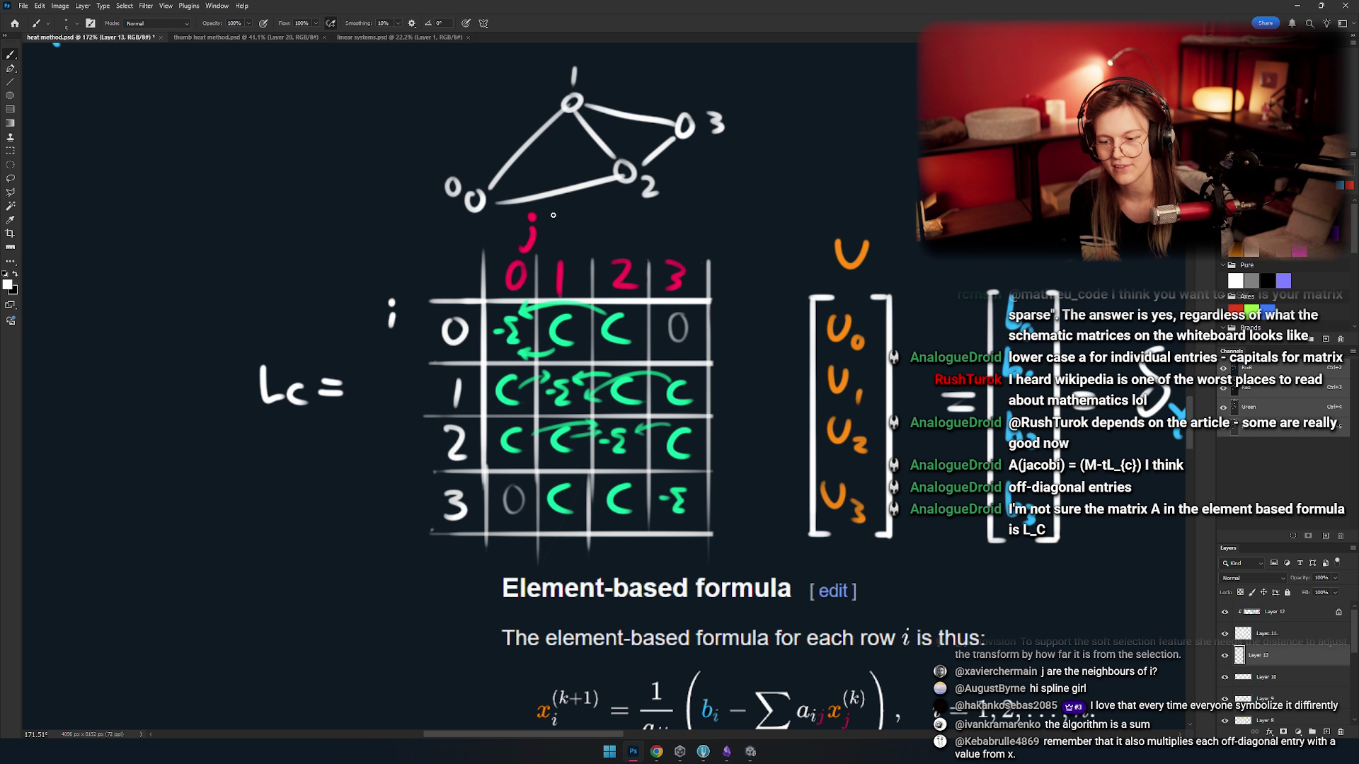
key("ctrl+z")
mouse_move(552, 209)
left_mouse_down()
mouse_move(496, 269)
mouse_move(498, 349)
left_mouse_up()
left_click_drag(602, 209, 615, 220)
key("ctrl+z")
left_click_drag(532, 134, 538, 138)
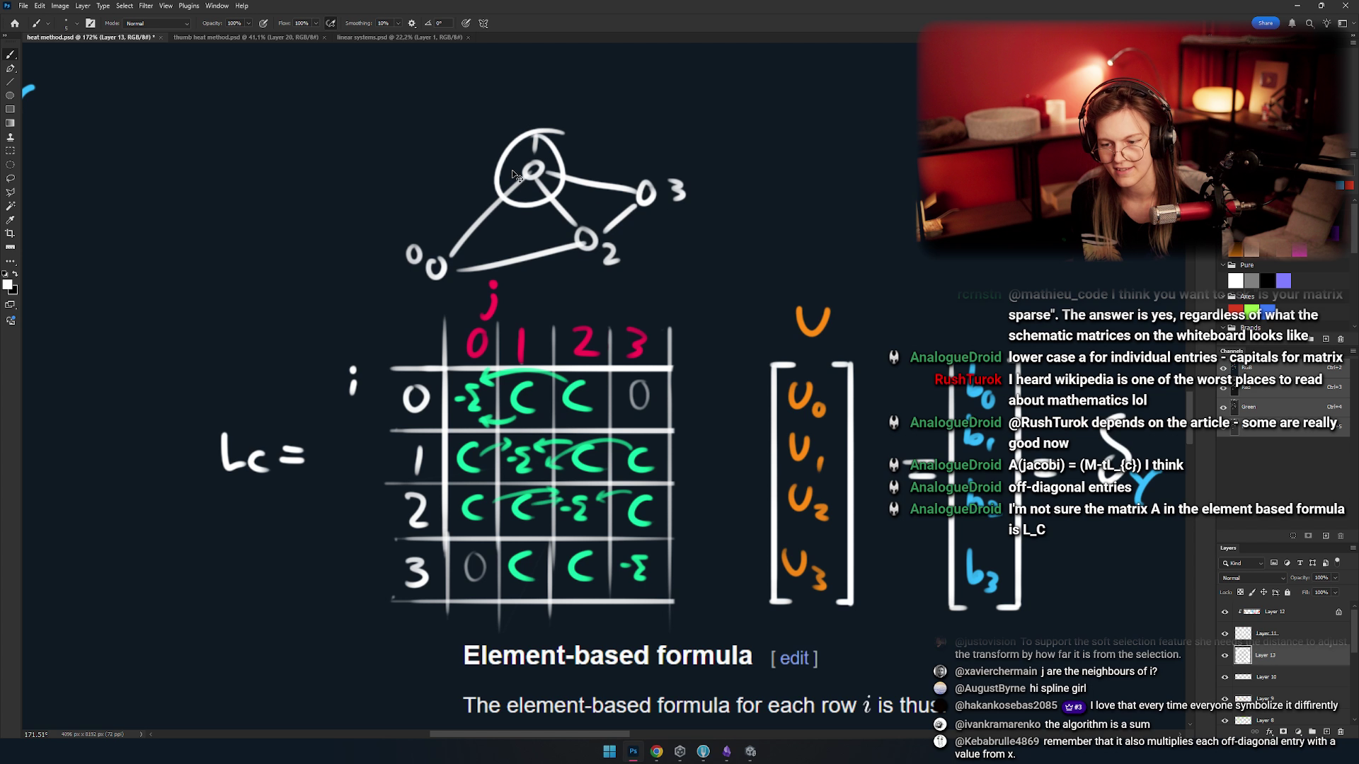
key("ctrl+z")
mouse_move(432, 237)
left_mouse_down()
mouse_move(407, 273)
mouse_move(456, 283)
left_mouse_up()
key("ctrl+z")
left_click_drag(528, 317, 547, 265)
scroll(547, 265, "down", 5)
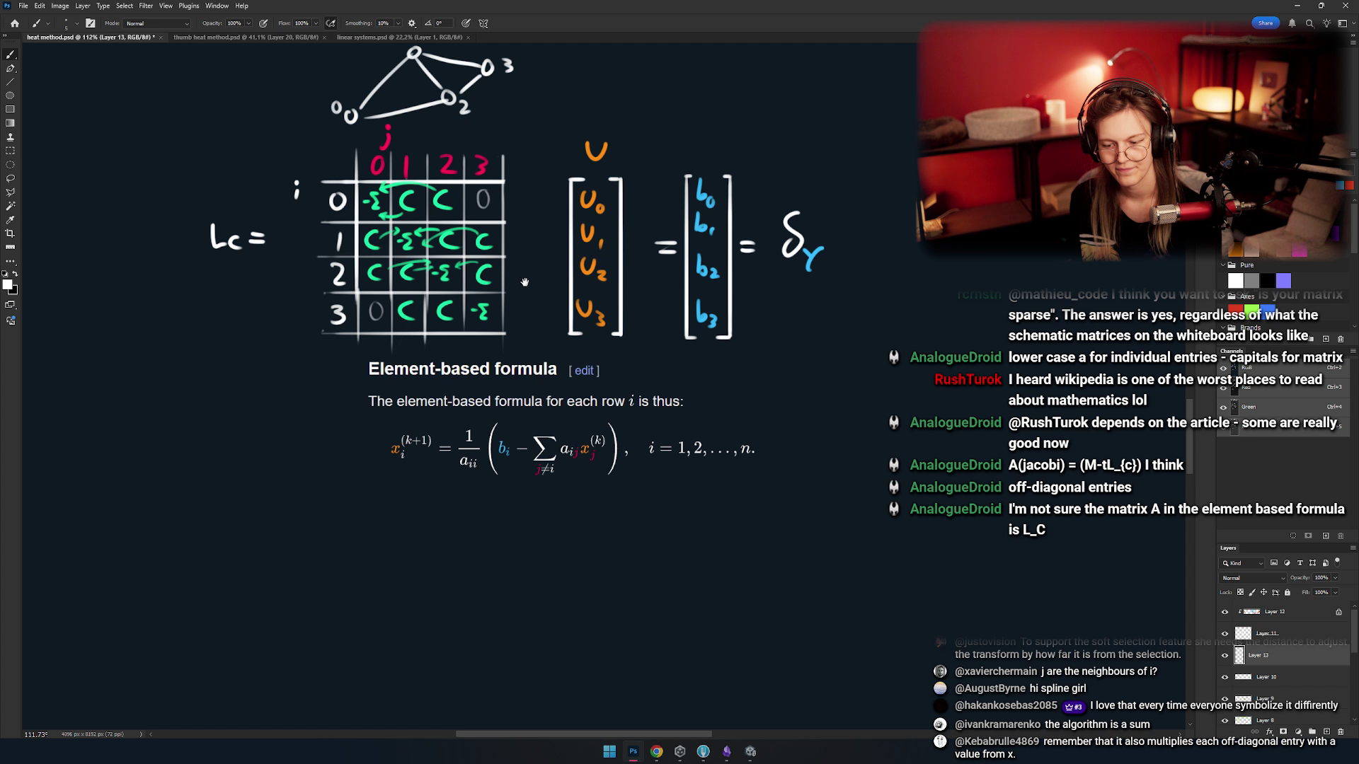
left_click_drag(525, 282, 515, 251)
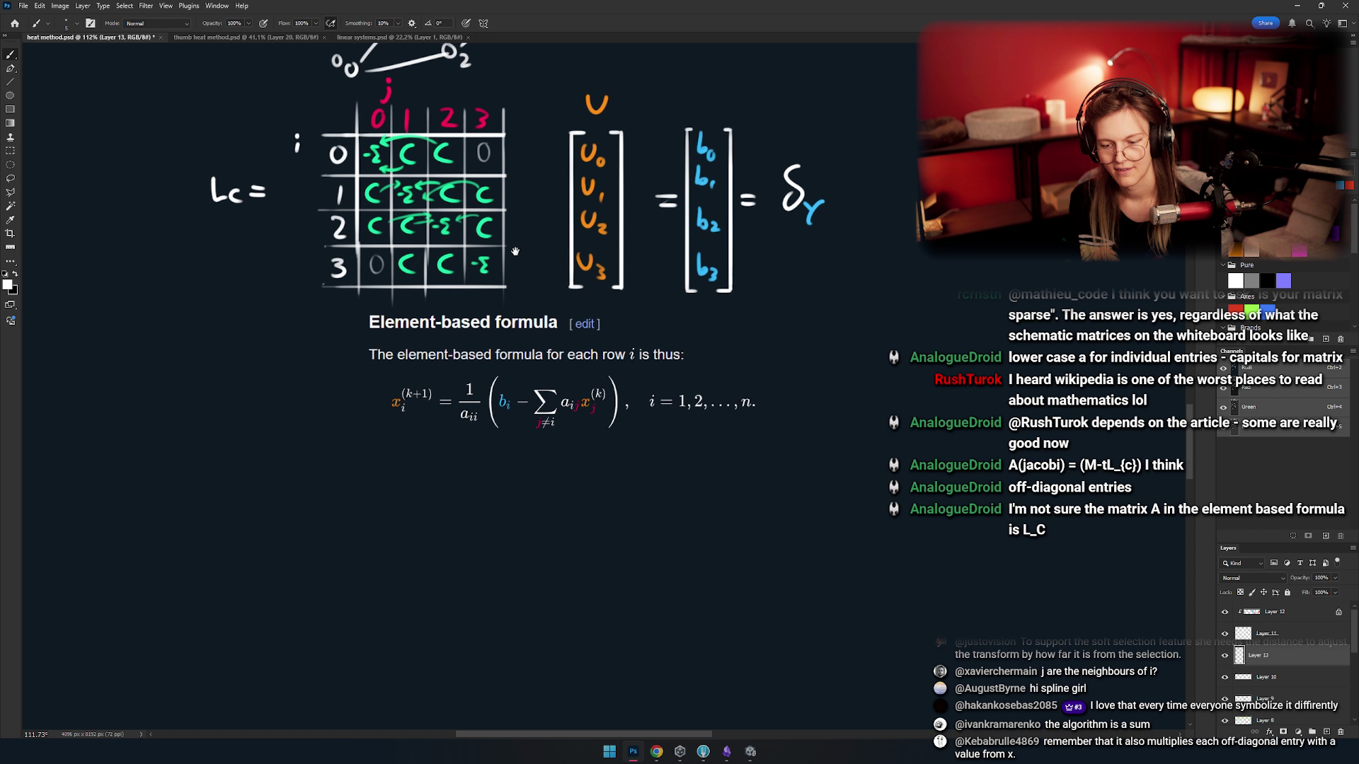
left_click_drag(410, 158, 388, 131)
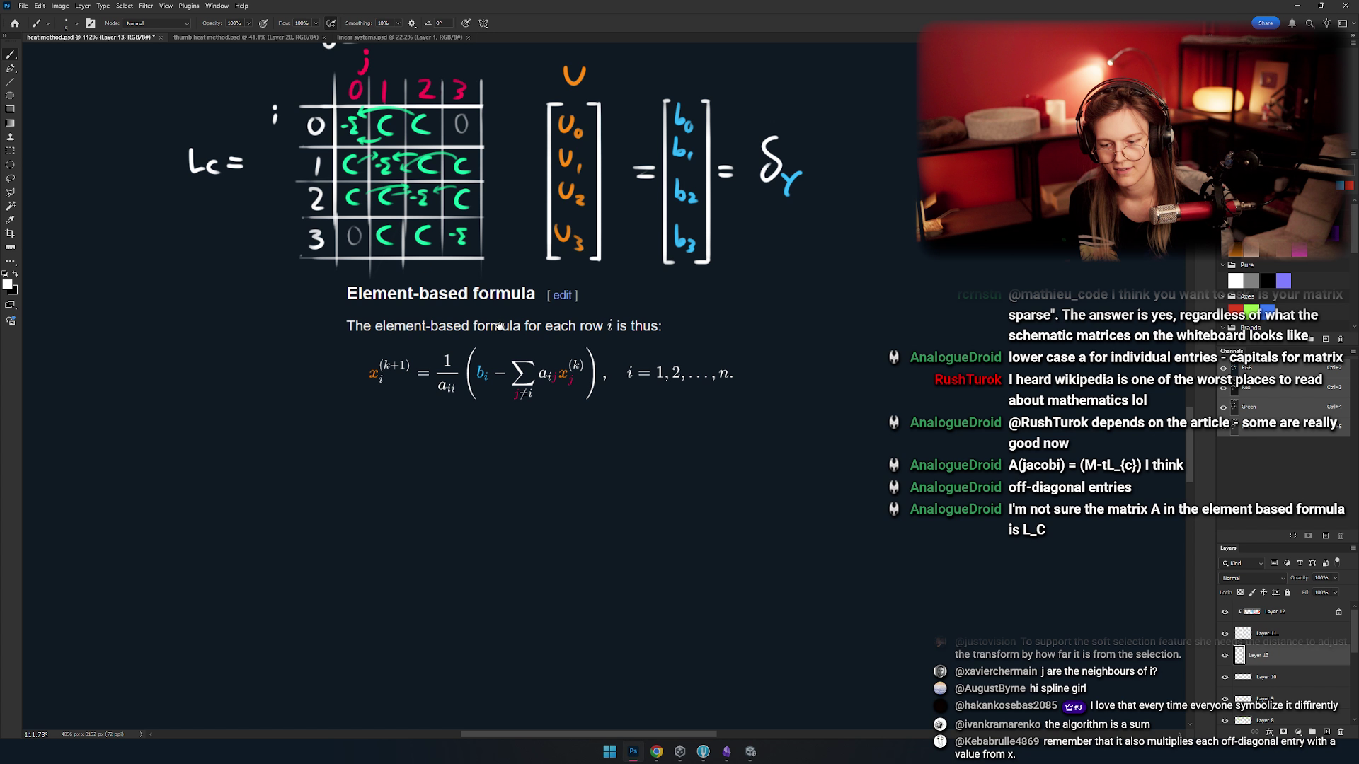
left_click_drag(500, 326, 475, 304)
scroll(469, 293, "down", 5)
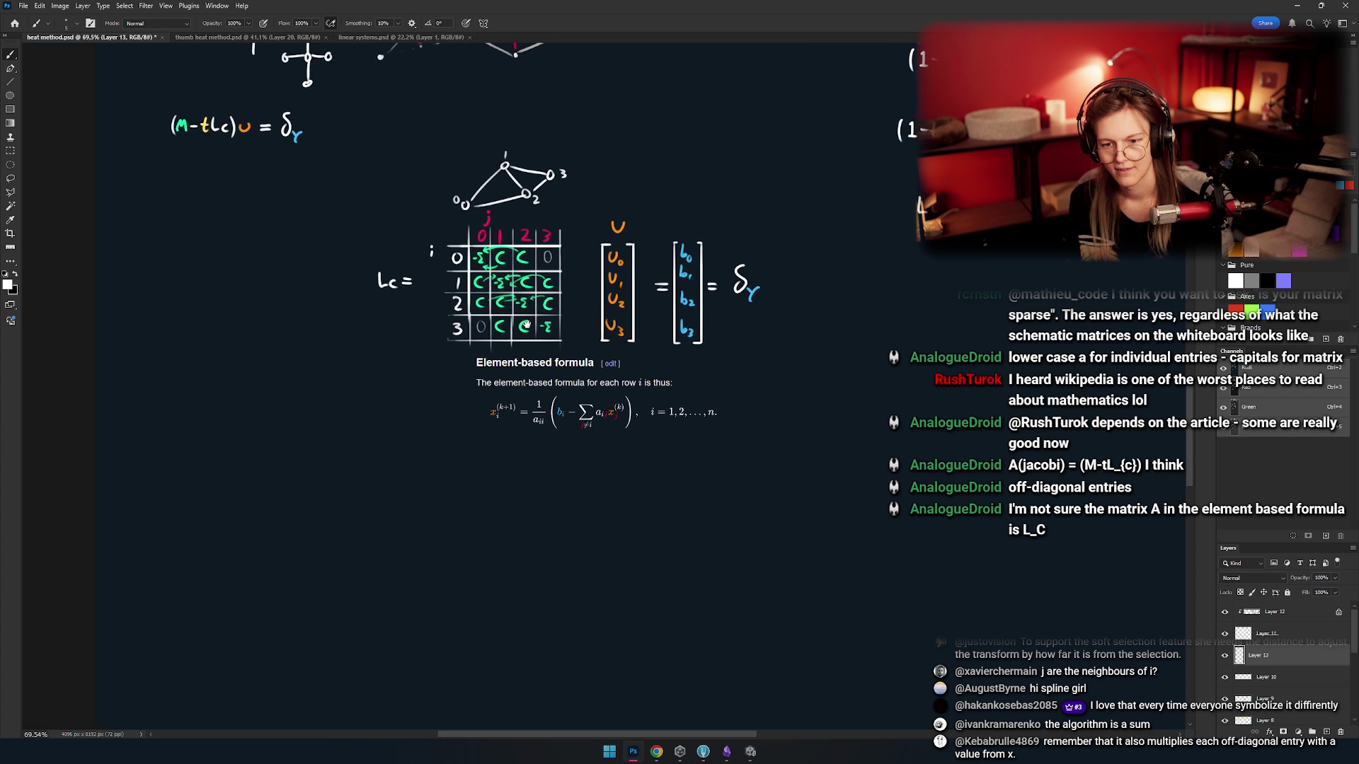
scroll(496, 316, "up", 5)
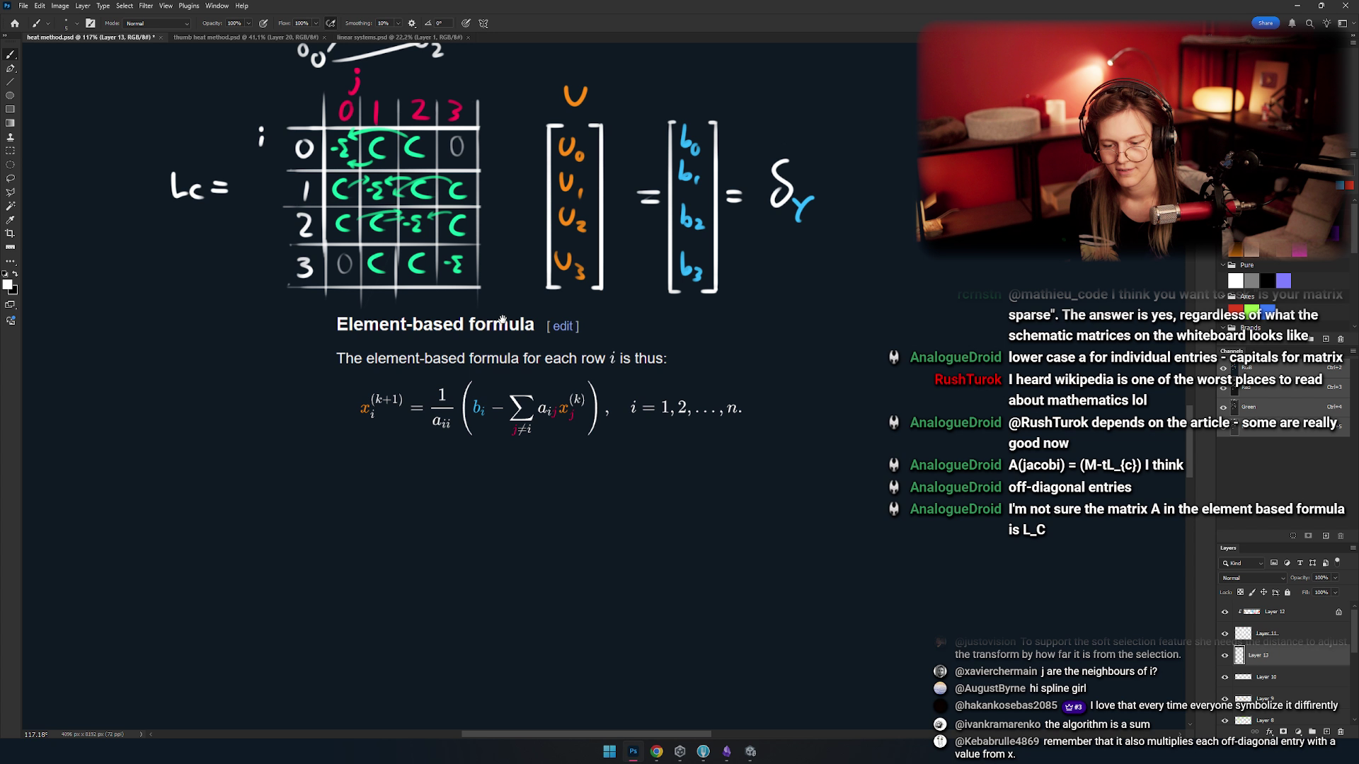
scroll(502, 320, "down", 5)
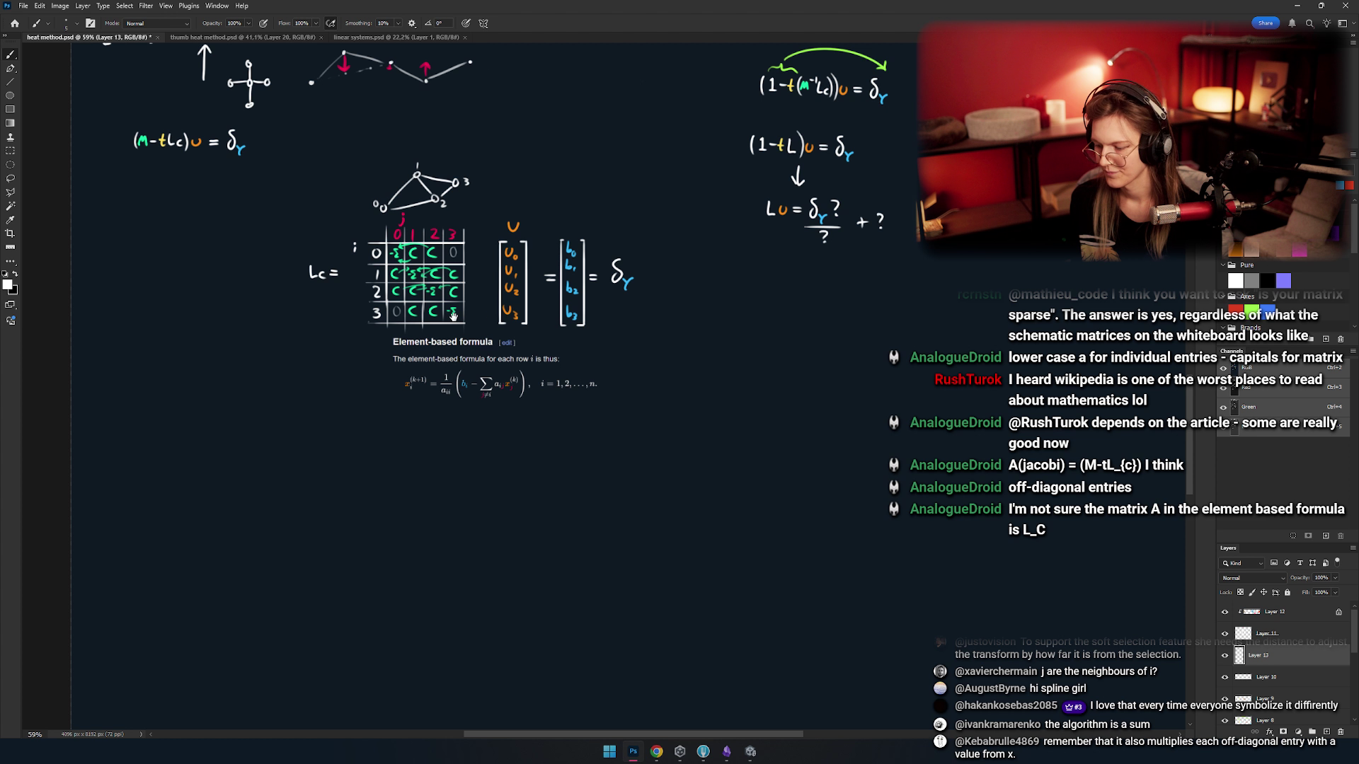
scroll(453, 315, "up", 5)
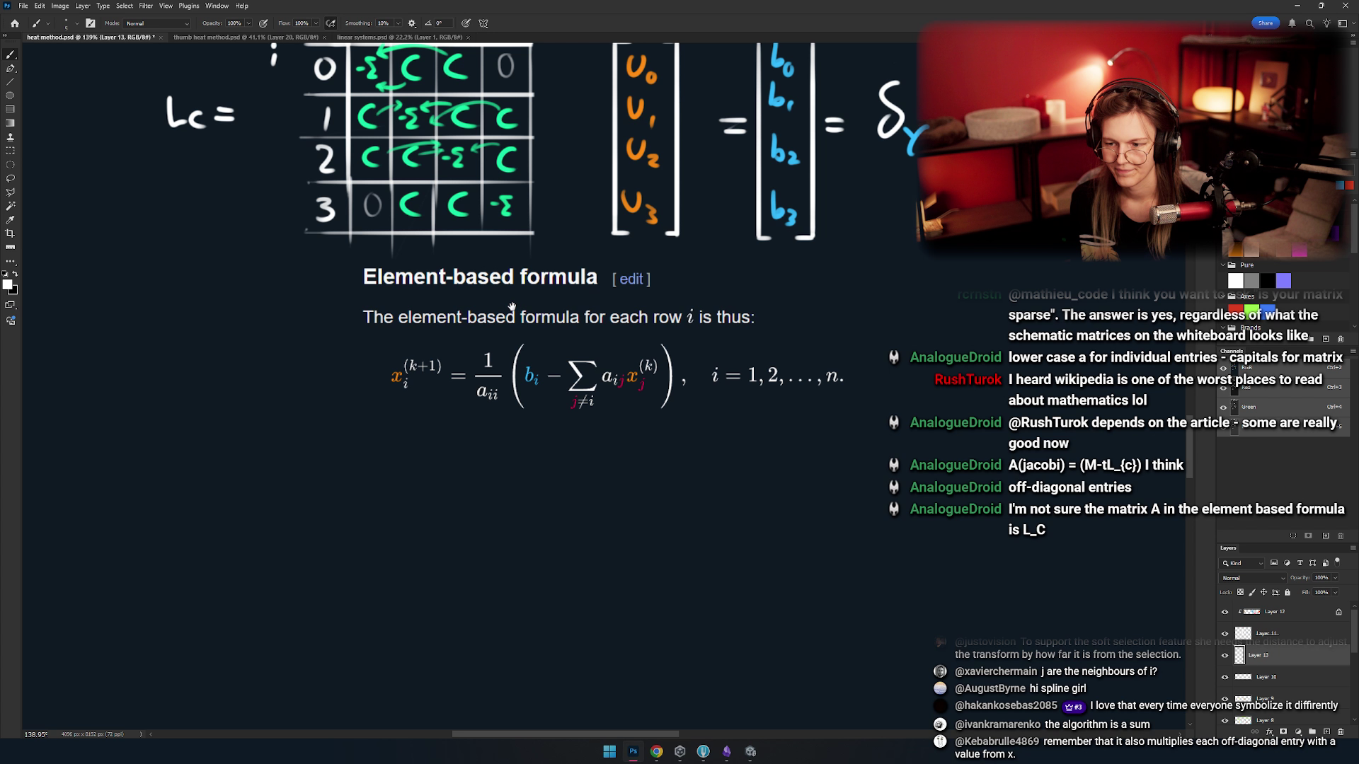
scroll(512, 307, "down", 4)
scroll(497, 329, "up", 5)
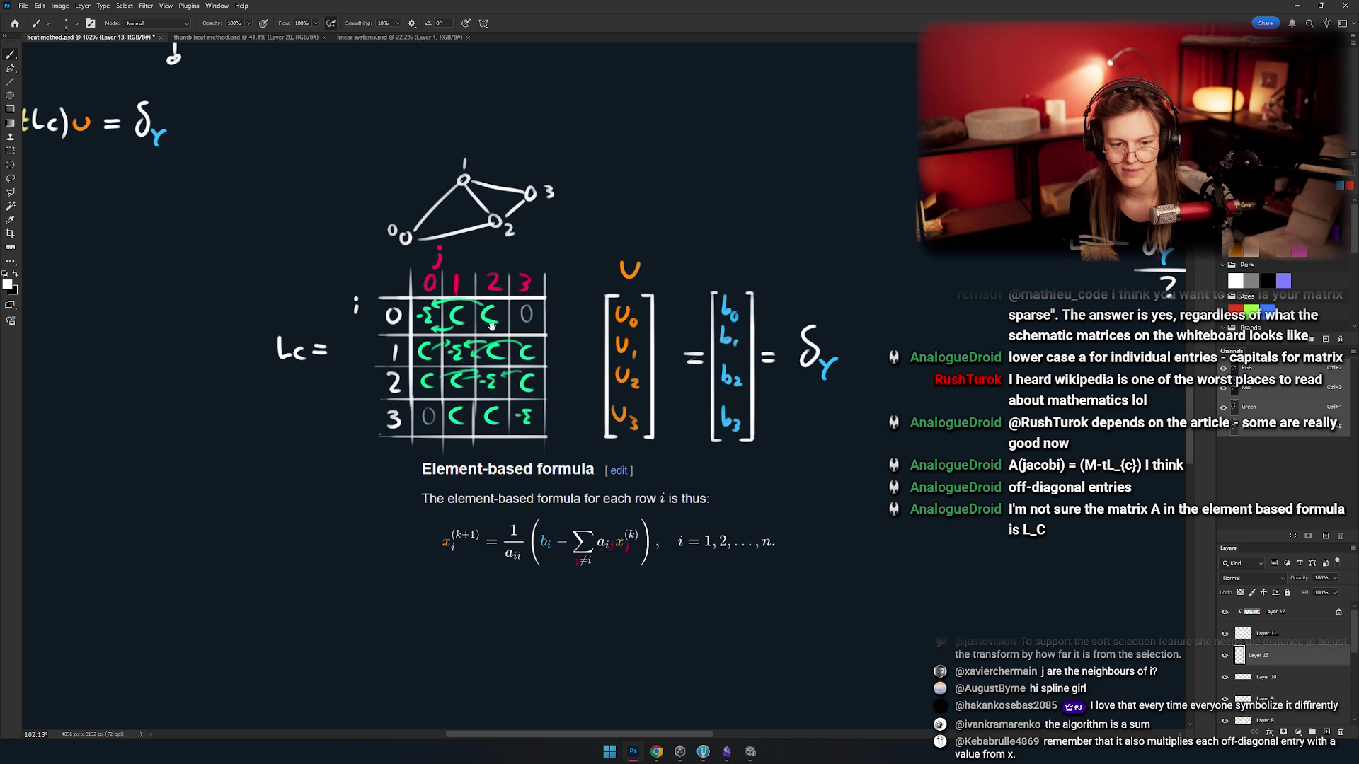
scroll(436, 297, "down", 5)
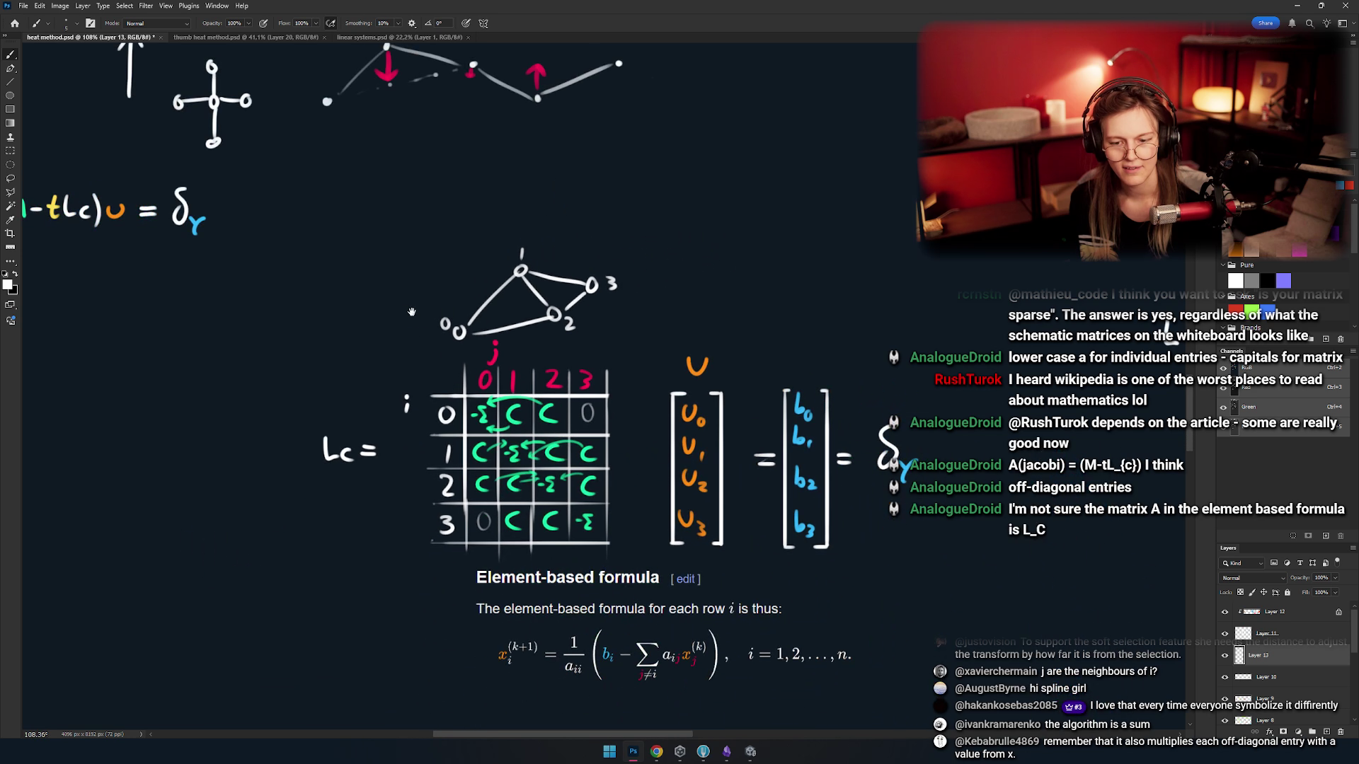
scroll(375, 309, "up", 5)
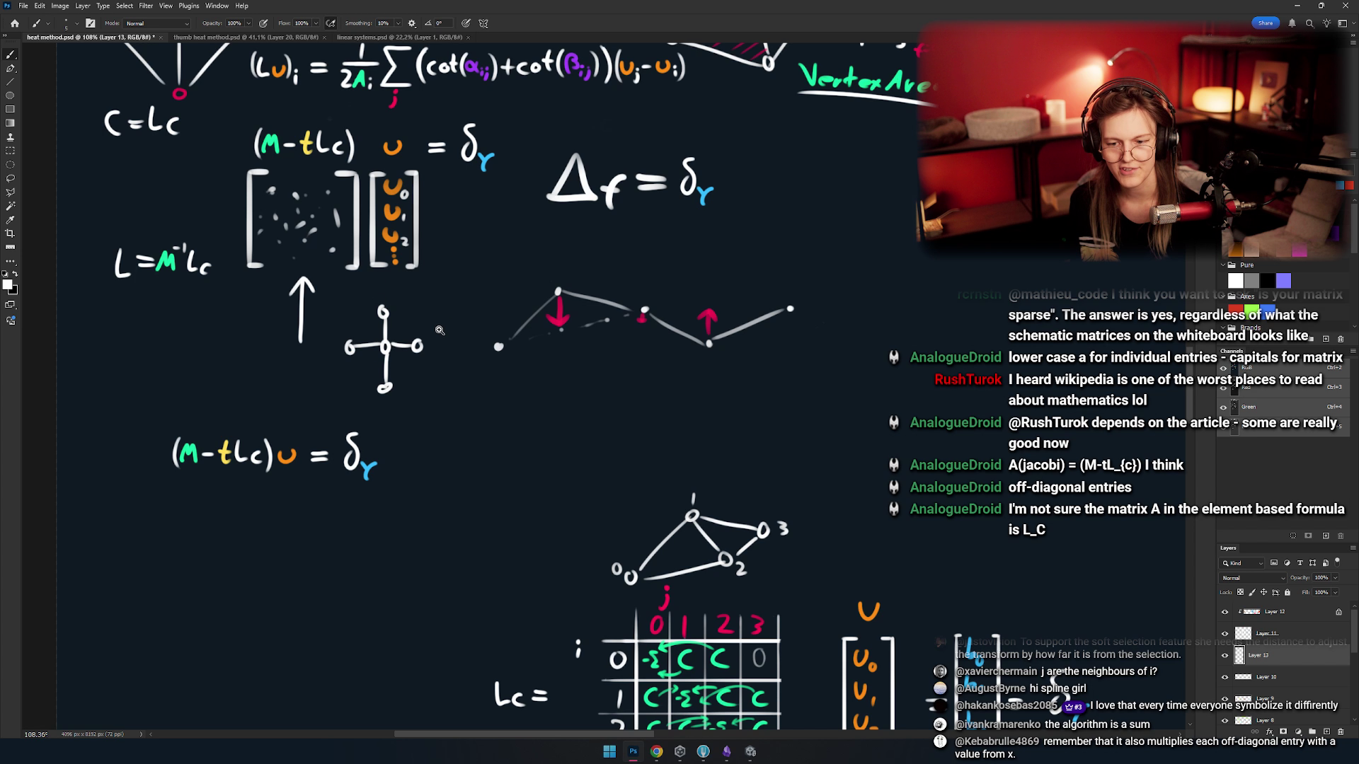
scroll(439, 330, "down", 2)
mouse_move(439, 329)
left_mouse_down()
mouse_move(537, 443)
mouse_move(518, 425)
left_mouse_up()
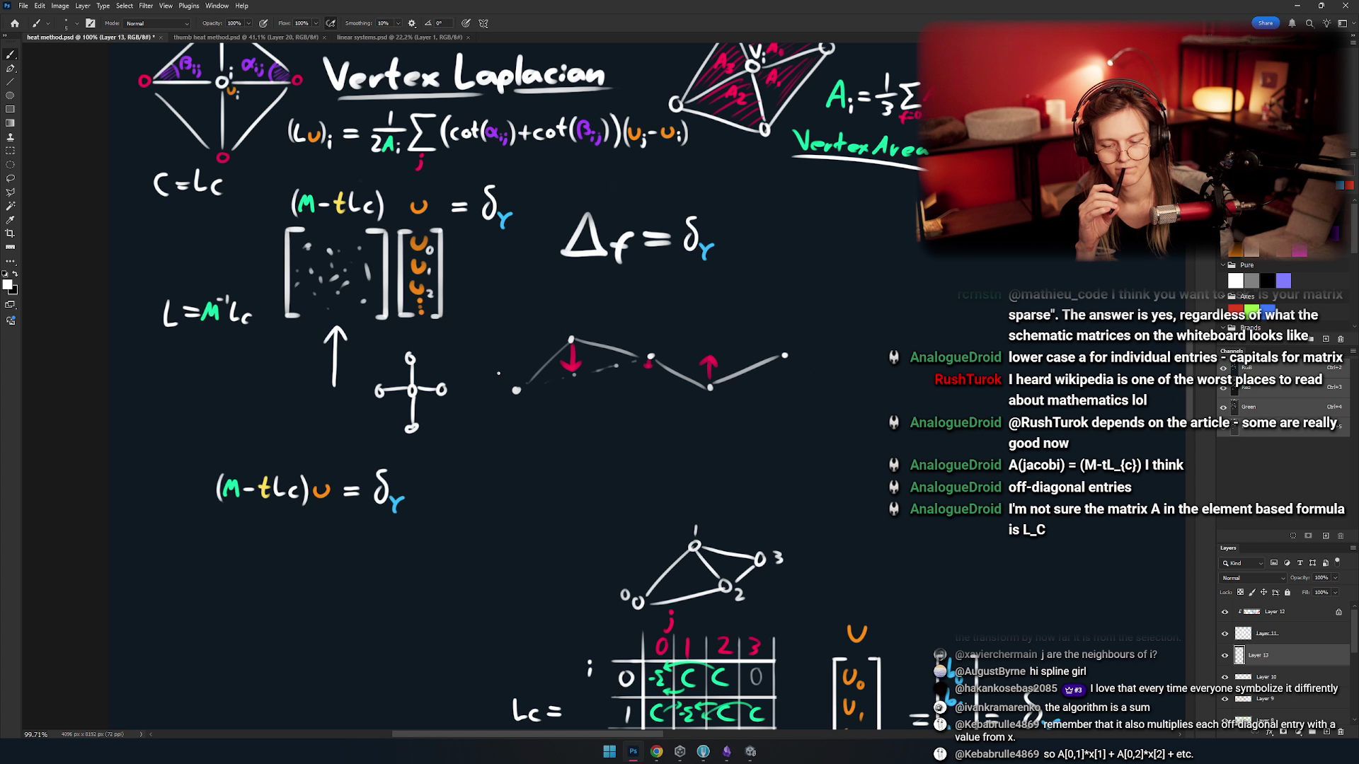
left_click_drag(498, 373, 397, 212)
mouse_move(595, 604)
left_mouse_down()
mouse_move(488, 450)
mouse_move(387, 379)
left_mouse_up()
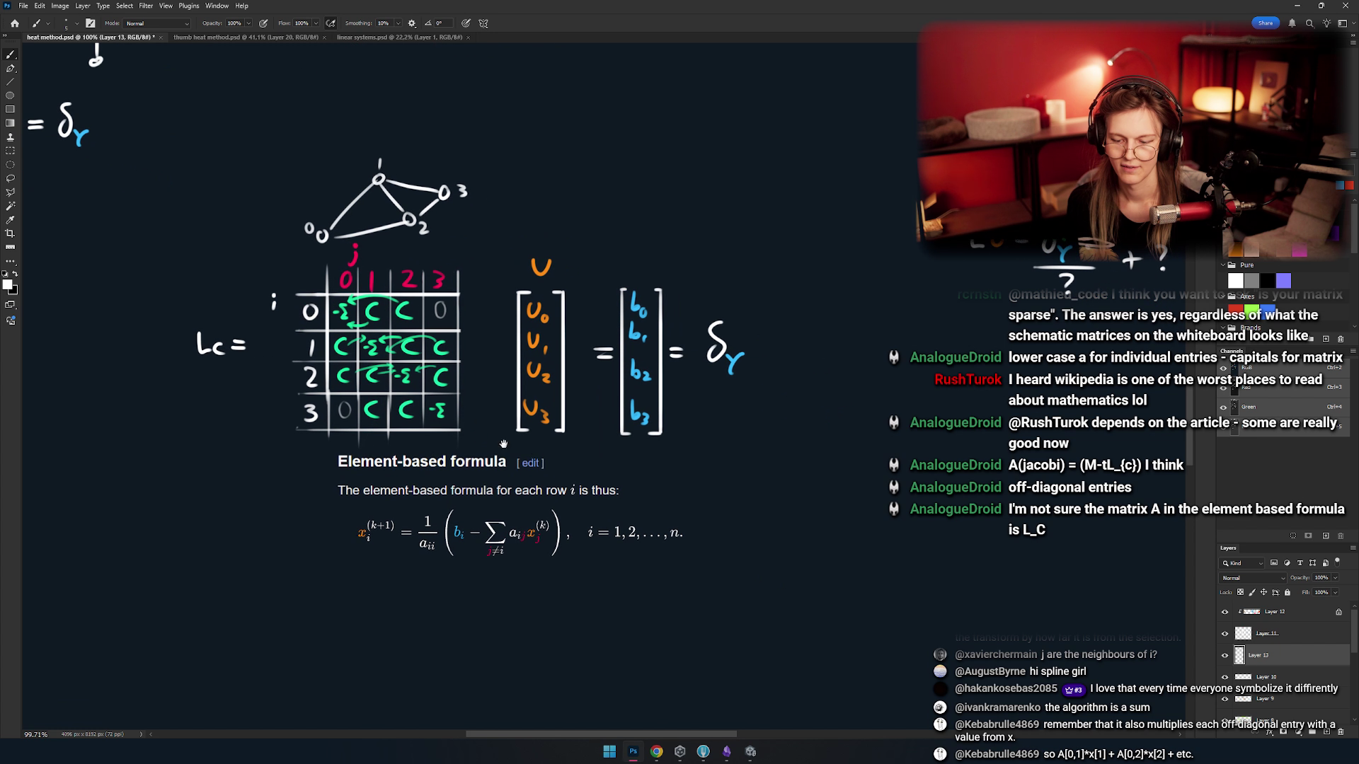
left_click_drag(579, 469, 581, 439)
left_click_drag(660, 464, 621, 471)
key("m")
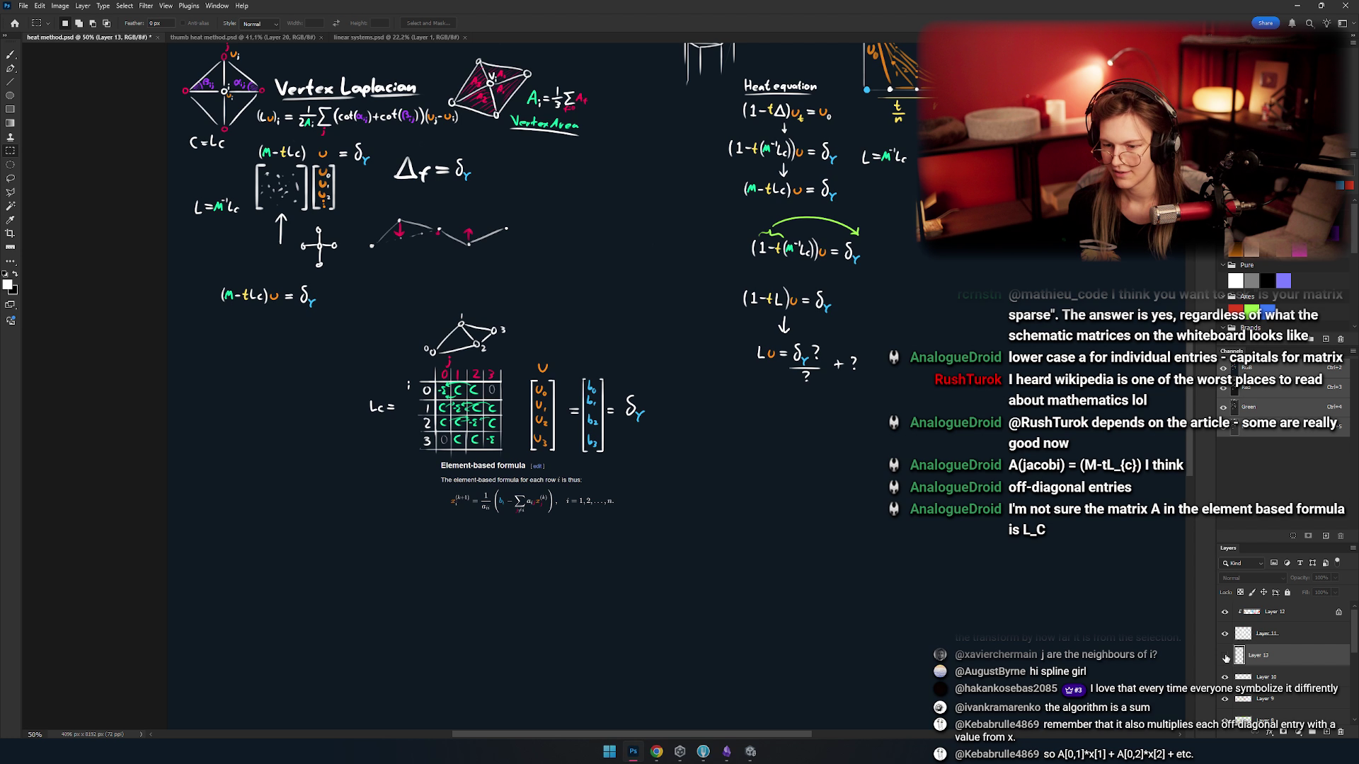
left_click_drag(736, 538, 742, 501)
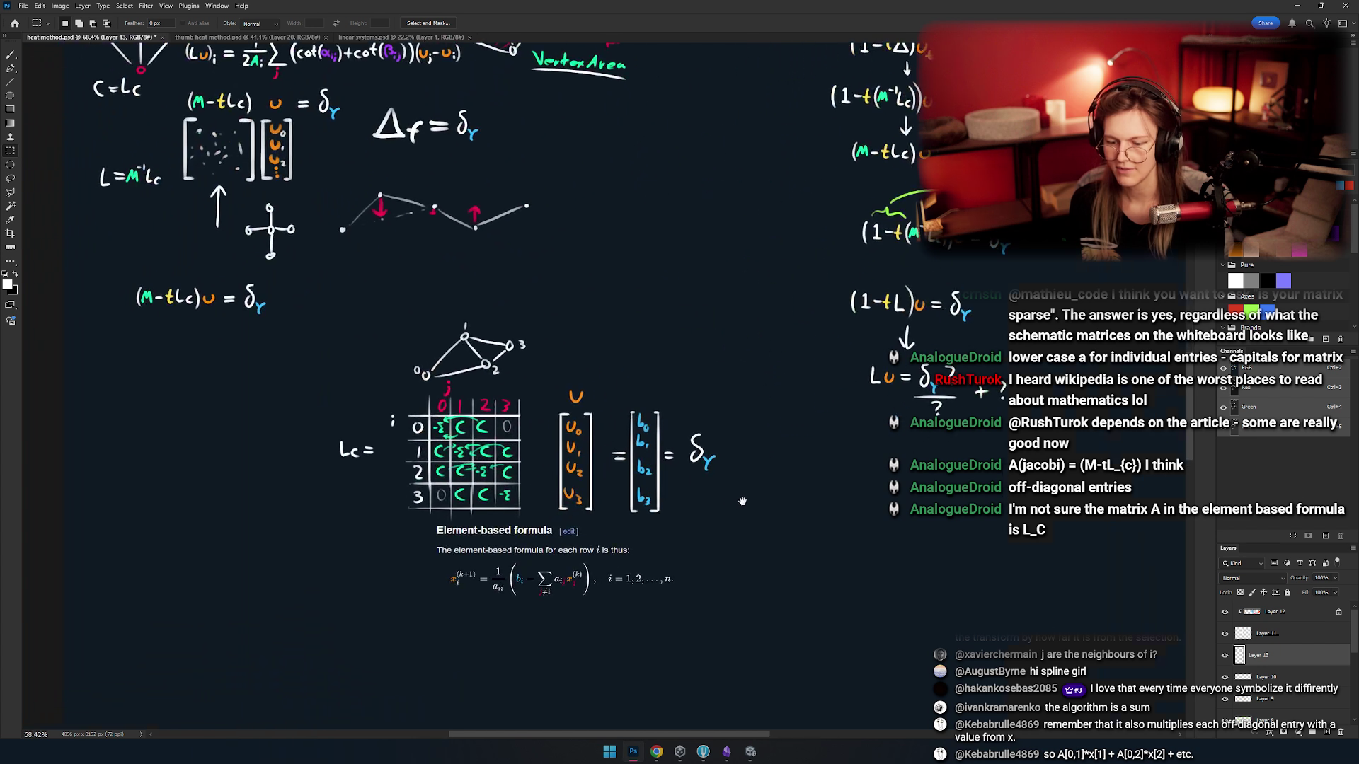
left_click(1226, 656)
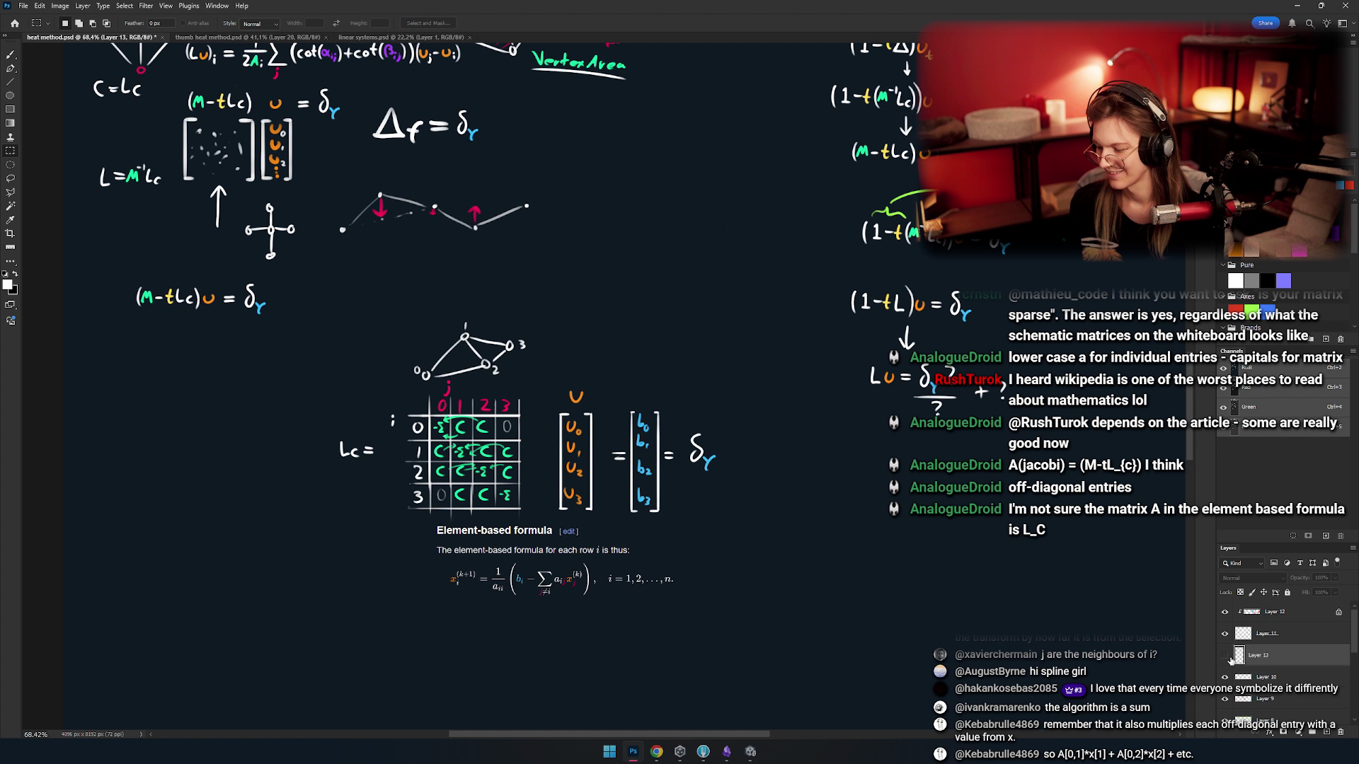
left_click(1225, 657)
mouse_move(537, 460)
left_mouse_down()
mouse_move(528, 448)
mouse_move(536, 495)
left_mouse_up()
key("v")
scroll(543, 453, "up", 3, "alt")
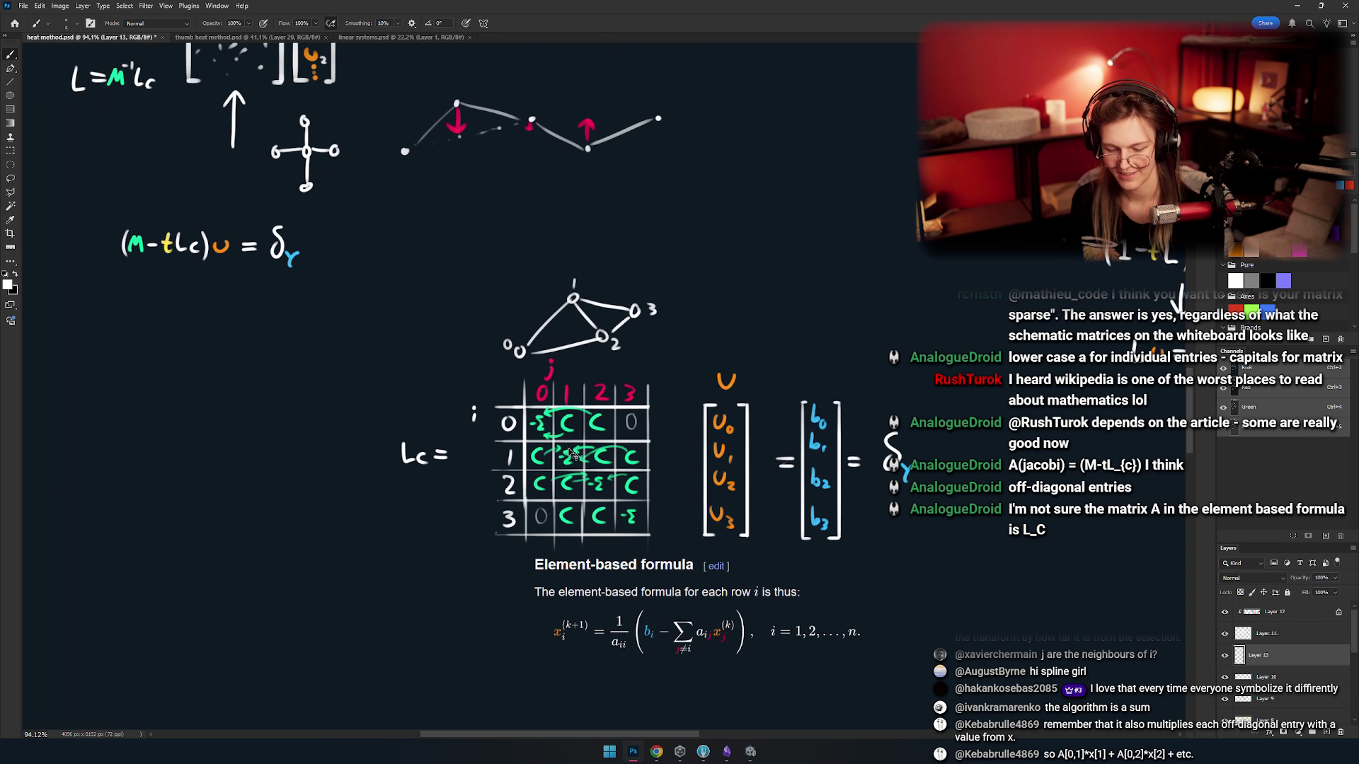
key("m")
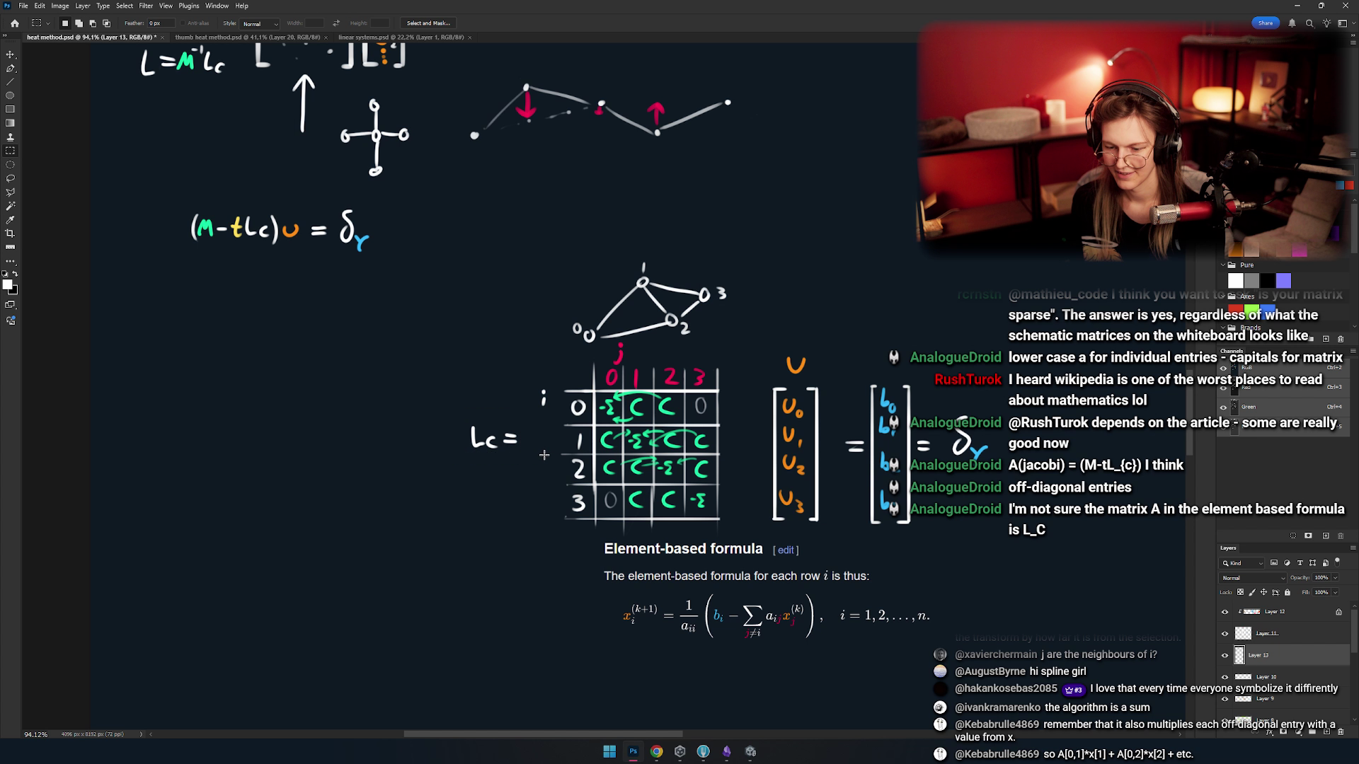
left_click_drag(453, 402, 524, 460)
key("ctrl+d")
scroll(538, 432, "down", 3, "alt")
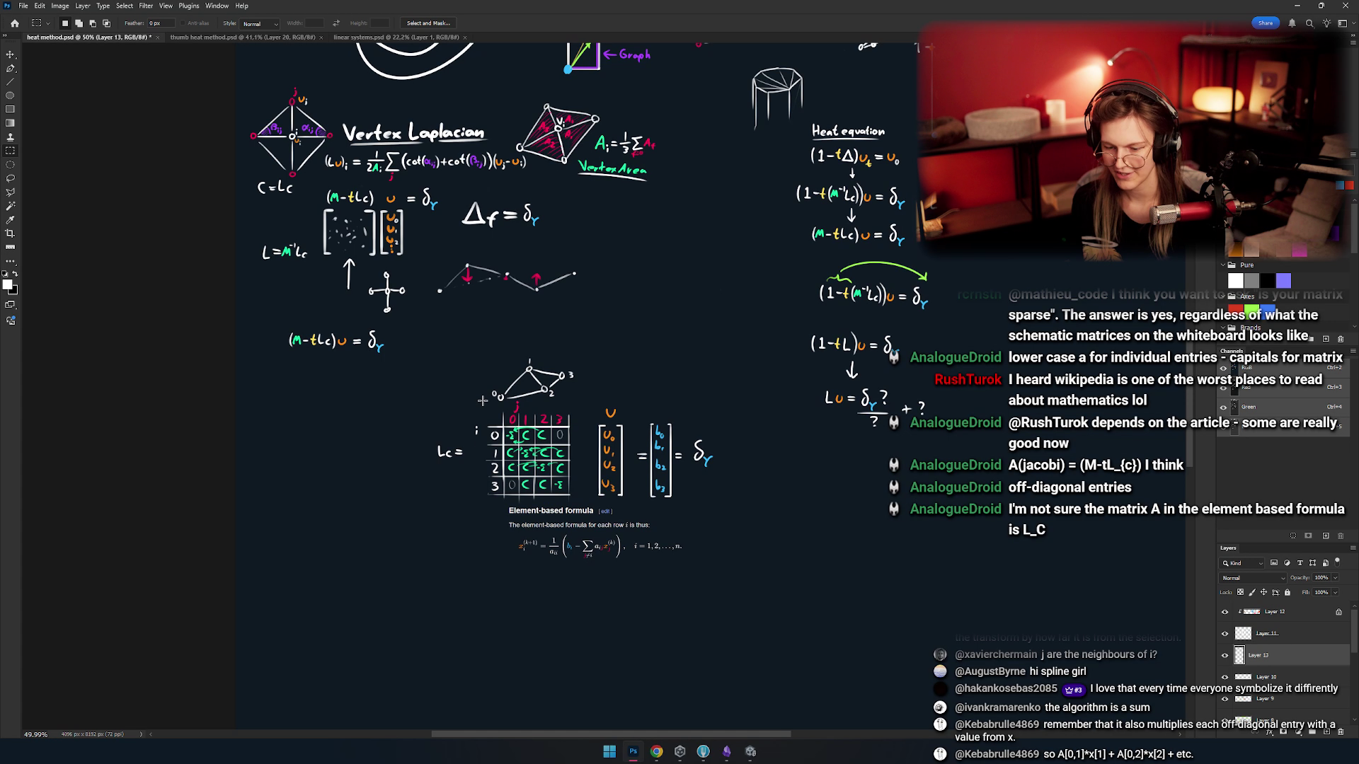
key("b")
scroll(546, 419, "up", 1)
mouse_move(546, 419)
left_mouse_down()
mouse_move(546, 593)
mouse_move(382, 622)
mouse_move(579, 532)
mouse_move(598, 257)
left_mouse_up()
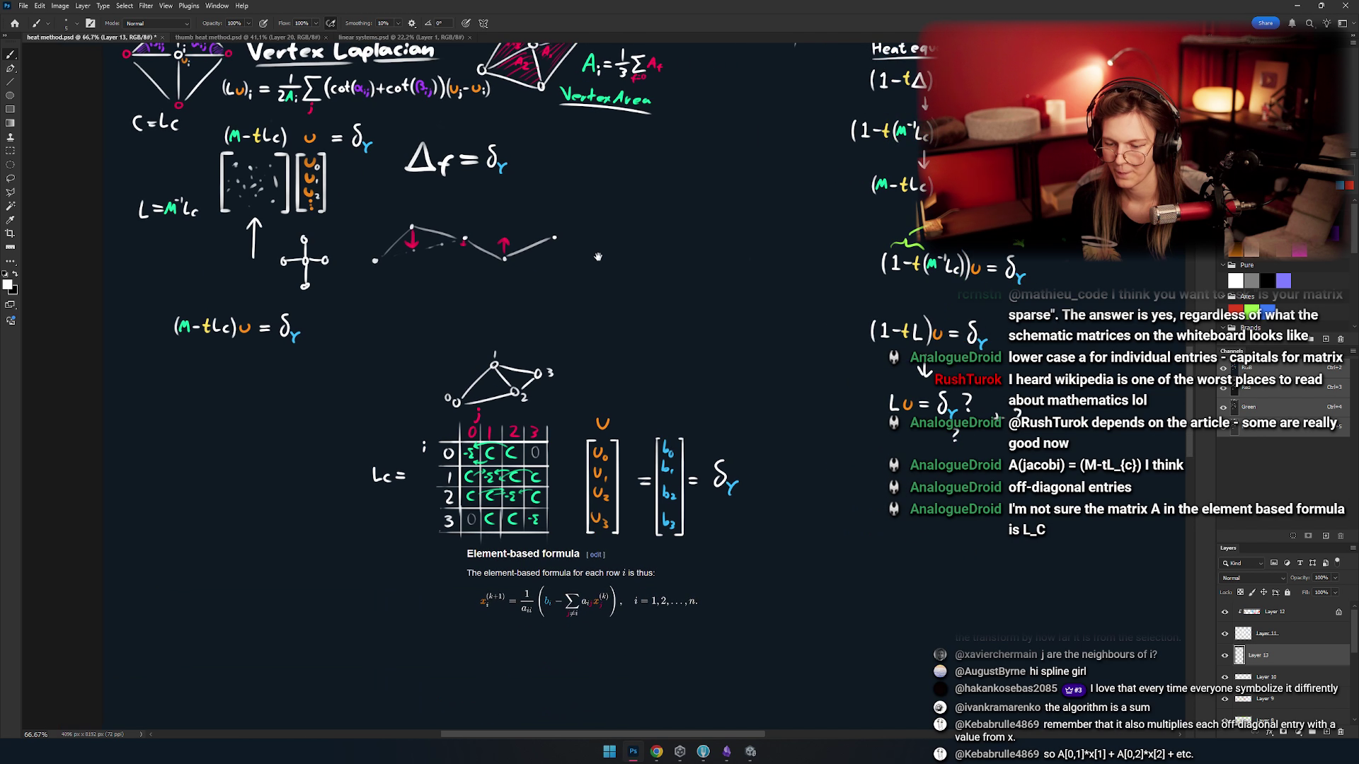
scroll(564, 359, "up", 5)
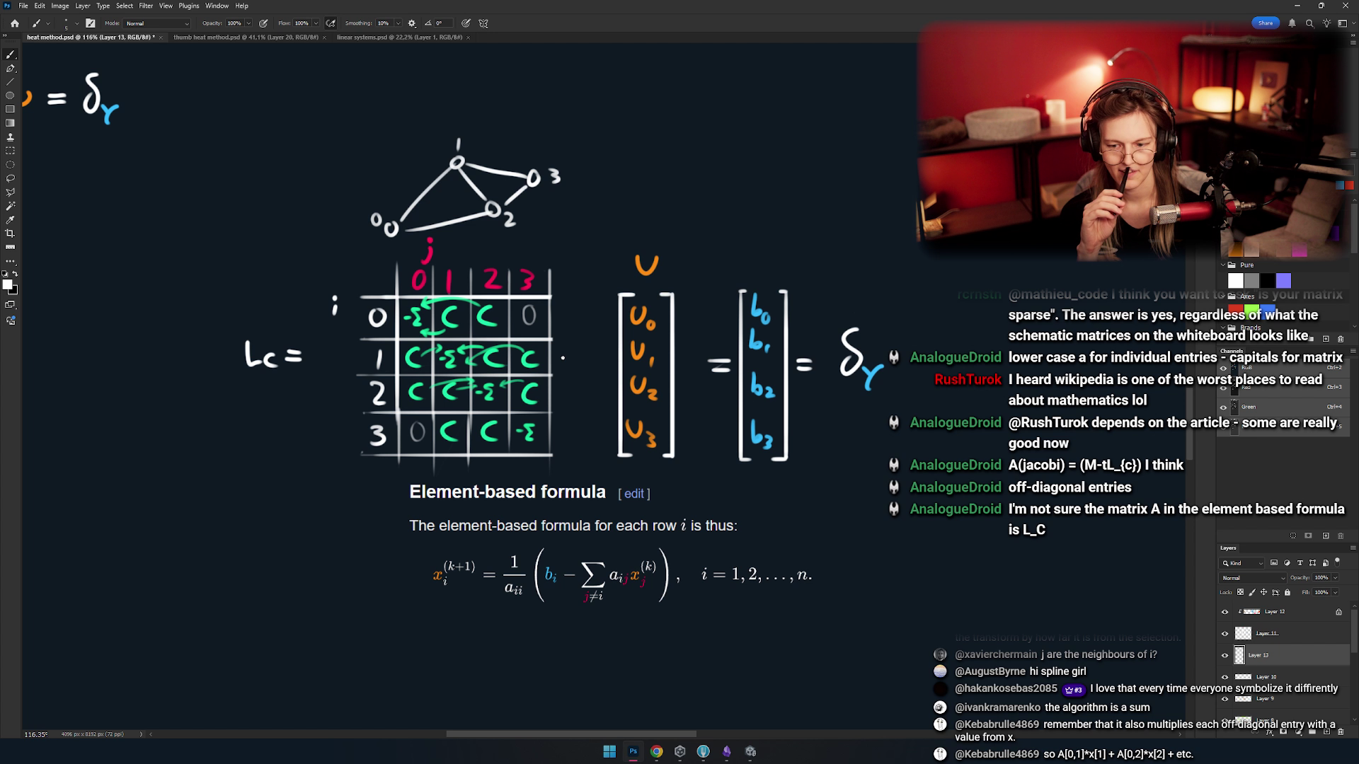
scroll(563, 358, "up", 3)
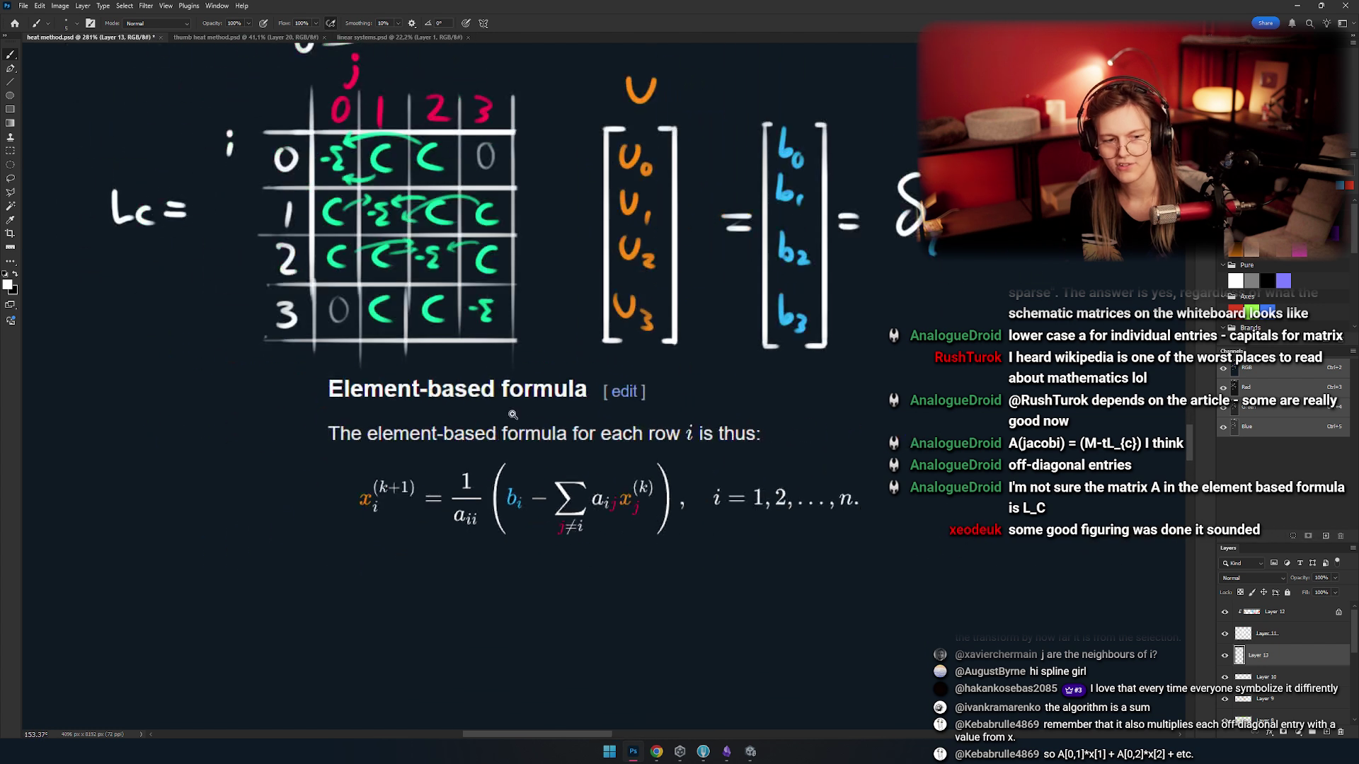
scroll(547, 436, "down", 5)
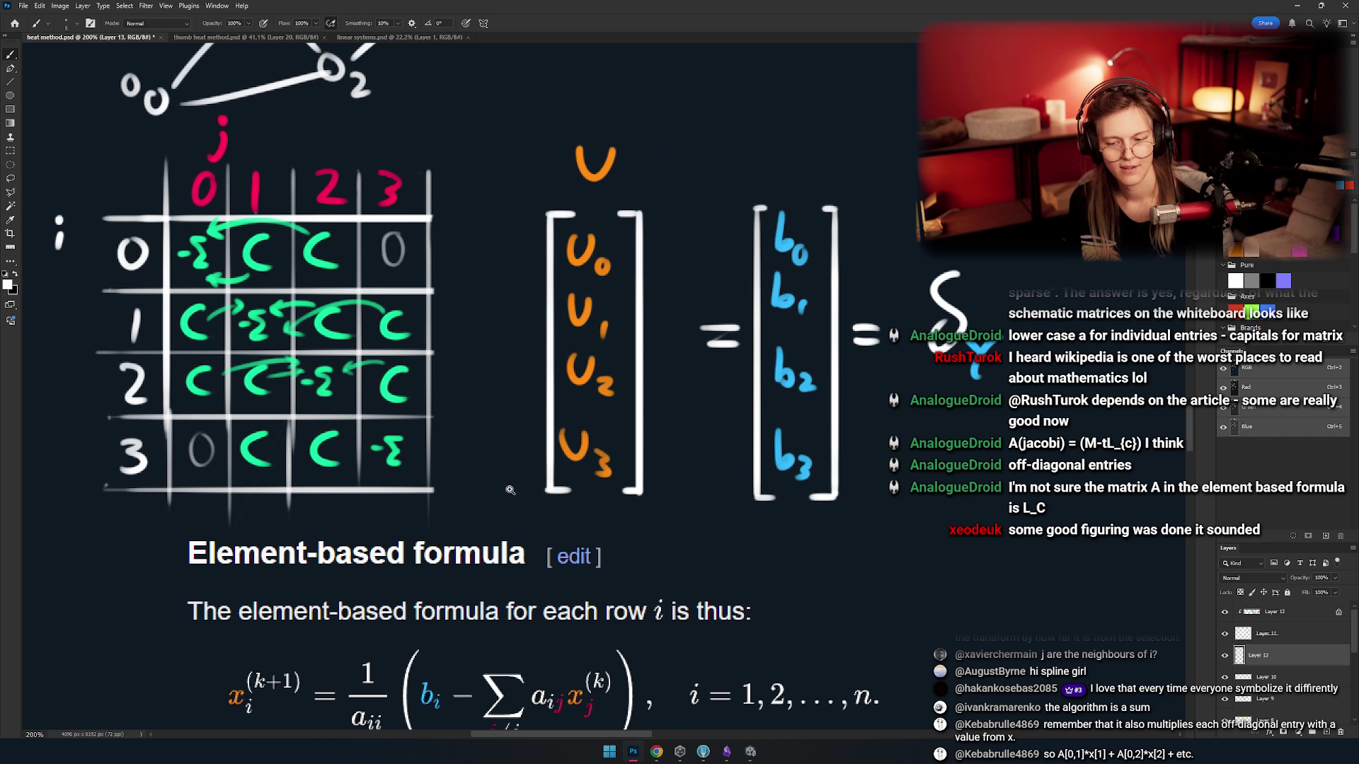
scroll(539, 480, "down", 4)
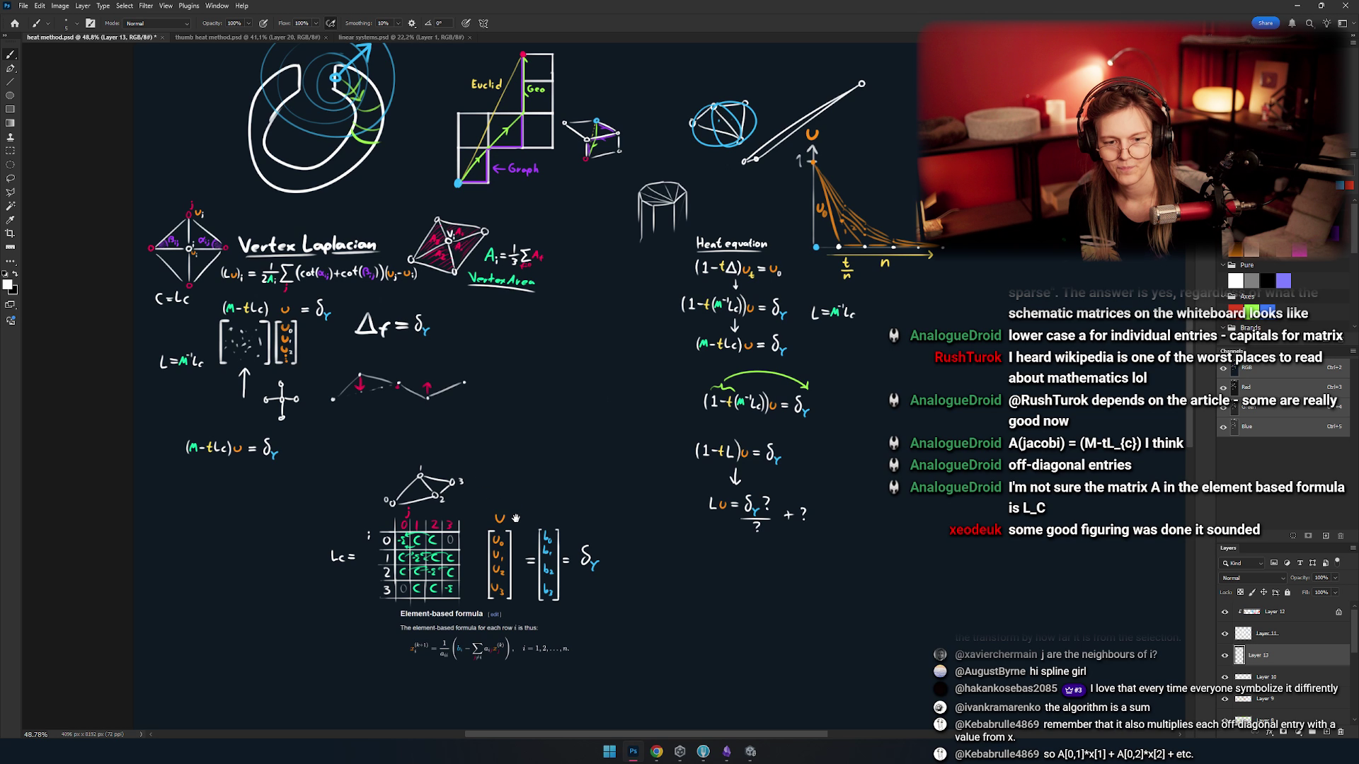
left_click_drag(515, 519, 605, 514)
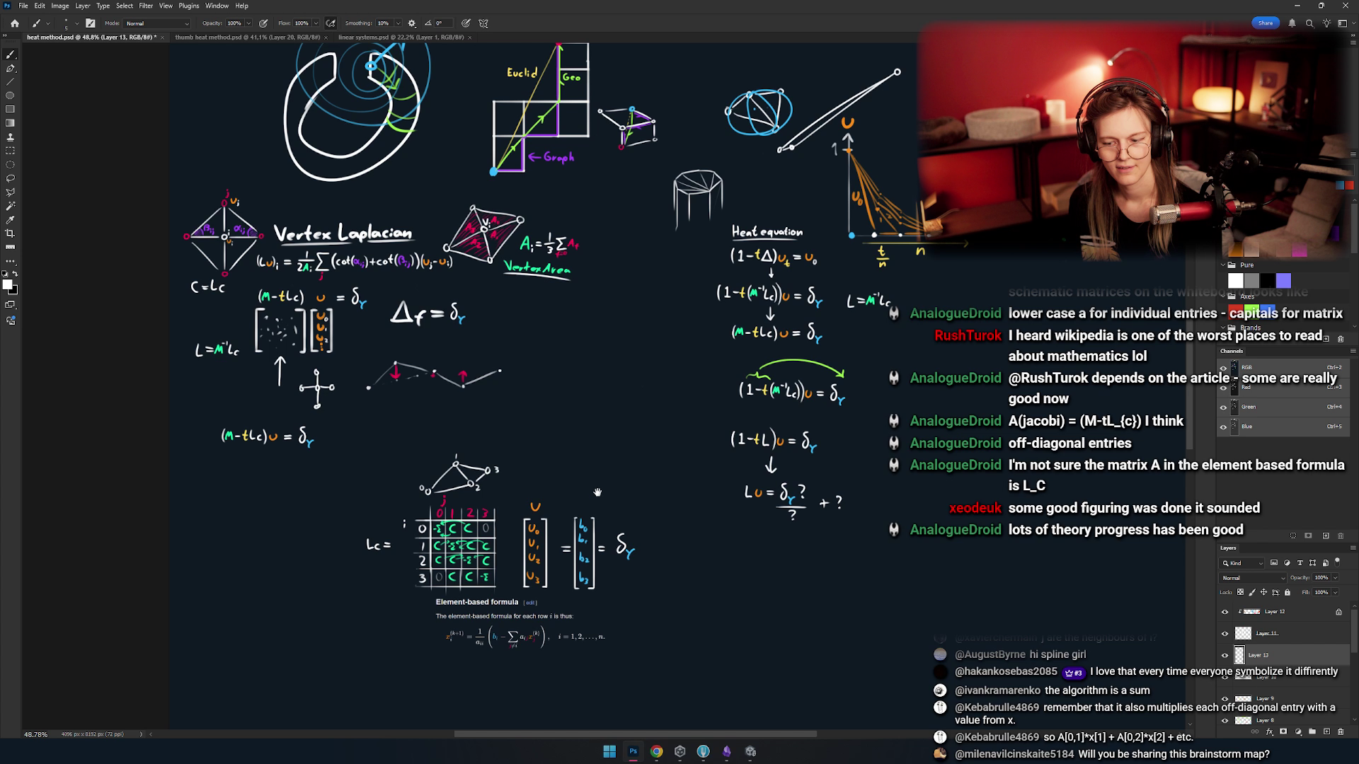
mouse_move(597, 492)
left_mouse_down()
mouse_move(500, 536)
mouse_move(559, 488)
left_mouse_up()
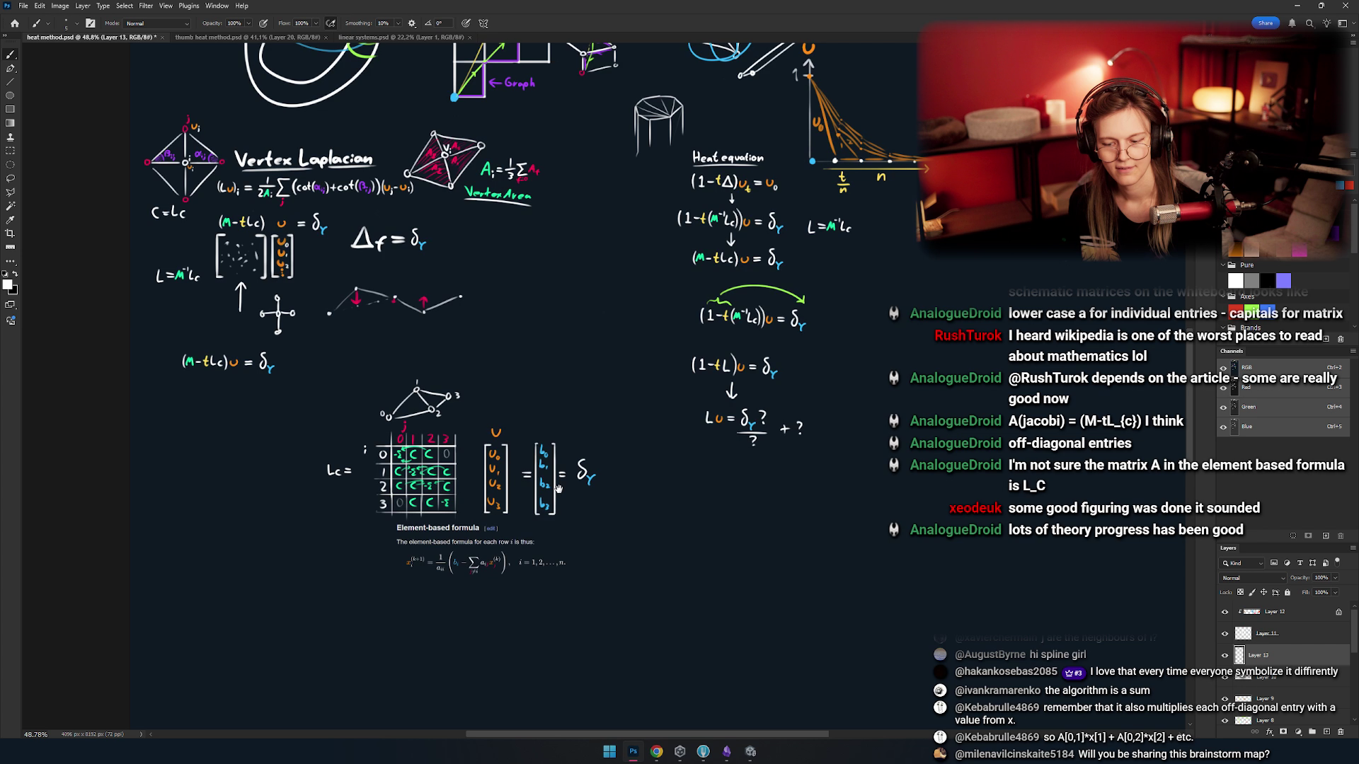
scroll(558, 489, "up", 3)
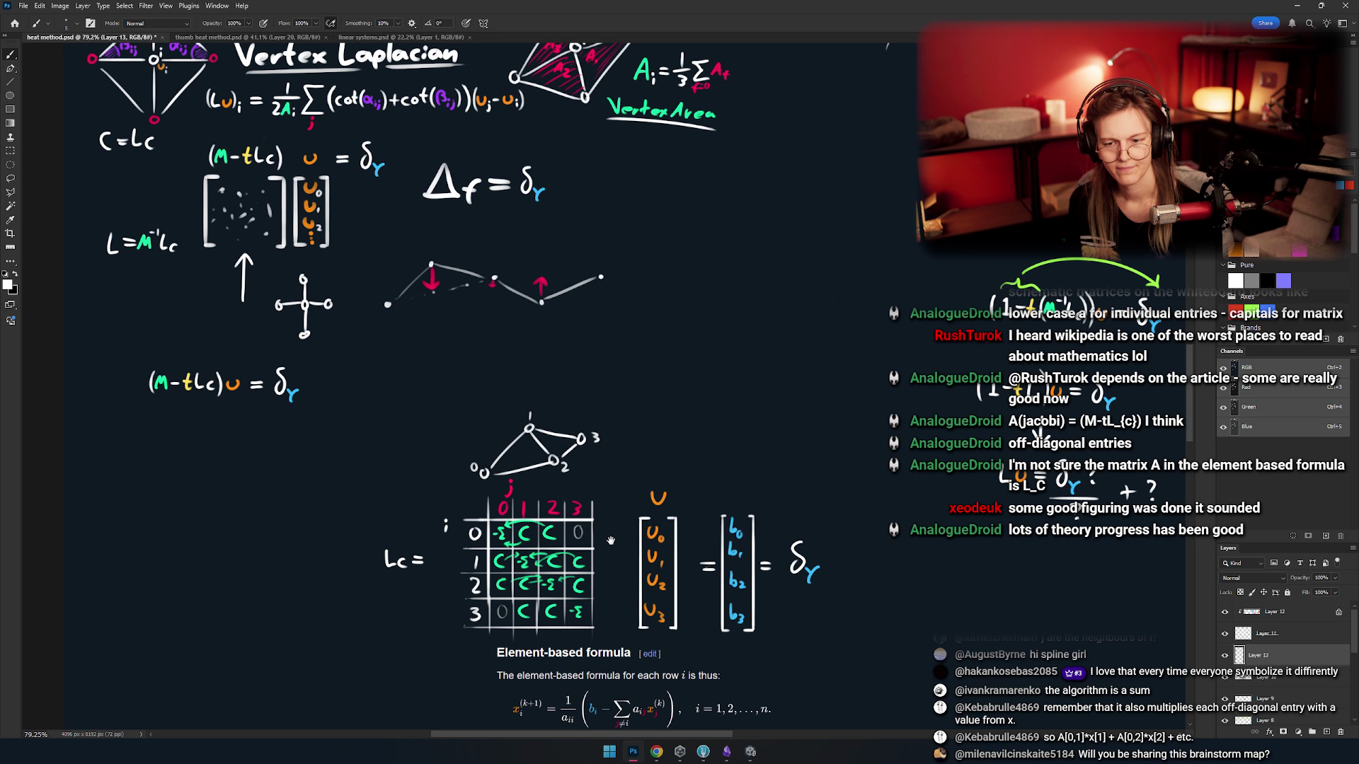
mouse_move(607, 563)
left_mouse_down()
mouse_move(607, 531)
mouse_move(585, 528)
left_mouse_up()
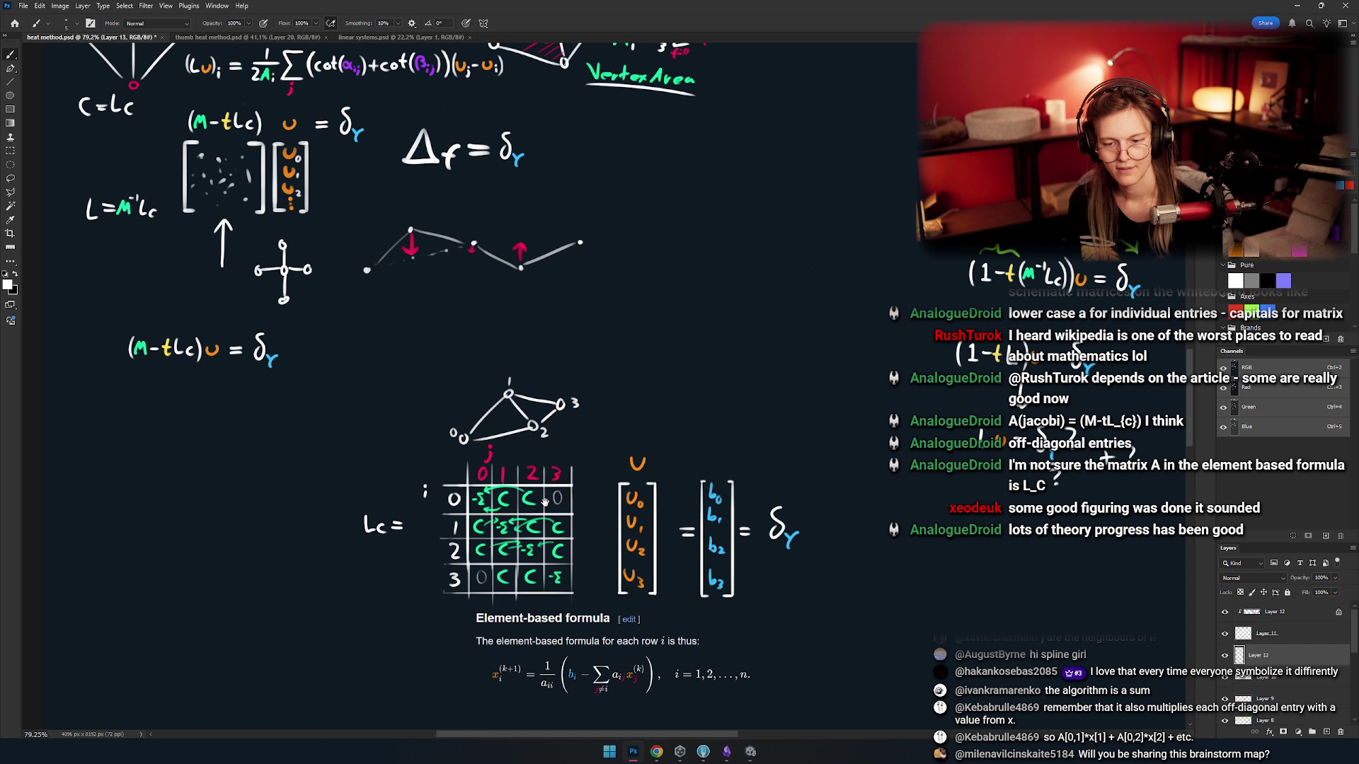
scroll(481, 386, "up", 5)
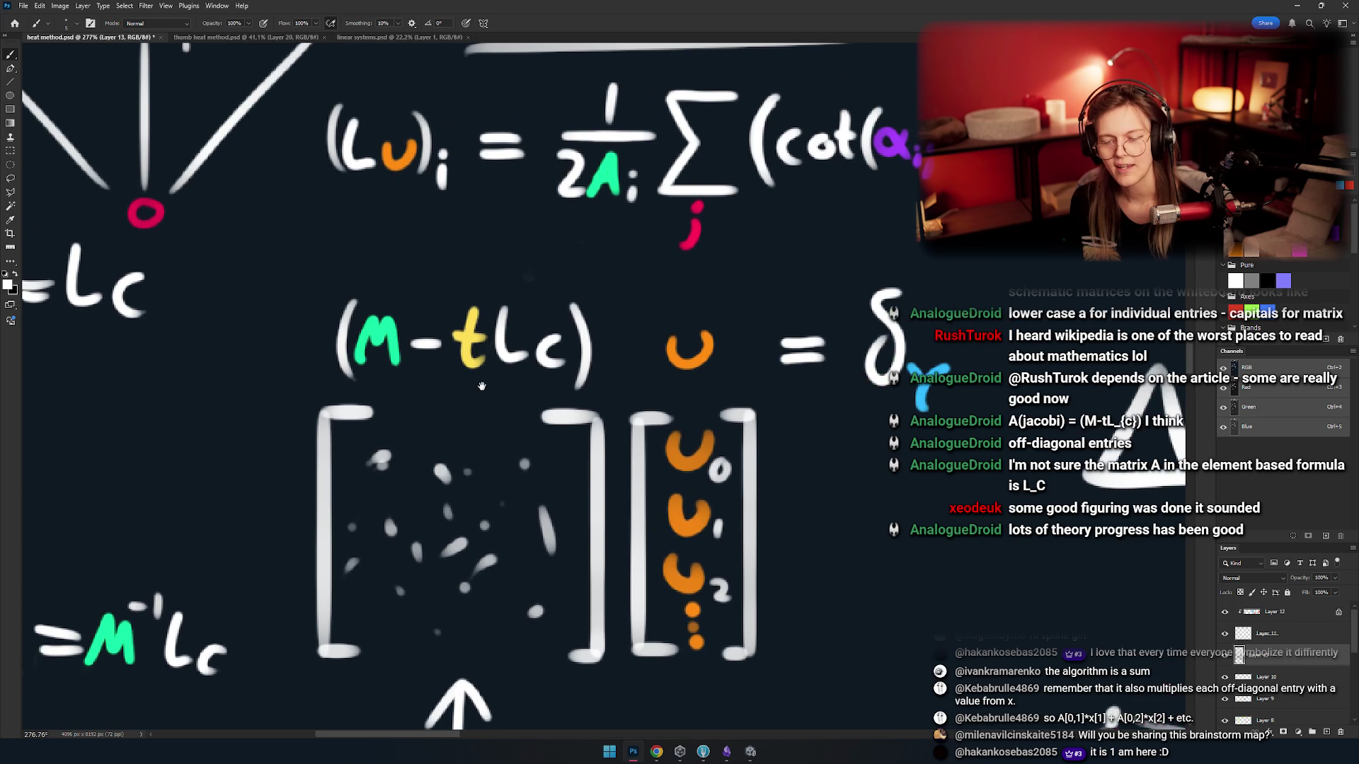
scroll(481, 385, "down", 5)
scroll(474, 368, "down", 5)
scroll(467, 350, "up", 4)
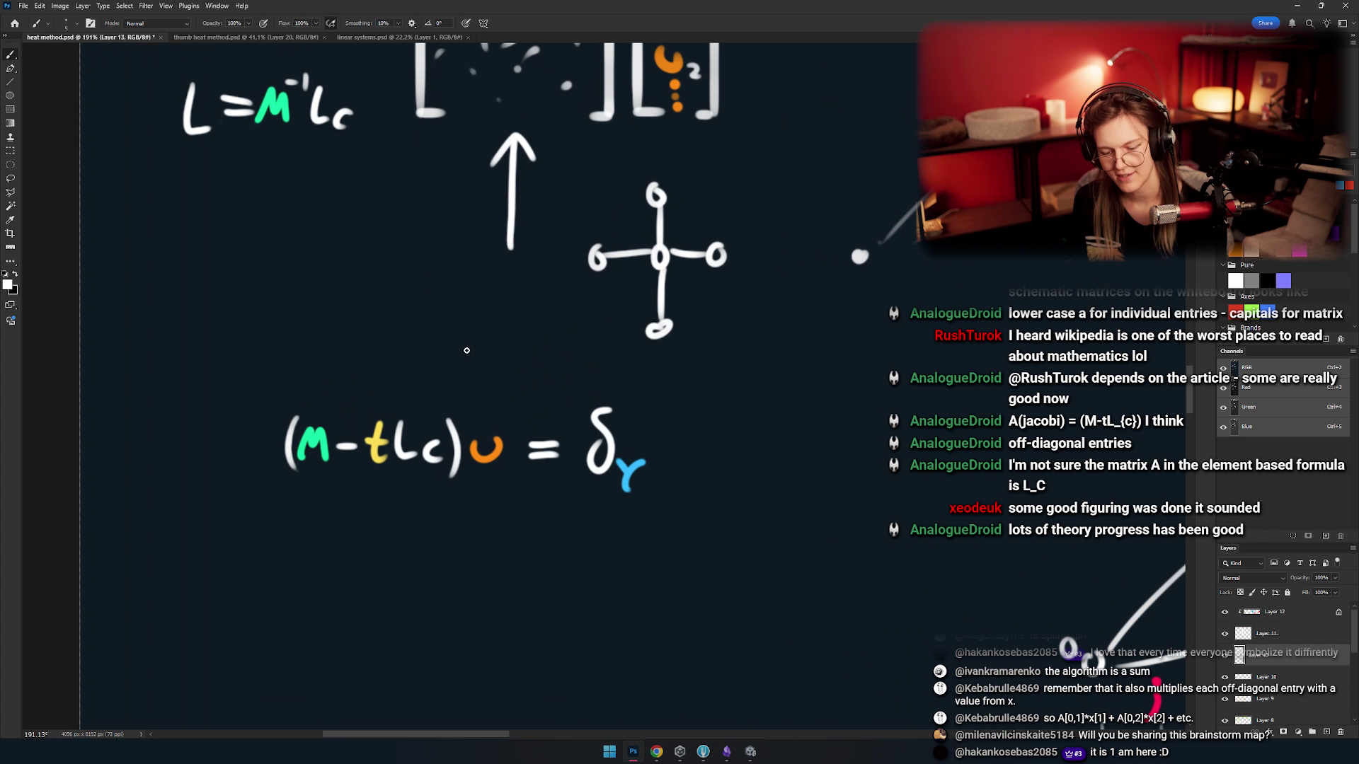
key("m")
- Marquee the (M−tLc) part of the equation, then deselect it
left_click_drag(467, 350, 472, 285)
left_click_drag(240, 312, 473, 437)
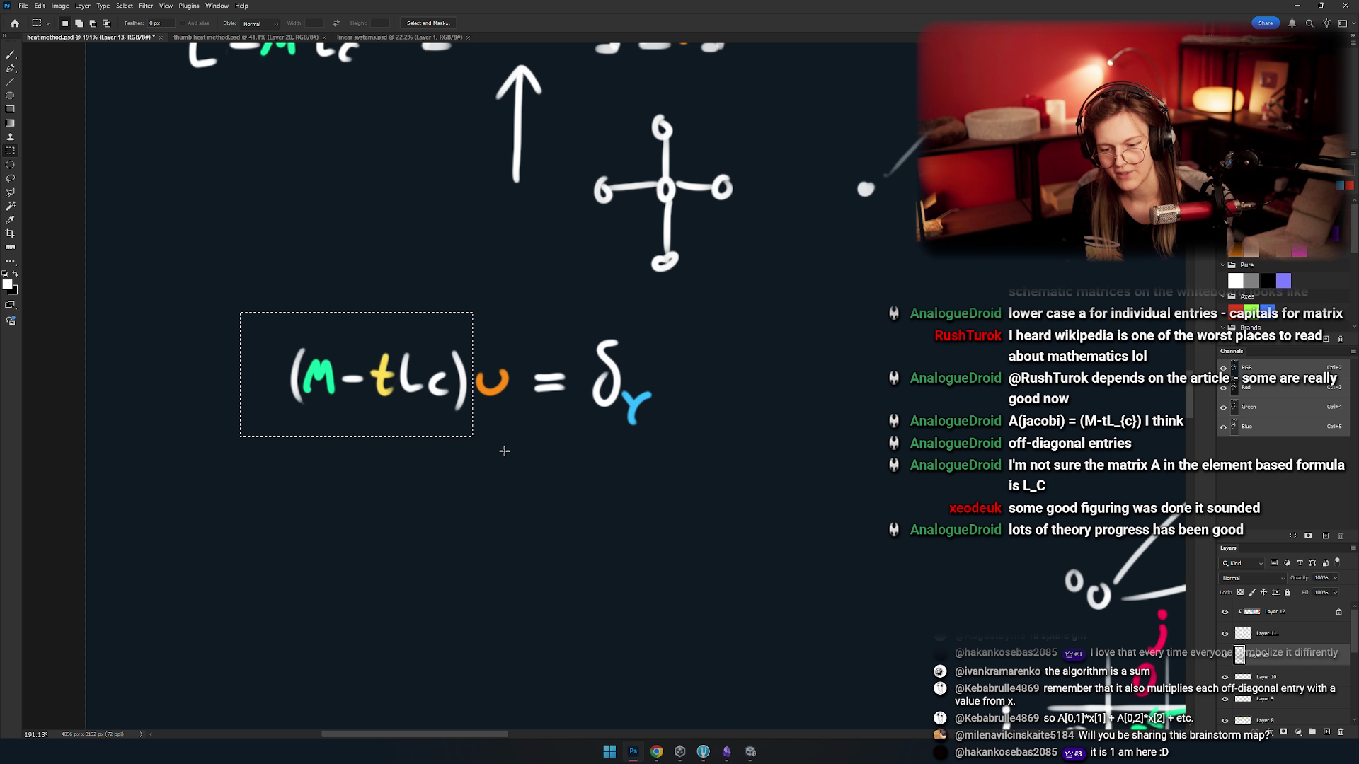
key("ctrl+d")
scroll(554, 499, "down", 7)
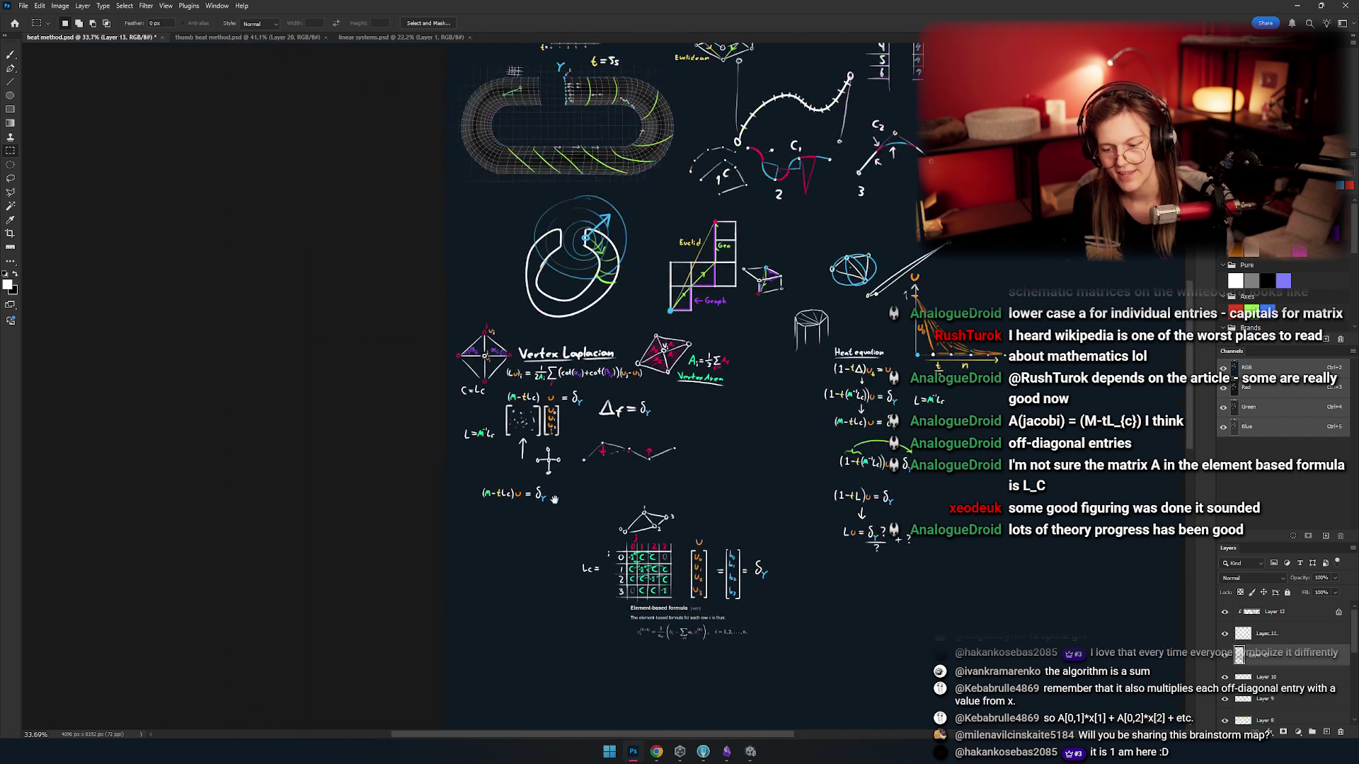
scroll(554, 499, "up", 5)
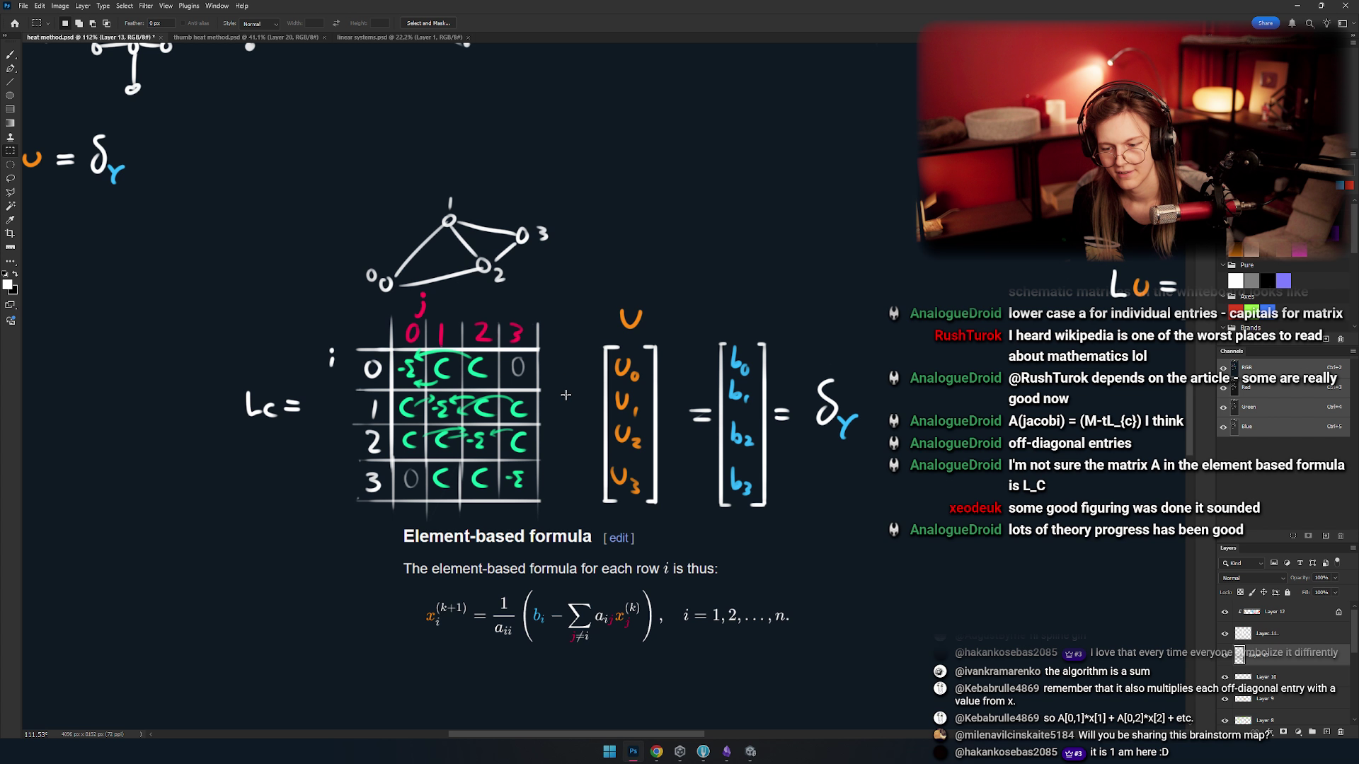
- Marquee the area around the Lc matrix, then the t/n label under the graph axis
left_click_drag(533, 266, 137, 545)
left_click_drag(629, 426, 487, 366)
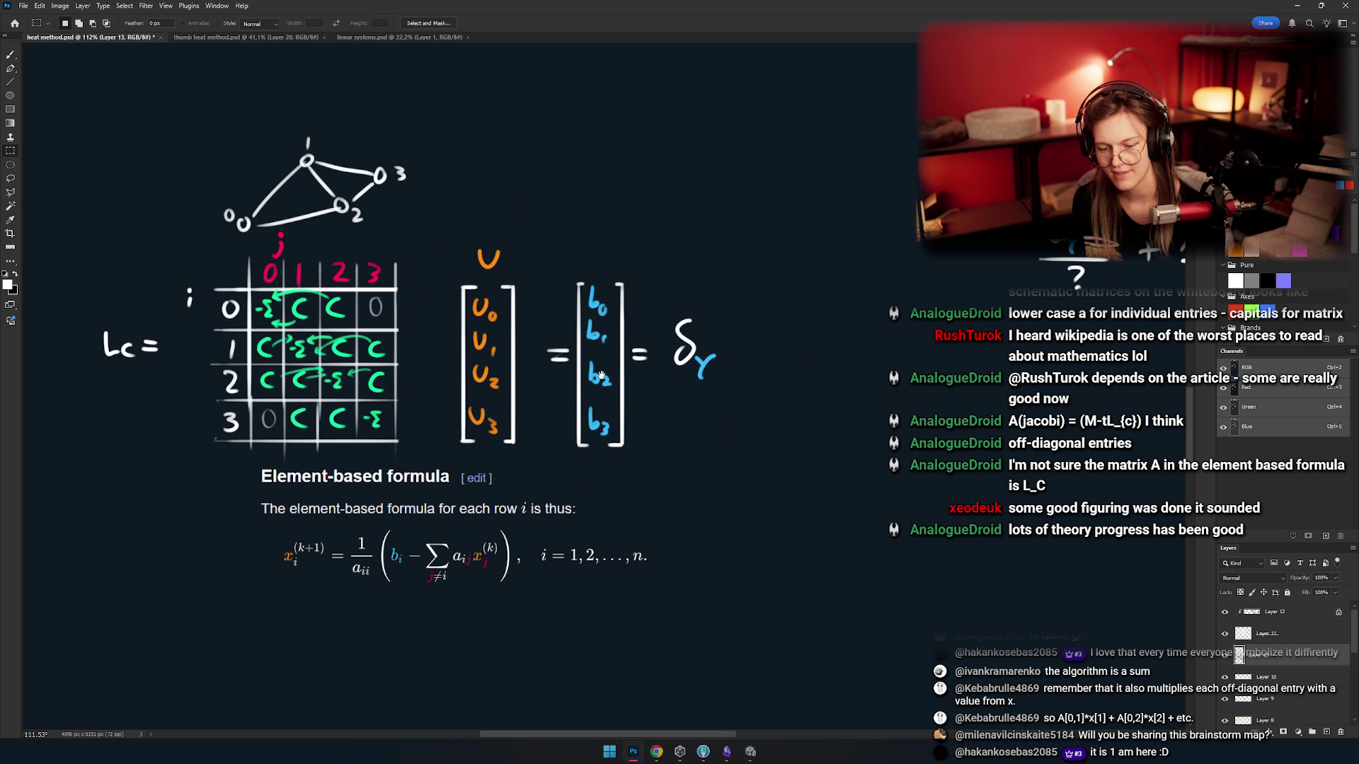
left_click_drag(424, 410, 542, 426)
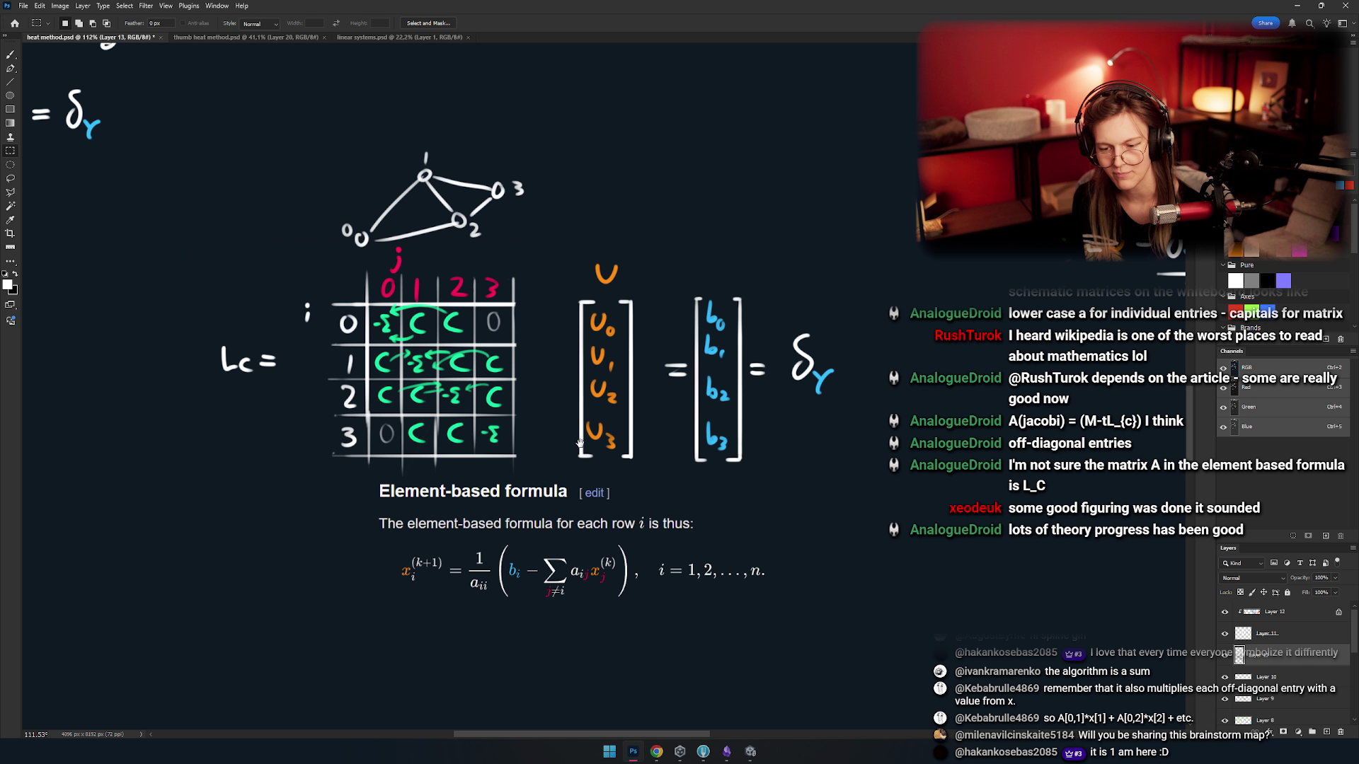
left_click_drag(702, 483, 575, 392)
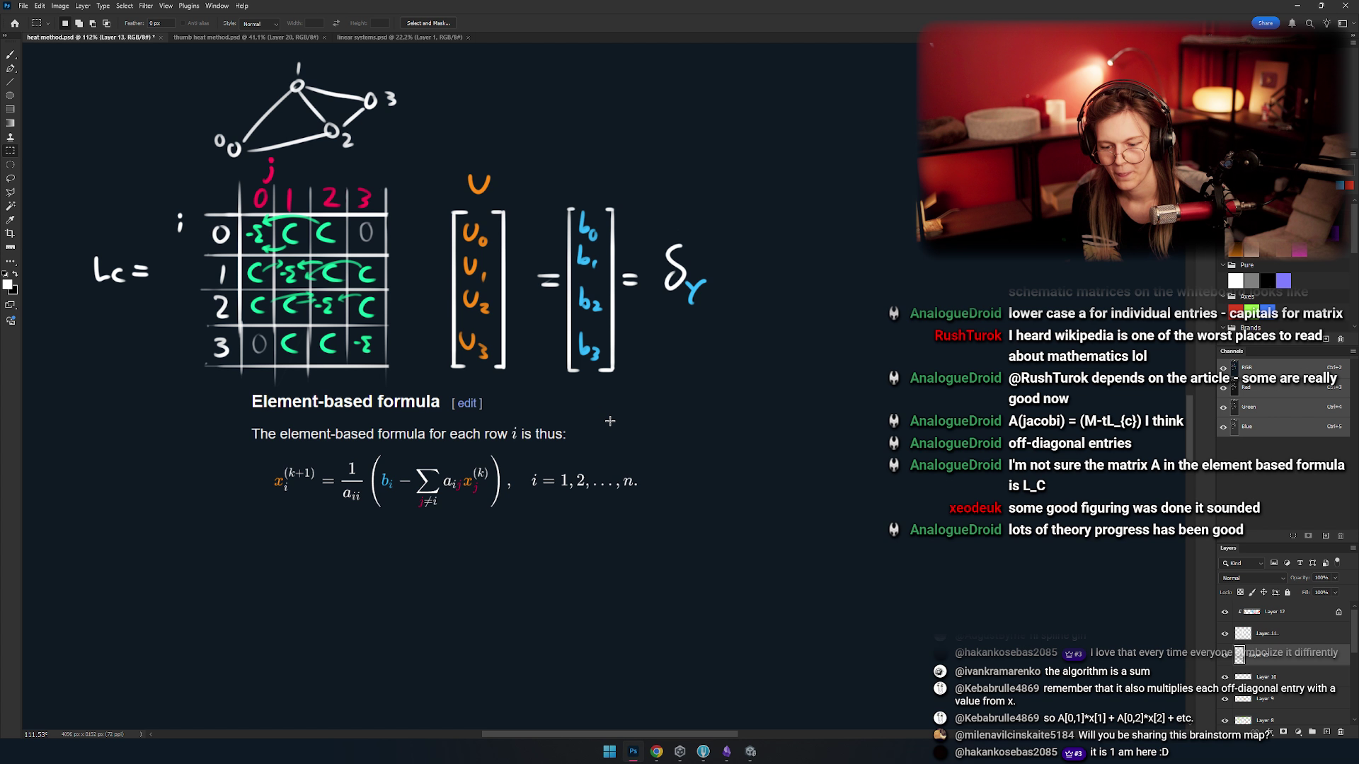
scroll(555, 408, "down", 5)
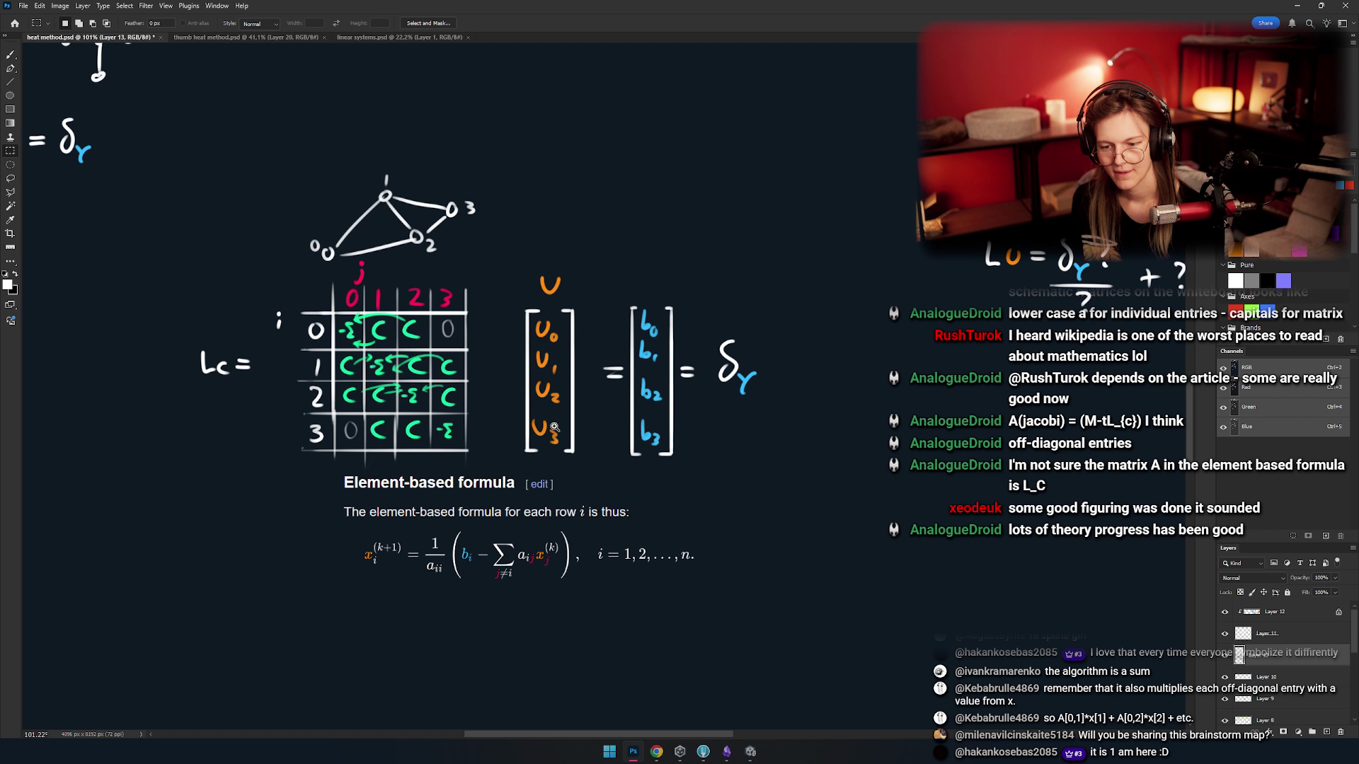
scroll(499, 363, "up", 6)
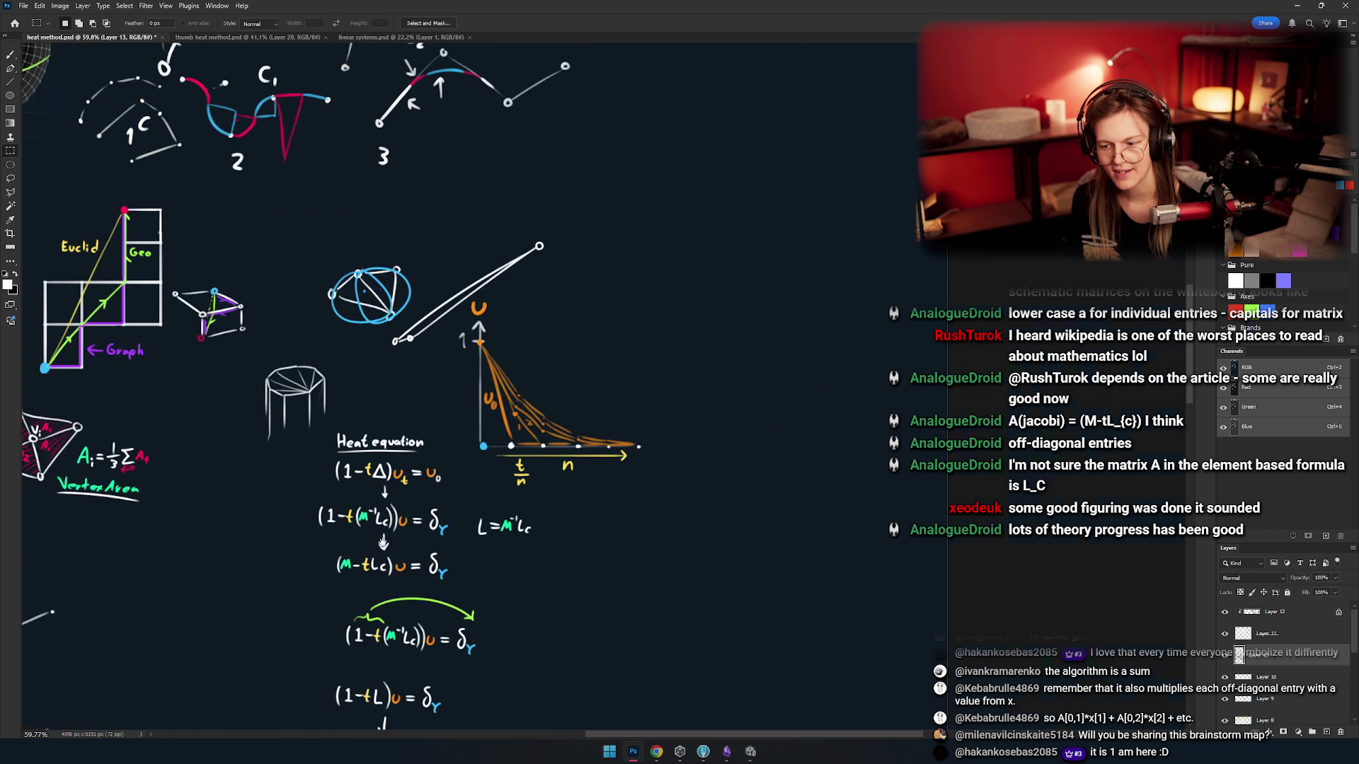
mouse_move(451, 463)
left_mouse_down()
mouse_move(471, 474)
mouse_move(535, 372)
mouse_move(488, 472)
left_mouse_up()
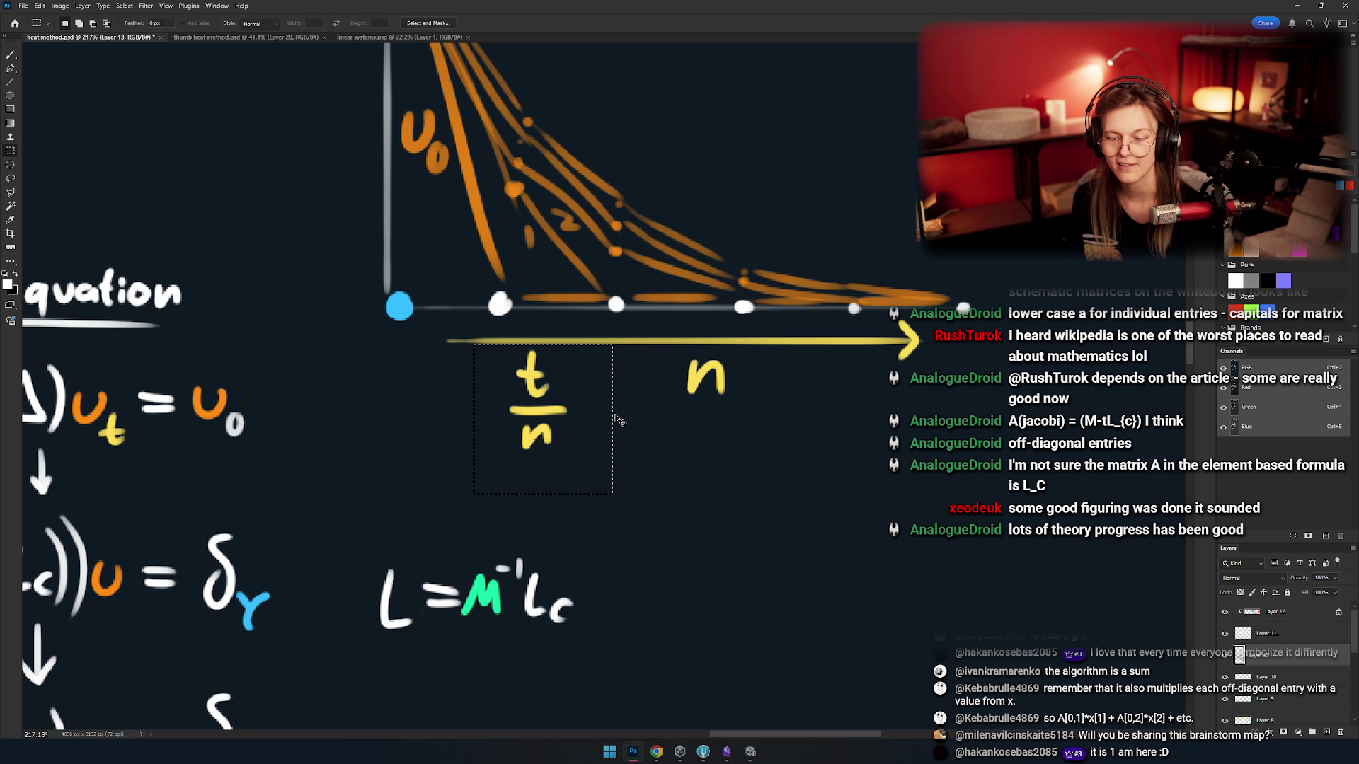
- Select the (M−tLc) term and then its t, clearing each selection
scroll(602, 418, "down", 6)
scroll(531, 370, "up", 10)
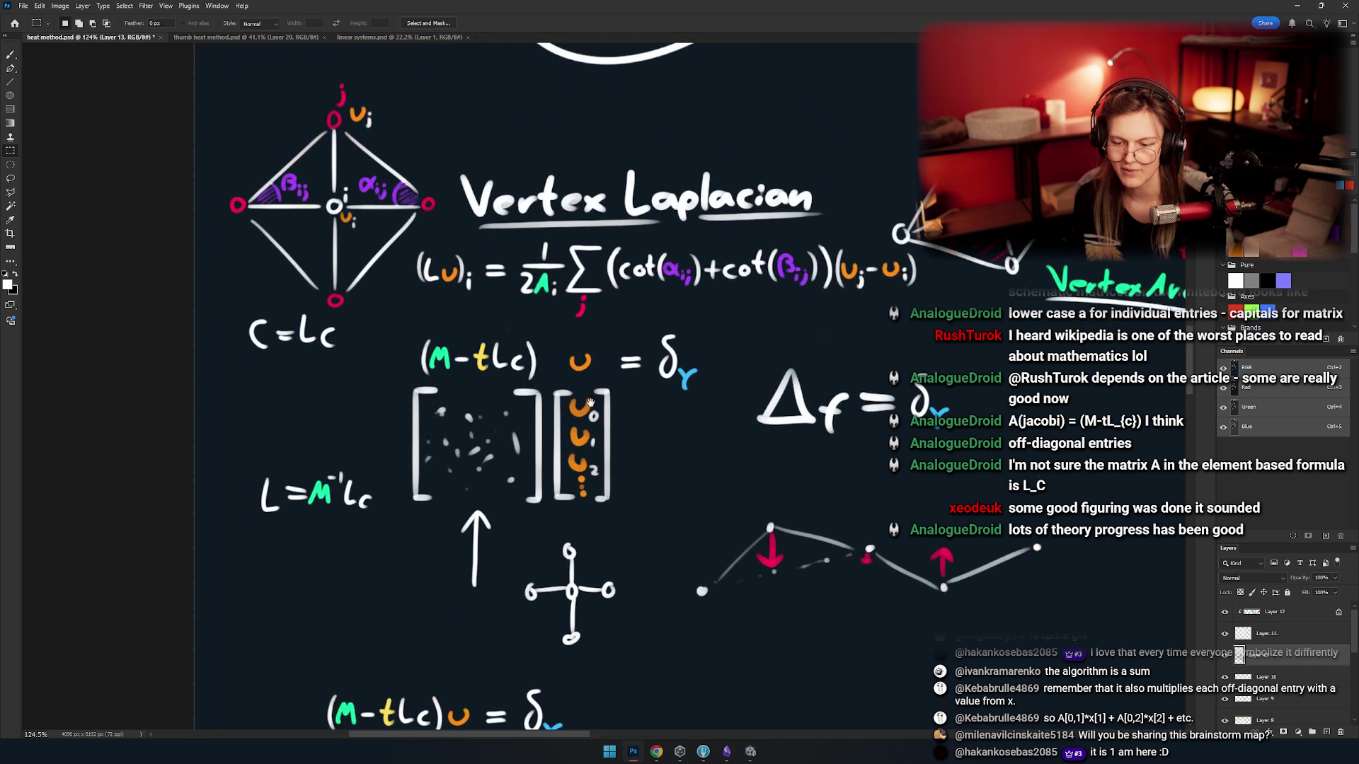
left_click_drag(287, 309, 605, 432)
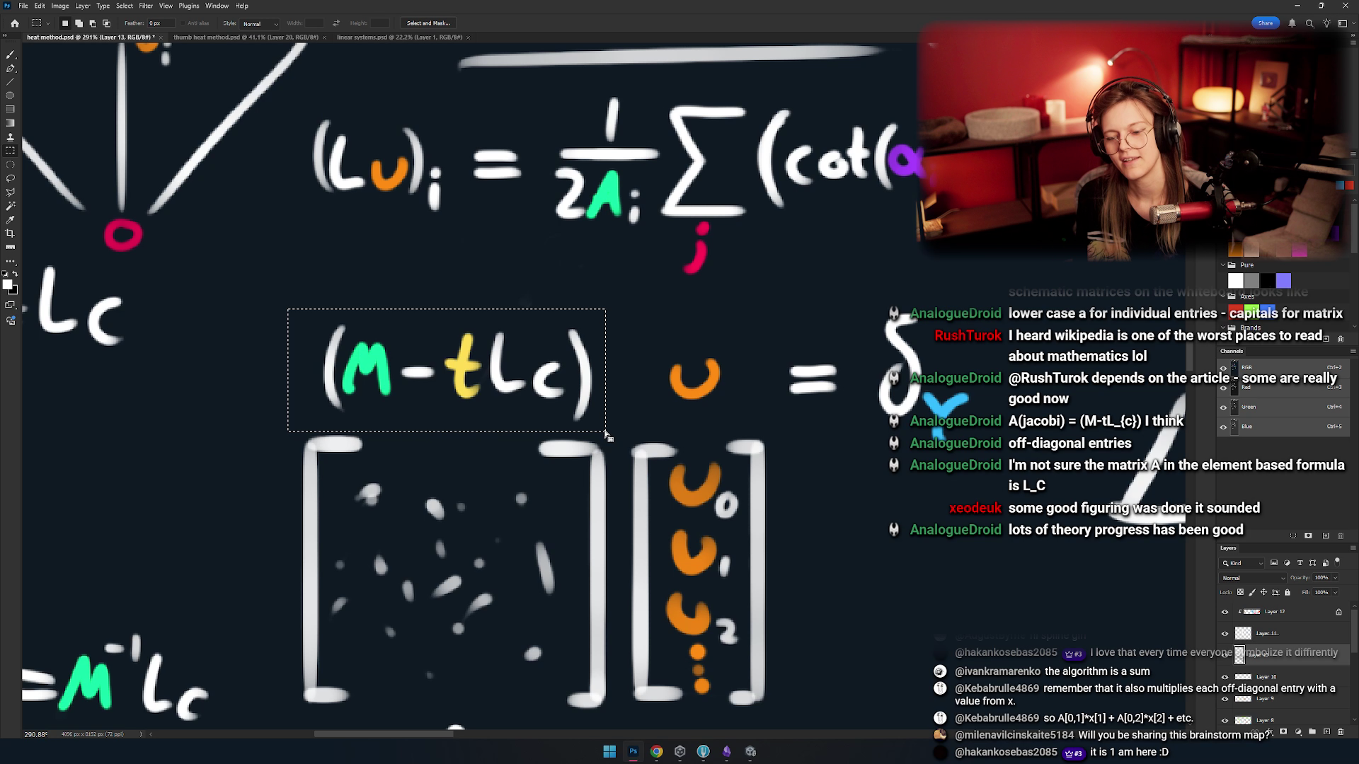
left_click(449, 333)
mouse_move(485, 340)
left_mouse_down()
mouse_move(433, 423)
mouse_move(394, 413)
mouse_move(530, 409)
left_mouse_up()
key("ctrl+d")
scroll(459, 414, "down", 3)
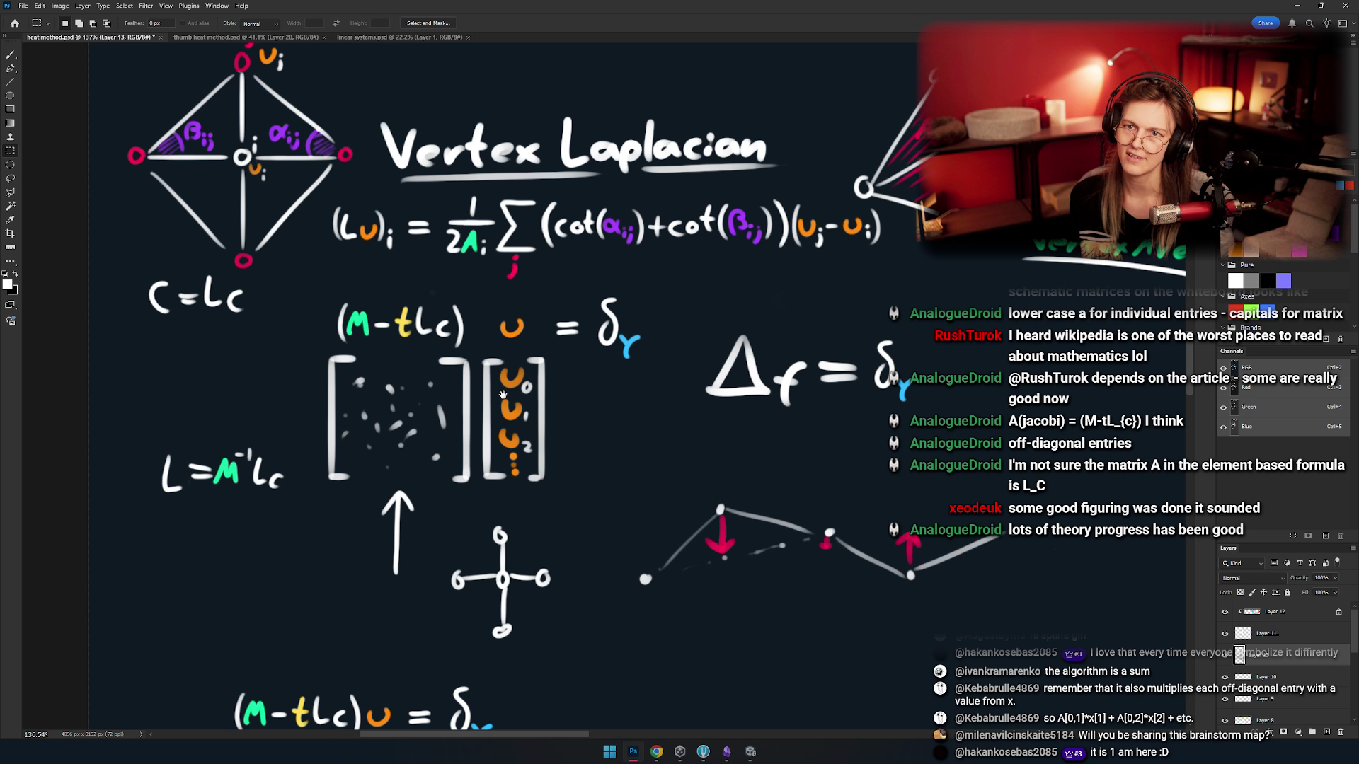
scroll(540, 396, "down", 2)
- Drag one marquee enclosing both the numbered graph and the Lc matrix
left_click_drag(517, 378, 448, 251)
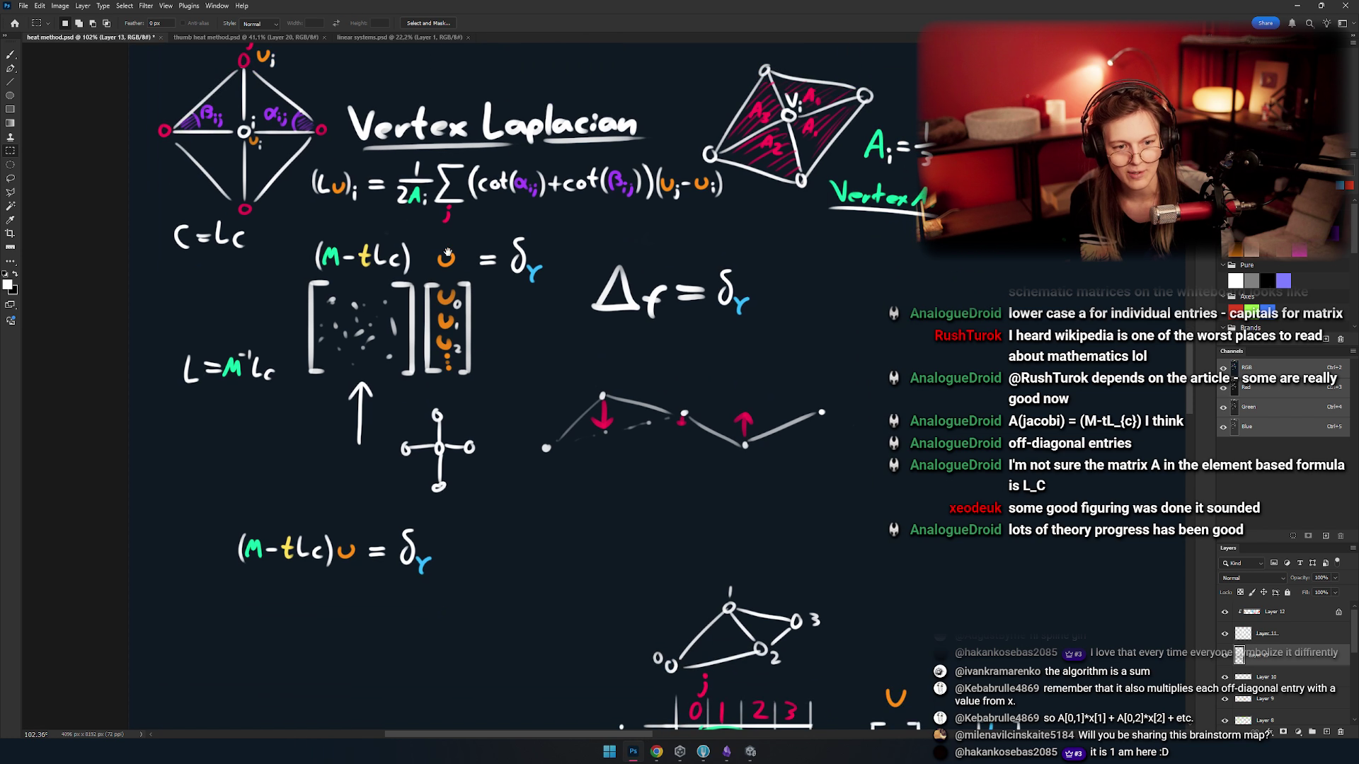
scroll(513, 390, "down", 8)
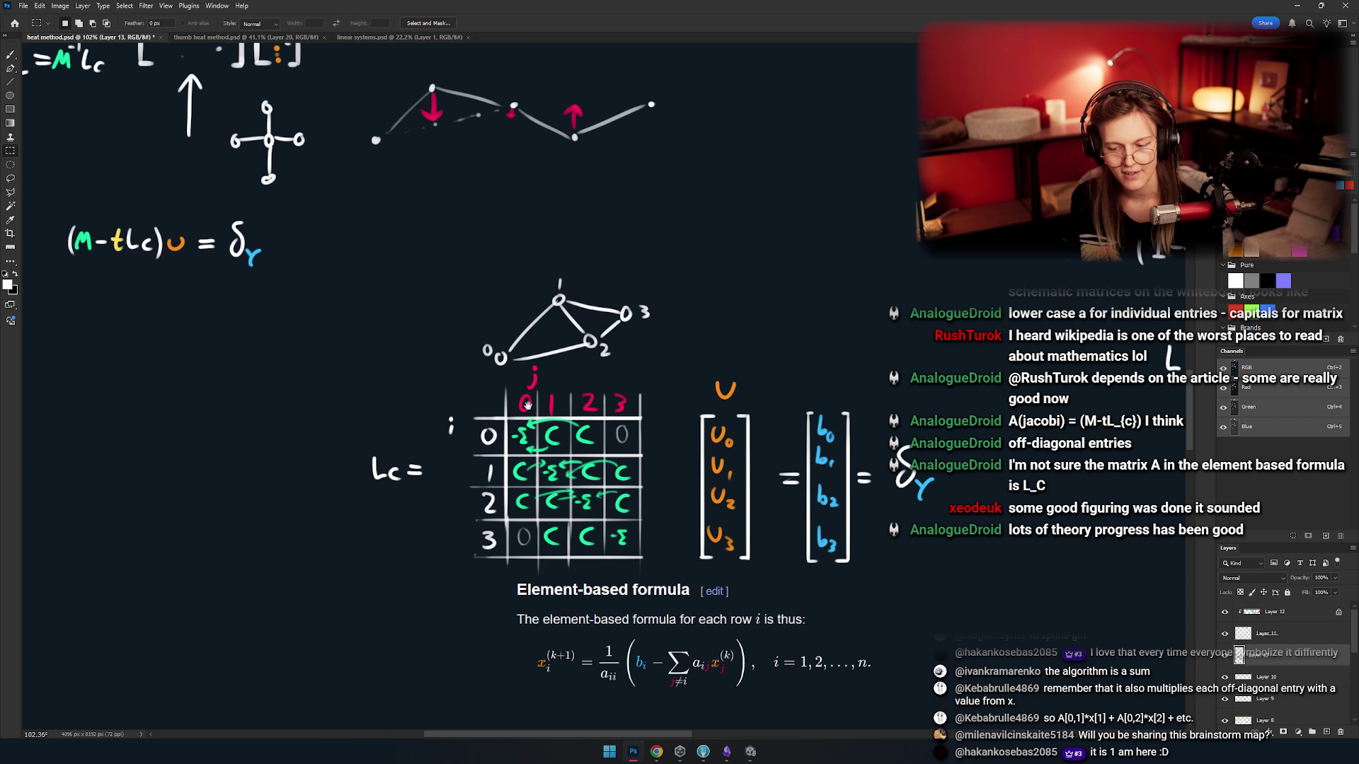
scroll(496, 376, "down", 3)
scroll(494, 376, "up", 2)
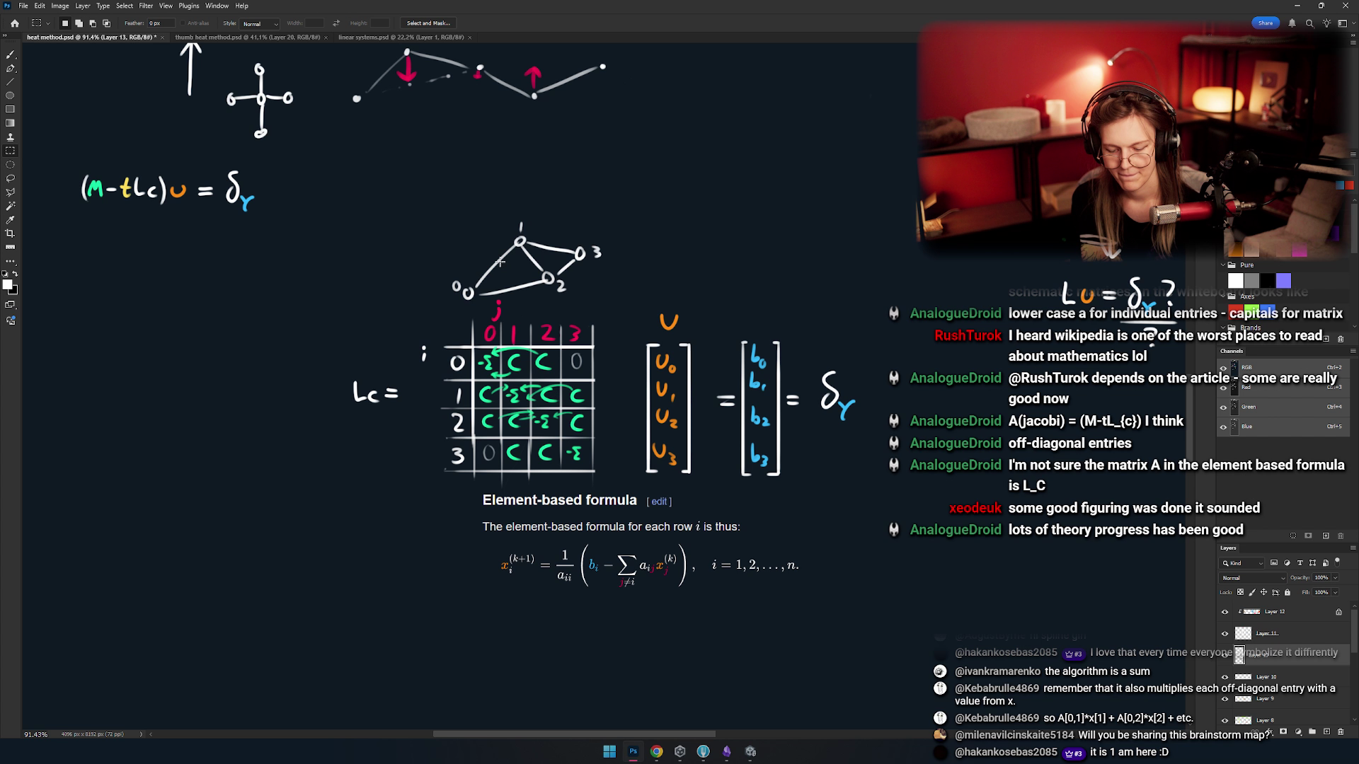
left_click_drag(620, 206, 254, 488)
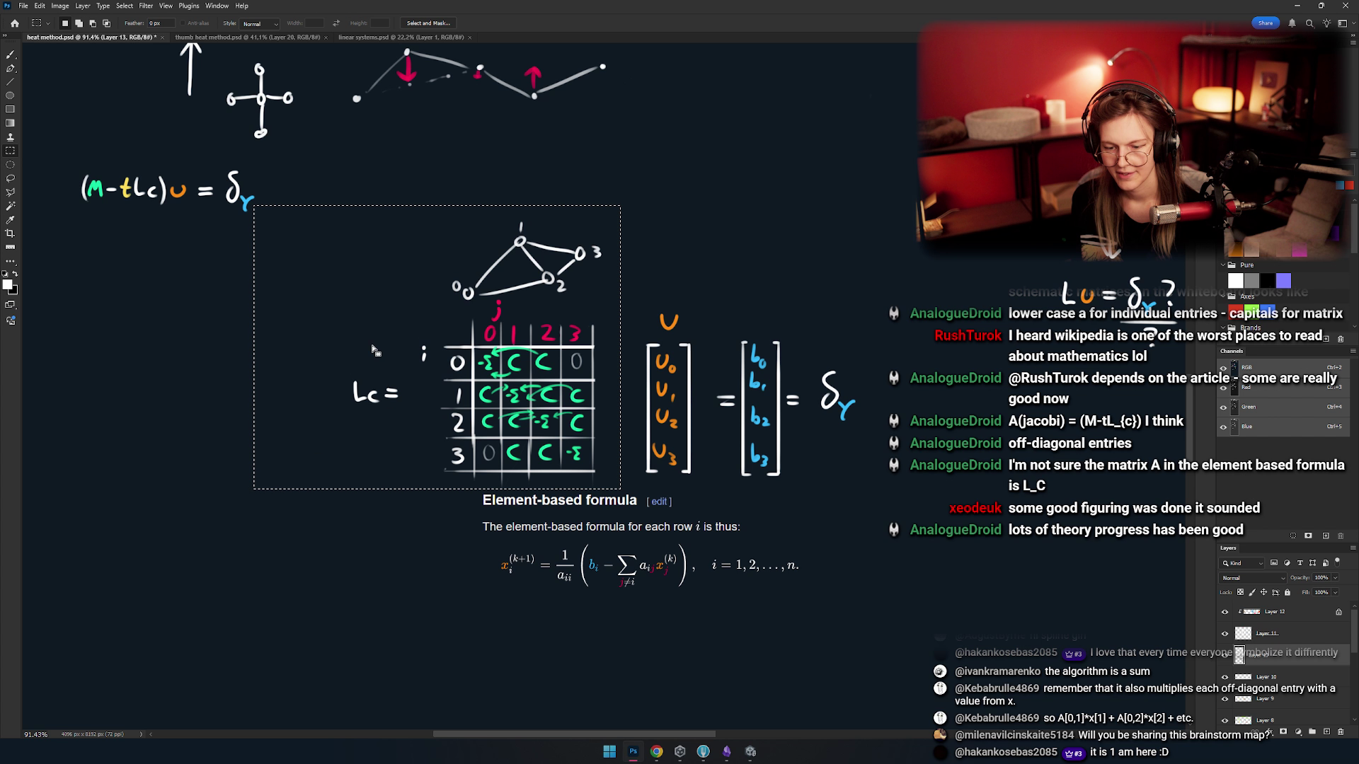
- Try moving the selection, dismissing empty-area warnings and switching to Layers 11 and 12
key("v")
left_click_drag(524, 382, 523, 397)
left_click(682, 271)
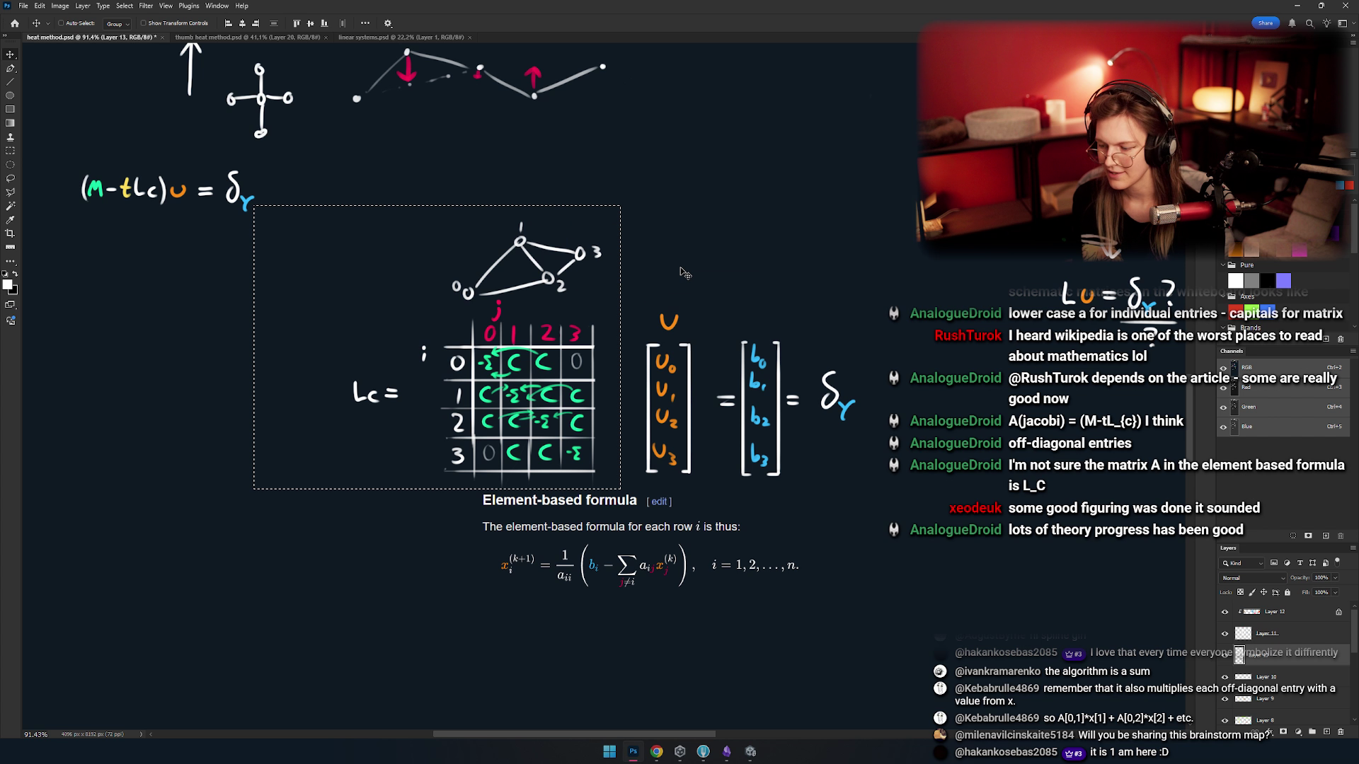
left_click(1308, 627)
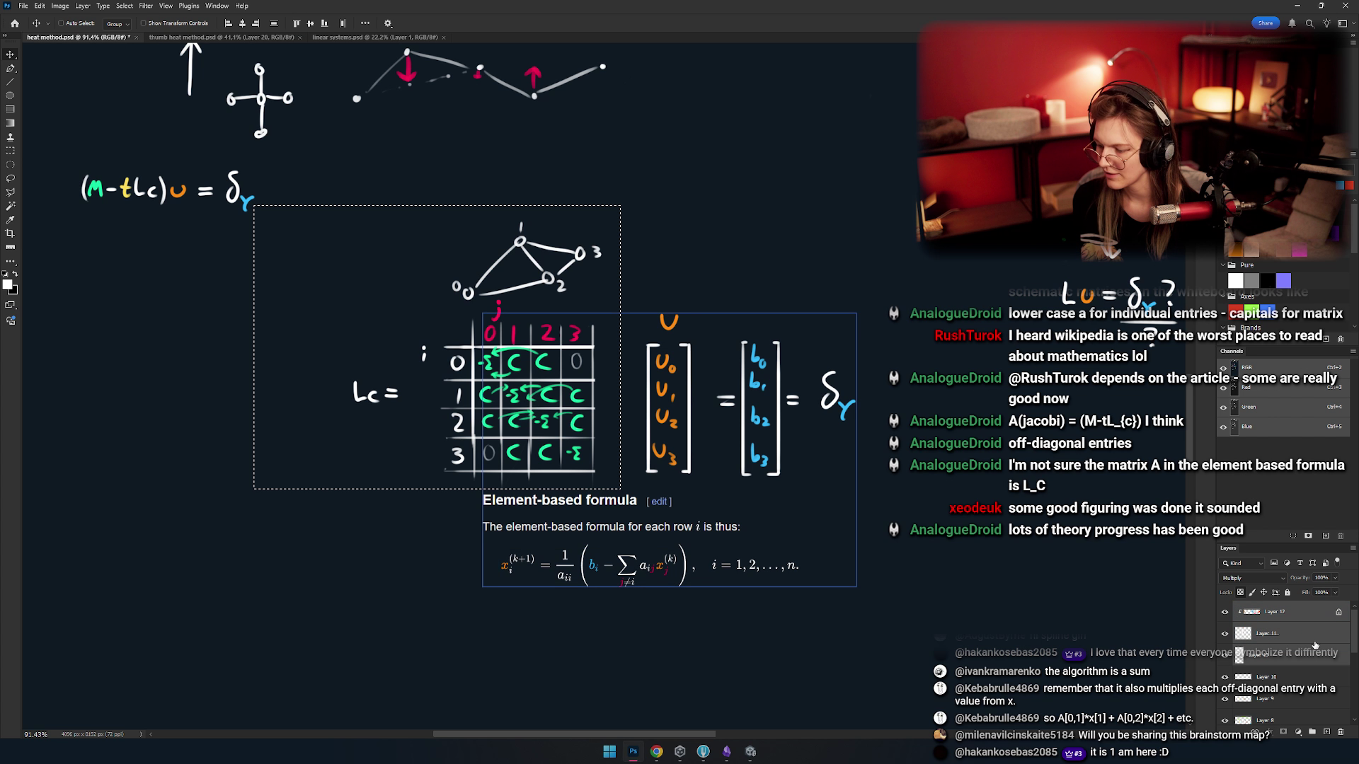
left_click(1308, 612)
left_click(435, 357)
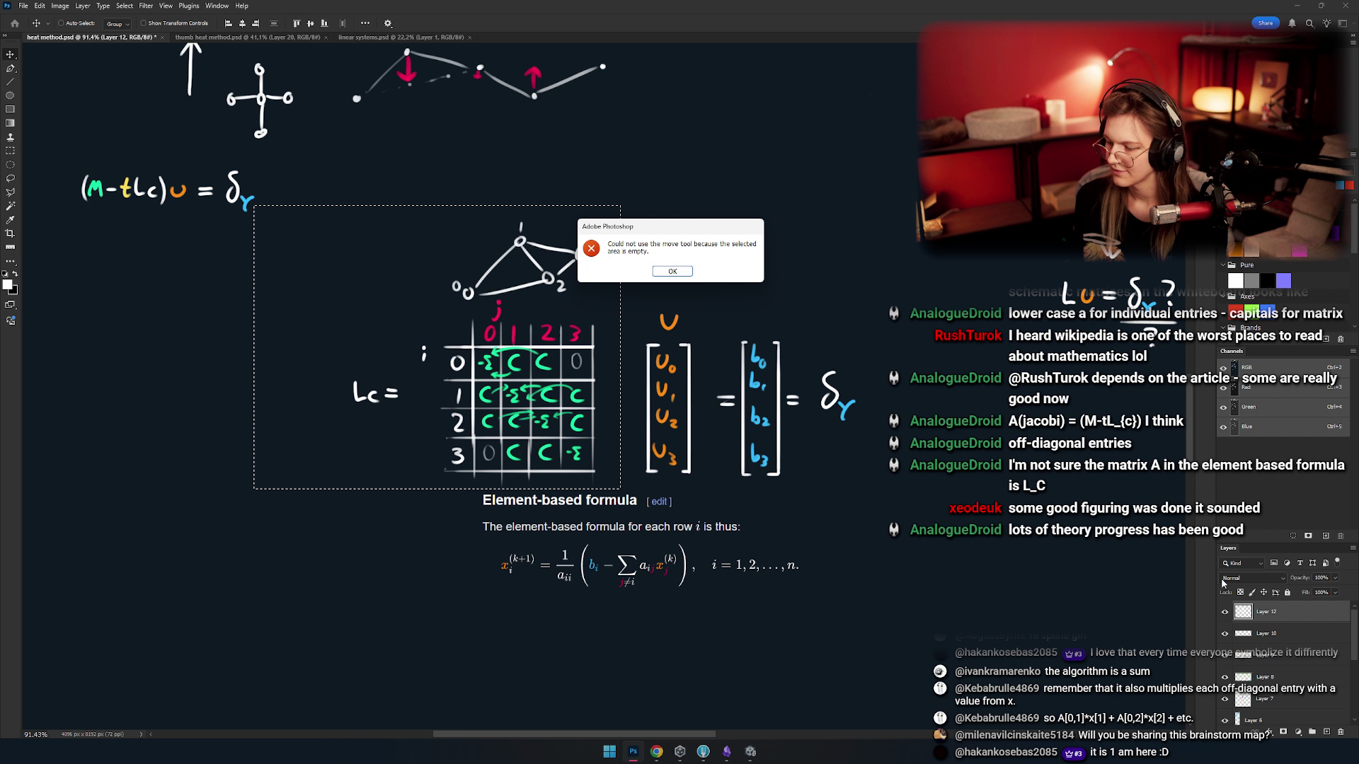
left_click(672, 271)
- Check Layer 8's contents, then drag the graph-and-matrix drawing up and right
key("ctrl+z")
key("ctrl+z")
key("ctrl+z")
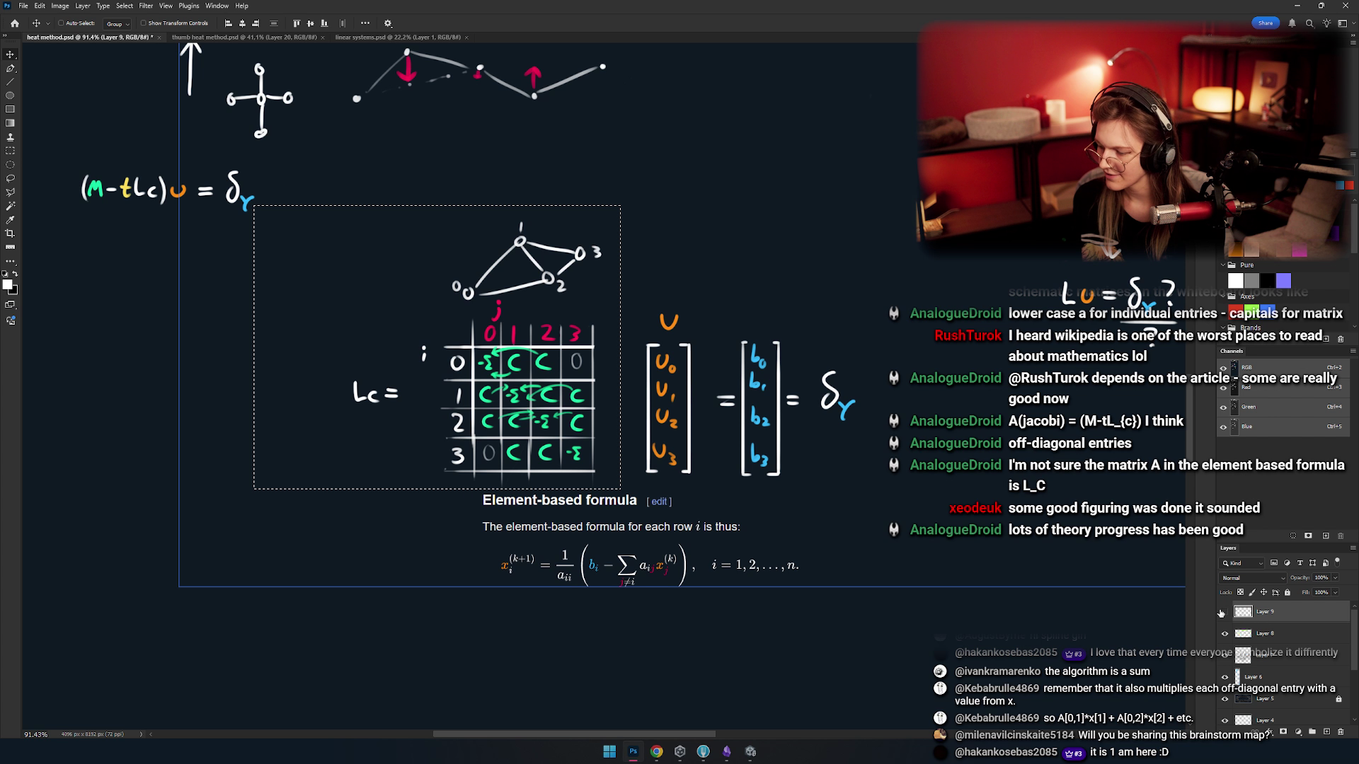
key("ctrl+z")
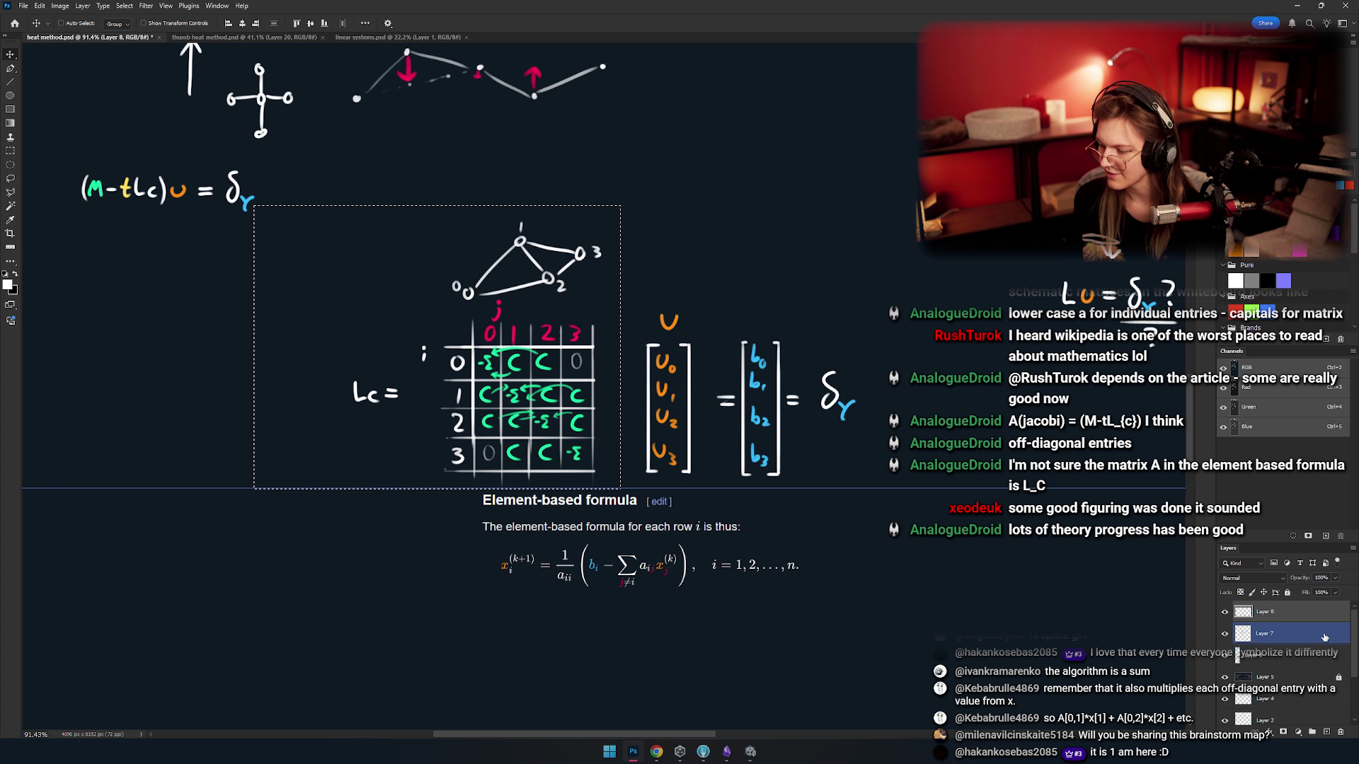
left_click(1225, 613)
left_click(1225, 613)
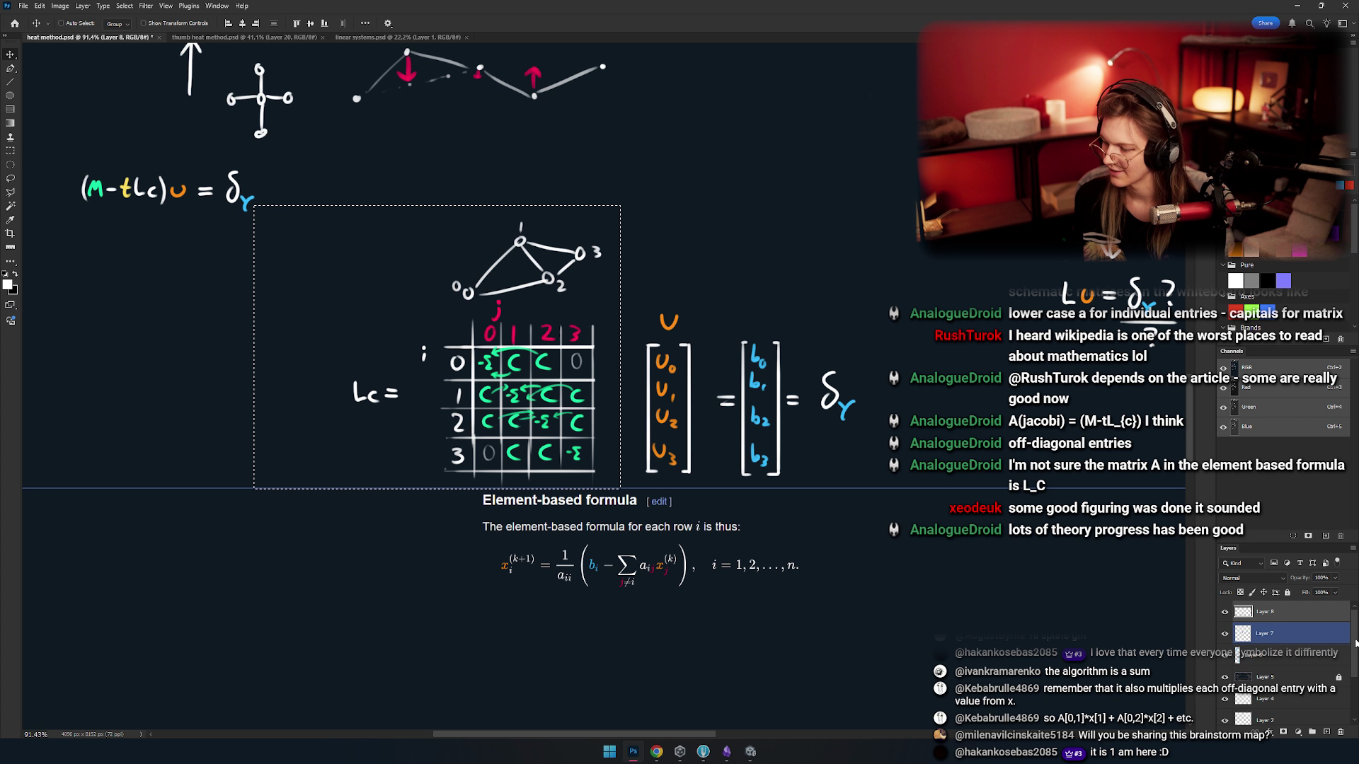
mouse_move(536, 427)
left_mouse_down()
mouse_move(501, 364)
mouse_move(522, 362)
left_mouse_up()
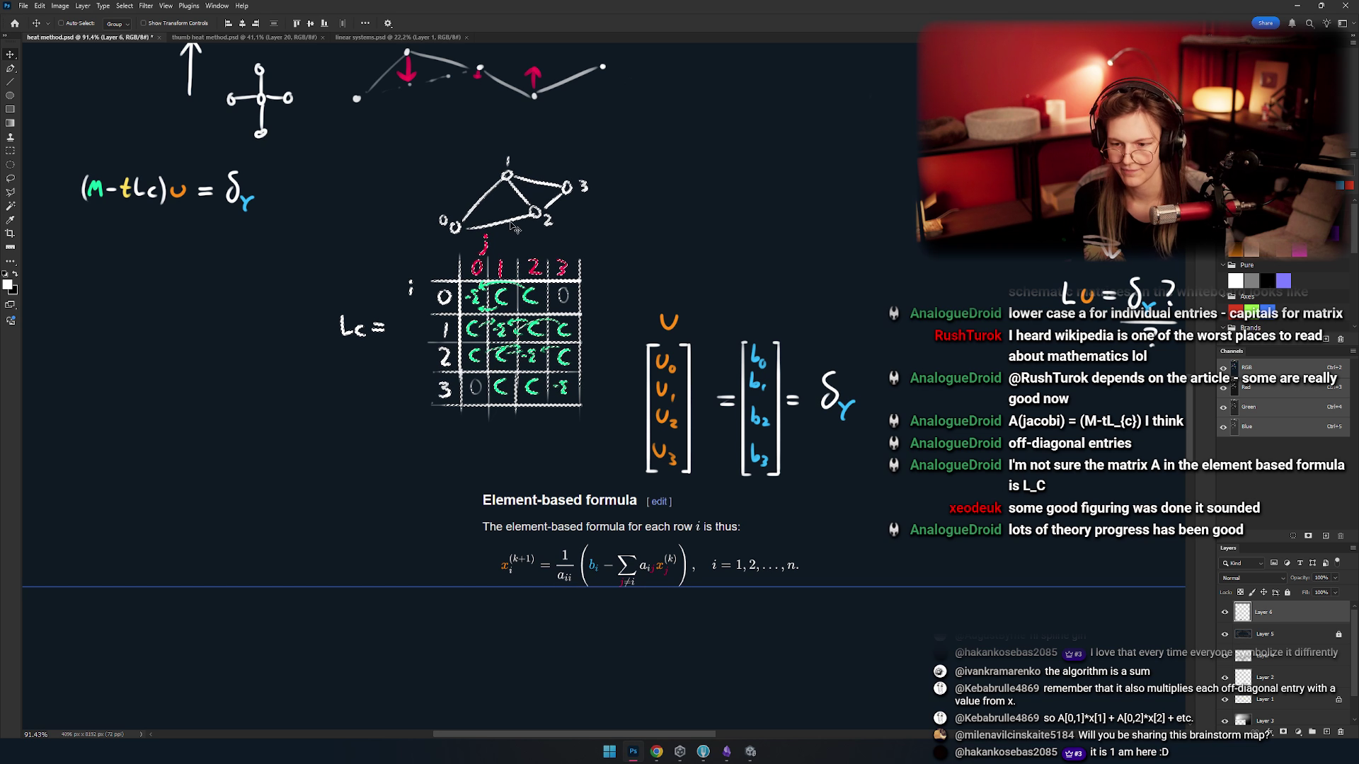
mouse_move(528, 313)
left_mouse_down()
mouse_move(538, 306)
mouse_move(556, 402)
mouse_move(726, 191)
mouse_move(683, 210)
left_mouse_up()
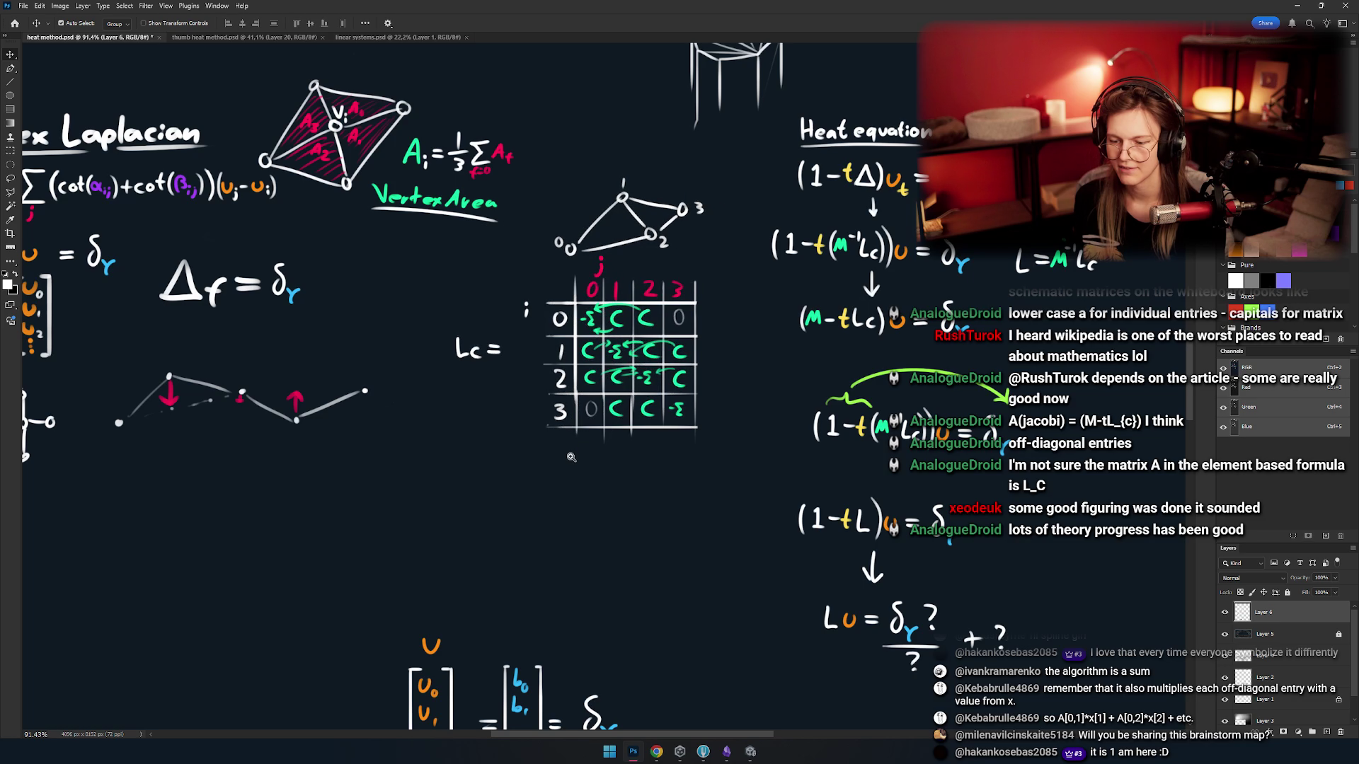
left_click_drag(454, 606, 651, 336)
- Paint a blue b label above the b vector
key("b")
scroll(525, 395, "up", 5)
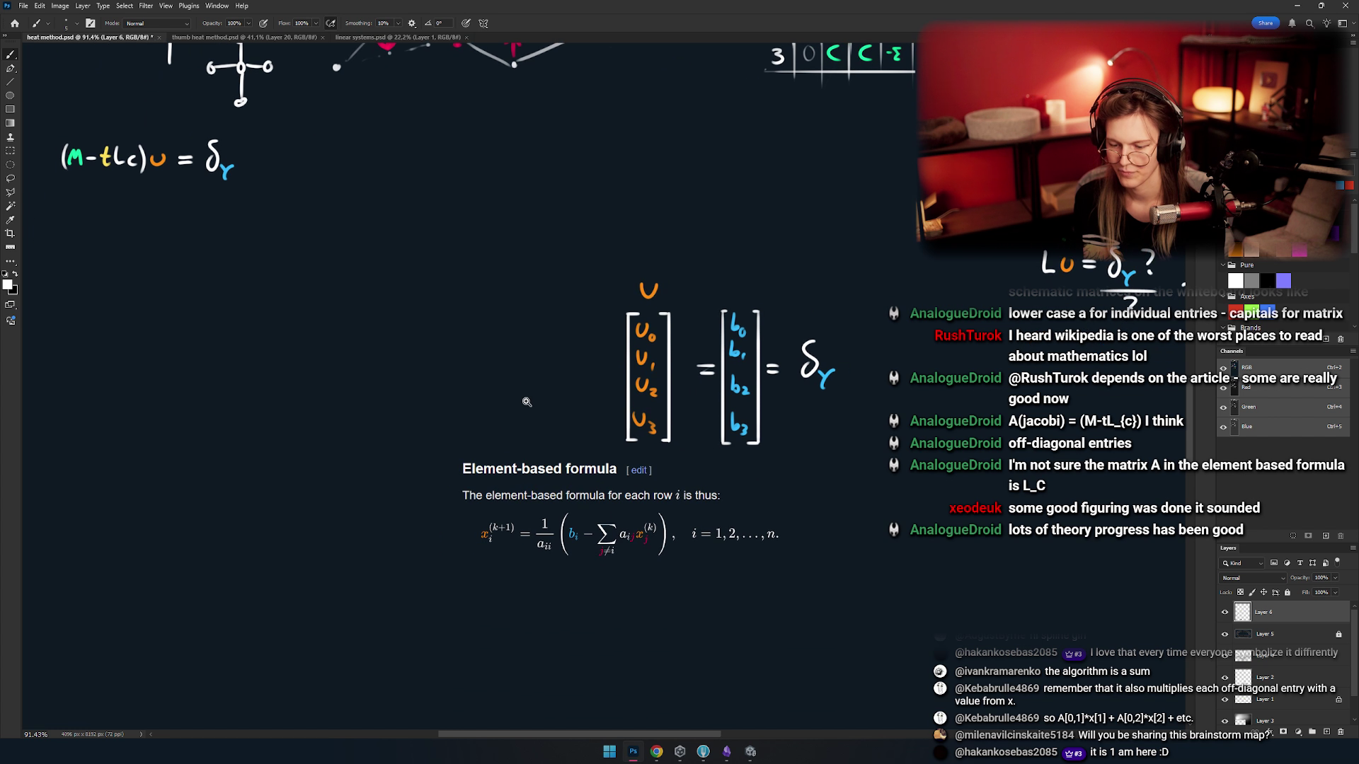
left_click_drag(534, 366, 598, 386)
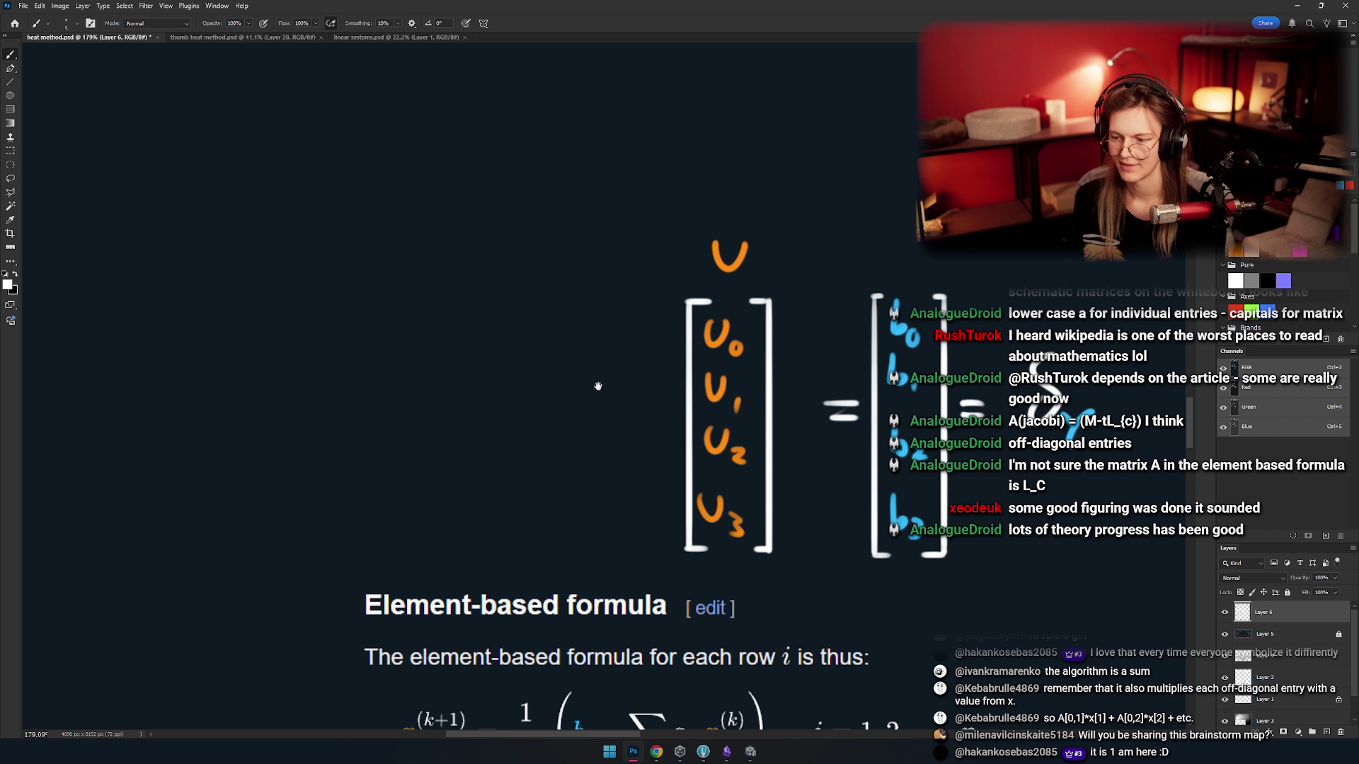
left_click_drag(739, 273, 594, 317)
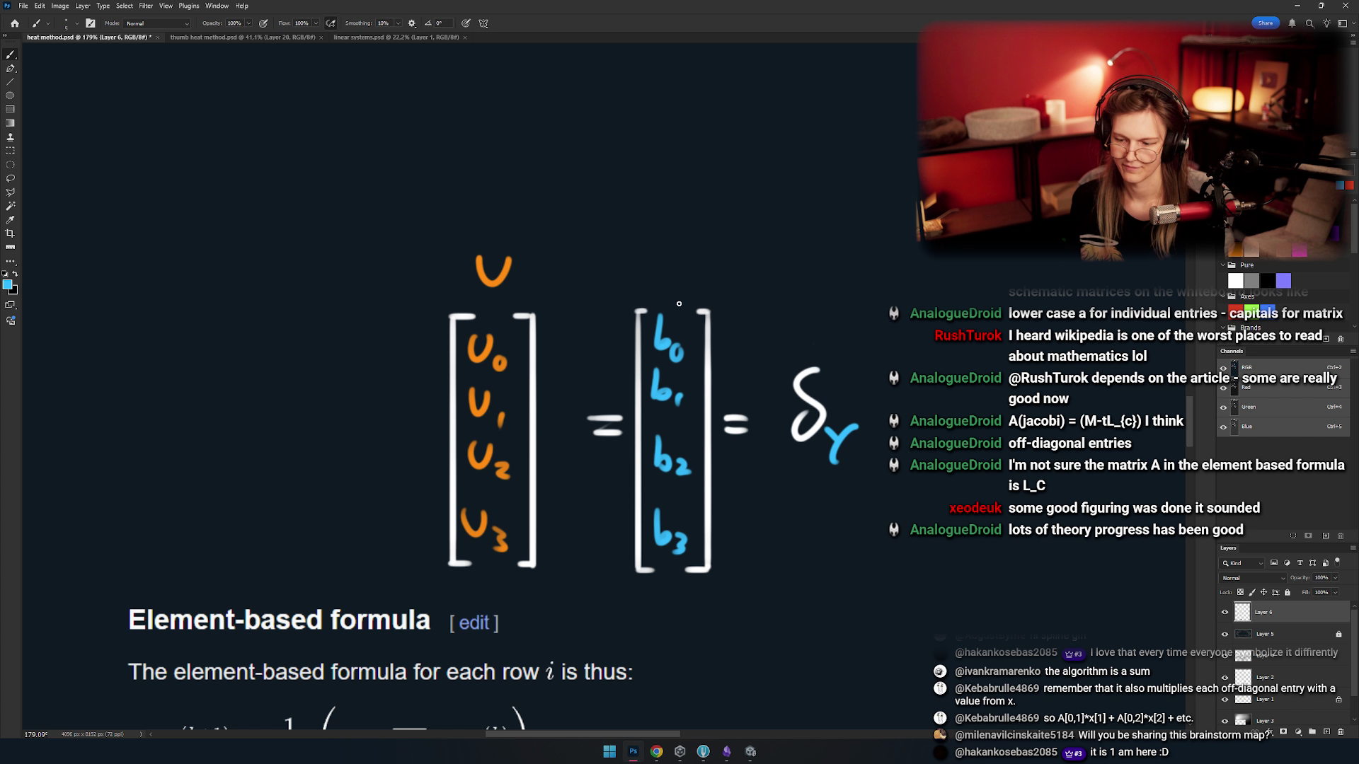
left_click_drag(664, 242, 677, 266)
mouse_move(603, 322)
left_mouse_down()
mouse_move(707, 311)
mouse_move(676, 336)
left_mouse_up()
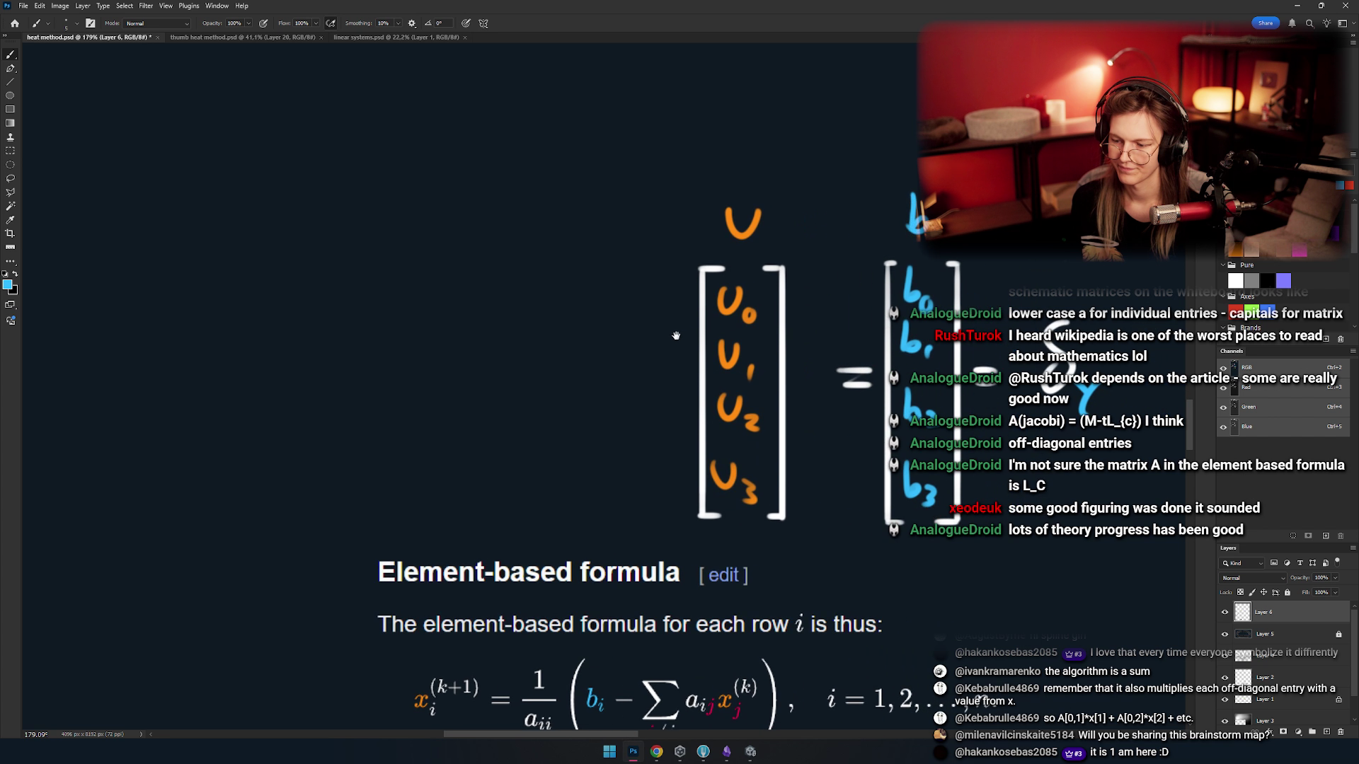
mouse_move(828, 360)
left_mouse_down()
mouse_move(768, 350)
mouse_move(806, 356)
mouse_move(793, 328)
mouse_move(645, 335)
left_mouse_up()
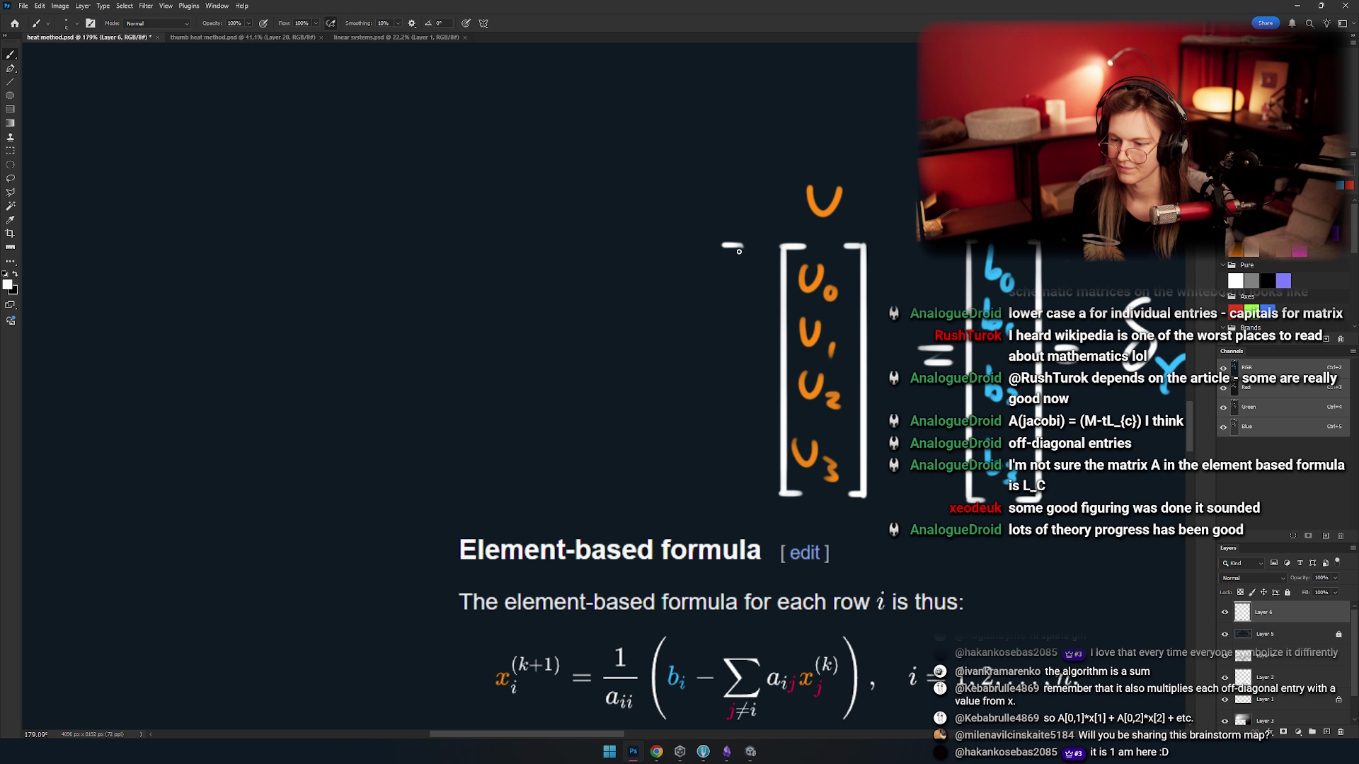
- Brush the tall left bracket of matrix A
left_click_drag(741, 246, 742, 489)
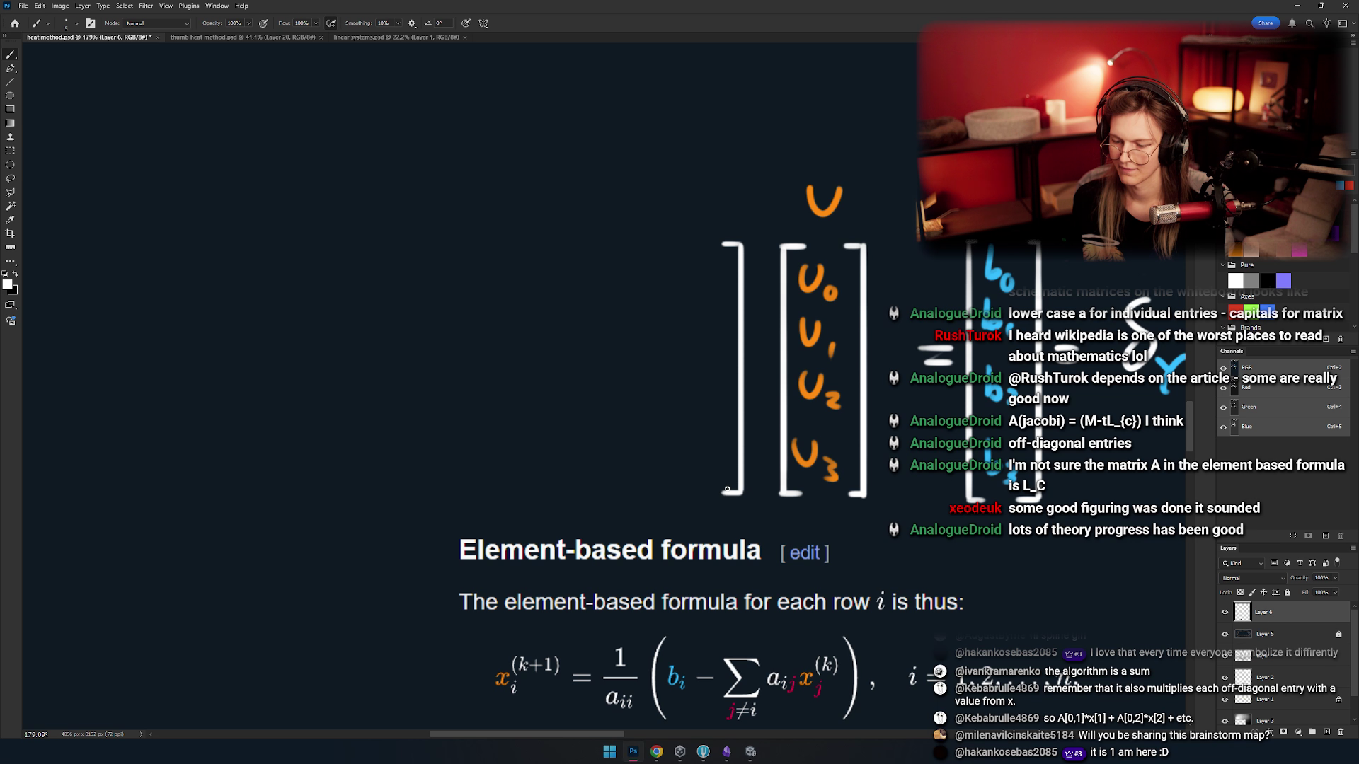
mouse_move(458, 239)
left_mouse_down()
mouse_move(444, 244)
mouse_move(446, 363)
left_mouse_up()
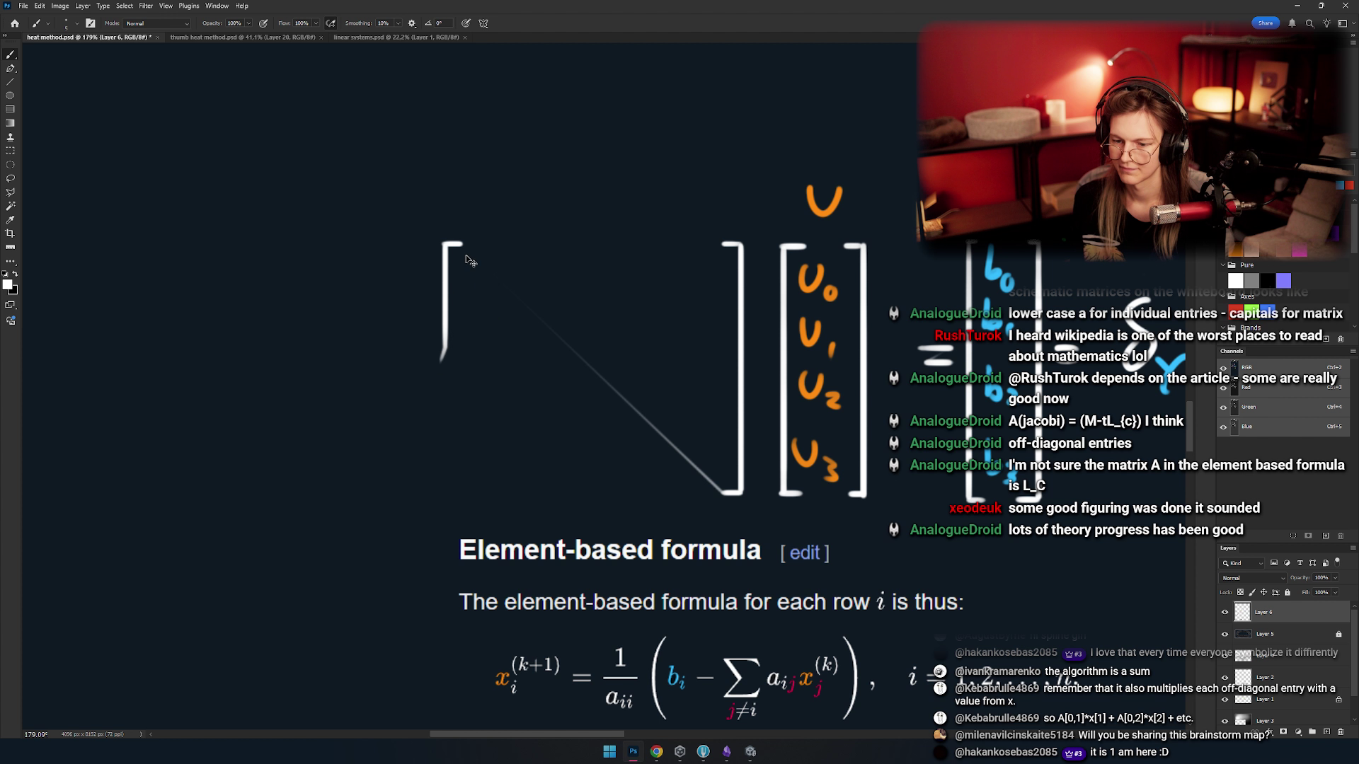
key("ctrl+z")
mouse_move(450, 317)
left_mouse_down()
mouse_move(449, 487)
mouse_move(467, 499)
left_mouse_up()
scroll(455, 476, "up", 4)
scroll(456, 476, "right", 2)
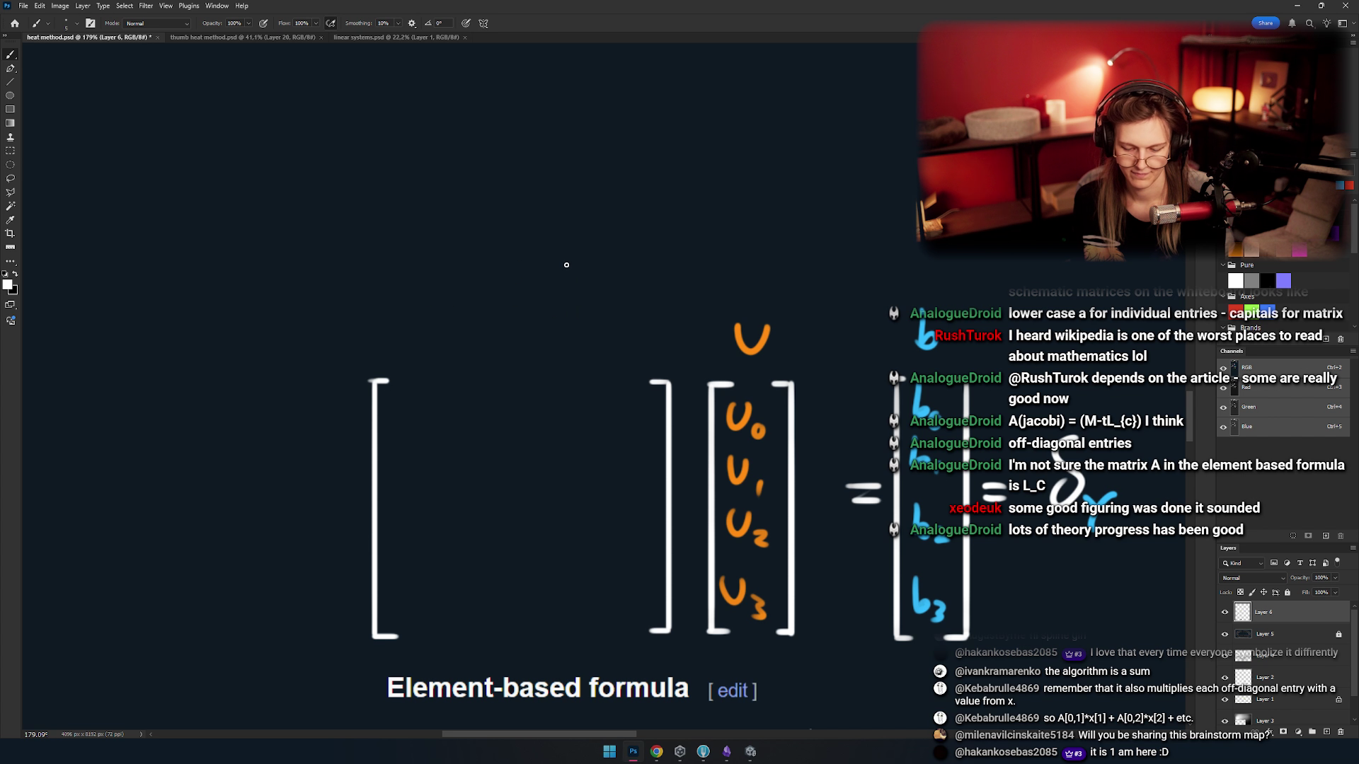
- Write an A label above the bracket, undoing the first attempt
left_click_drag(504, 364, 542, 361)
key("ctrl+z")
key("ctrl+z")
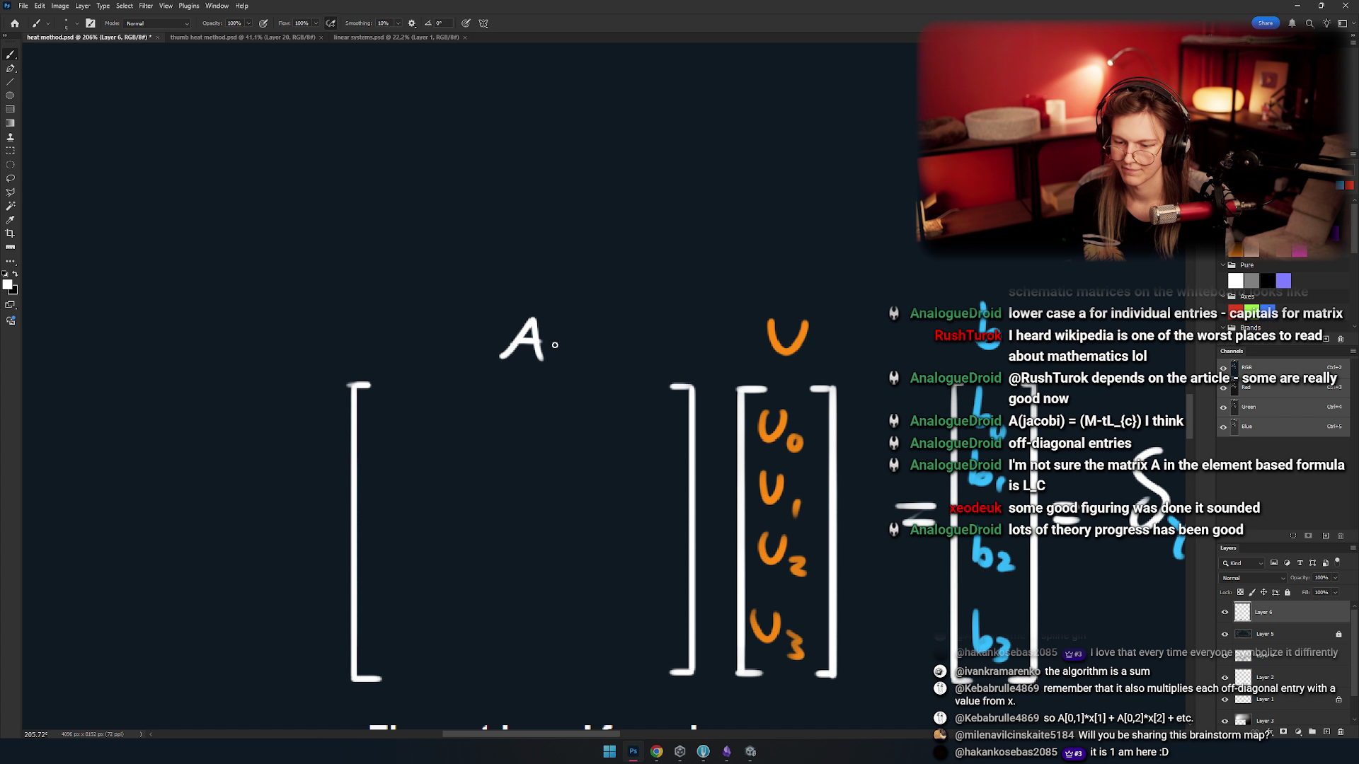
scroll(553, 397, "down", 5)
scroll(549, 397, "down", 3)
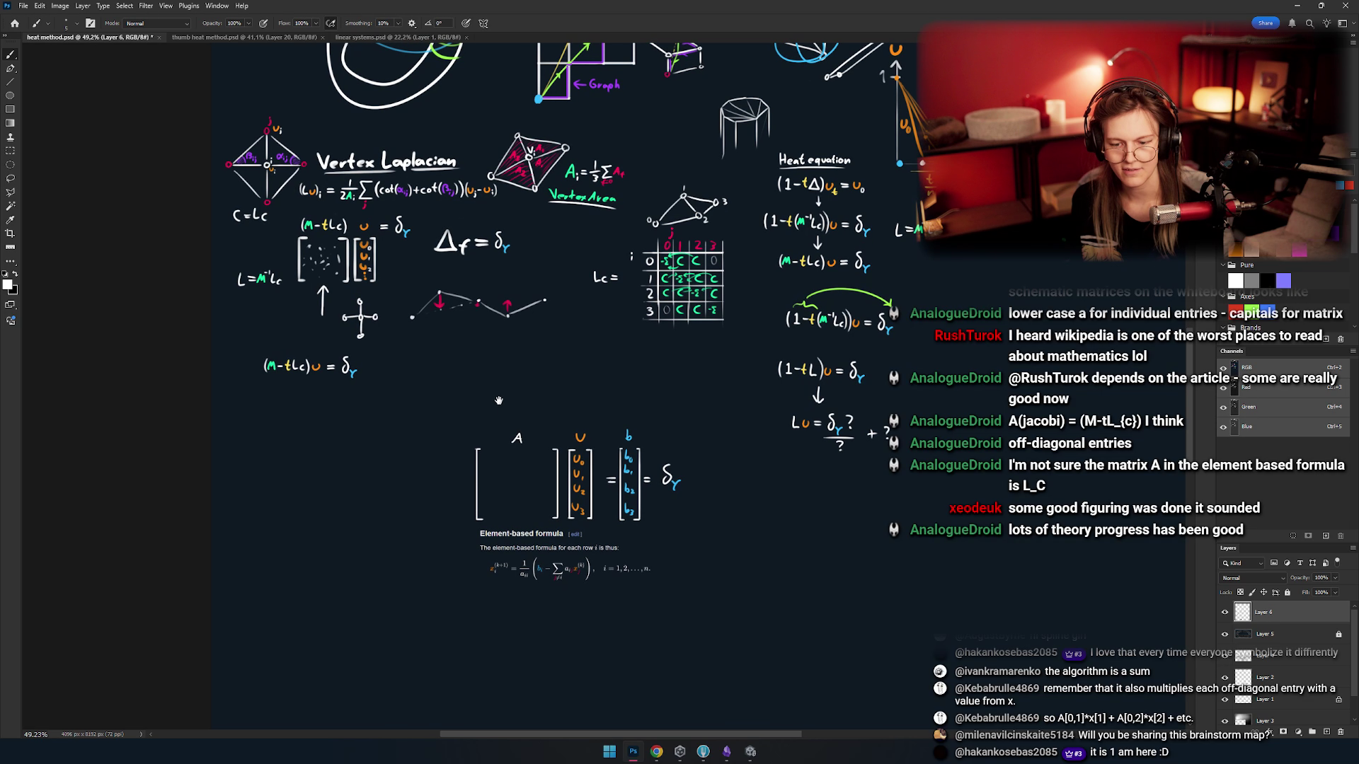
scroll(439, 290, "up", 5)
left_click_drag(427, 299, 568, 285)
- Copy the handwritten (M−tLc) to a new layer with Ctrl+J and move it into the A brackets
key("m")
mouse_move(164, 208)
left_mouse_down()
mouse_move(309, 351)
mouse_move(354, 338)
mouse_move(836, 613)
mouse_move(608, 463)
left_mouse_up()
key("ctrl+j")
key("v")
scroll(546, 419, "up", 2)
scroll(546, 420, "down", 5)
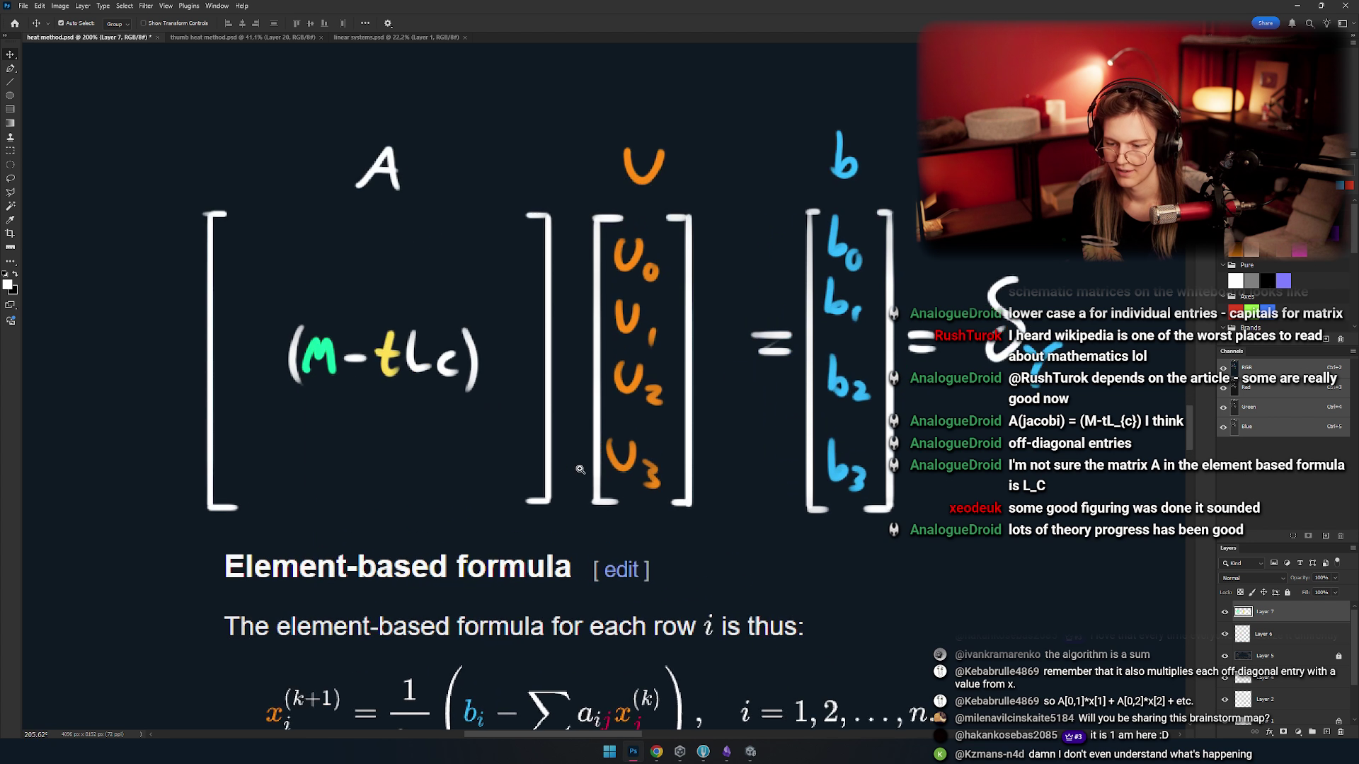
scroll(531, 442, "up", 4)
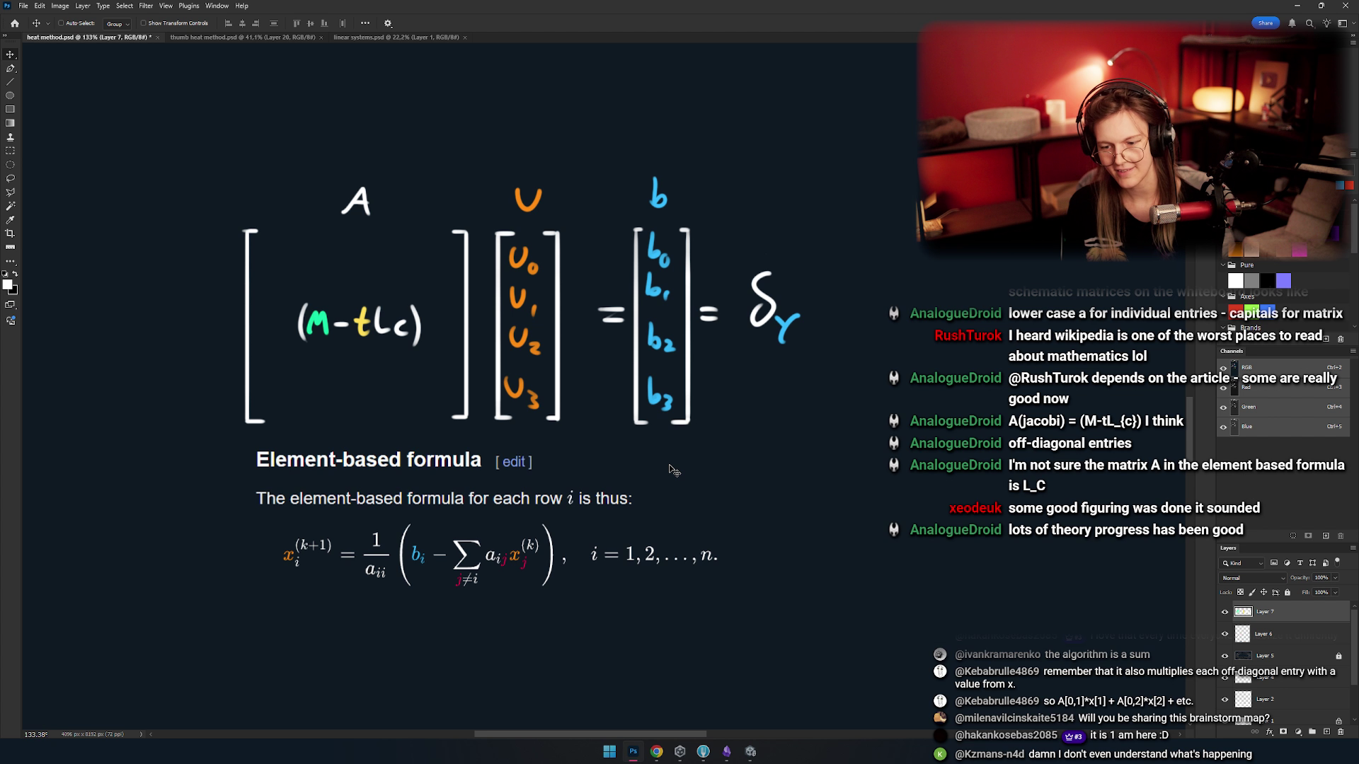
- Marquee the equals sign between U and b, dismissing the empty-area error
key("m")
scroll(650, 272, "up", 8)
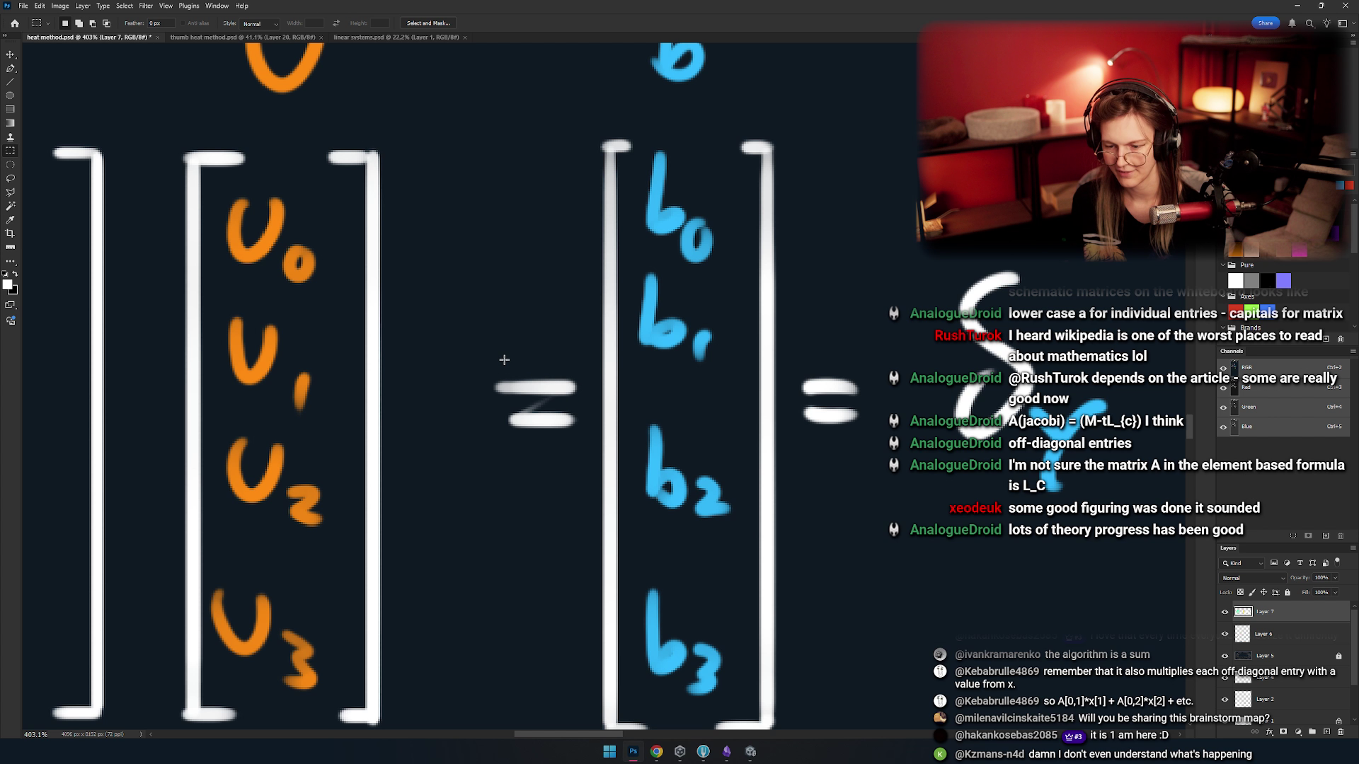
left_click_drag(470, 334, 589, 458)
key("v")
left_click(517, 391)
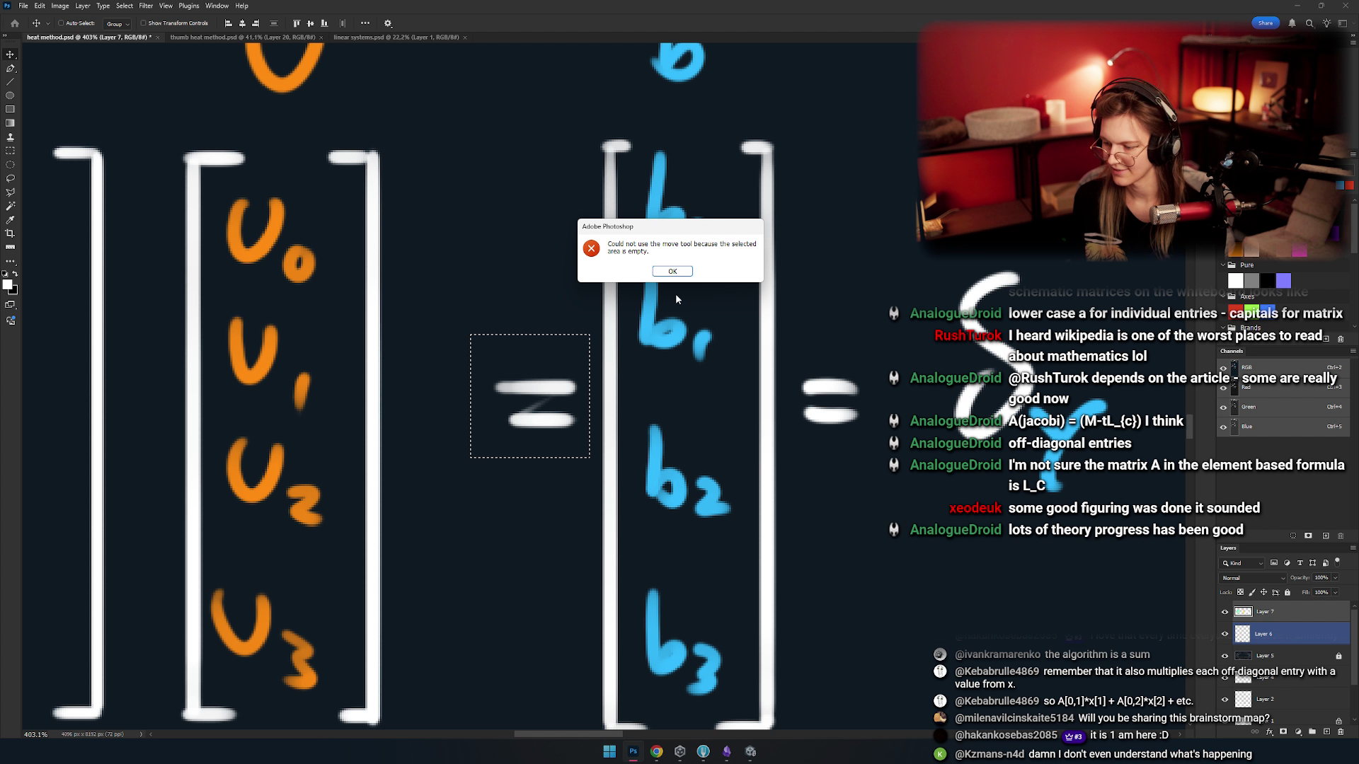
left_click(673, 271)
- Merge the copied (M−tLc) layer into the drawing and nudge the equals sign left
left_click(1296, 613)
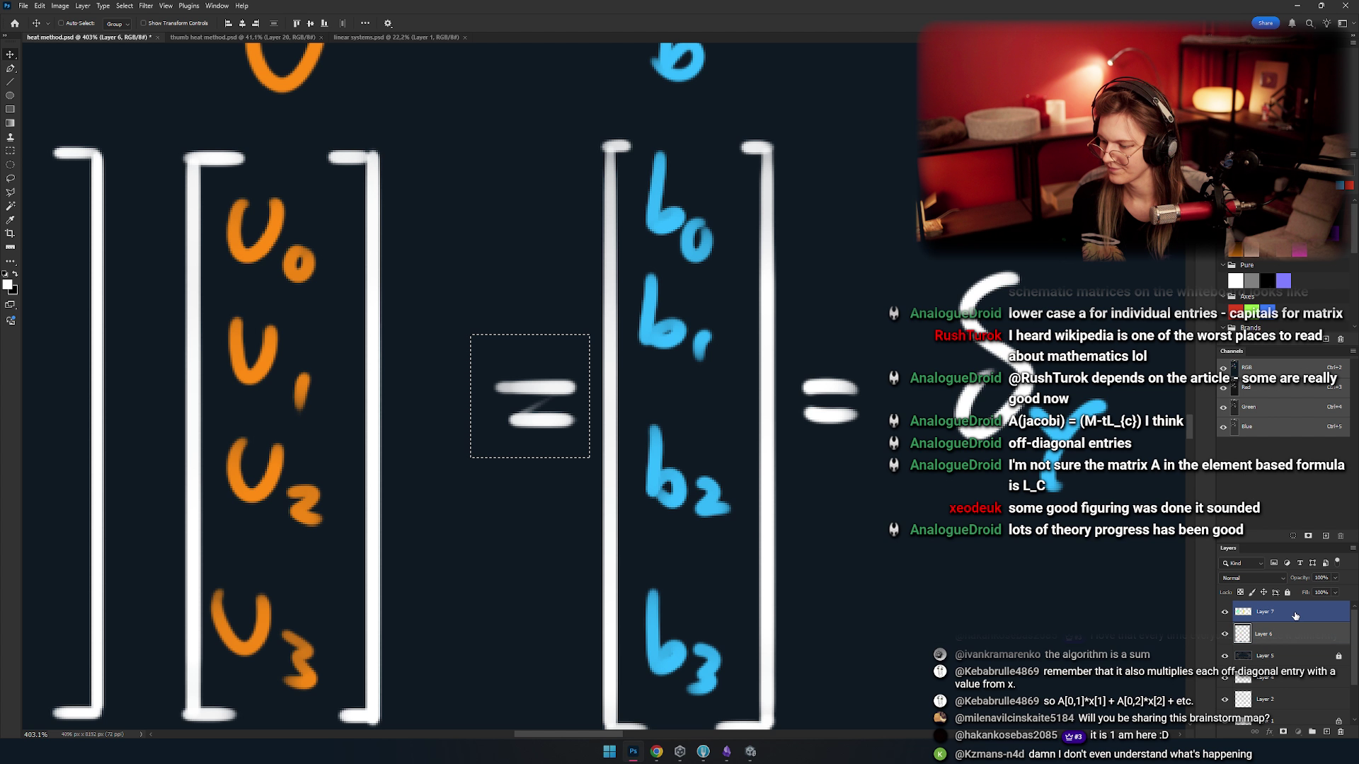
key("Delete")
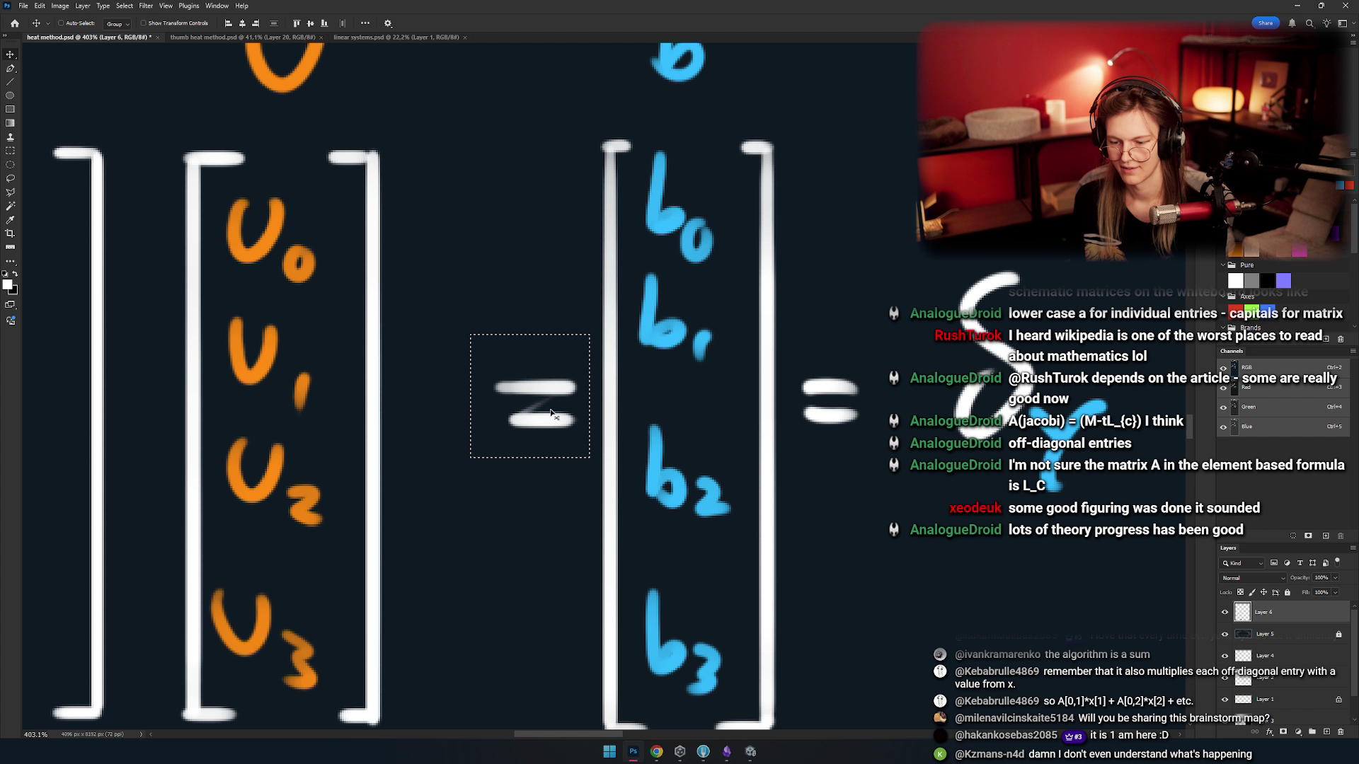
mouse_move(552, 413)
left_mouse_down()
mouse_move(482, 425)
mouse_move(514, 392)
left_mouse_up()
scroll(558, 464, "down", 5)
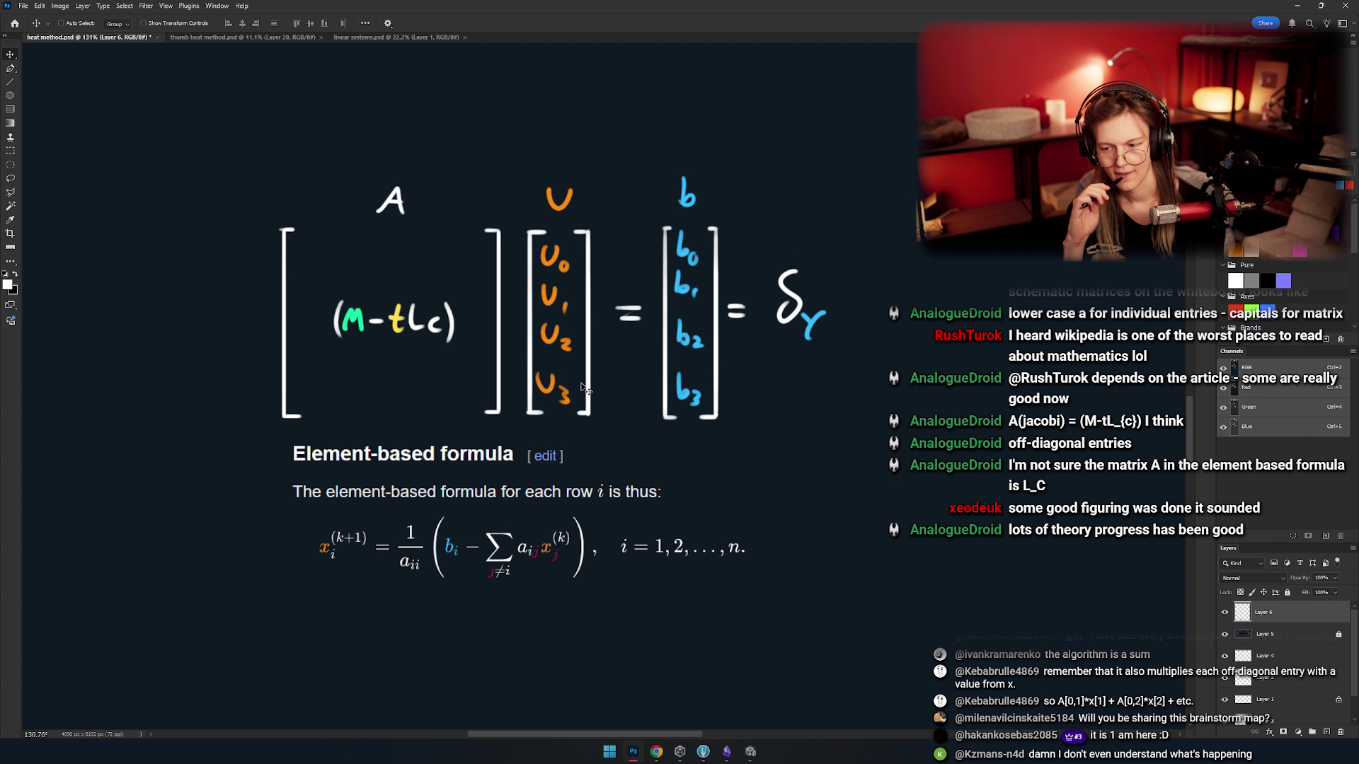
- Move the matrix equation block up and left
scroll(581, 387, "down", 4)
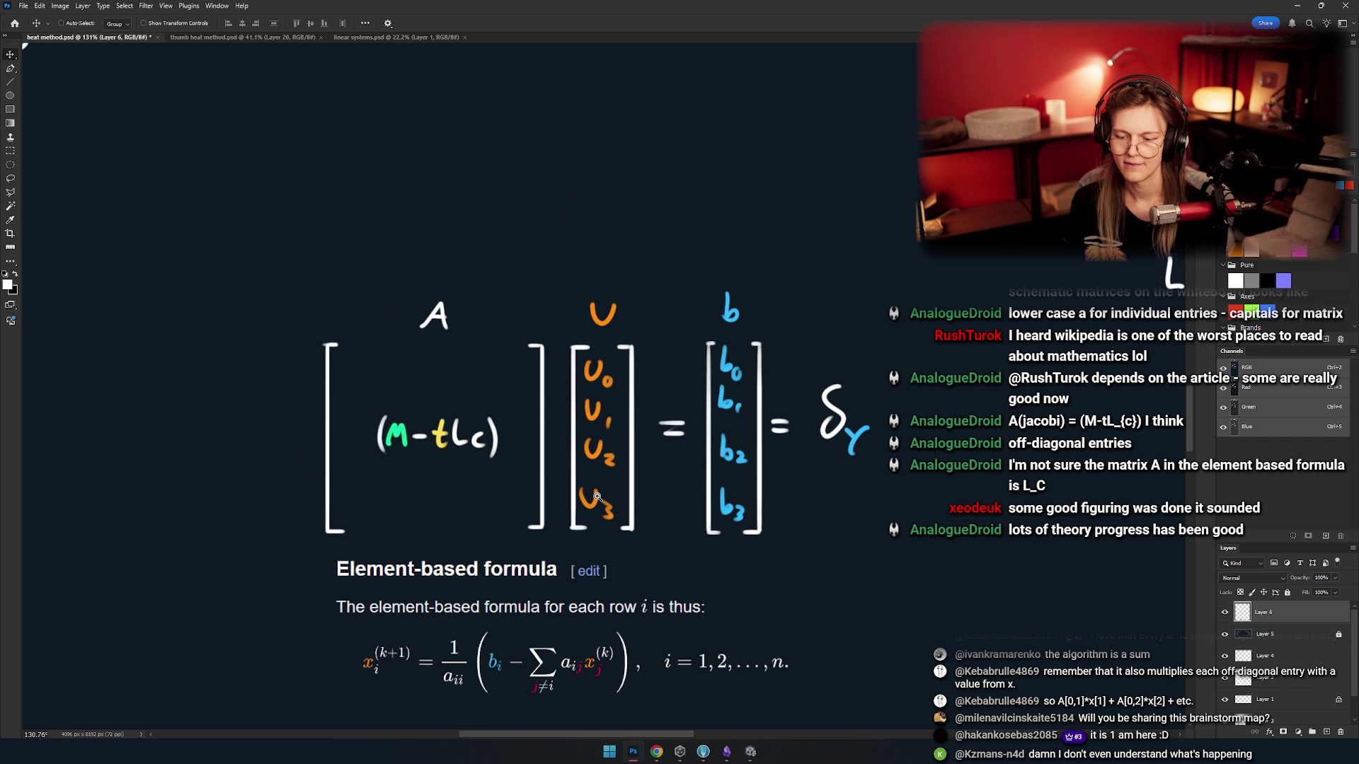
left_click_drag(580, 387, 499, 429)
scroll(499, 429, "down", 3)
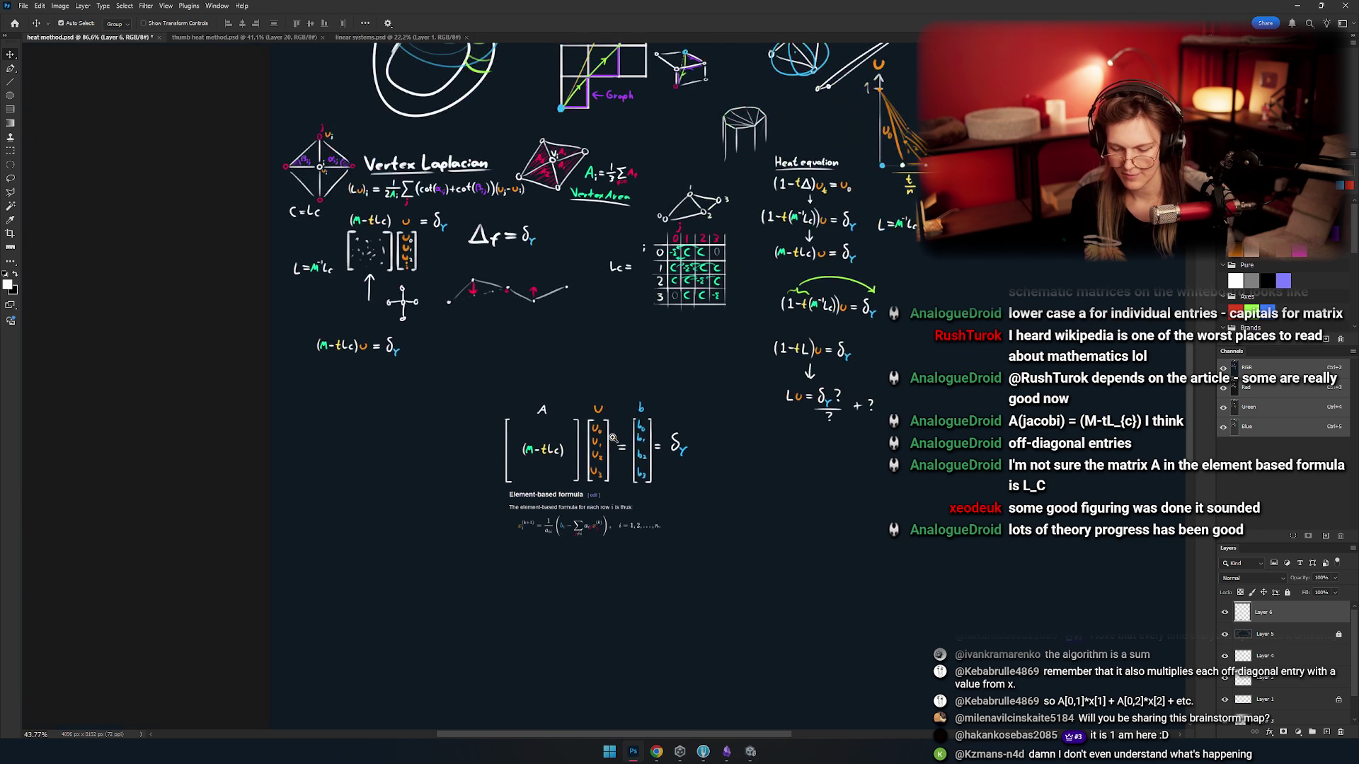
key("m")
key("v")
left_click_drag(521, 527, 473, 443)
scroll(473, 443, "up", 1)
scroll(489, 508, "down", 3)
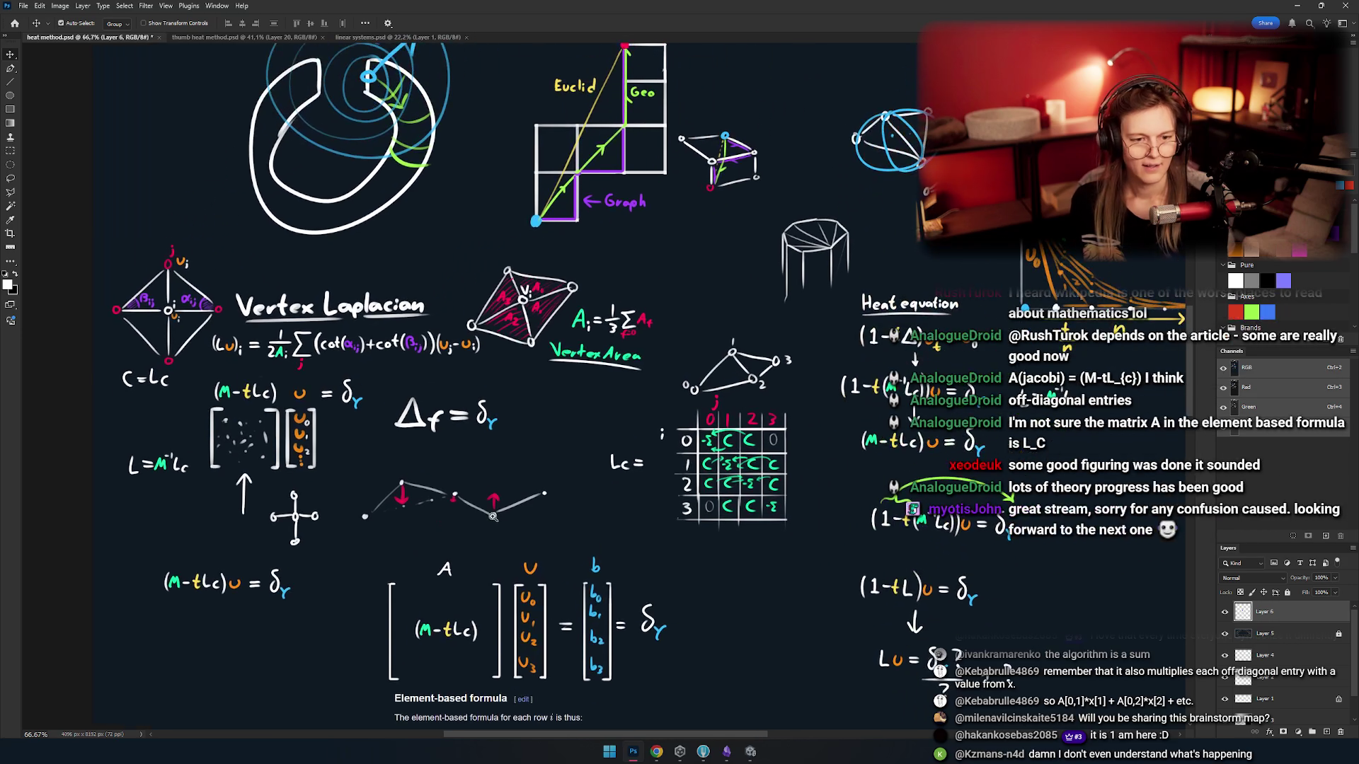
- Check Layer 5's mesh by toggling its visibility, then make Layer 5 active
mouse_move(490, 508)
left_mouse_down()
mouse_move(482, 340)
mouse_move(446, 591)
mouse_move(583, 452)
left_mouse_up()
scroll(583, 453, "up", 1)
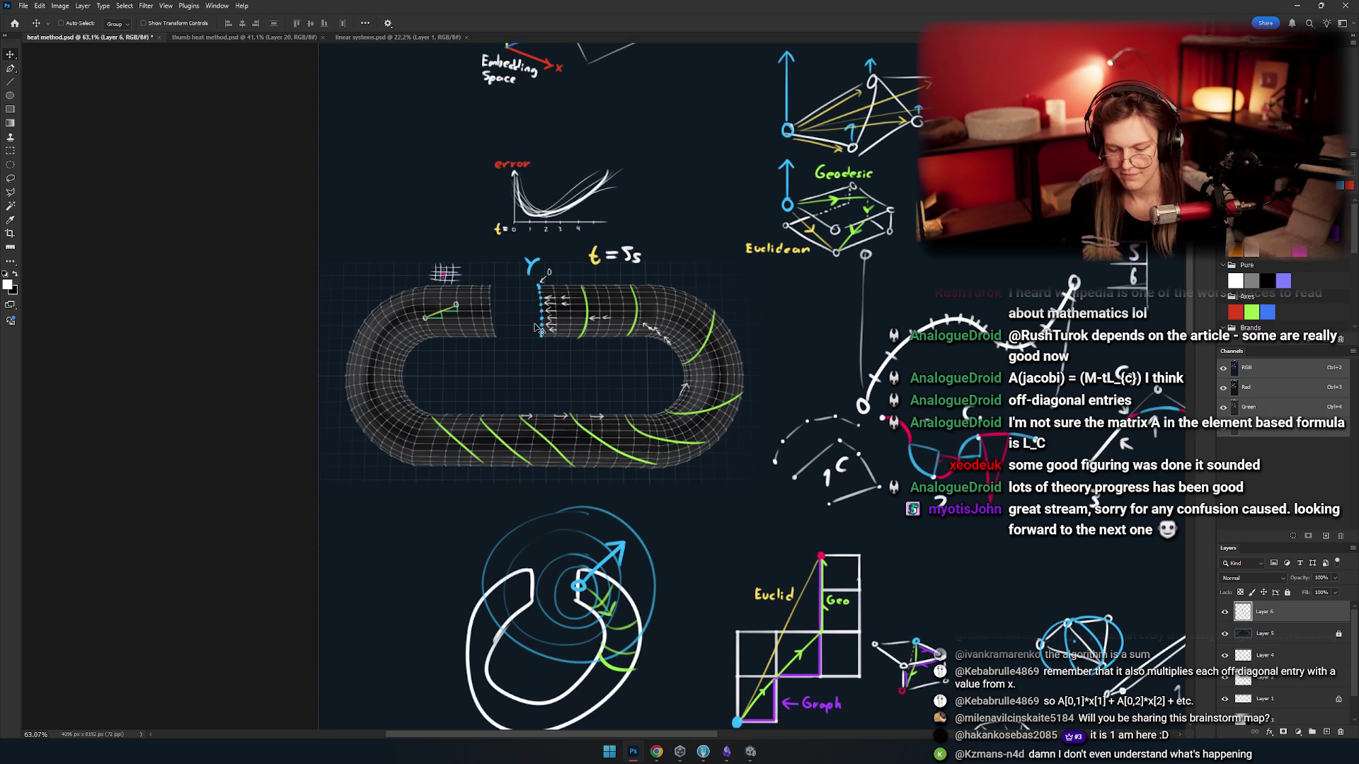
scroll(702, 494, "up", 7)
key("e")
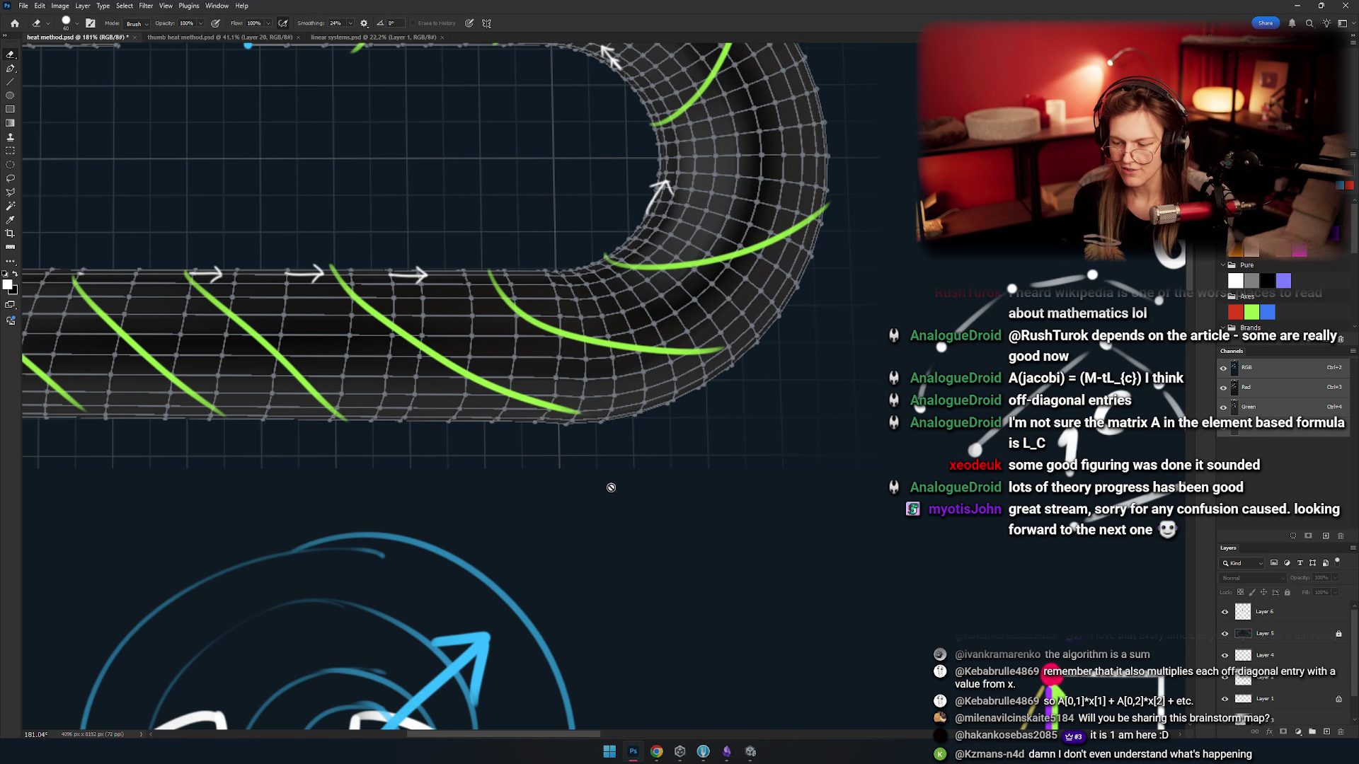
left_click(1263, 613)
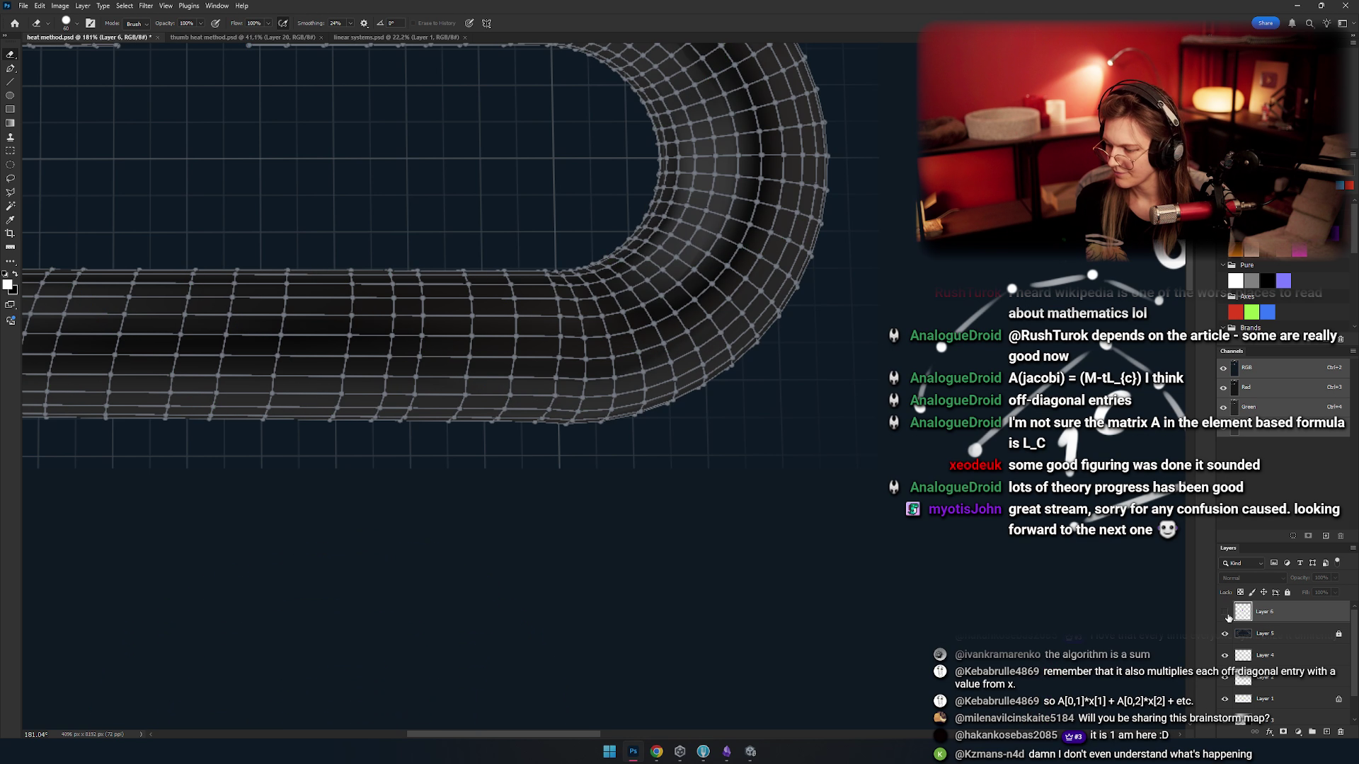
left_click(1267, 635)
left_click(1225, 634)
left_click(1224, 635)
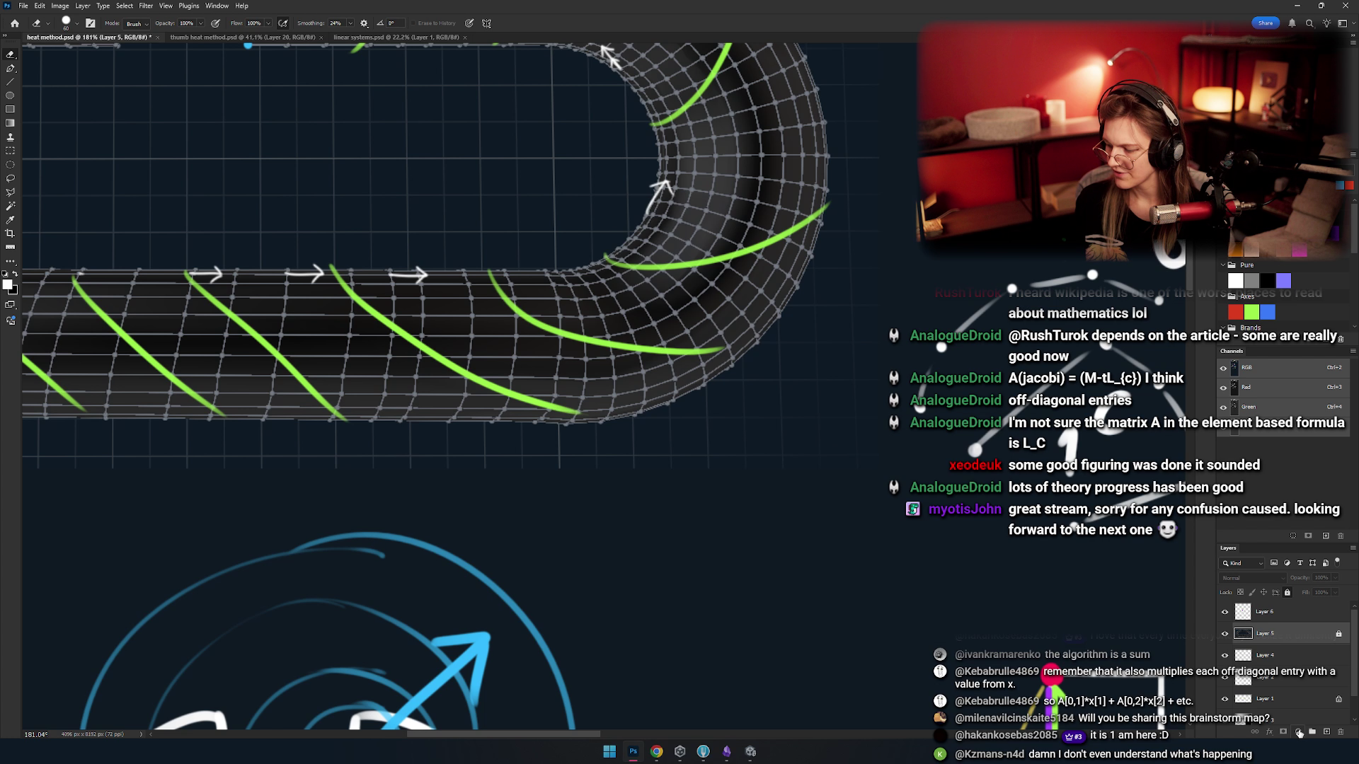
left_click(1266, 658)
left_click(1292, 635)
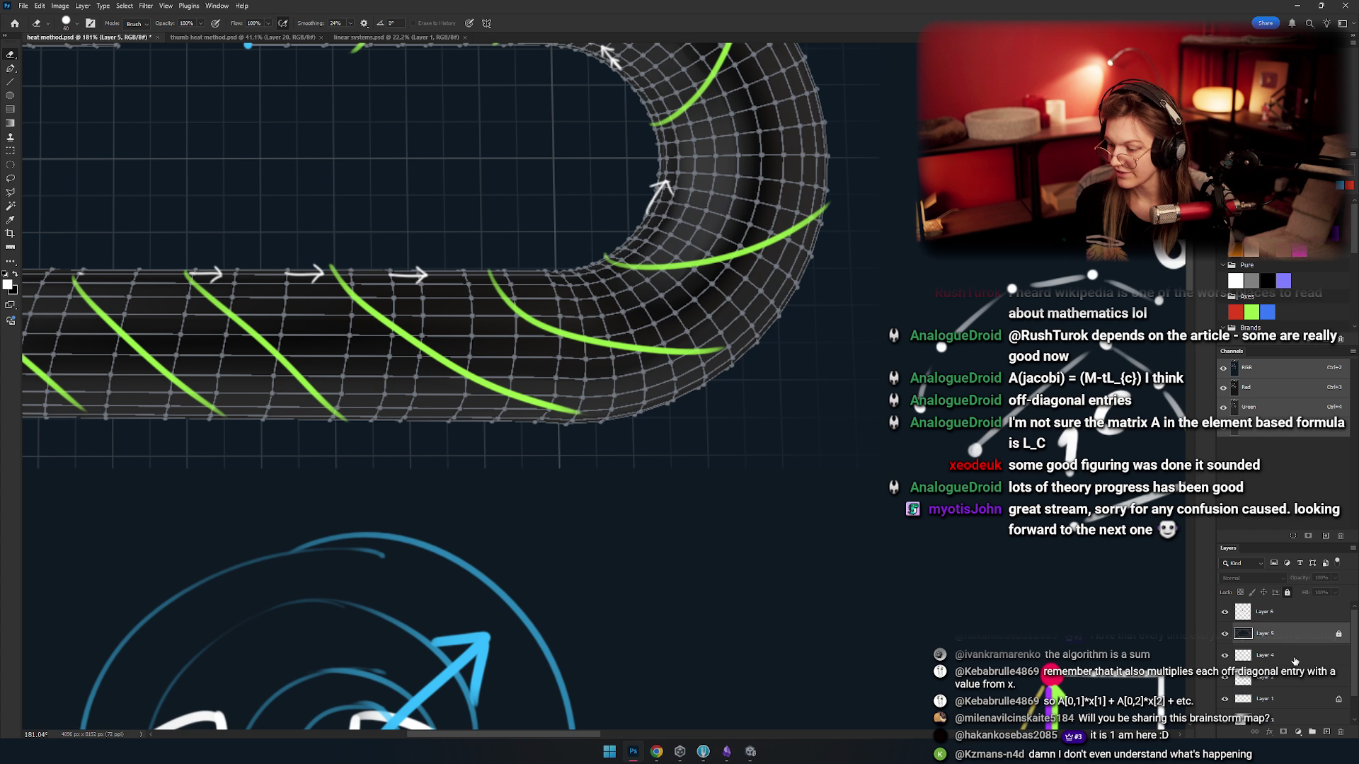
- Add an empty layer above Layer 5, enlarge the brush, then remove that layer
left_click(1325, 732)
key("b")
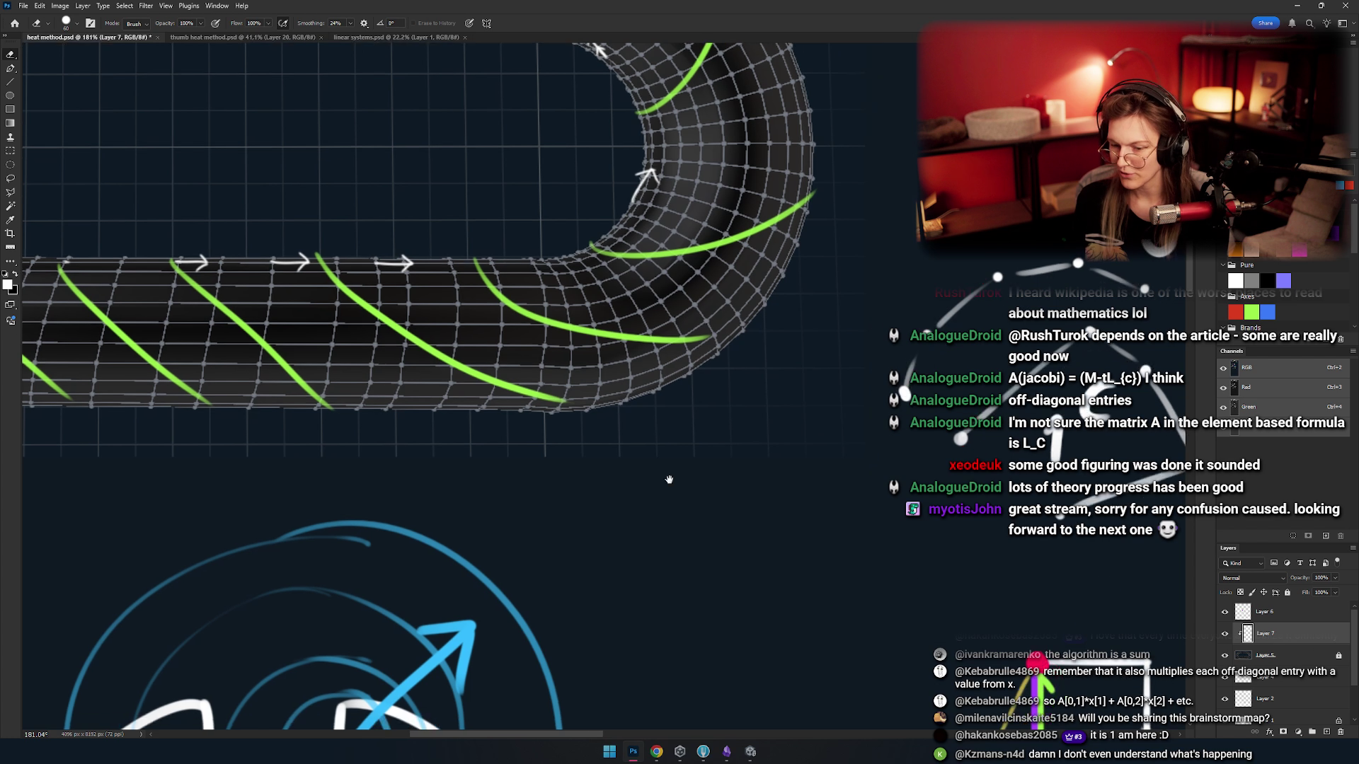
mouse_move(525, 472)
left_mouse_down()
mouse_move(595, 516)
mouse_move(675, 501)
left_mouse_up()
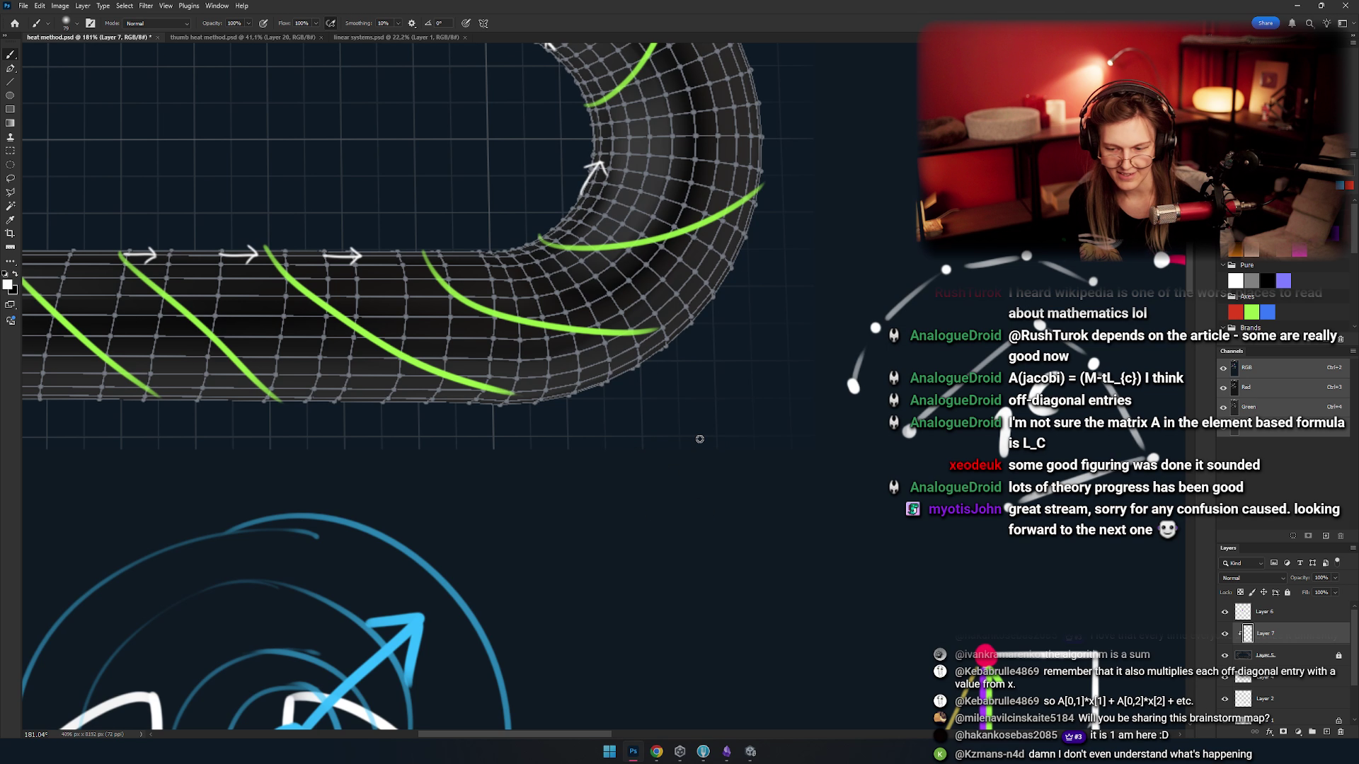
scroll(697, 434, "left", 2)
scroll(698, 434, "up", 1)
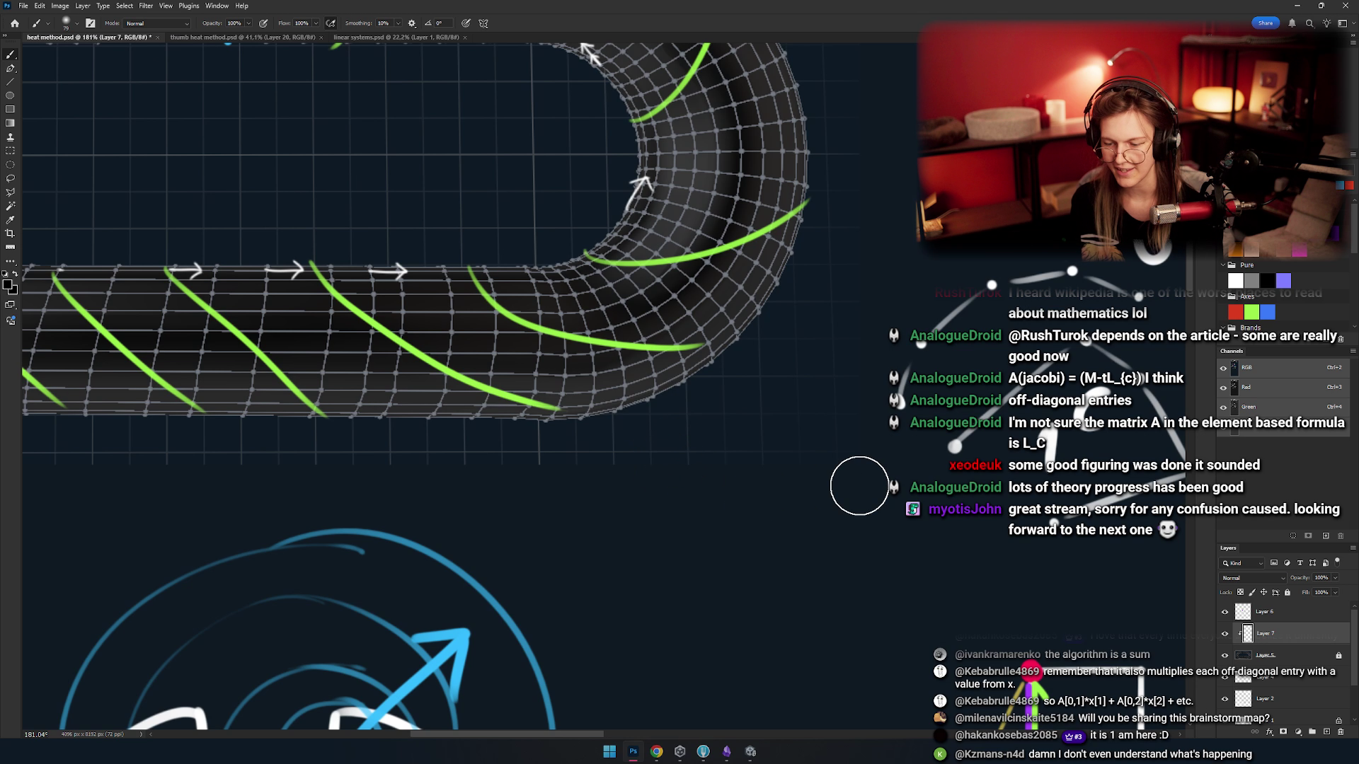
left_click_drag(845, 494, 879, 501)
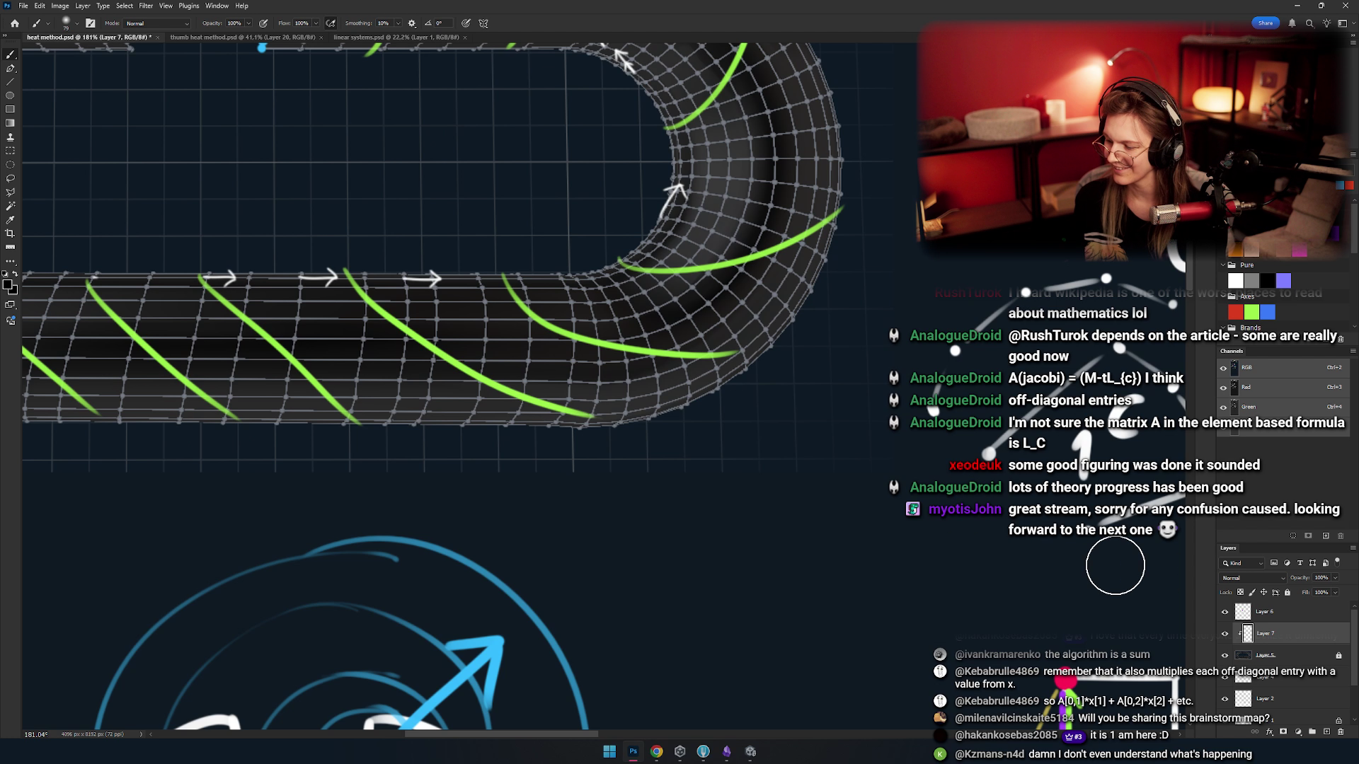
key("ctrl+e")
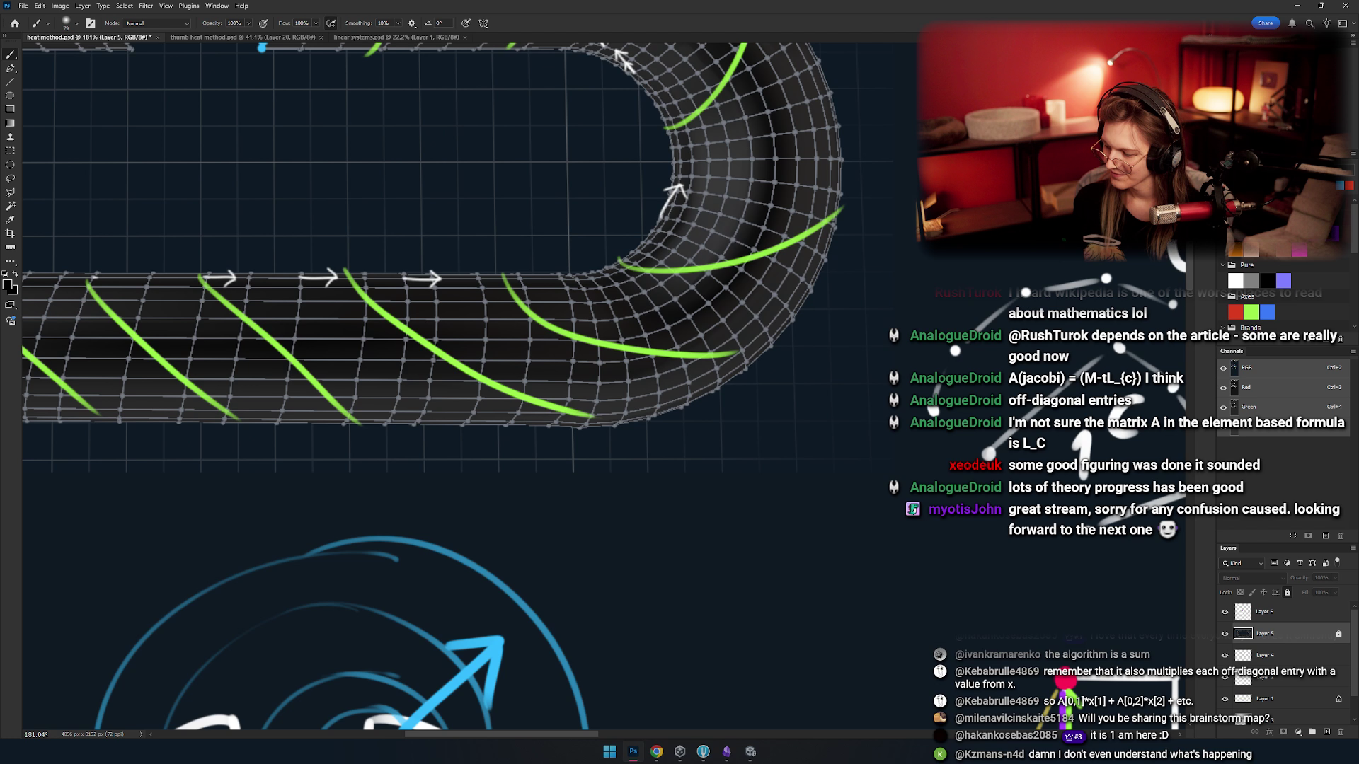
- Give Layer 5 a layer mask, switching between Eraser and Brush
left_click(1283, 732)
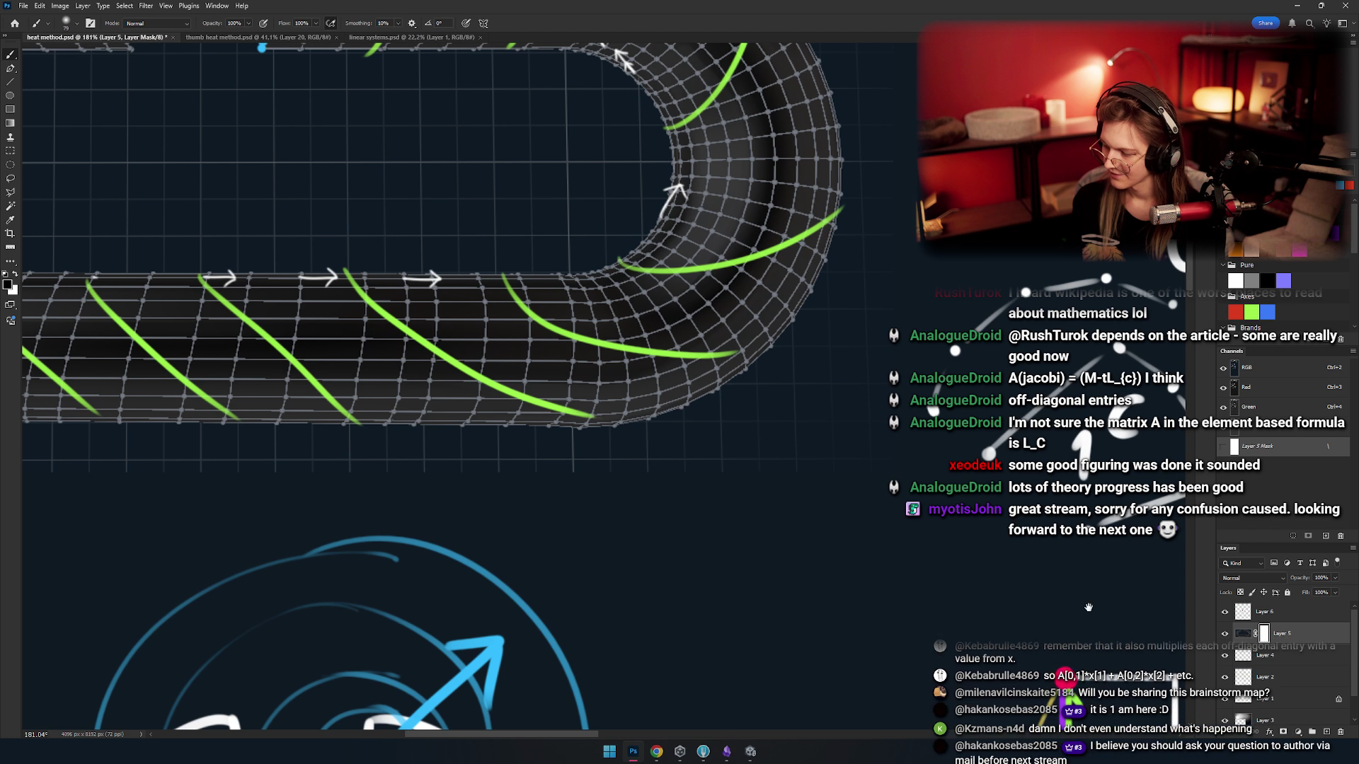
scroll(770, 501, "up", 3)
scroll(770, 501, "left", 2)
key("e")
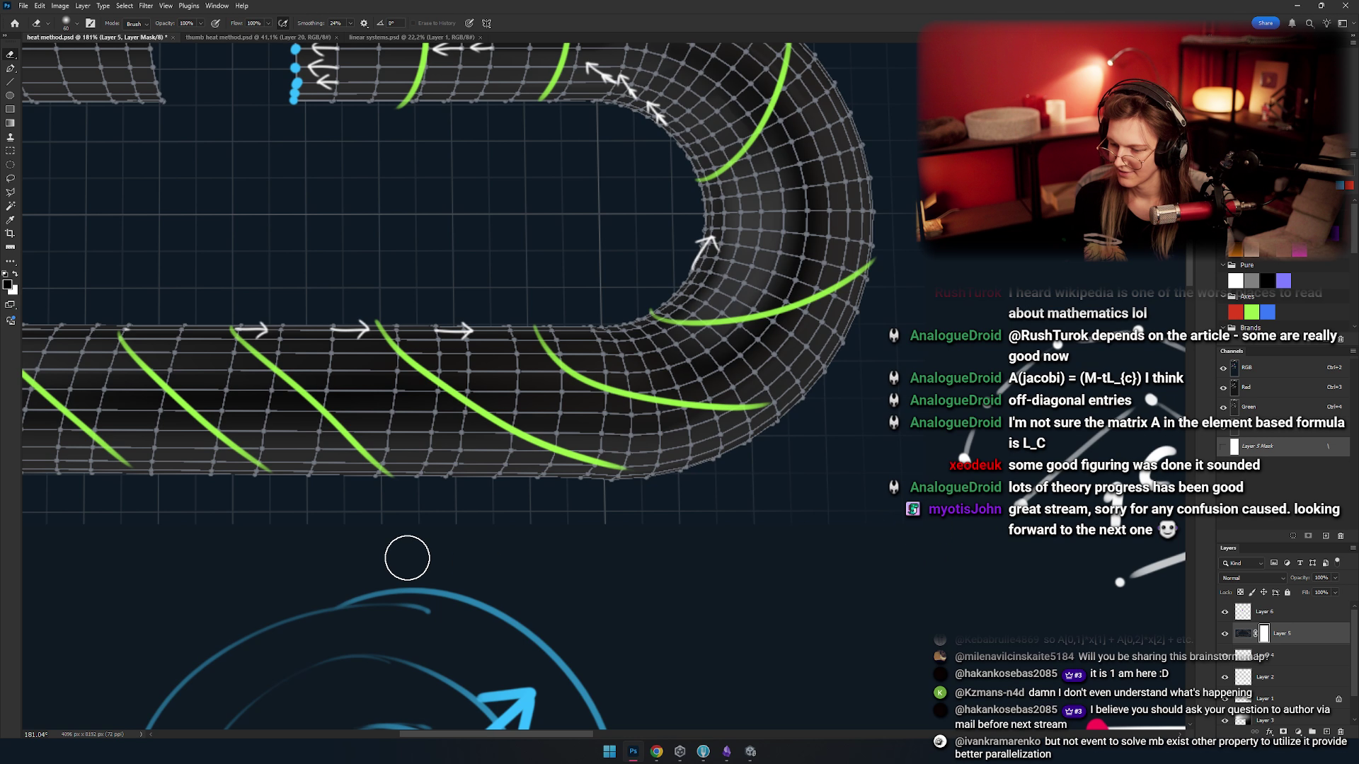
scroll(617, 519, "left", 4)
scroll(825, 509, "right", 4)
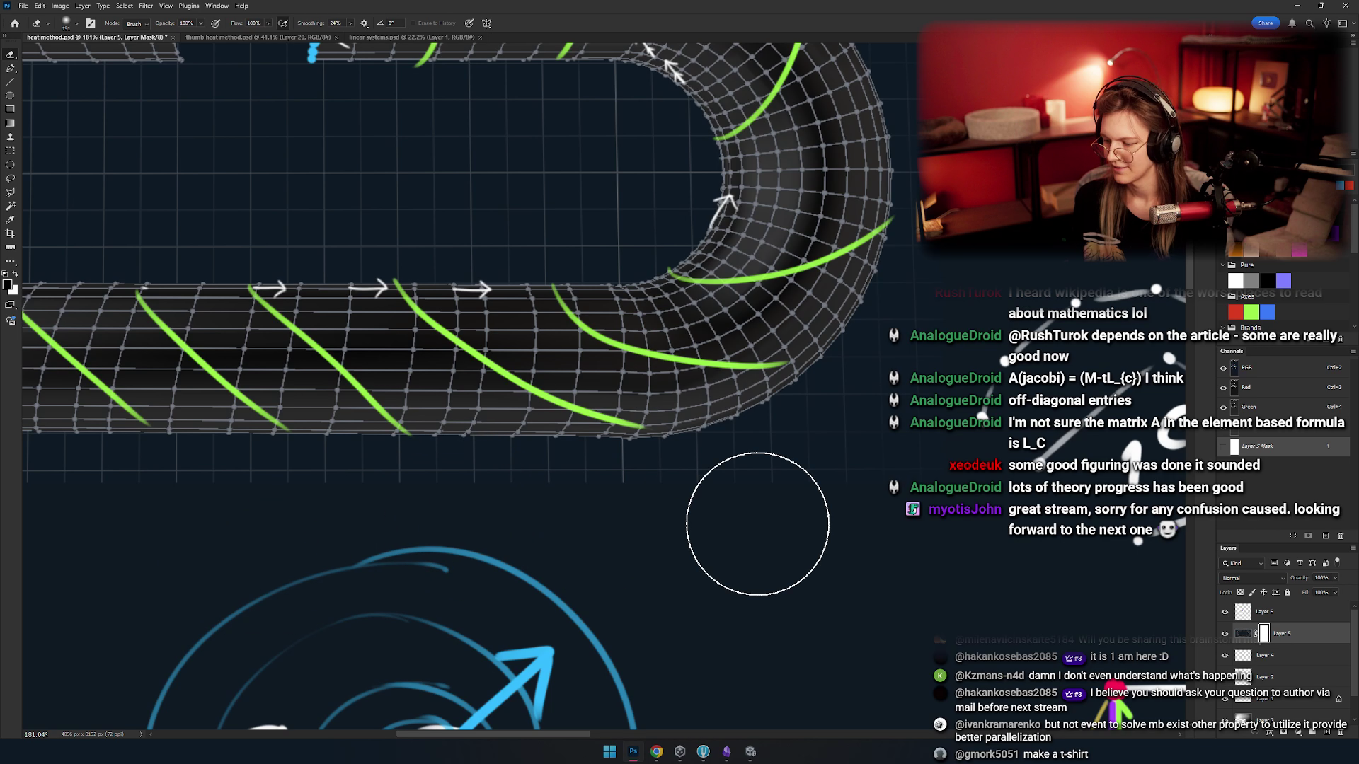
scroll(758, 523, "left", 3)
key("b")
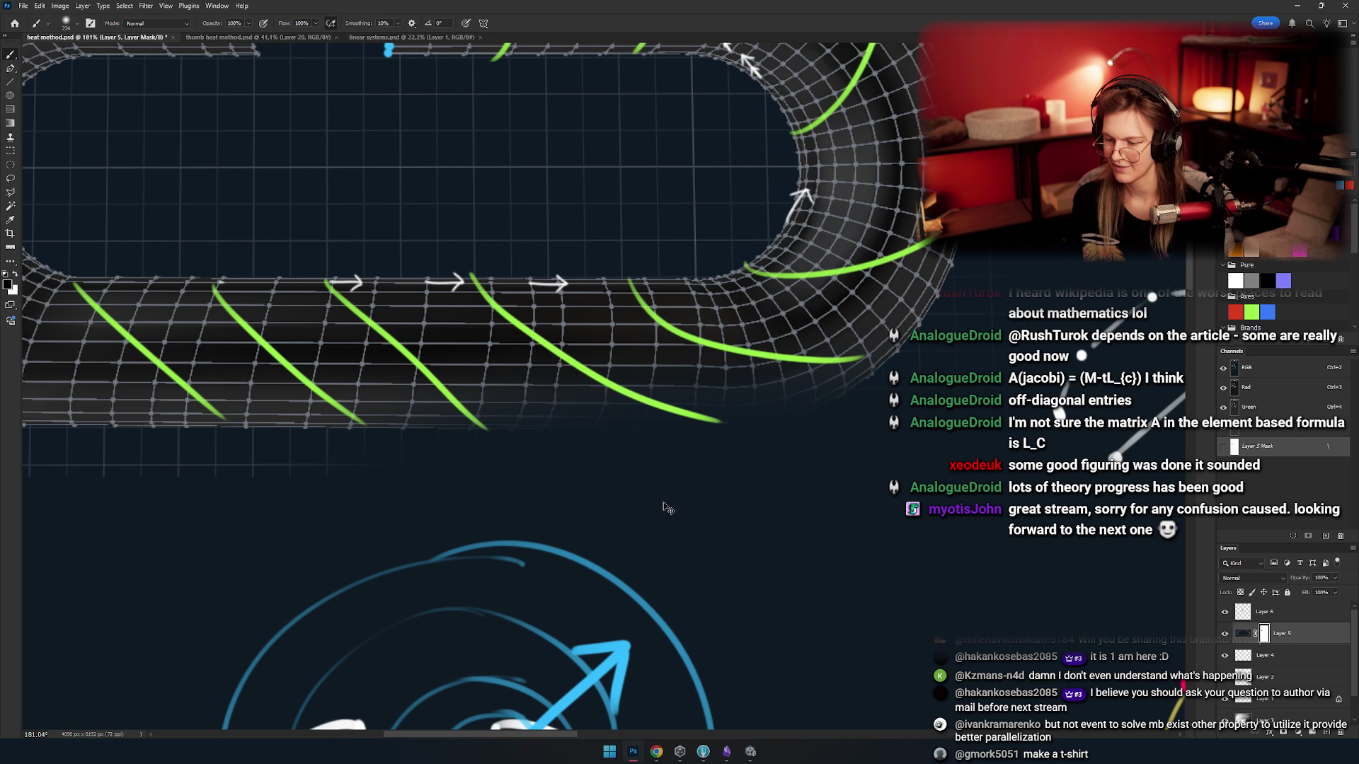
scroll(668, 506, "left", 2)
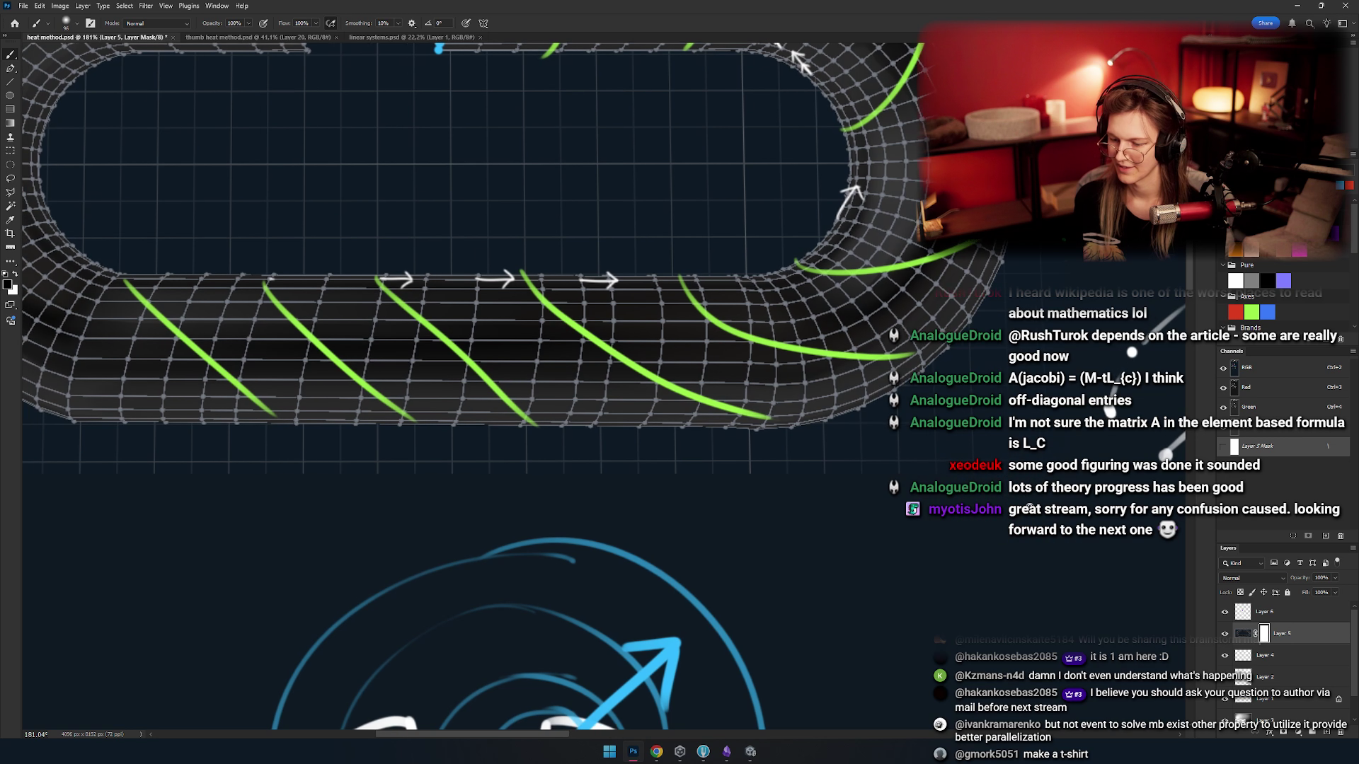
scroll(1033, 507, "down", 3)
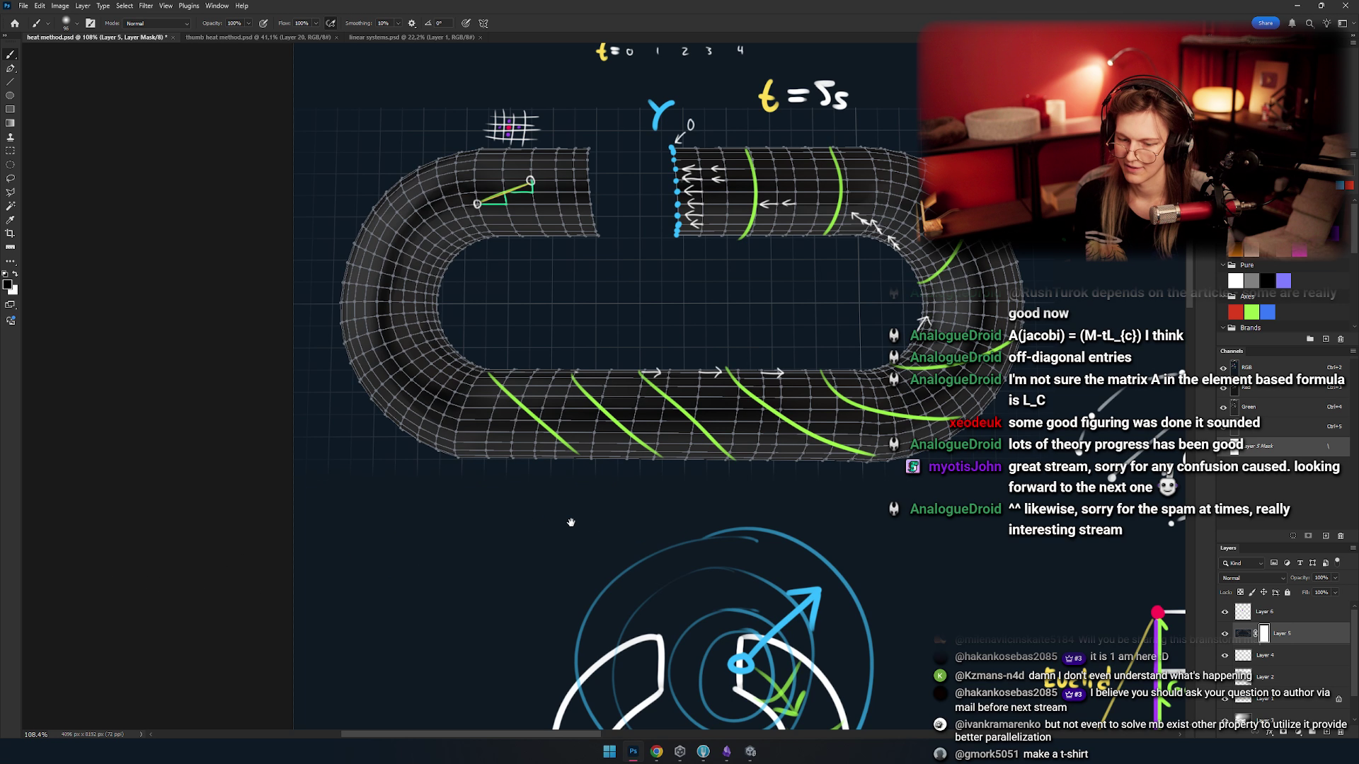
left_click_drag(330, 476, 395, 536)
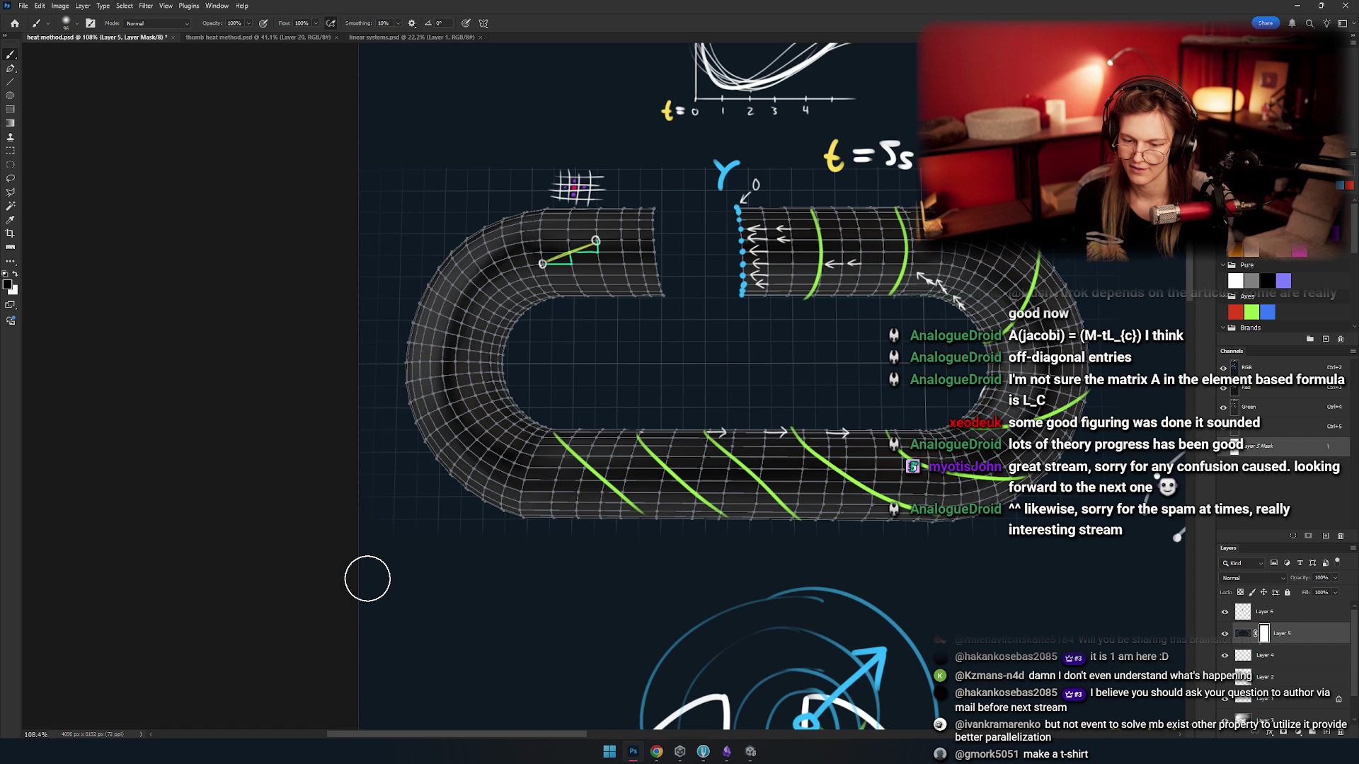
mouse_move(505, 386)
left_mouse_down()
mouse_move(487, 450)
mouse_move(255, 333)
left_mouse_up()
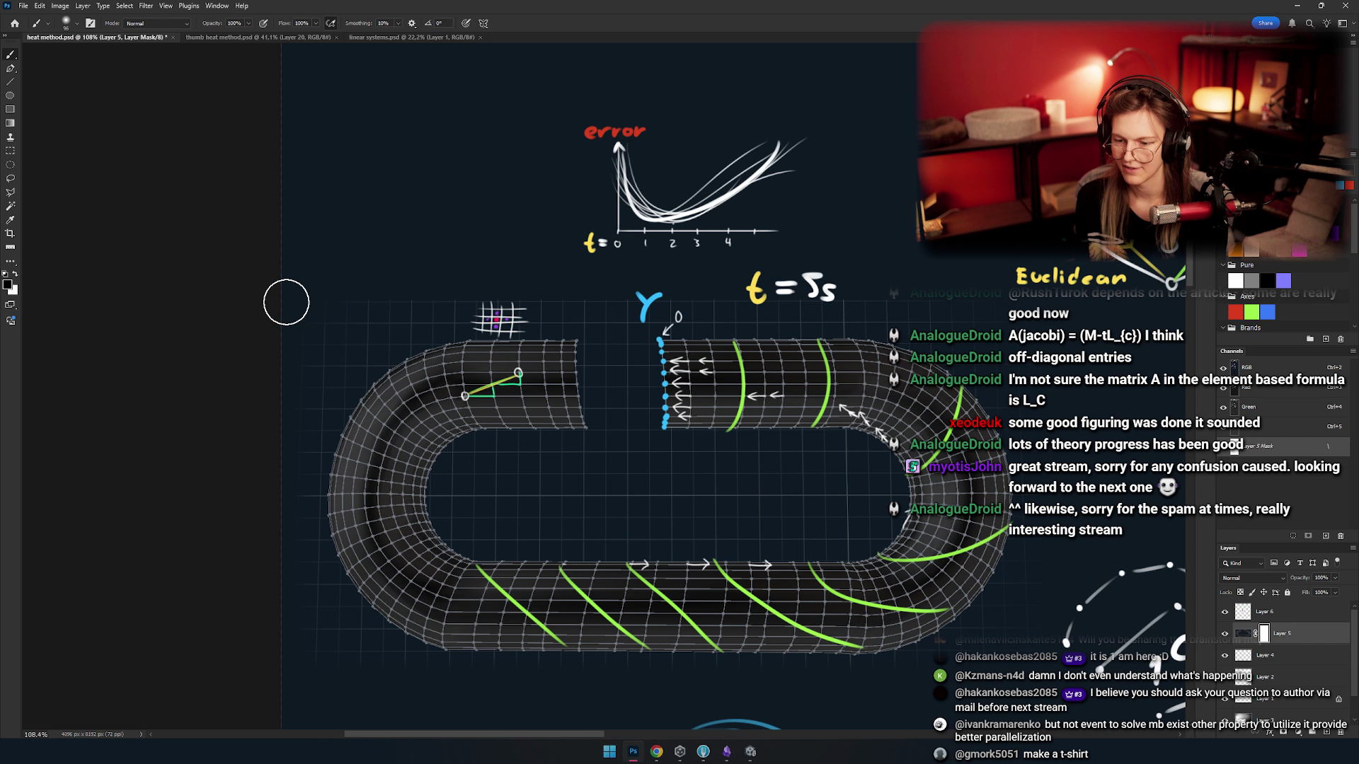
left_click_drag(1005, 312, 772, 276)
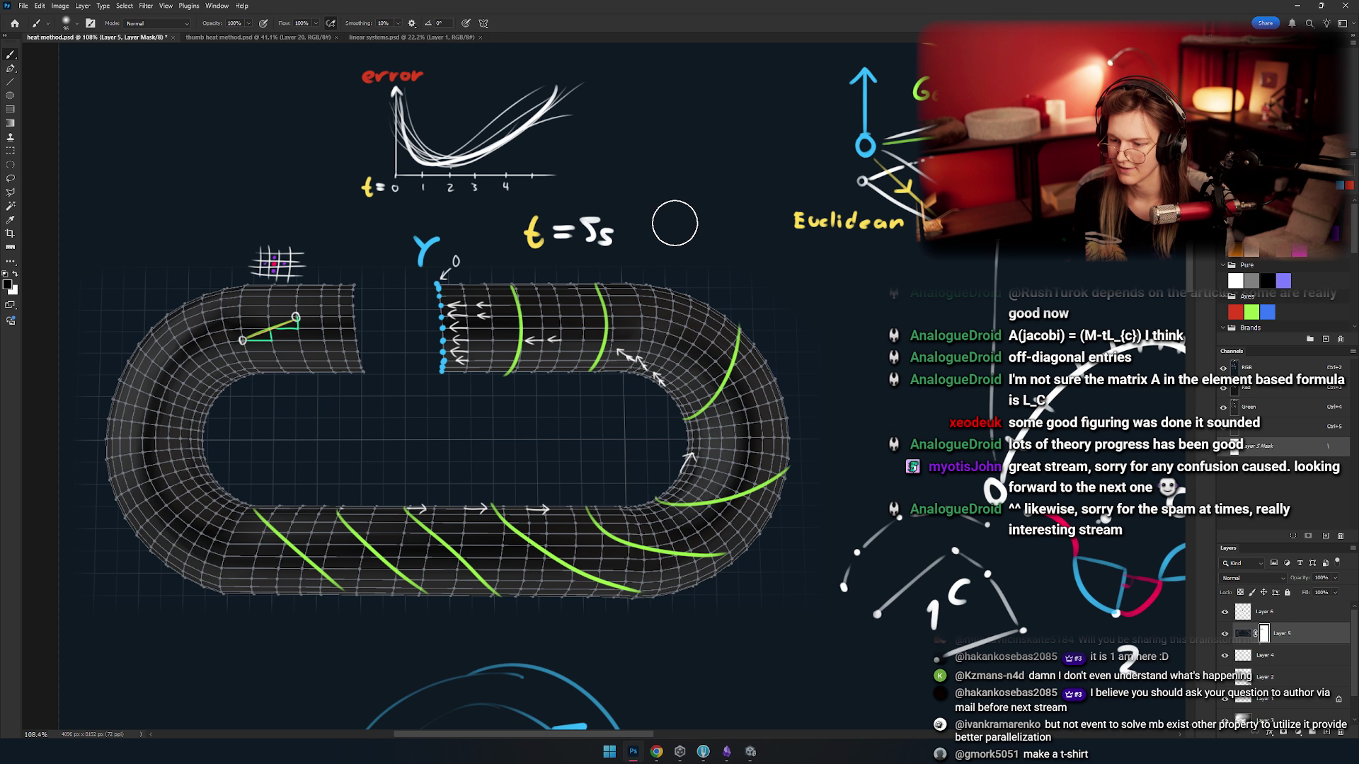
scroll(800, 598, "down", 3)
scroll(799, 598, "left", 5)
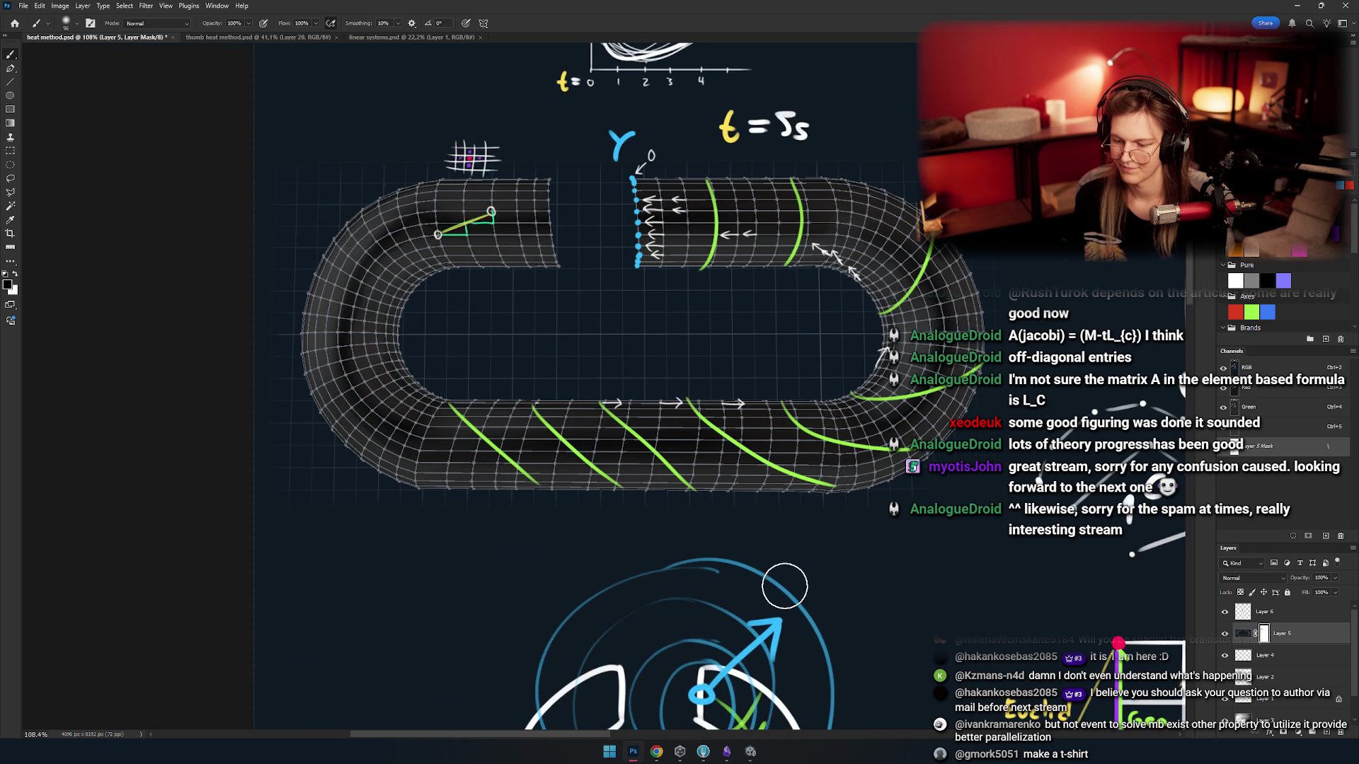
mouse_move(818, 379)
left_mouse_down()
mouse_move(680, 464)
mouse_move(683, 488)
left_mouse_up()
scroll(576, 553, "up", 3)
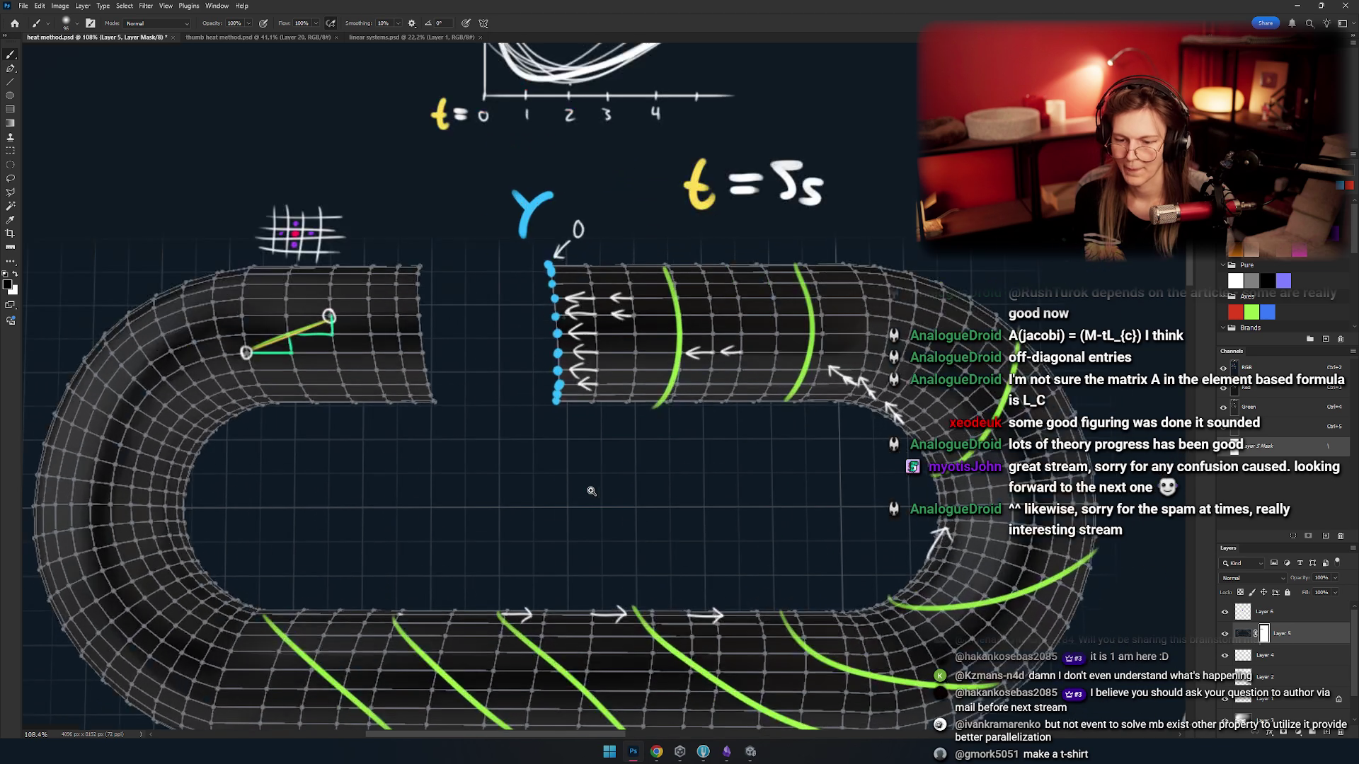
scroll(560, 453, "down", 5)
scroll(560, 454, "up", 2)
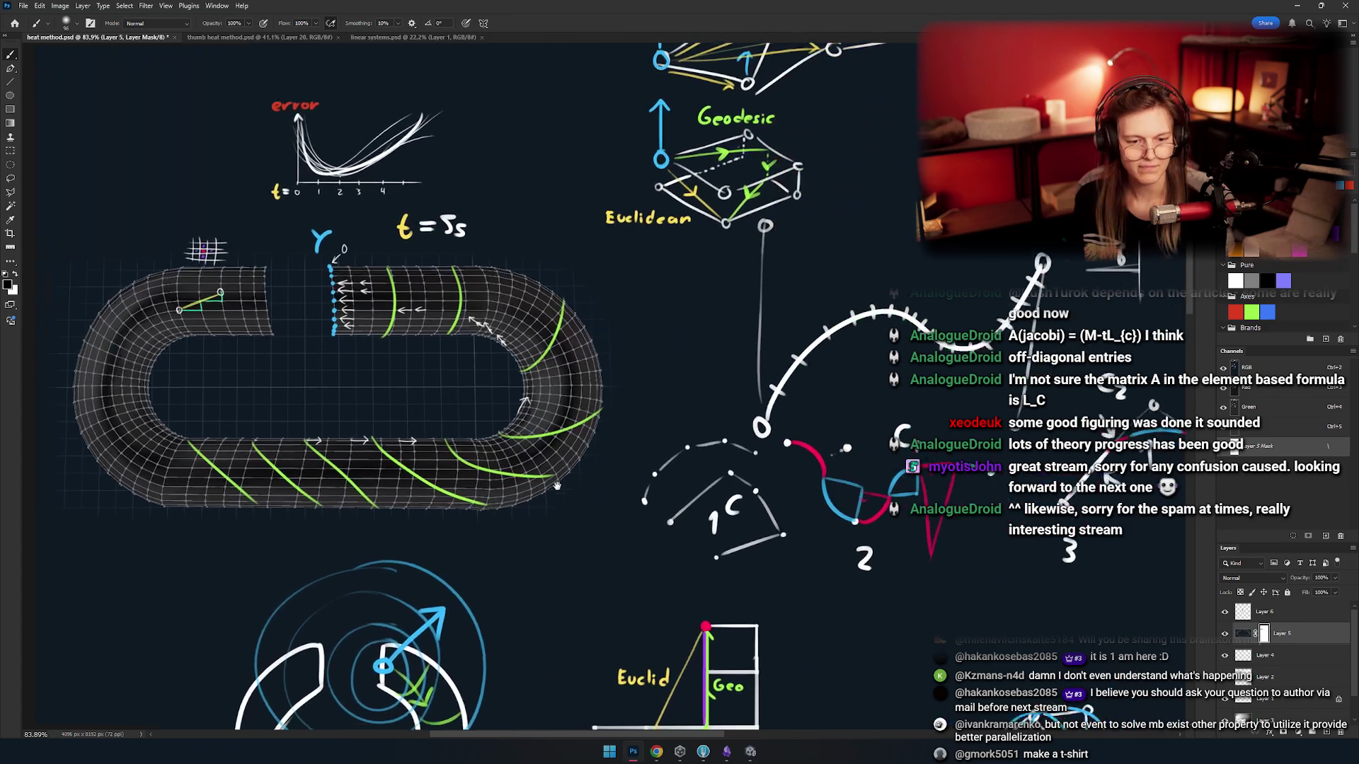
scroll(646, 532, "down", 3)
left_click_drag(647, 532, 598, 489)
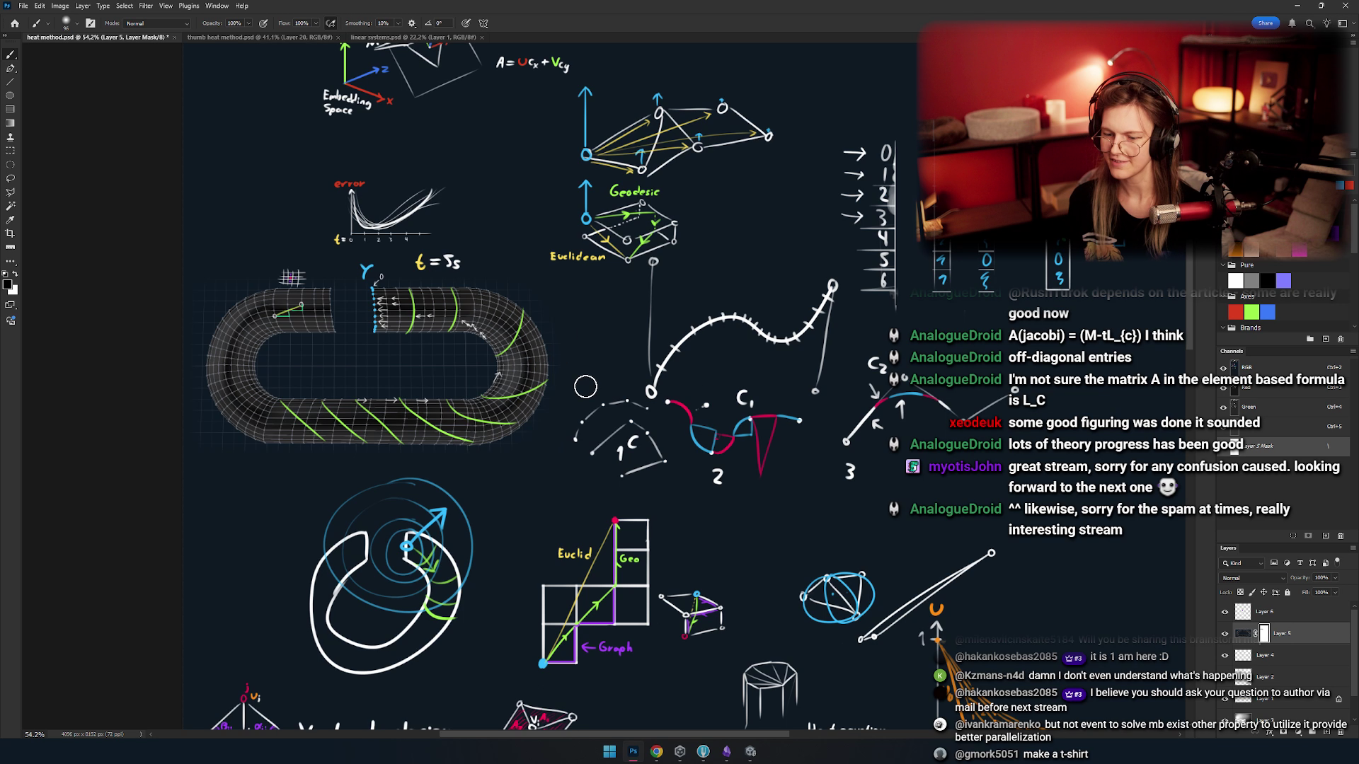
scroll(626, 483, "down", 5)
scroll(579, 441, "up", 2)
scroll(579, 442, "down", 5)
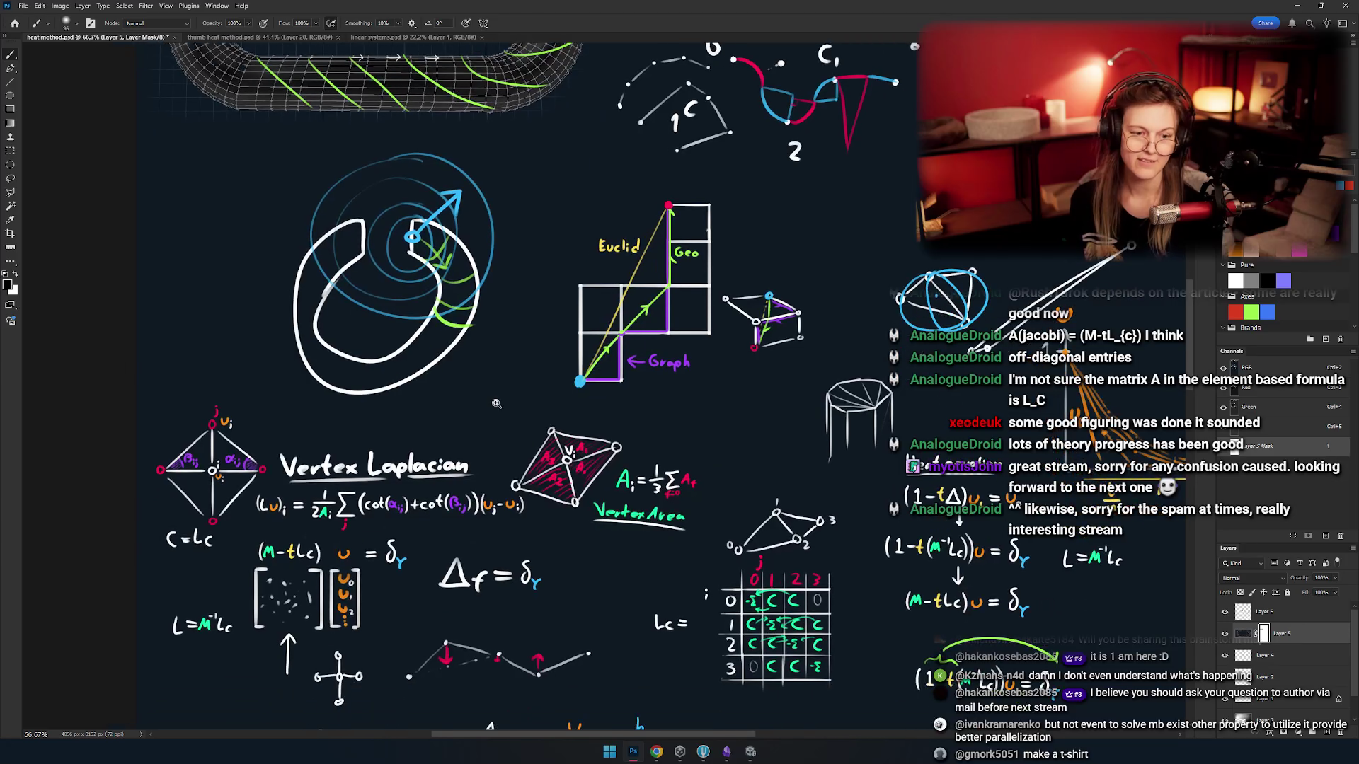
scroll(580, 436, "down", 4)
scroll(584, 429, "up", 5)
scroll(584, 428, "up", 4)
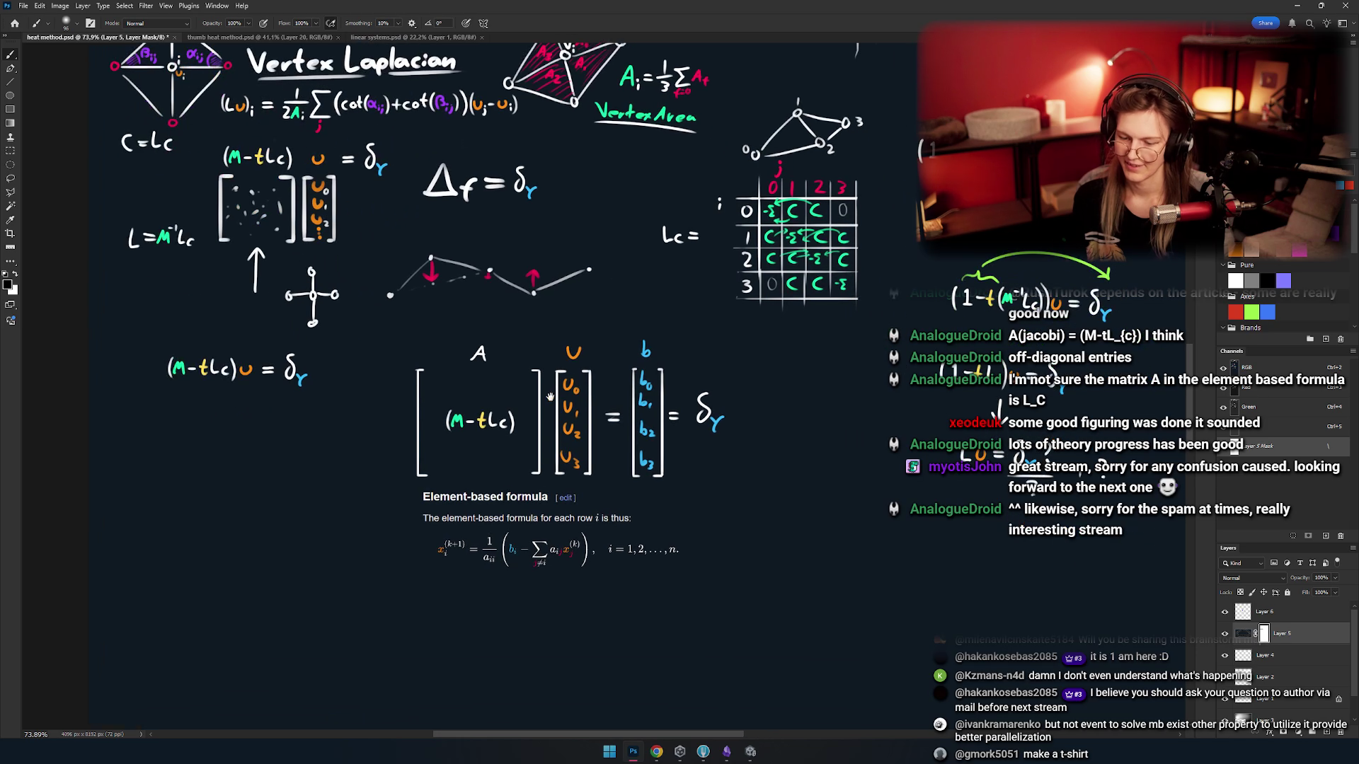
scroll(586, 455, "down", 15)
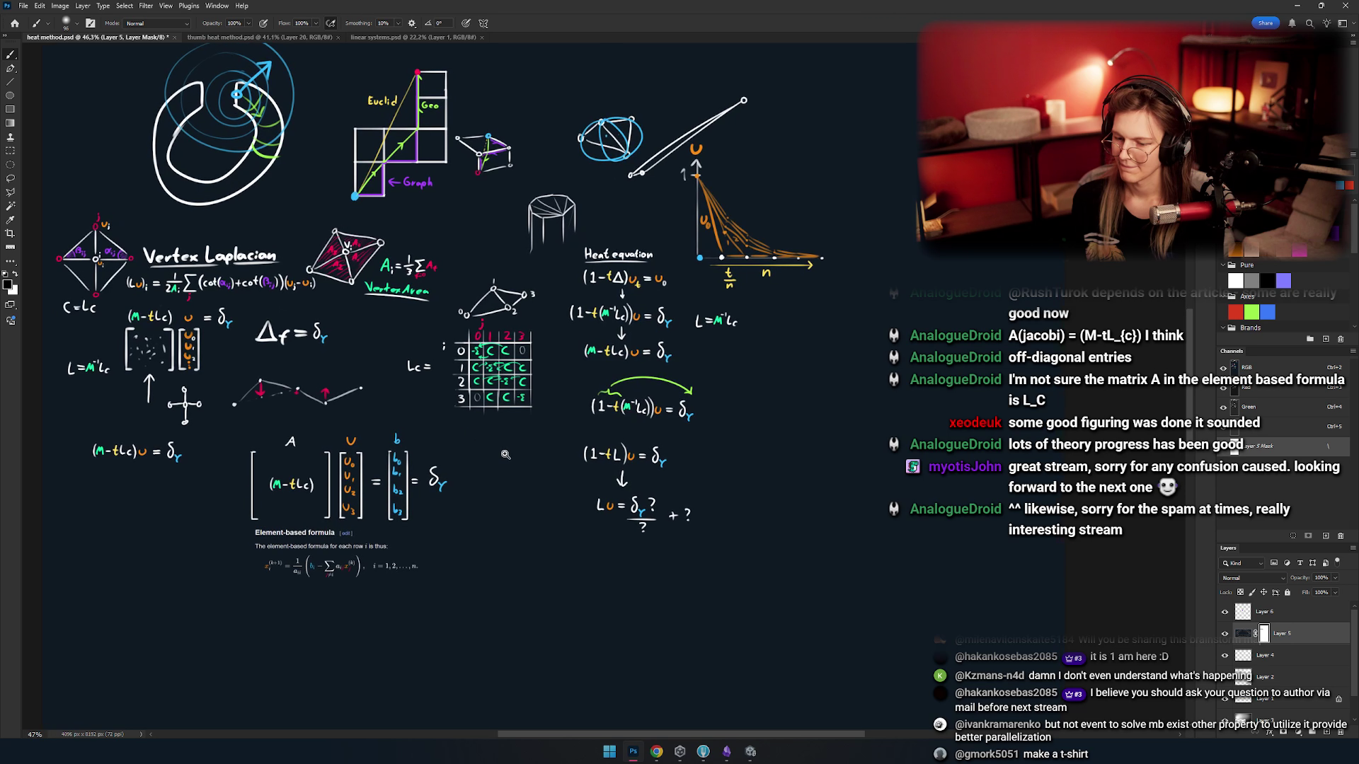
left_click_drag(482, 437, 591, 537)
mouse_move(524, 508)
left_mouse_down()
mouse_move(570, 469)
mouse_move(557, 462)
left_mouse_up()
left_click_drag(467, 467, 565, 475)
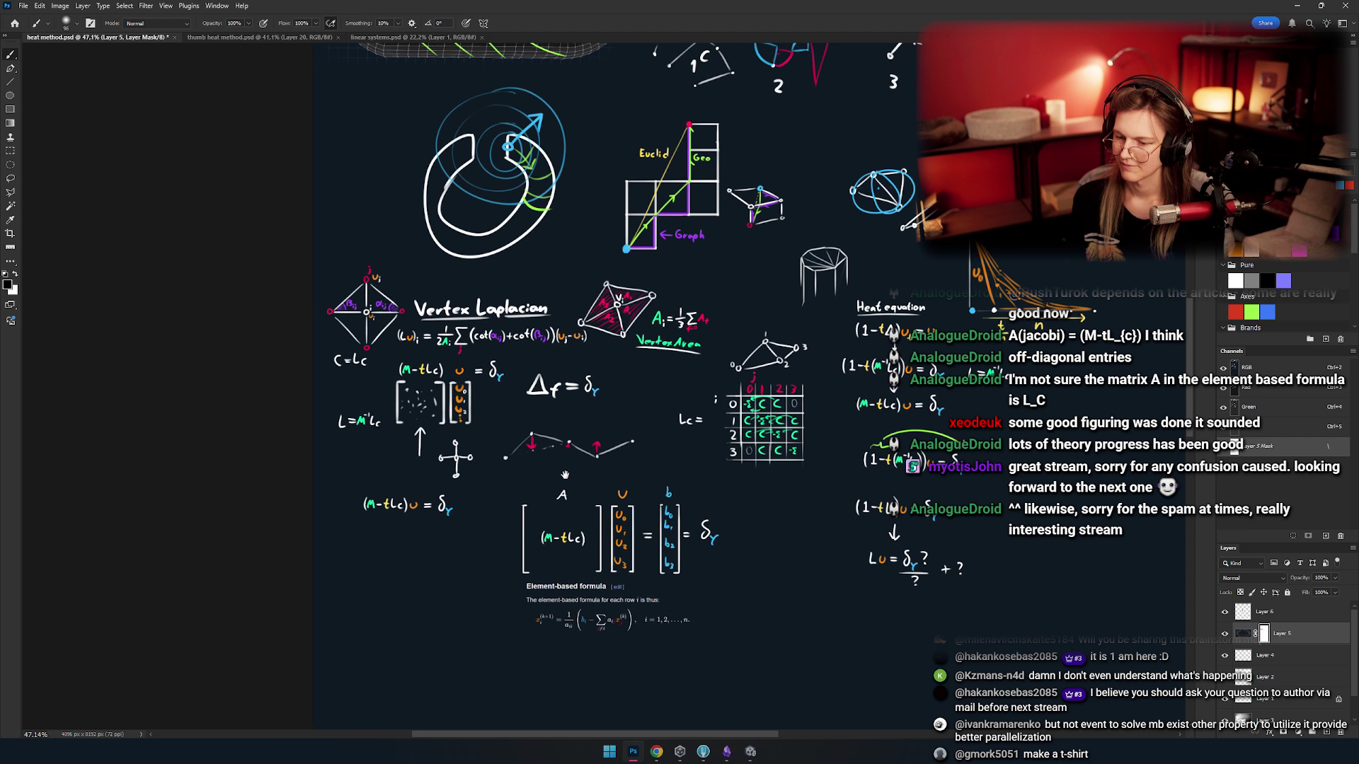
scroll(565, 474, "up", 3)
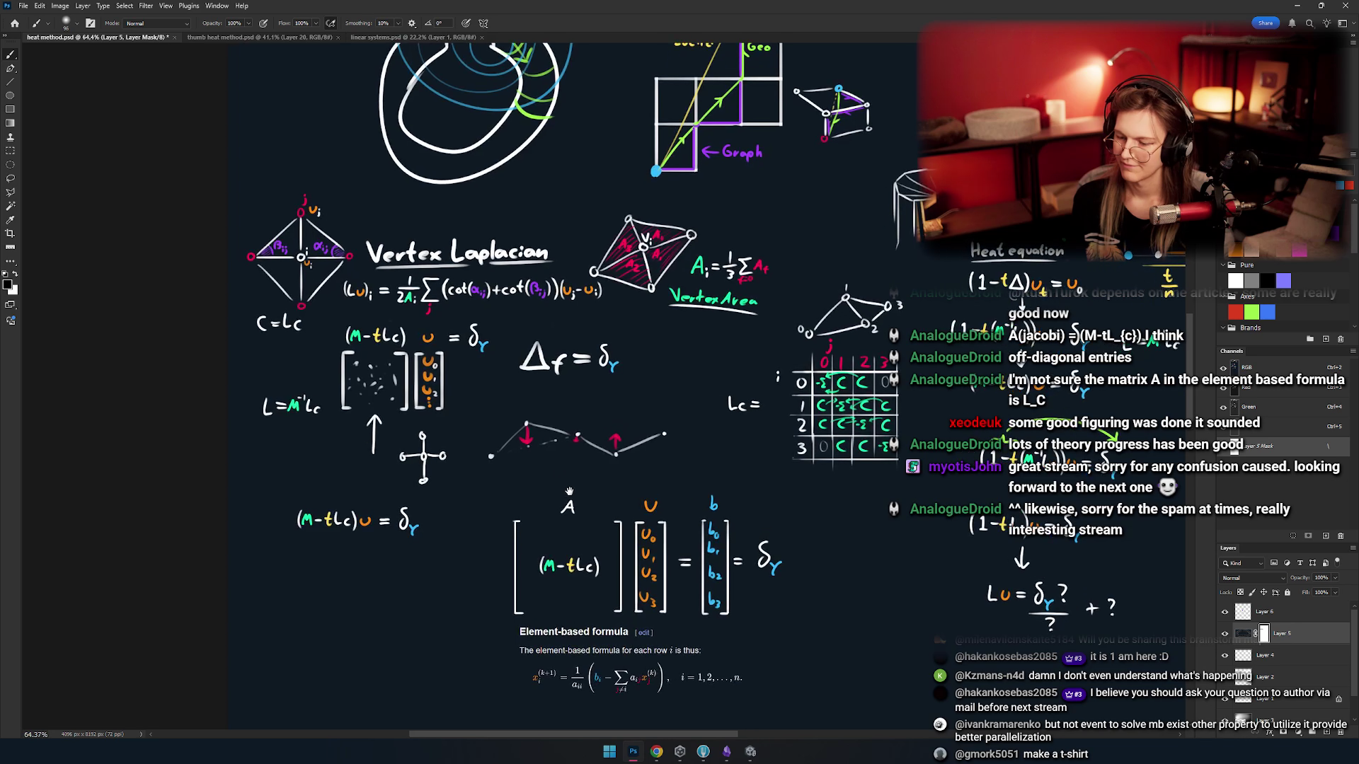
scroll(556, 461, "up", 5)
scroll(556, 461, "right", 3)
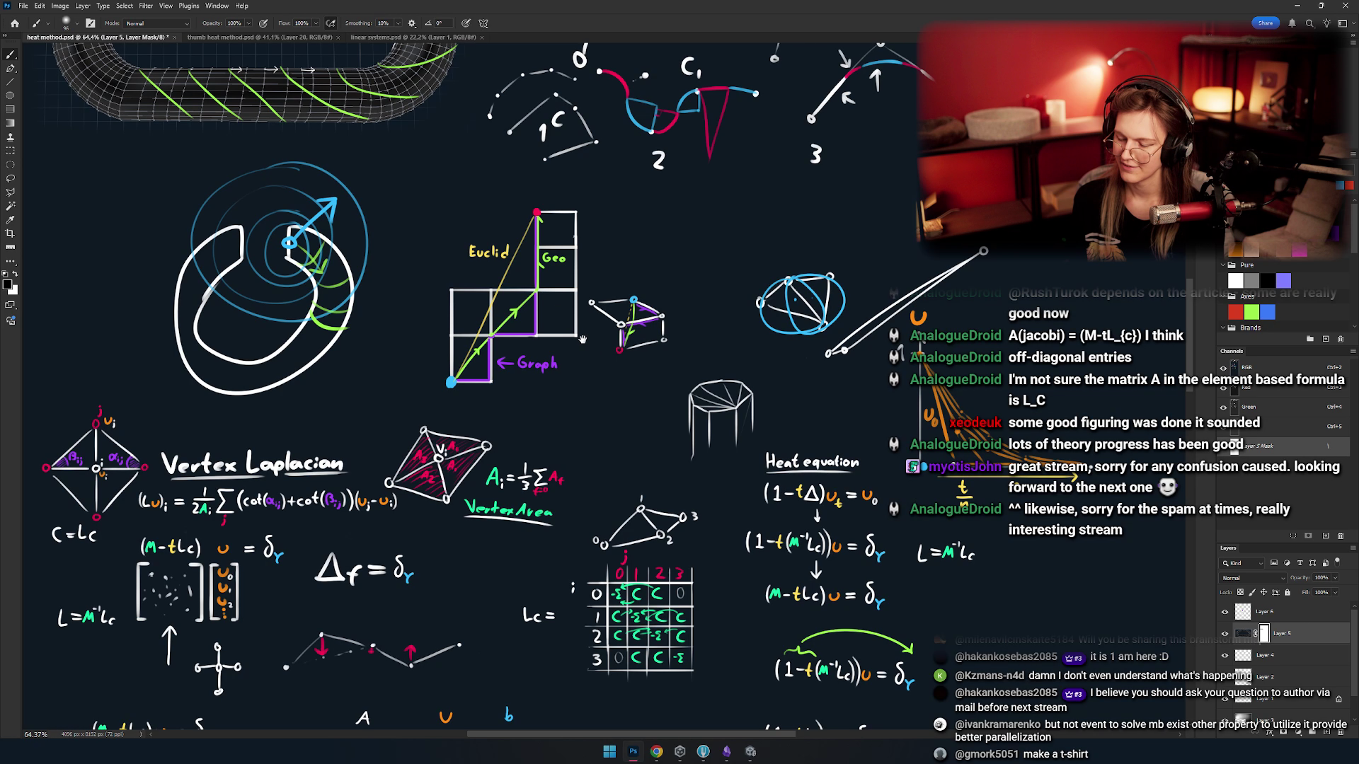
scroll(582, 340, "down", 6)
scroll(581, 340, "right", 3)
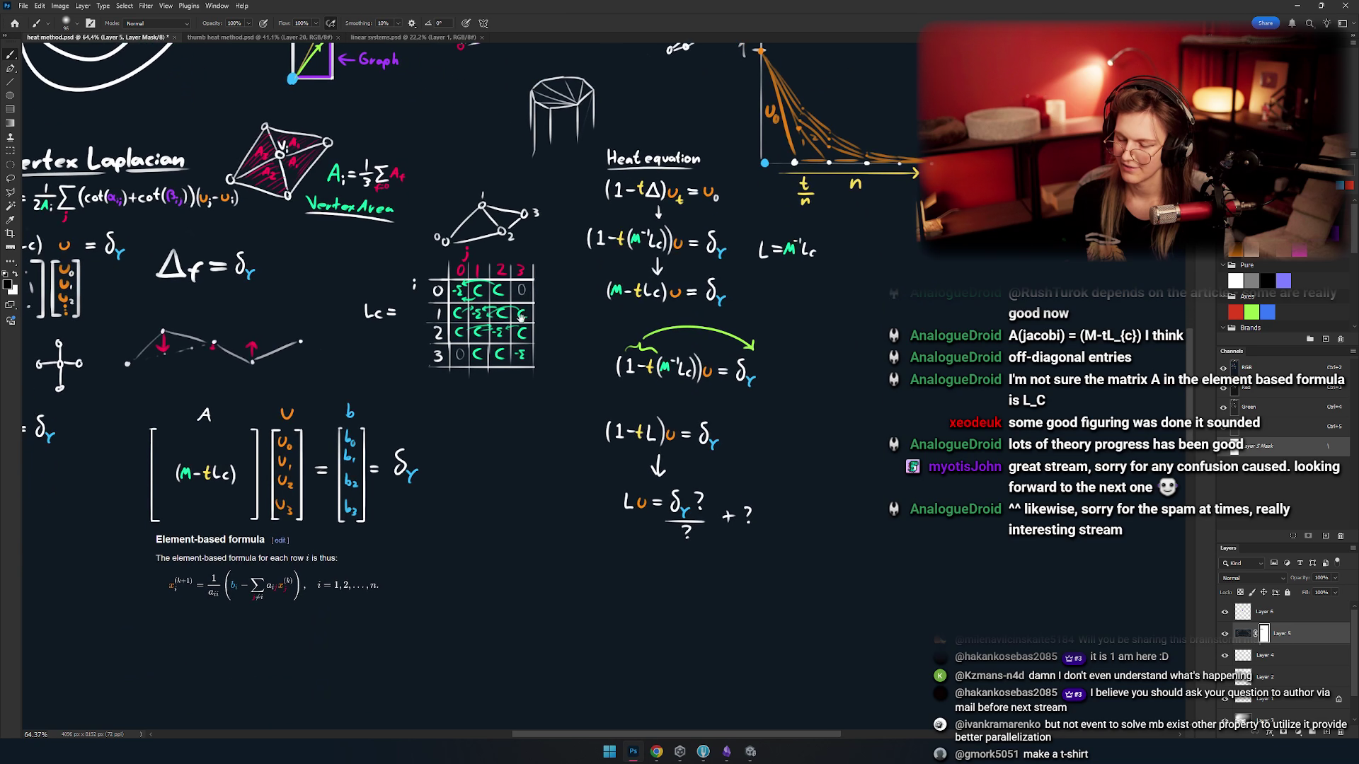
scroll(520, 318, "up", 10)
scroll(637, 470, "left", 3)
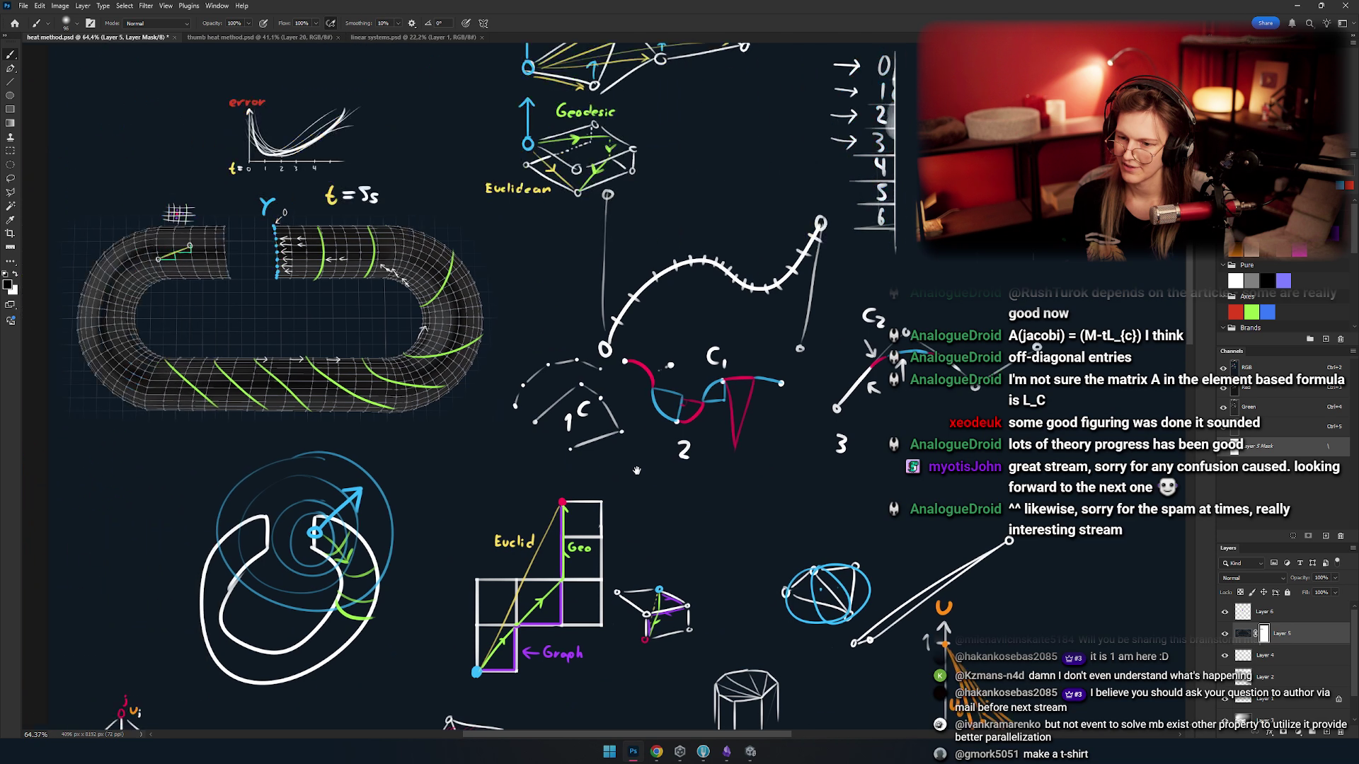
scroll(637, 470, "left", 5)
scroll(637, 471, "up", 2)
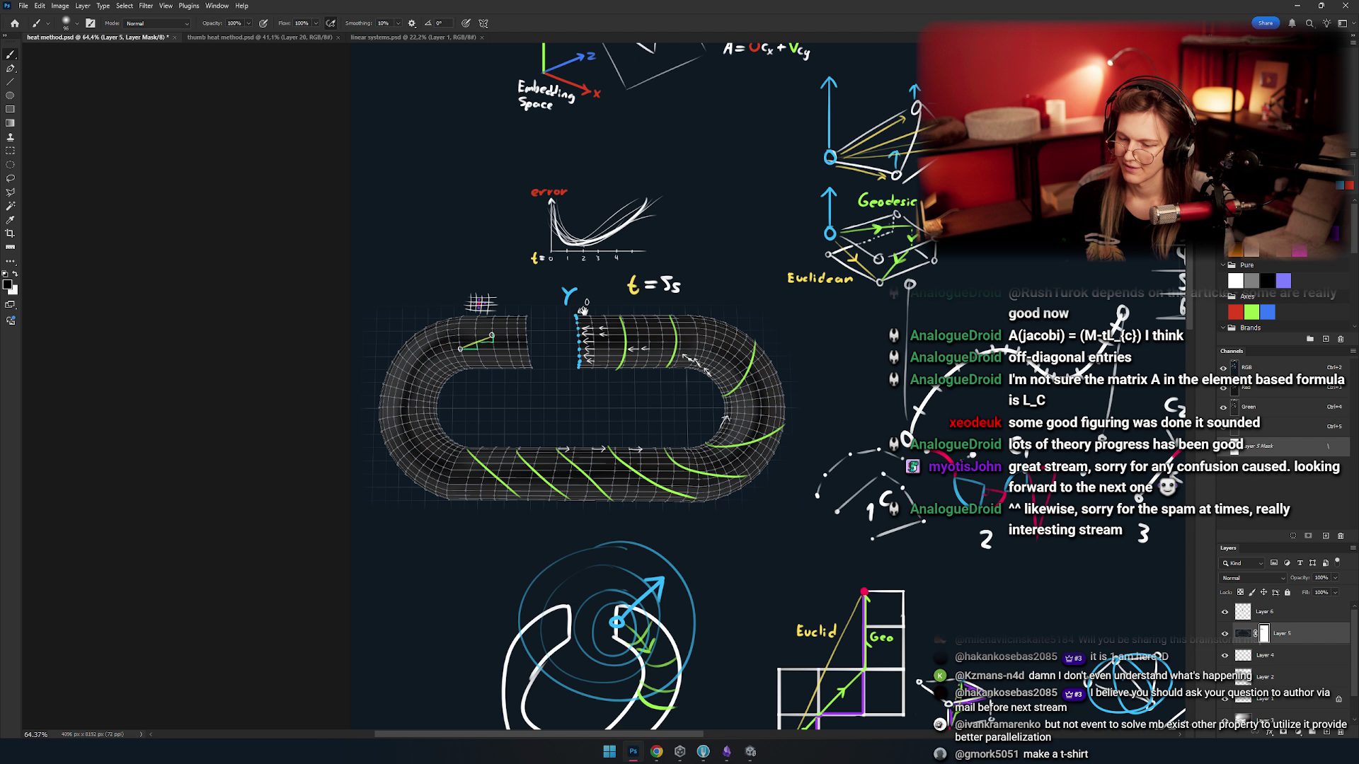
scroll(525, 342, "down", 8)
scroll(525, 343, "right", 10)
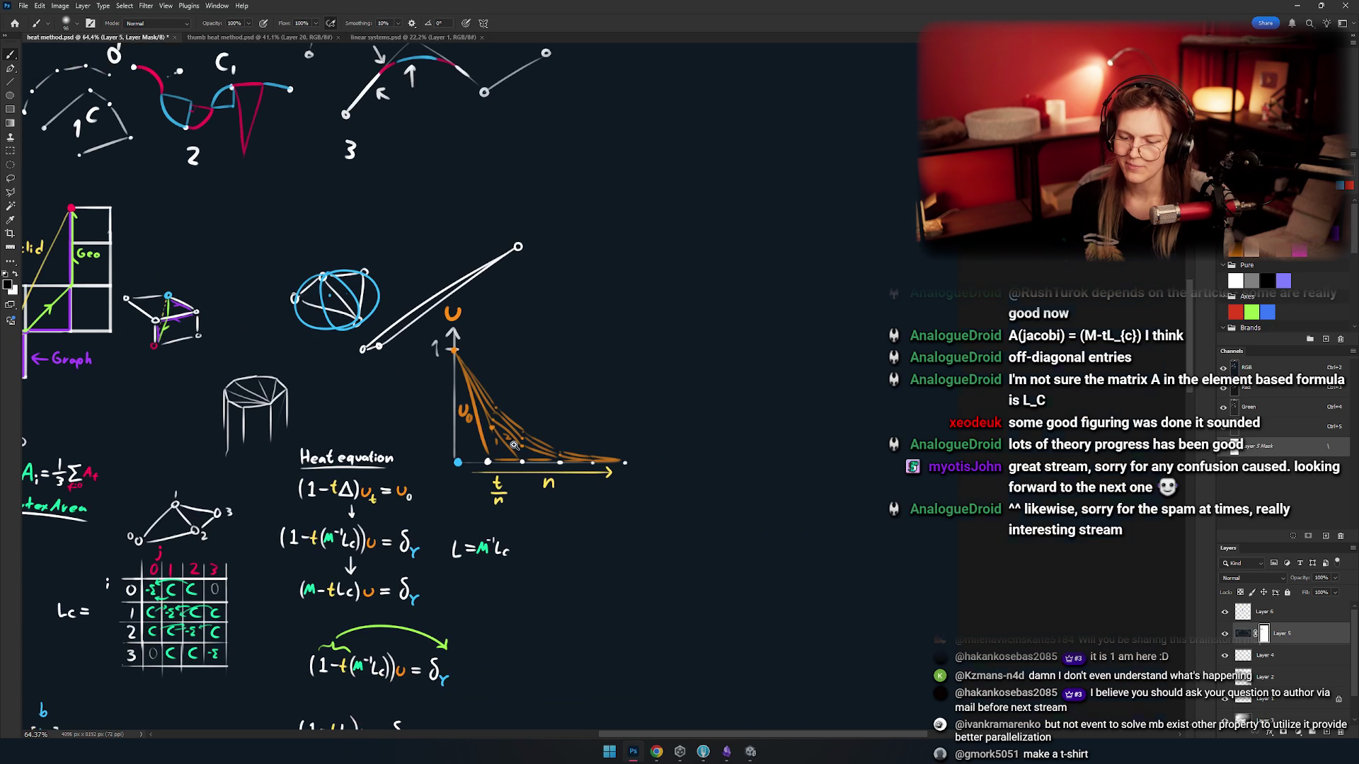
scroll(562, 444, "up", 3)
scroll(561, 444, "up", 2)
scroll(566, 449, "down", 4)
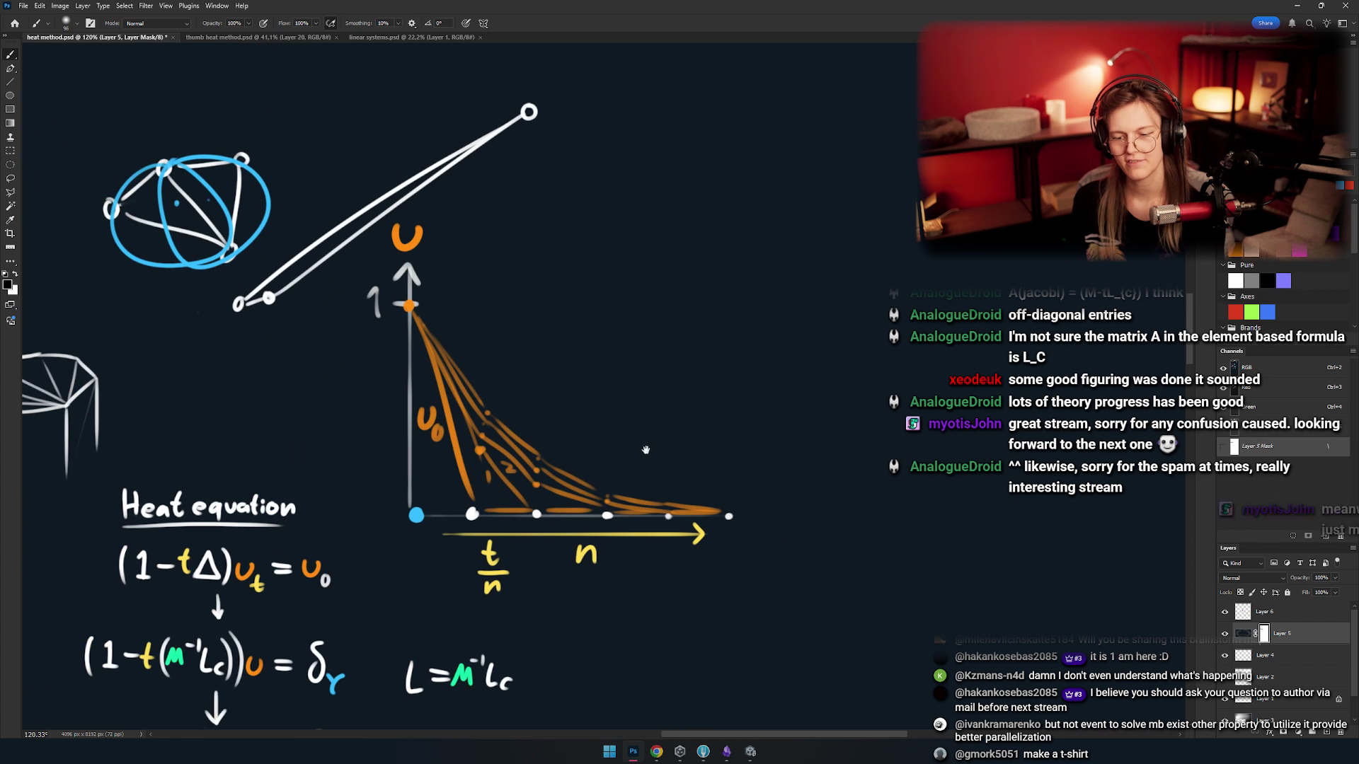
scroll(576, 457, "right", 1)
scroll(577, 457, "up", 2)
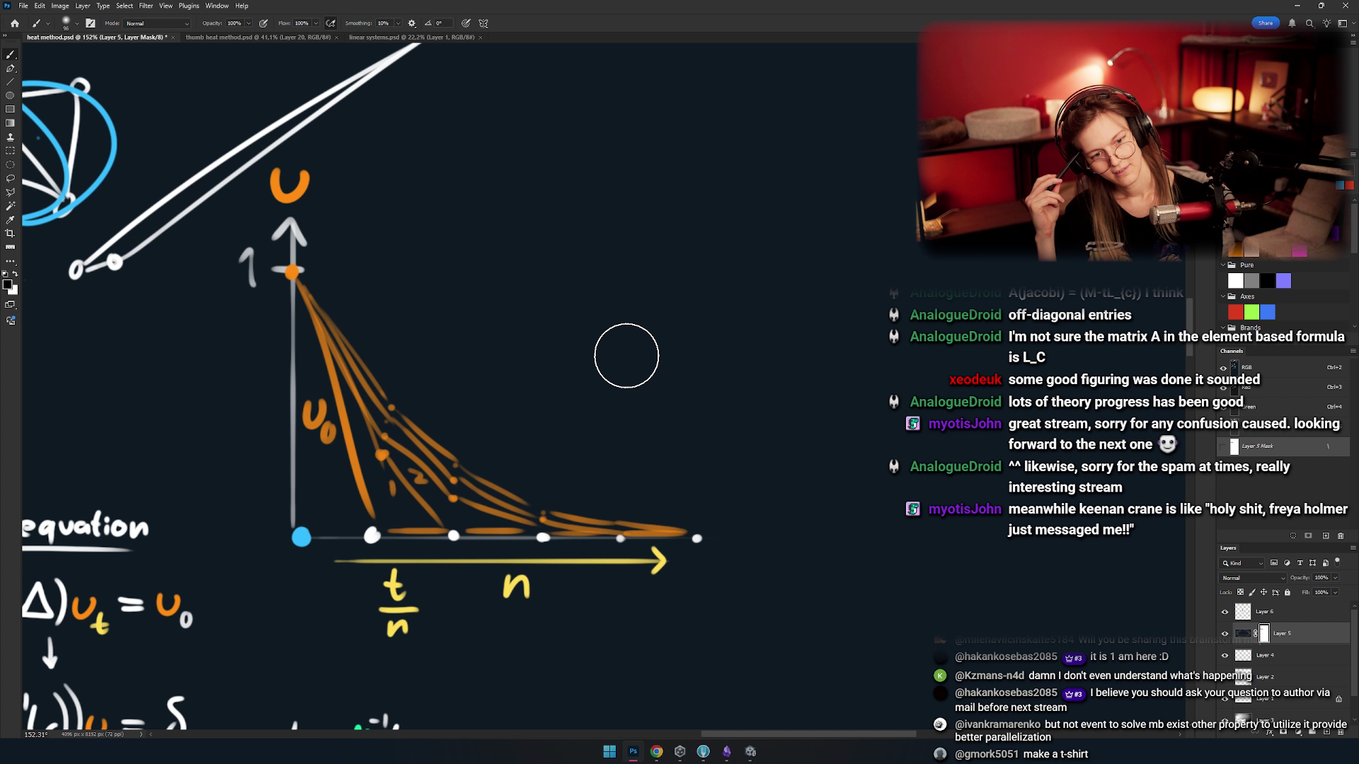
scroll(626, 356, "down", 10)
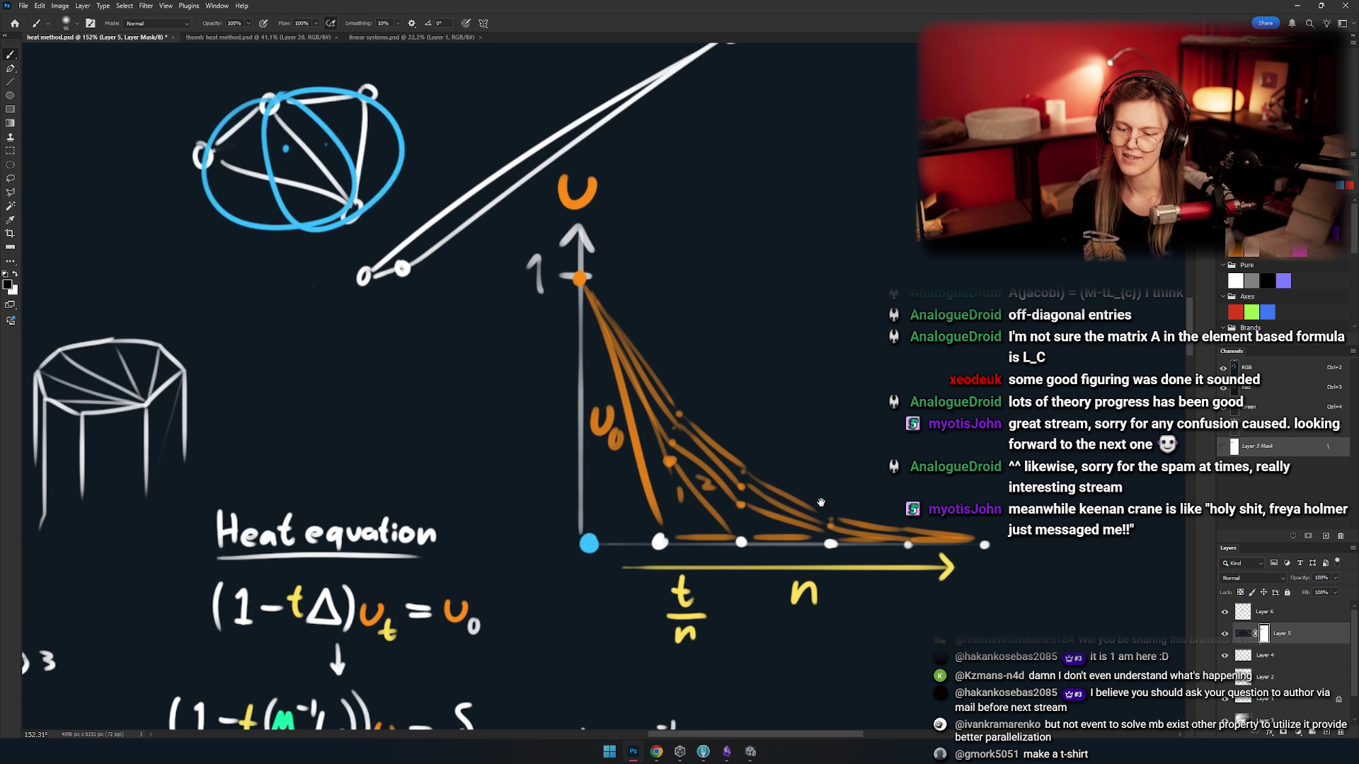
key("alt+Tab")
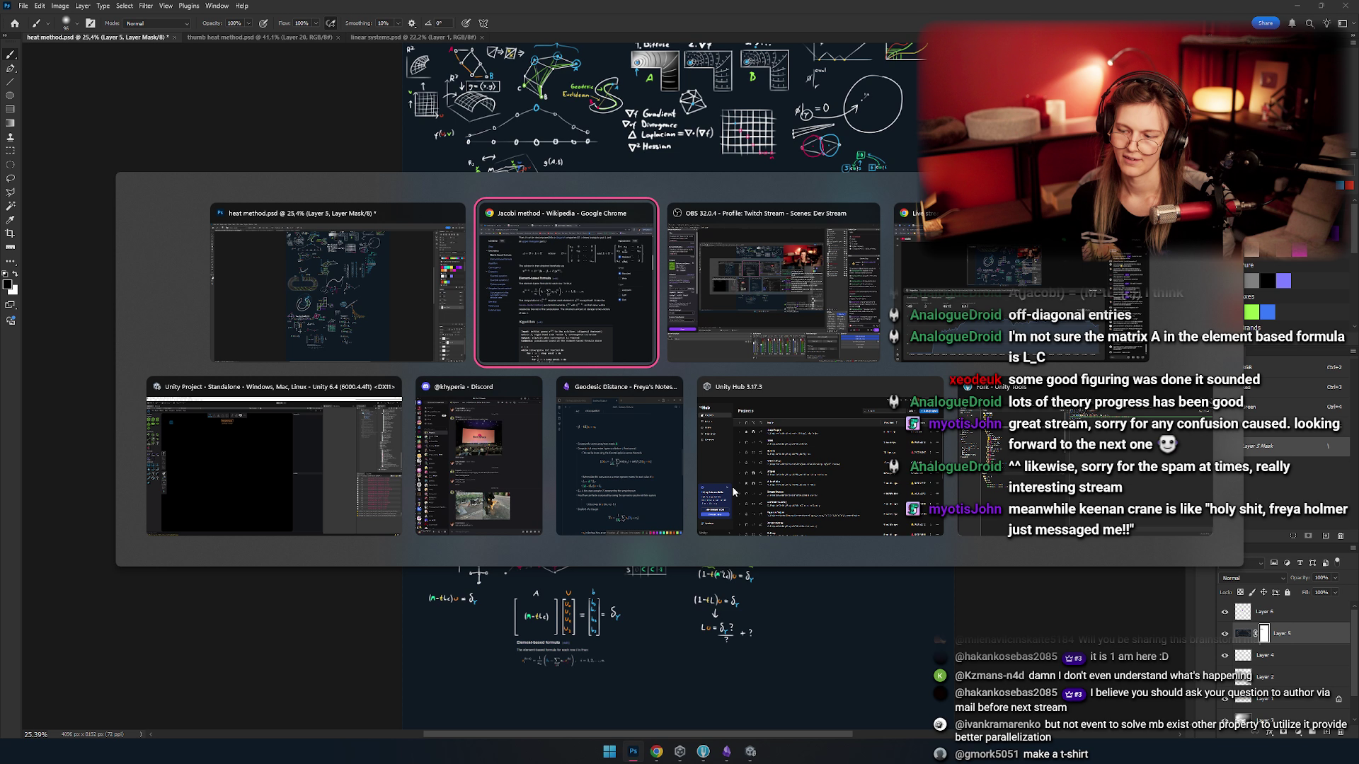
key("alt+shift+Tab")
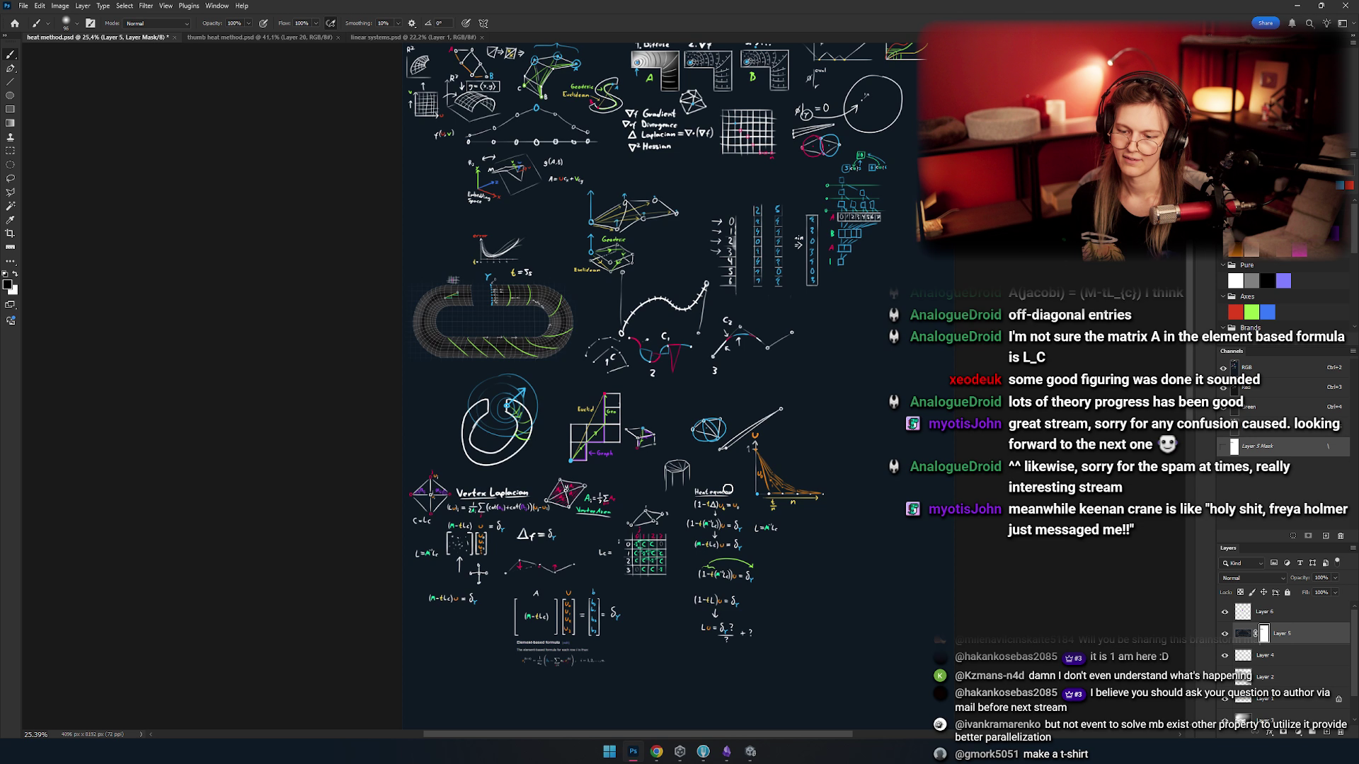
key("alt+Tab")
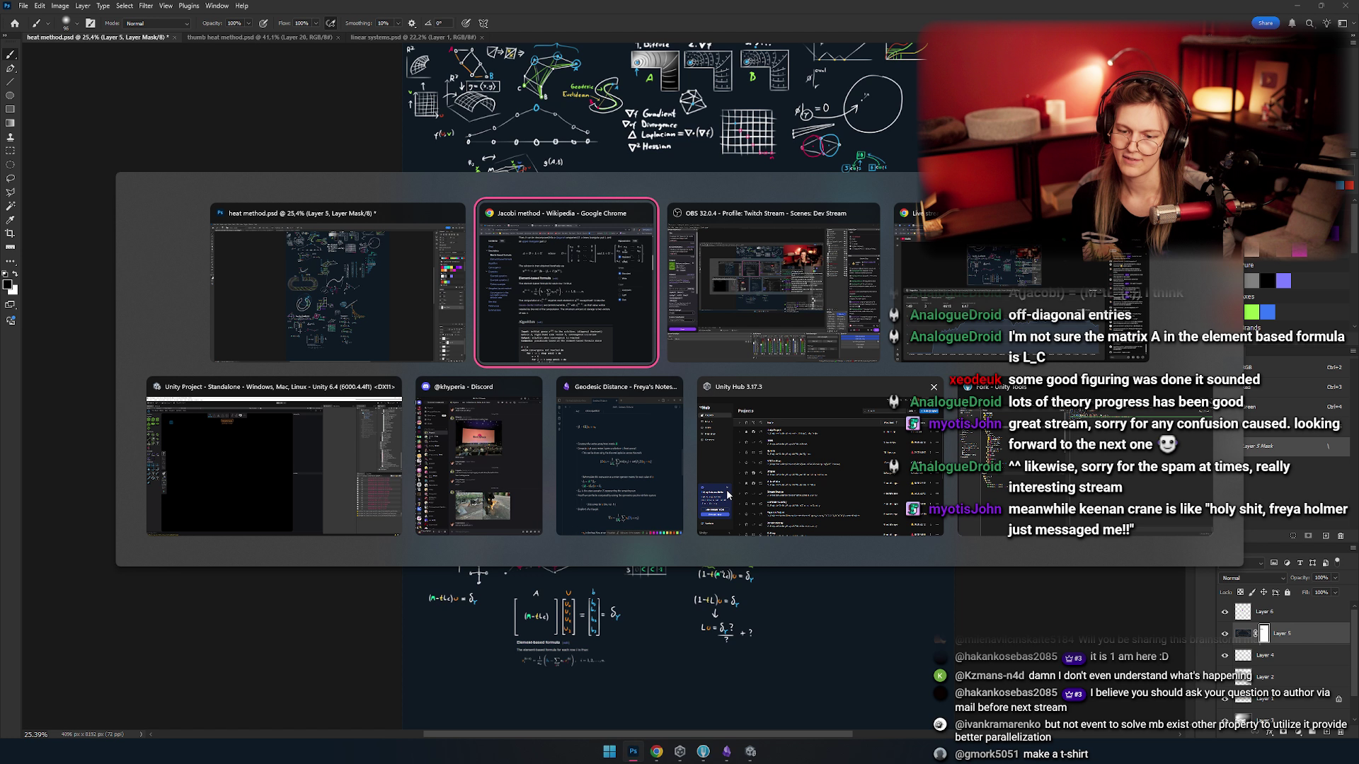
key("alt+shift+Tab")
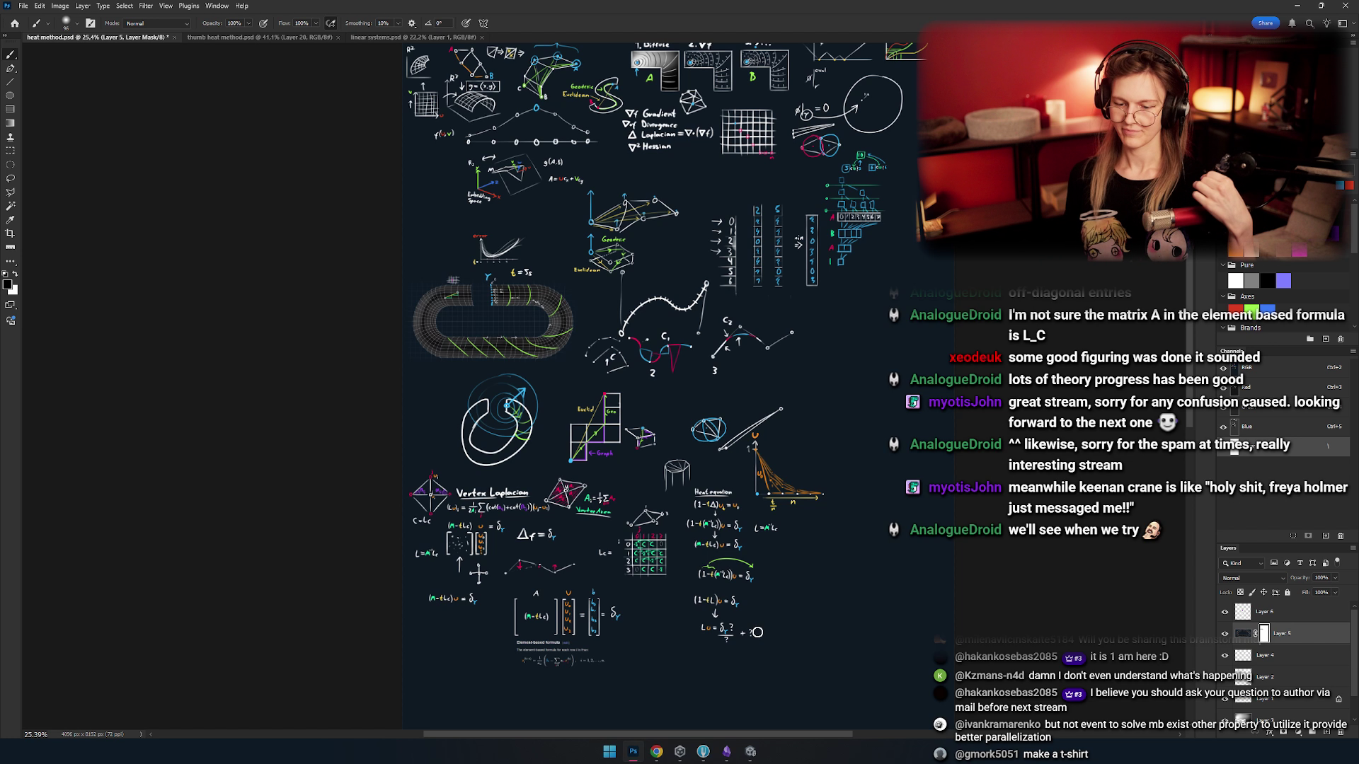
scroll(614, 458, "up", 8)
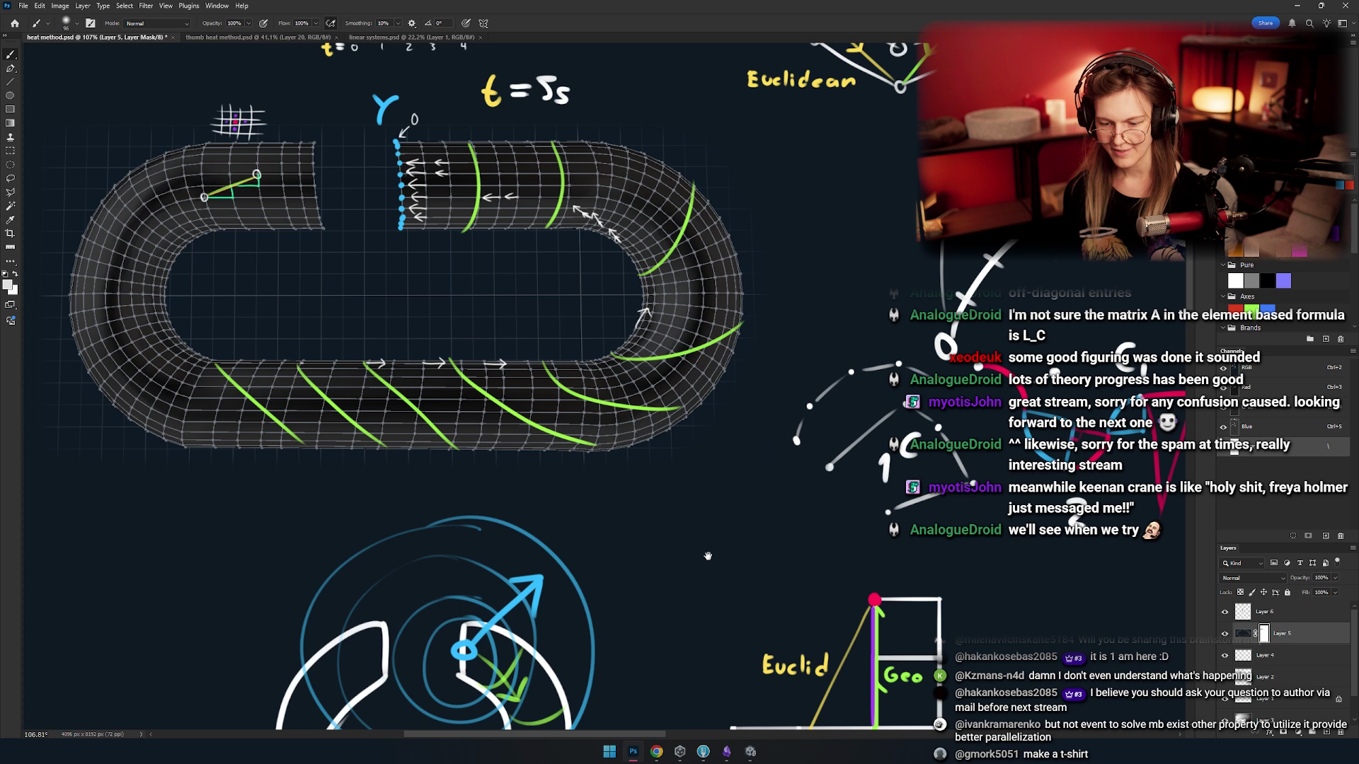
scroll(538, 449, "down", 7)
scroll(707, 587, "up", 8)
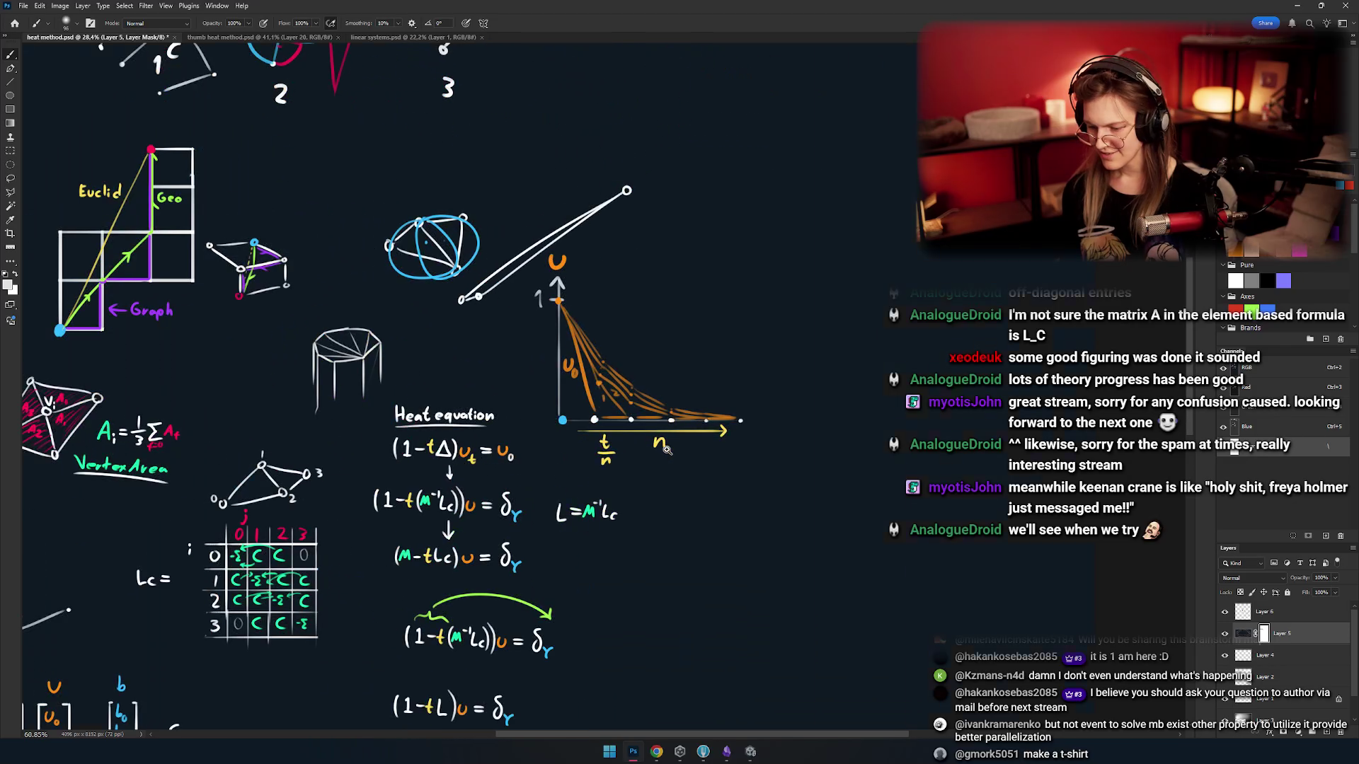
scroll(609, 400, "down", 1)
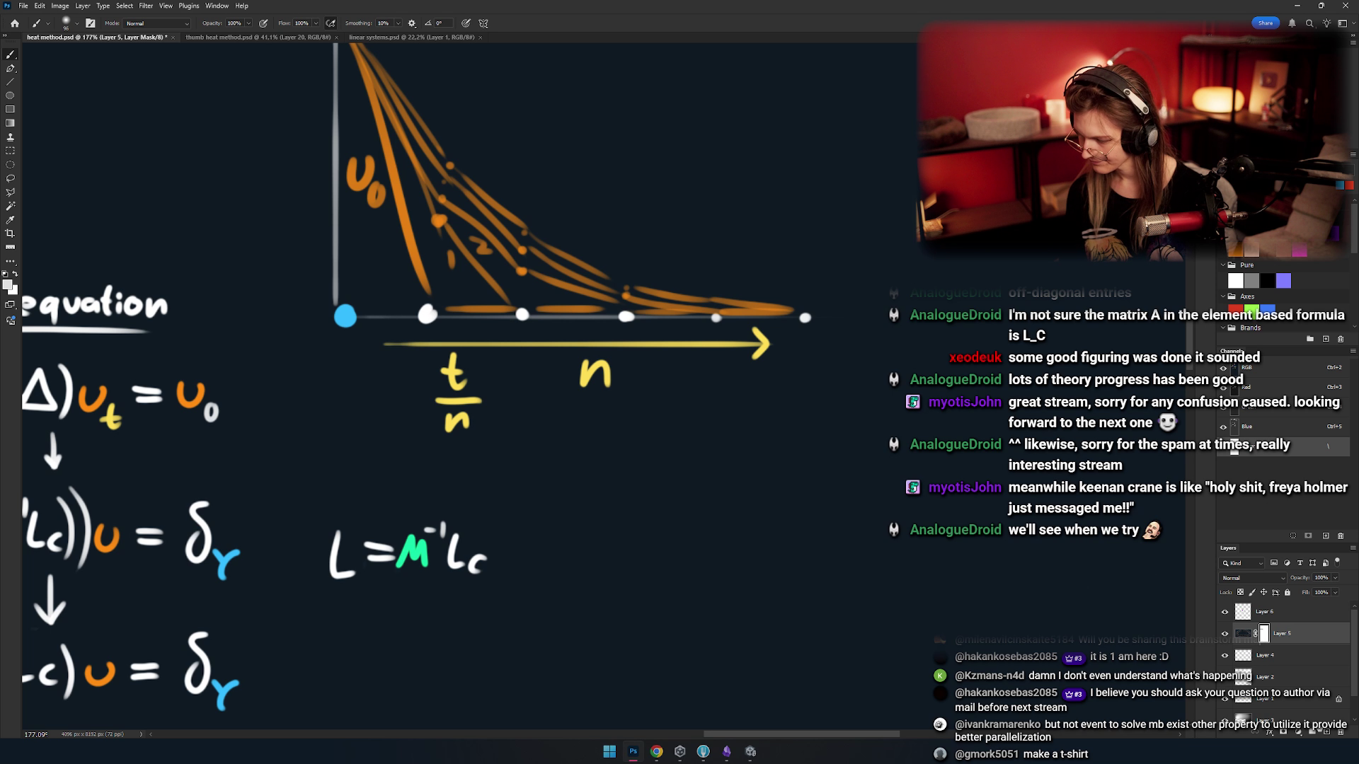
- Add a new empty layer, enlarge the brush and switch to white, undoing a test stroke
key("ctrl+shift+alt+n")
left_click_drag(681, 416, 622, 449)
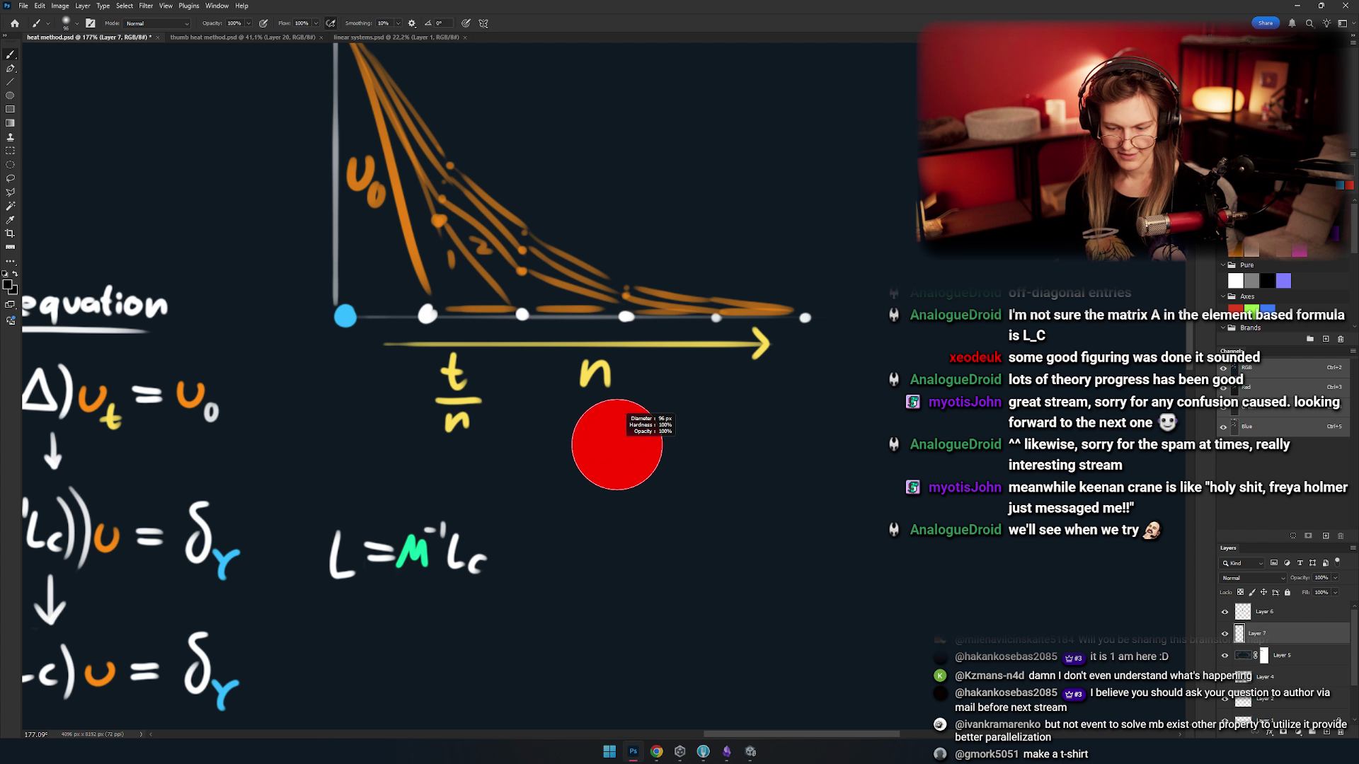
key("x")
mouse_move(637, 334)
left_mouse_down()
mouse_move(516, 439)
mouse_move(782, 499)
left_mouse_up()
key("ctrl+z")
key("ctrl+z")
- Paint a thinner white wavy stroke and recentre the view on the heat decay graph
mouse_move(601, 409)
left_mouse_down()
mouse_move(661, 460)
mouse_move(656, 486)
mouse_move(701, 485)
left_mouse_up()
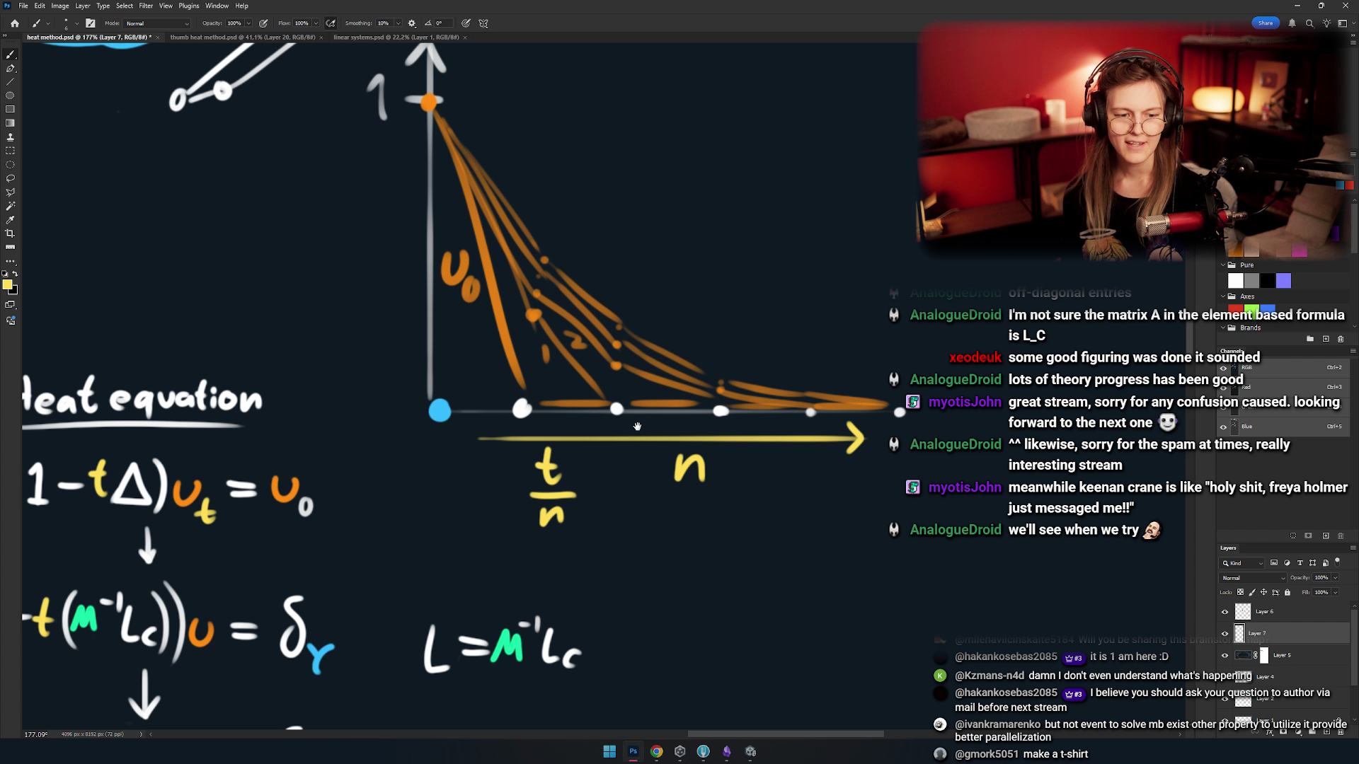
mouse_move(636, 429)
left_mouse_down()
mouse_move(571, 380)
mouse_move(568, 394)
mouse_move(631, 423)
mouse_move(658, 401)
left_mouse_up()
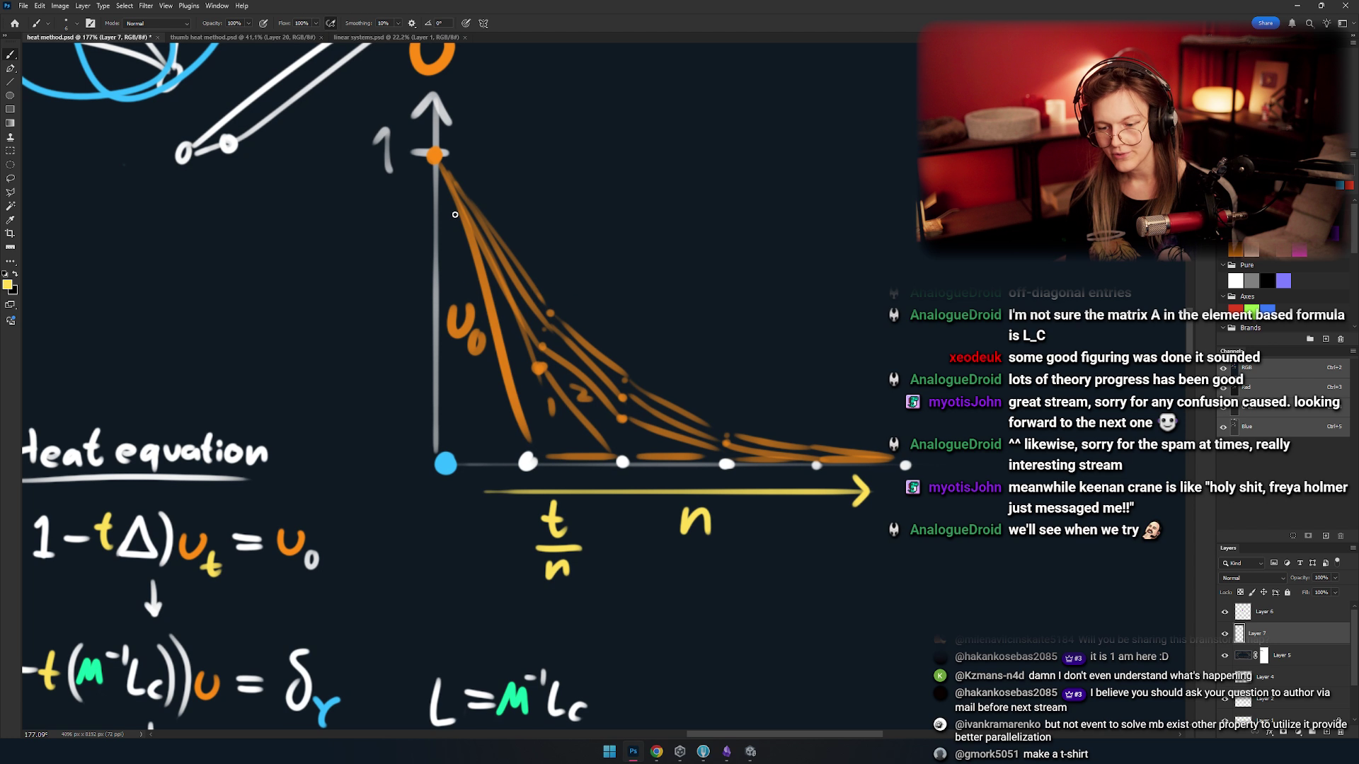
left_click_drag(527, 266, 460, 254)
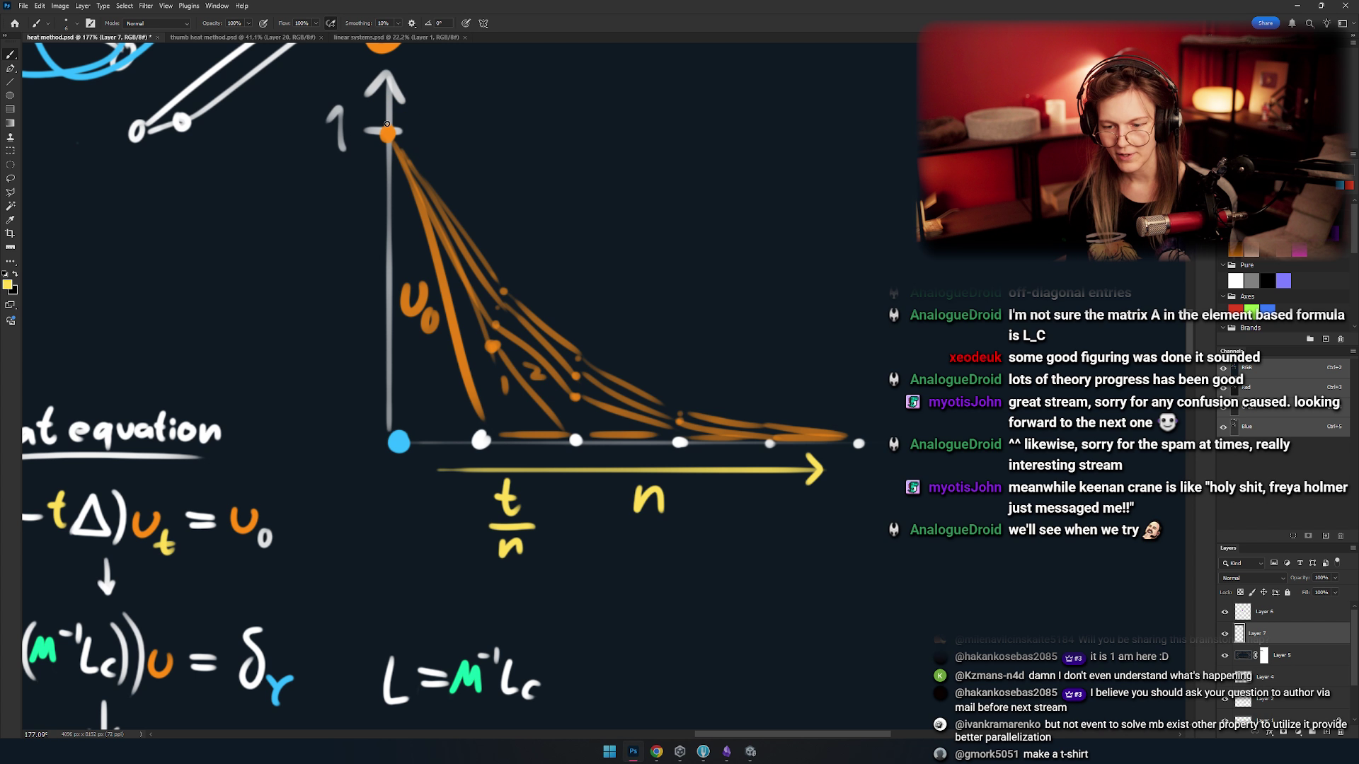
- Try tracing the decay curves in yellow, undoing every attempt so only the orange curves remain
left_click_drag(390, 138, 467, 403)
key("ctrl+z")
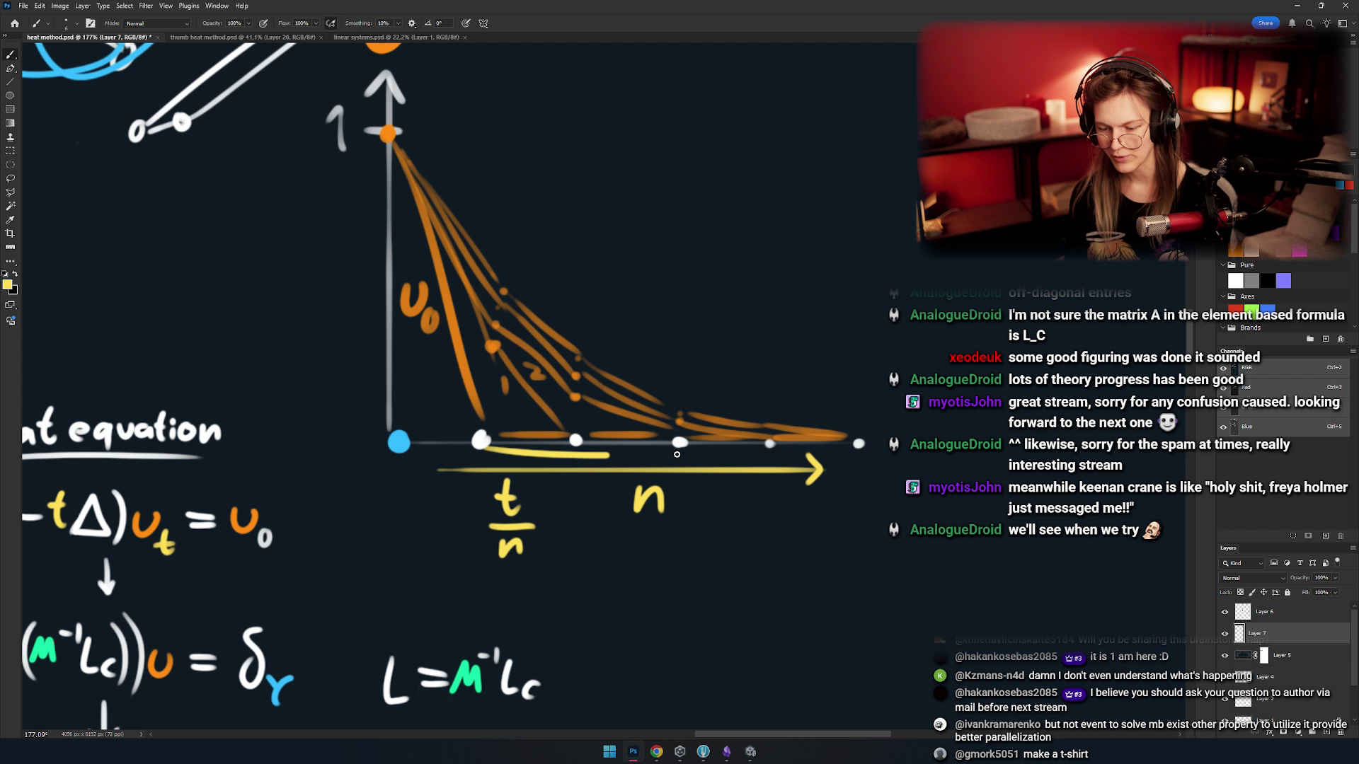
mouse_move(394, 140)
left_mouse_down()
mouse_move(542, 414)
mouse_move(637, 435)
mouse_move(556, 323)
mouse_move(757, 425)
left_mouse_up()
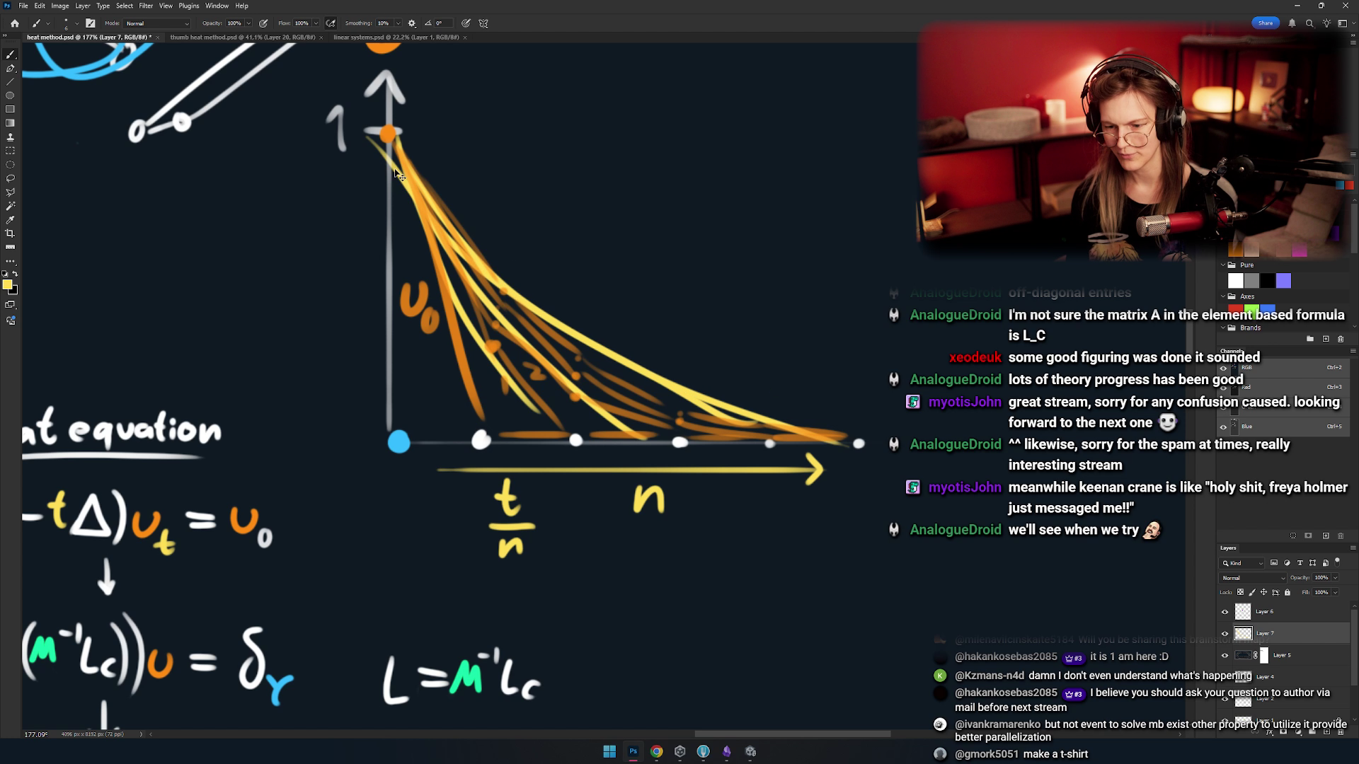
key("ctrl+z")
left_click_drag(393, 141, 913, 433)
key("ctrl+z")
mouse_move(394, 141)
left_mouse_down()
mouse_move(1133, 421)
mouse_move(729, 312)
mouse_move(1160, 398)
left_mouse_up()
scroll(643, 389, "down", 5)
key("ctrl+z")
key("ctrl+z")
key("ctrl+z")
key("ctrl+z")
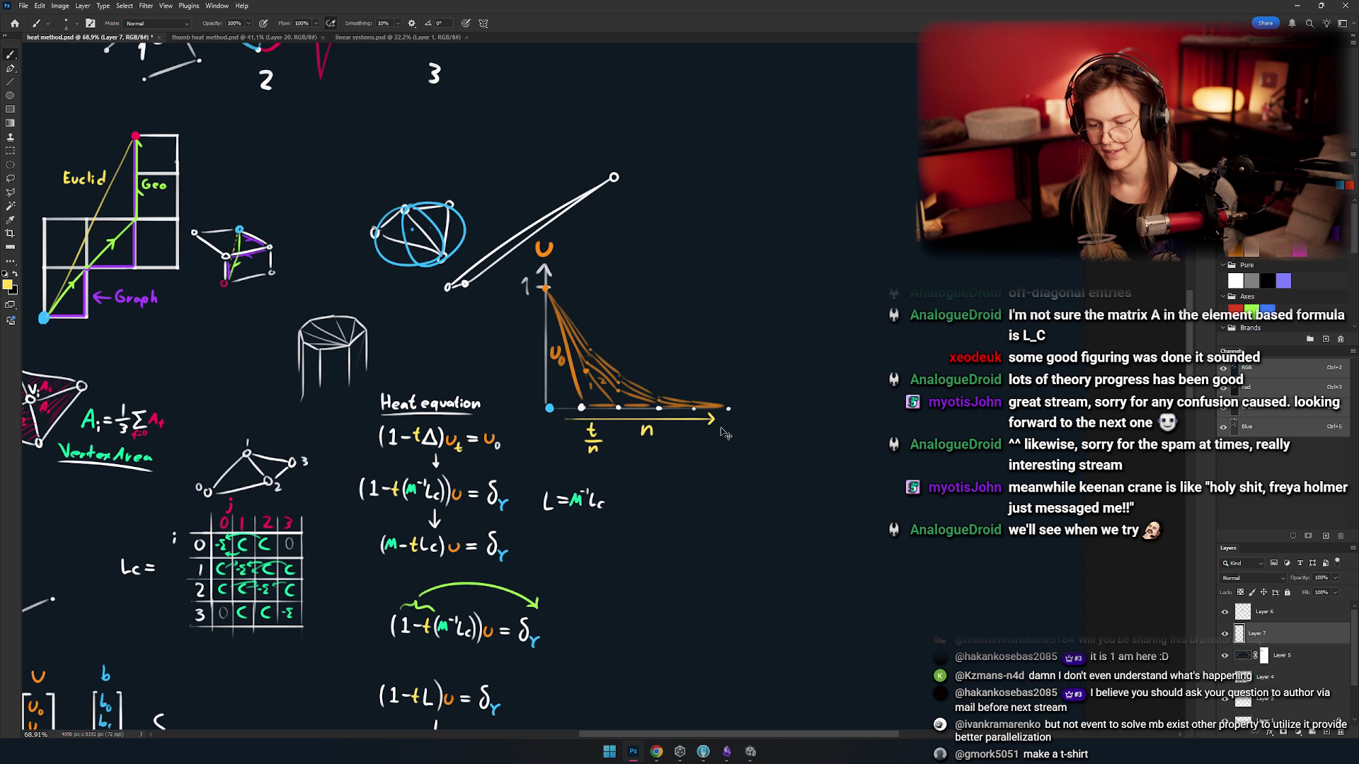
scroll(722, 428, "up", 3)
- Zoom in on the end of the graph's axis and undo a stray mark beside n
left_click_drag(622, 405, 662, 415)
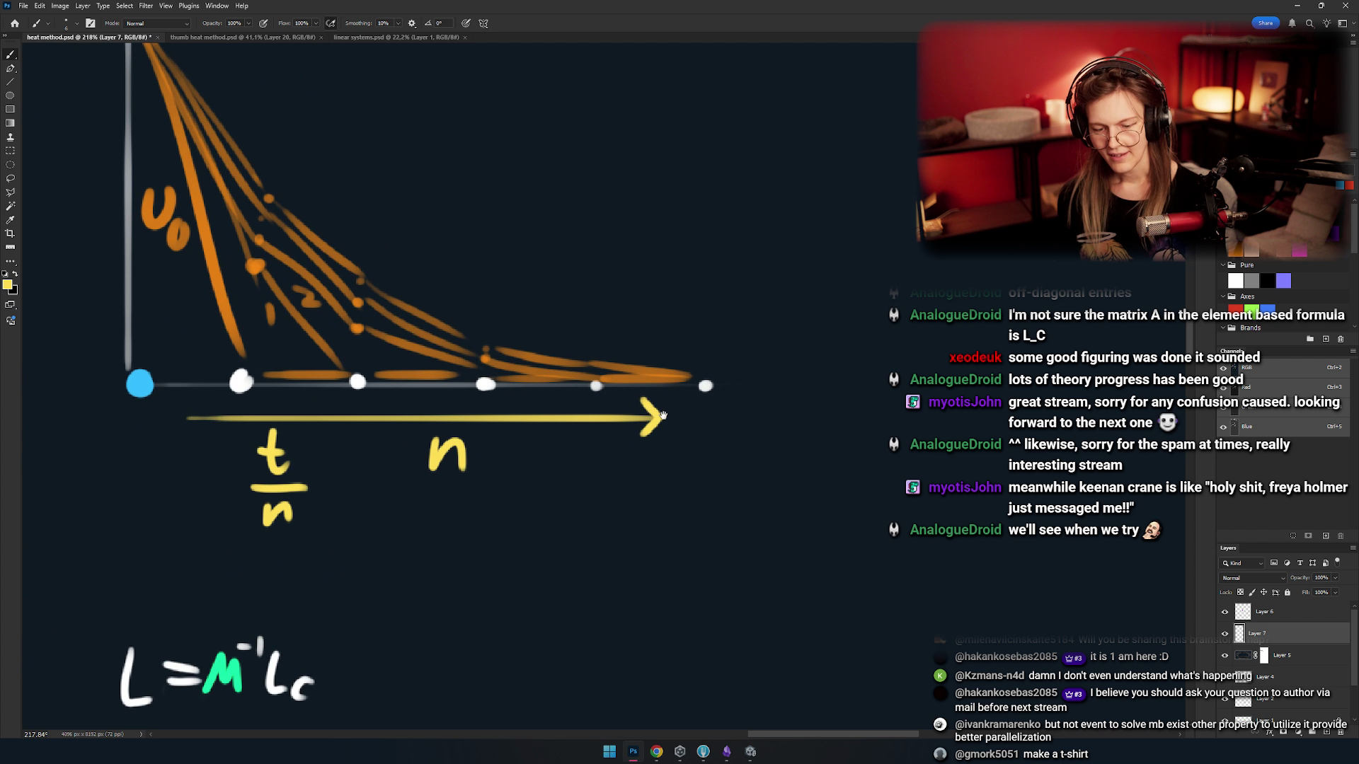
mouse_move(600, 342)
left_mouse_down()
mouse_move(623, 326)
mouse_move(625, 405)
left_mouse_up()
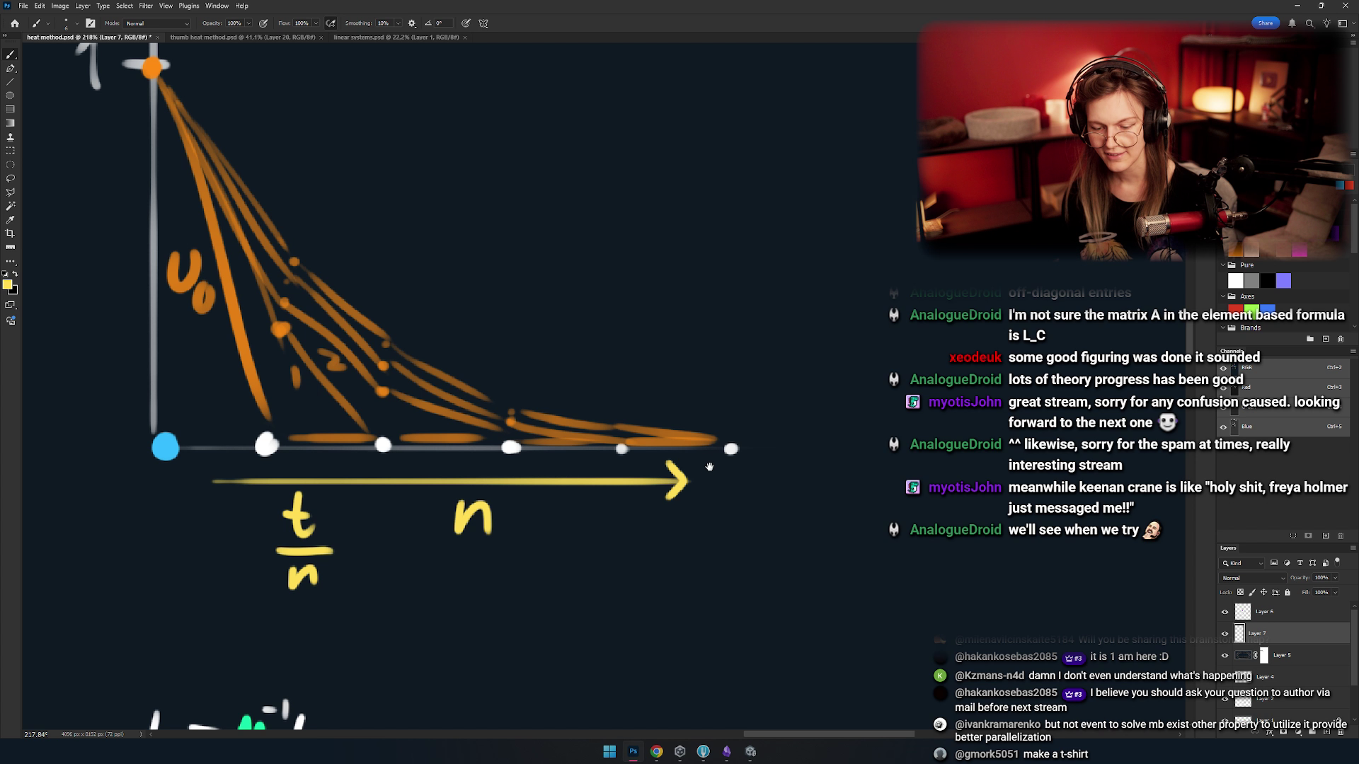
mouse_move(709, 467)
left_mouse_down()
mouse_move(637, 469)
mouse_move(792, 467)
left_mouse_up()
left_click_drag(665, 489, 589, 439)
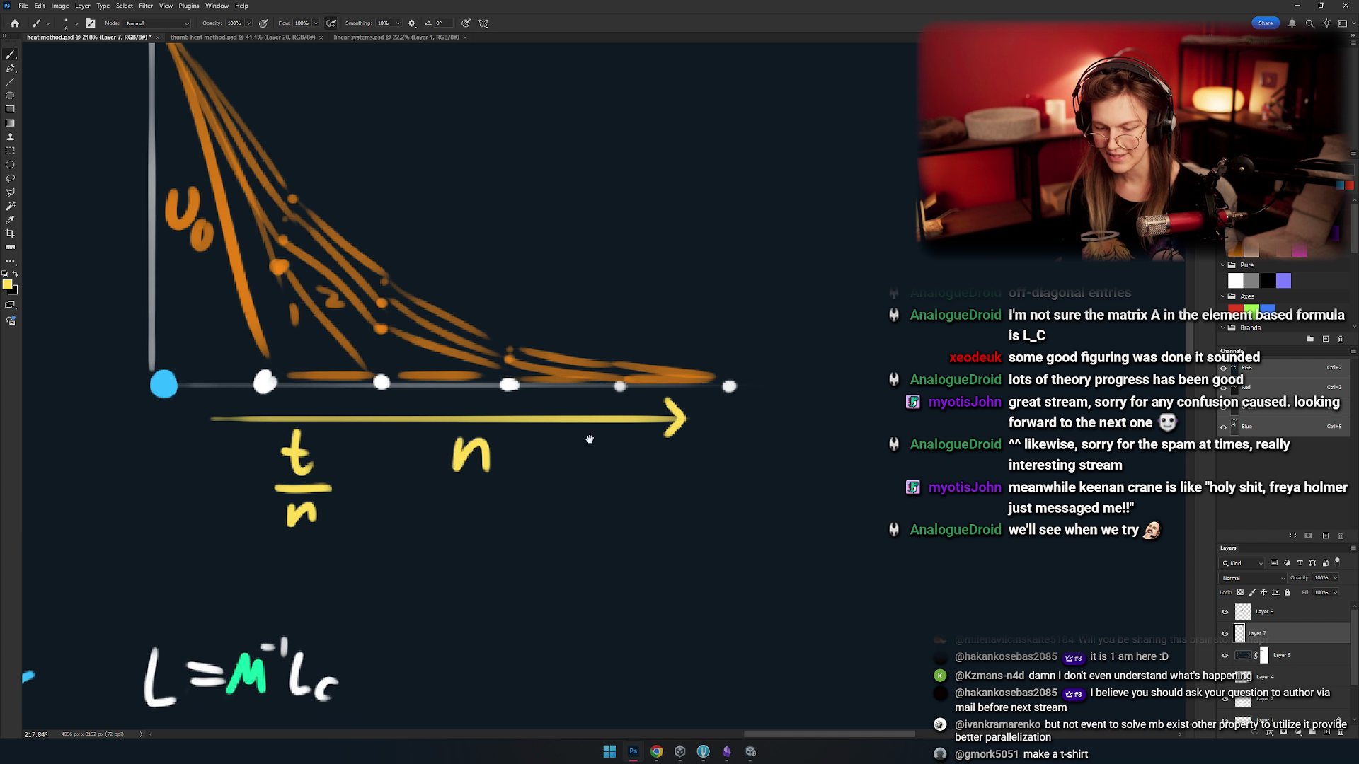
left_click_drag(425, 433, 419, 488)
key("ctrl+z")
- Add white dots extending the axis rightward, undoing a joining stroke and a misplaced far dot
left_click_drag(783, 331, 664, 357)
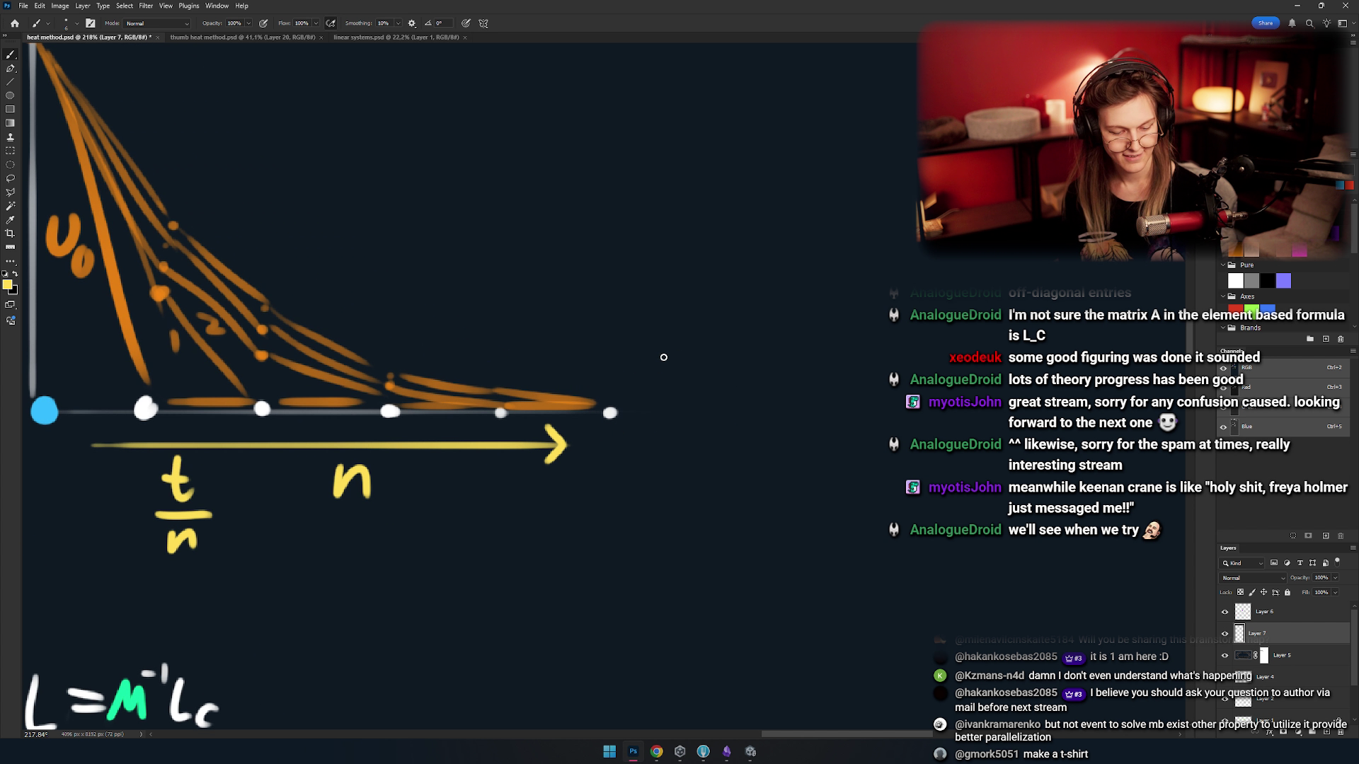
left_click(691, 414)
left_click(792, 410)
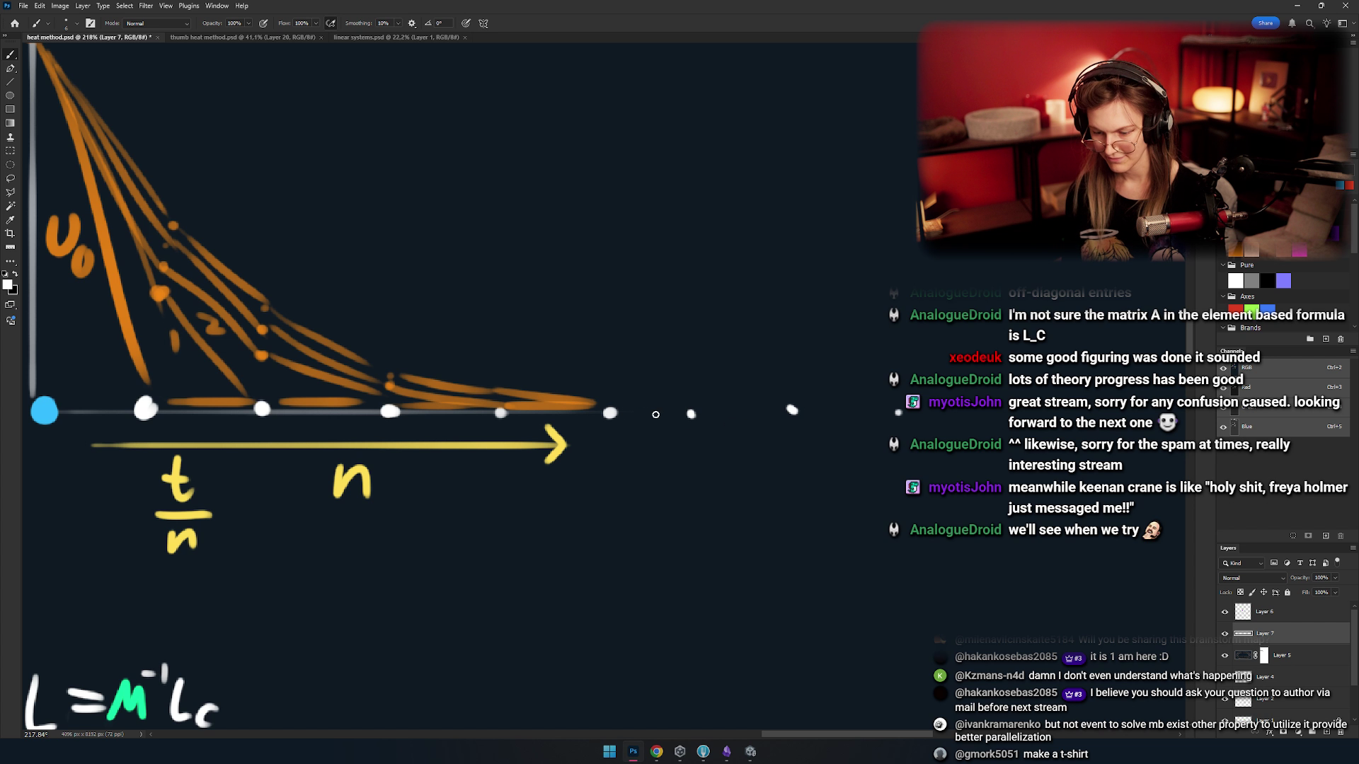
left_click_drag(625, 414, 690, 414)
key("ctrl+z")
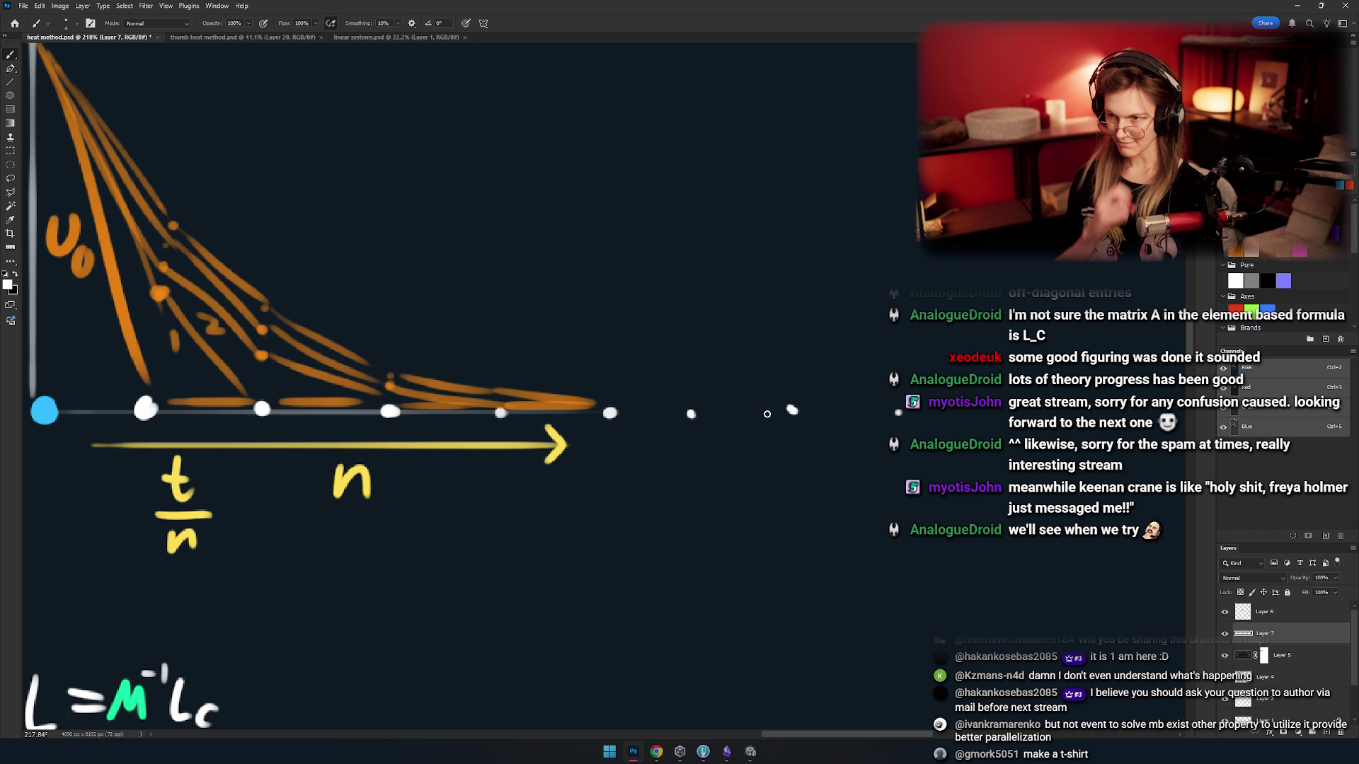
left_click_drag(891, 404, 891, 405)
key("ctrl+z")
key("ctrl+z")
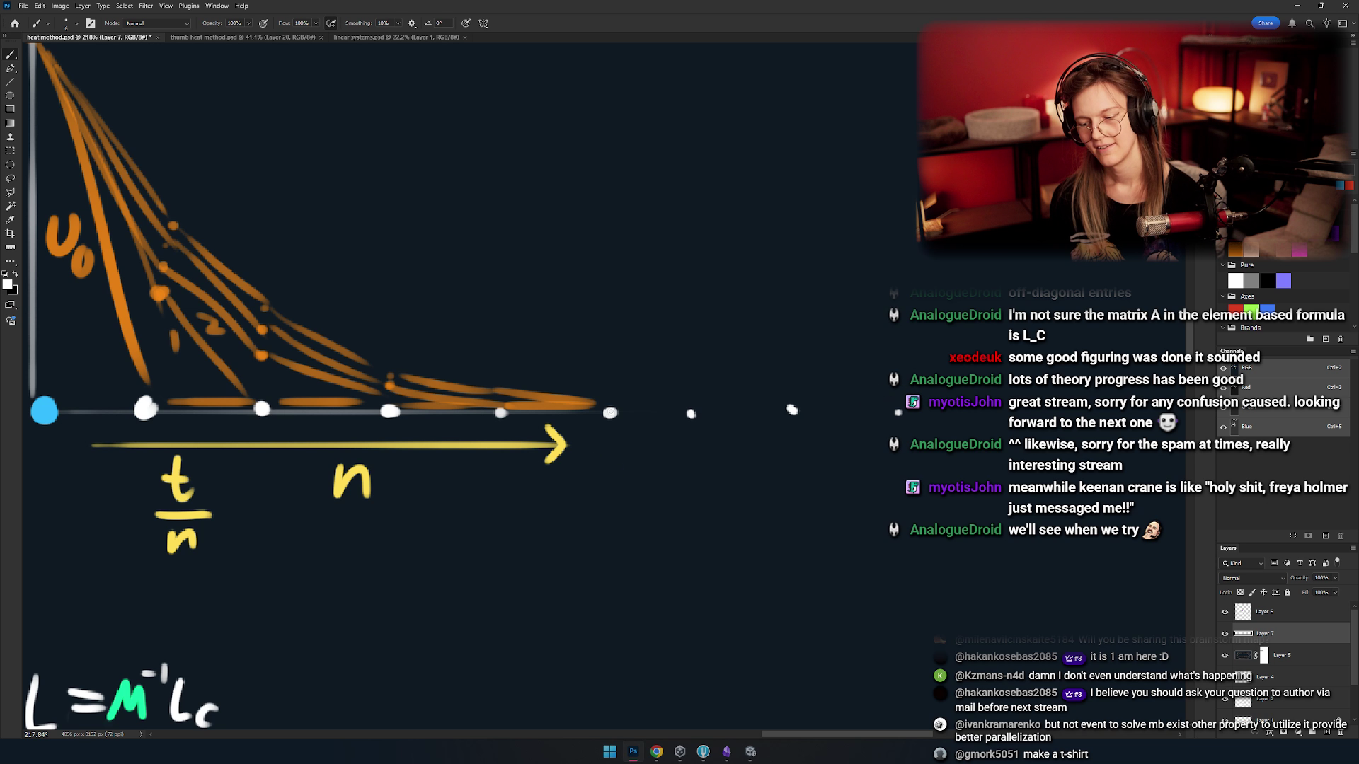
- Move the view to the empty space beside the L=M⁻¹Lc formula
scroll(663, 386, "down", 5)
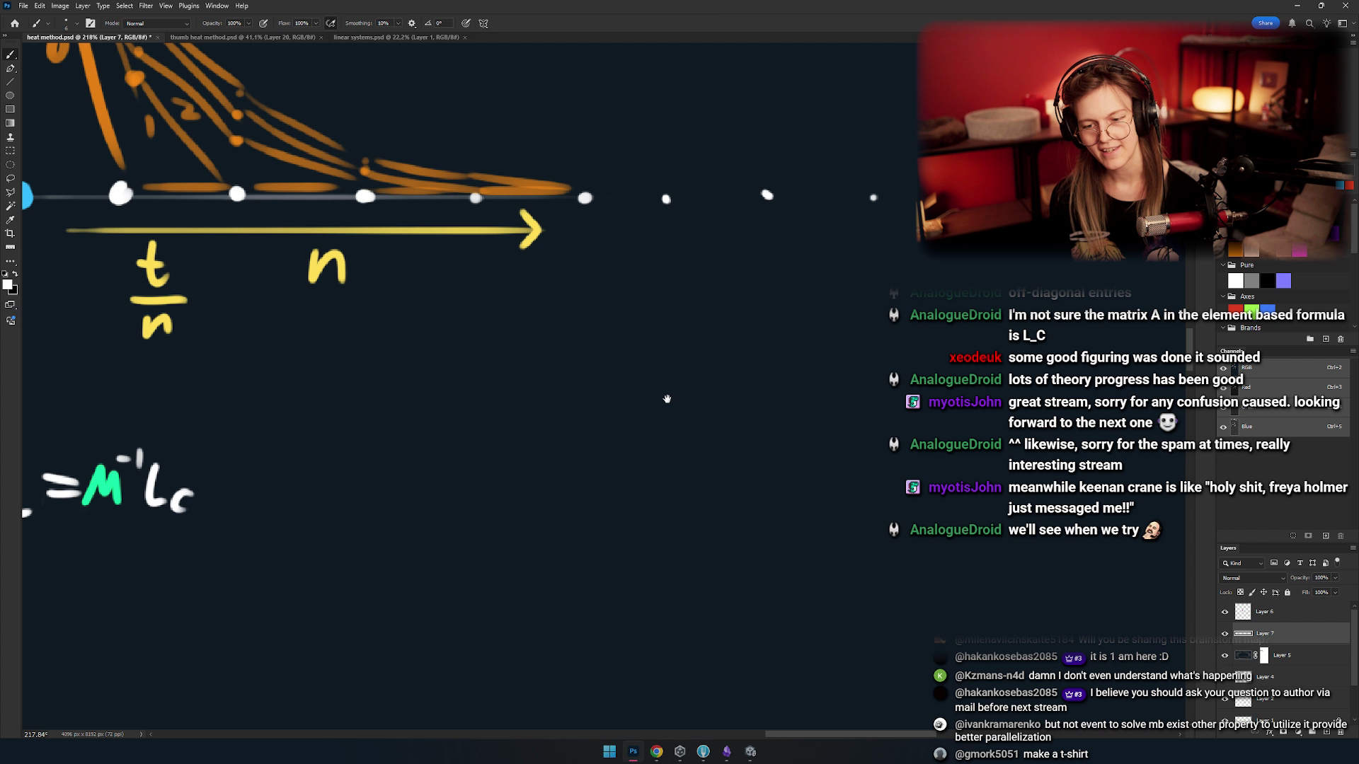
mouse_move(589, 407)
left_mouse_down()
mouse_move(644, 399)
mouse_move(632, 387)
mouse_move(671, 397)
left_mouse_up()
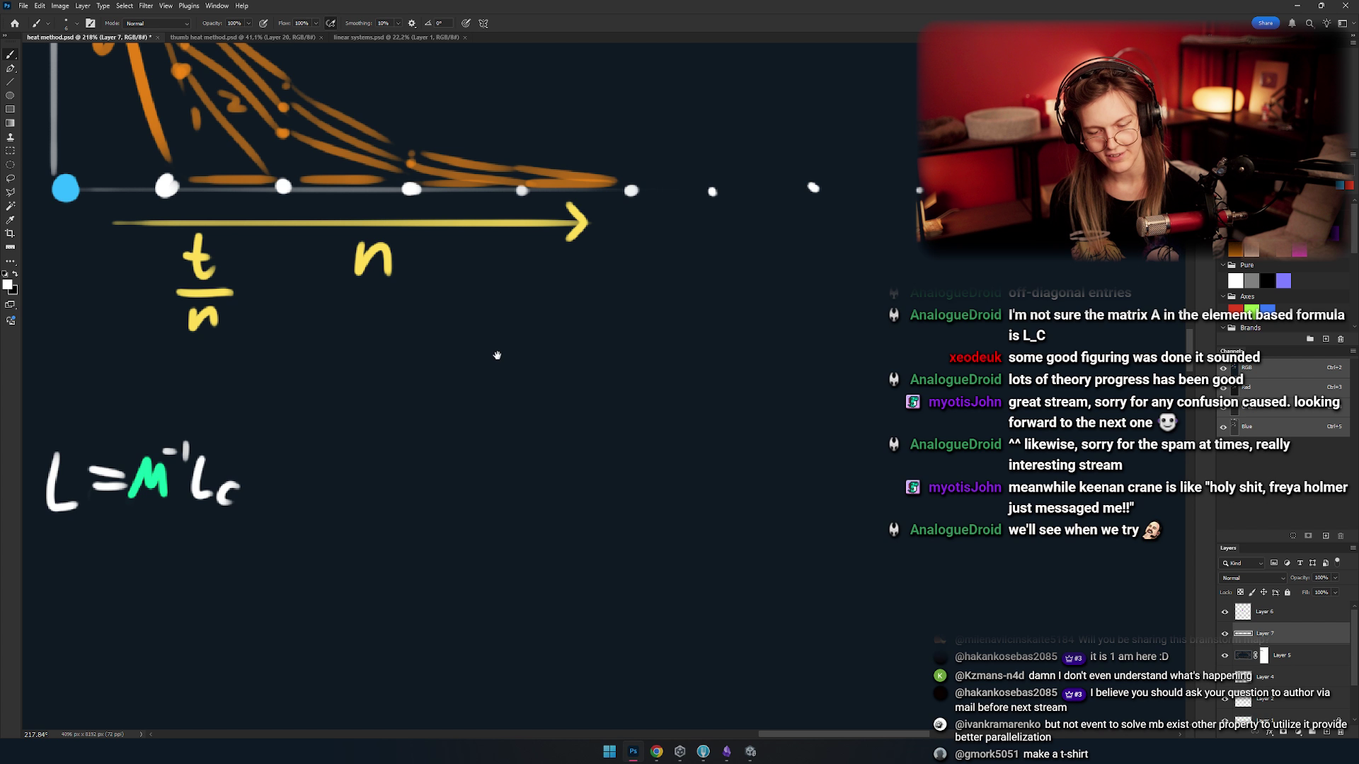
scroll(498, 356, "up", 3)
mouse_move(585, 397)
left_mouse_down()
mouse_move(646, 416)
mouse_move(605, 368)
left_mouse_up()
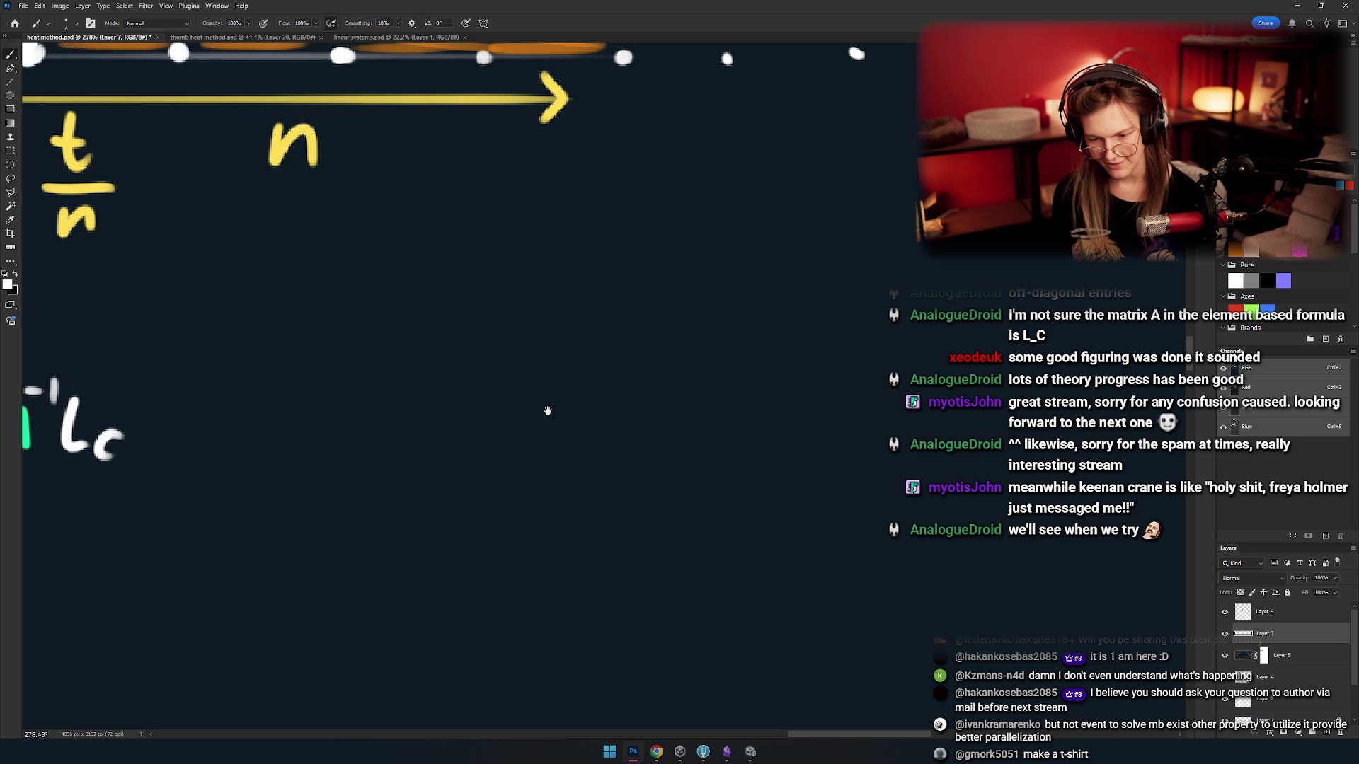
left_click_drag(548, 410, 621, 420)
scroll(494, 385, "down", 3)
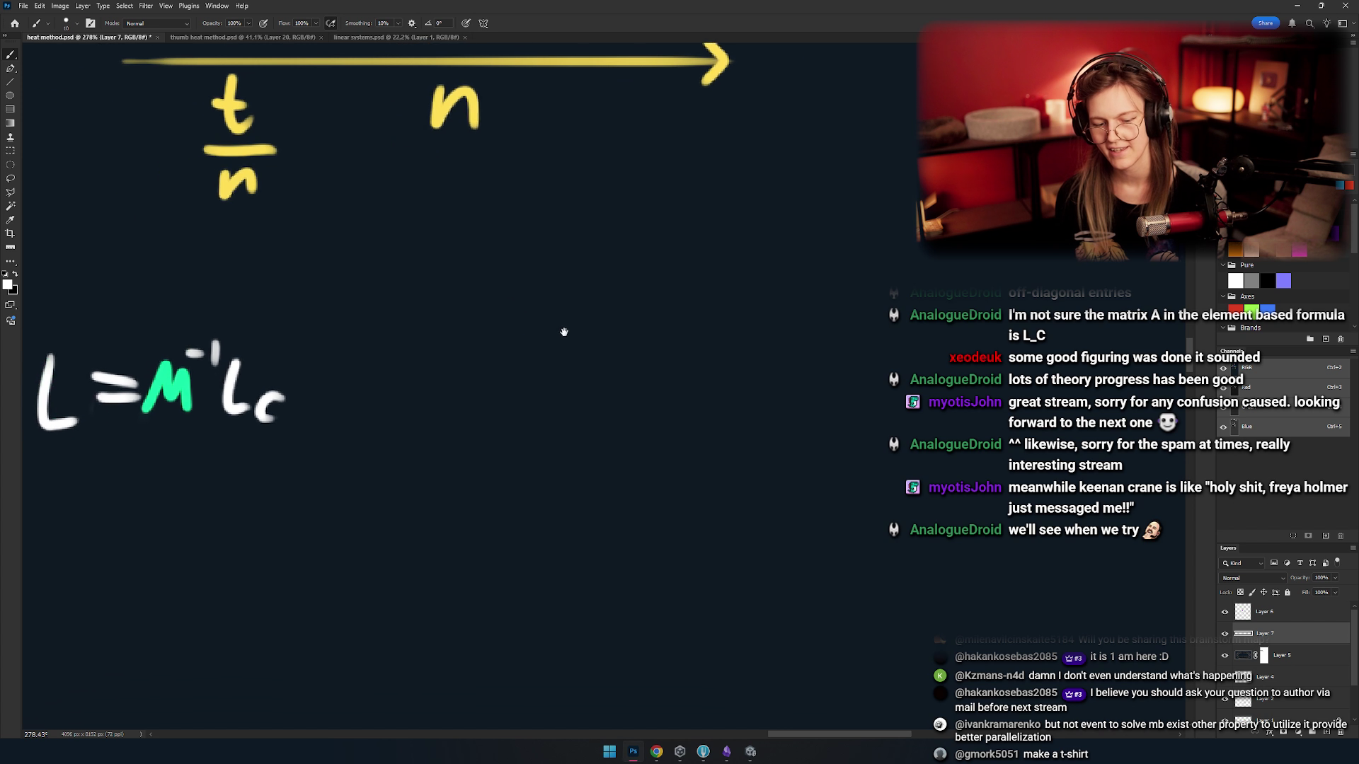
scroll(502, 406, "up", 2)
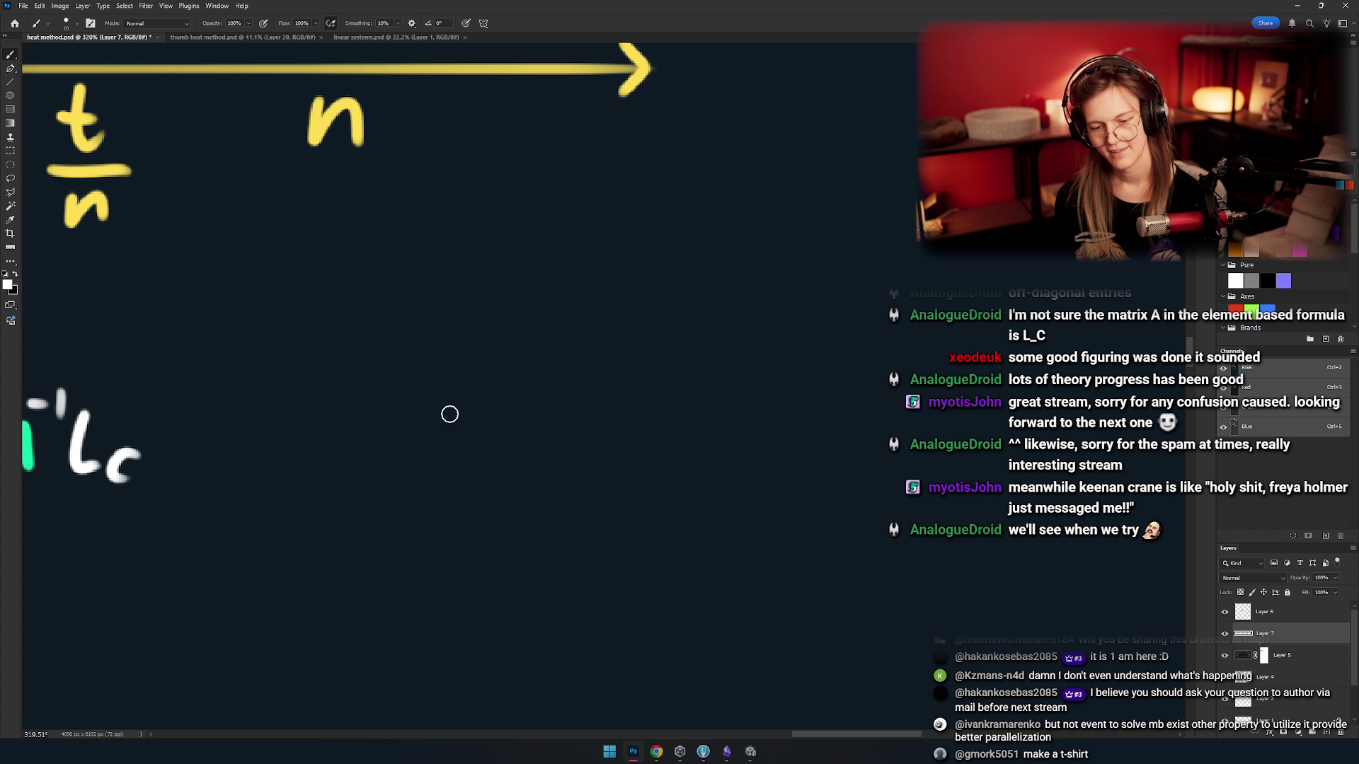
scroll(432, 375, "down", 1)
scroll(470, 388, "down", 3)
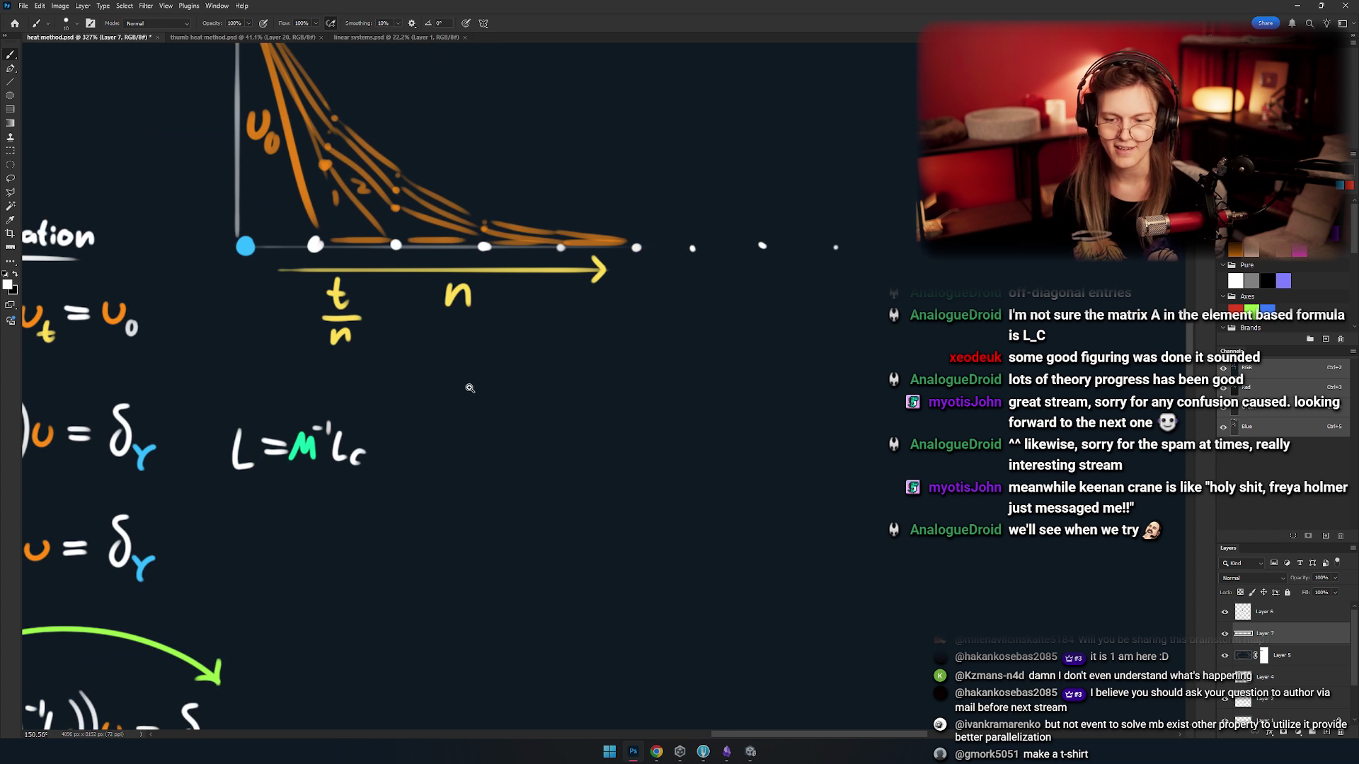
scroll(487, 435, "up", 4)
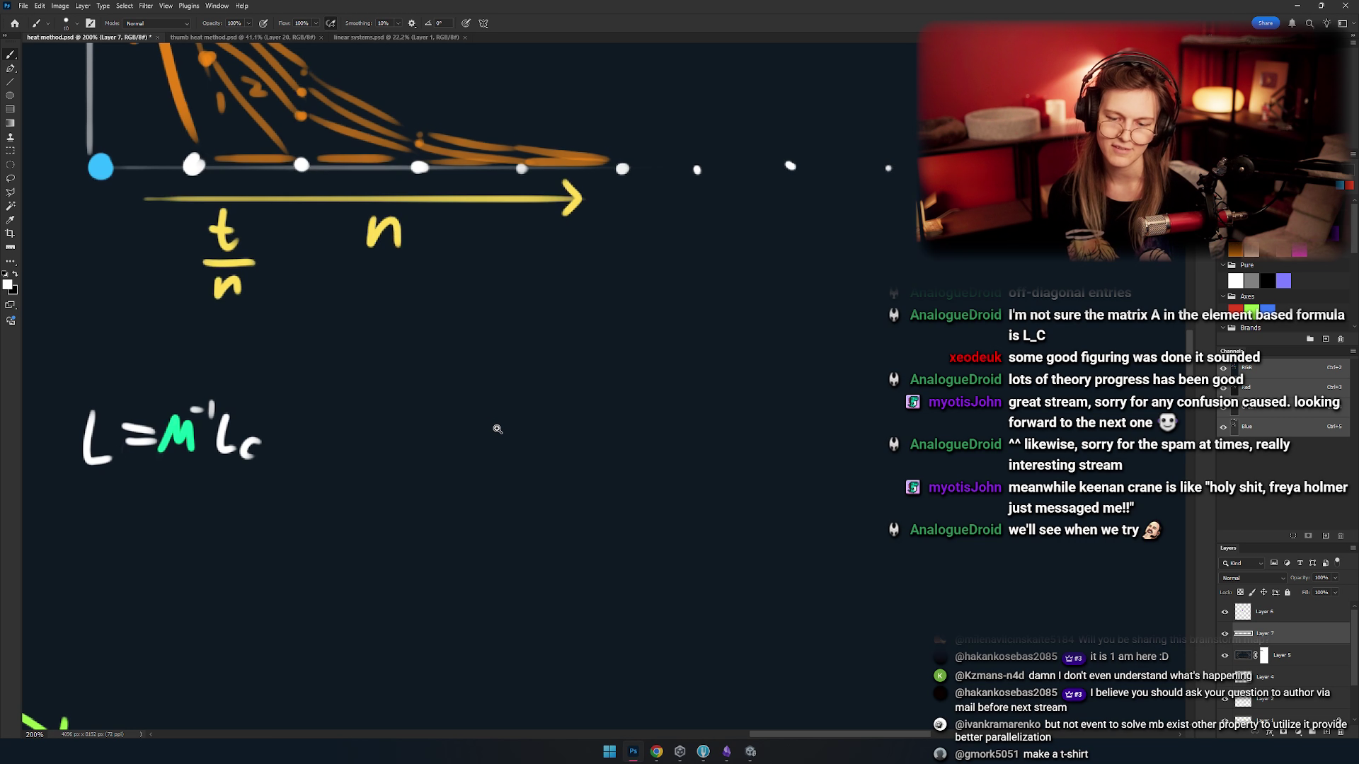
- Write 'V = E' in white, redrawing the misdrawn strokes
mouse_move(340, 351)
left_mouse_down()
mouse_move(394, 376)
mouse_move(385, 412)
mouse_move(416, 336)
left_mouse_up()
key("ctrl+z")
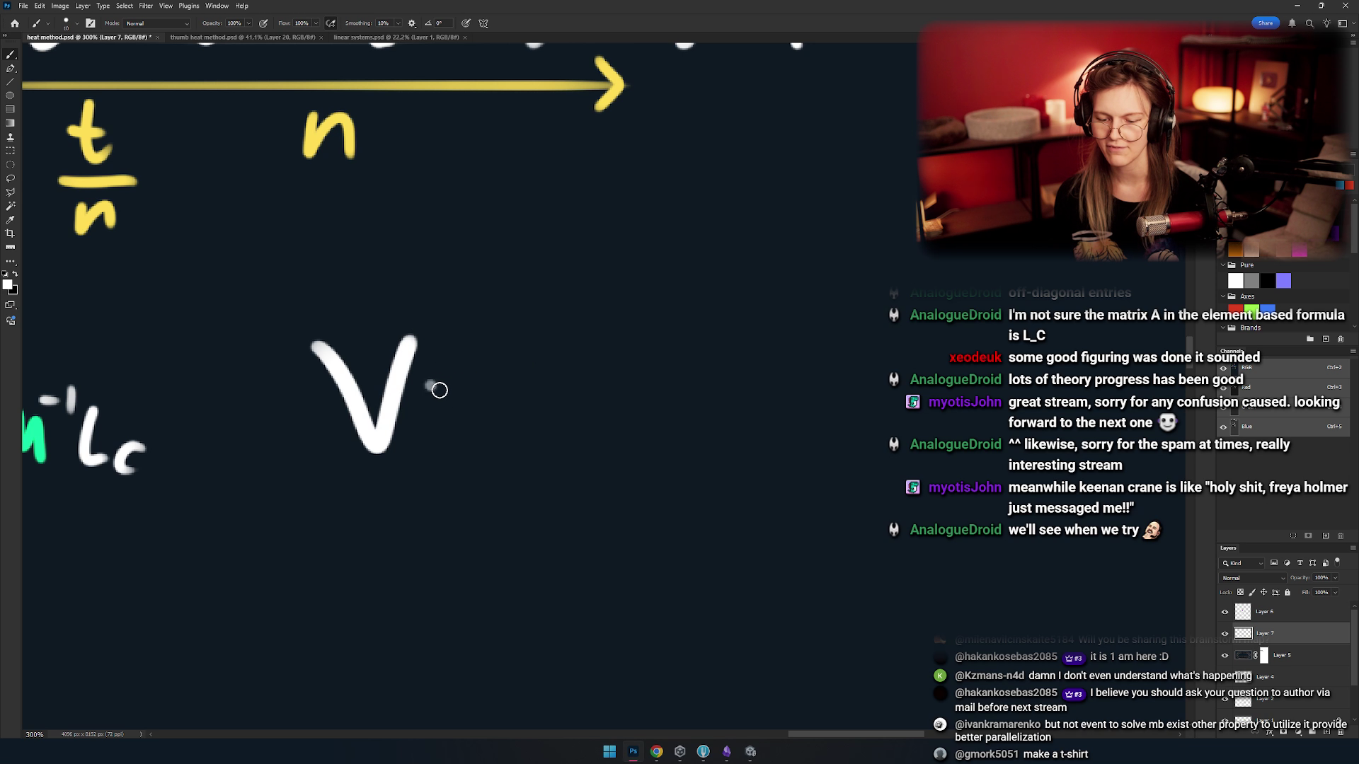
left_click_drag(427, 385, 506, 389)
left_click_drag(439, 421, 506, 407)
mouse_move(559, 343)
left_mouse_down()
mouse_move(561, 453)
mouse_move(603, 369)
left_mouse_up()
left_click_drag(550, 401, 624, 404)
key("ctrl+z")
left_click_drag(563, 452, 635, 445)
- Finish the formula with the minus sign and the letter F
scroll(635, 445, "right", 3)
left_click_drag(576, 393, 649, 391)
left_click_drag(678, 345, 687, 432)
left_click_drag(673, 354, 729, 353)
left_click_drag(681, 408, 740, 404)
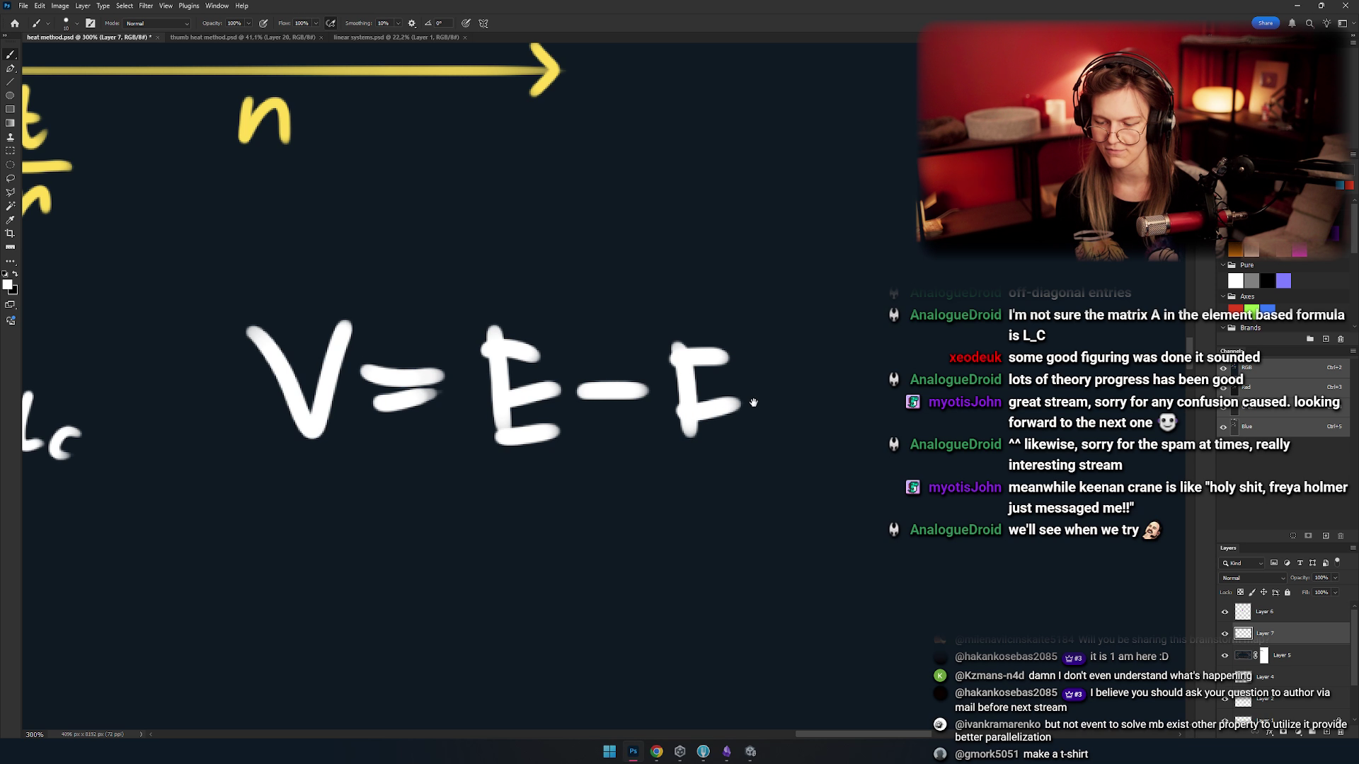
scroll(796, 303, "left", 2)
- Box V=E−F and draw an arrow pointing down from the box
mouse_move(797, 304)
left_mouse_down()
mouse_move(364, 509)
mouse_move(796, 280)
left_mouse_up()
scroll(796, 280, "down", 5)
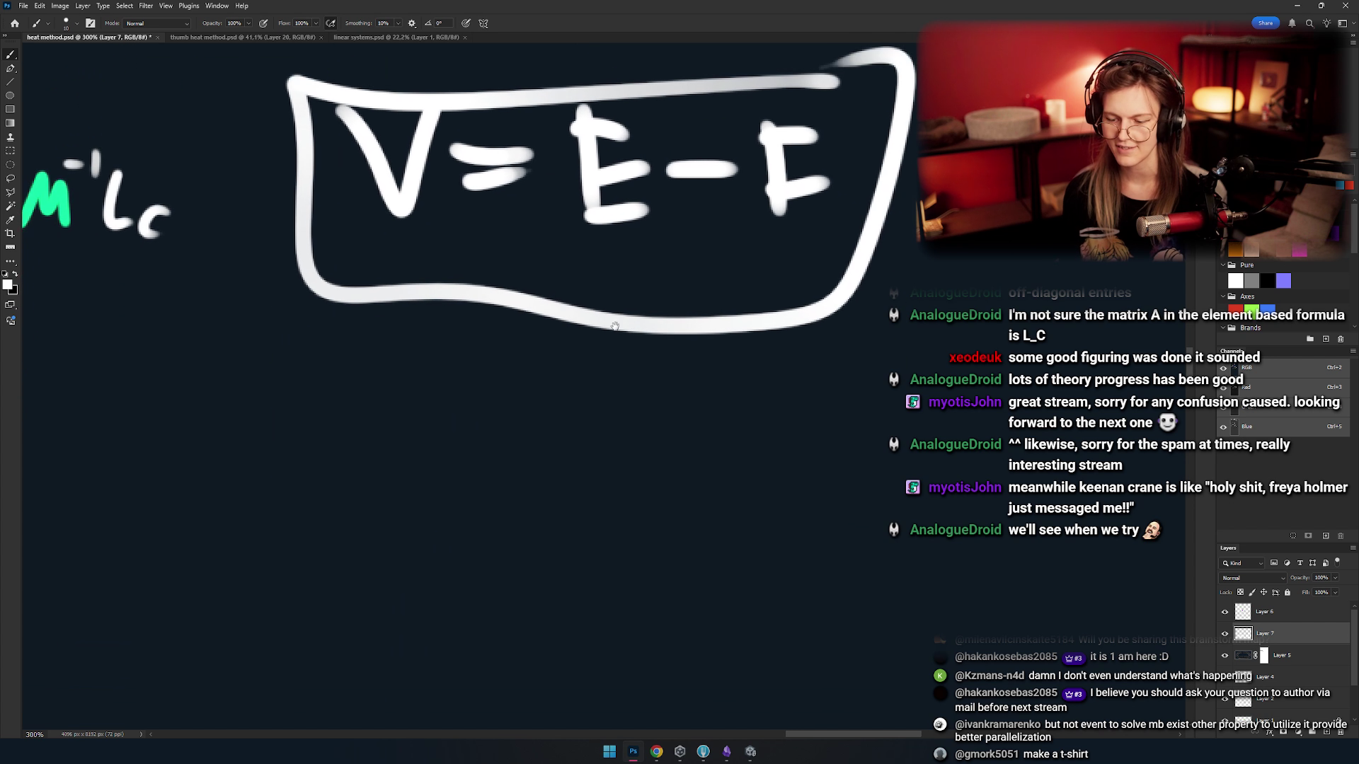
left_click_drag(546, 292, 577, 433)
left_click_drag(501, 393, 537, 468)
scroll(597, 464, "down", 1)
mouse_move(567, 425)
left_mouse_down()
mouse_move(577, 358)
mouse_move(630, 328)
mouse_move(615, 341)
left_mouse_up()
- Scribble a squiggle below the arrow
mouse_move(333, 460)
left_mouse_down()
mouse_move(426, 432)
mouse_move(711, 464)
left_mouse_up()
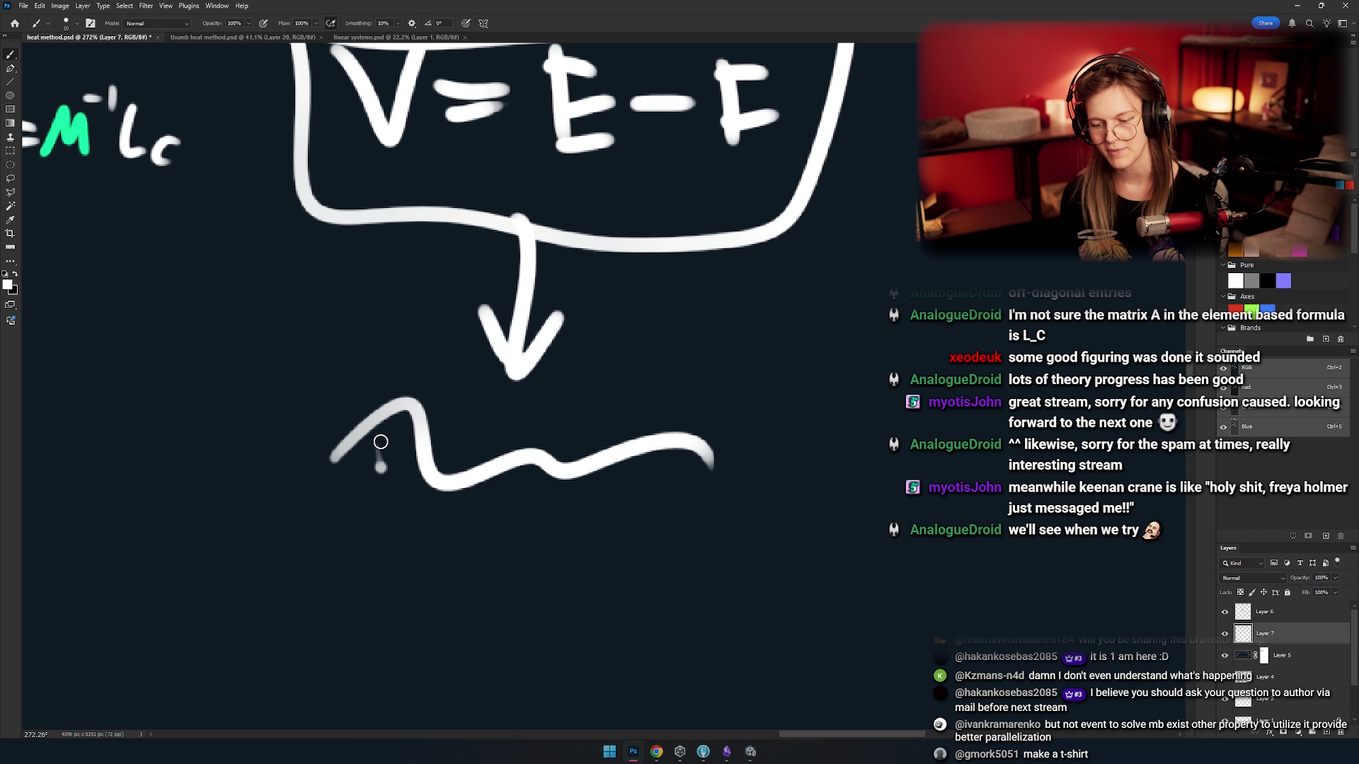
left_click_drag(379, 445, 528, 556)
mouse_move(510, 595)
left_mouse_down()
mouse_move(607, 543)
mouse_move(708, 566)
left_mouse_up()
mouse_move(387, 539)
left_mouse_down()
mouse_move(526, 598)
mouse_move(584, 559)
left_mouse_up()
scroll(614, 515, "down", 10)
scroll(603, 510, "up", 8)
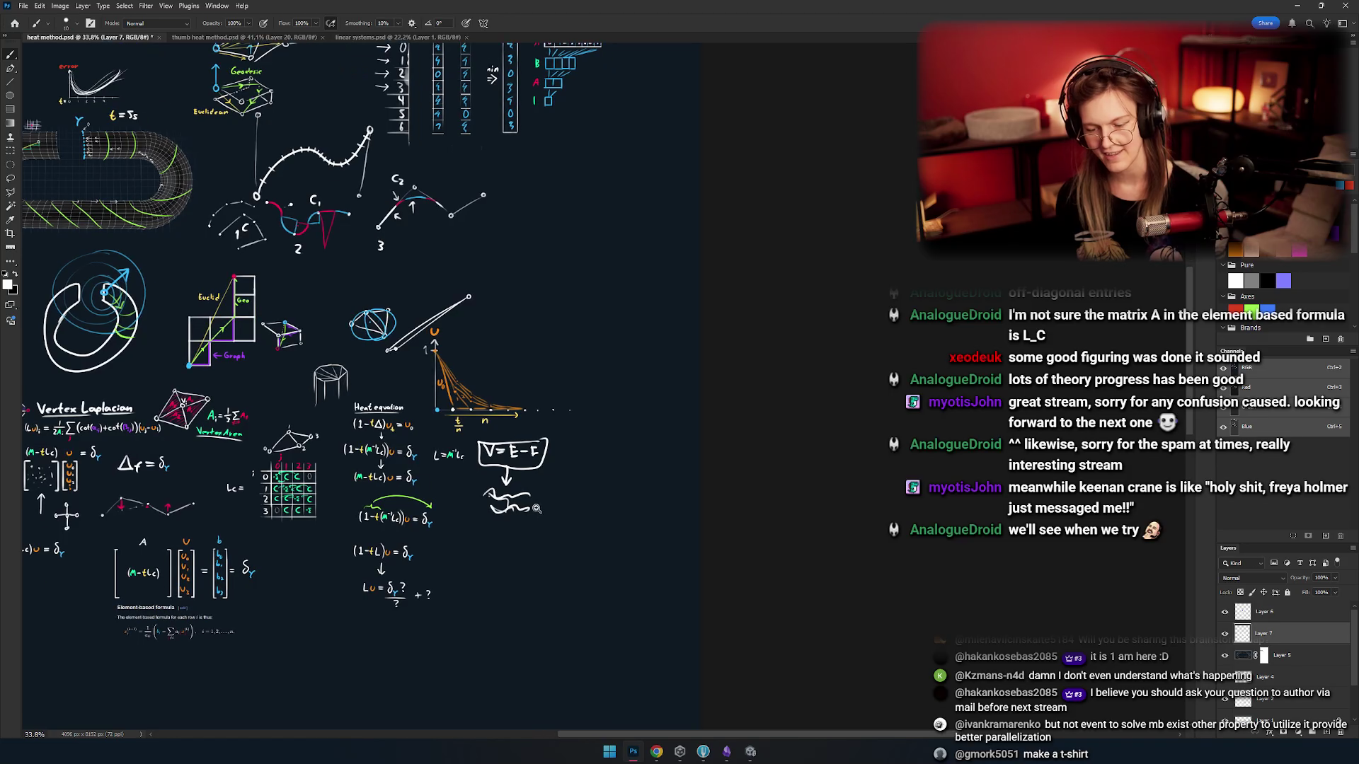
scroll(603, 510, "down", 2)
scroll(605, 496, "up", 1)
left_click_drag(605, 495, 616, 439)
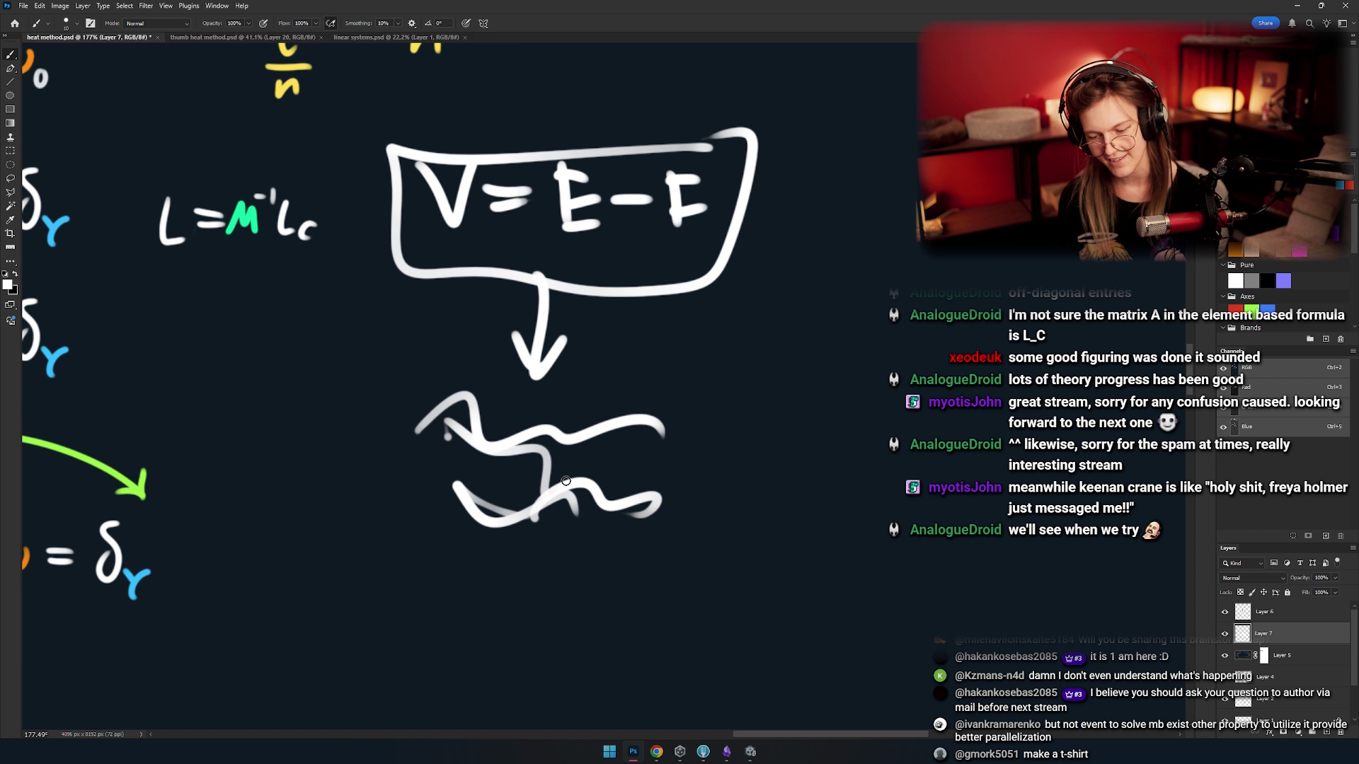
scroll(624, 386, "up", 1)
- Add question marks right, left and below the squiggle, dropping an enclosing ellipse
left_click_drag(639, 319, 662, 424)
left_click_drag(251, 364, 296, 440)
mouse_move(465, 511)
left_mouse_down()
mouse_move(519, 507)
mouse_move(504, 546)
left_mouse_up()
left_click_drag(505, 568, 506, 577)
scroll(656, 552, "down", 4)
mouse_move(716, 282)
left_mouse_down()
mouse_move(715, 601)
mouse_move(566, 290)
left_mouse_up()
key("ctrl+z")
key("ctrl+z")
key("ctrl+z")
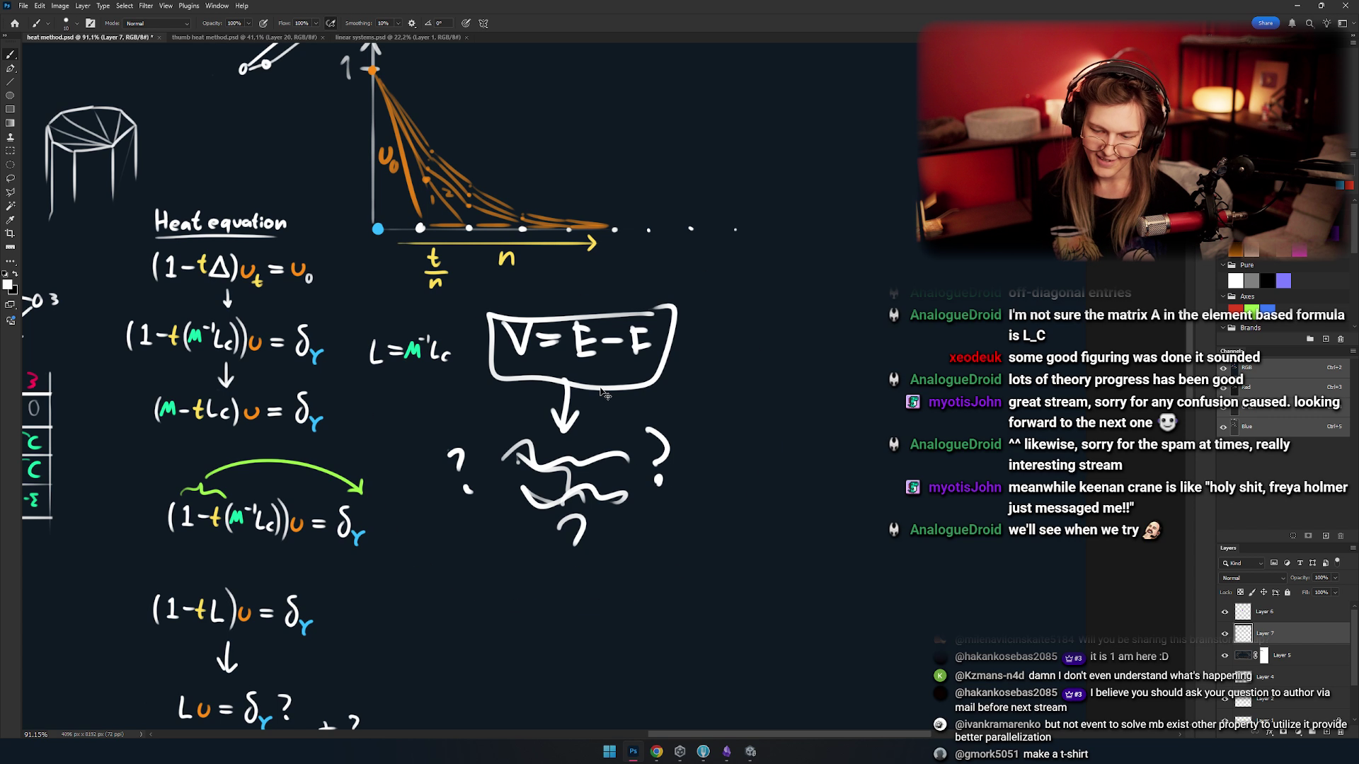
mouse_move(624, 444)
left_mouse_down()
mouse_move(716, 457)
mouse_move(750, 506)
left_mouse_up()
- Pan back to the racetrack torus mesh and zoom in on its green diffusion bands
left_click_drag(540, 471, 549, 493)
mouse_move(492, 388)
left_mouse_down()
mouse_move(726, 432)
mouse_move(1104, 552)
left_mouse_up()
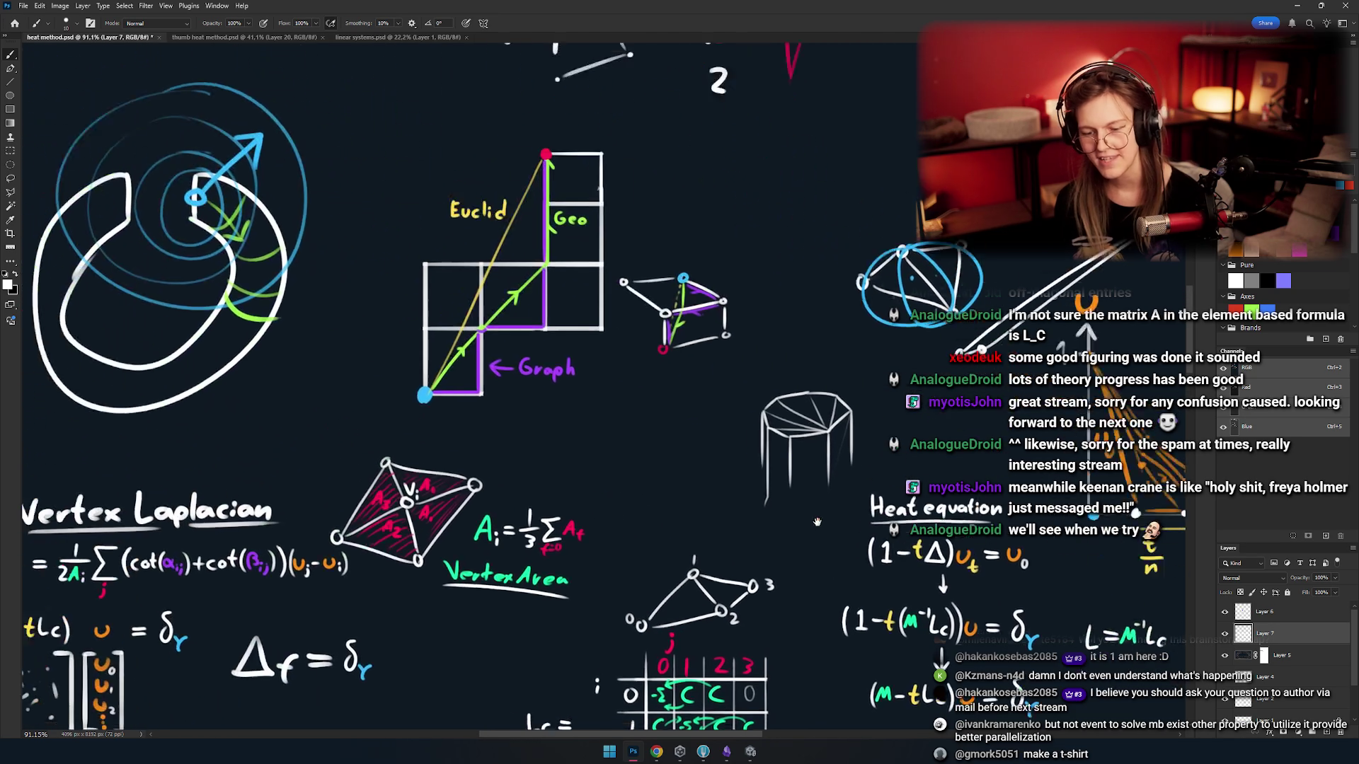
left_click_drag(538, 397, 917, 474)
mouse_move(800, 149)
left_mouse_down()
mouse_move(589, 298)
mouse_move(656, 482)
mouse_move(743, 458)
left_mouse_up()
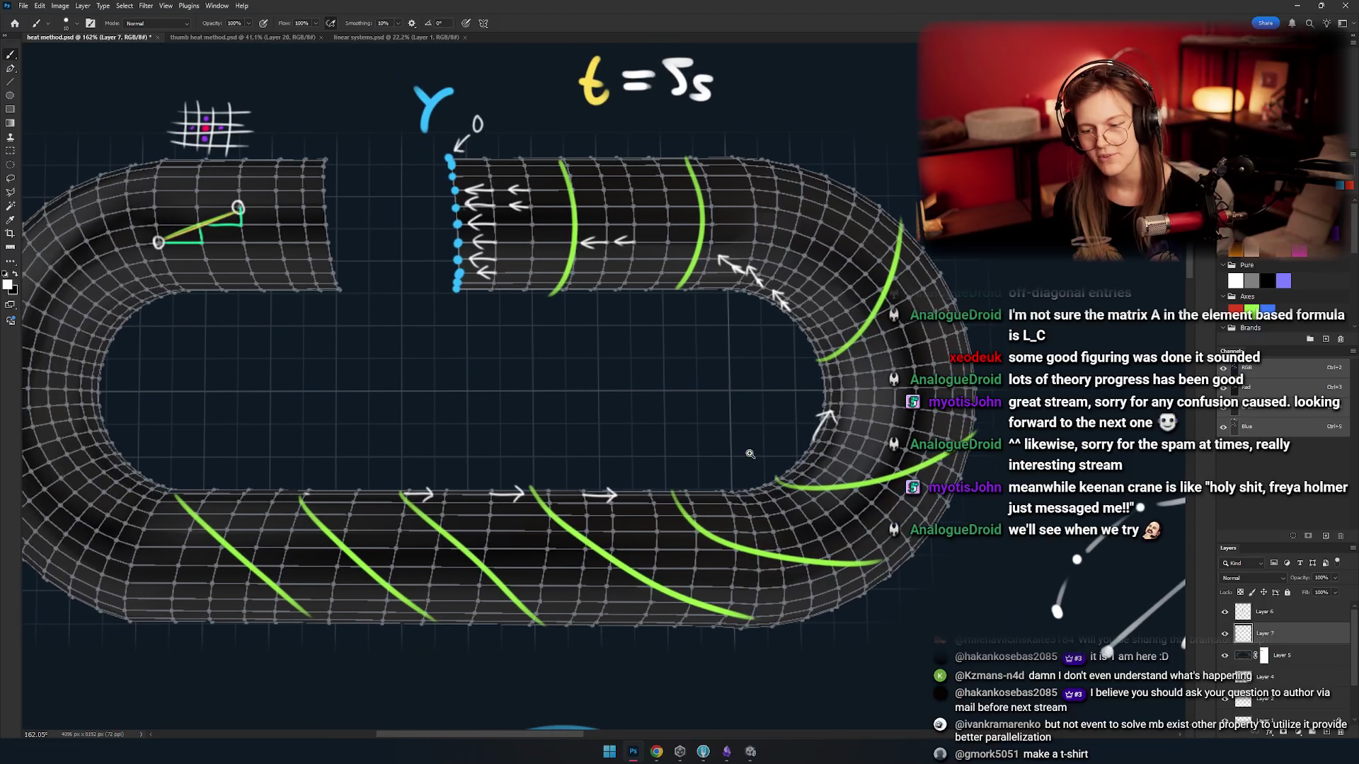
left_click_drag(441, 327, 467, 322)
mouse_move(605, 305)
left_mouse_down()
mouse_move(556, 299)
mouse_move(607, 303)
left_mouse_up()
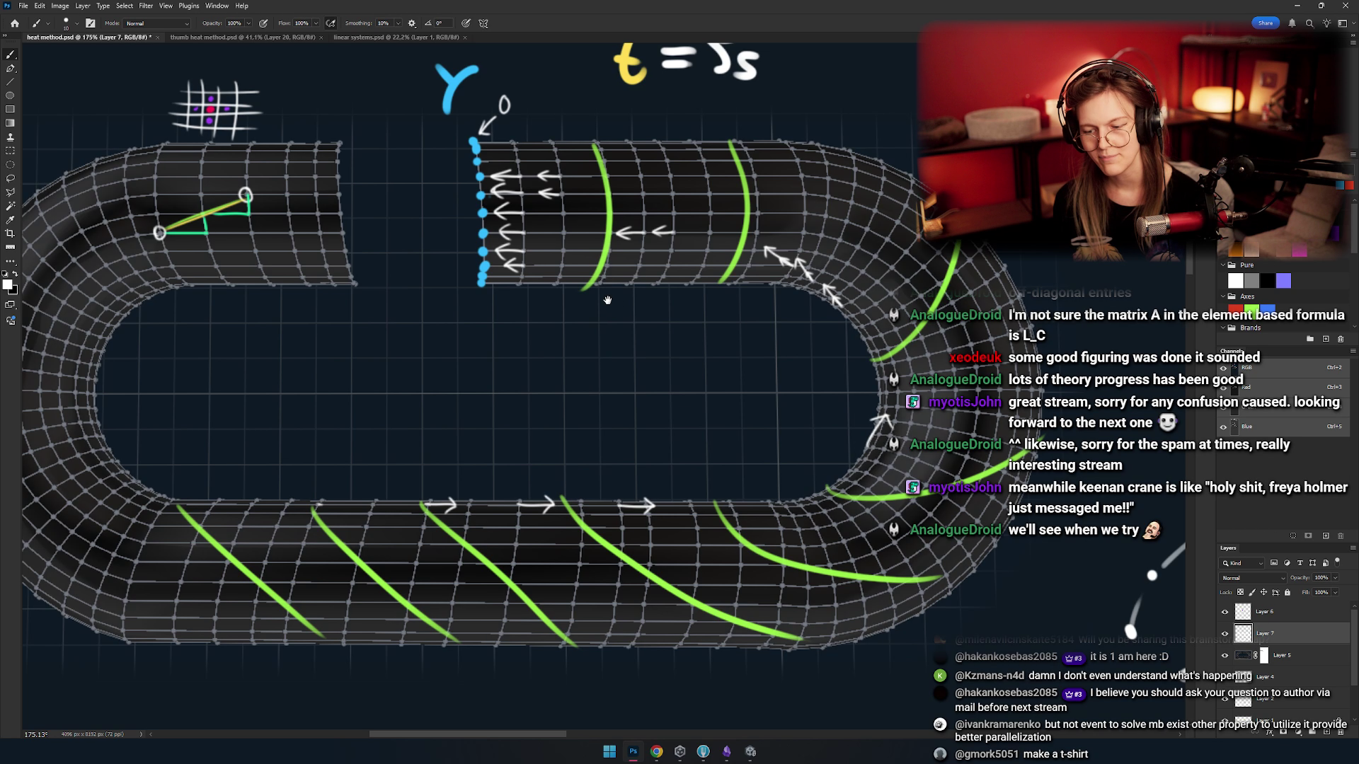
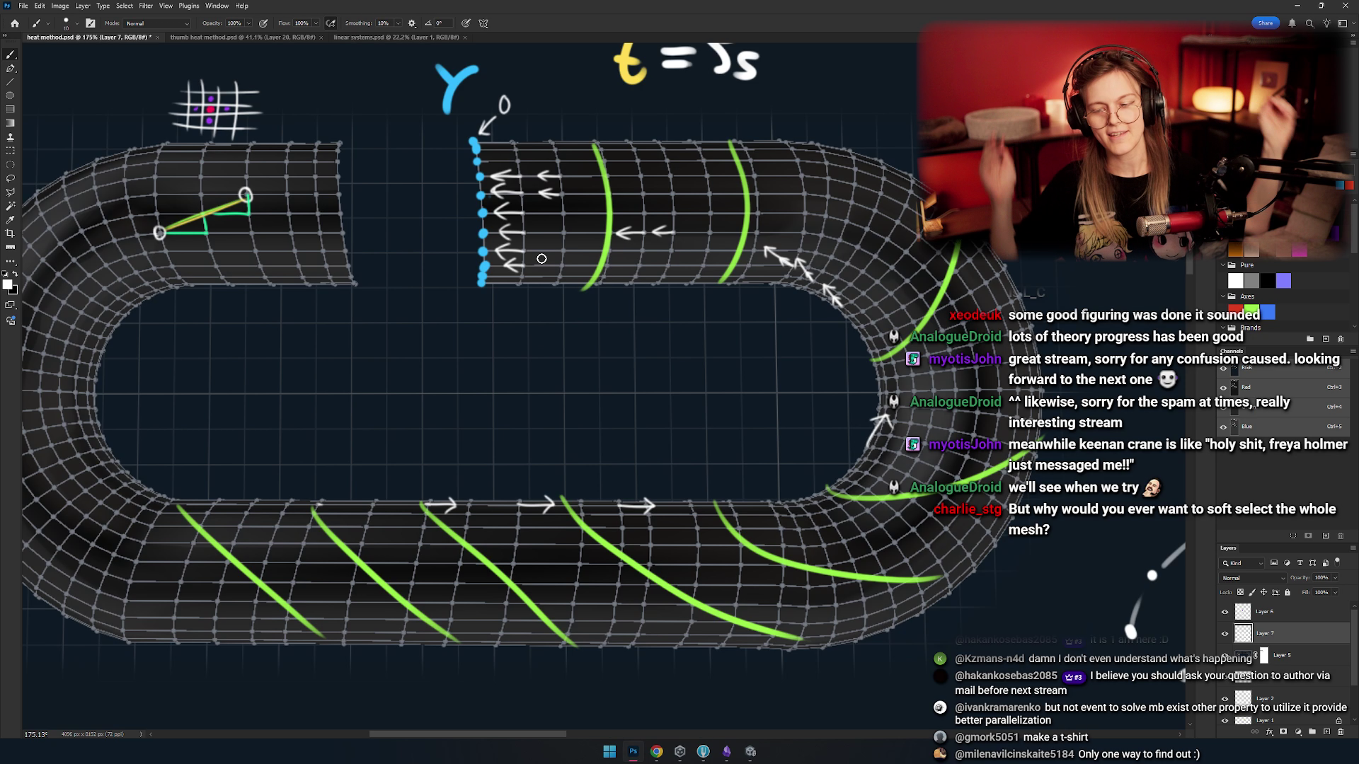
- Sketch and undo a trial loop, then pan and zoom to show the t = 0 1 2 3 4 axis
mouse_move(509, 306)
left_mouse_down()
mouse_move(470, 228)
mouse_move(495, 311)
left_mouse_up()
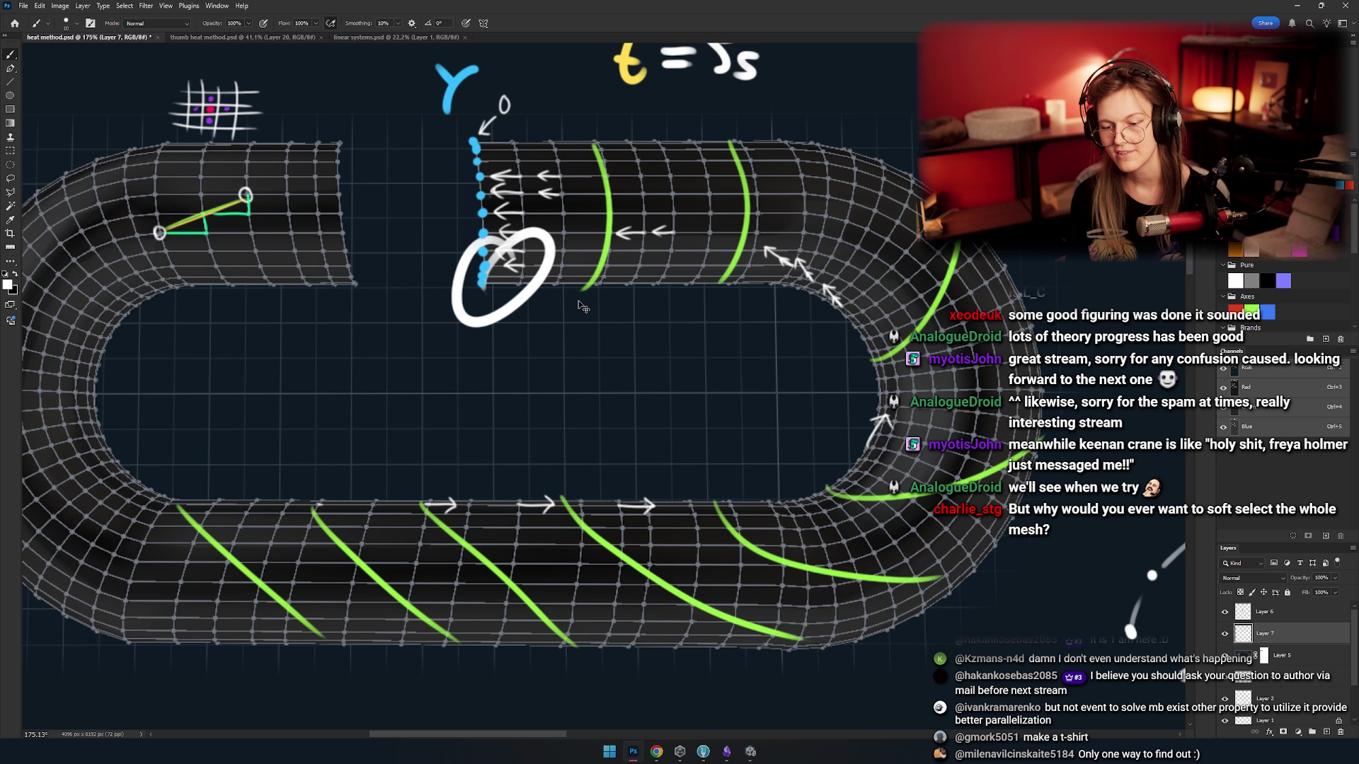
key("ctrl+z")
scroll(514, 262, "up", 2)
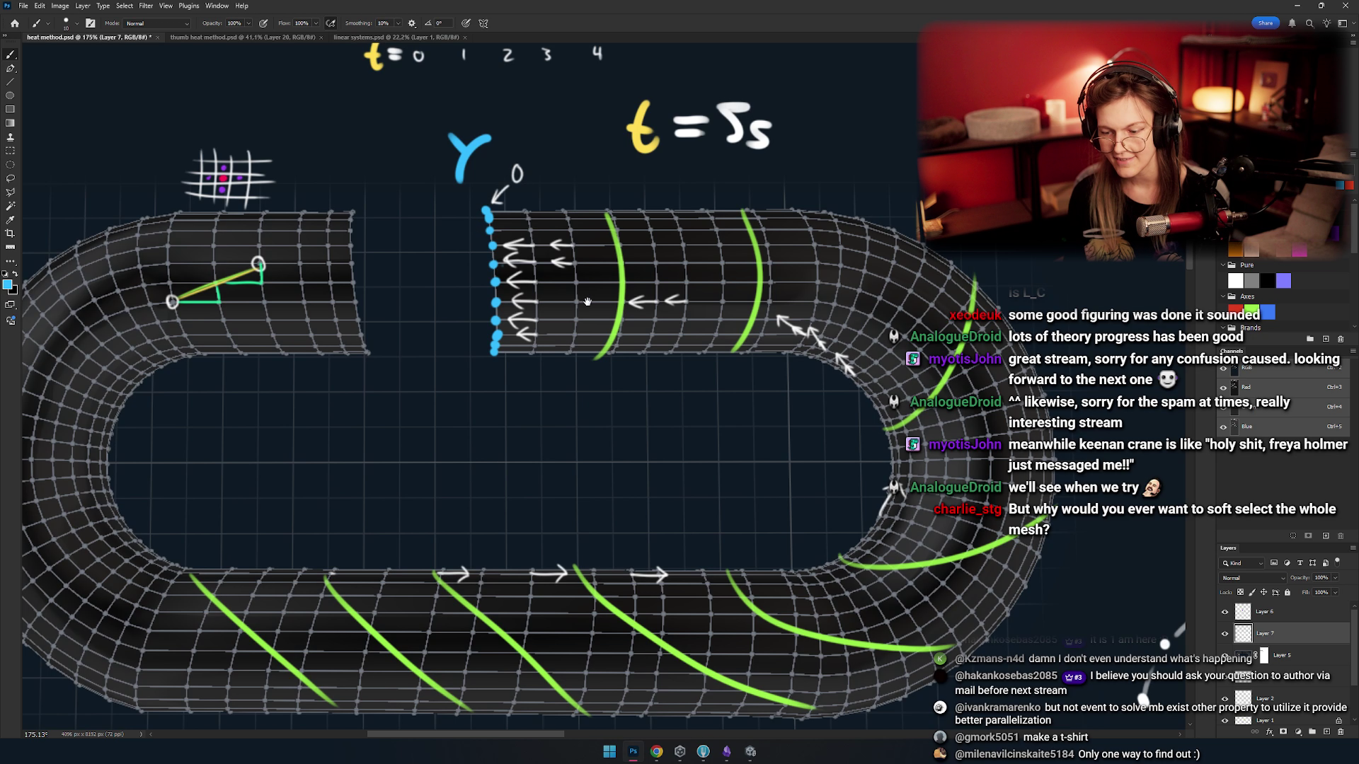
left_click_drag(587, 302, 539, 303)
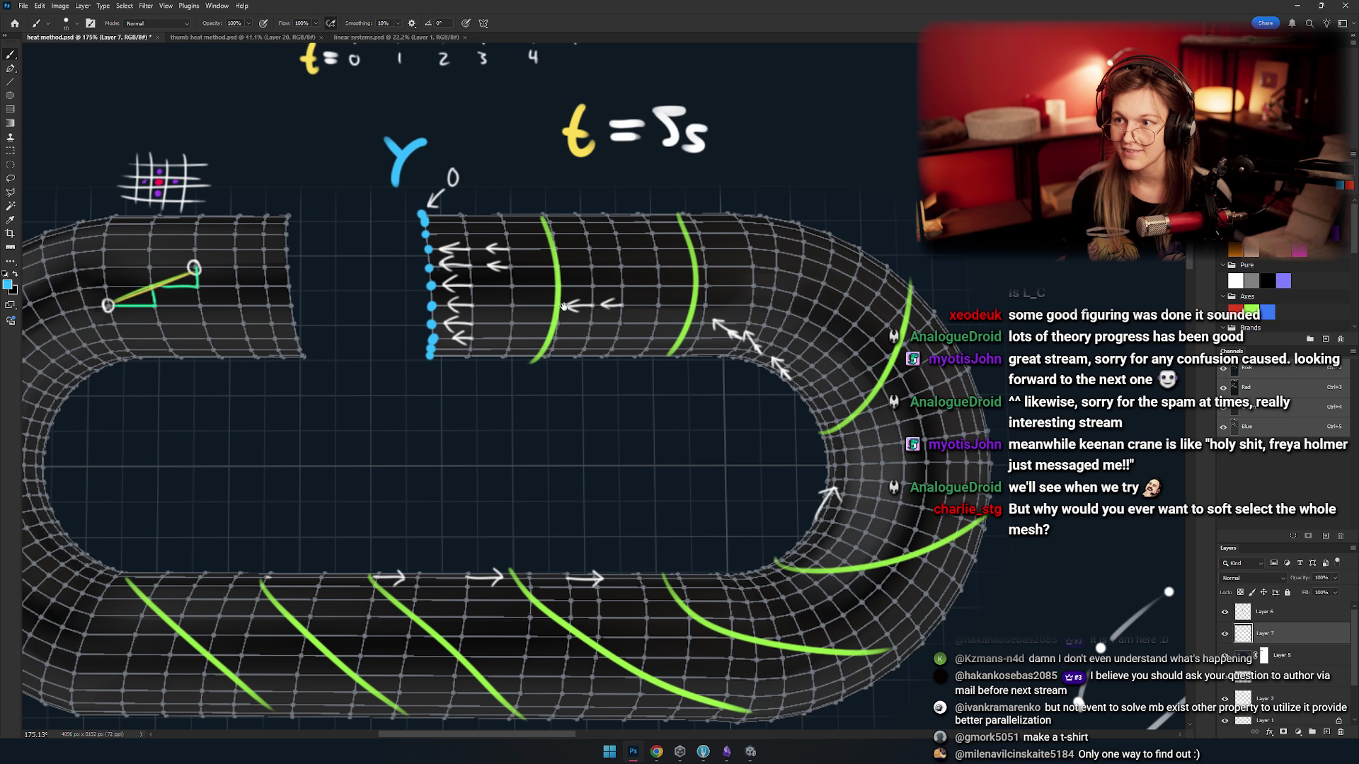
scroll(647, 337, "down", 1)
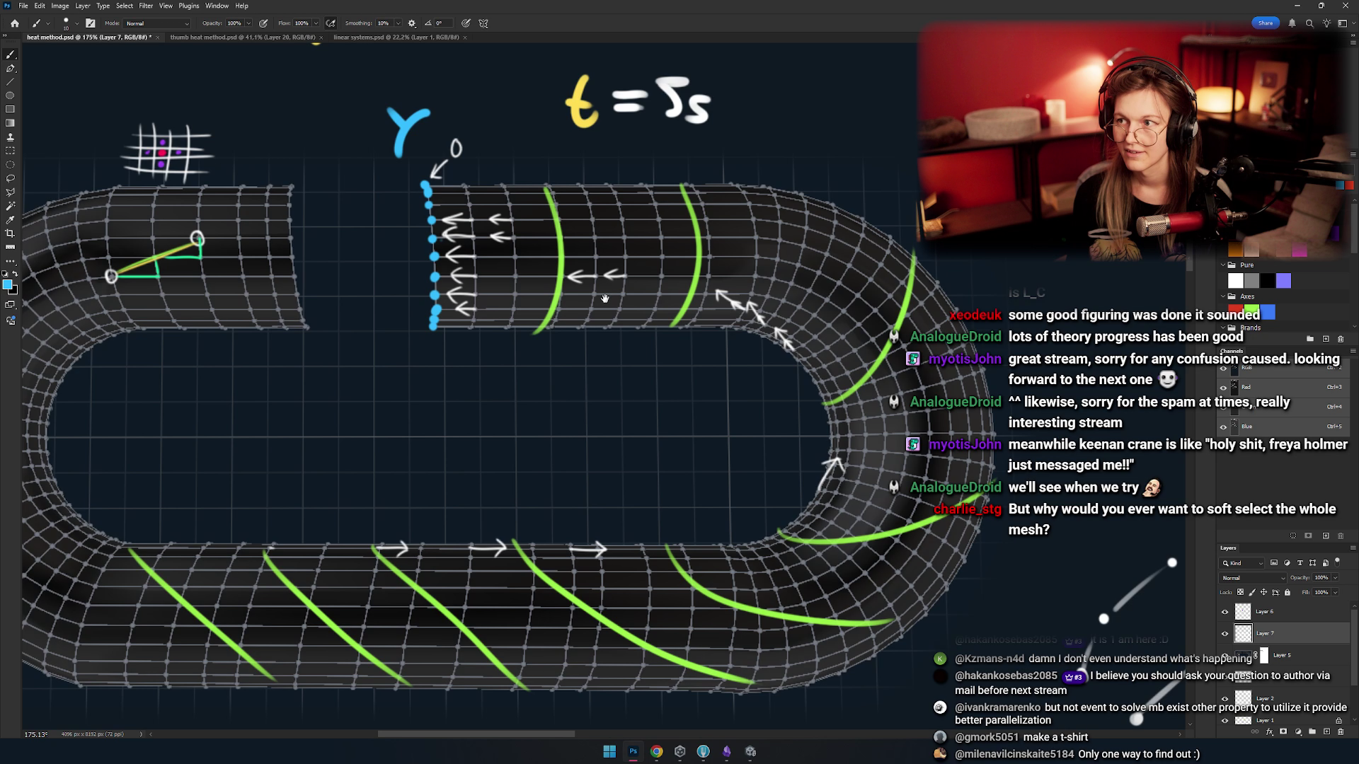
mouse_move(604, 298)
left_mouse_down()
mouse_move(610, 325)
mouse_move(603, 306)
left_mouse_up()
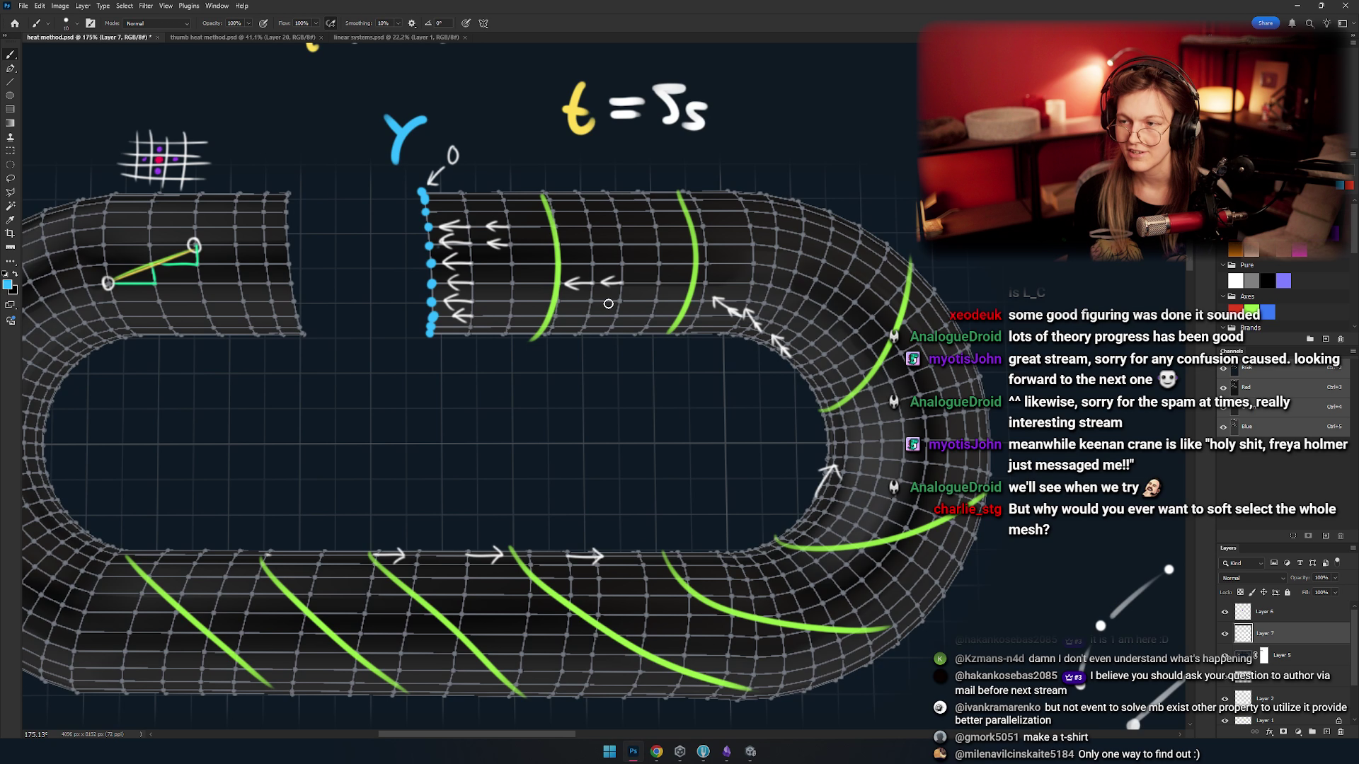
scroll(604, 301, "up", 3)
scroll(604, 301, "left", 3)
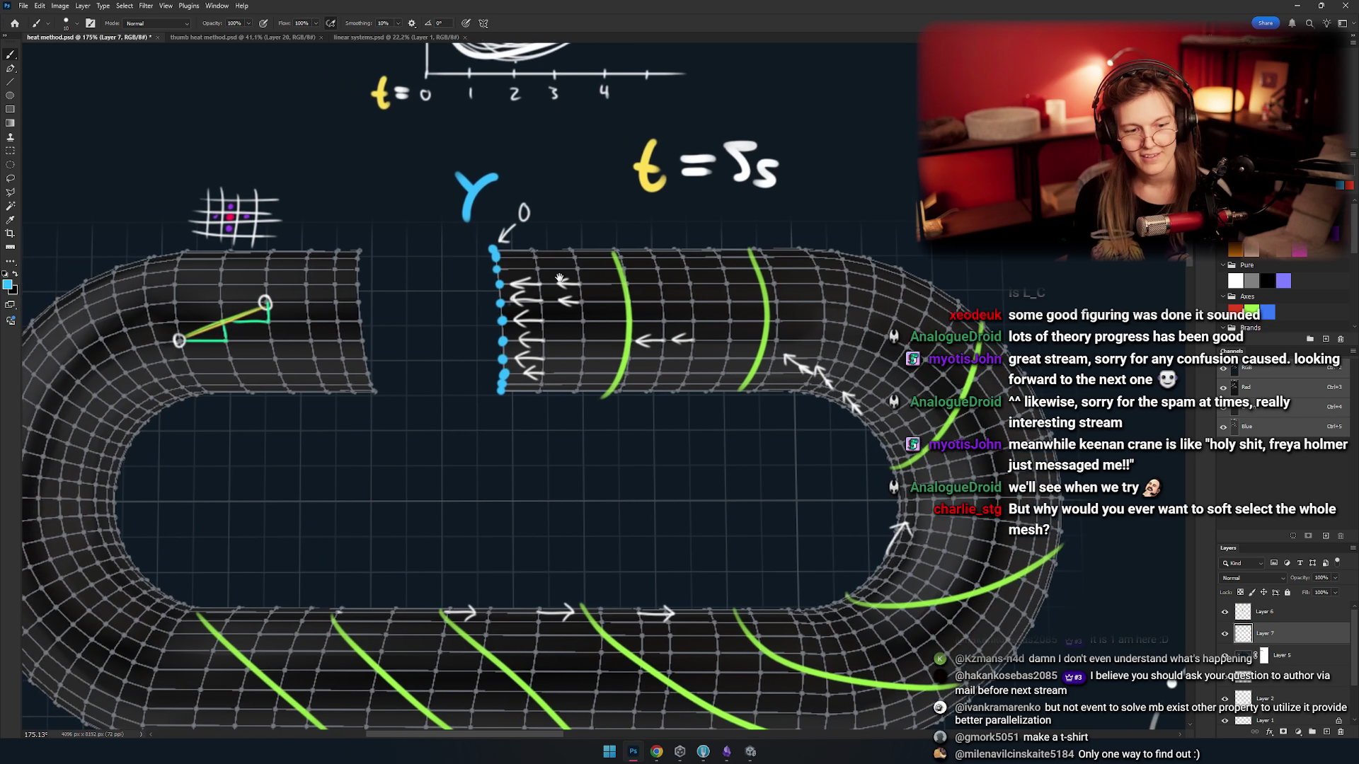
- Undo two trial blue loops around the Y, then add empty Layer 8
left_click_drag(495, 121, 452, 418)
key("ctrl+z")
left_click_drag(495, 186, 488, 189)
key("ctrl+z")
left_click_drag(580, 264, 550, 275)
scroll(554, 262, "up", 1)
scroll(555, 245, "down", 5)
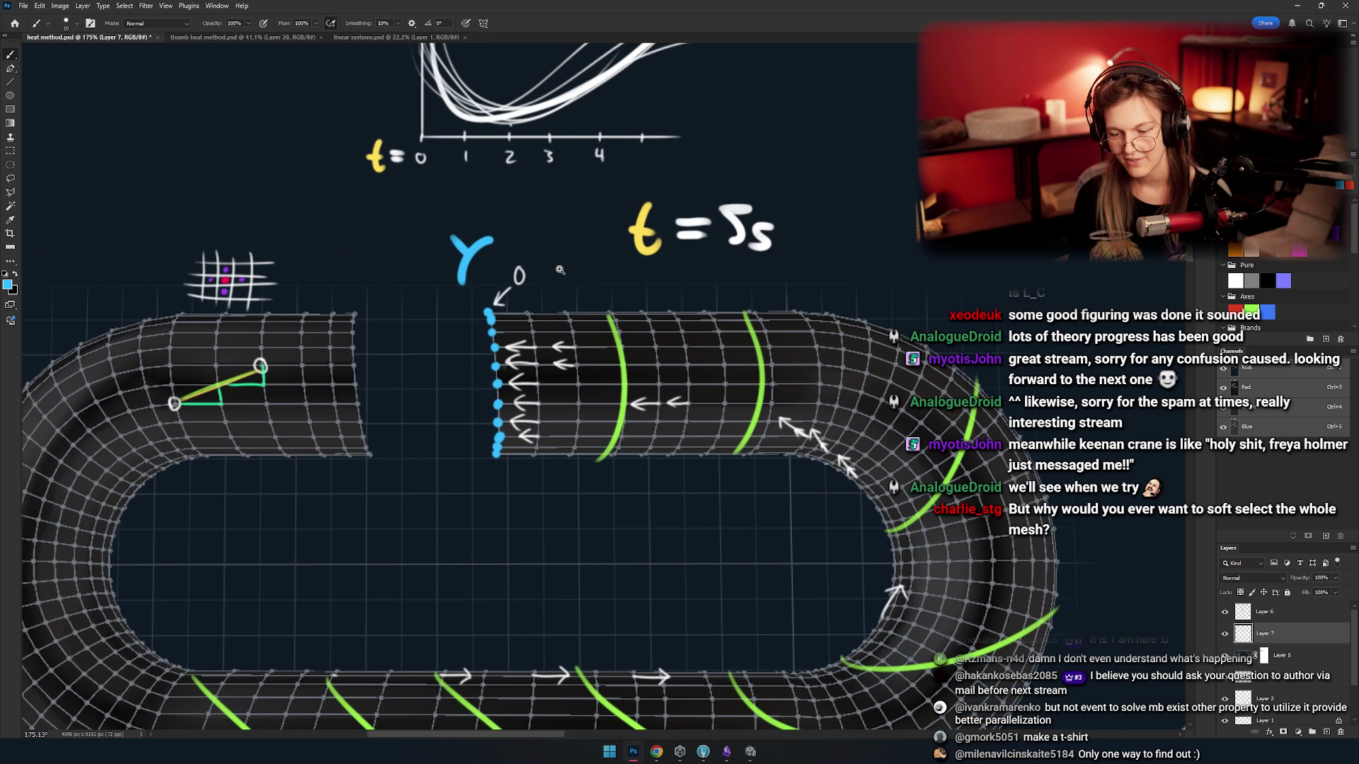
scroll(538, 263, "up", 4)
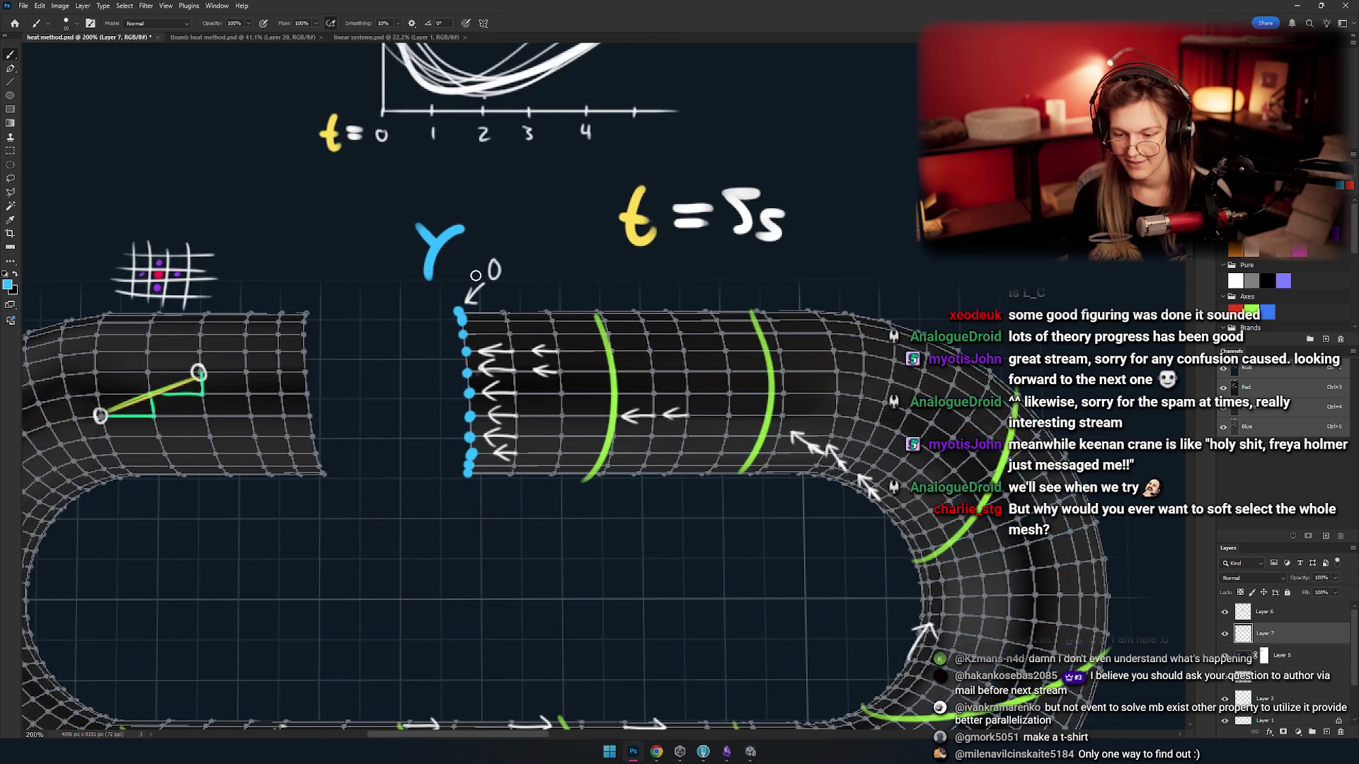
key("ctrl+shift+alt+n")
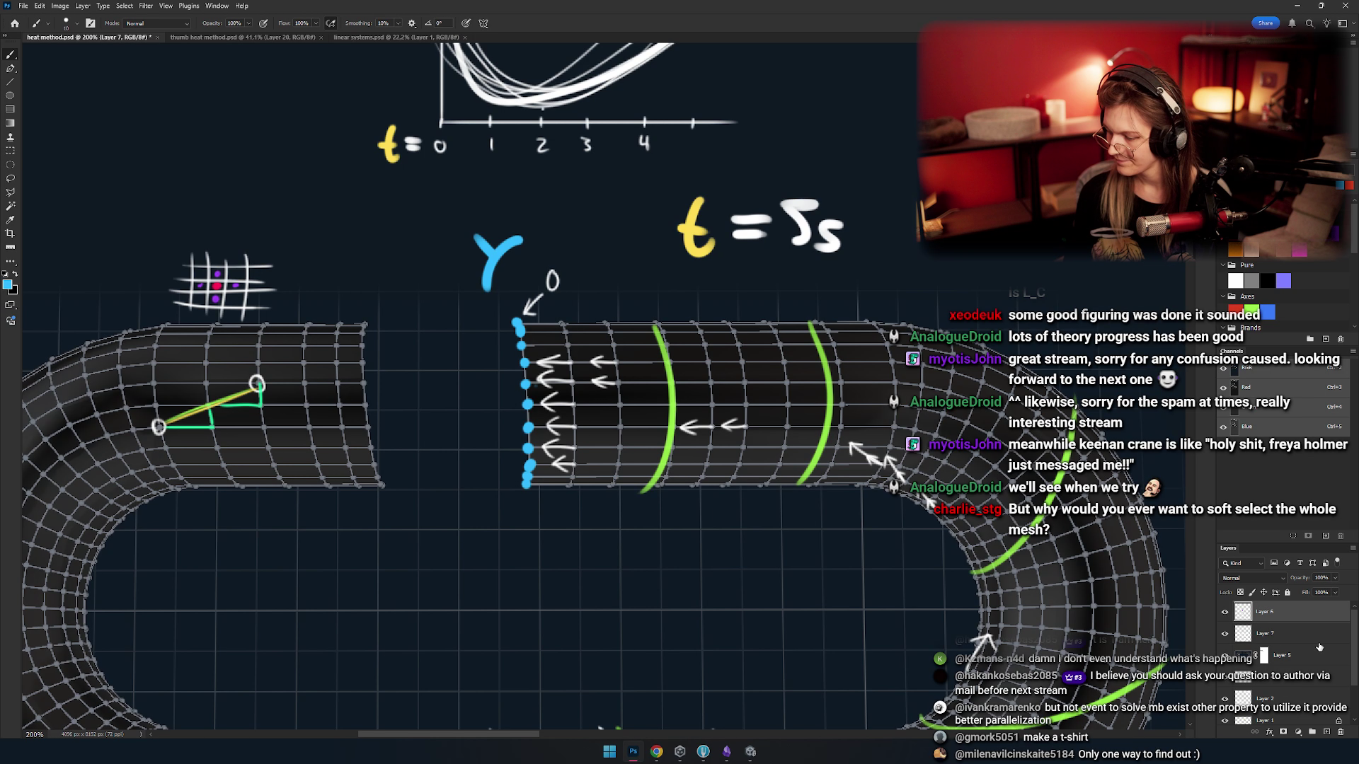
- Try blue strokes leftward and vertically from the dots on Layer 8, undoing both attempts
left_click_drag(377, 358, 352, 369)
left_click_drag(442, 298, 429, 330)
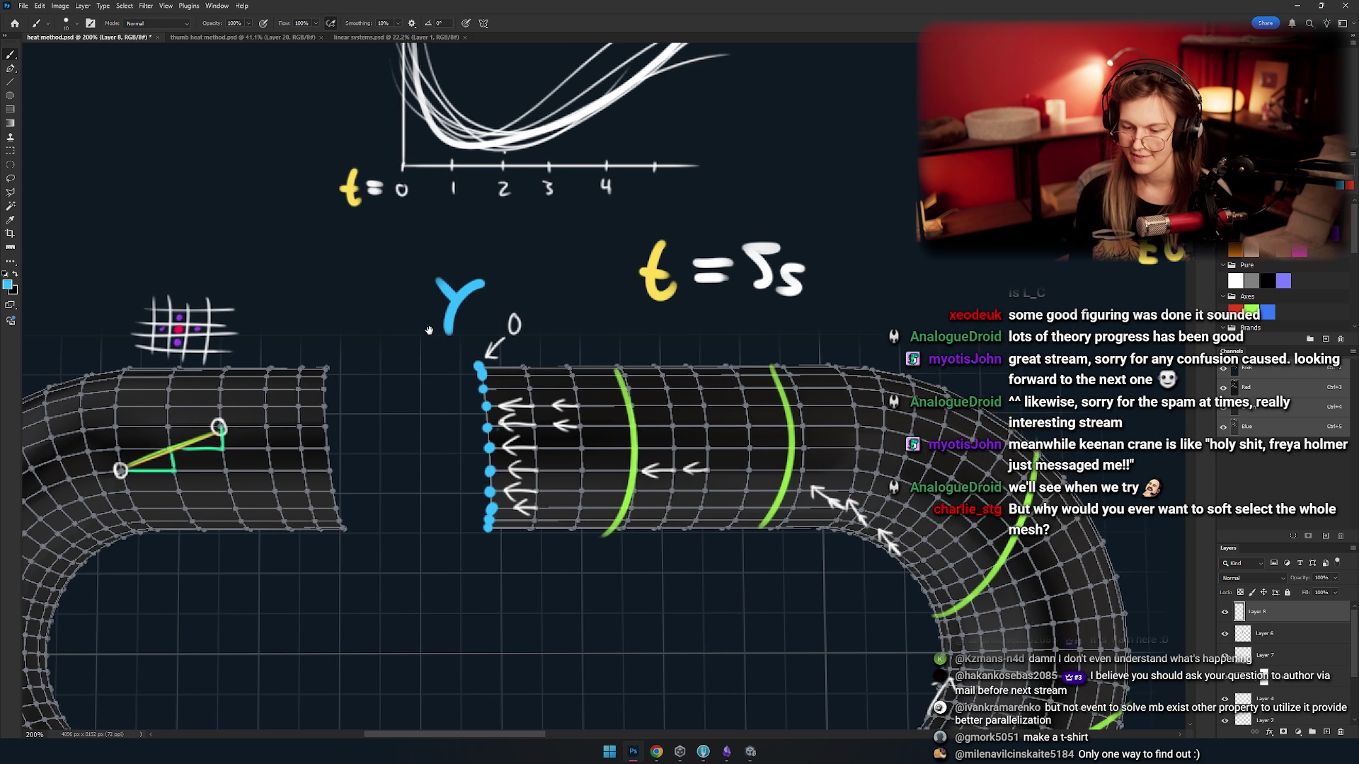
mouse_move(483, 356)
left_mouse_down()
mouse_move(240, 353)
mouse_move(249, 509)
left_mouse_up()
key("ctrl+z")
key("ctrl+z")
scroll(248, 424, "down", 3)
mouse_move(252, 276)
left_mouse_down()
mouse_move(255, 443)
mouse_move(328, 587)
mouse_move(646, 427)
left_mouse_up()
key("ctrl+z")
- Paint the long blue curve under the strip, undoing the misplaced vertical, arc and right-side strokes
left_click_drag(253, 410, 593, 651)
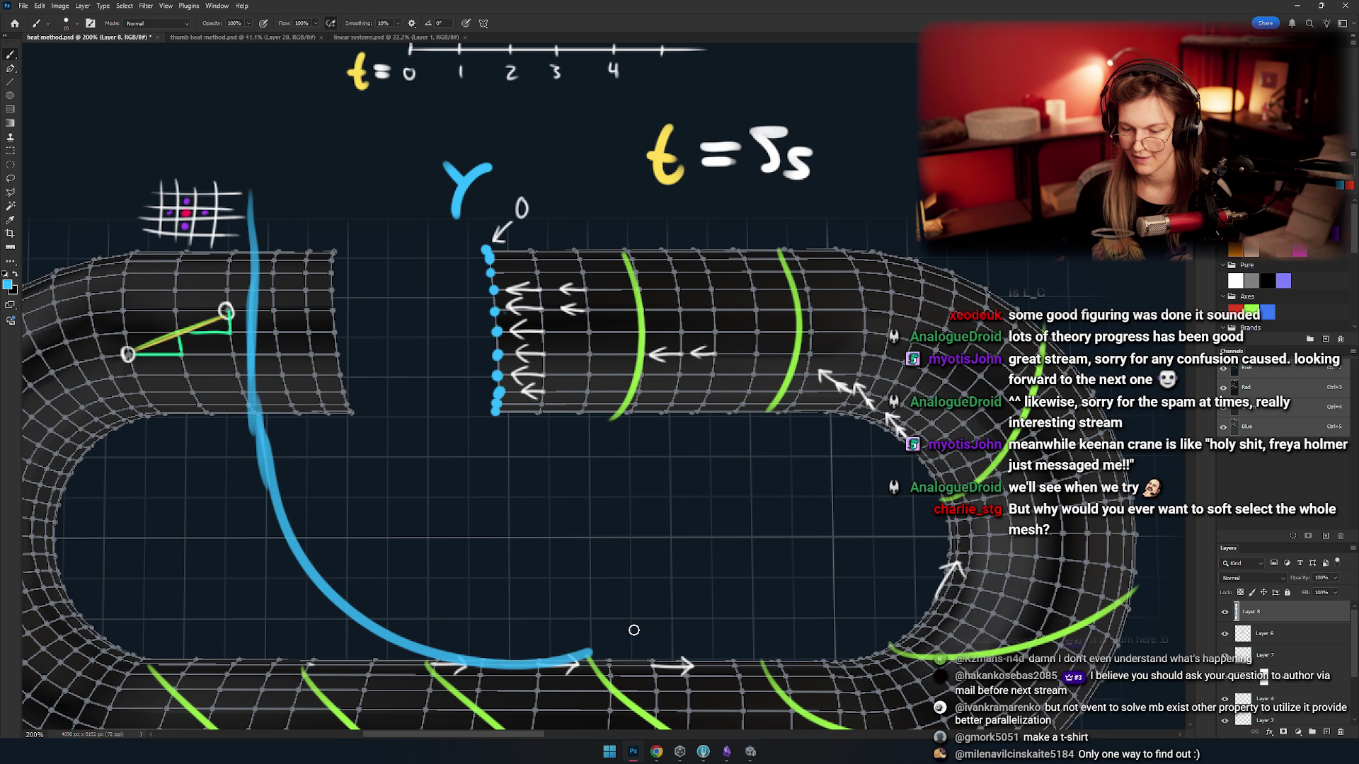
scroll(634, 630, "up", 3)
left_click_drag(697, 559, 699, 195)
scroll(700, 283, "up", 2)
key("ctrl+z")
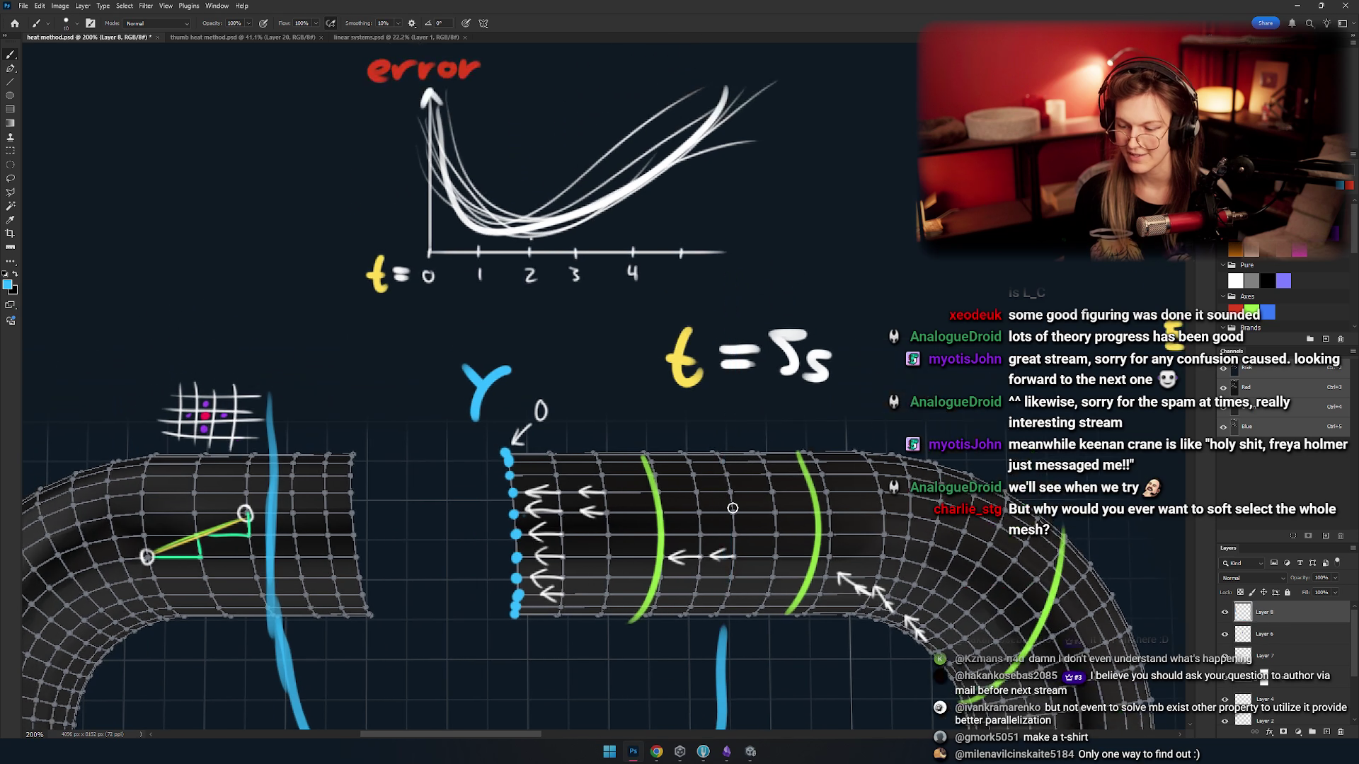
mouse_move(724, 577)
left_mouse_down()
mouse_move(722, 366)
mouse_move(290, 441)
mouse_move(621, 247)
mouse_move(715, 528)
left_mouse_up()
key("ctrl+z")
scroll(708, 495, "down", 4)
left_click_drag(676, 280, 688, 502)
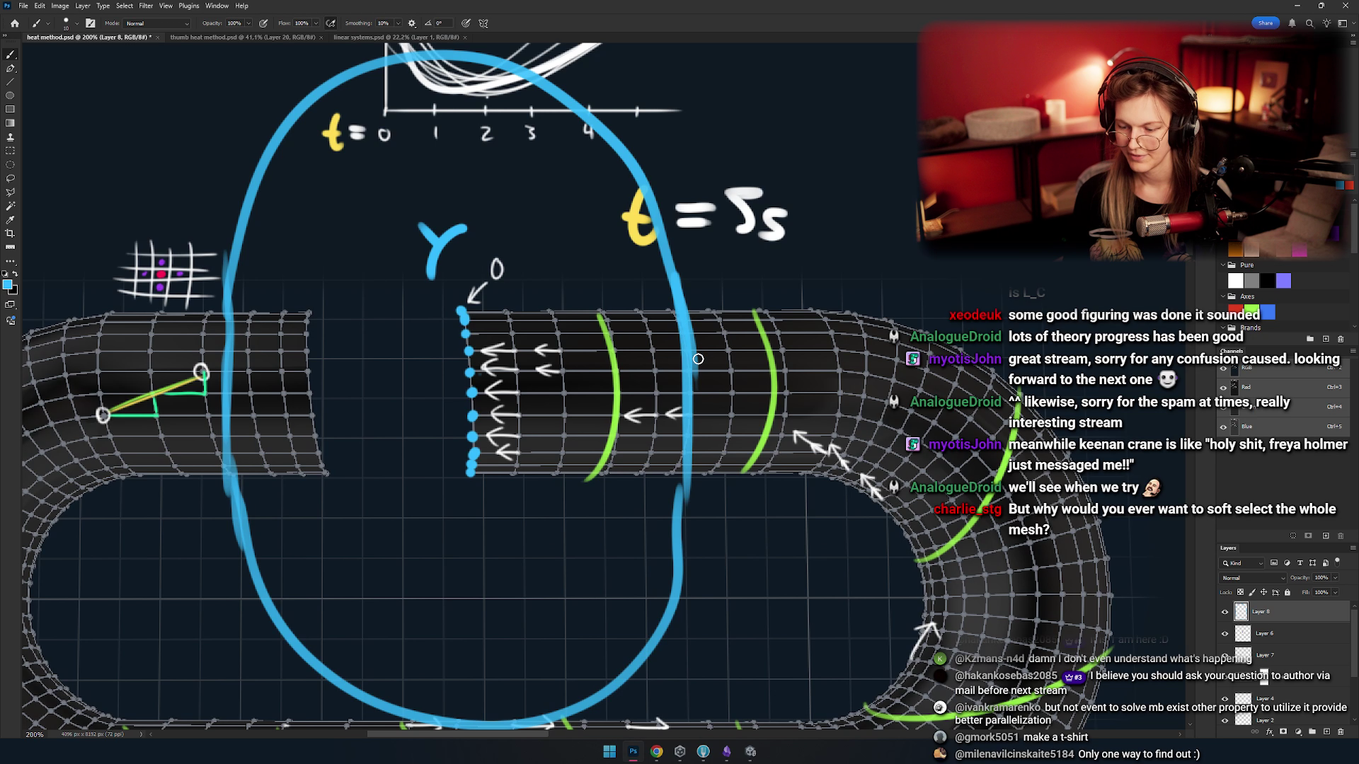
key("ctrl+z")
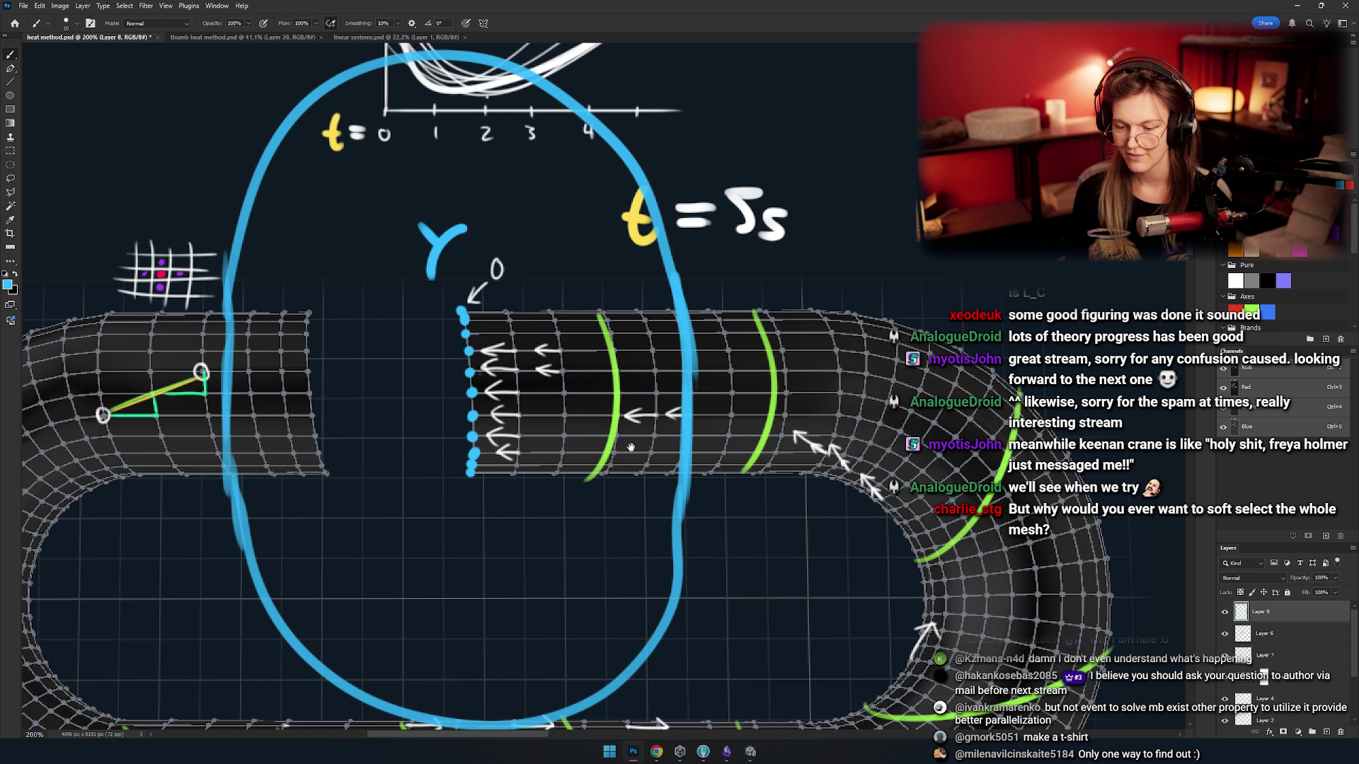
- Undo a stray extra stroke and pan to show the whole strip with the blue loop around γ
scroll(627, 448, "down", 4)
scroll(566, 451, "up", 4)
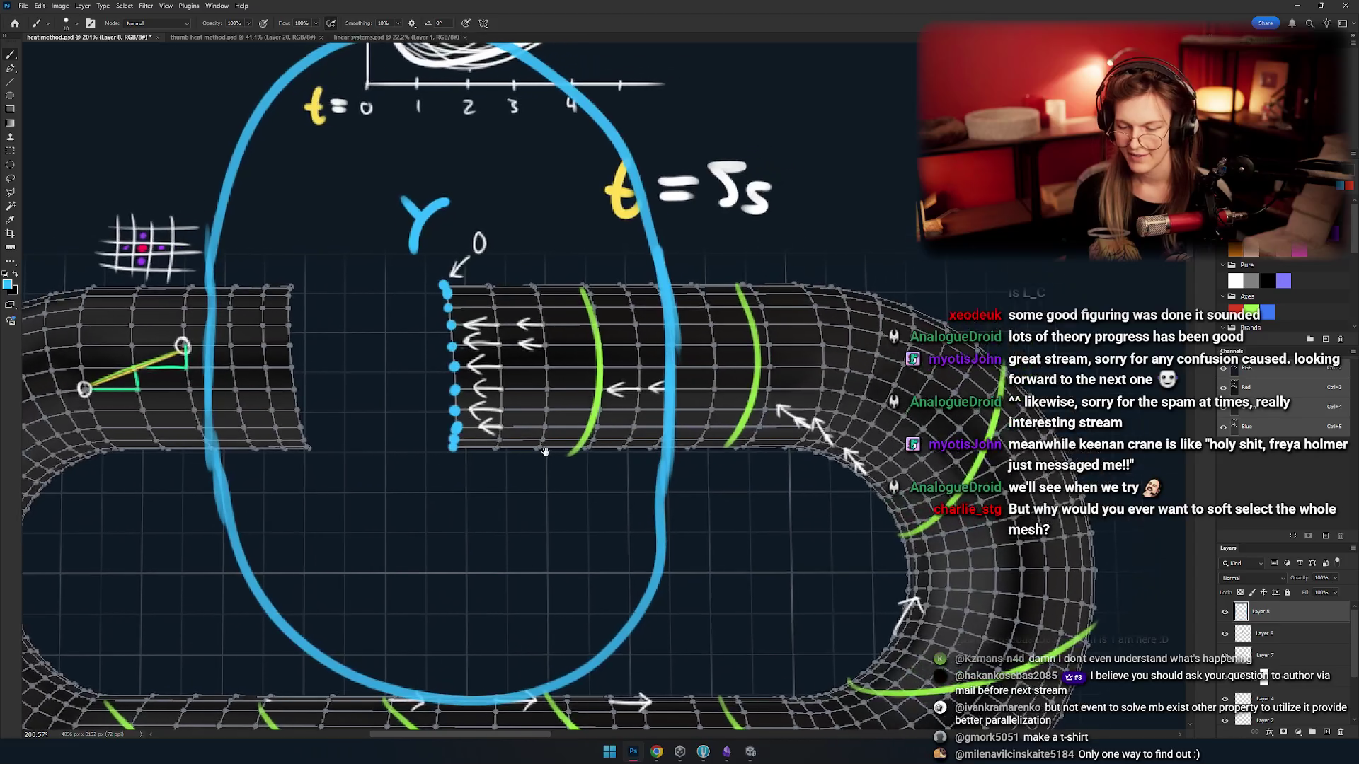
scroll(545, 452, "down", 4)
scroll(586, 399, "up", 3)
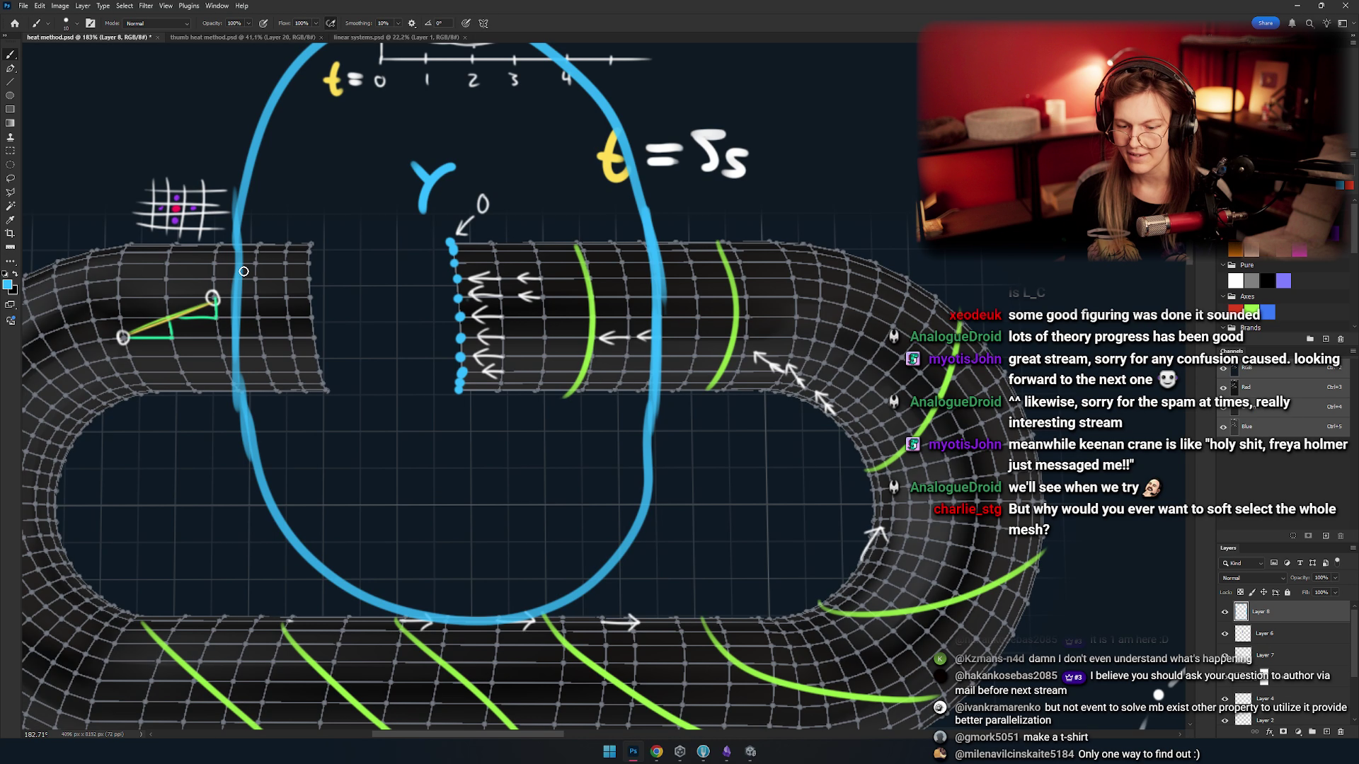
mouse_move(243, 271)
left_mouse_down()
mouse_move(692, 444)
mouse_move(648, 479)
mouse_move(598, 449)
mouse_move(657, 459)
left_mouse_up()
key("ctrl+z")
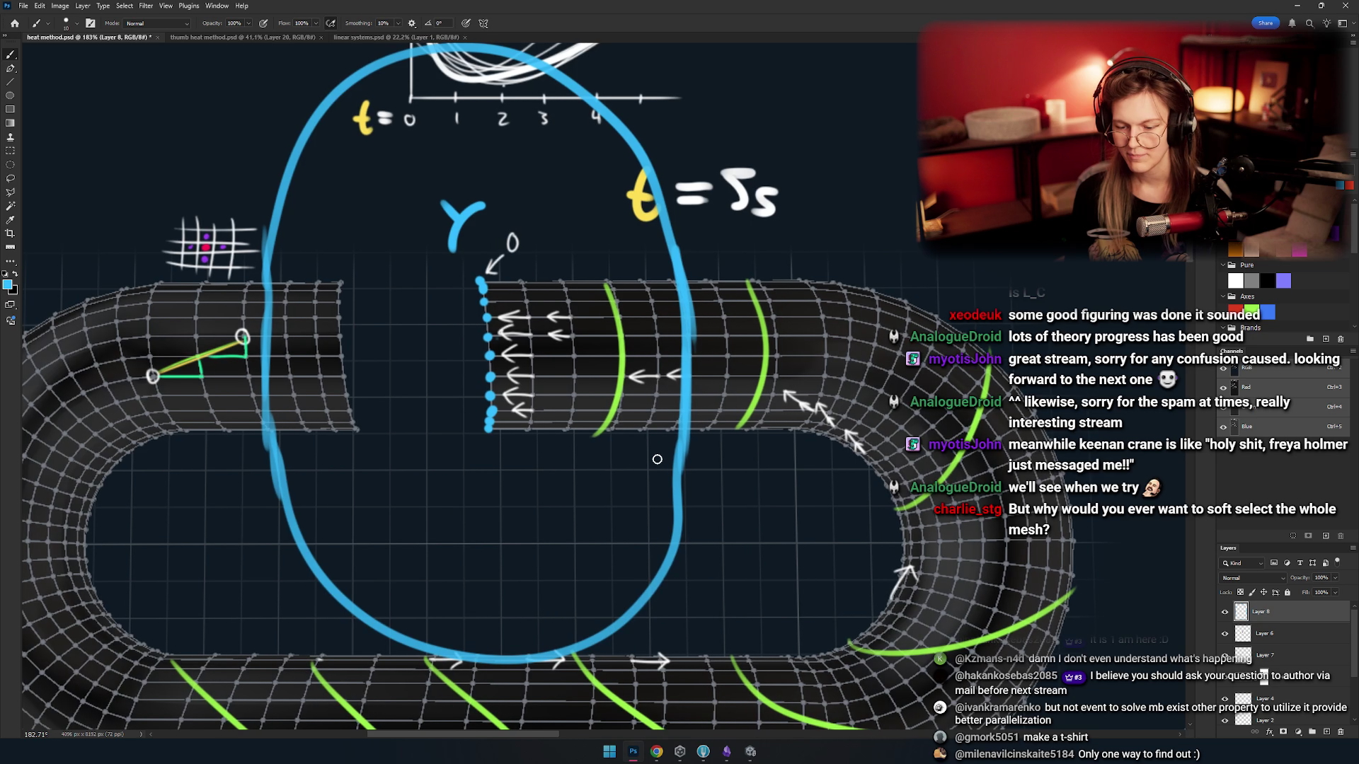
left_click_drag(503, 301, 445, 311)
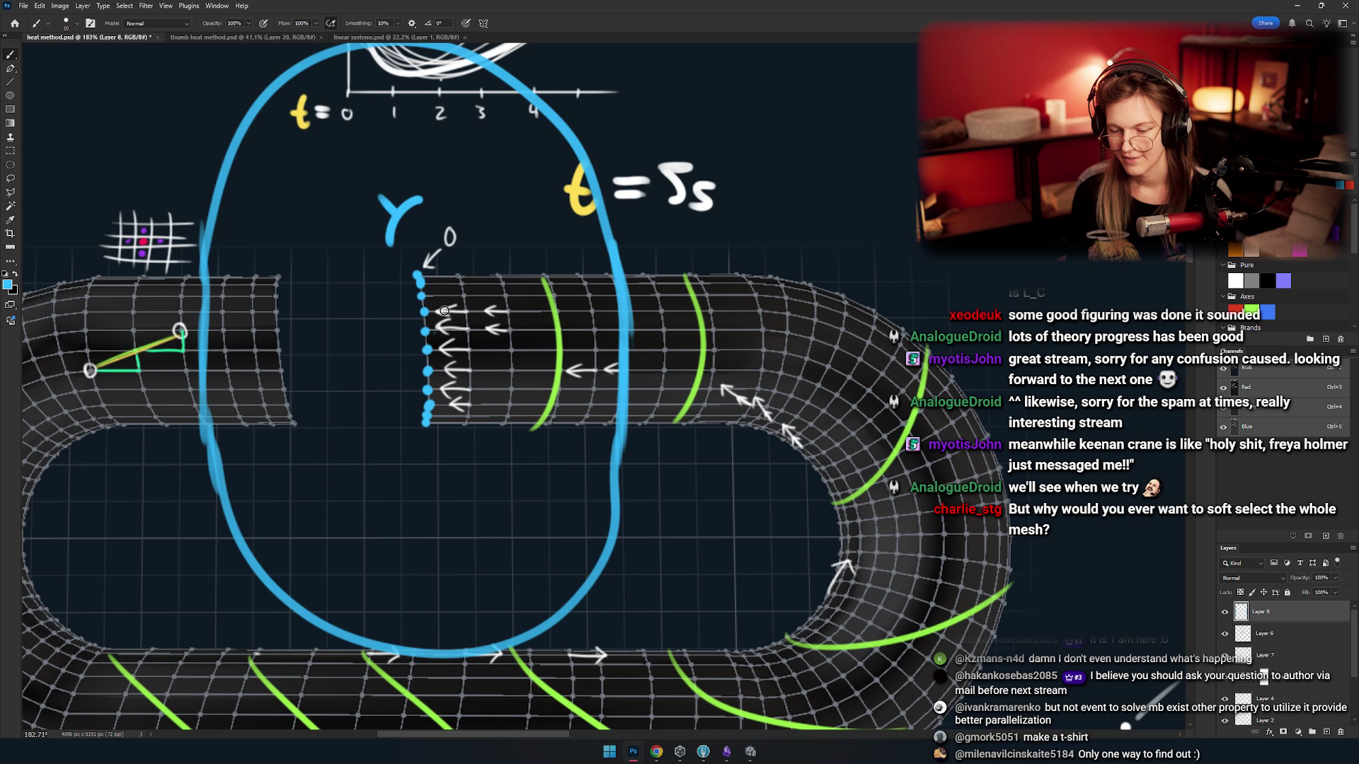
mouse_move(549, 312)
left_mouse_down()
mouse_move(527, 314)
mouse_move(494, 269)
mouse_move(518, 286)
mouse_move(427, 270)
mouse_move(538, 313)
mouse_move(495, 312)
mouse_move(520, 297)
mouse_move(546, 244)
left_mouse_up()
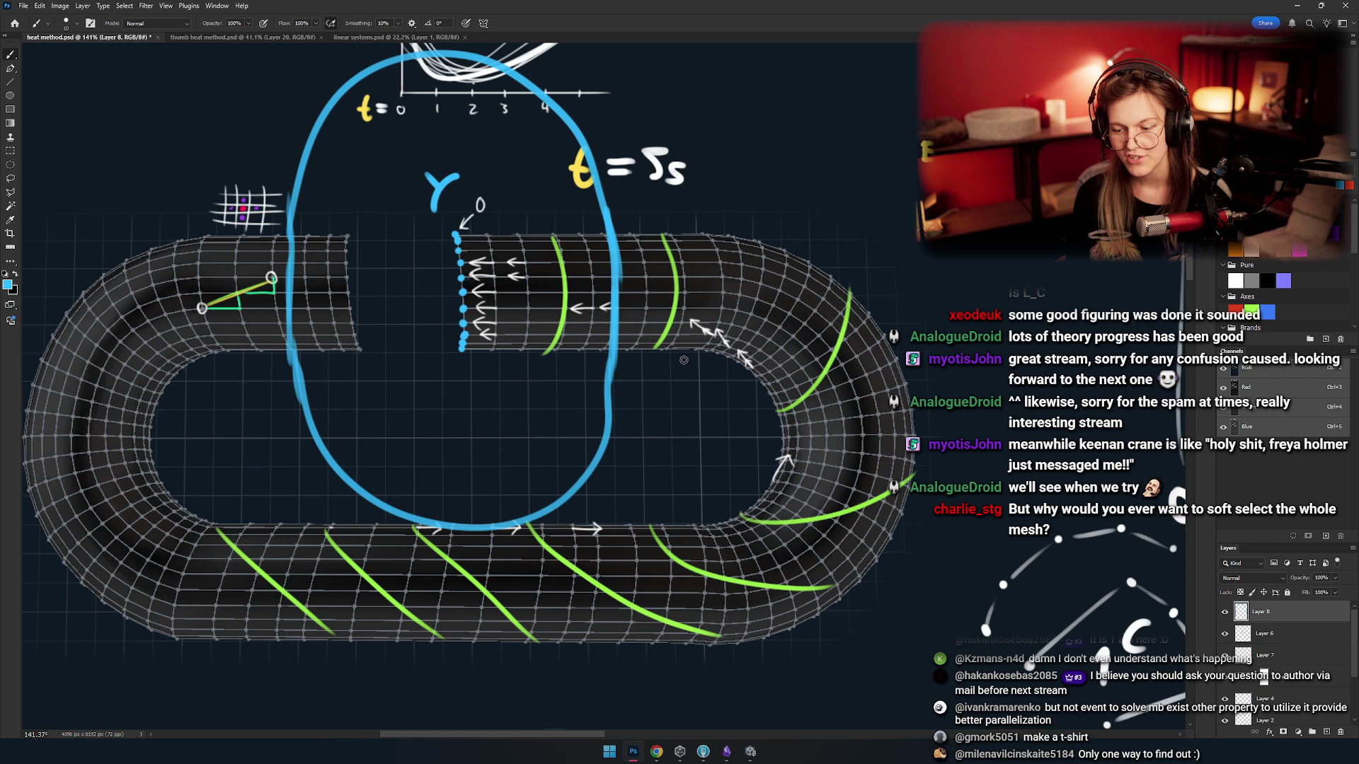